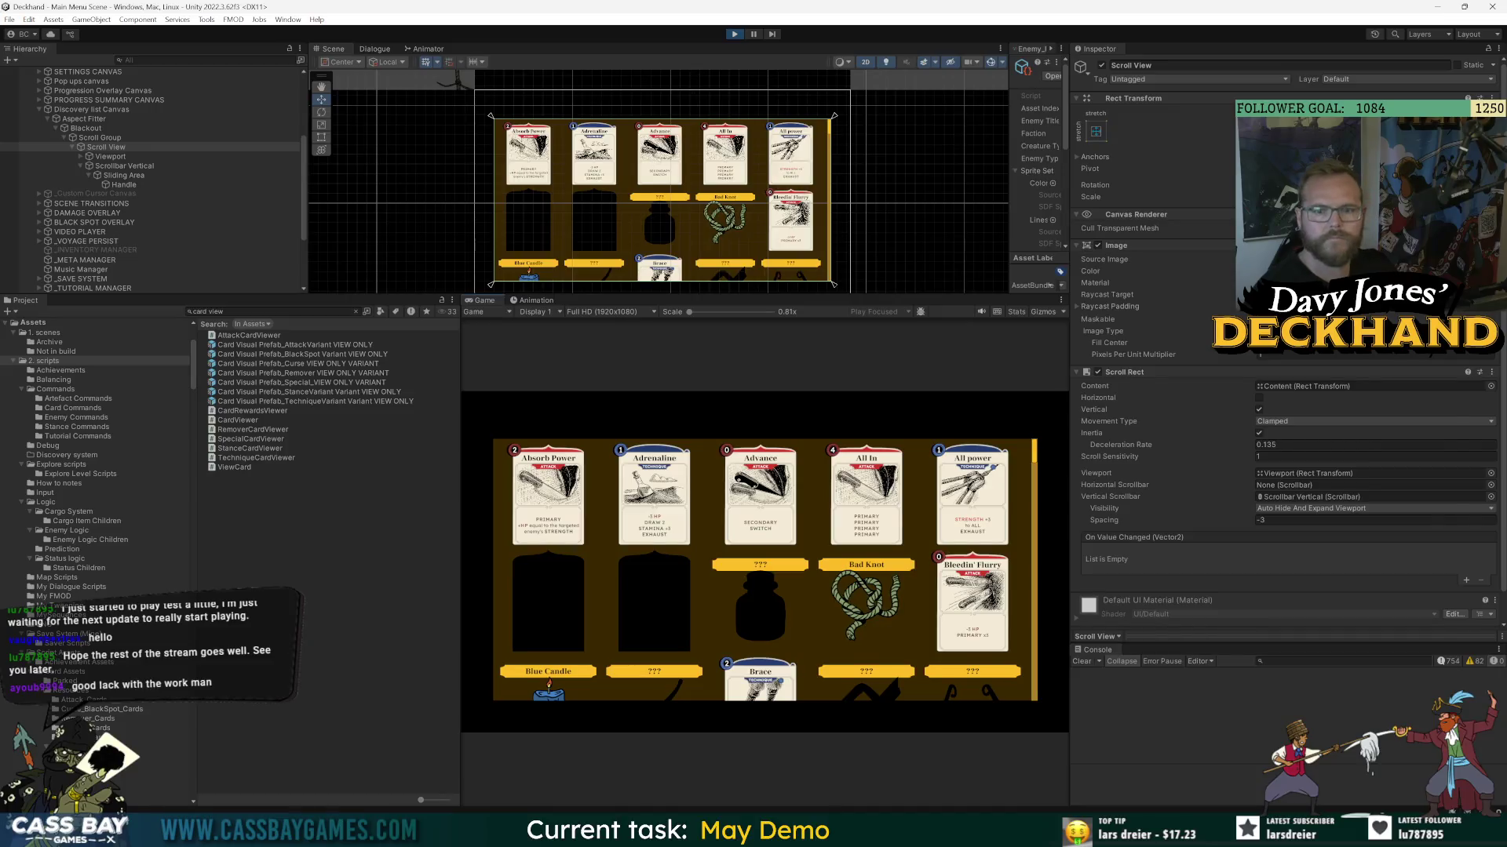
- Darken the Scroll View's Image colour to a deeper brown and scroll through the upper card rows
{"action": "left_click_drag", "start_coordinate": [1394, 381], "coordinate": [1375, 380]}
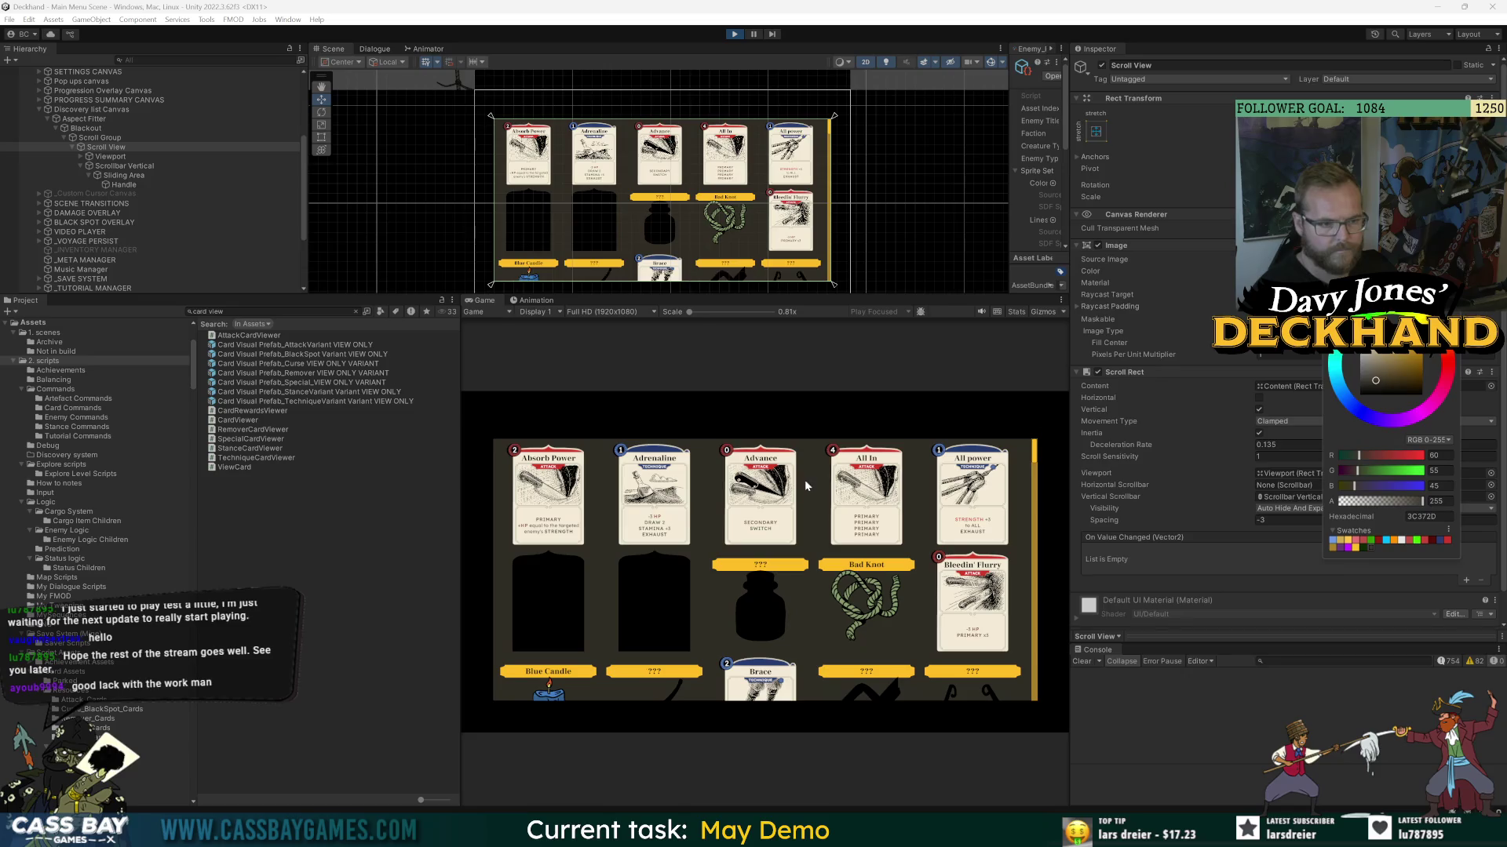
{"action": "left_click", "coordinate": [855, 554]}
{"action": "scroll", "coordinate": [863, 549], "scroll_direction": "down", "scroll_amount": 10}
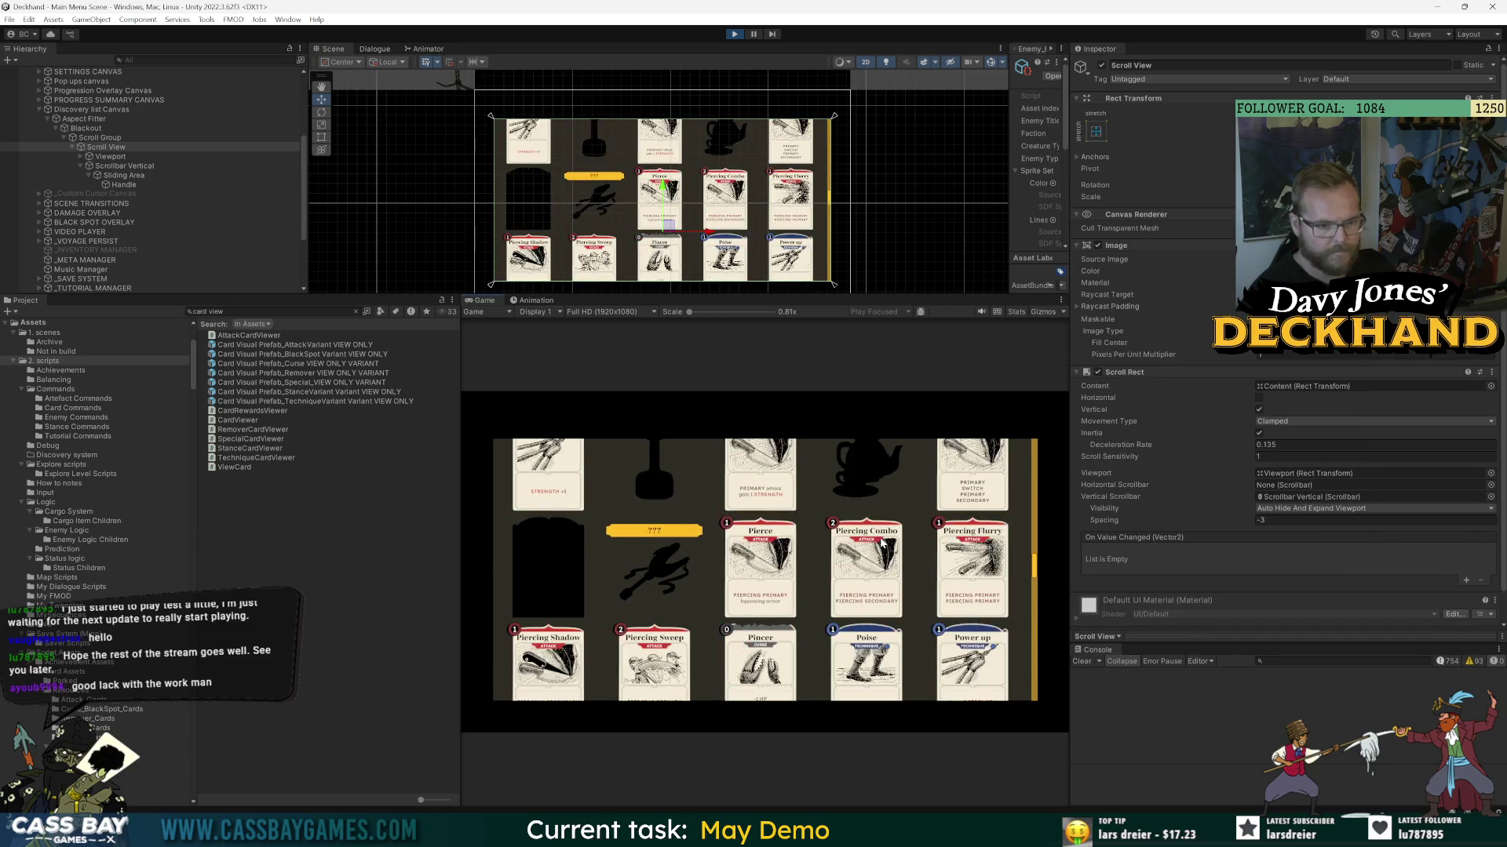
{"action": "scroll", "coordinate": [864, 550], "scroll_direction": "down", "scroll_amount": 5}
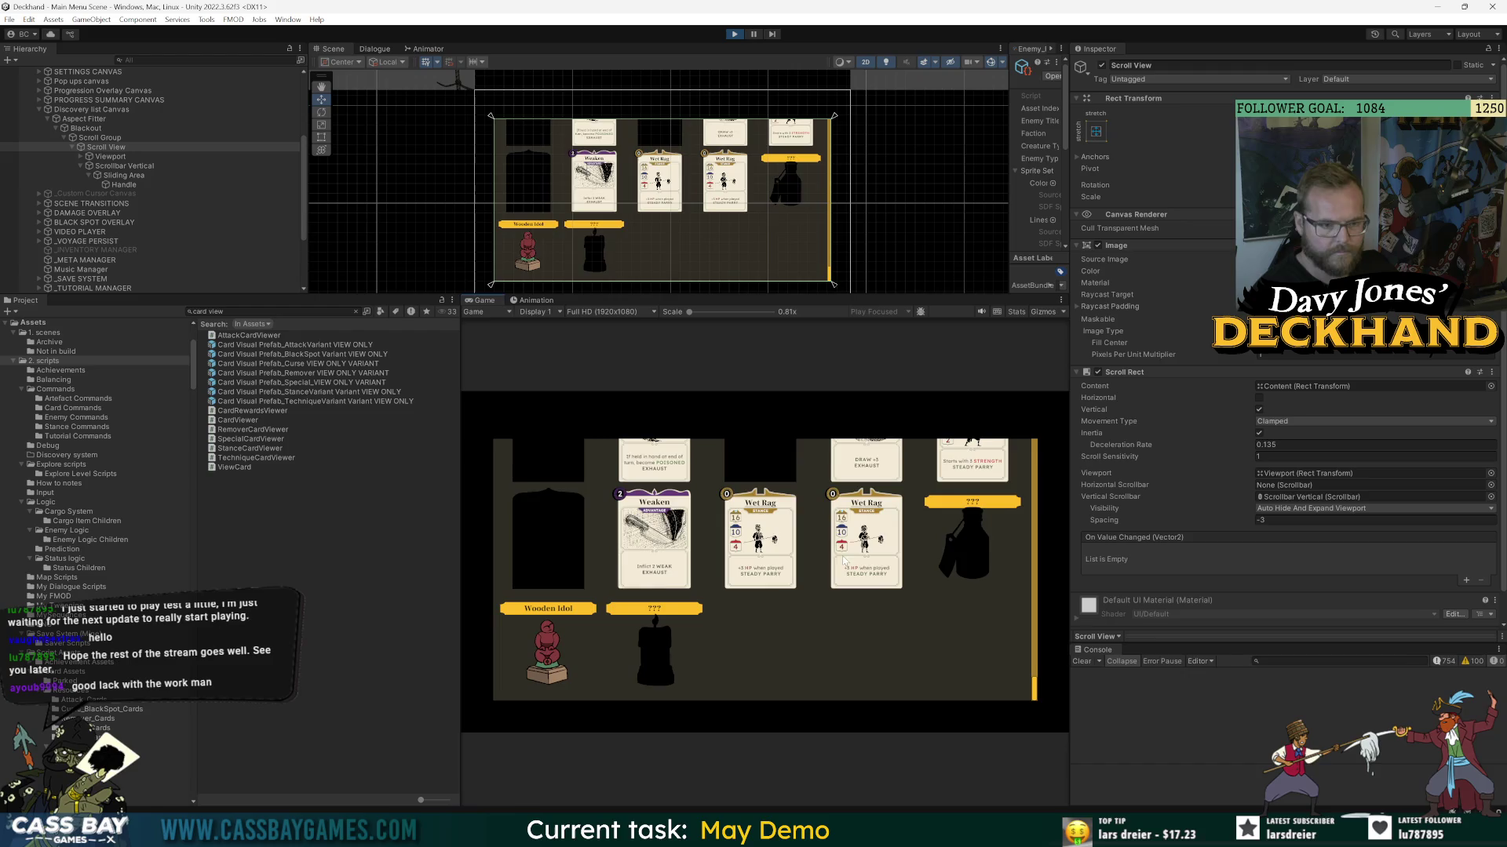
{"action": "scroll", "coordinate": [848, 549], "scroll_direction": "up", "scroll_amount": 8}
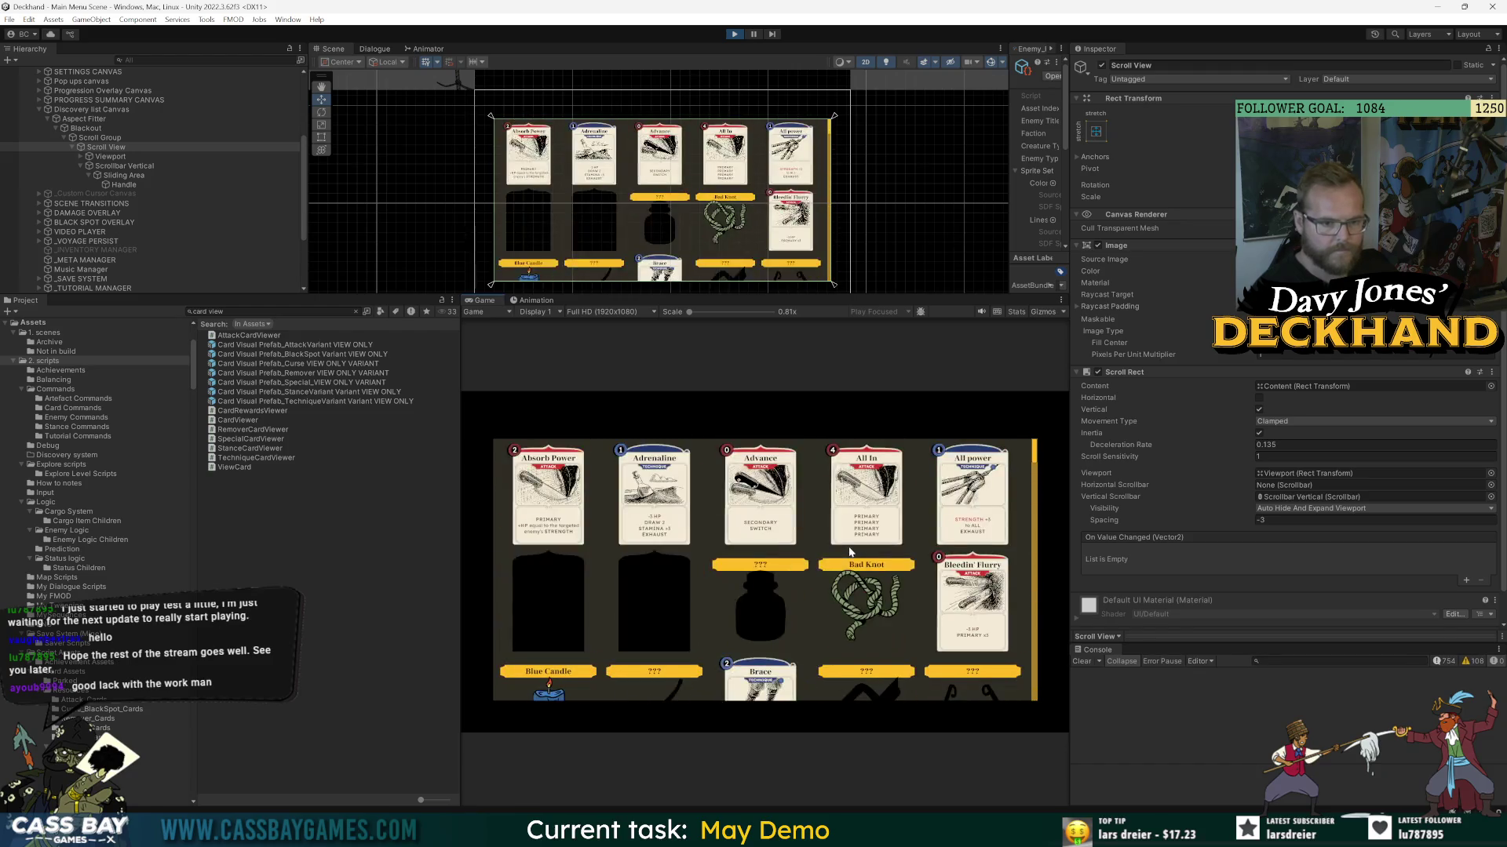
{"action": "scroll", "coordinate": [857, 549], "scroll_direction": "down", "scroll_amount": 8}
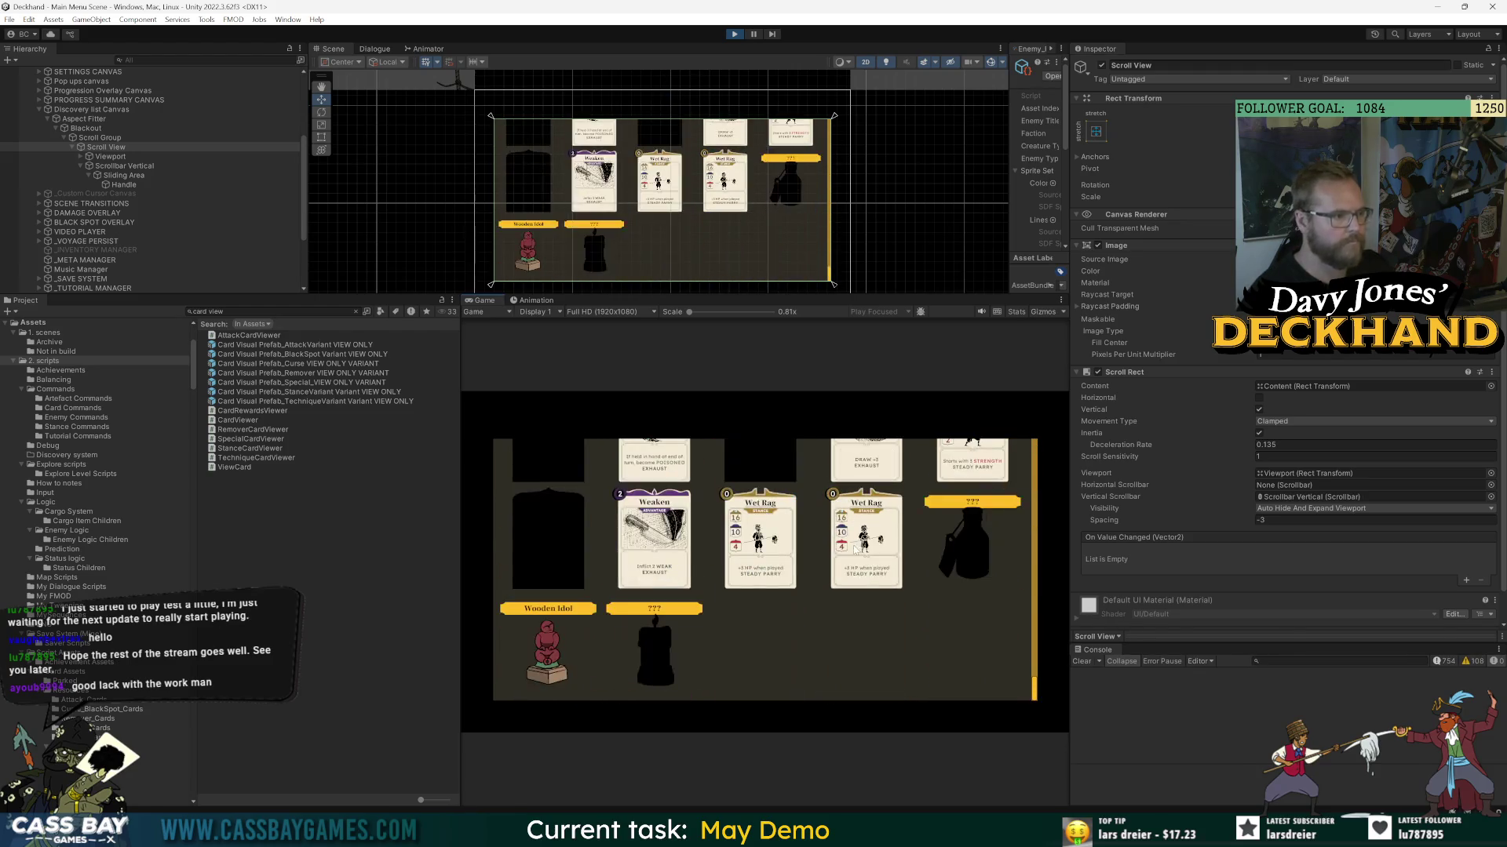
{"action": "scroll", "coordinate": [765, 569], "scroll_direction": "down", "scroll_amount": 10}
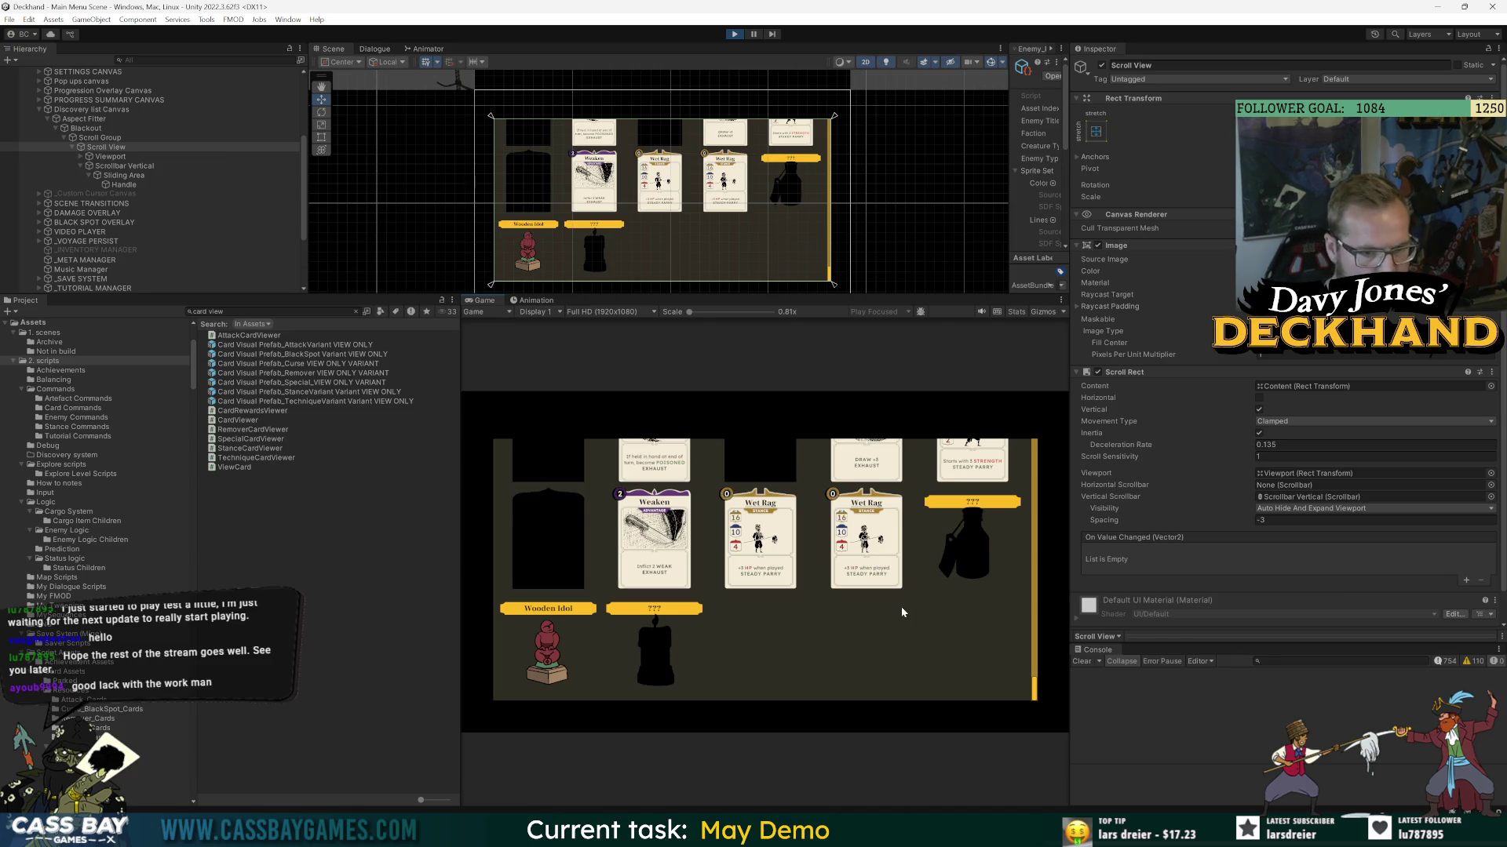
{"action": "scroll", "coordinate": [886, 559], "scroll_direction": "up", "scroll_amount": 10}
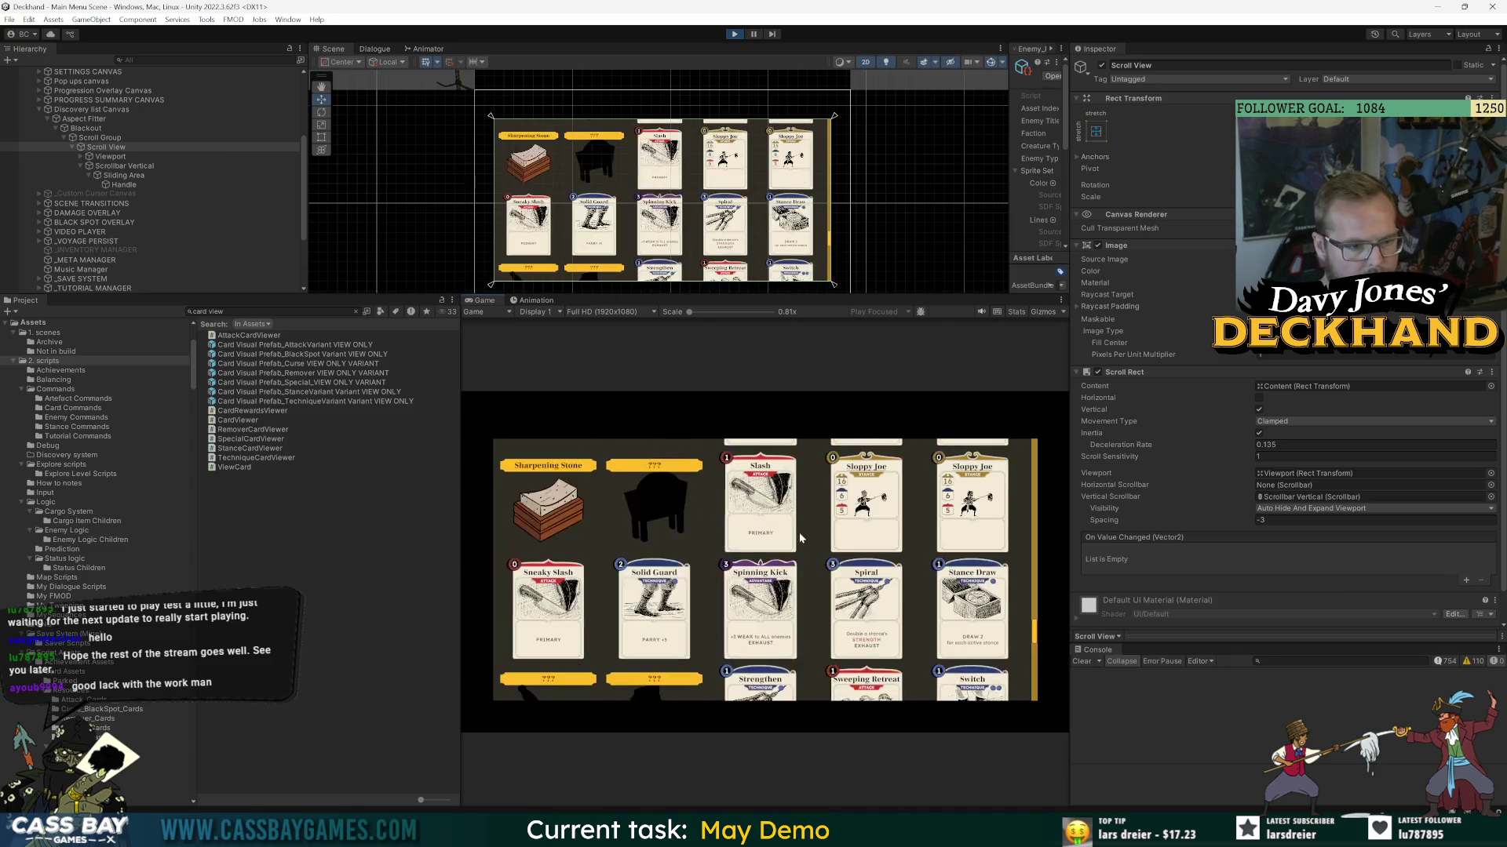
{"action": "scroll", "coordinate": [832, 550], "scroll_direction": "up", "scroll_amount": 2}
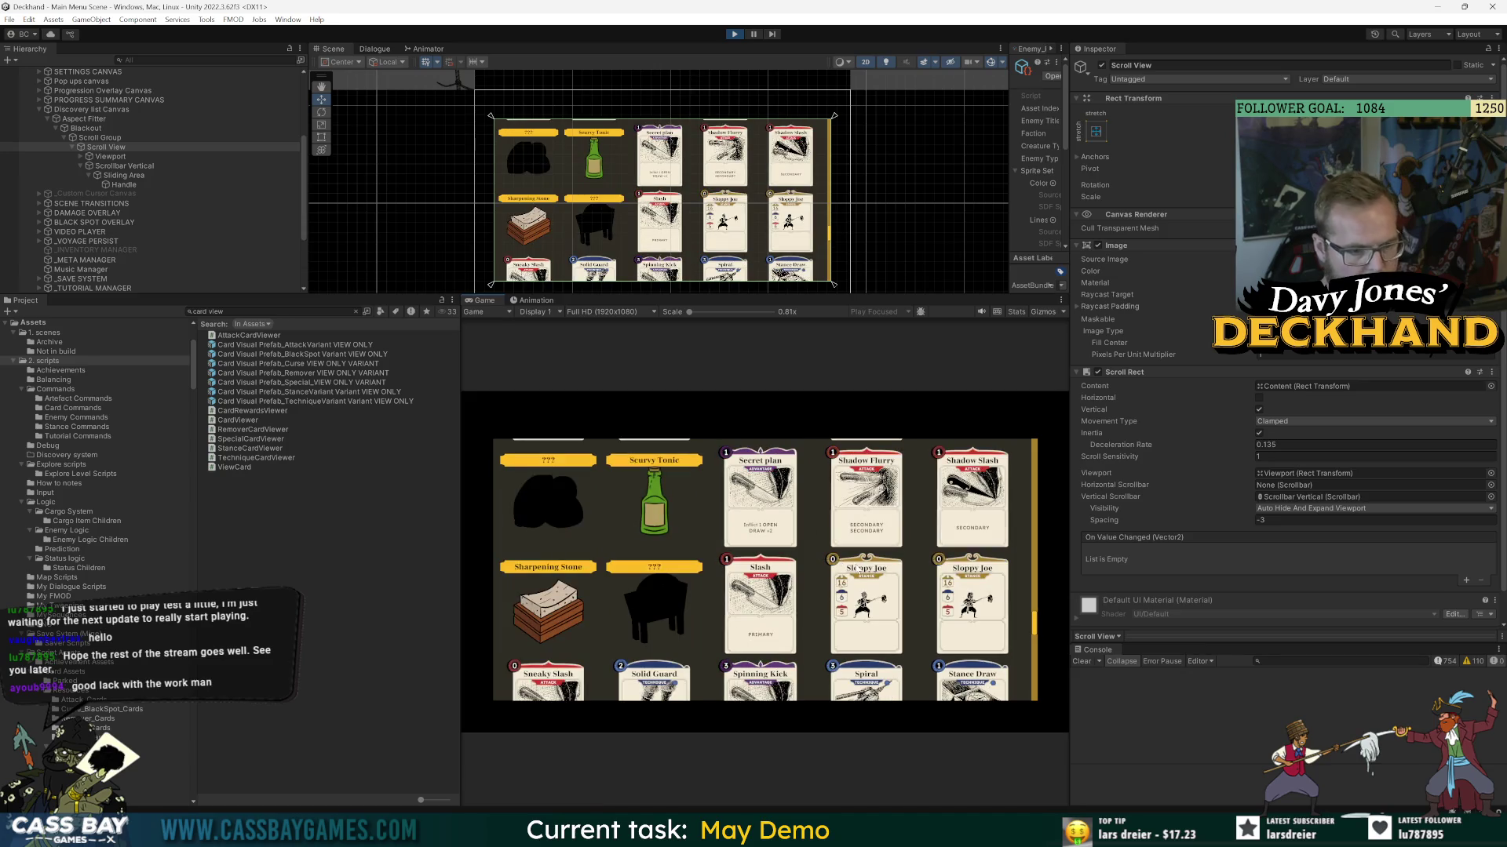
{"action": "scroll", "coordinate": [924, 585], "scroll_direction": "up", "scroll_amount": 4}
{"action": "scroll", "coordinate": [886, 571], "scroll_direction": "up", "scroll_amount": 6}
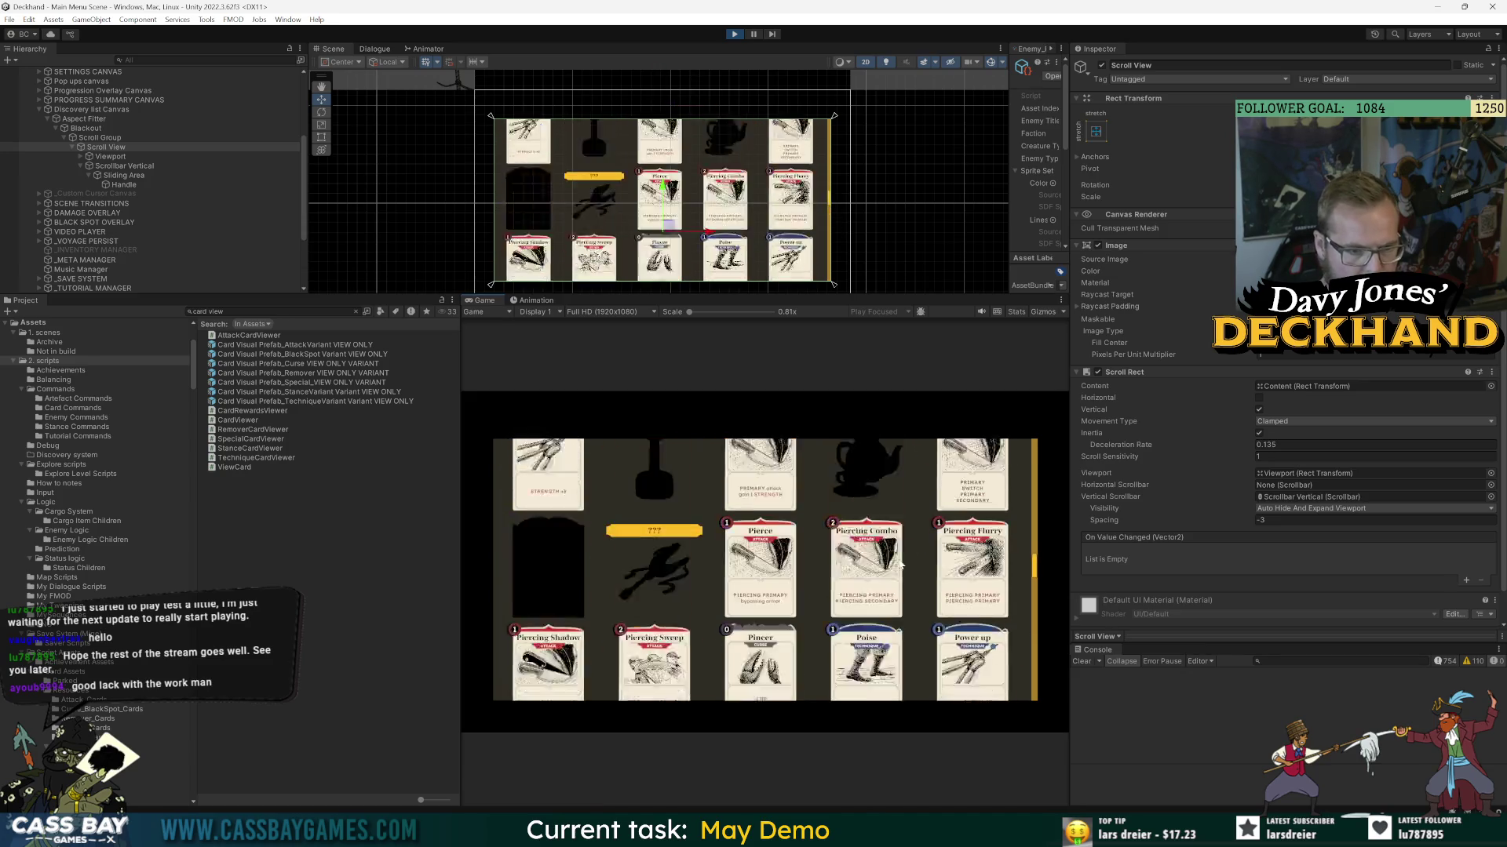
{"action": "scroll", "coordinate": [698, 565], "scroll_direction": "up", "scroll_amount": 10}
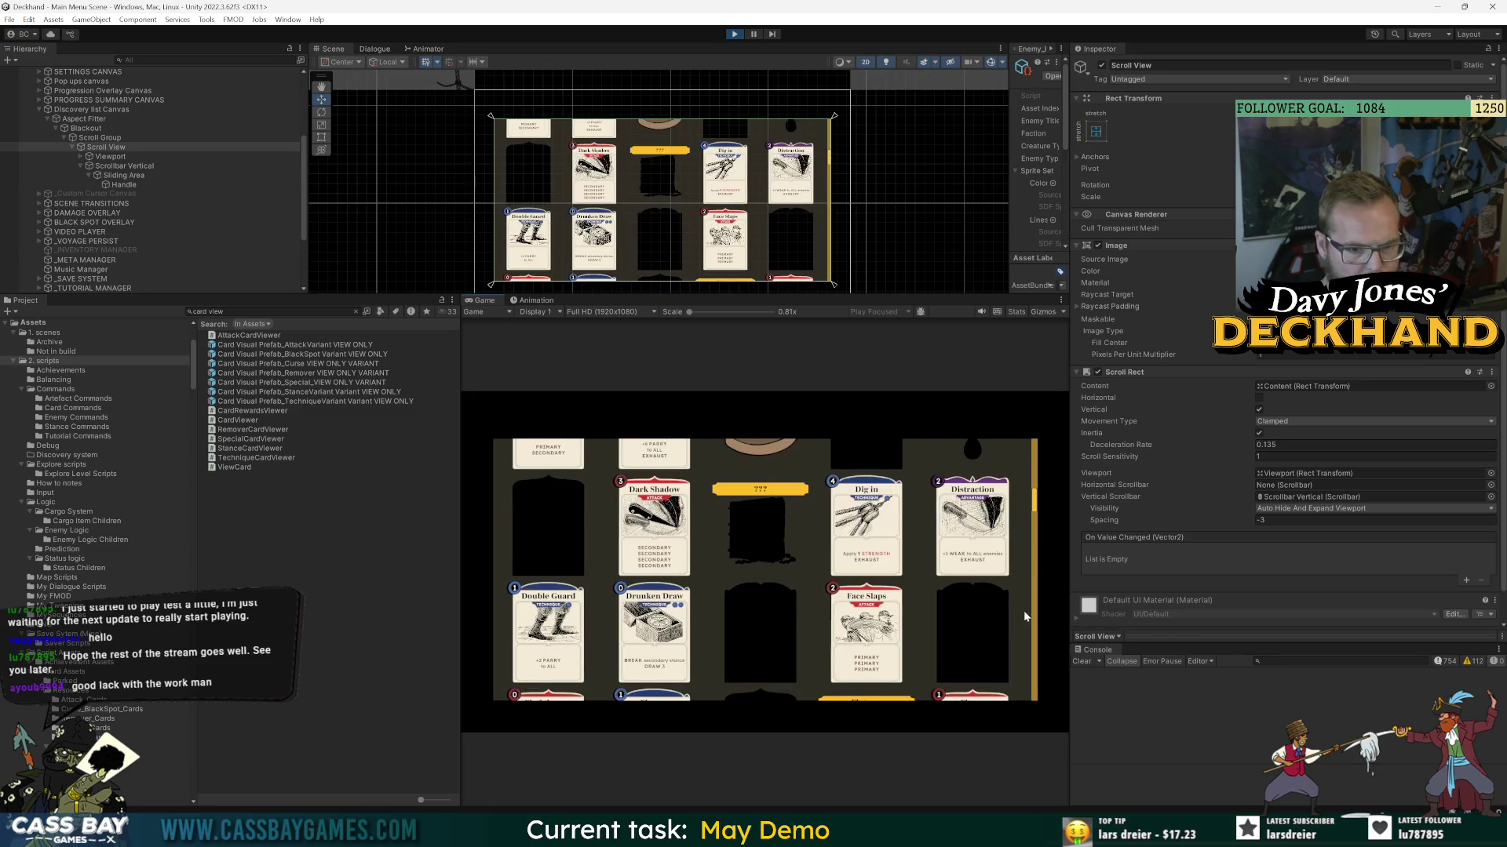
{"action": "scroll", "coordinate": [741, 526], "scroll_direction": "up", "scroll_amount": 5}
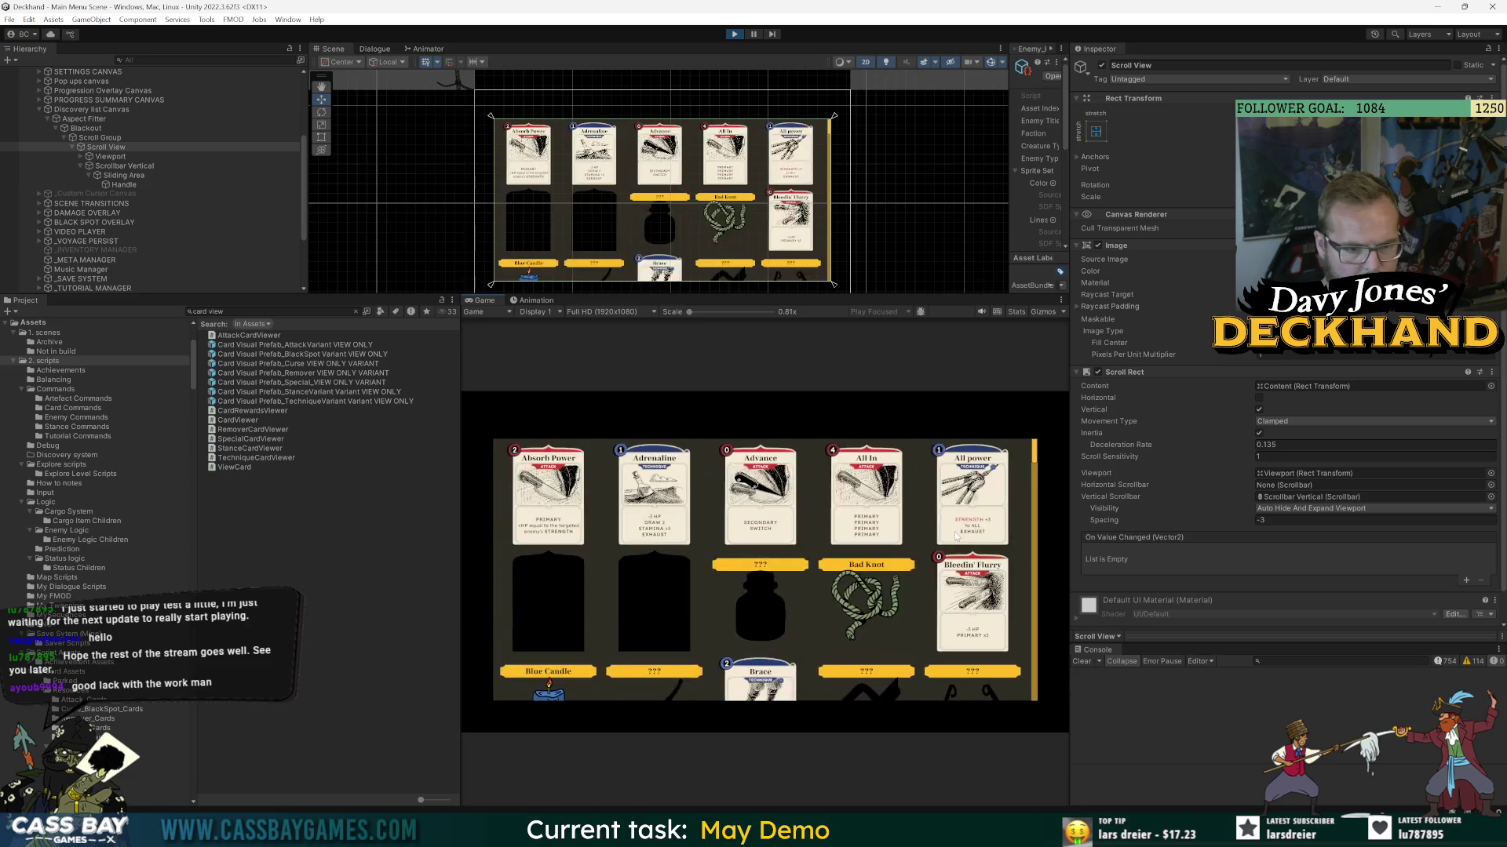
- Scroll through the remaining card and item rows, then enlarge the Scene view over the Game view
{"action": "scroll", "coordinate": [657, 573], "scroll_direction": "down", "scroll_amount": 5}
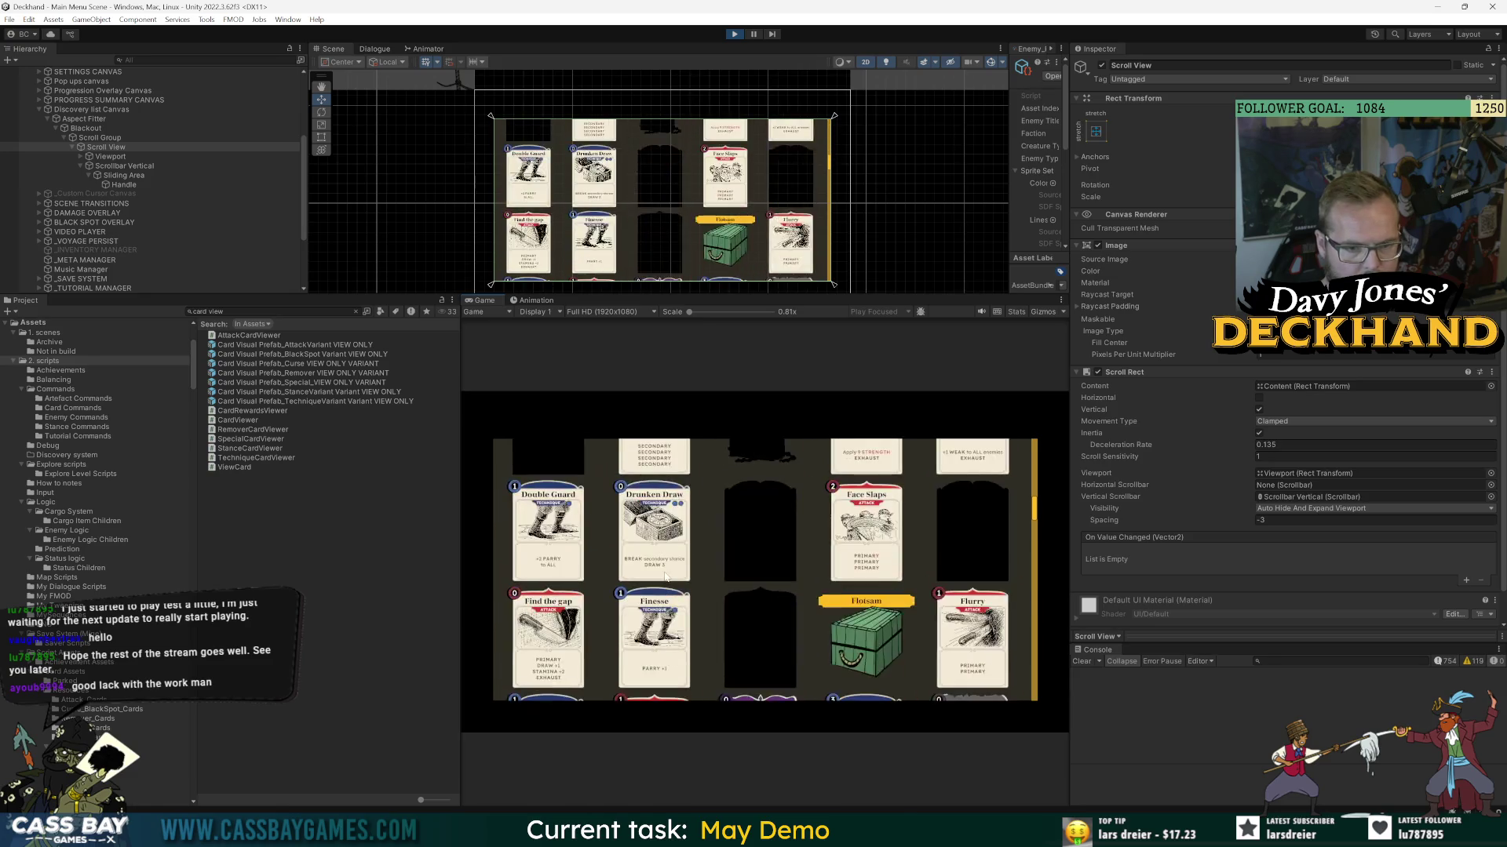
{"action": "scroll", "coordinate": [666, 575], "scroll_direction": "down", "scroll_amount": 3}
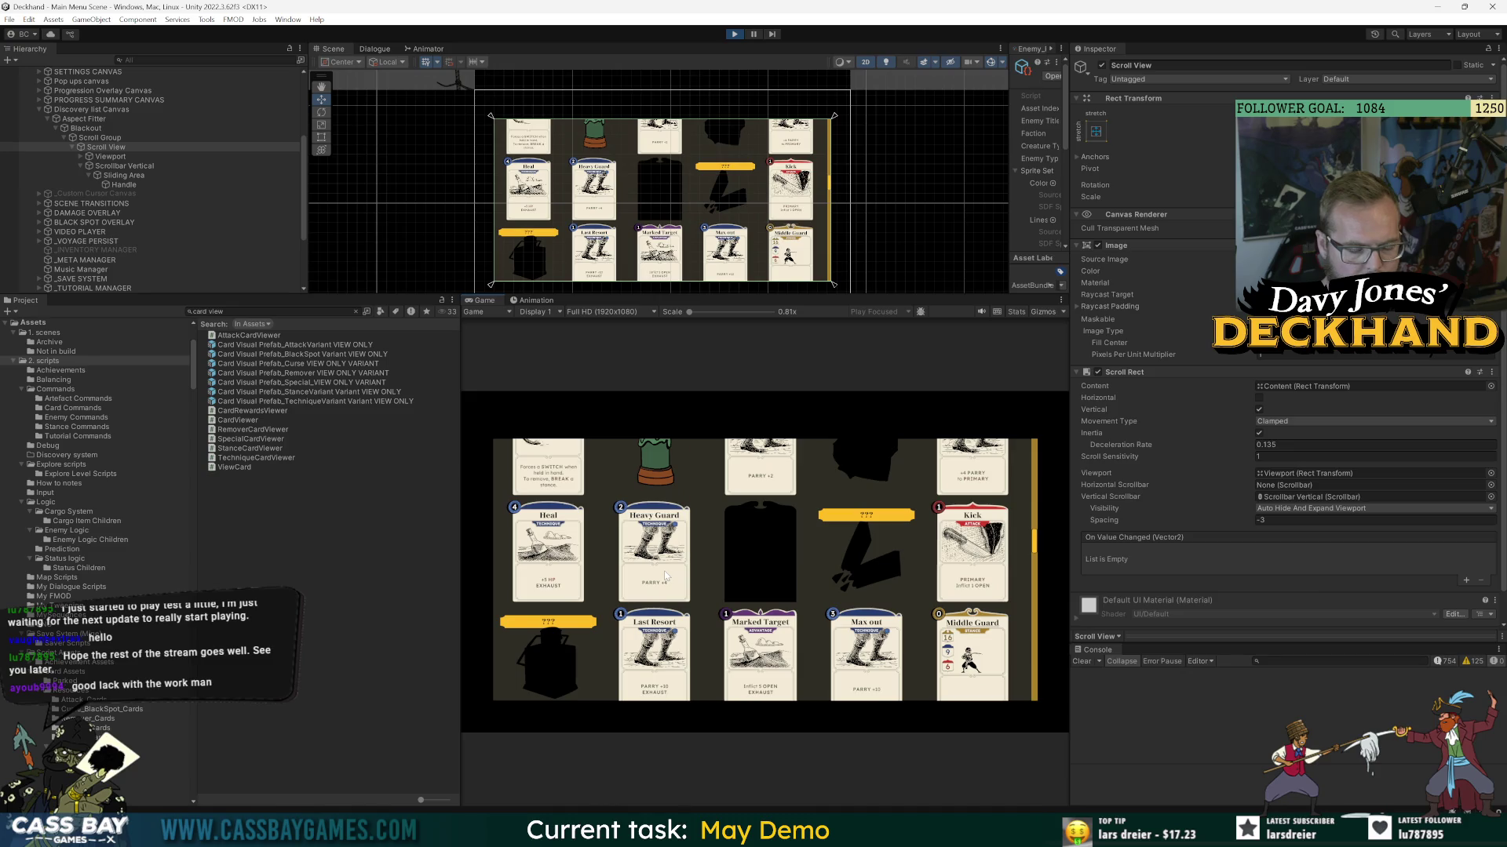
{"action": "scroll", "coordinate": [664, 571], "scroll_direction": "down", "scroll_amount": 4}
{"action": "scroll", "coordinate": [665, 667], "scroll_direction": "down", "scroll_amount": 6}
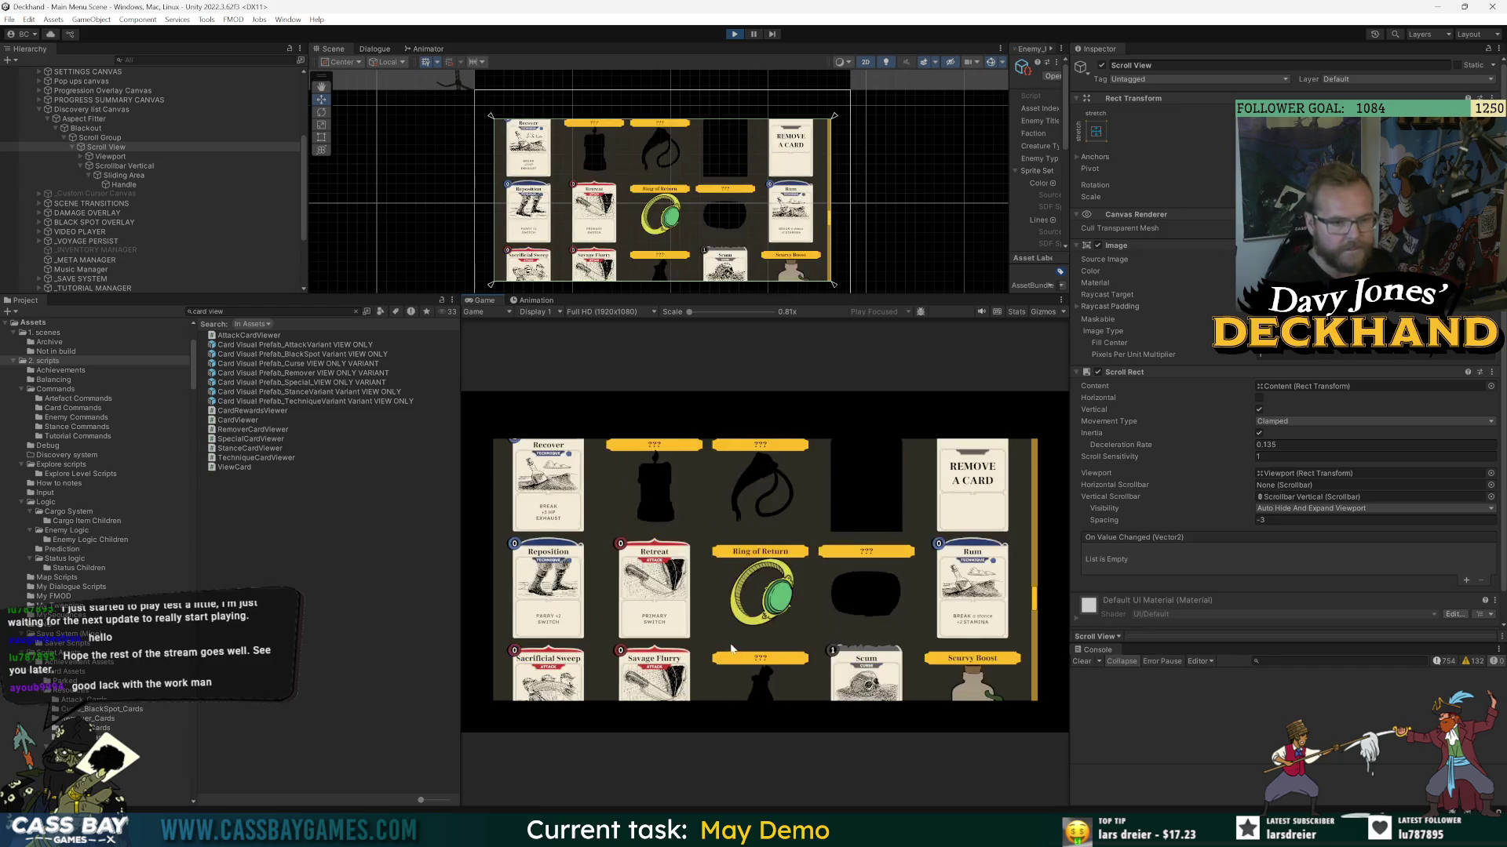
{"action": "scroll", "coordinate": [731, 648], "scroll_direction": "down", "scroll_amount": 3}
{"action": "scroll", "coordinate": [745, 648], "scroll_direction": "down", "scroll_amount": 3}
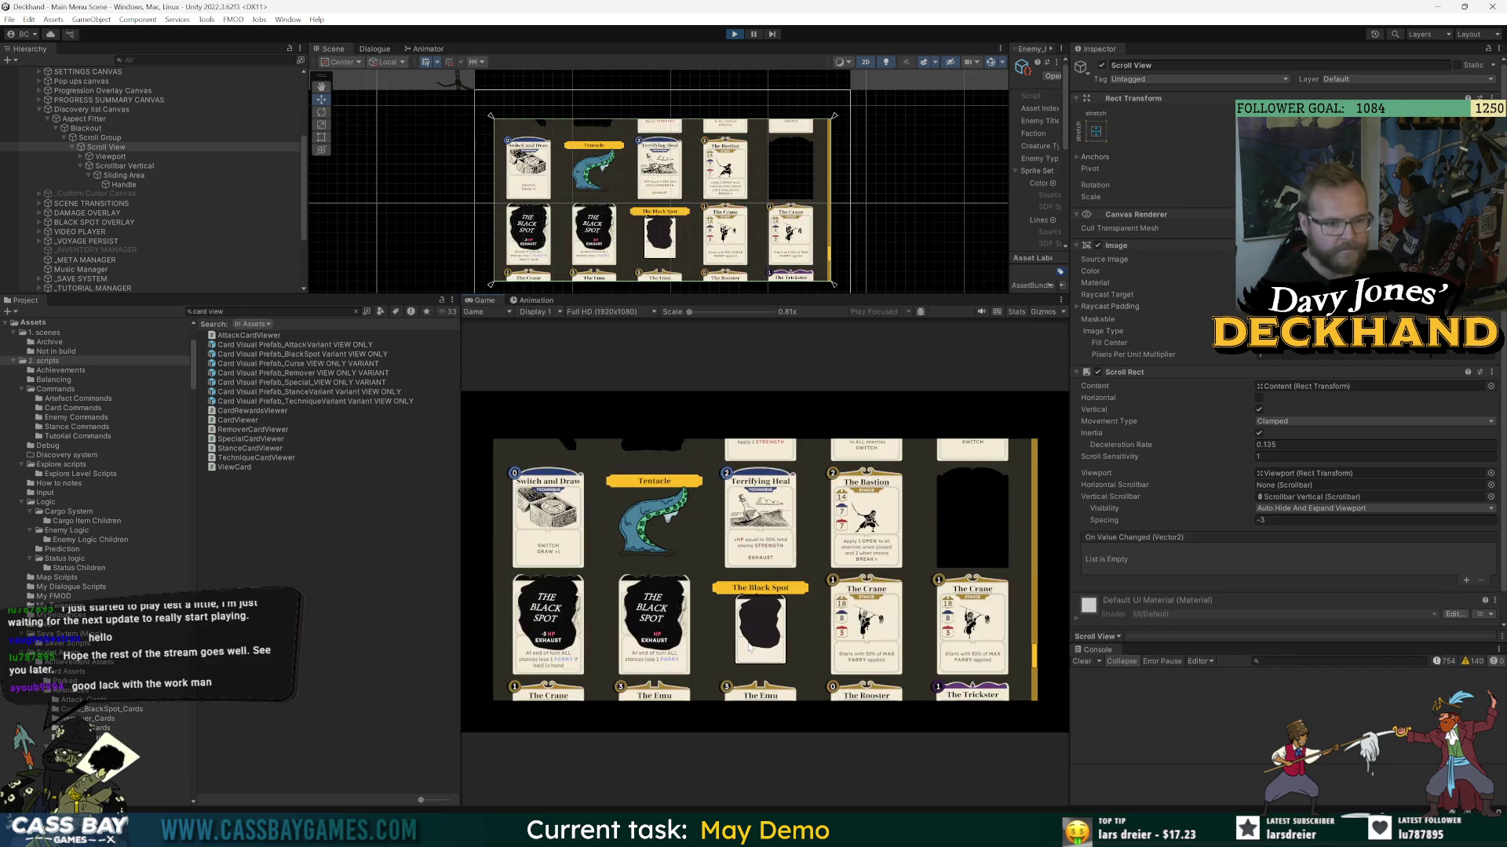
{"action": "scroll", "coordinate": [747, 641], "scroll_direction": "down", "scroll_amount": 5}
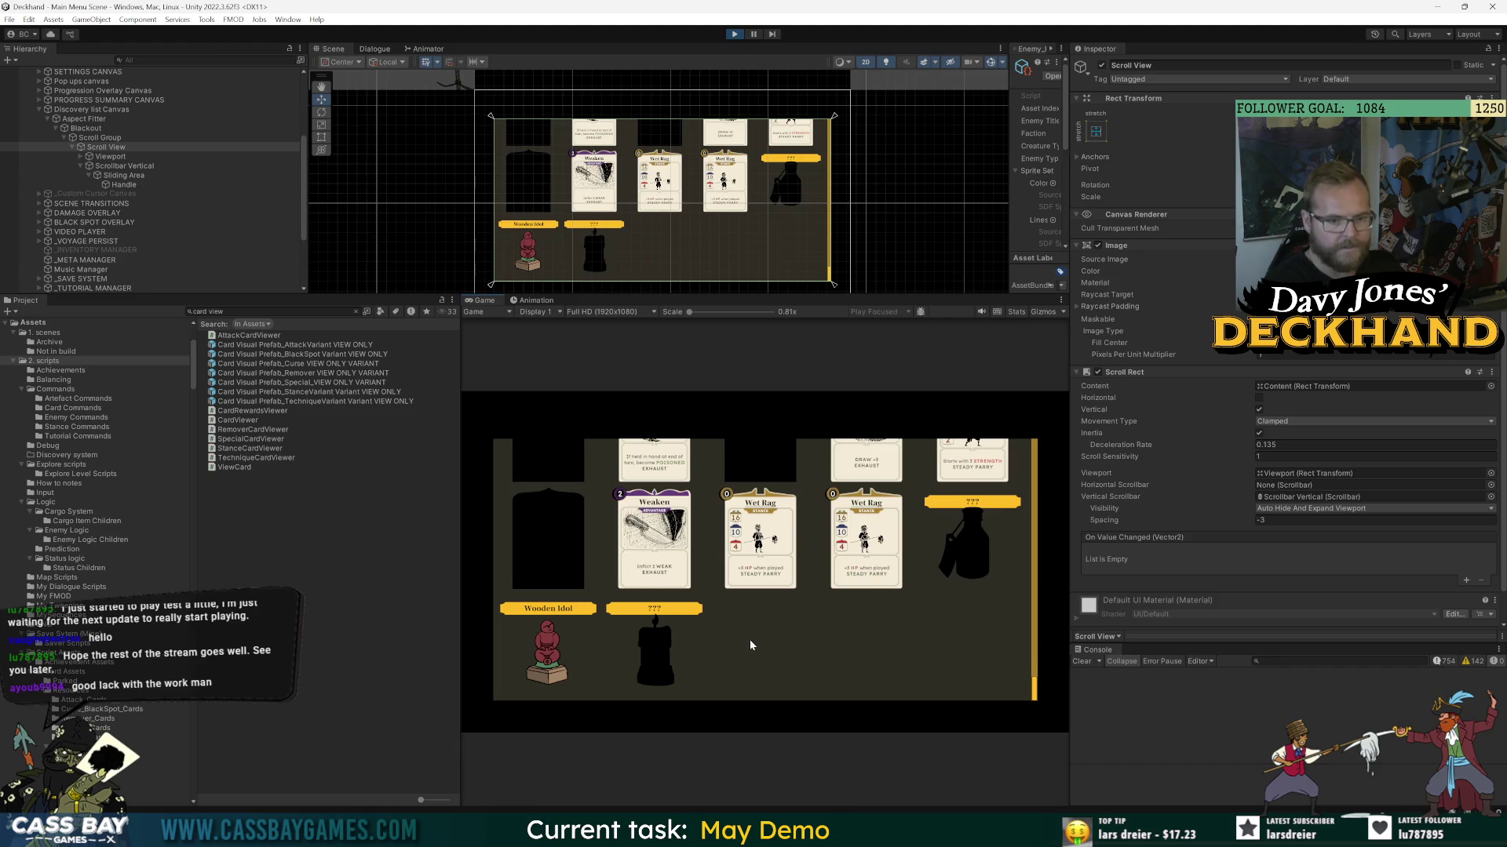
{"action": "scroll", "coordinate": [763, 637], "scroll_direction": "up", "scroll_amount": 5}
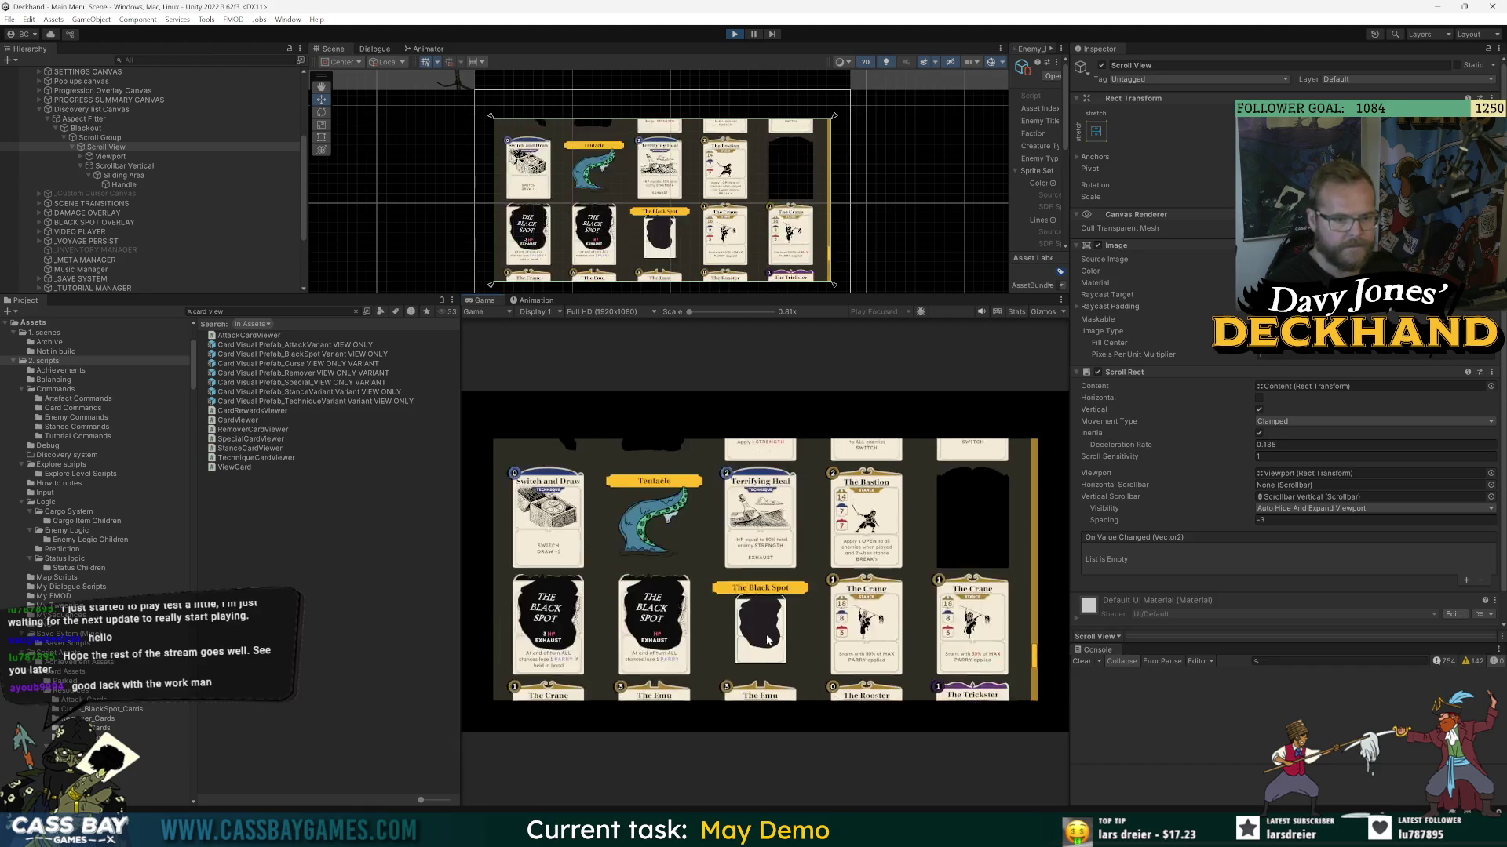
{"action": "scroll", "coordinate": [771, 638], "scroll_direction": "down", "scroll_amount": 3}
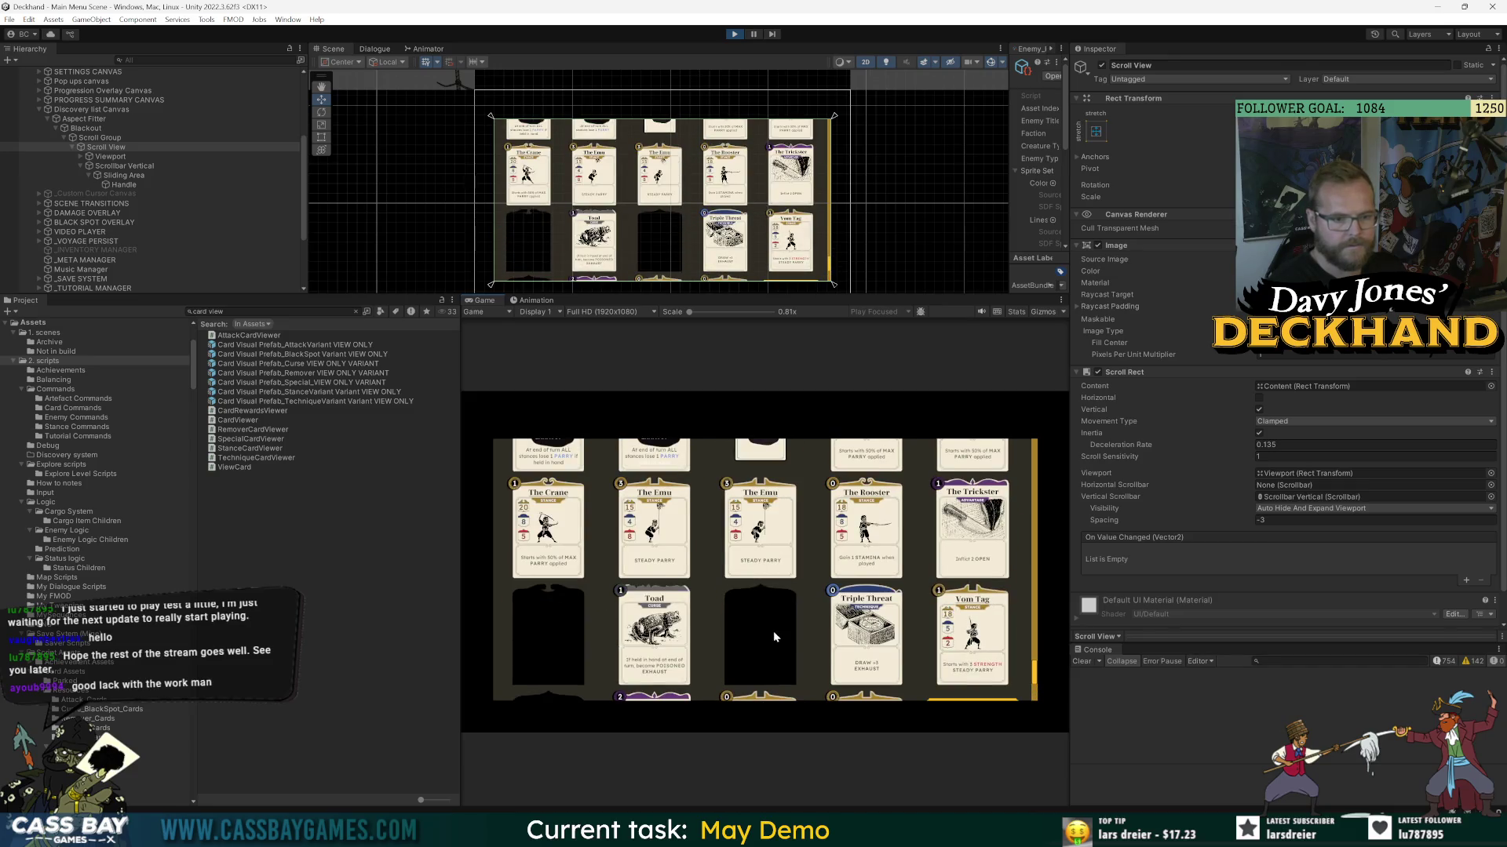
{"action": "scroll", "coordinate": [774, 636], "scroll_direction": "down", "scroll_amount": 2}
{"action": "scroll", "coordinate": [700, 587], "scroll_direction": "up", "scroll_amount": 5}
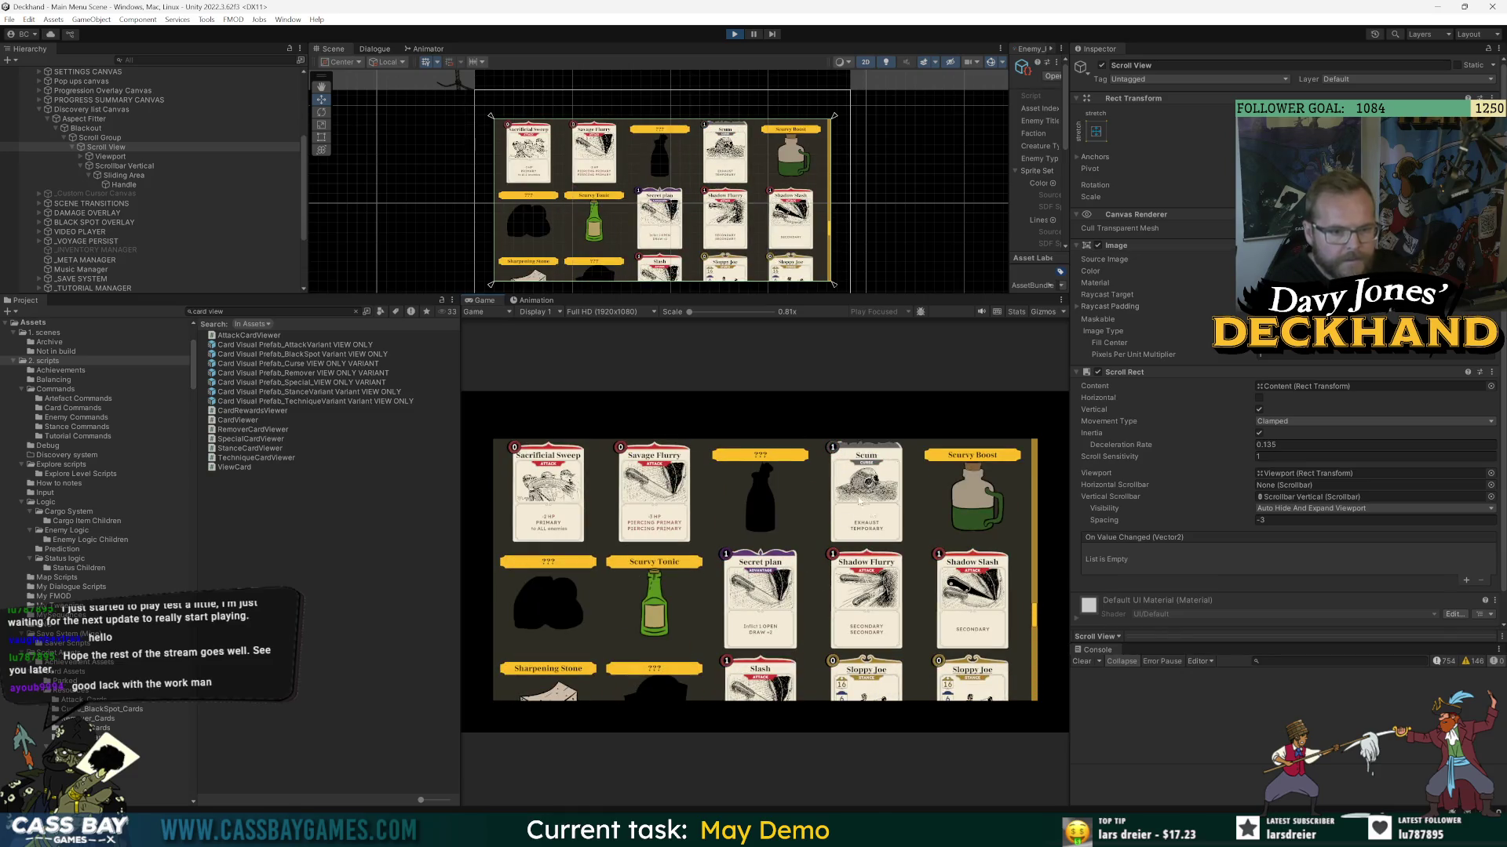
{"action": "scroll", "coordinate": [893, 514], "scroll_direction": "up", "scroll_amount": 3}
{"action": "scroll", "coordinate": [938, 561], "scroll_direction": "up", "scroll_amount": 3}
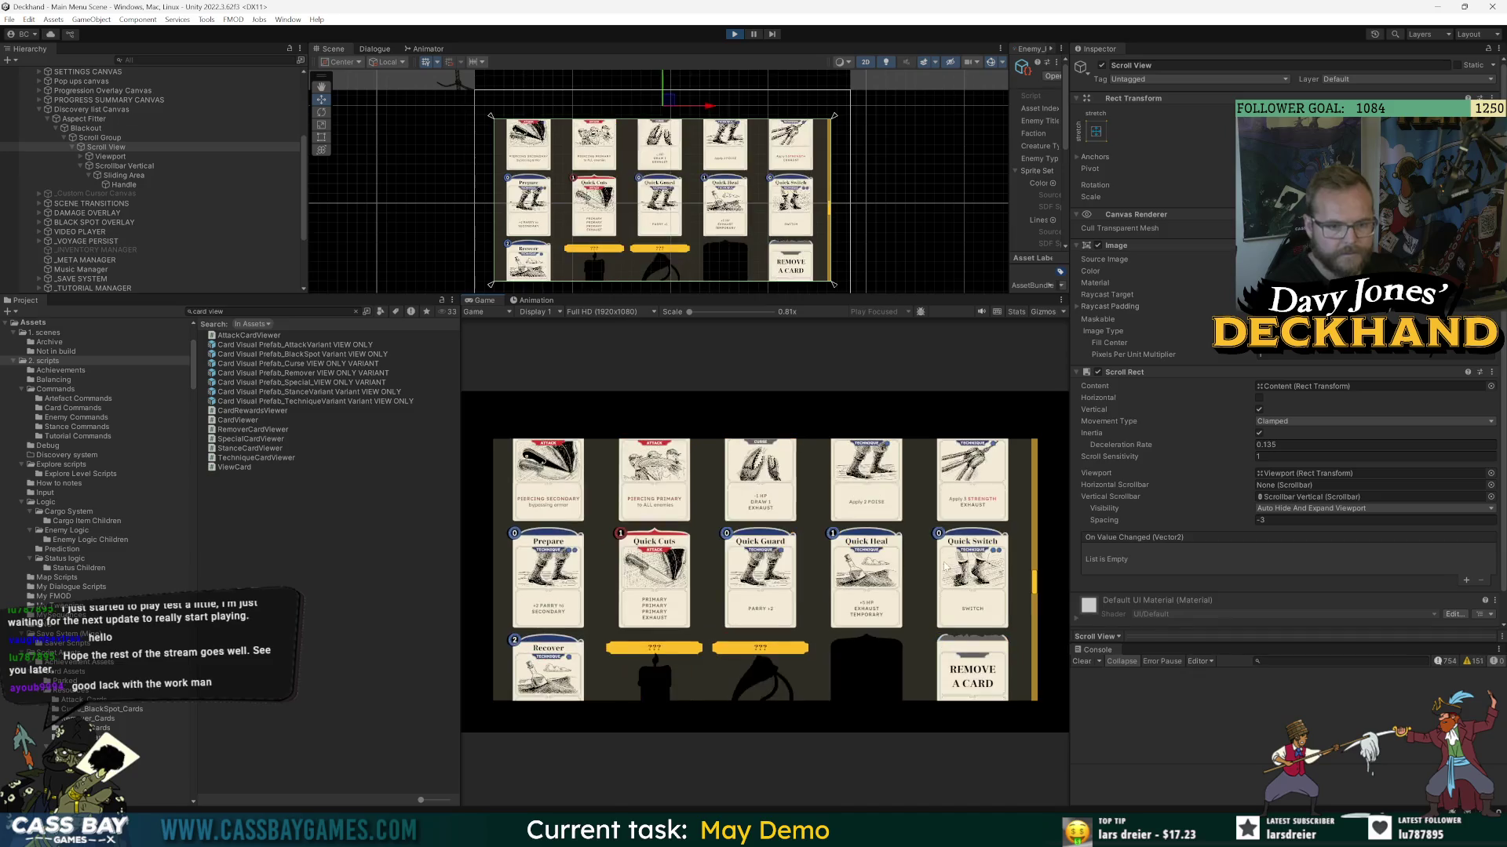
{"action": "scroll", "coordinate": [938, 560], "scroll_direction": "up", "scroll_amount": 2}
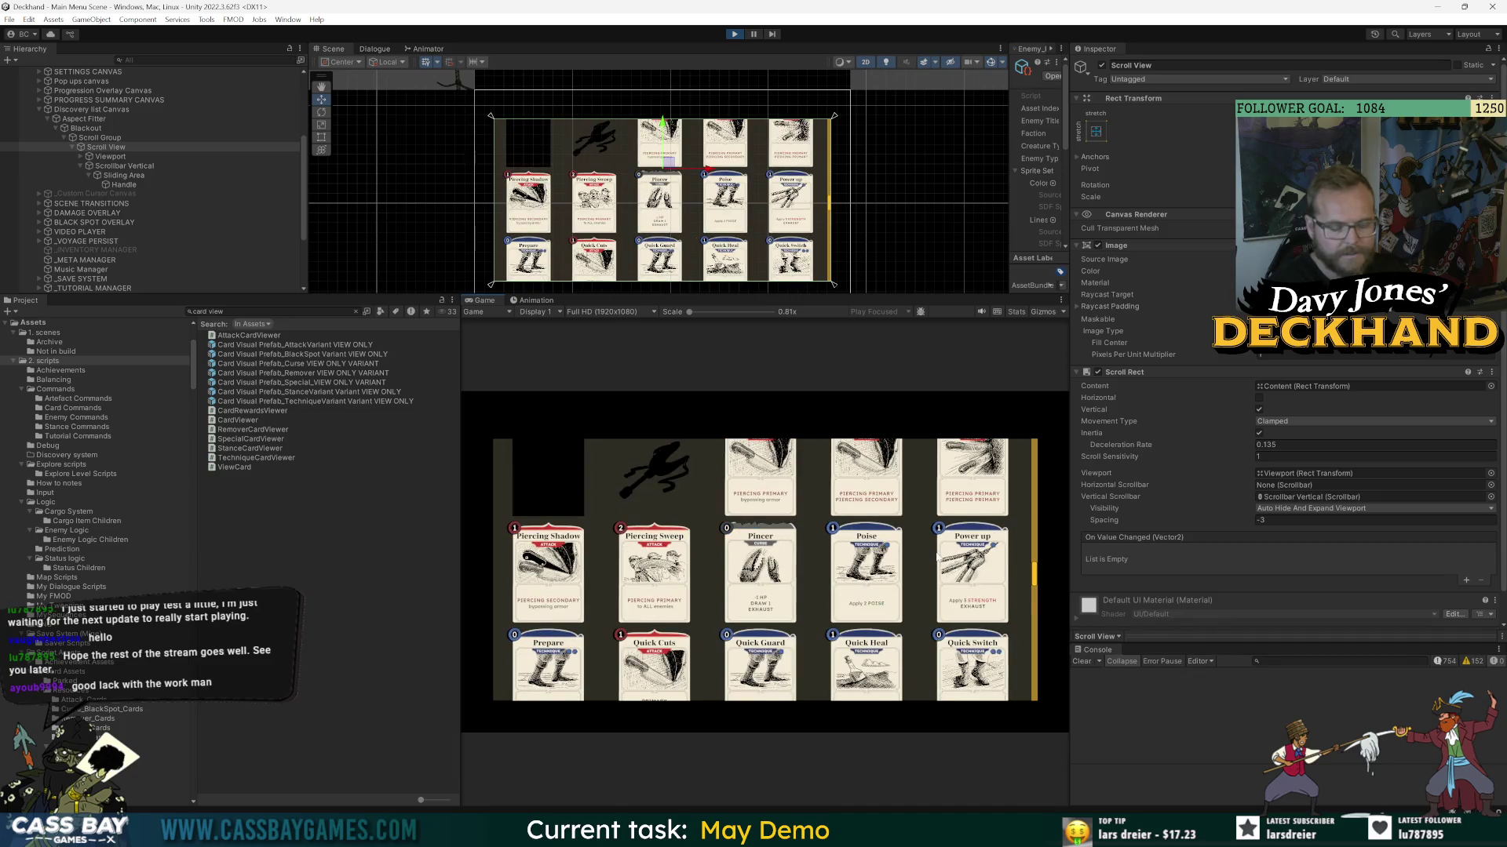
{"action": "scroll", "coordinate": [921, 554], "scroll_direction": "up", "scroll_amount": 2}
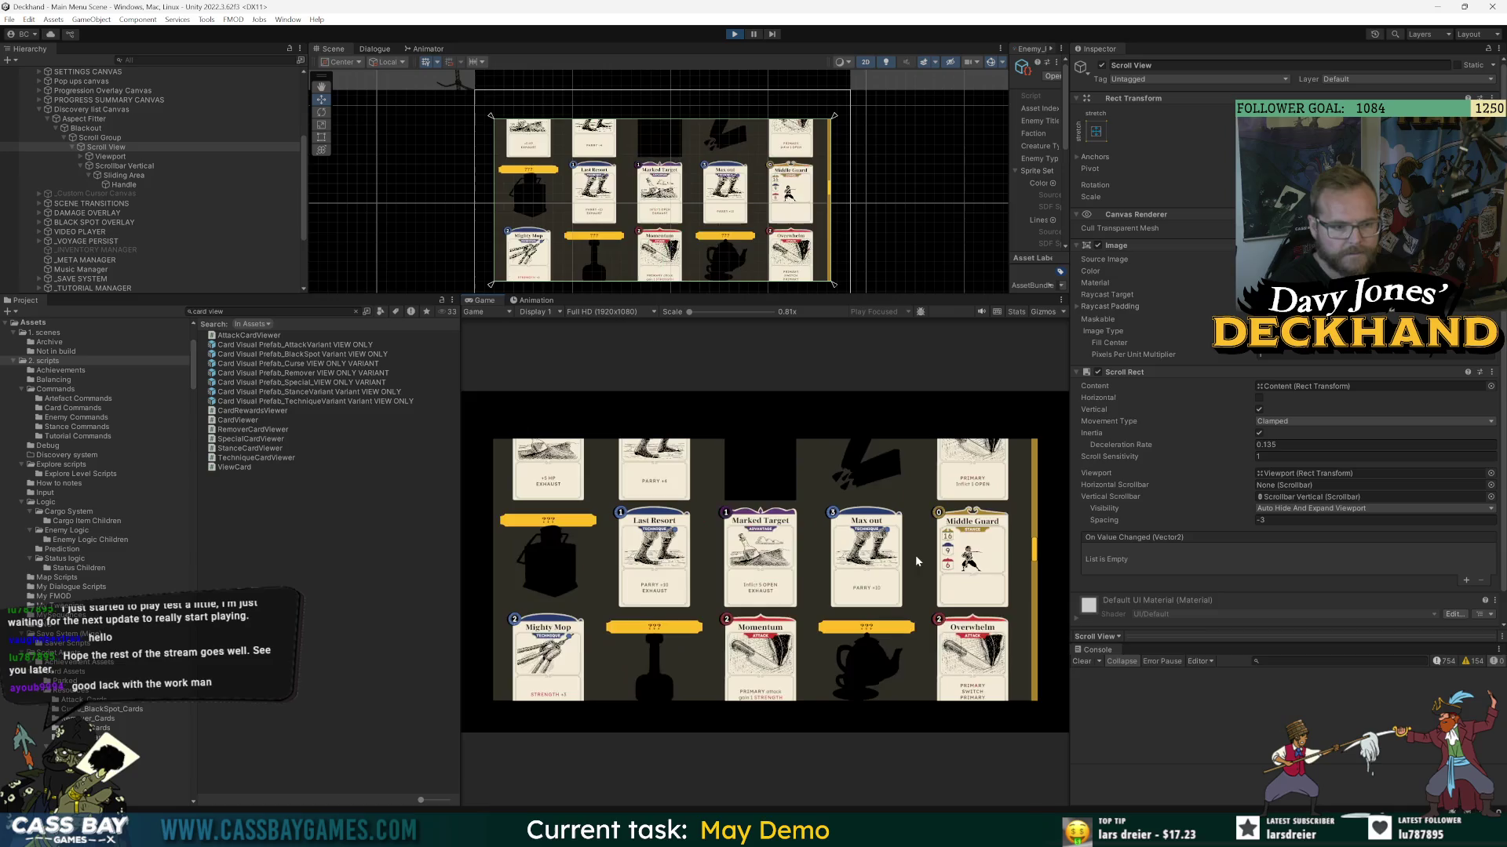
{"action": "scroll", "coordinate": [921, 553], "scroll_direction": "up", "scroll_amount": 2}
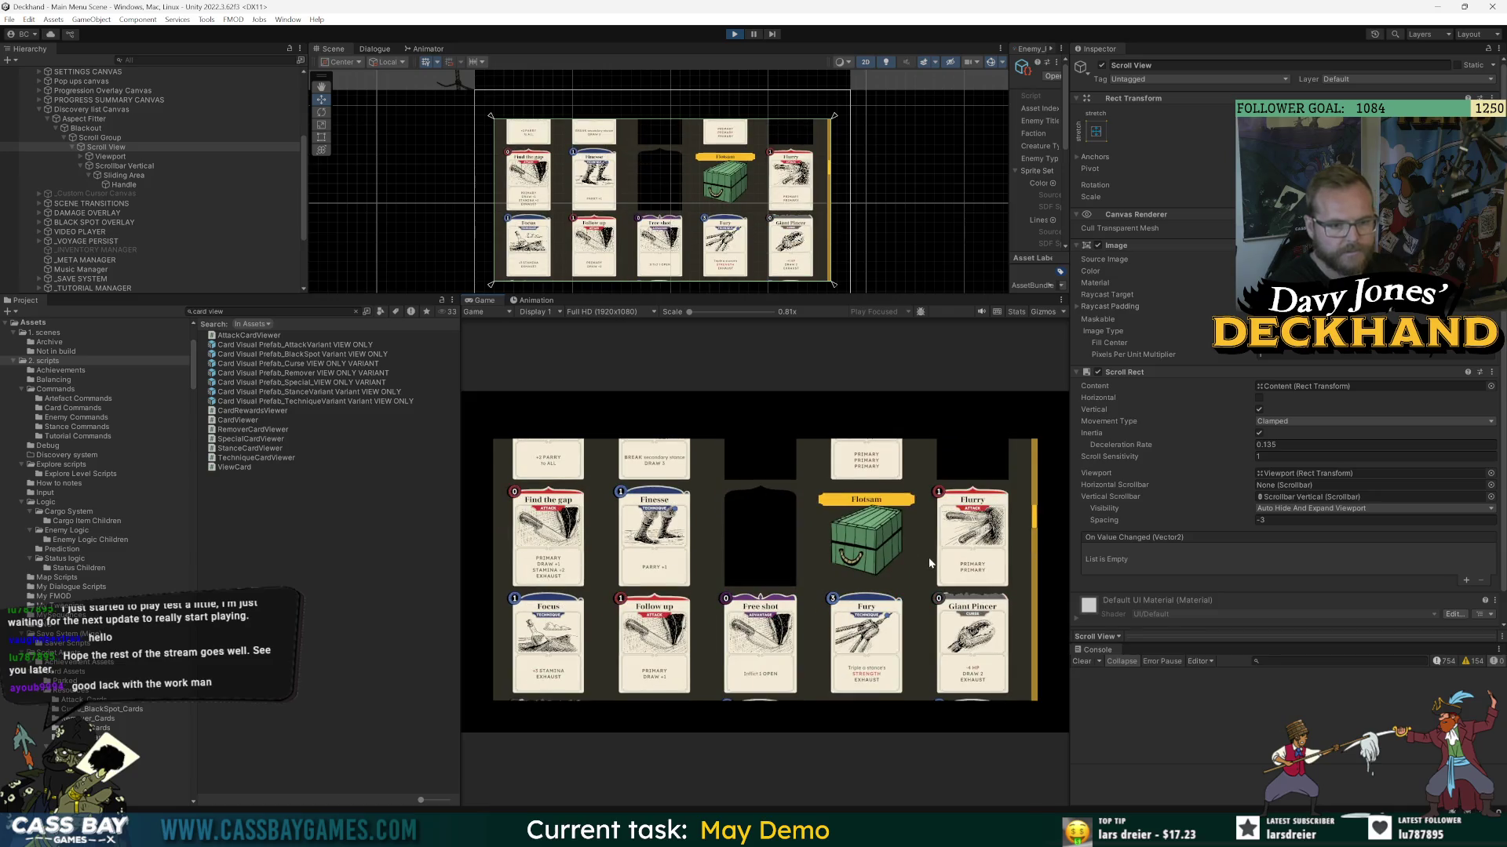
{"action": "scroll", "coordinate": [933, 553], "scroll_direction": "up", "scroll_amount": 2}
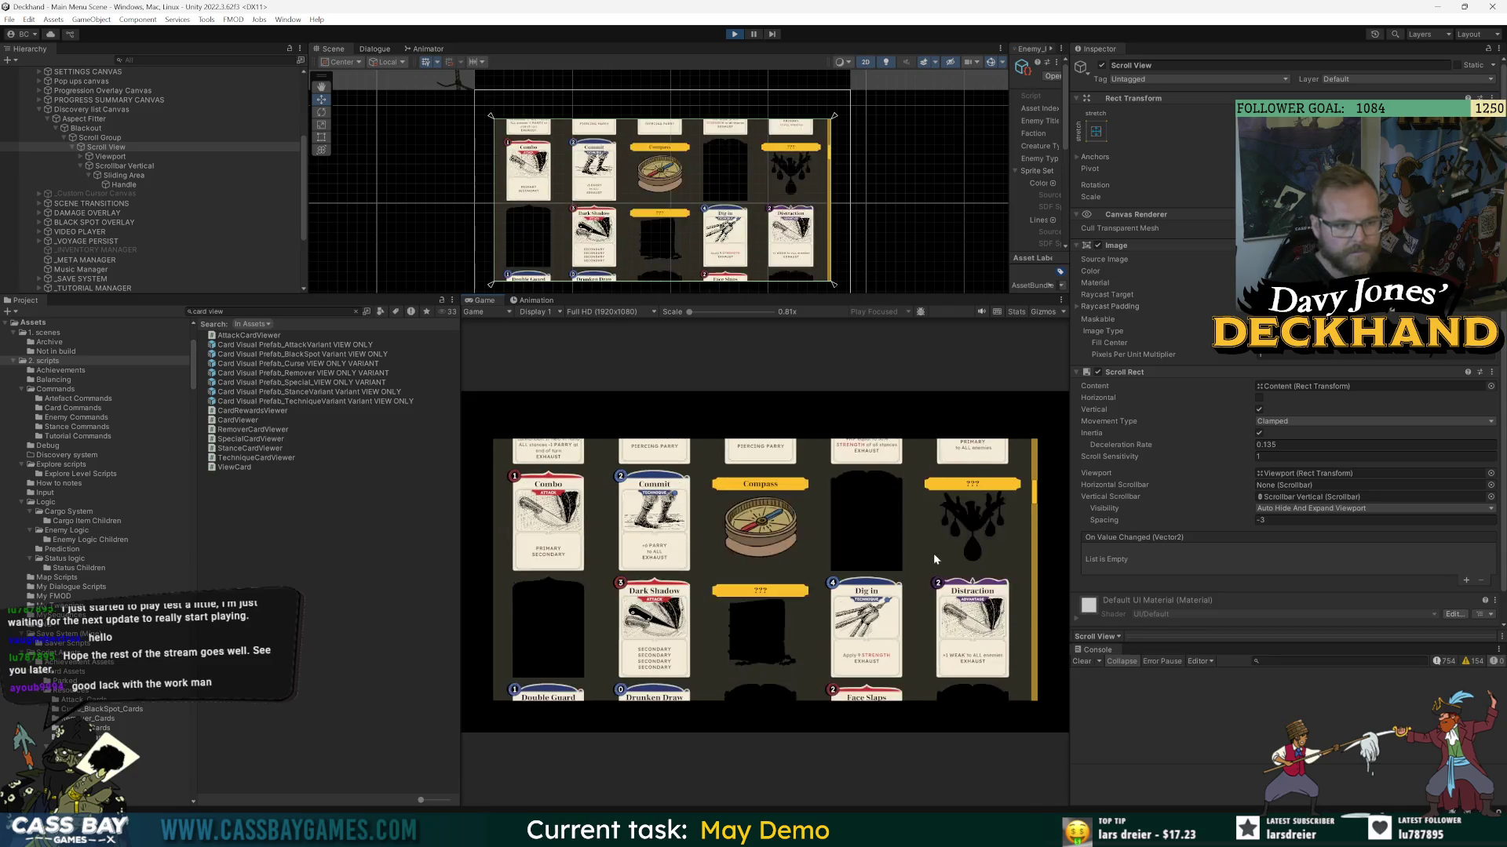
{"action": "scroll", "coordinate": [679, 510], "scroll_direction": "up", "scroll_amount": 1}
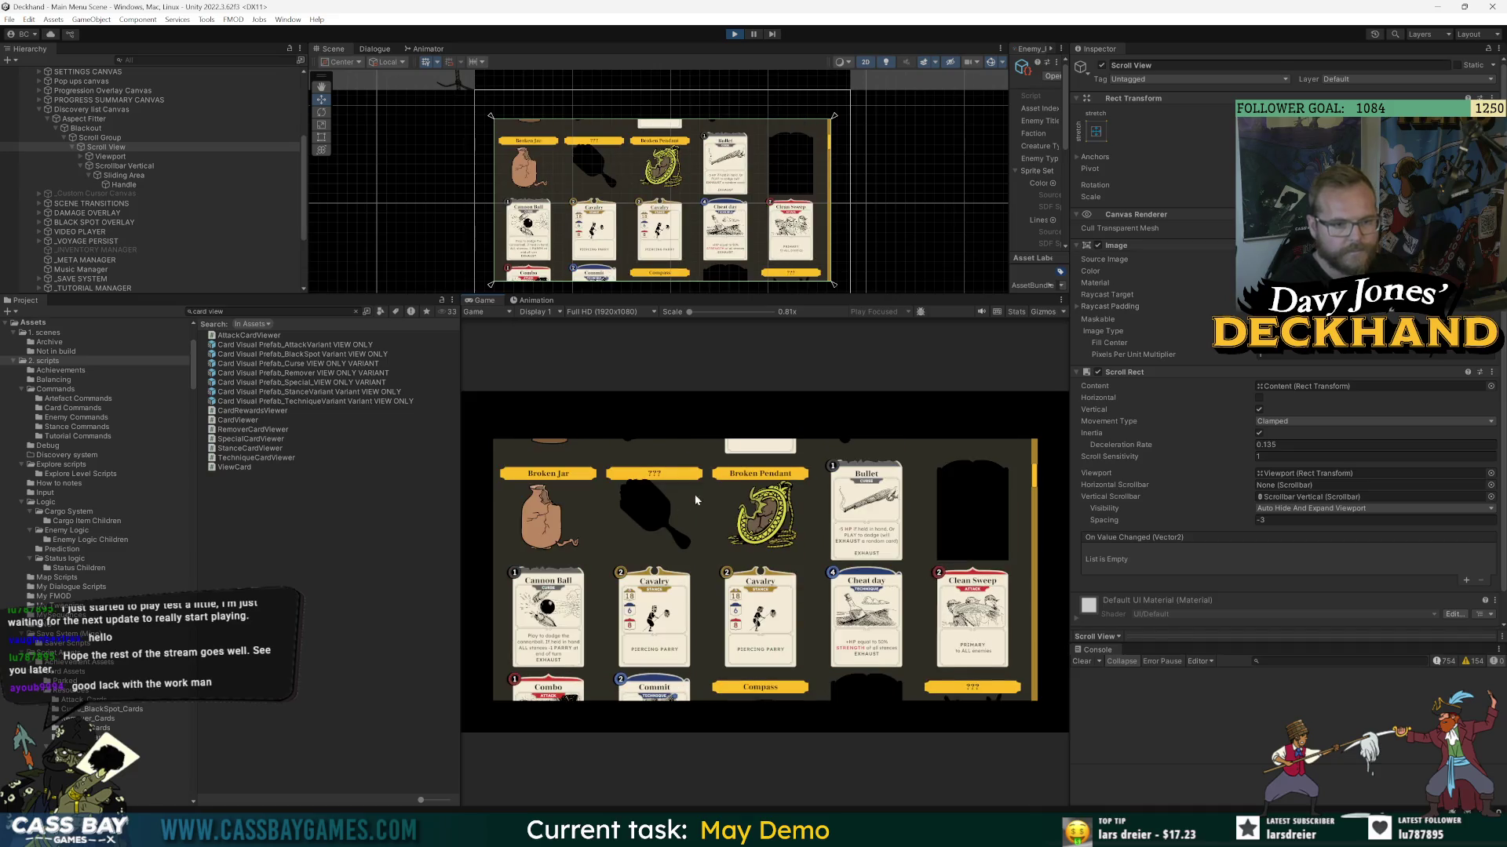
{"action": "left_click_drag", "start_coordinate": [812, 296], "coordinate": [788, 582]}
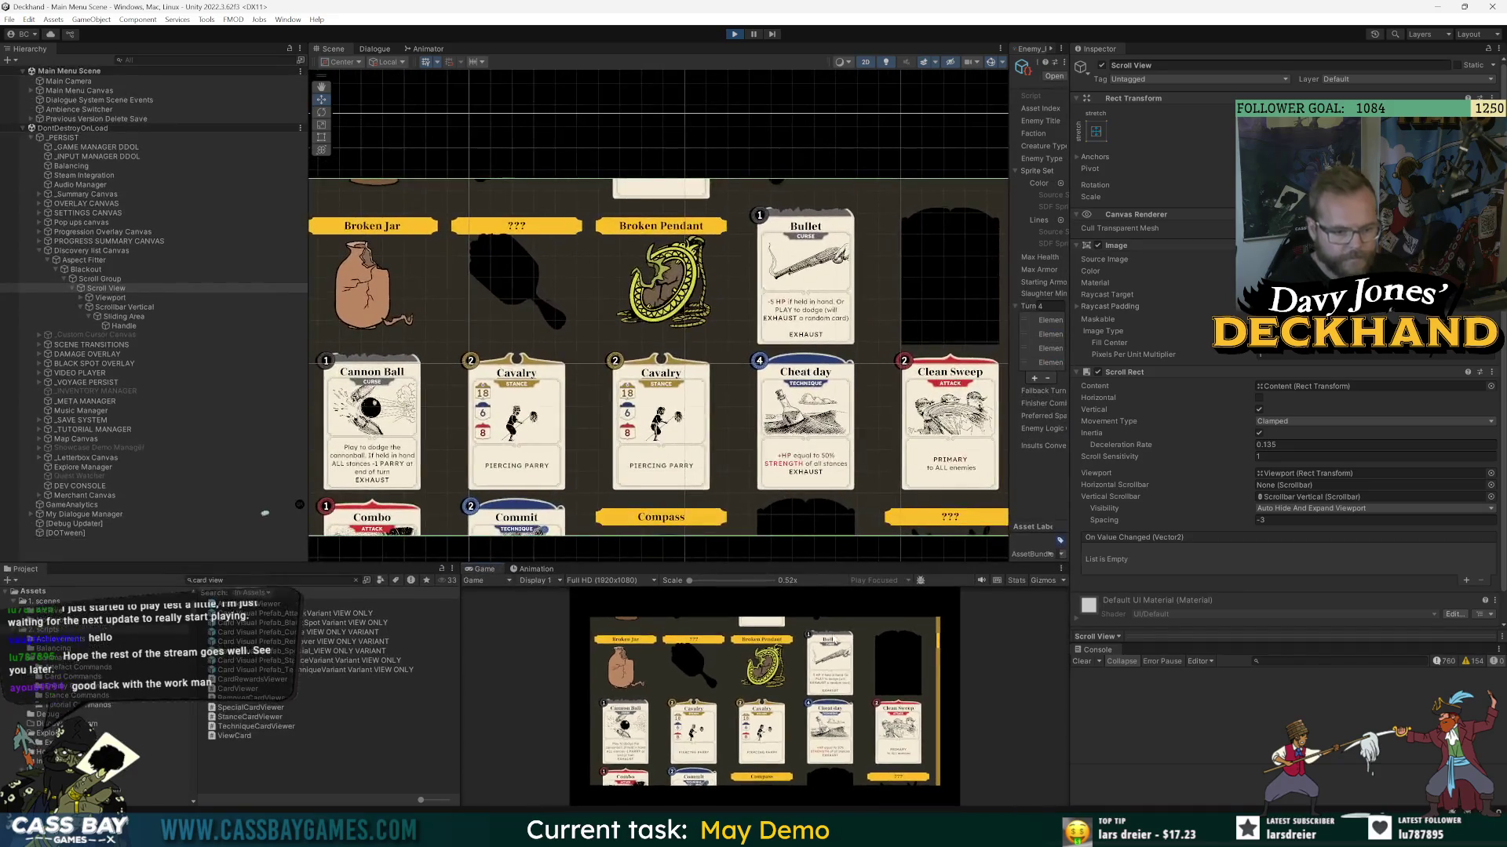
- Lower the Scene/Game divider twice while scrolling the grid past Recover, Retreat, Ring of Return and Rum
{"action": "scroll", "coordinate": [805, 718], "scroll_direction": "up", "scroll_amount": 2}
{"action": "scroll", "coordinate": [805, 718], "scroll_direction": "up", "scroll_amount": 1}
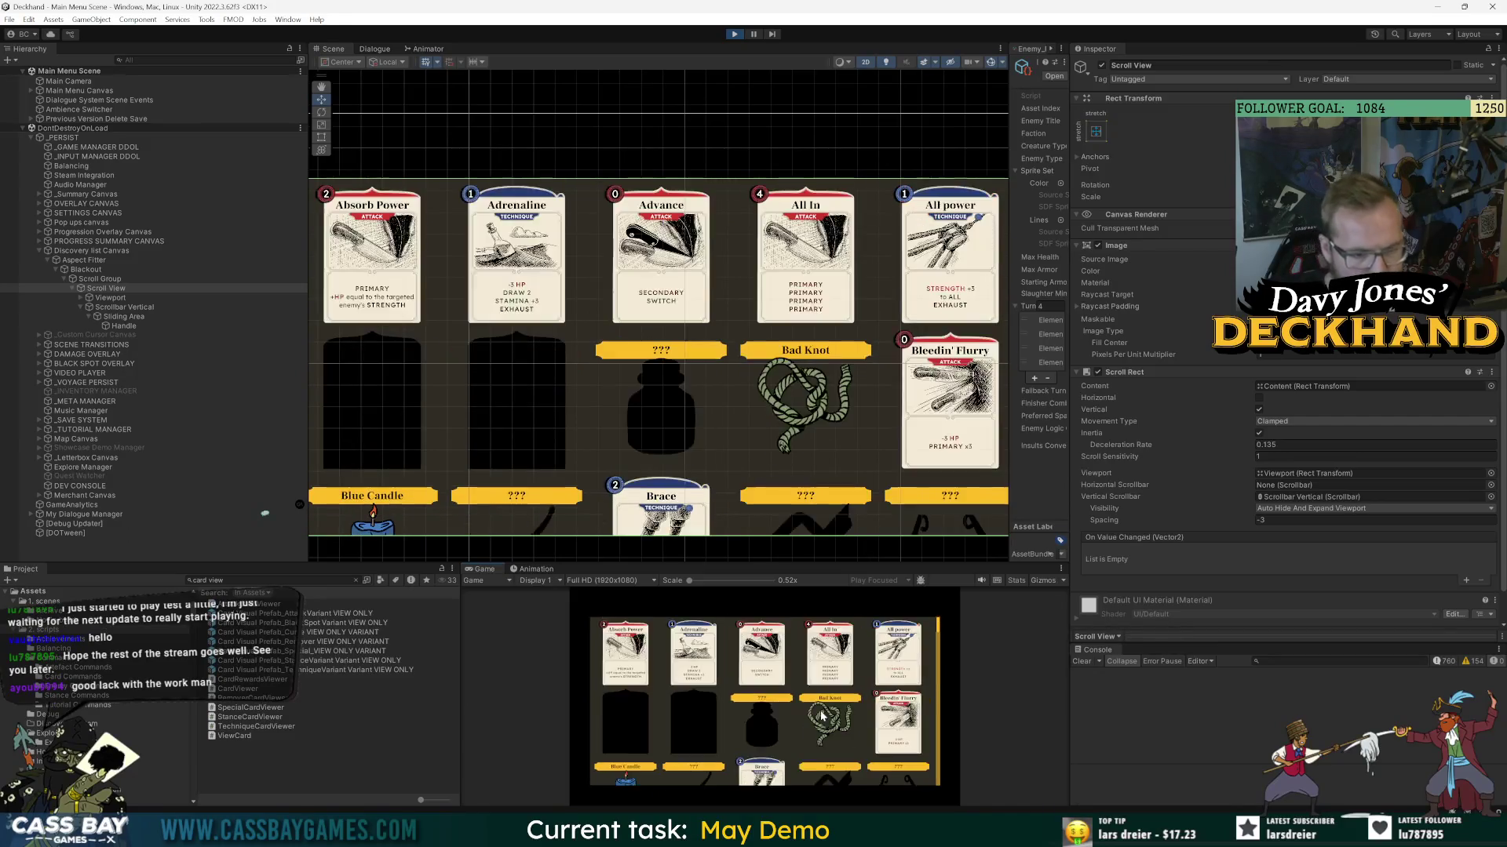
{"action": "scroll", "coordinate": [834, 711], "scroll_direction": "down", "scroll_amount": 2}
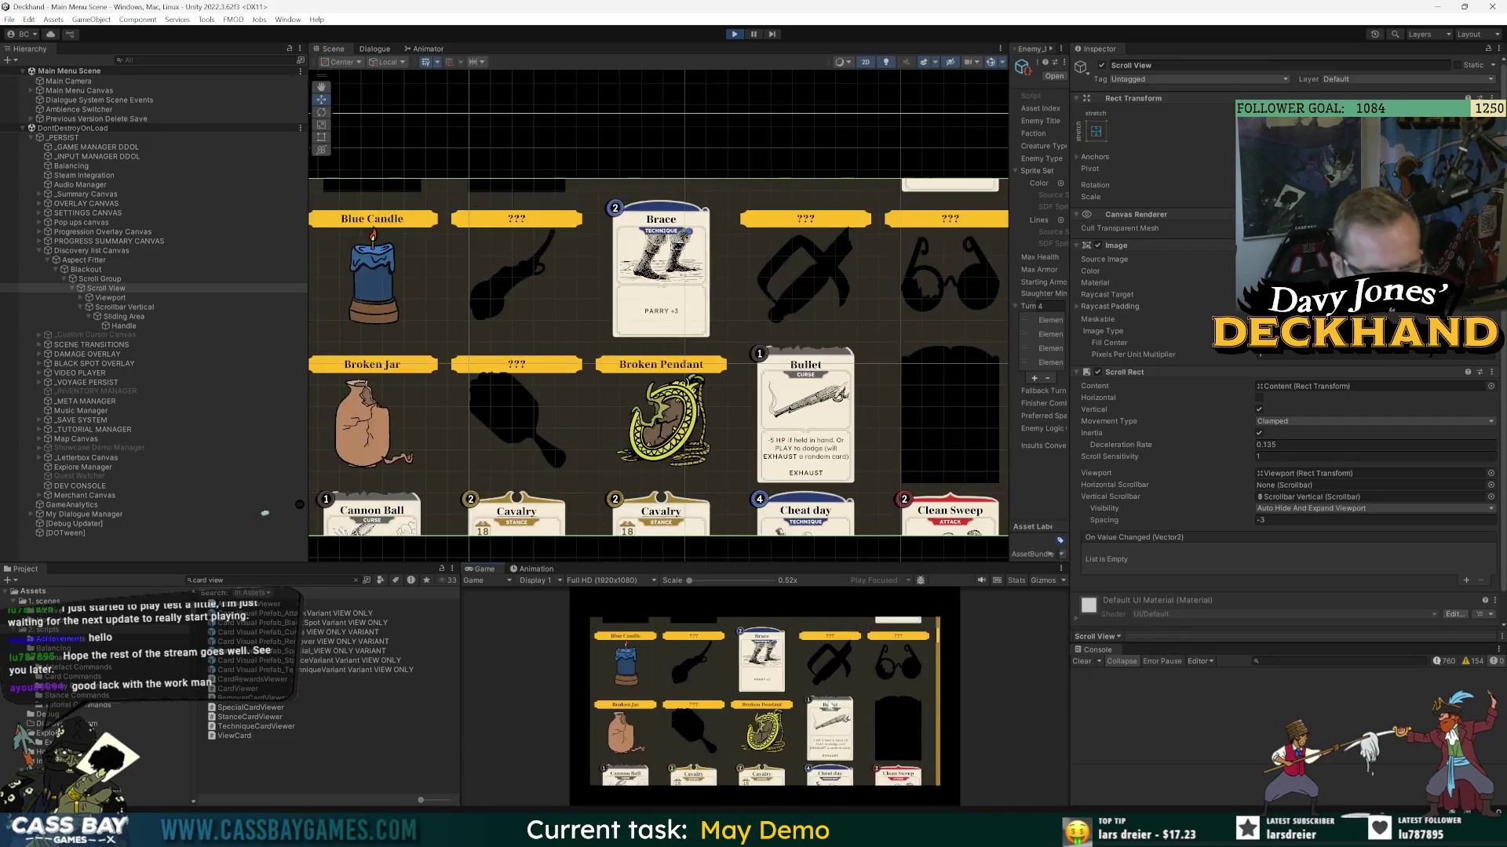
{"action": "scroll", "coordinate": [820, 690], "scroll_direction": "down", "scroll_amount": 2}
{"action": "scroll", "coordinate": [823, 683], "scroll_direction": "down", "scroll_amount": 2}
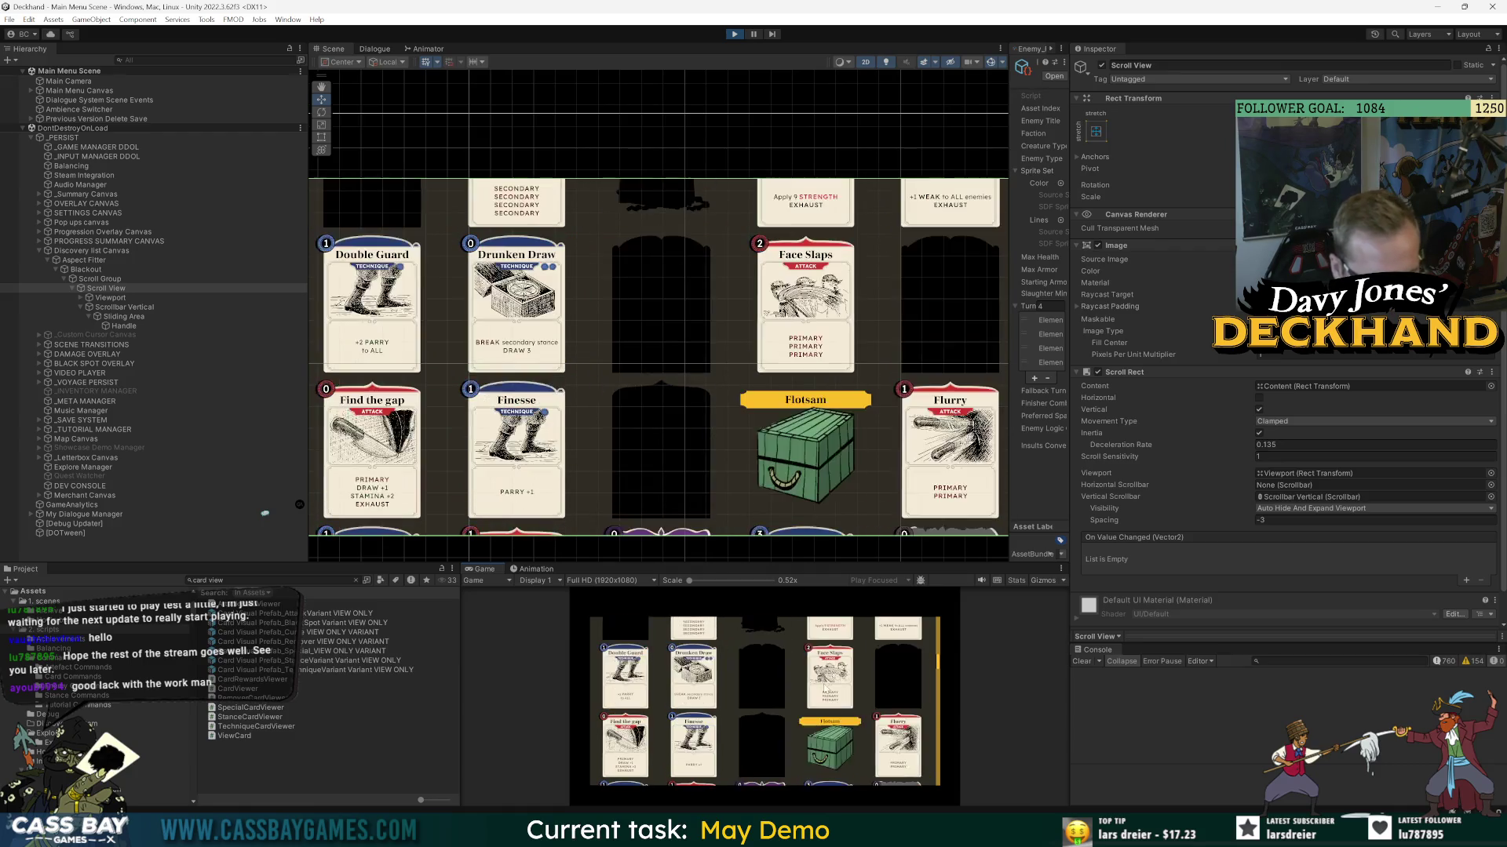
{"action": "scroll", "coordinate": [824, 688], "scroll_direction": "down", "scroll_amount": 3}
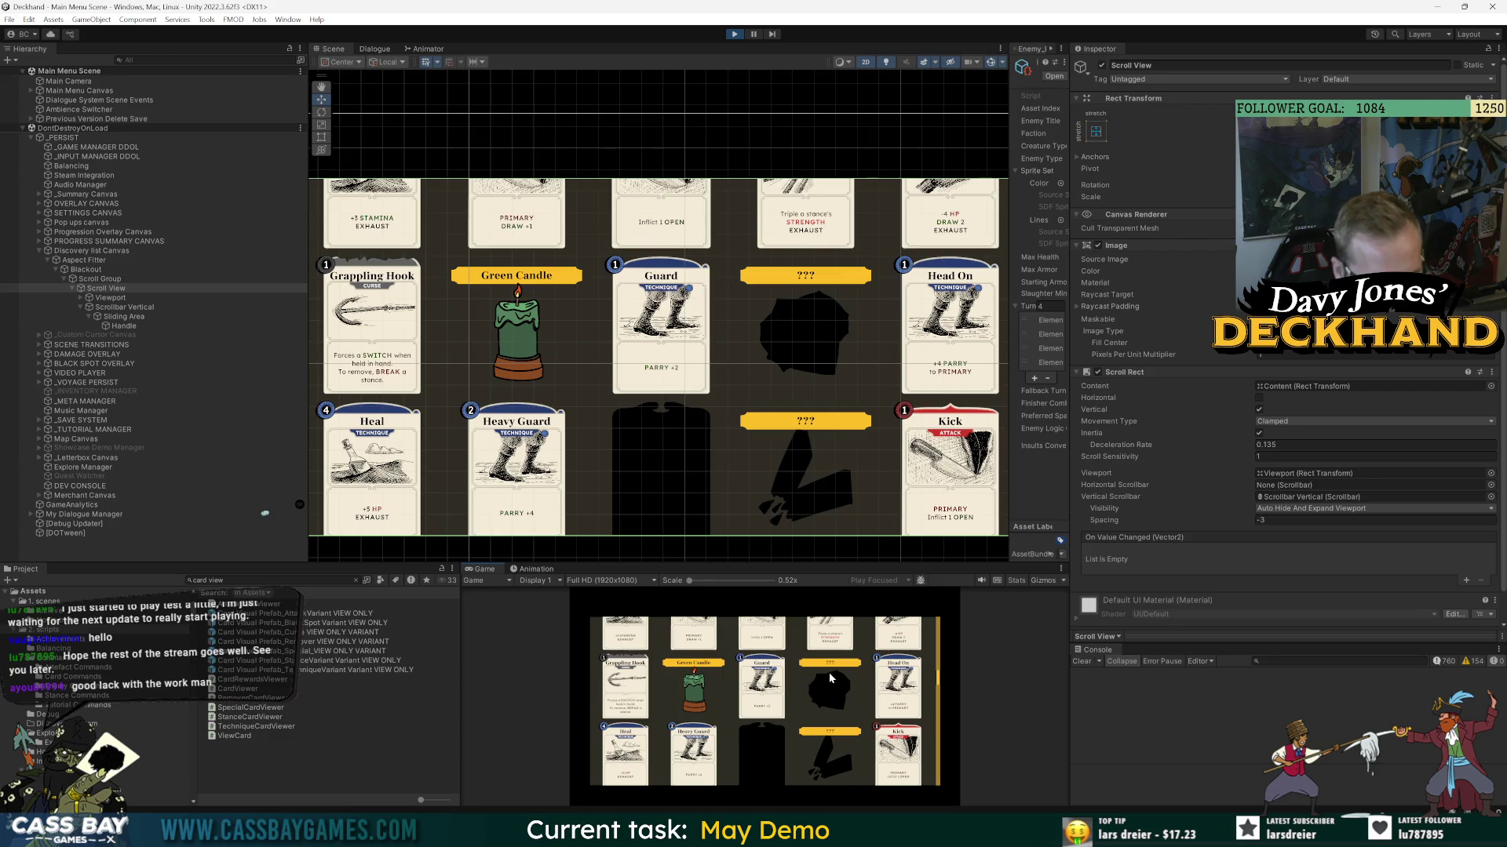
{"action": "scroll", "coordinate": [829, 673], "scroll_direction": "down", "scroll_amount": 2}
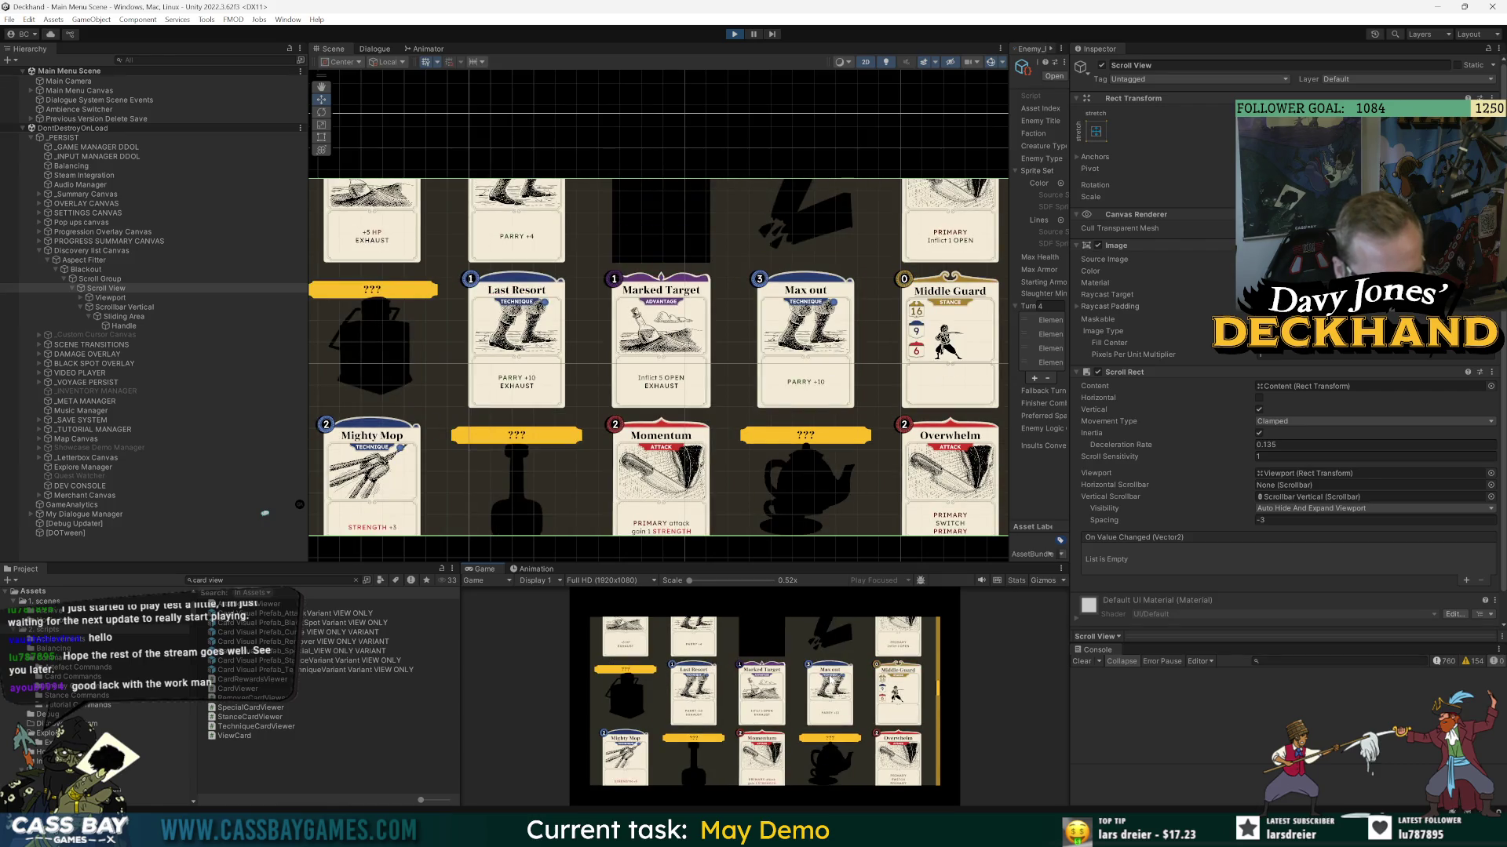
{"action": "left_click_drag", "start_coordinate": [802, 562], "coordinate": [806, 585]}
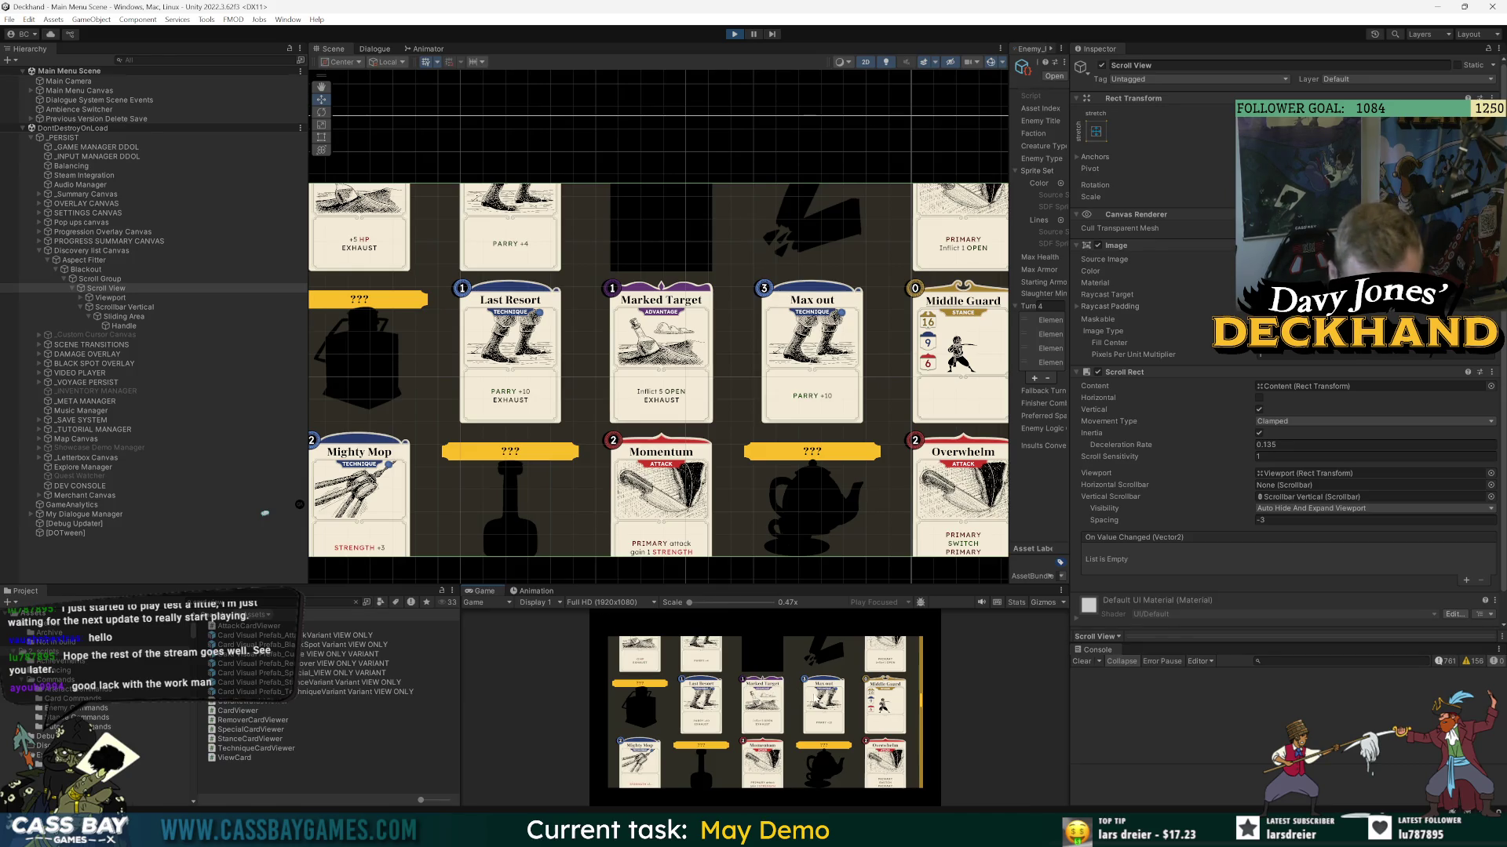
{"action": "scroll", "coordinate": [838, 697], "scroll_direction": "down", "scroll_amount": 3}
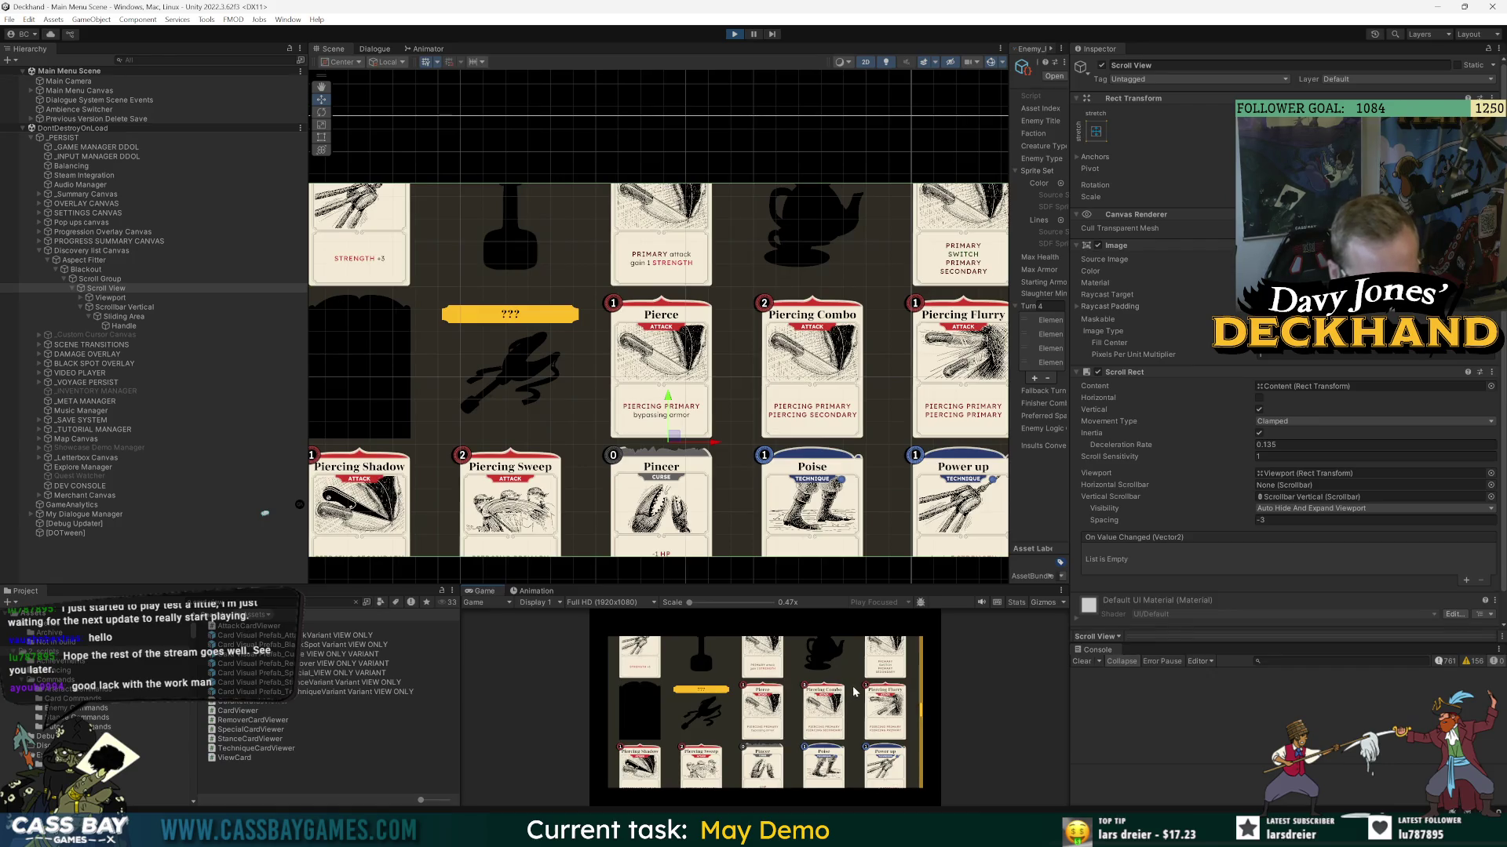
{"action": "scroll", "coordinate": [854, 690], "scroll_direction": "down", "scroll_amount": 5}
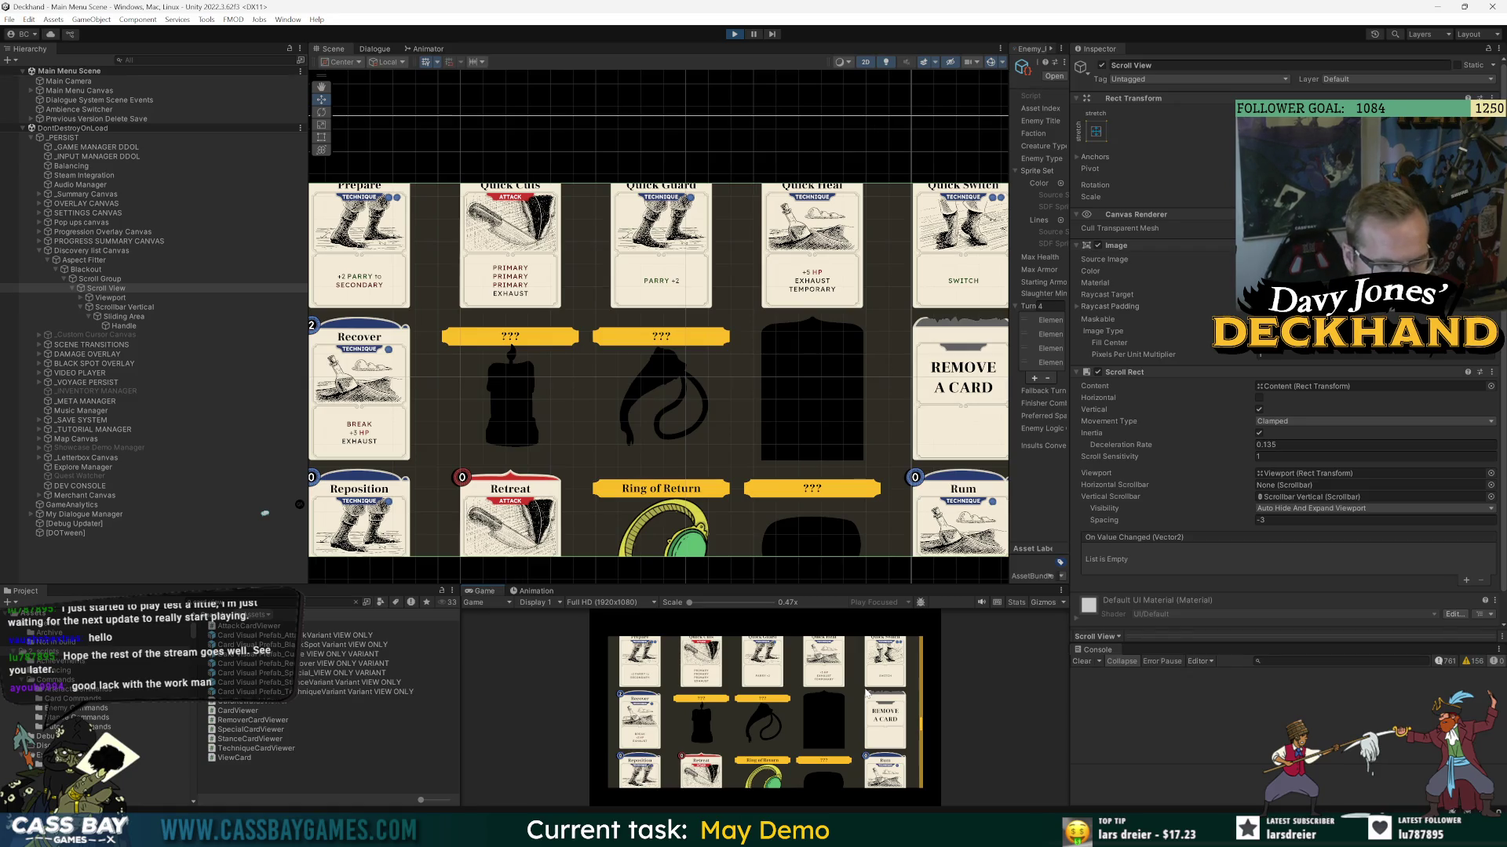
{"action": "left_click_drag", "start_coordinate": [857, 586], "coordinate": [862, 609]}
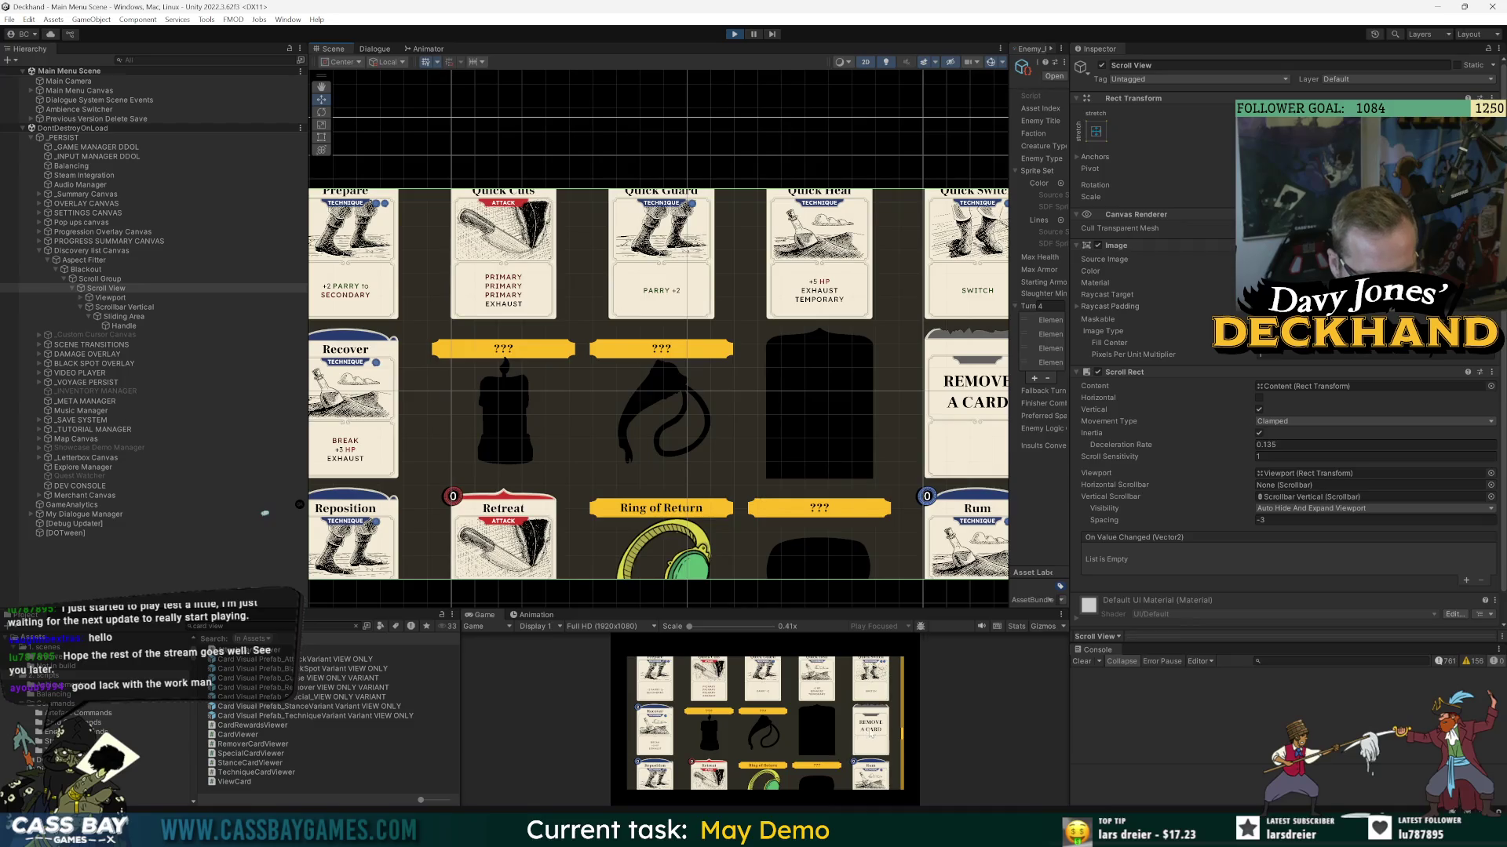
{"action": "scroll", "coordinate": [839, 725], "scroll_direction": "up", "scroll_amount": 5}
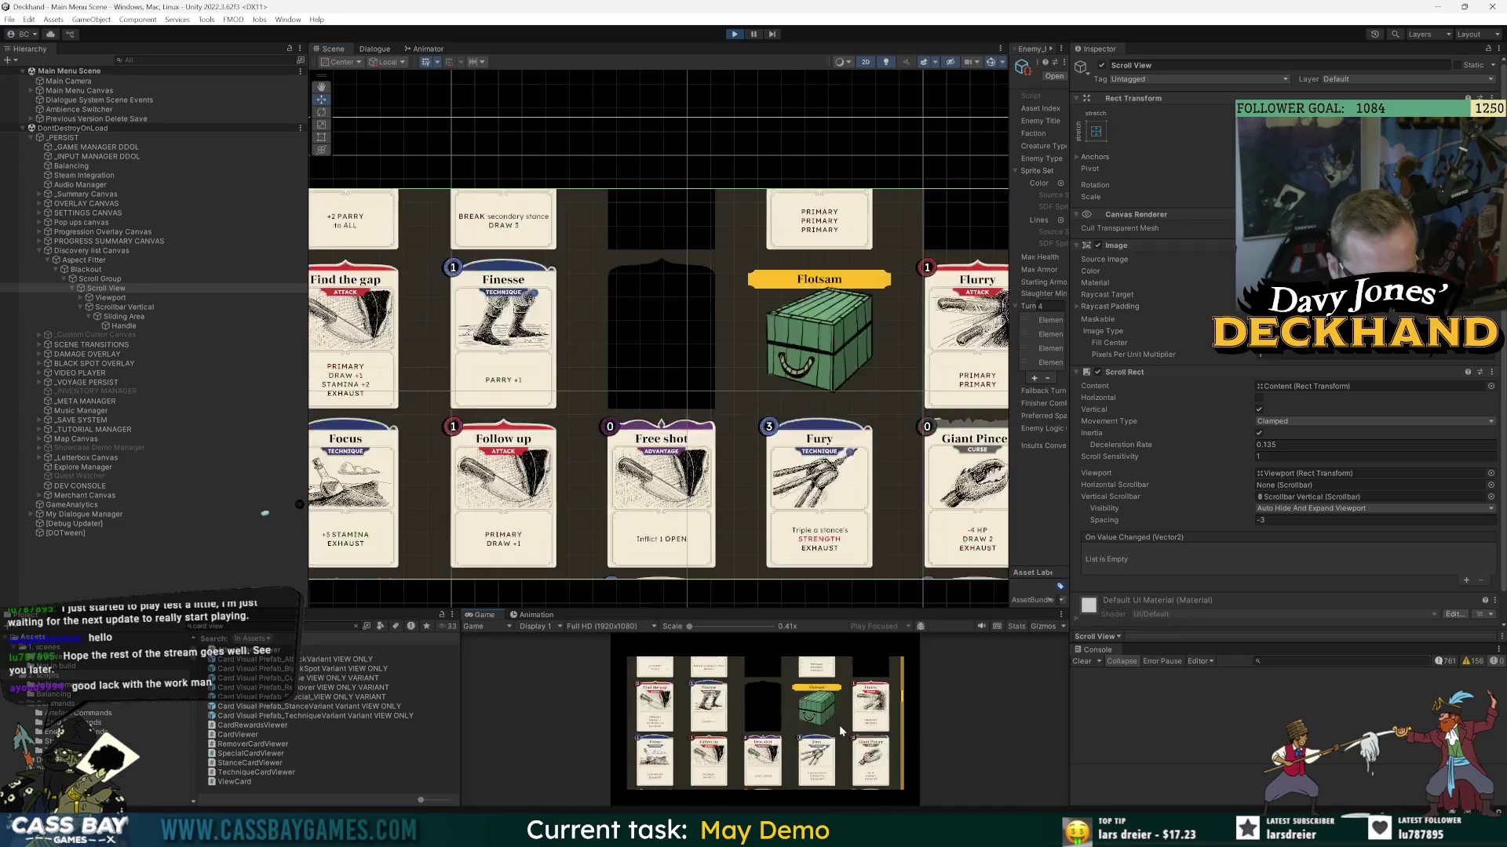
{"action": "scroll", "coordinate": [840, 725], "scroll_direction": "up", "scroll_amount": 3}
{"action": "scroll", "coordinate": [841, 736], "scroll_direction": "down", "scroll_amount": 10}
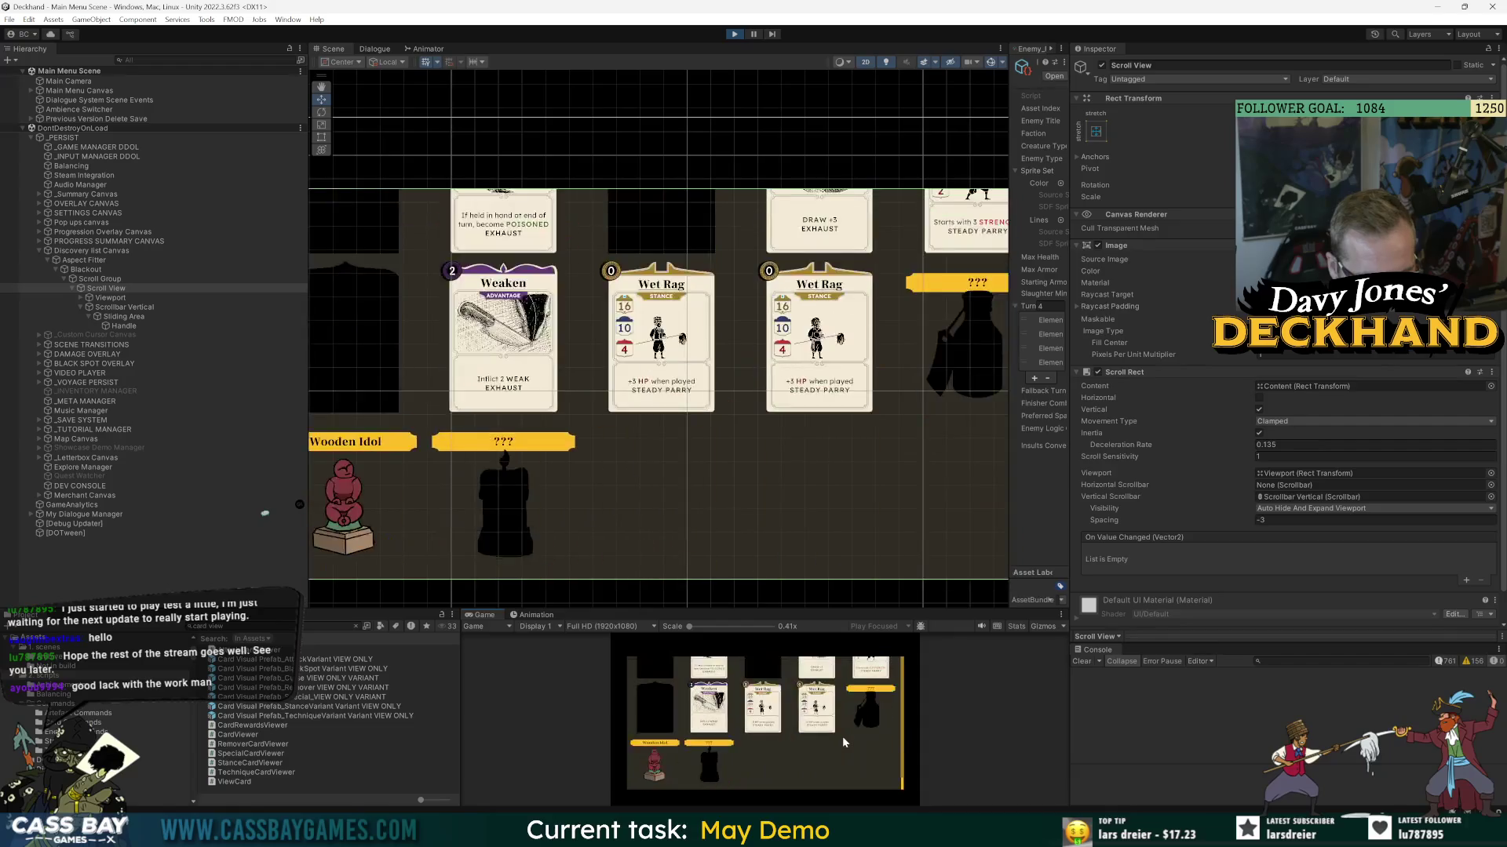
{"action": "scroll", "coordinate": [799, 764], "scroll_direction": "up", "scroll_amount": 2}
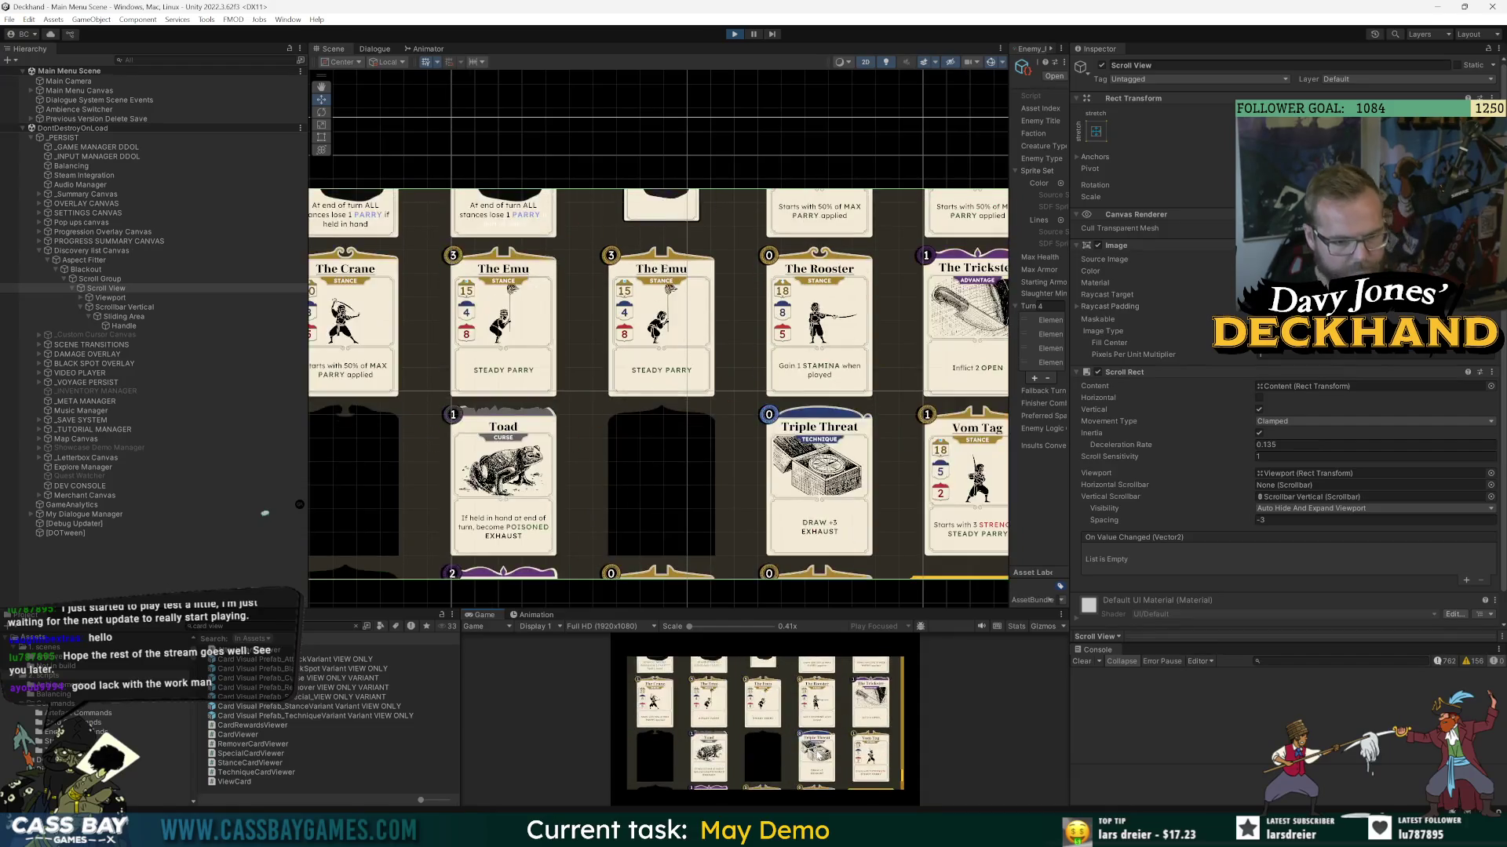
{"action": "scroll", "coordinate": [736, 767], "scroll_direction": "down", "scroll_amount": 3}
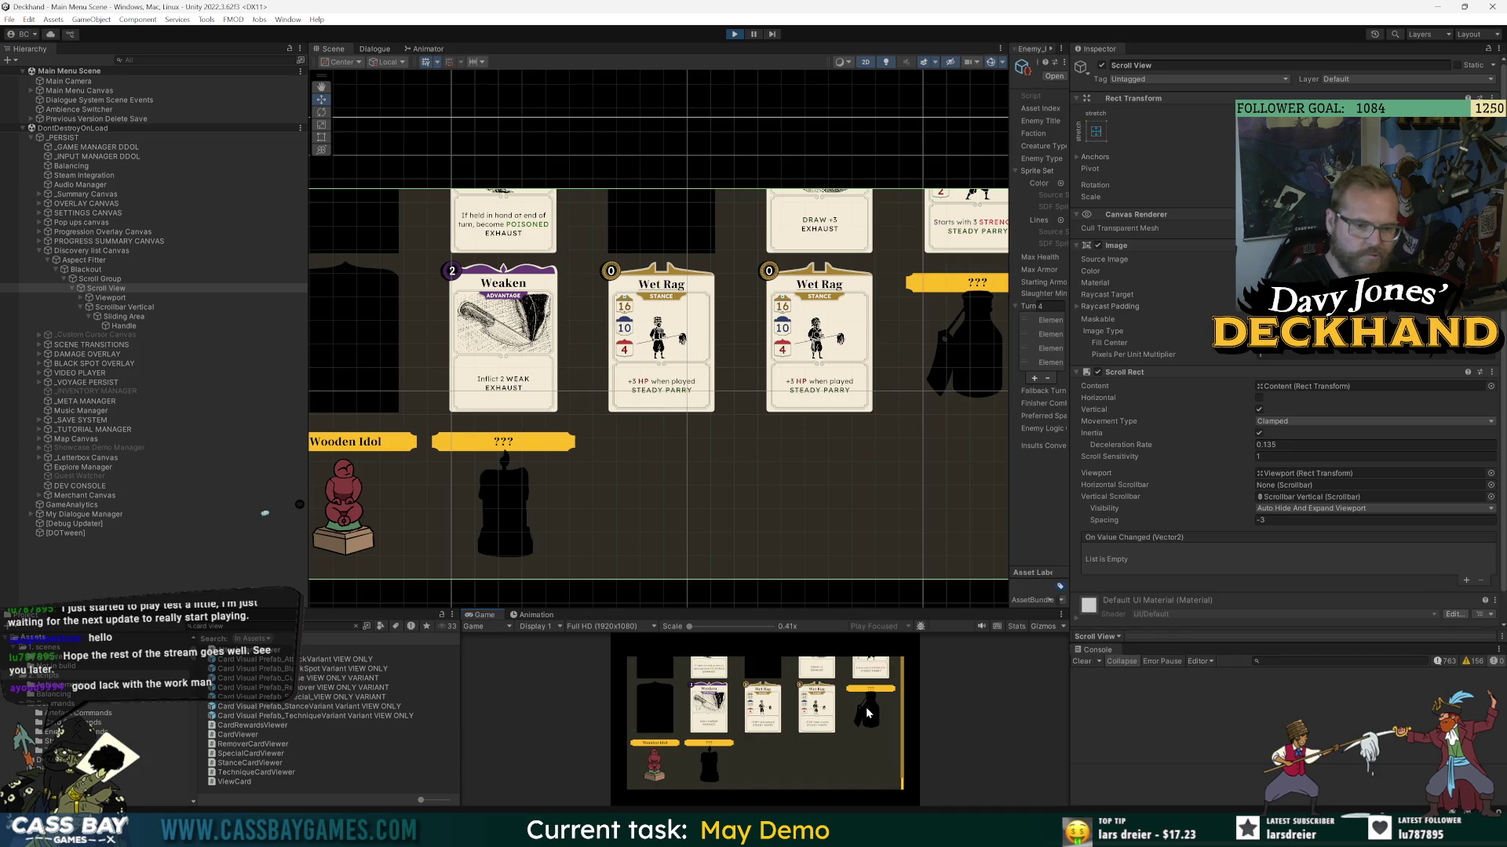
{"action": "scroll", "coordinate": [865, 707], "scroll_direction": "up", "scroll_amount": 15}
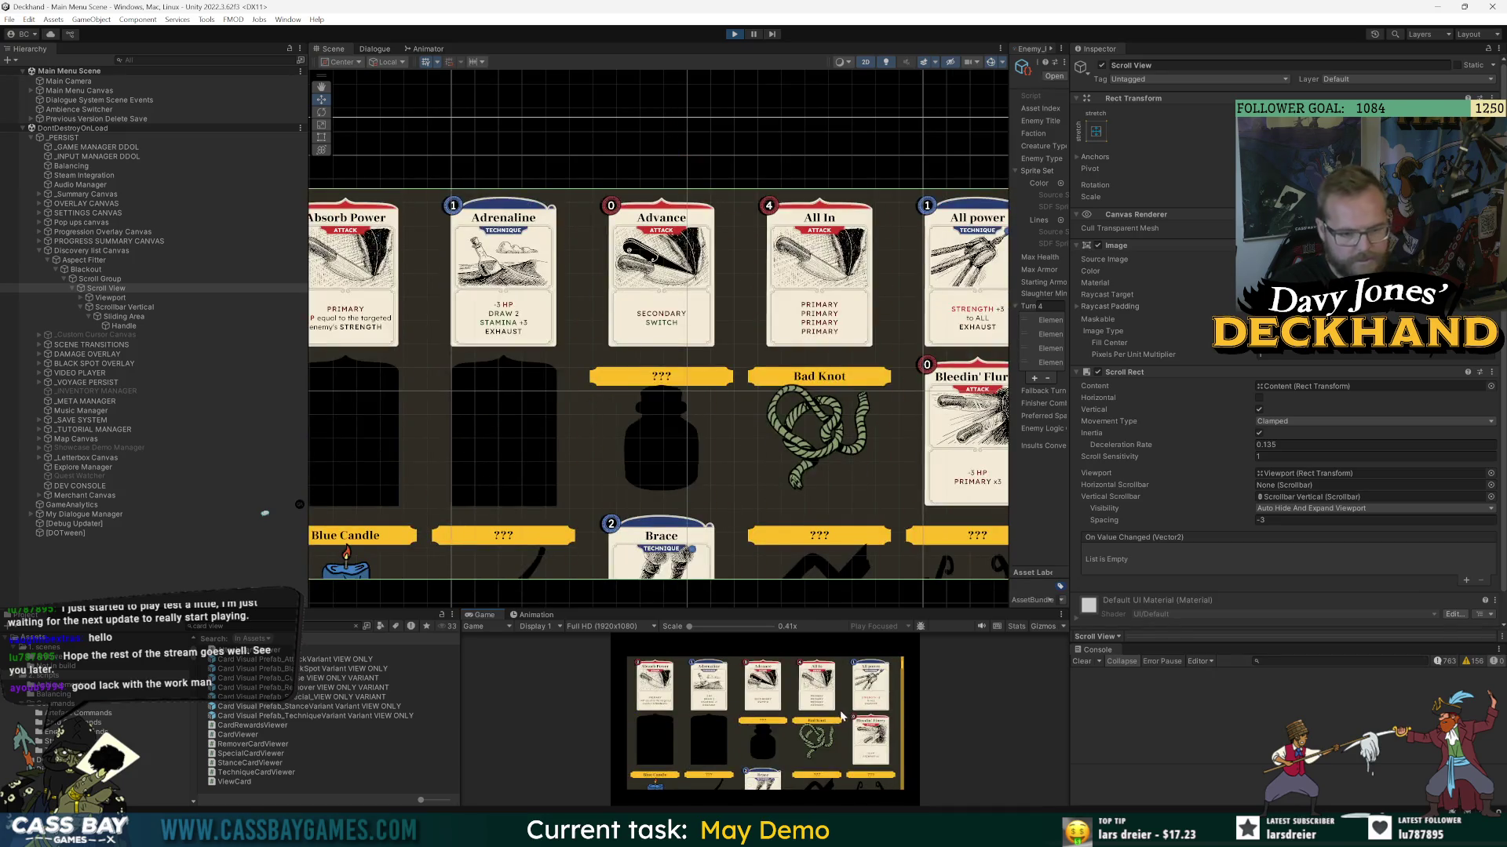
{"action": "scroll", "coordinate": [839, 712], "scroll_direction": "down", "scroll_amount": 3}
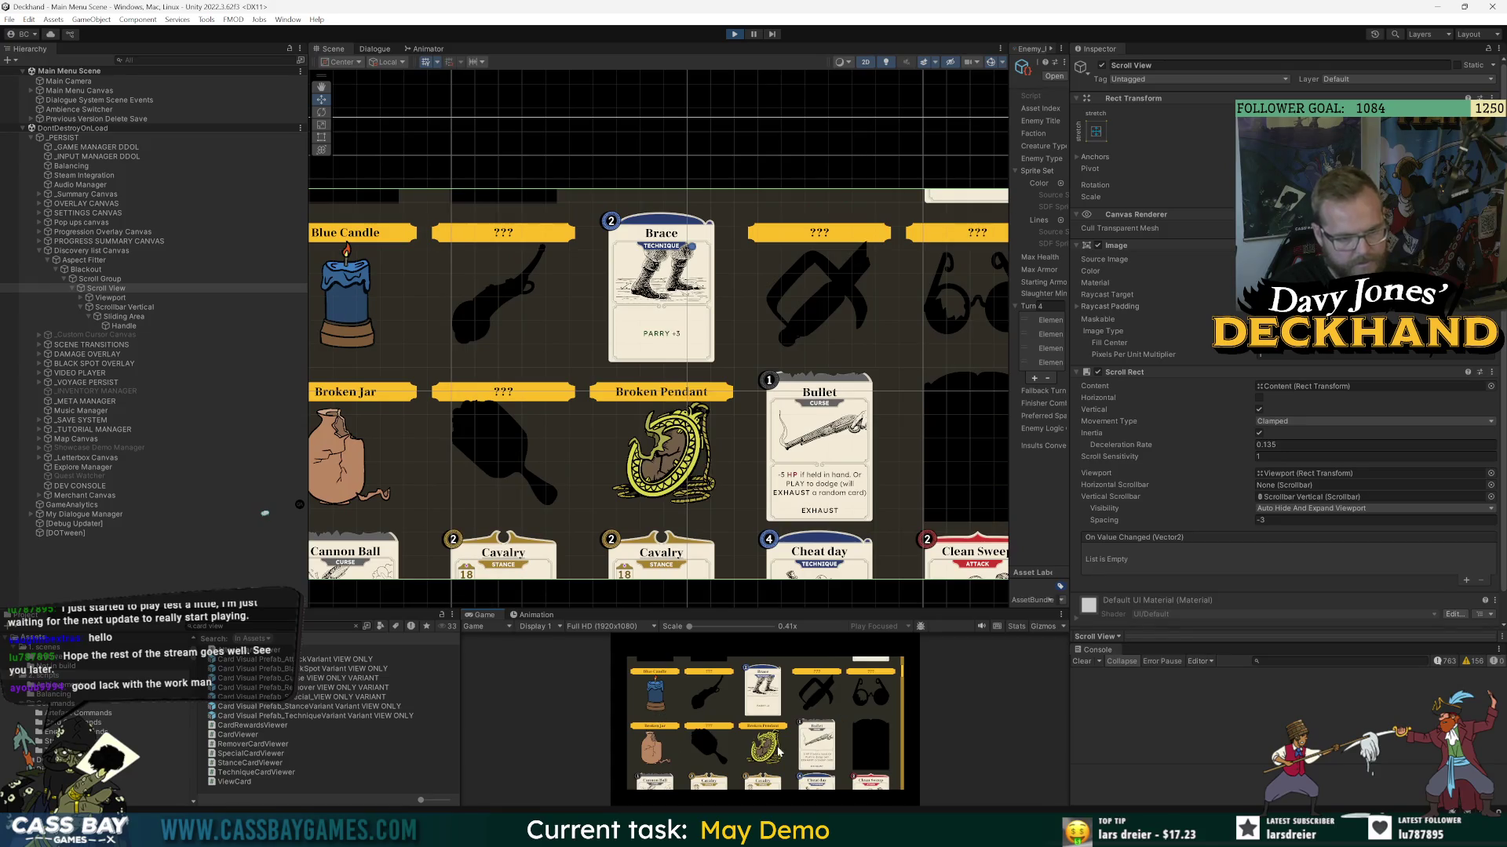
{"action": "scroll", "coordinate": [790, 745], "scroll_direction": "down", "scroll_amount": 3}
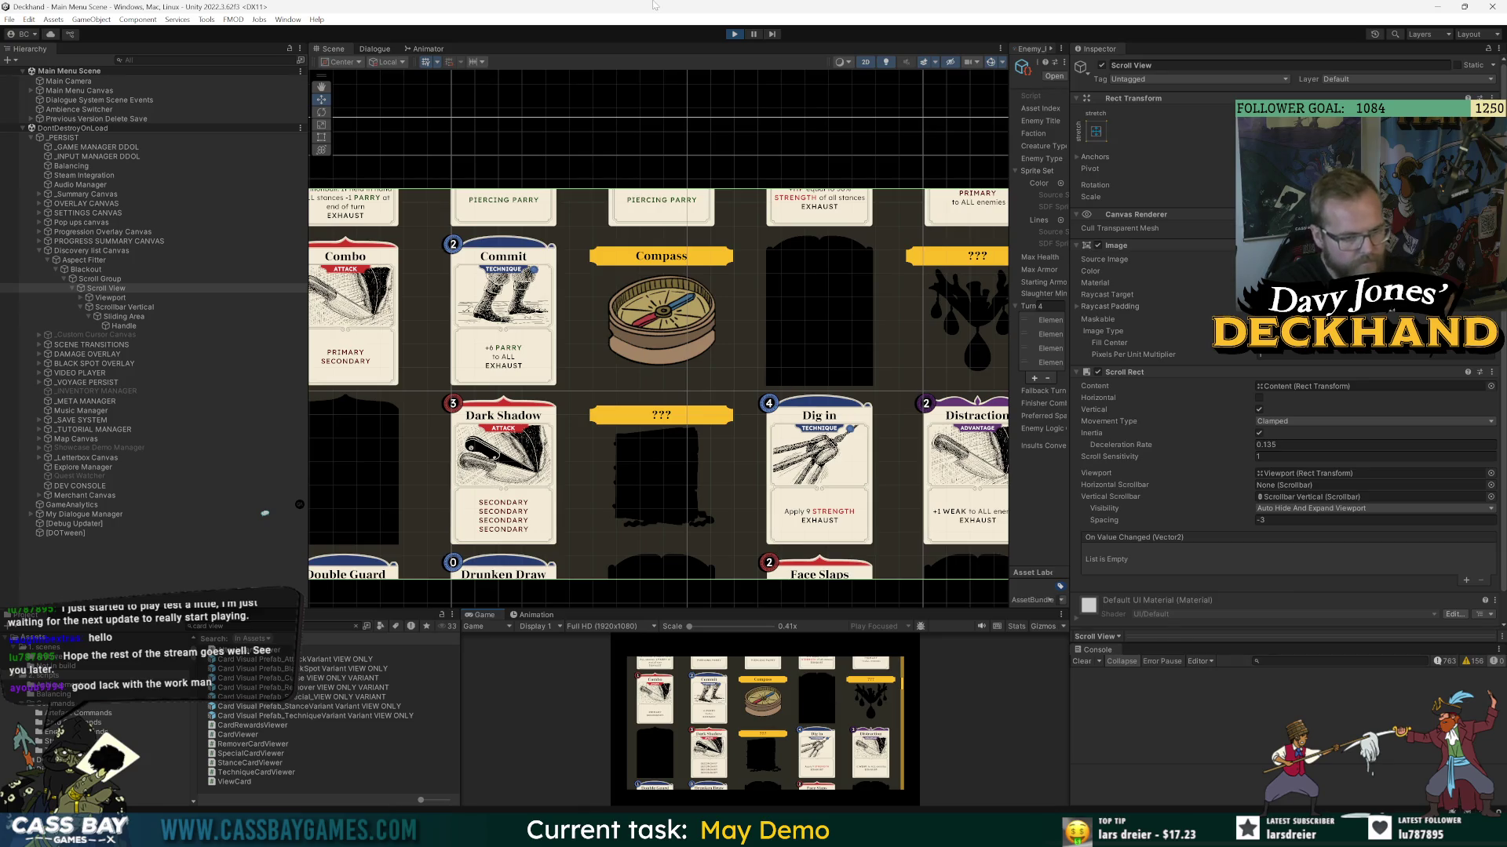
{"action": "left_click", "coordinate": [734, 34]}
- Inspect GetAllDiscoverables and the prefab field in DiscoveryListCanvas.cs, then return to Unity
{"action": "key", "text": "alt+Tab"}
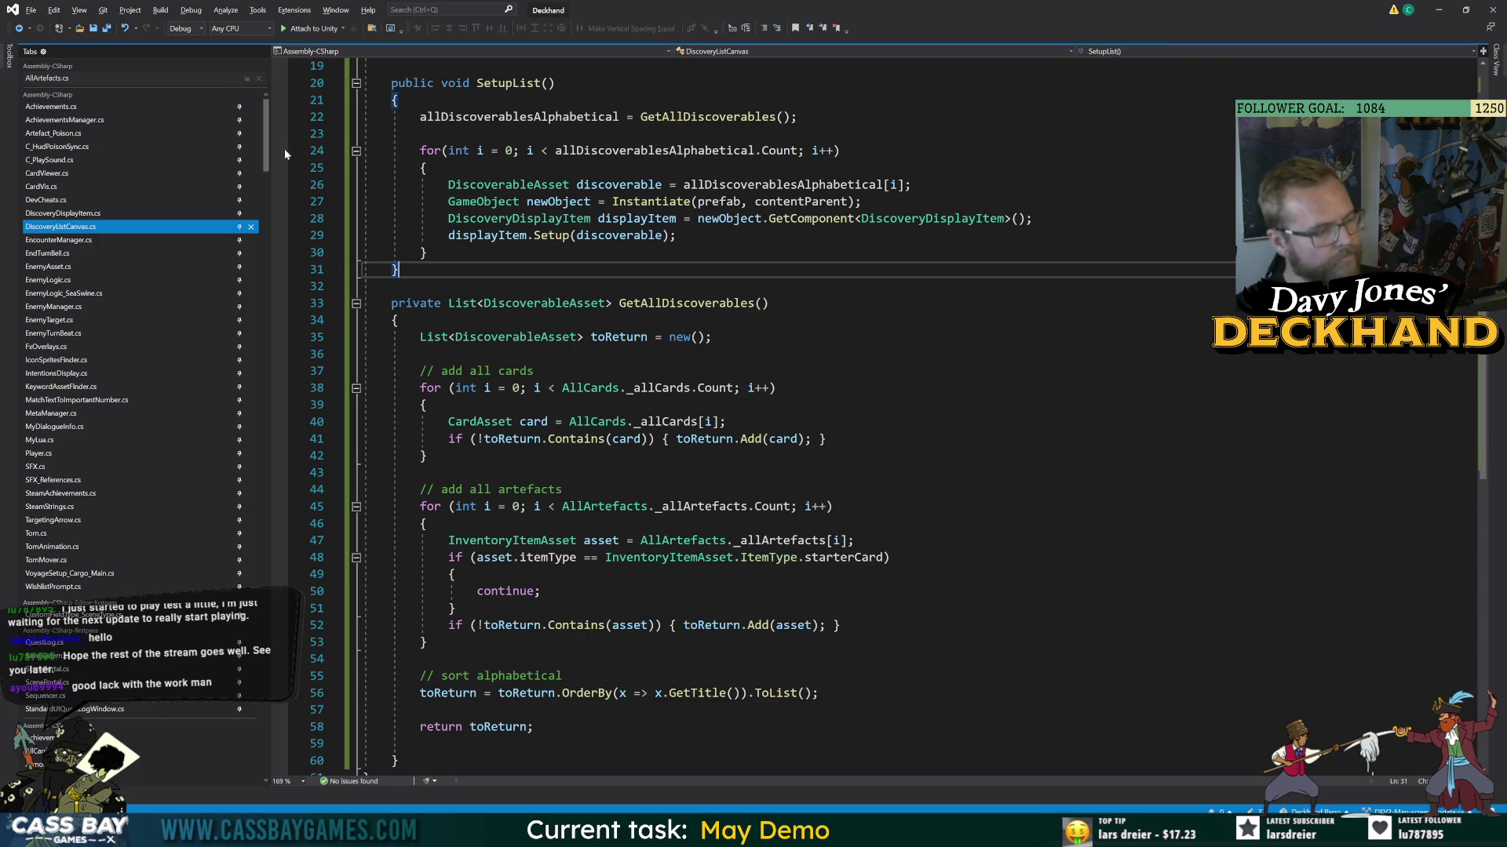
{"action": "left_click", "coordinate": [397, 320]}
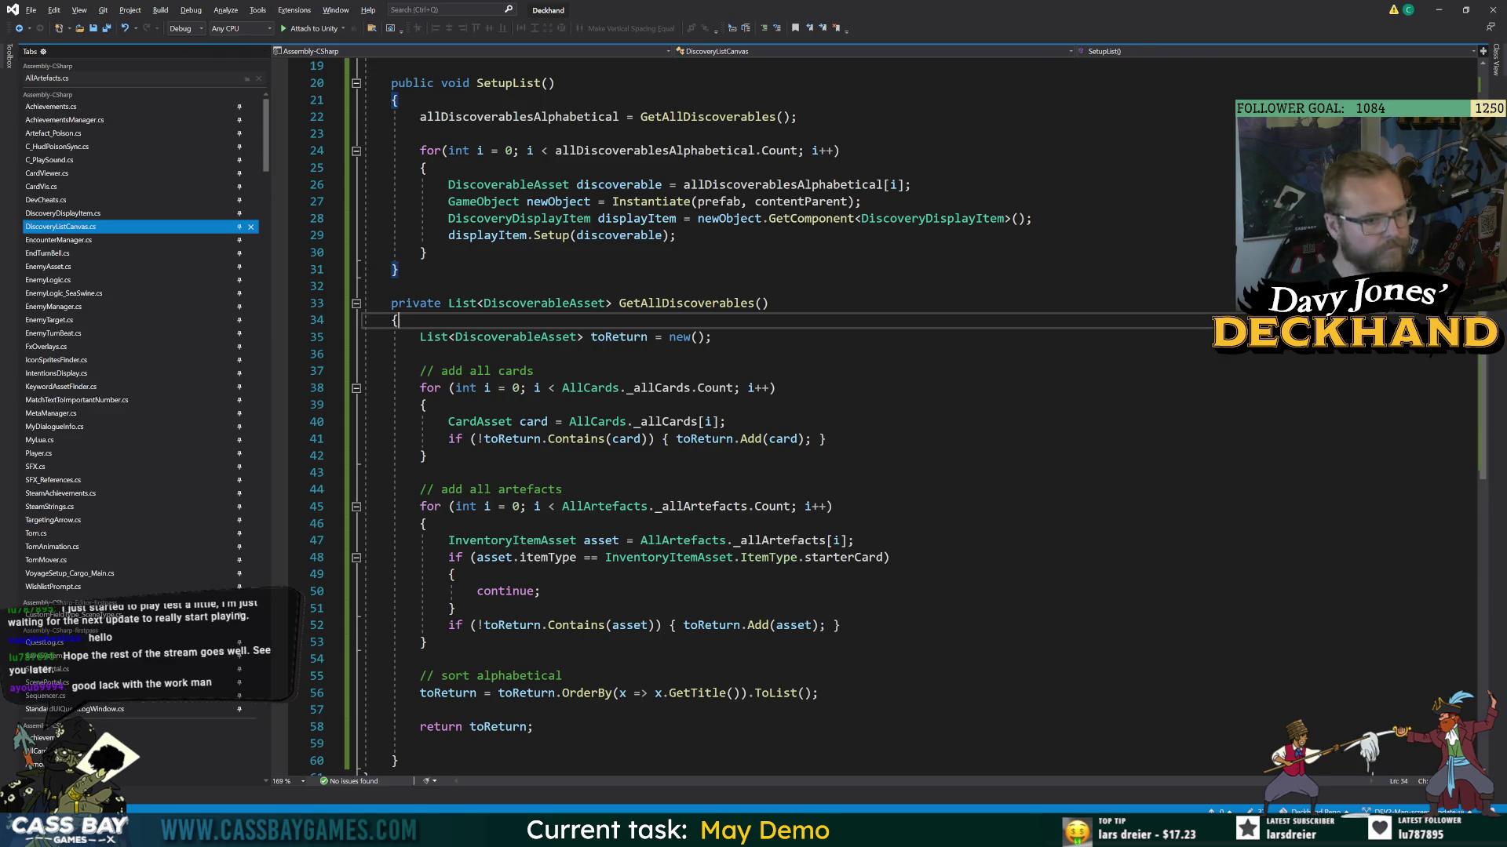
{"action": "scroll", "coordinate": [397, 320], "scroll_direction": "up", "scroll_amount": 6}
{"action": "left_click", "coordinate": [674, 219]}
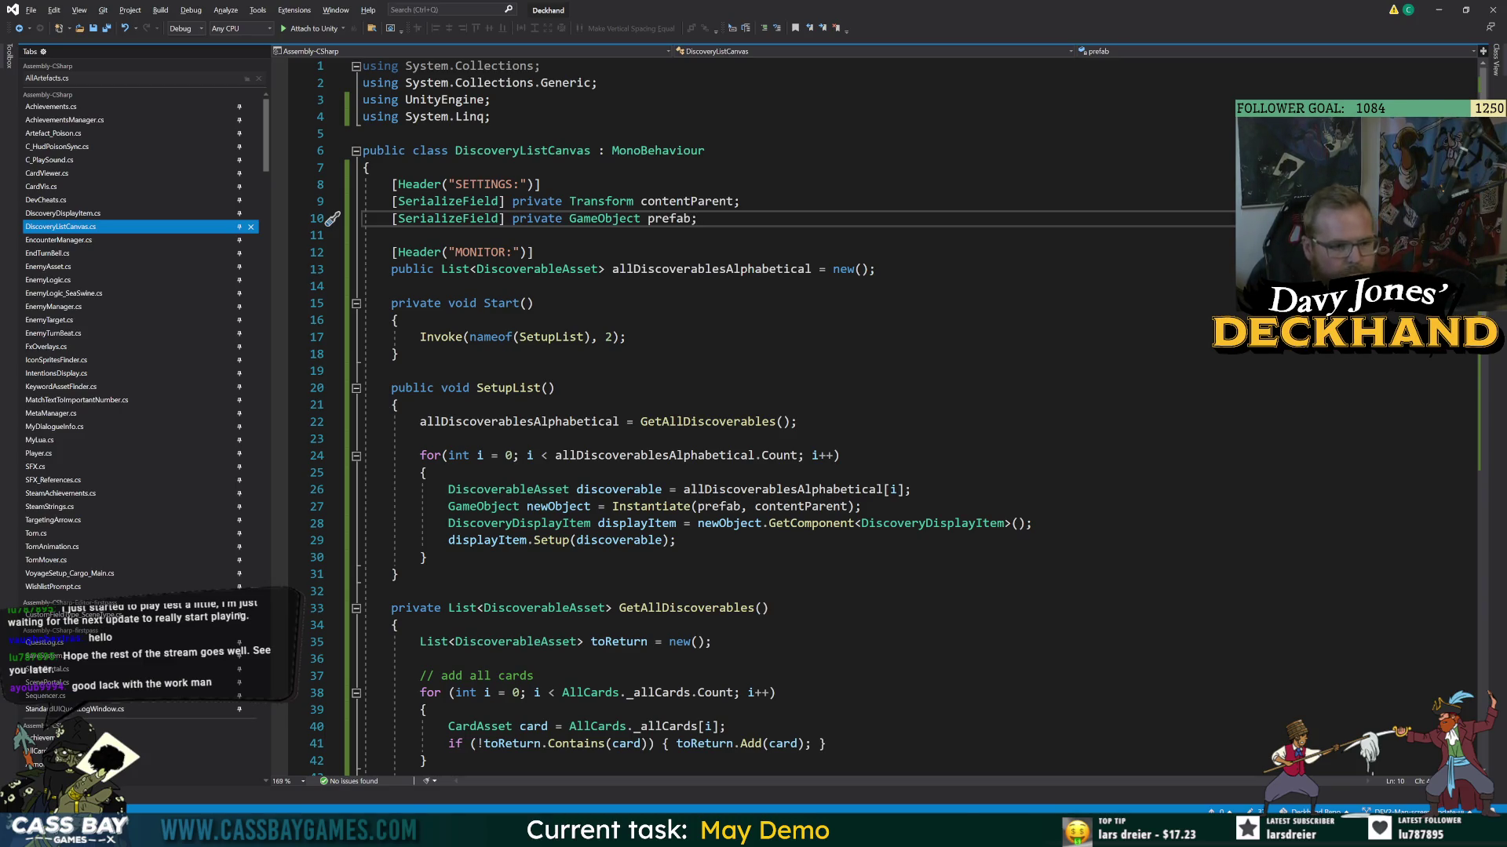
{"action": "key", "text": "alt+Tab"}
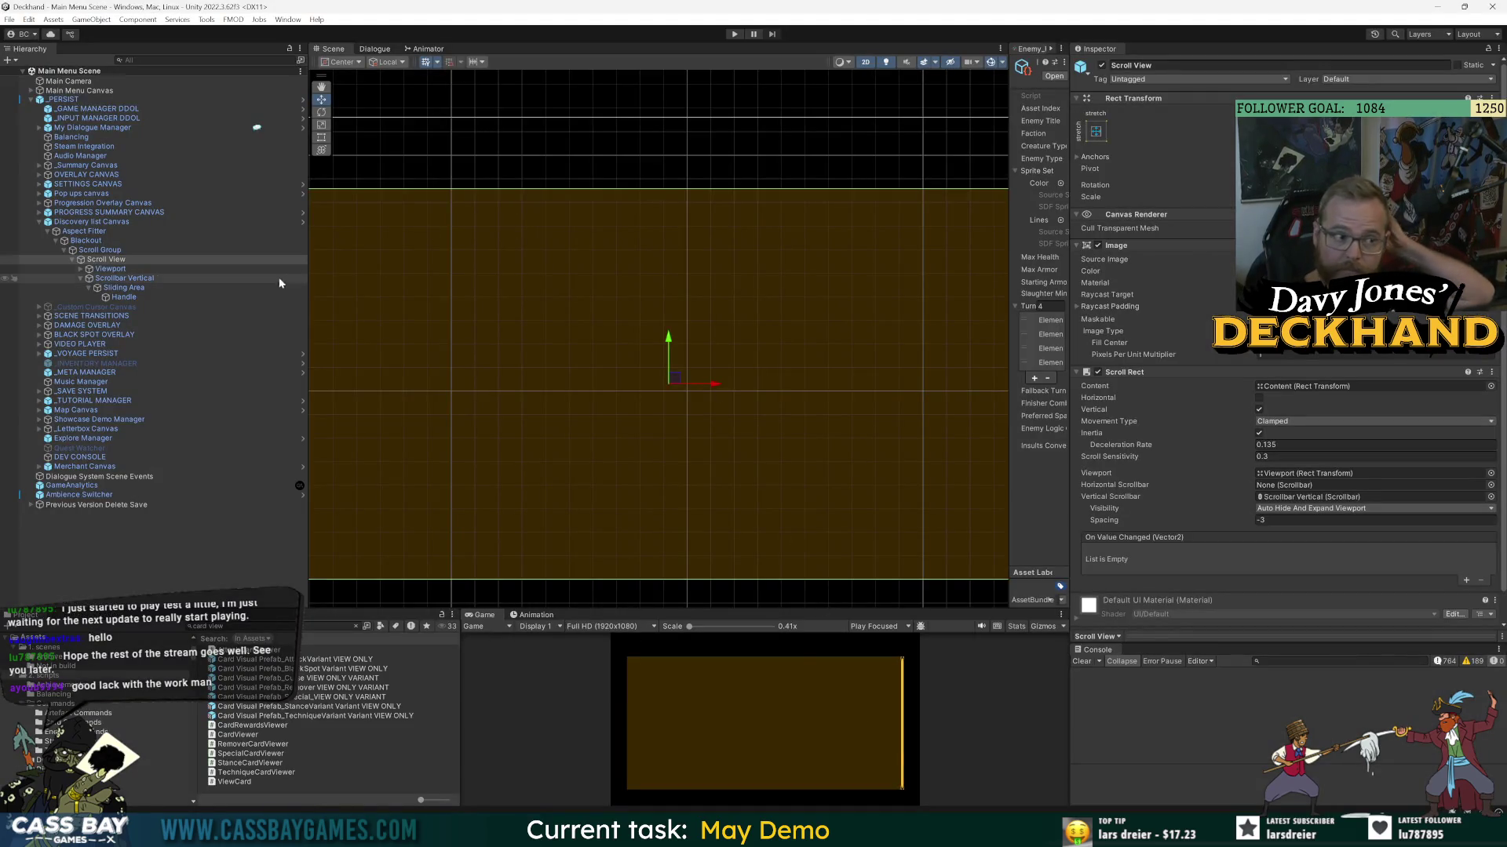
- Open the Discovery list Canvas prefab and drag a Discovery Display Item from a 'discover' search under Content
{"action": "left_click", "coordinate": [138, 220]}
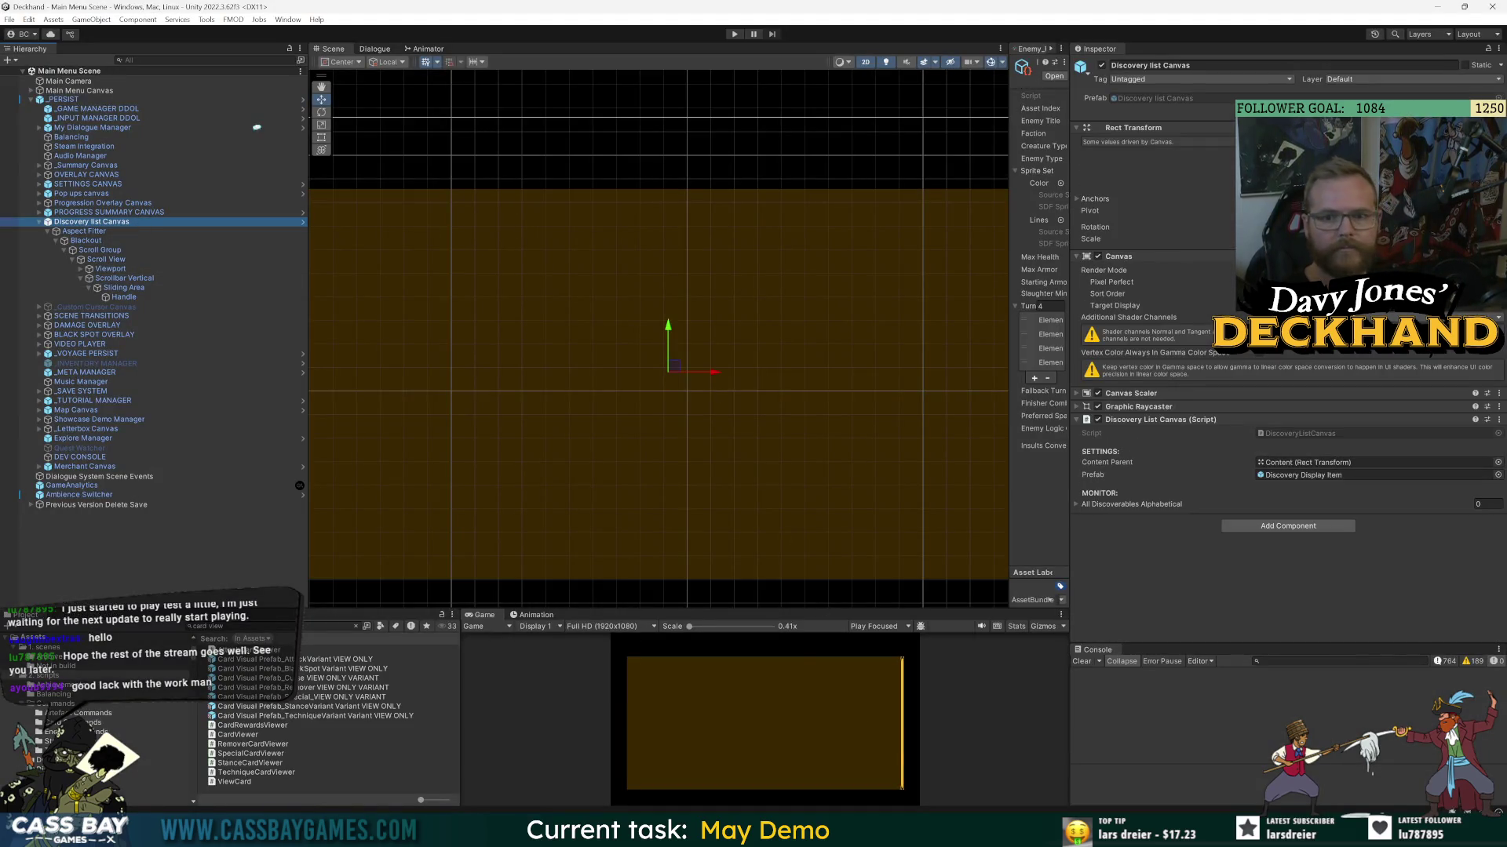
{"action": "left_click", "coordinate": [303, 221]}
{"action": "left_click", "coordinate": [330, 626]}
{"action": "type", "text": "discover"}
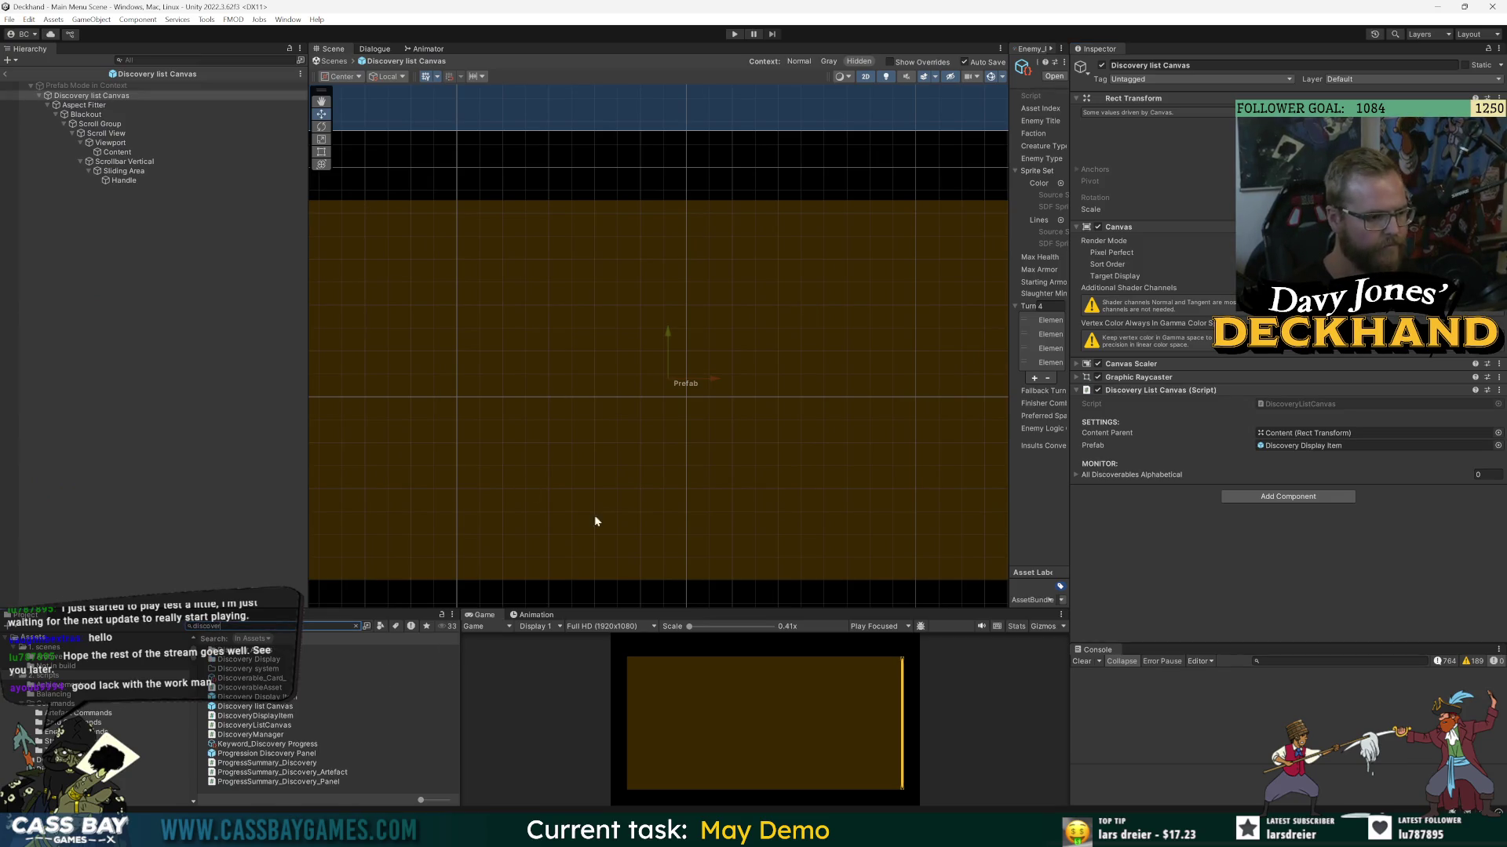
{"action": "left_click_drag", "start_coordinate": [605, 609], "coordinate": [609, 481]}
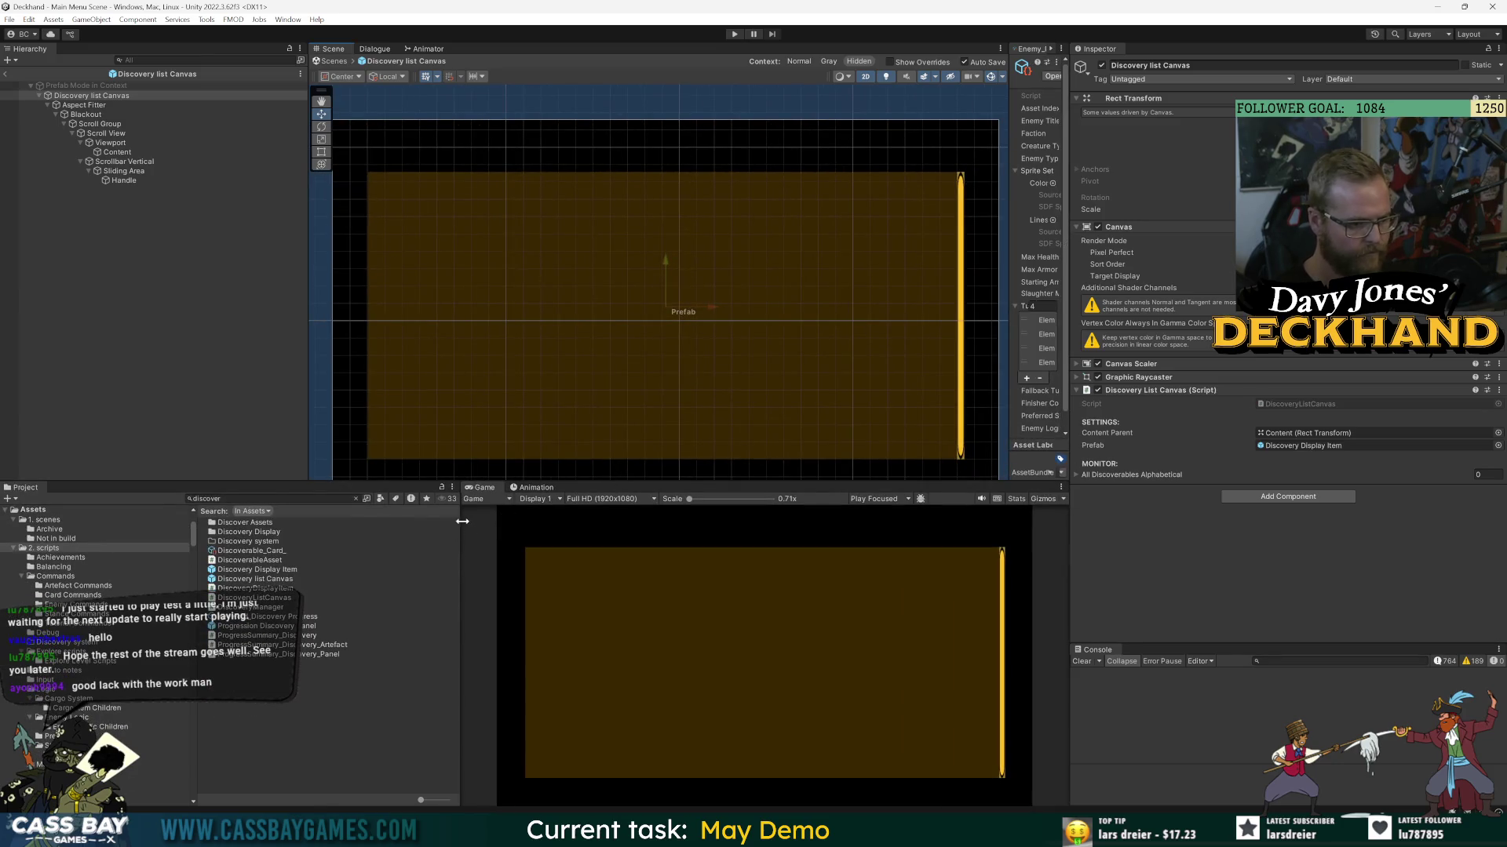
{"action": "left_click_drag", "start_coordinate": [265, 579], "coordinate": [119, 161]}
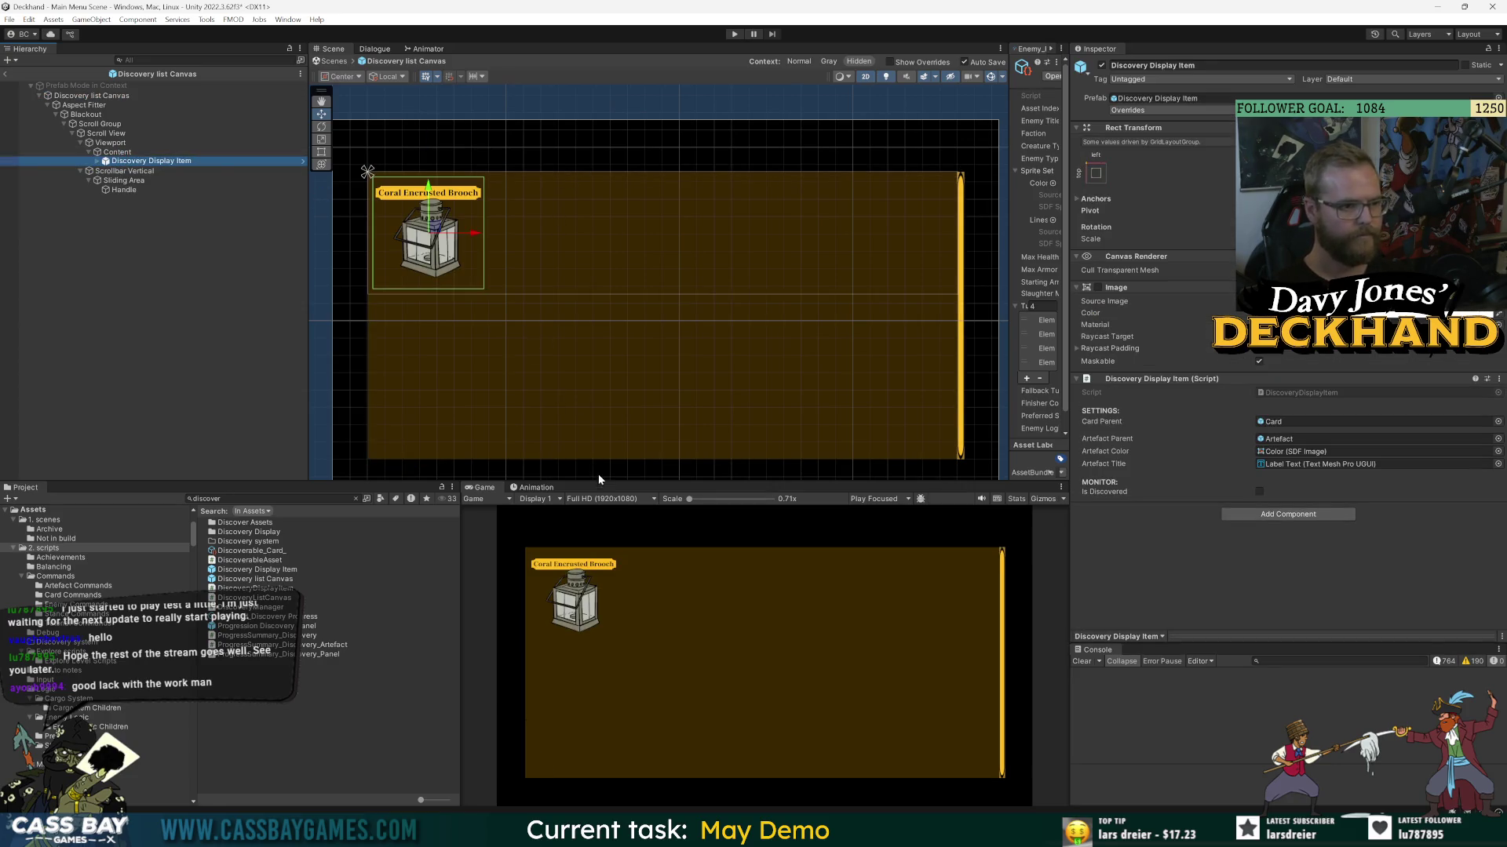
- Zoom in on the new Coral Encrusted Brooch item, then check Content's grid layout
{"action": "left_click_drag", "start_coordinate": [598, 476], "coordinate": [597, 449]}
{"action": "scroll", "coordinate": [751, 376], "scroll_direction": "up", "scroll_amount": 5}
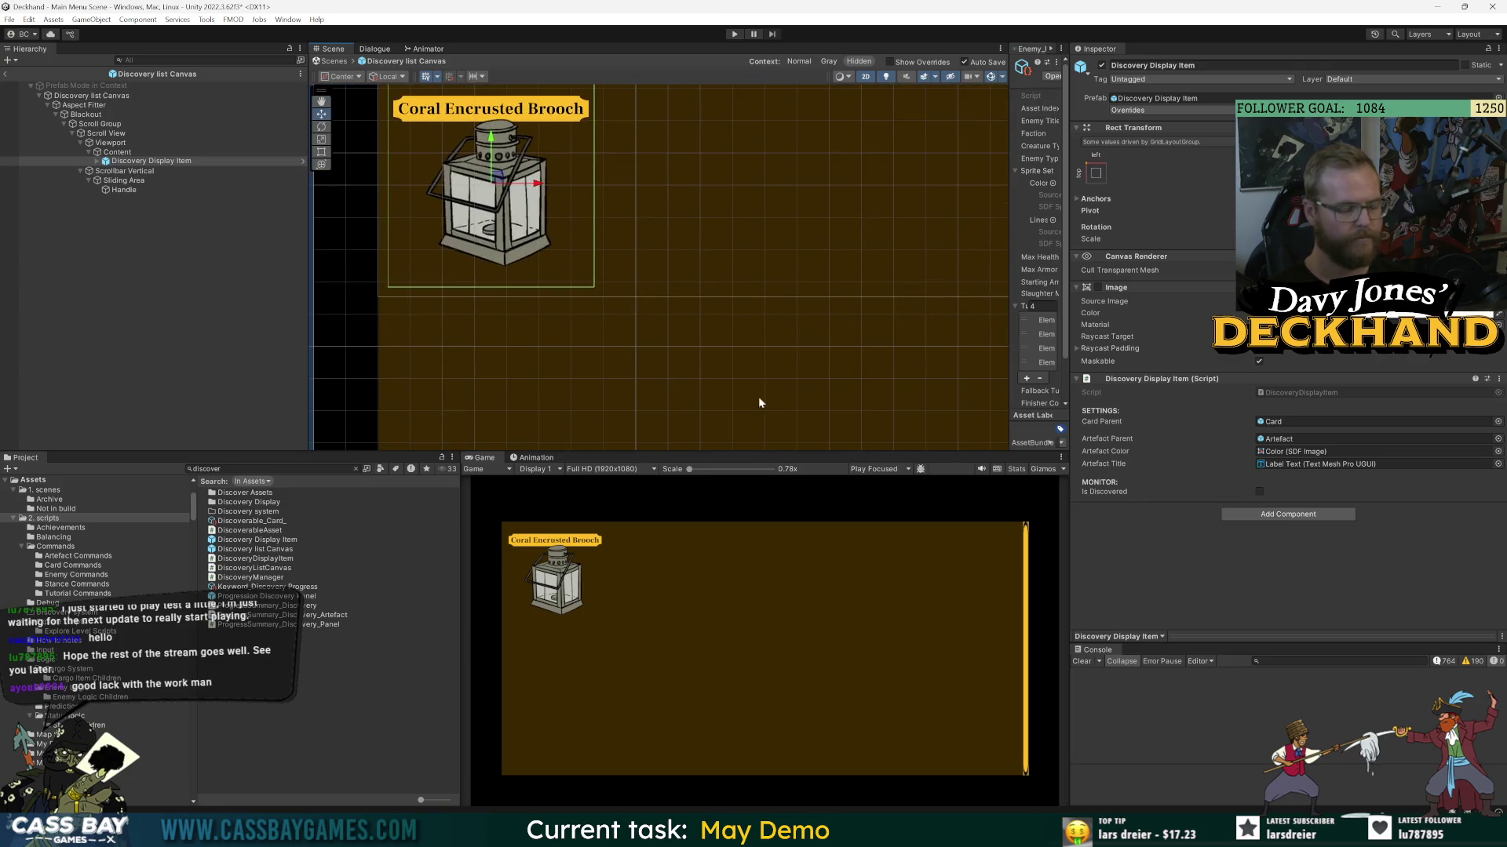
{"action": "left_click_drag", "start_coordinate": [783, 451], "coordinate": [777, 637]}
{"action": "scroll", "coordinate": [731, 486], "scroll_direction": "down", "scroll_amount": 3}
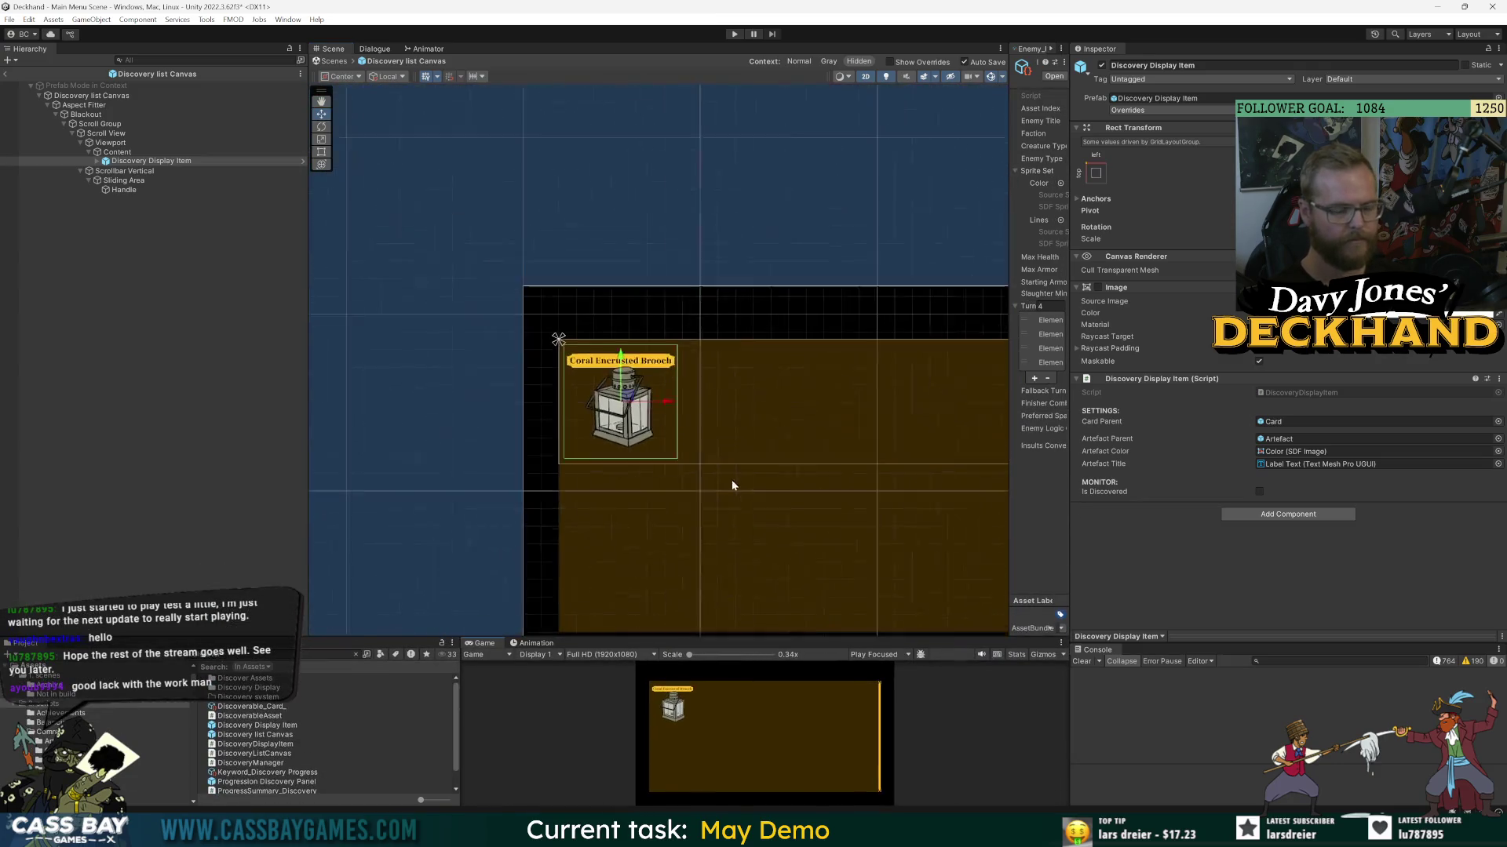
{"action": "scroll", "coordinate": [731, 487], "scroll_direction": "down", "scroll_amount": 2}
{"action": "left_click", "coordinate": [118, 151]}
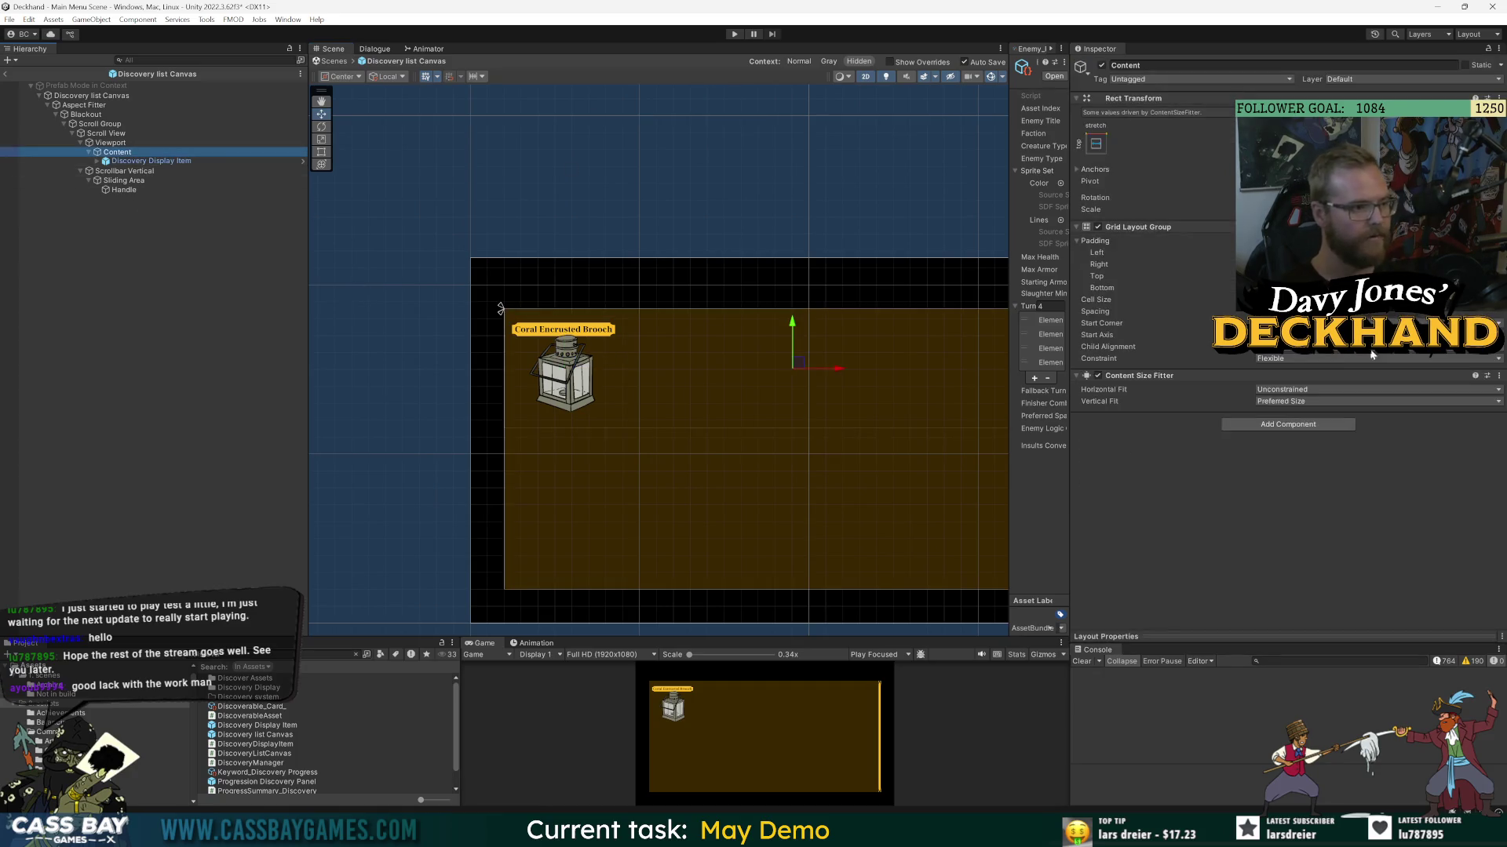
{"action": "left_click", "coordinate": [500, 308]}
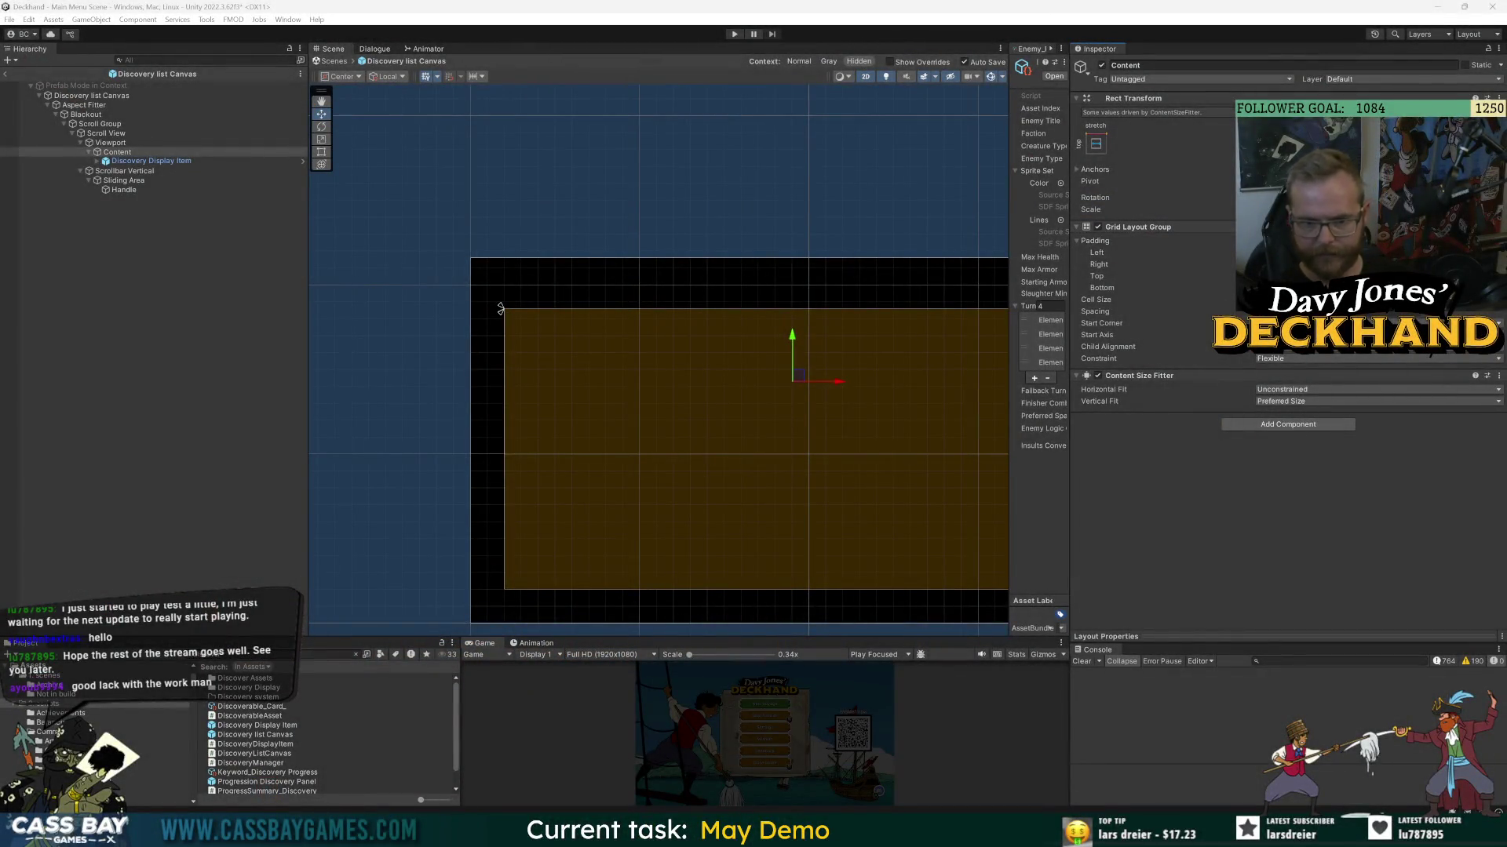
{"action": "left_click", "coordinate": [170, 160]}
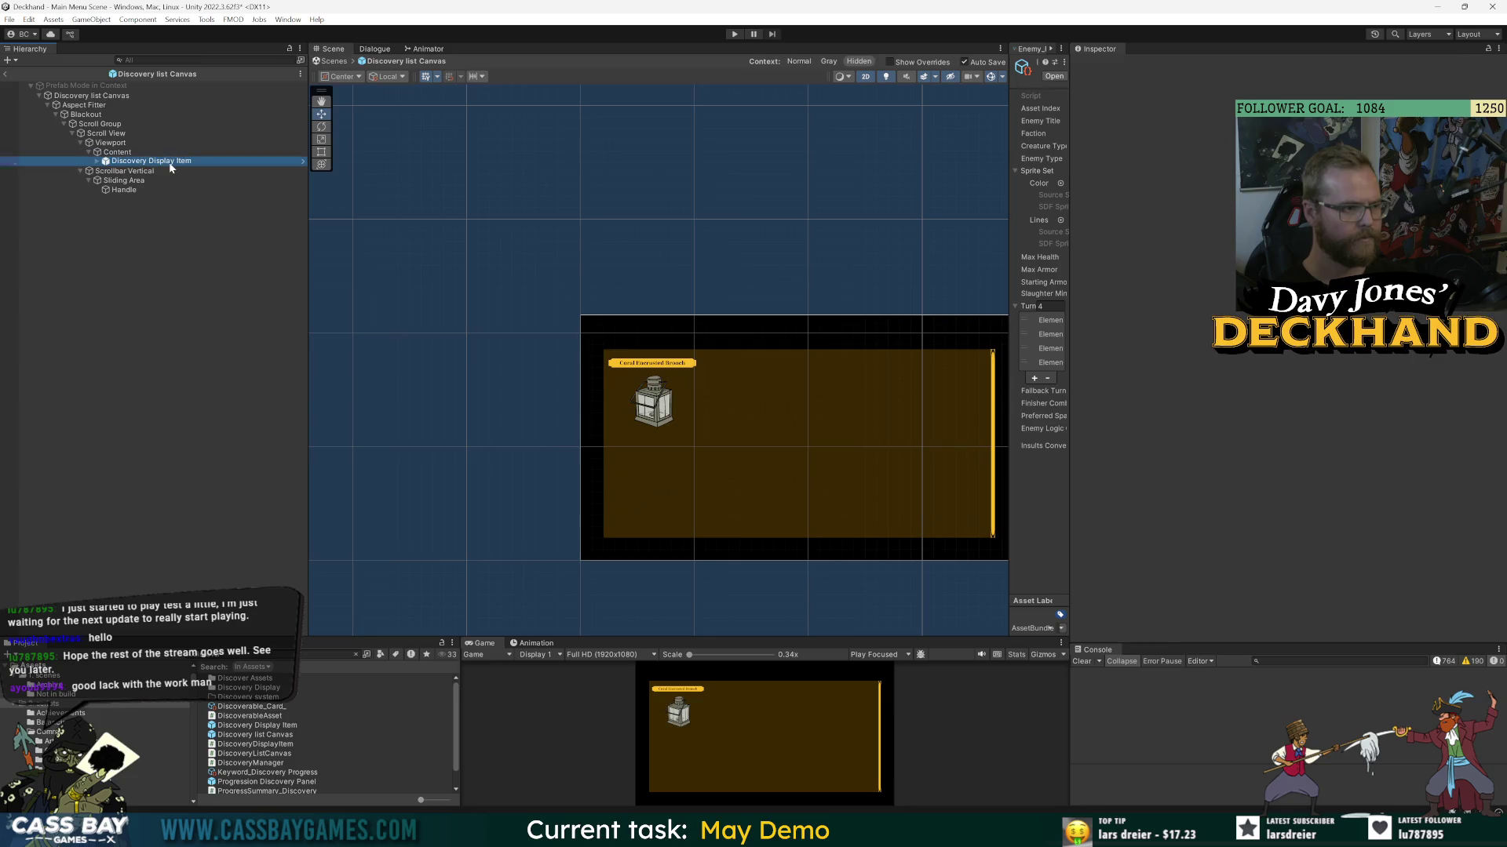
- Duplicate the Brooch item into eight copies in two rows of four, then open its prefab
{"action": "key", "text": "ctrl+d"}
{"action": "key", "text": "ctrl+d"}
{"action": "key", "text": "ctrl+d"}
{"action": "key", "text": "ctrl+d"}
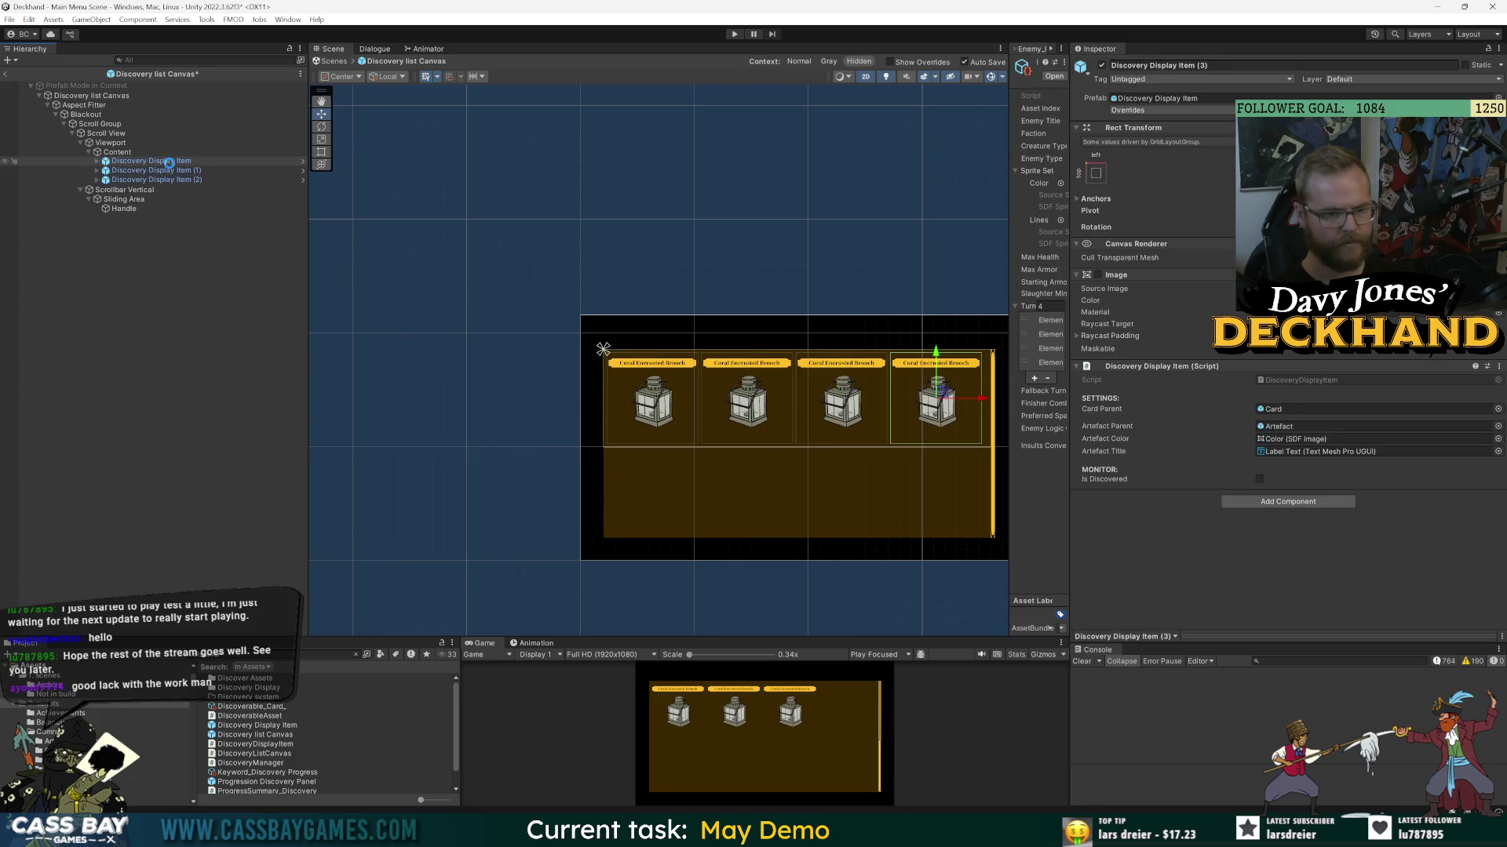
{"action": "key", "text": "ctrl+d"}
{"action": "key", "text": "ctrl+d"}
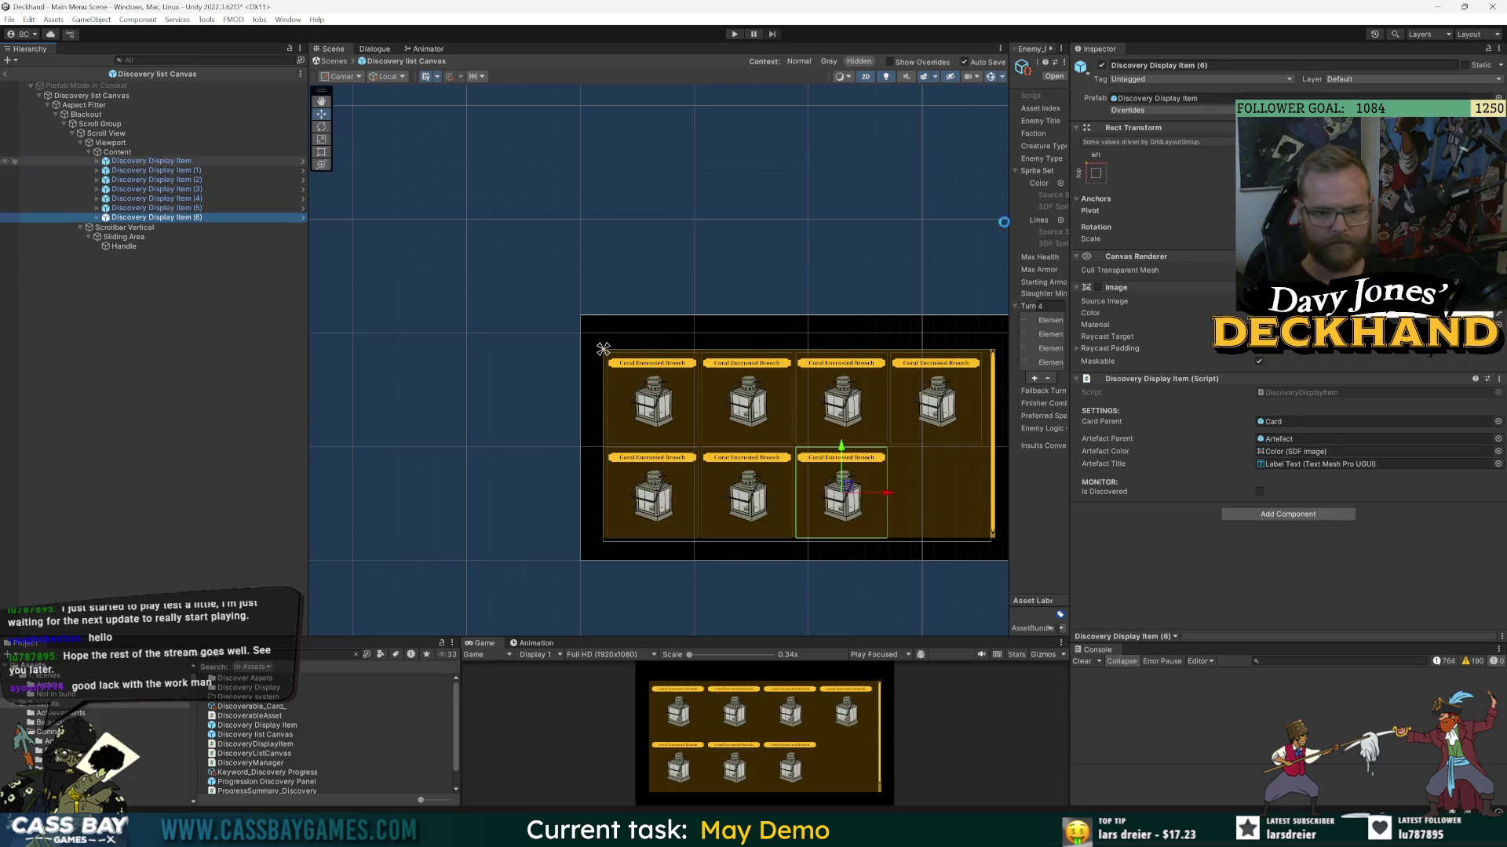
{"action": "left_click", "coordinate": [117, 153]}
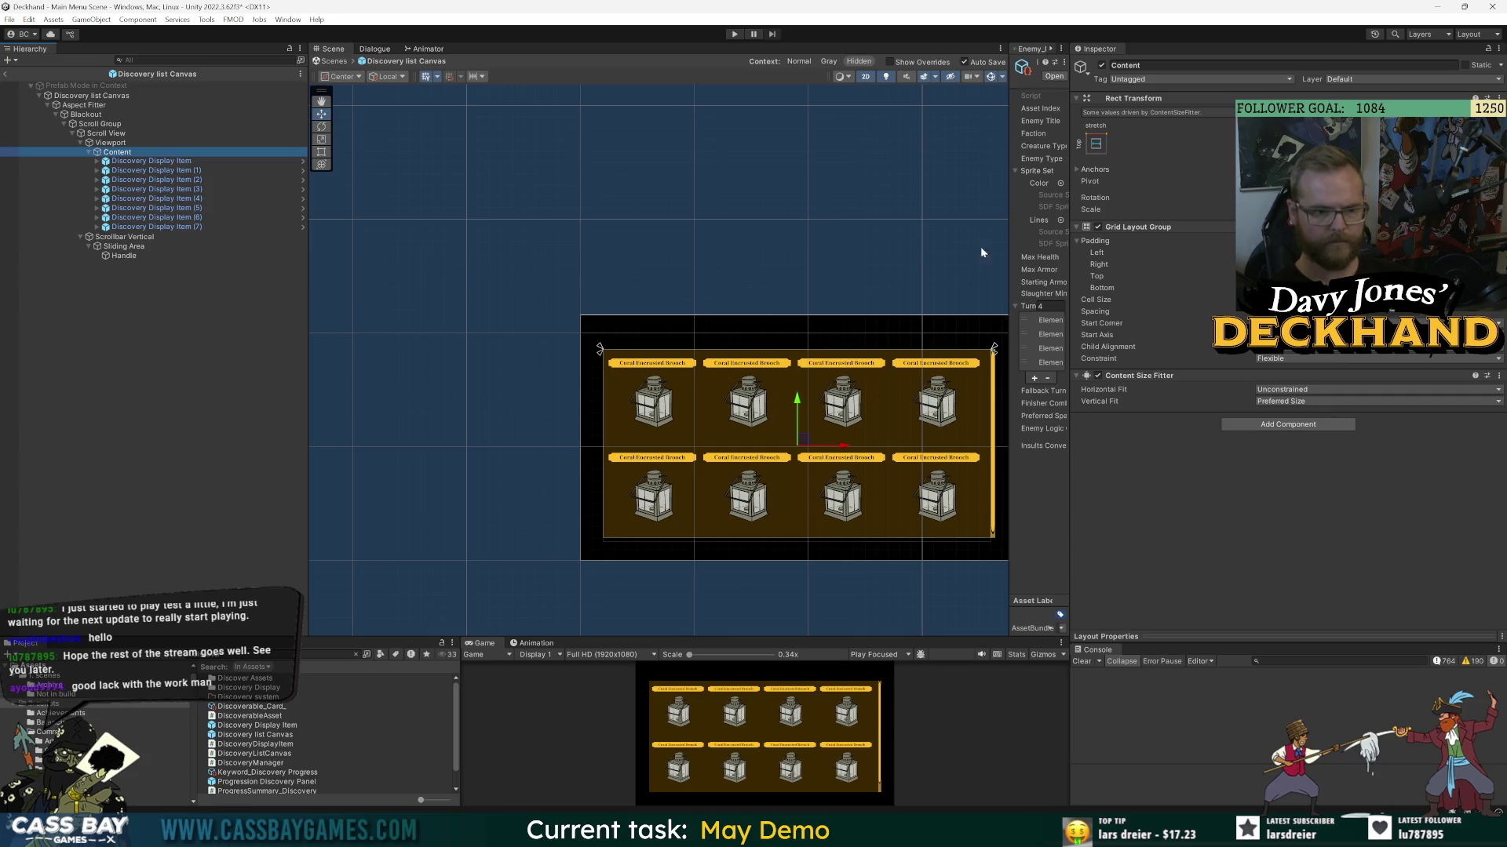
{"action": "left_click", "coordinate": [266, 161]}
{"action": "left_click", "coordinate": [302, 160]}
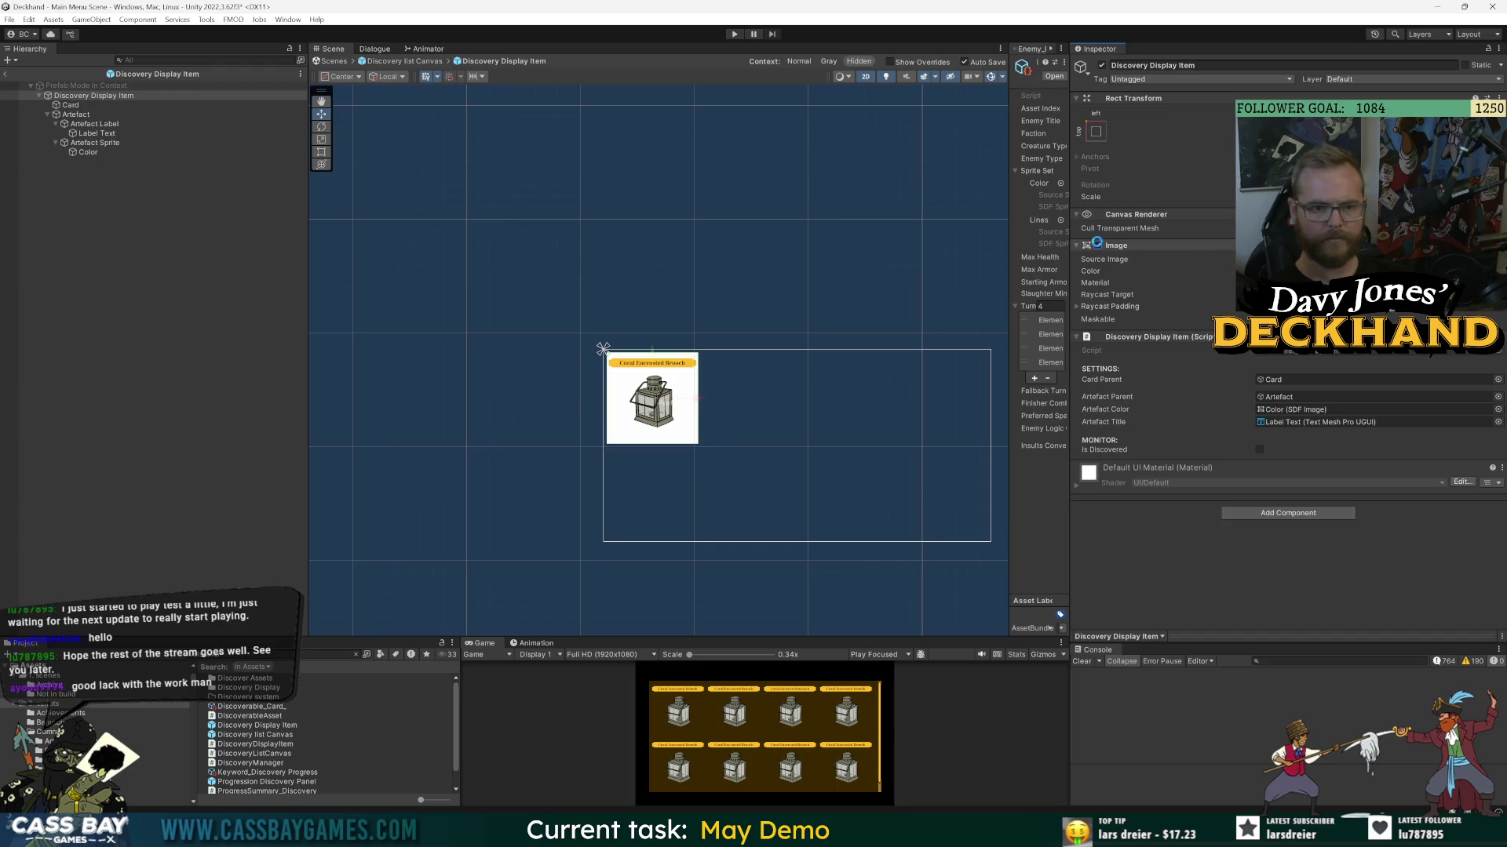
- Leave prefab mode, close the extra docked panel, and widen the scene area
{"action": "left_click", "coordinate": [7, 74]}
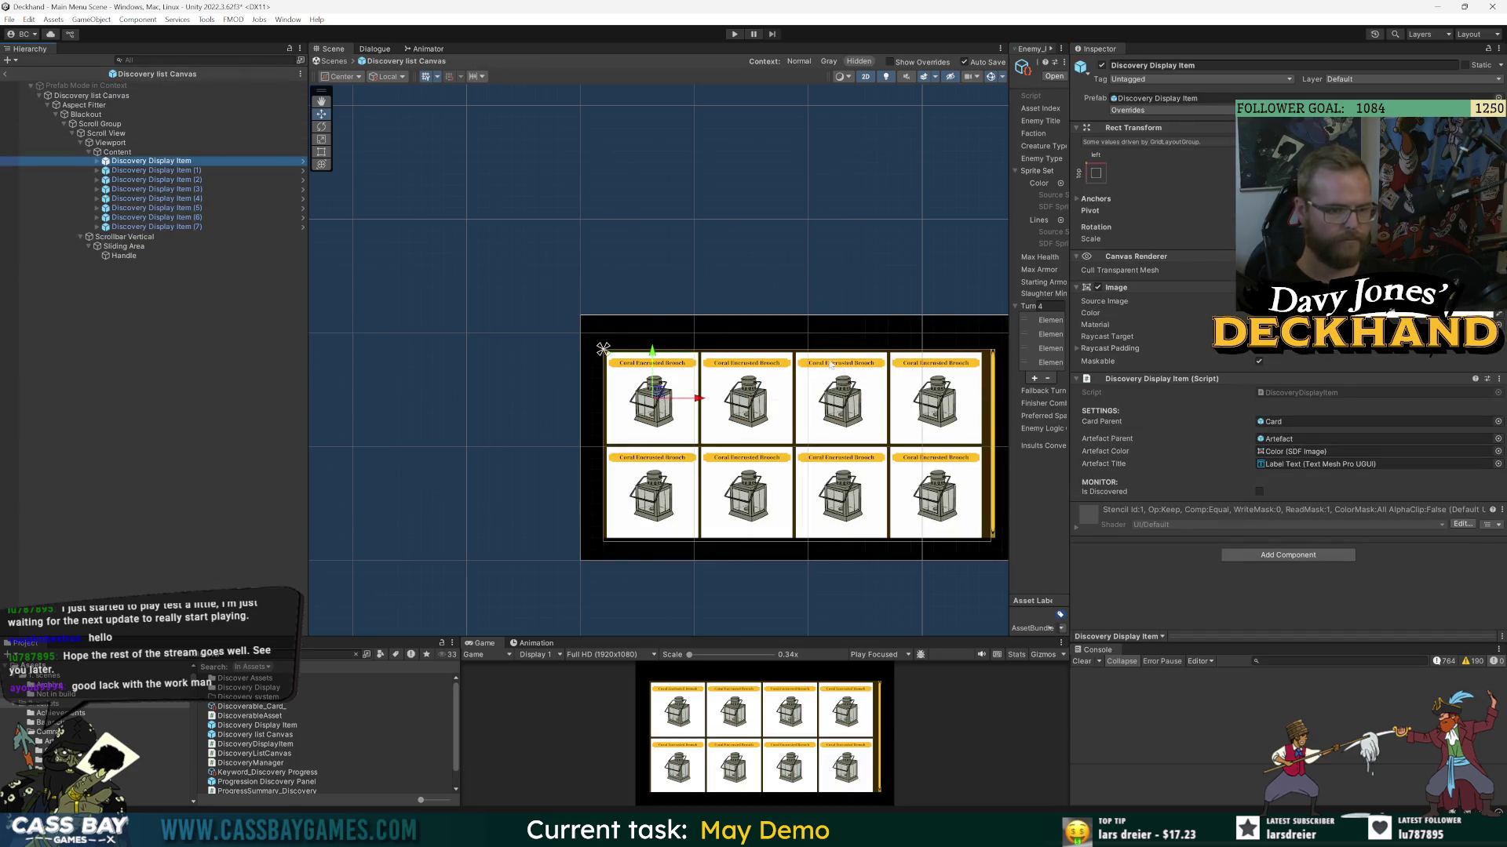
{"action": "left_click_drag", "start_coordinate": [1069, 544], "coordinate": [1141, 544]}
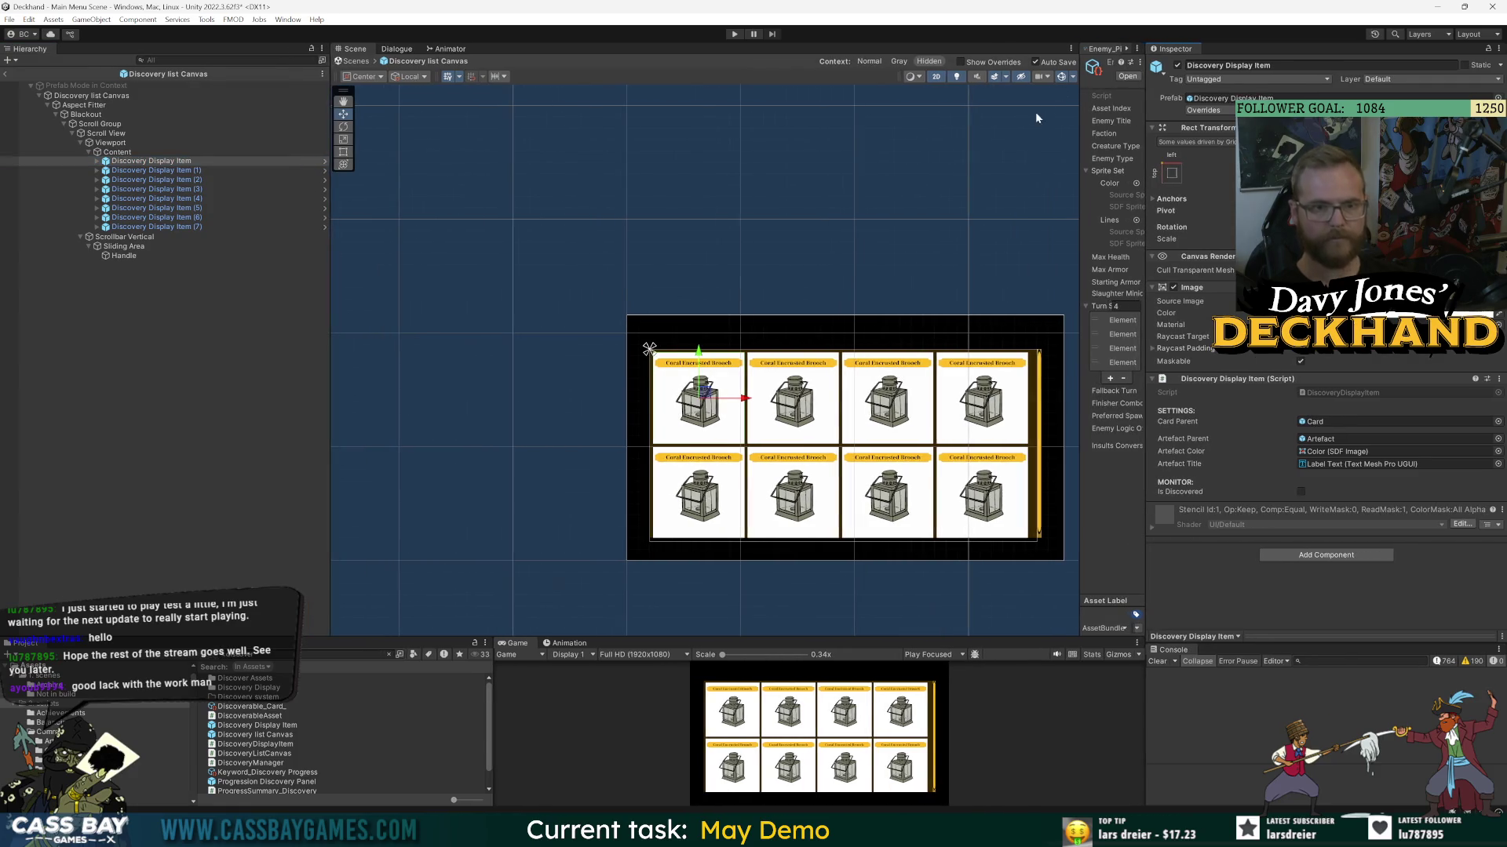
{"action": "right_click", "coordinate": [1103, 49]}
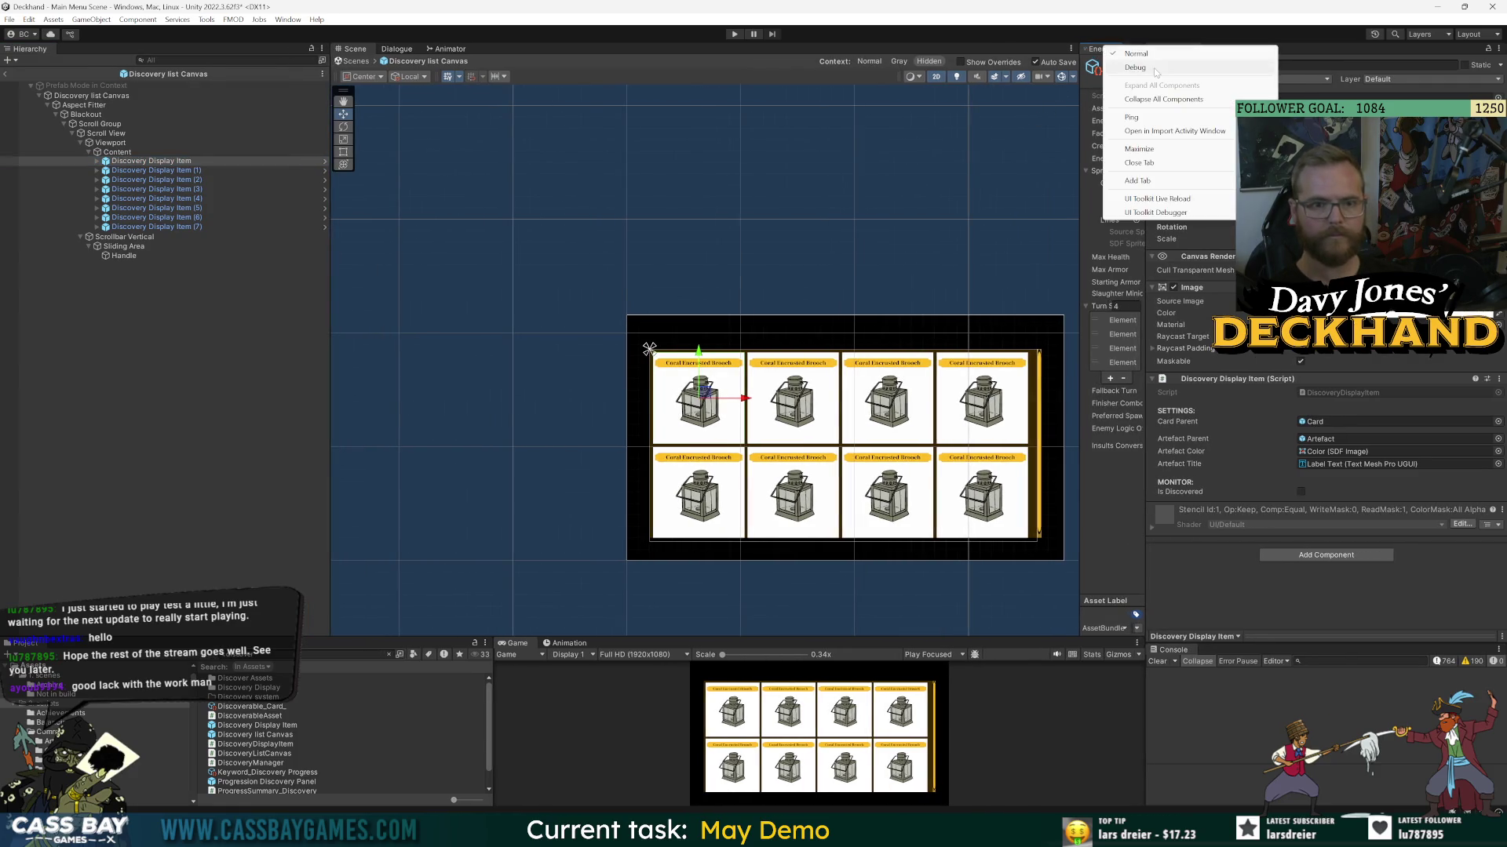
{"action": "left_click", "coordinate": [1158, 164]}
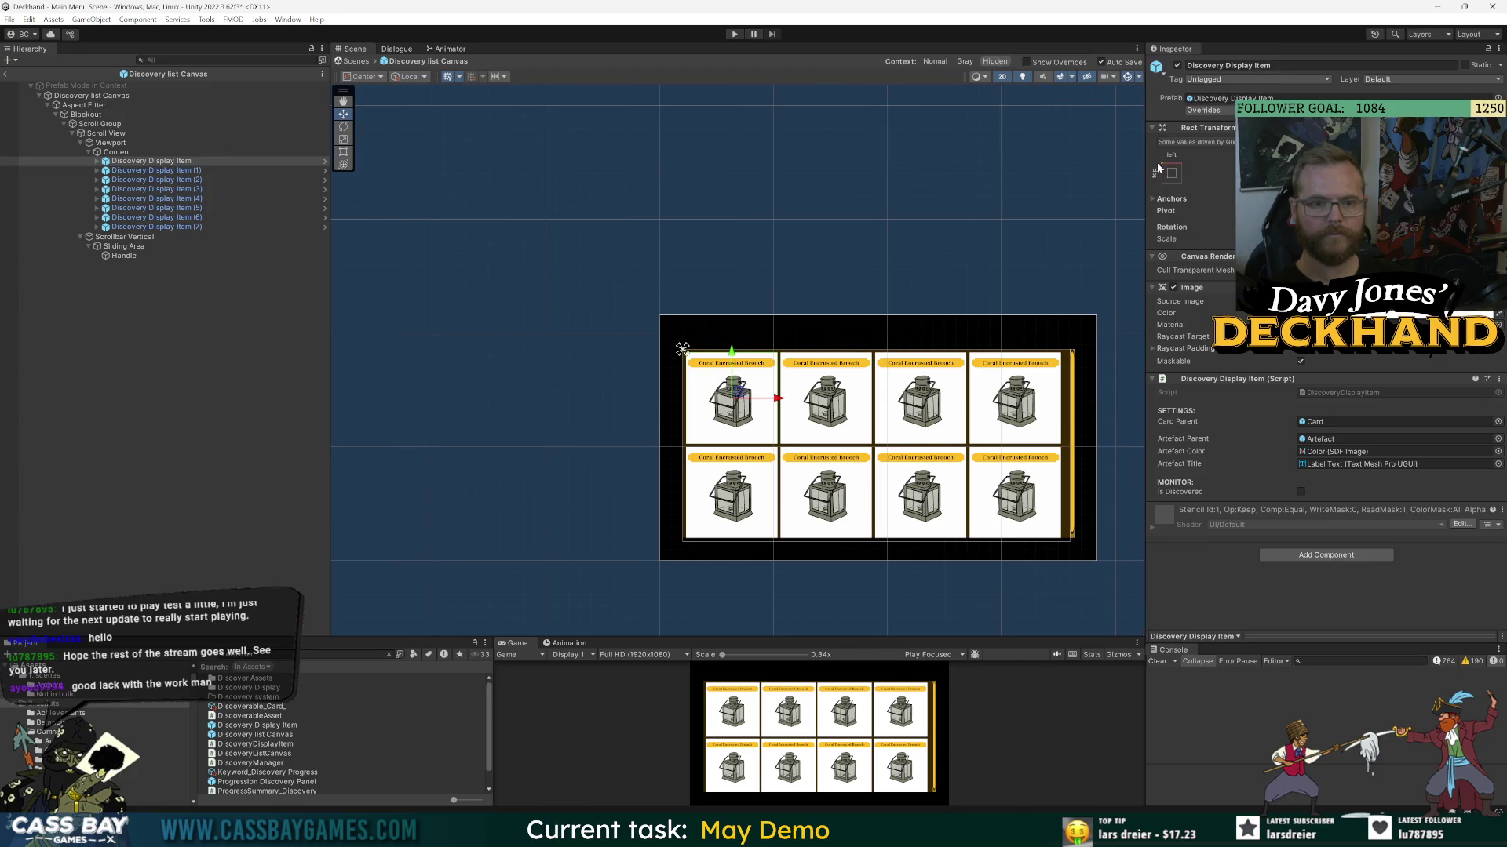
{"action": "left_click_drag", "start_coordinate": [1144, 210], "coordinate": [1191, 211]}
{"action": "scroll", "coordinate": [905, 290], "scroll_direction": "up", "scroll_amount": 5}
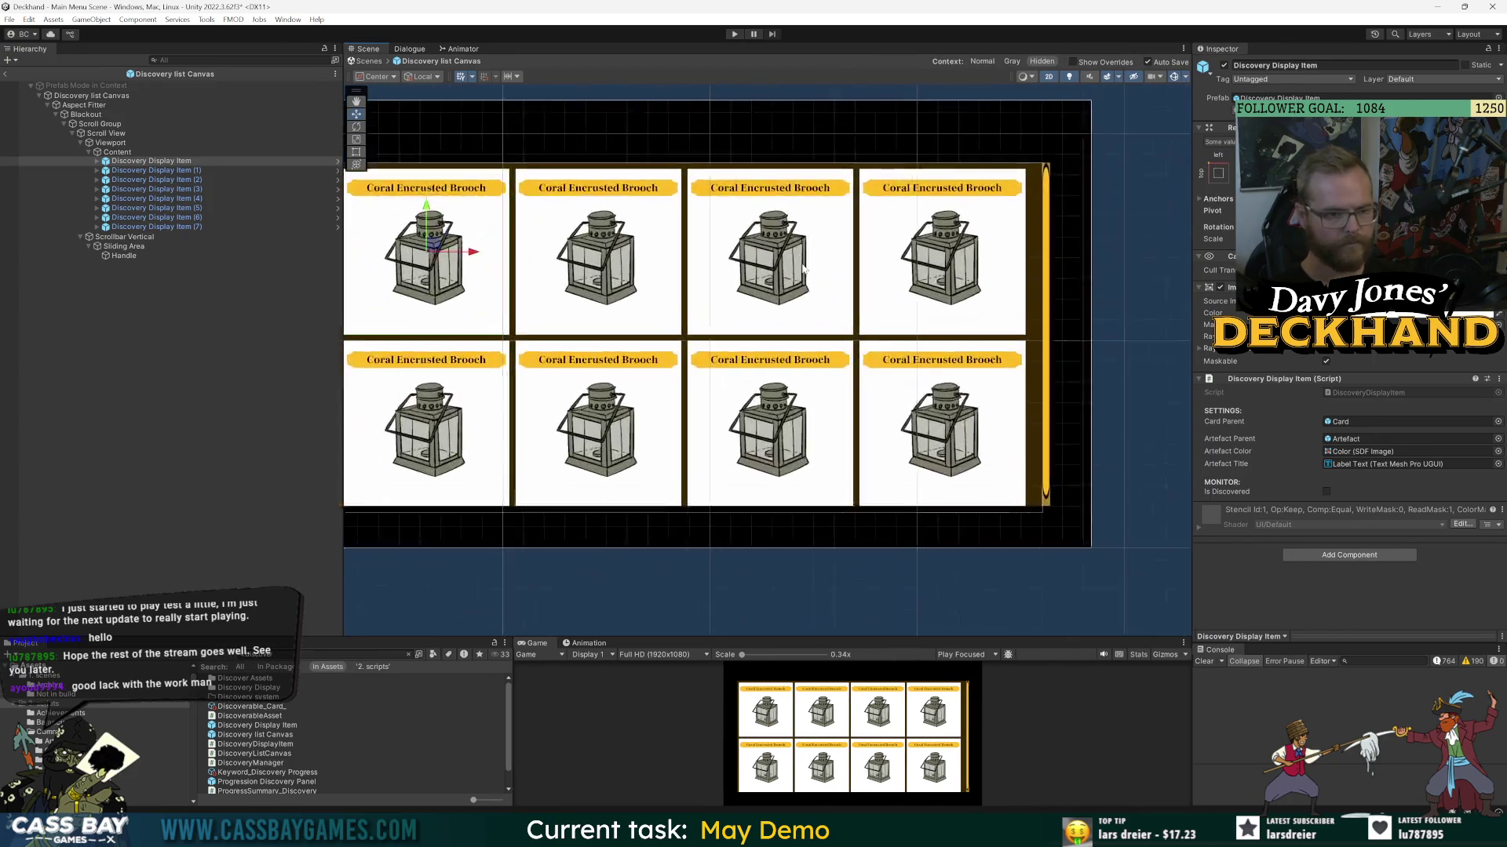
- Open the Discovery Display Item prefab and look at its Card and Artefact parts
{"action": "left_click", "coordinate": [149, 161]}
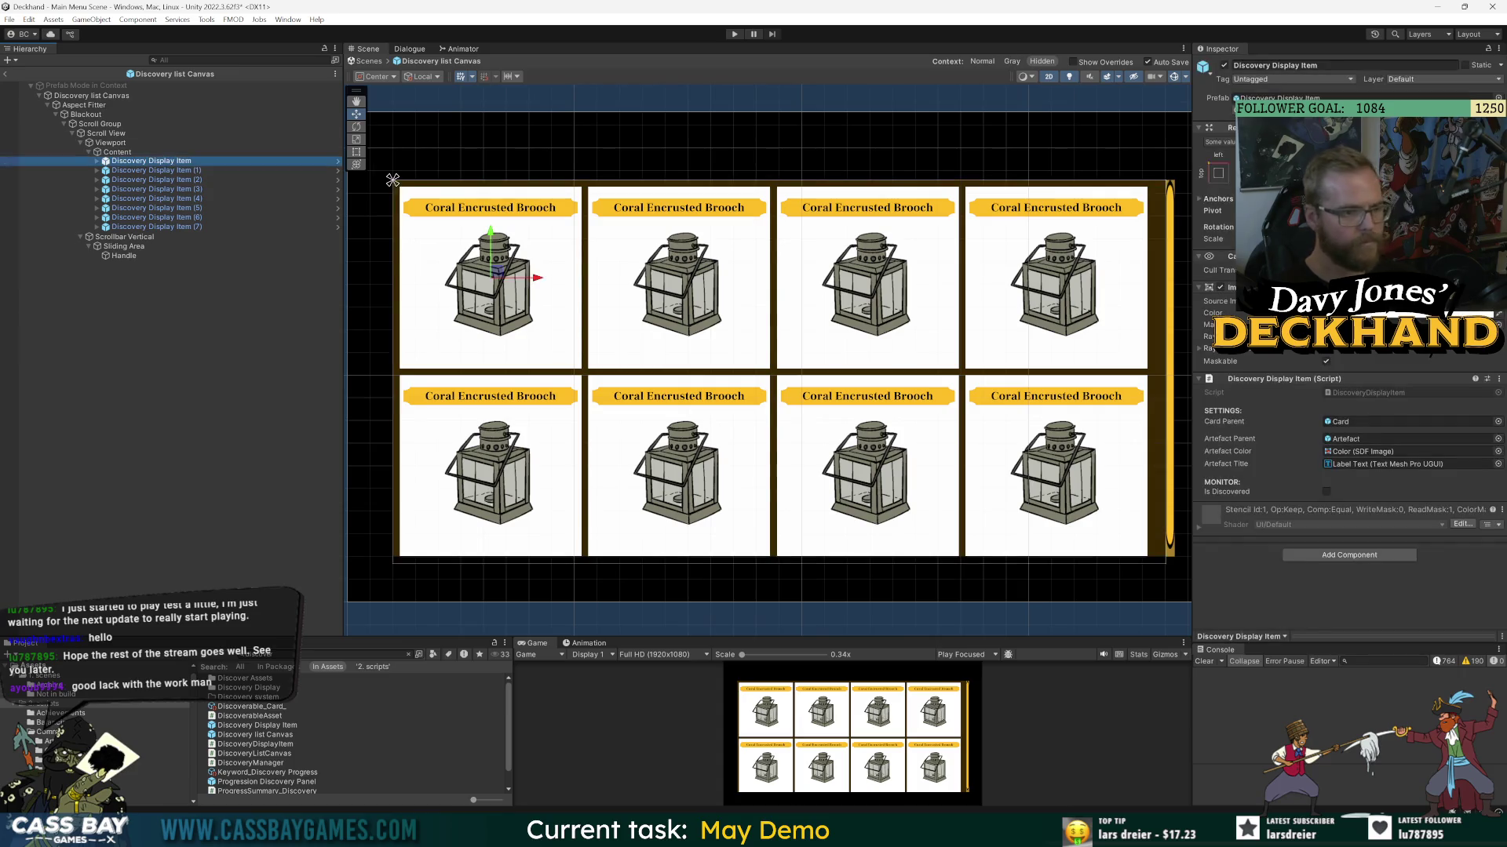
{"action": "left_click", "coordinate": [337, 160]}
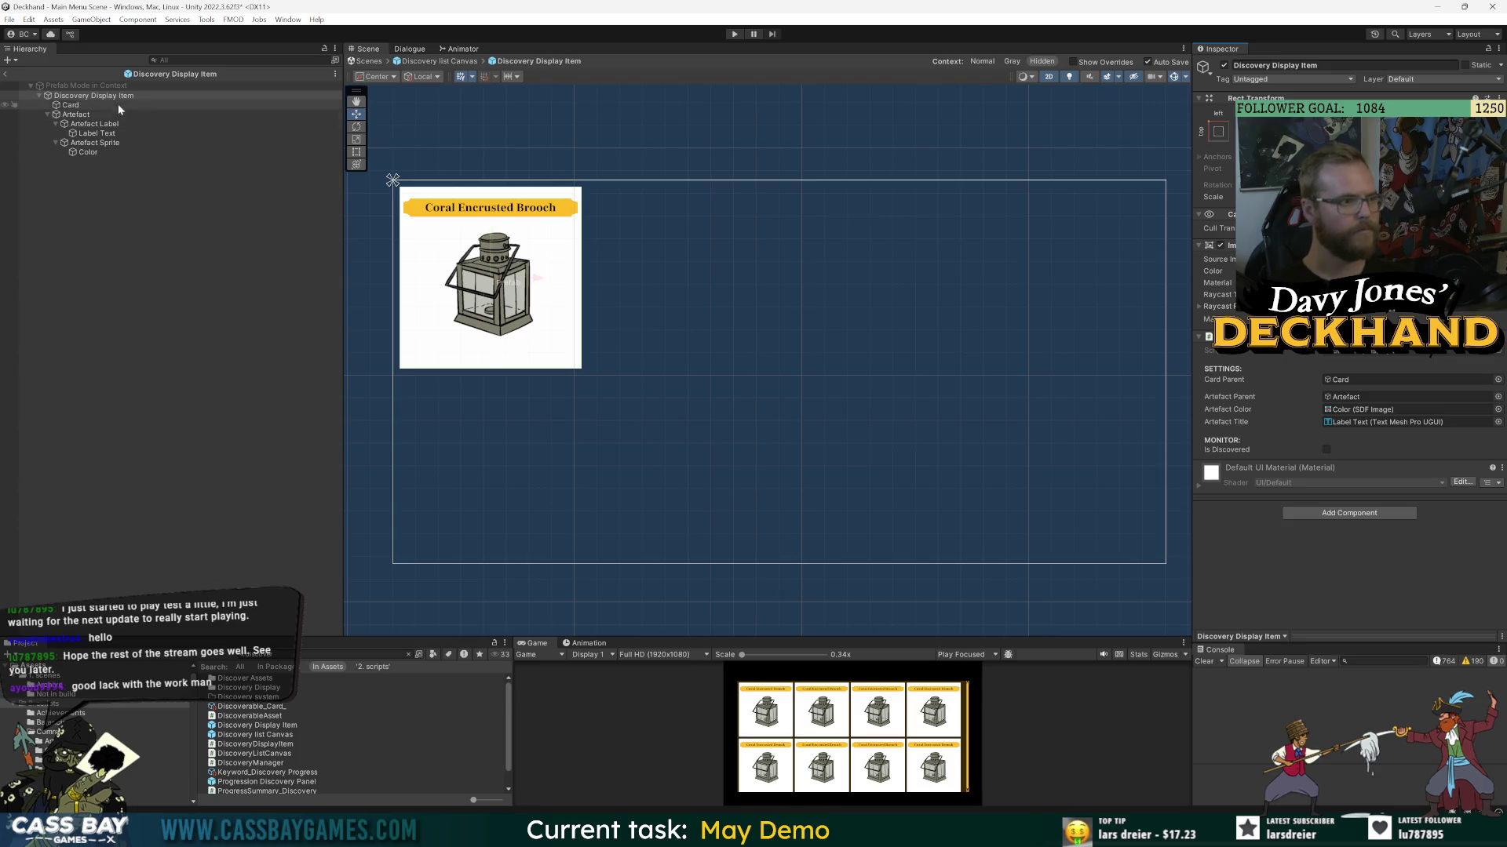
{"action": "left_click", "coordinate": [76, 107]}
{"action": "left_click", "coordinate": [76, 115]}
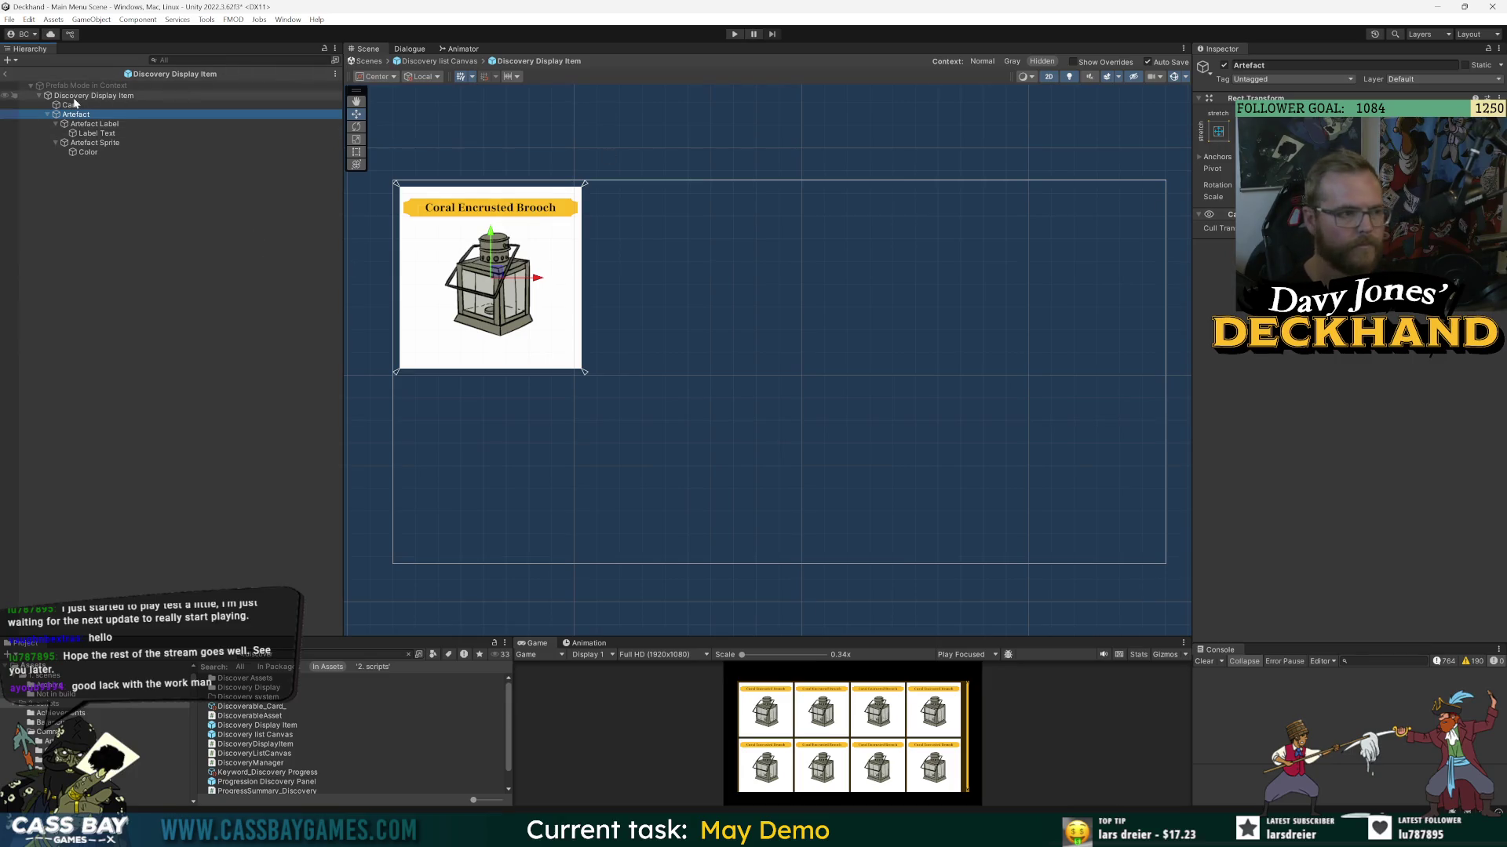
- Set the root Discovery Display Item's Image colour to grey 6A6A6A
{"action": "left_click", "coordinate": [1159, 208]}
{"action": "left_click", "coordinate": [1350, 271]}
{"action": "left_click_drag", "start_coordinate": [1431, 365], "coordinate": [1383, 366]}
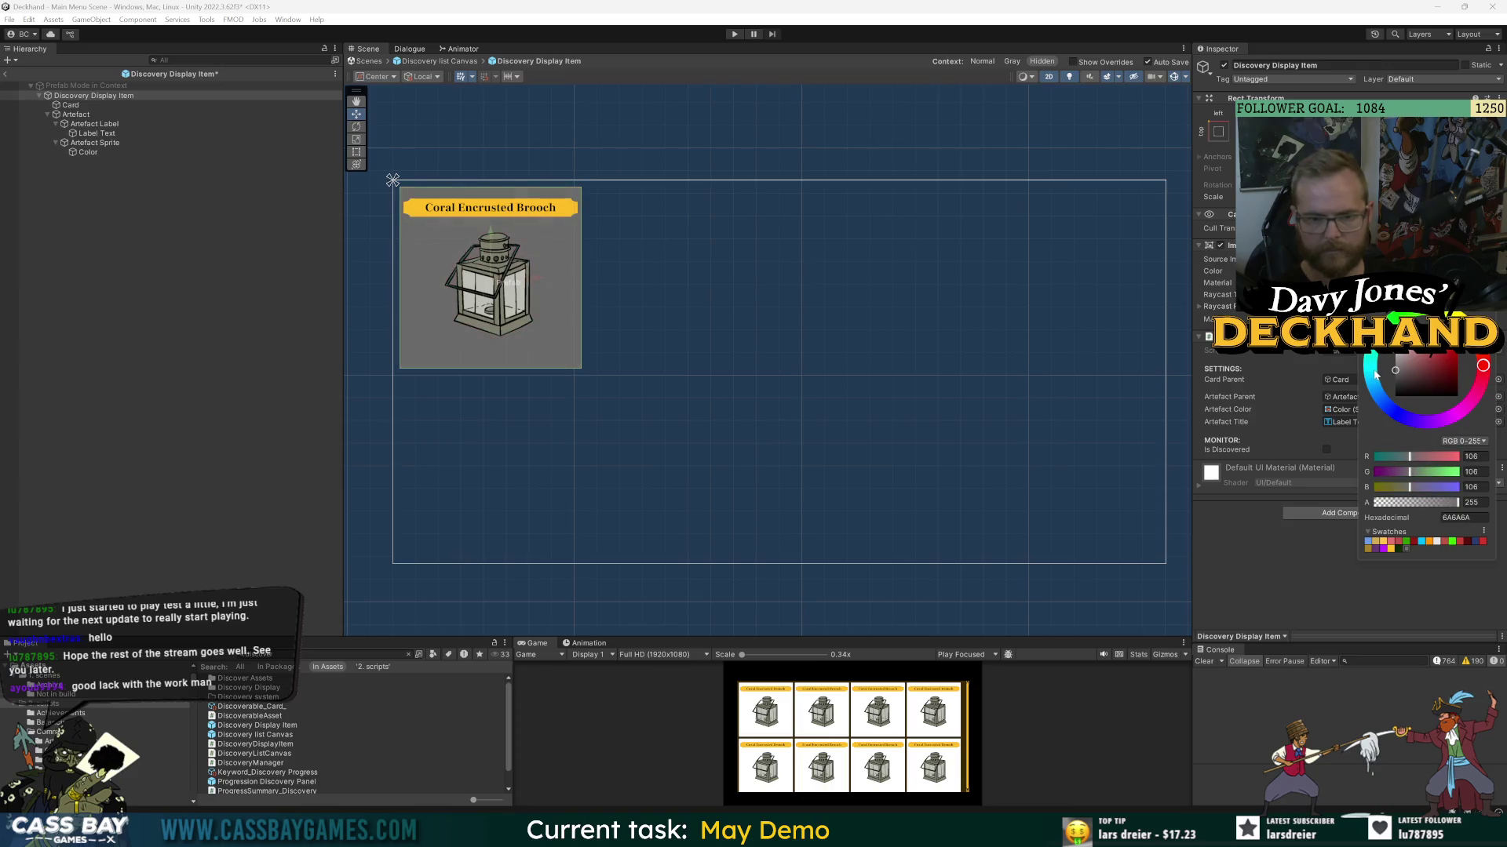
- Raise the Artefact Sprite lantern image higher on the card and set its size to 500
{"action": "left_click", "coordinate": [459, 262]}
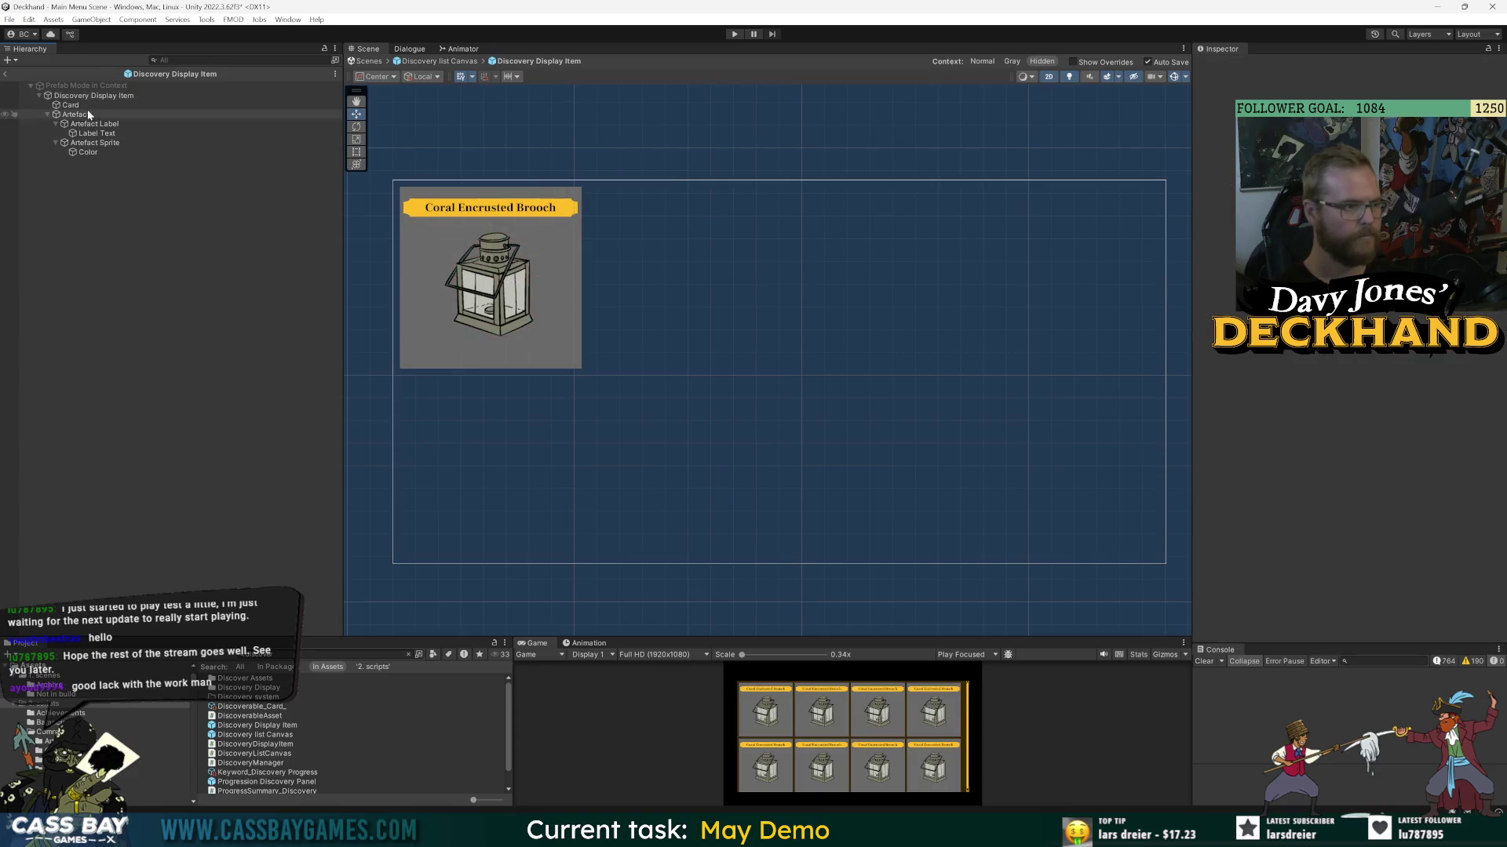
{"action": "left_click", "coordinate": [356, 153]}
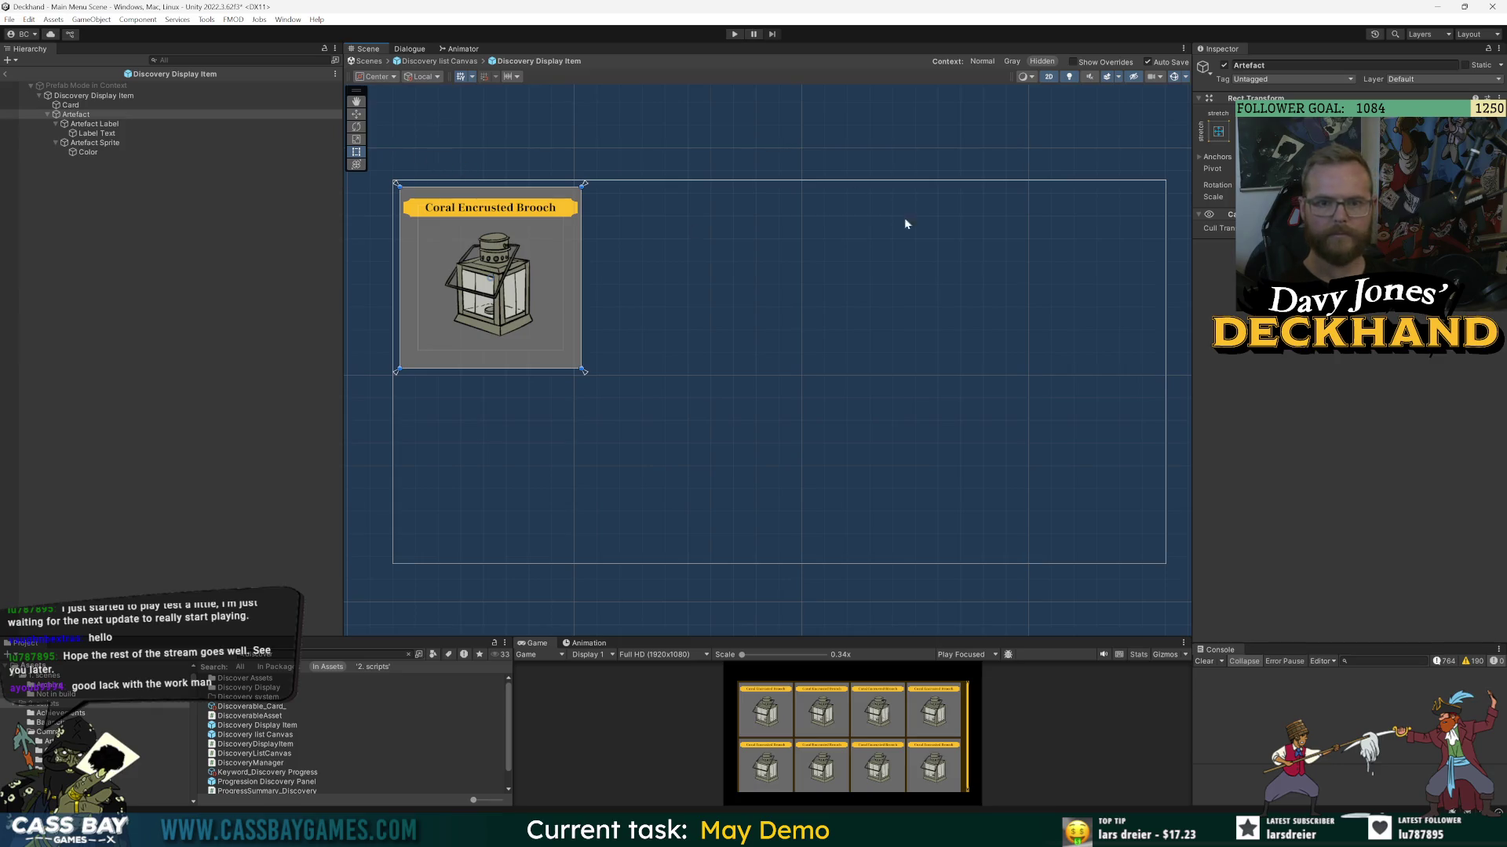
{"action": "left_click", "coordinate": [95, 143]}
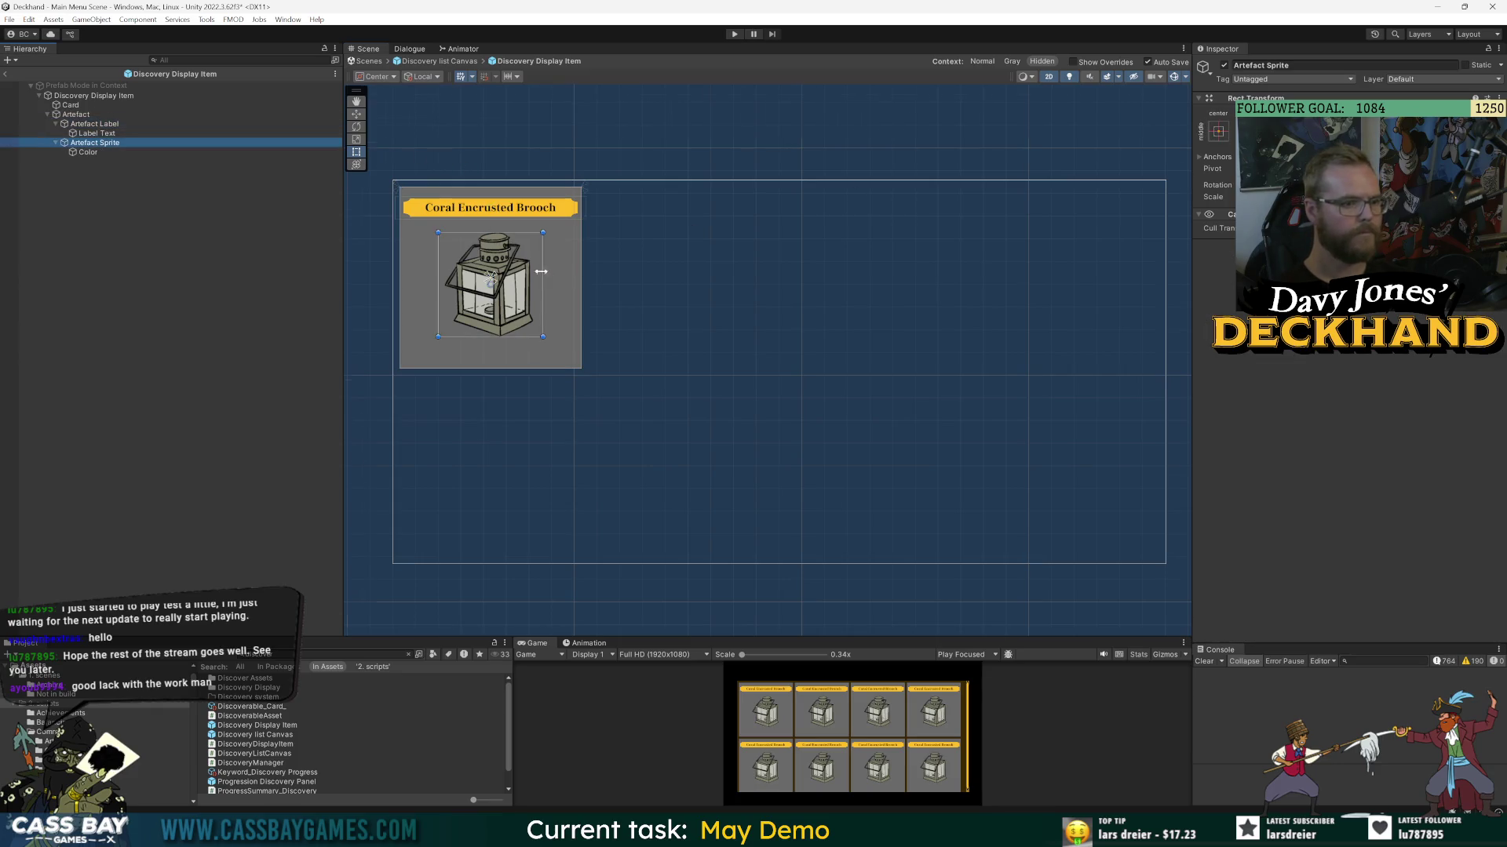
{"action": "scroll", "coordinate": [548, 271], "scroll_direction": "up", "scroll_amount": 2}
{"action": "left_click_drag", "start_coordinate": [636, 274], "coordinate": [735, 275]}
{"action": "key", "text": "w"}
{"action": "left_click_drag", "start_coordinate": [589, 247], "coordinate": [588, 233]}
{"action": "type", "text": "500"}
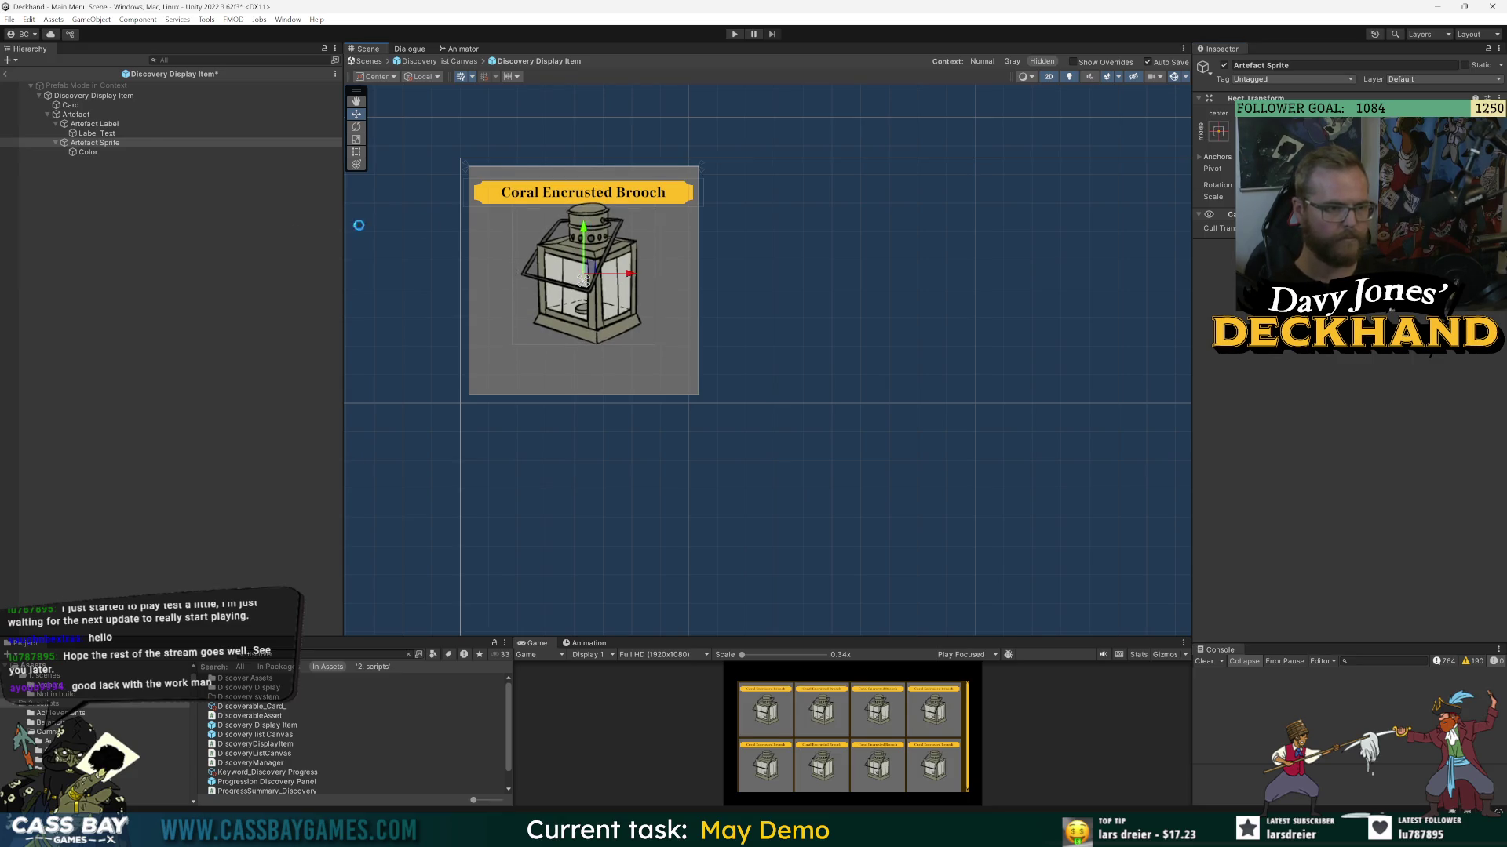
- Duplicate the Artefact Label and rename the copy Artefact Description
{"action": "left_click", "coordinate": [424, 225]}
{"action": "left_click", "coordinate": [95, 124]}
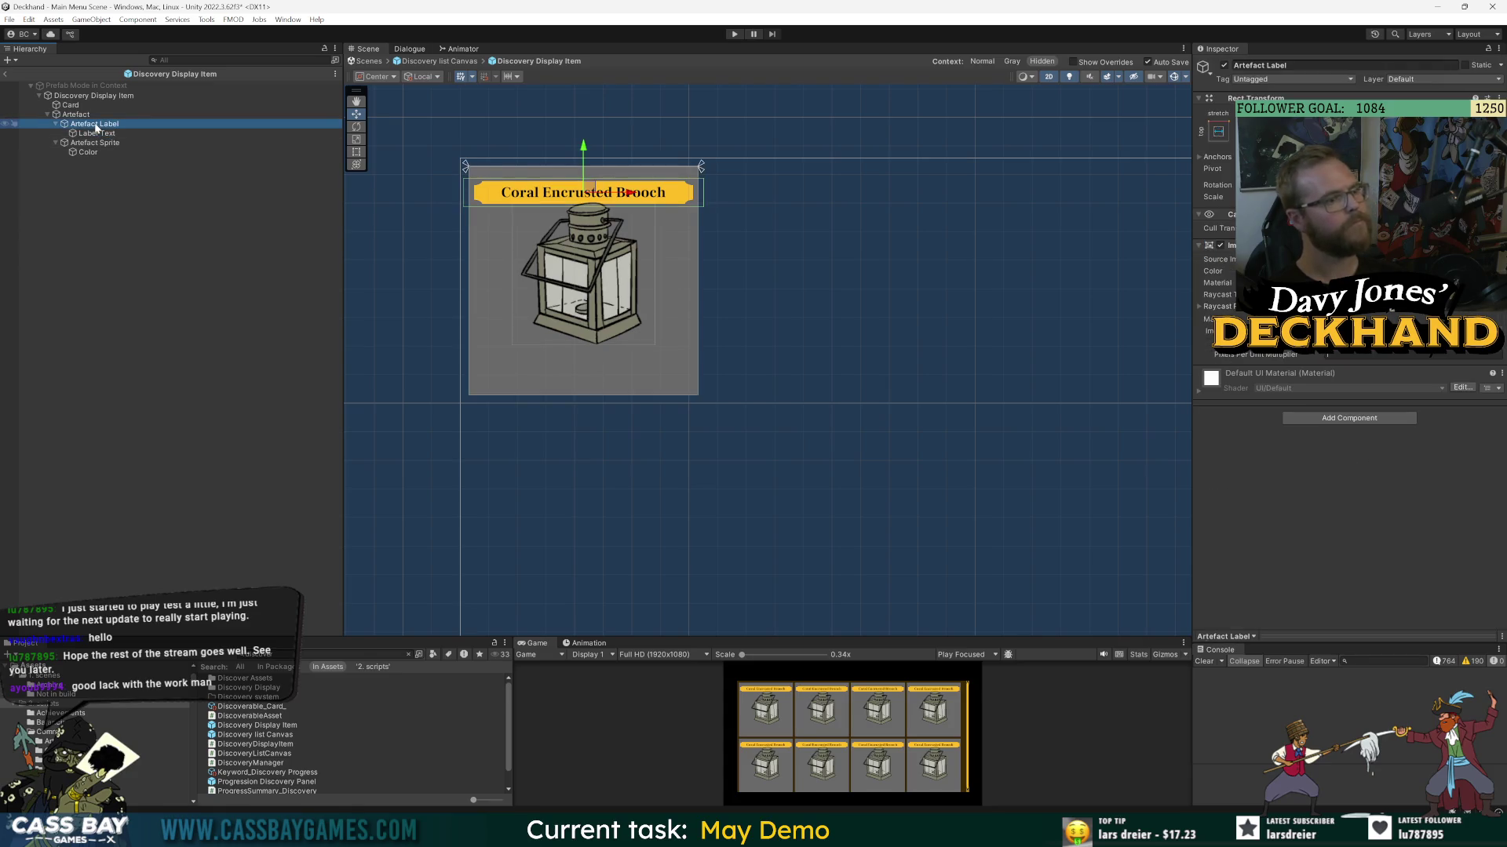
{"action": "key", "text": "ctrl+d"}
{"action": "key", "text": "Right"}
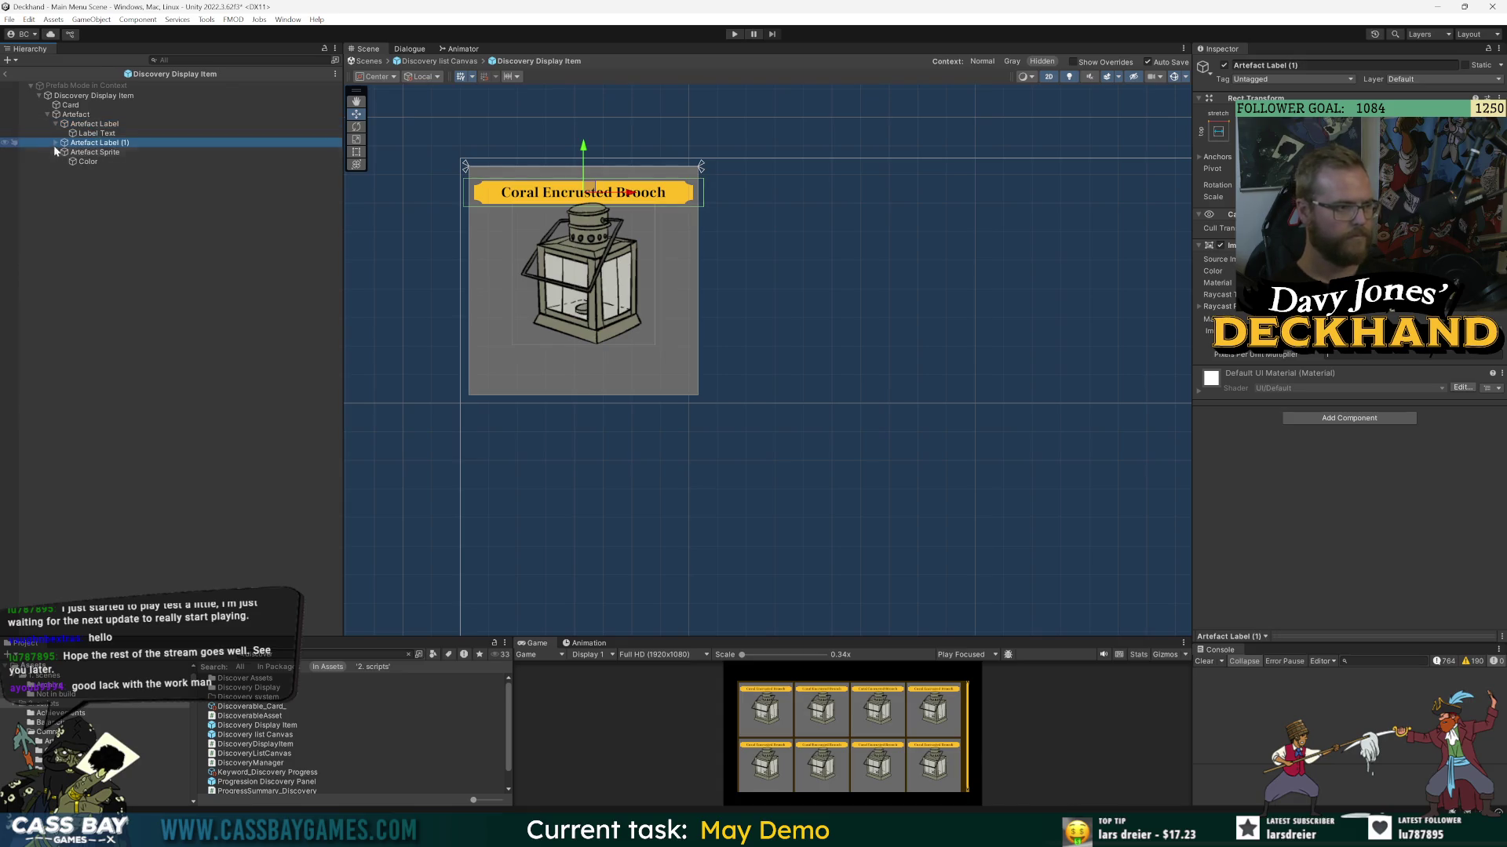
{"action": "key", "text": "F2"}
{"action": "type", "text": "Art"}
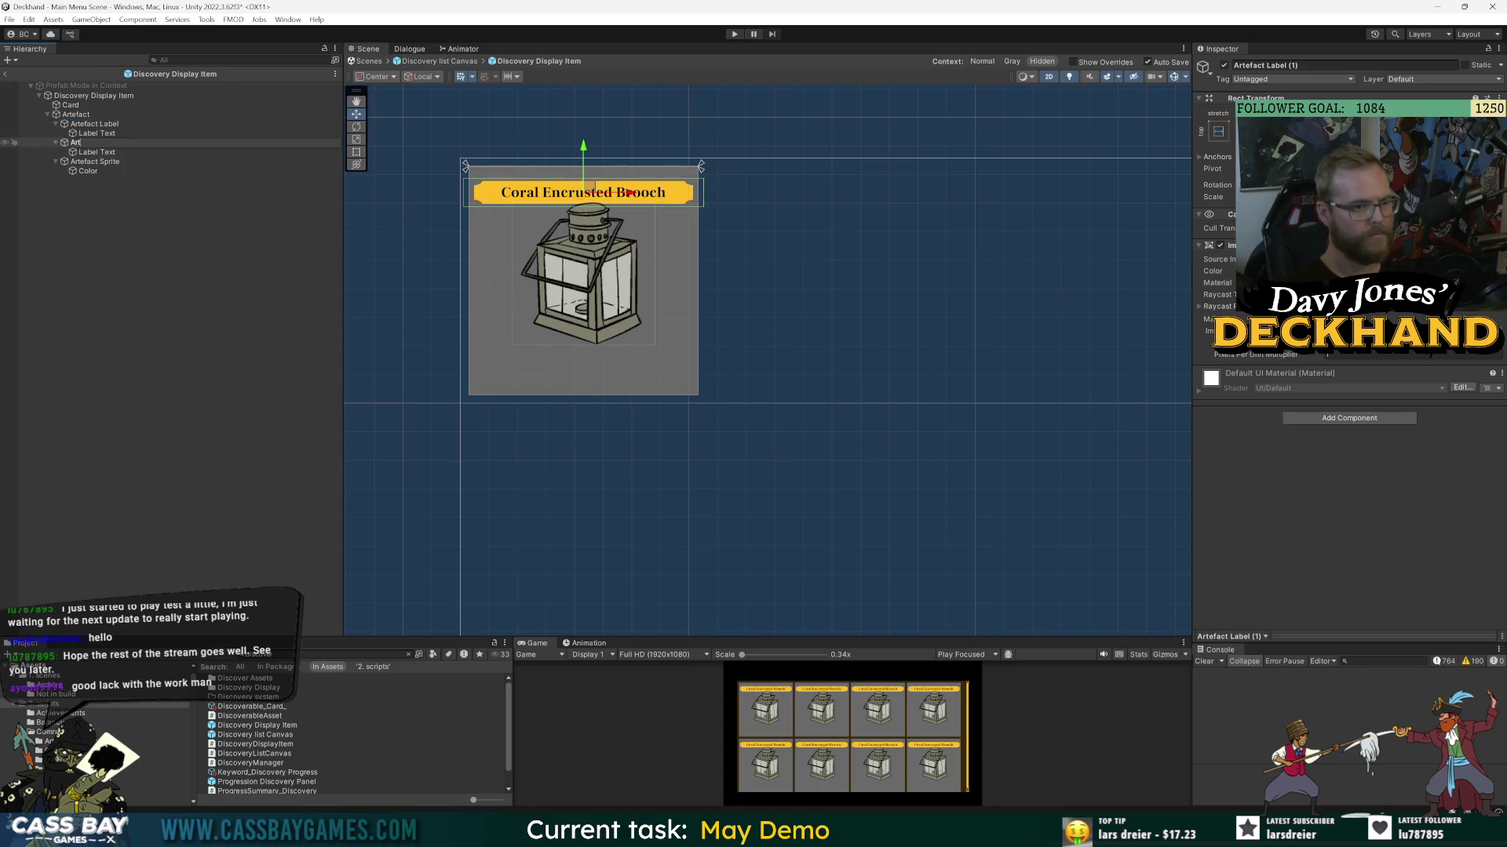
{"action": "key", "text": "Return"}
- Make the description box white, anchor it bottom-stretch, and set its size values (400, 300, 200)
{"action": "left_click", "coordinate": [1334, 271]}
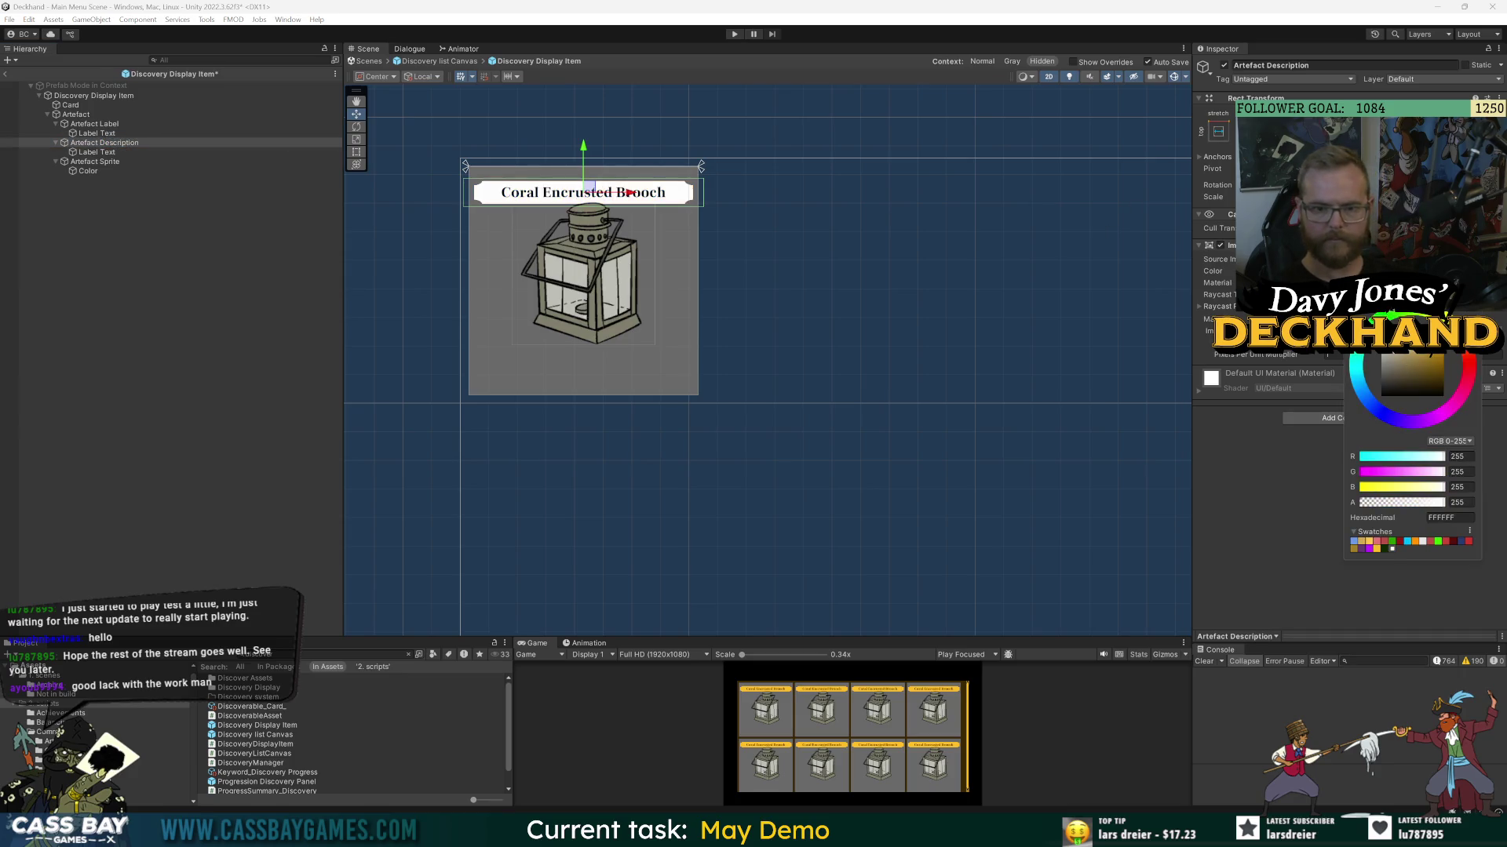
{"action": "key", "text": "Escape"}
{"action": "left_click", "coordinate": [1219, 132]}
{"action": "left_click", "coordinate": [1315, 275], "text": "alt"}
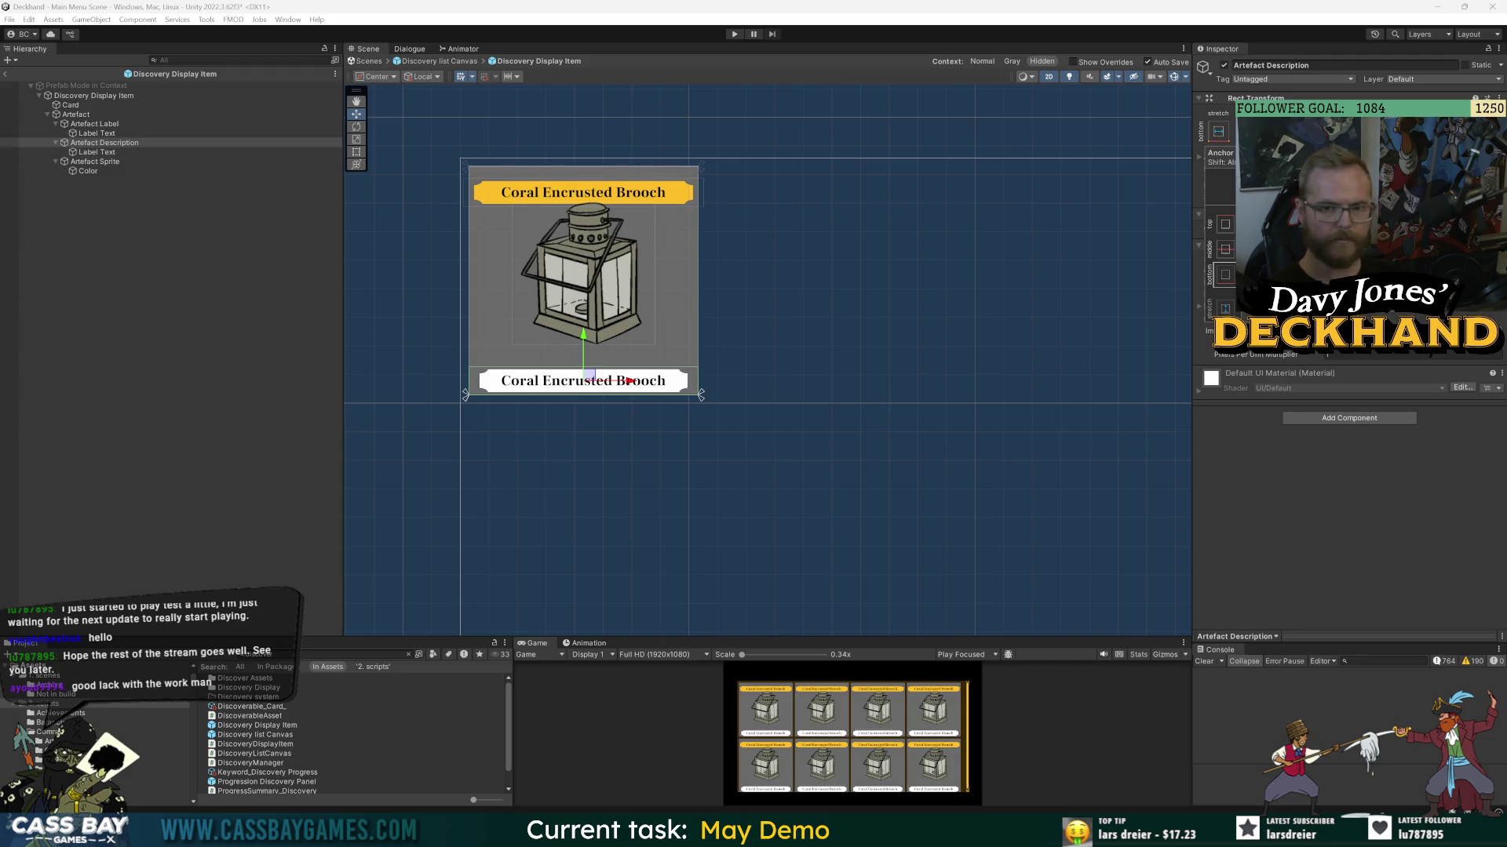
{"action": "type", "text": "400"}
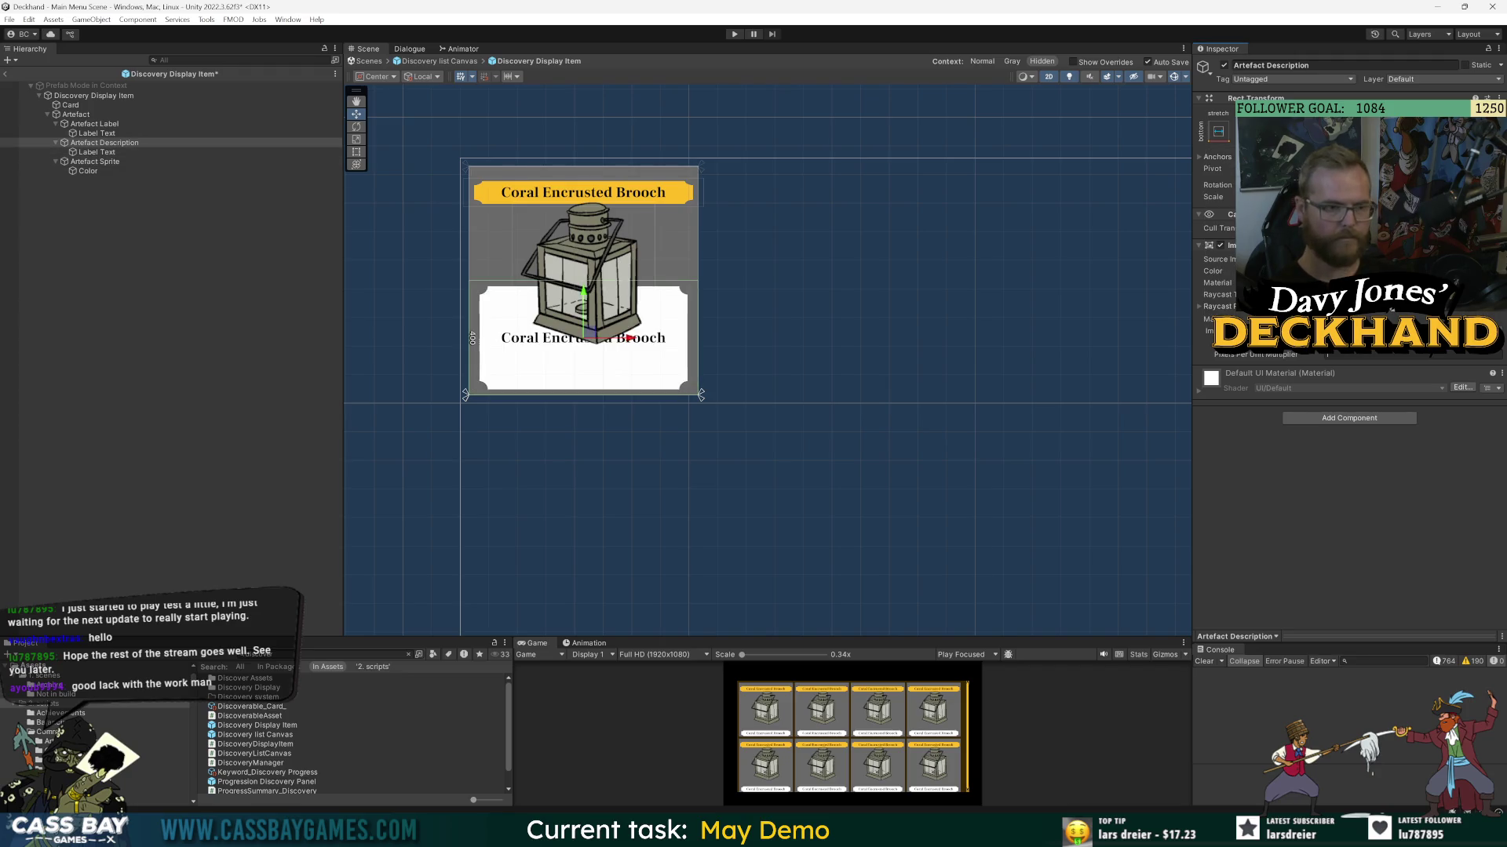
{"action": "type", "text": "300"}
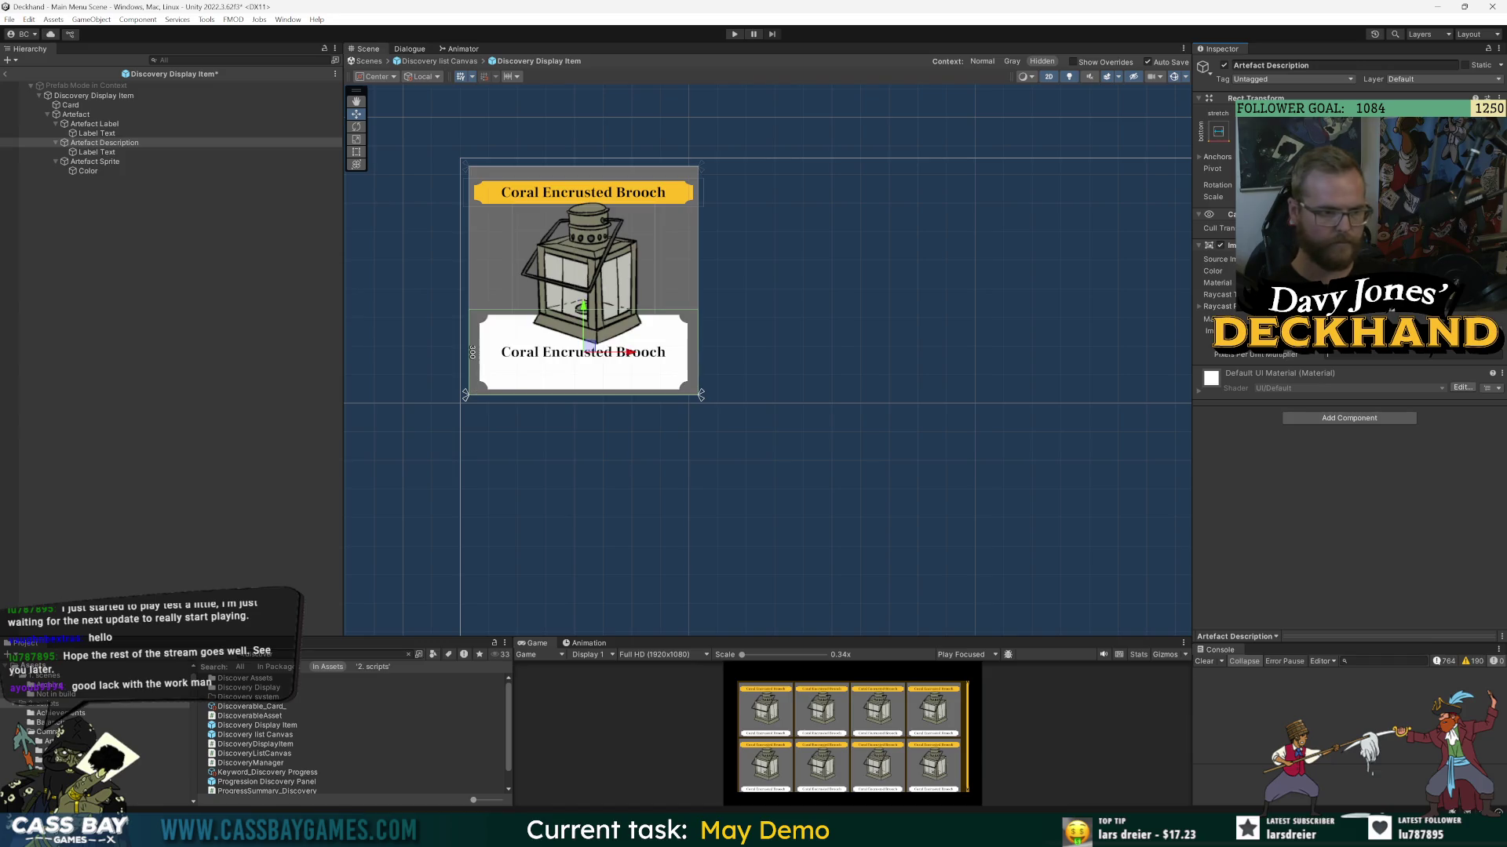
{"action": "type", "text": "200"}
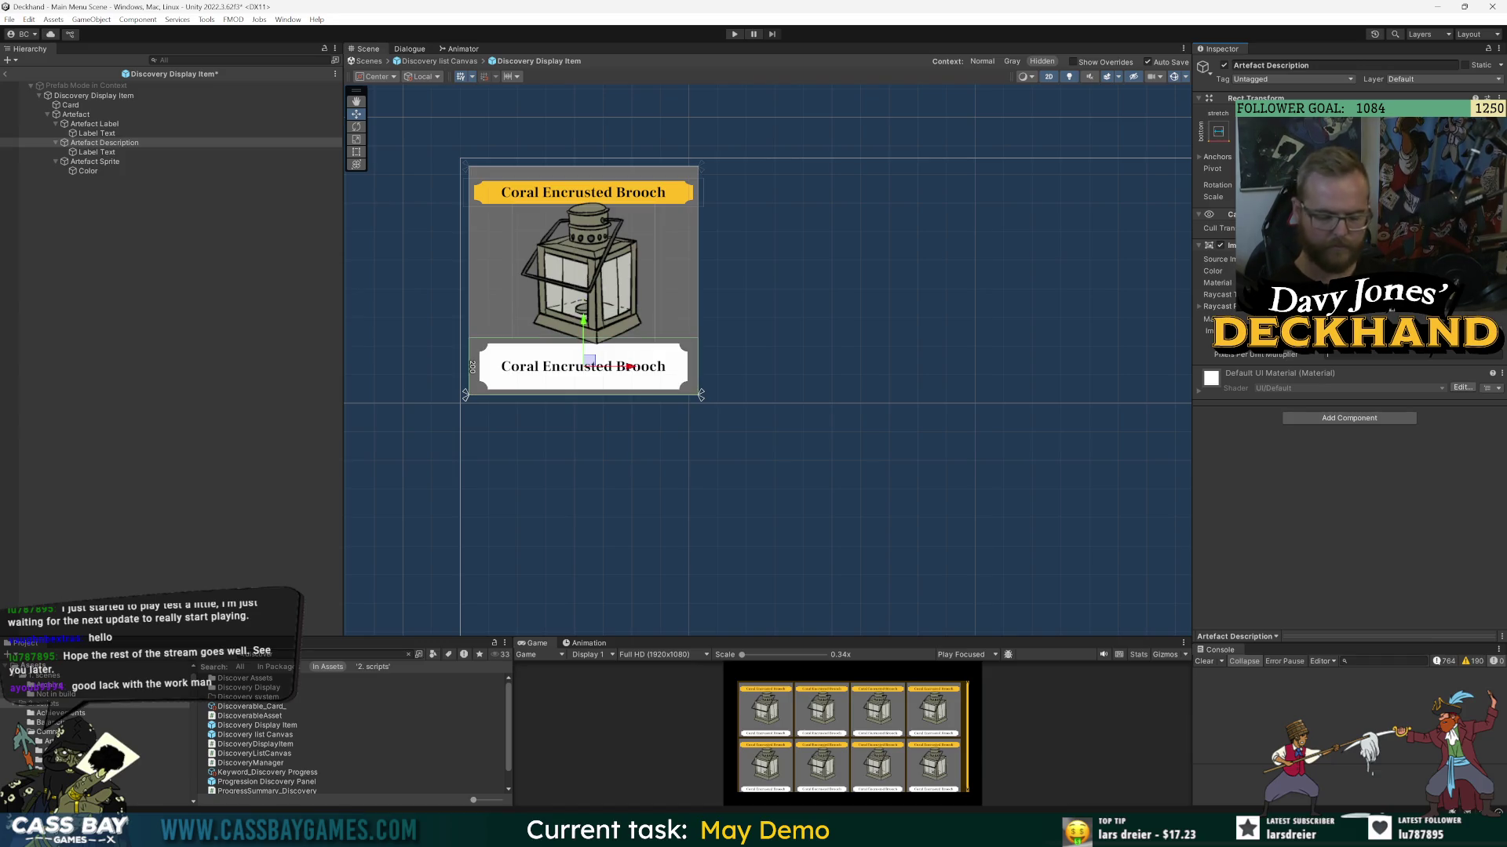
- Give the description's Label Text the Lexend-Regular SDF font at size 40
{"action": "left_click", "coordinate": [97, 152]}
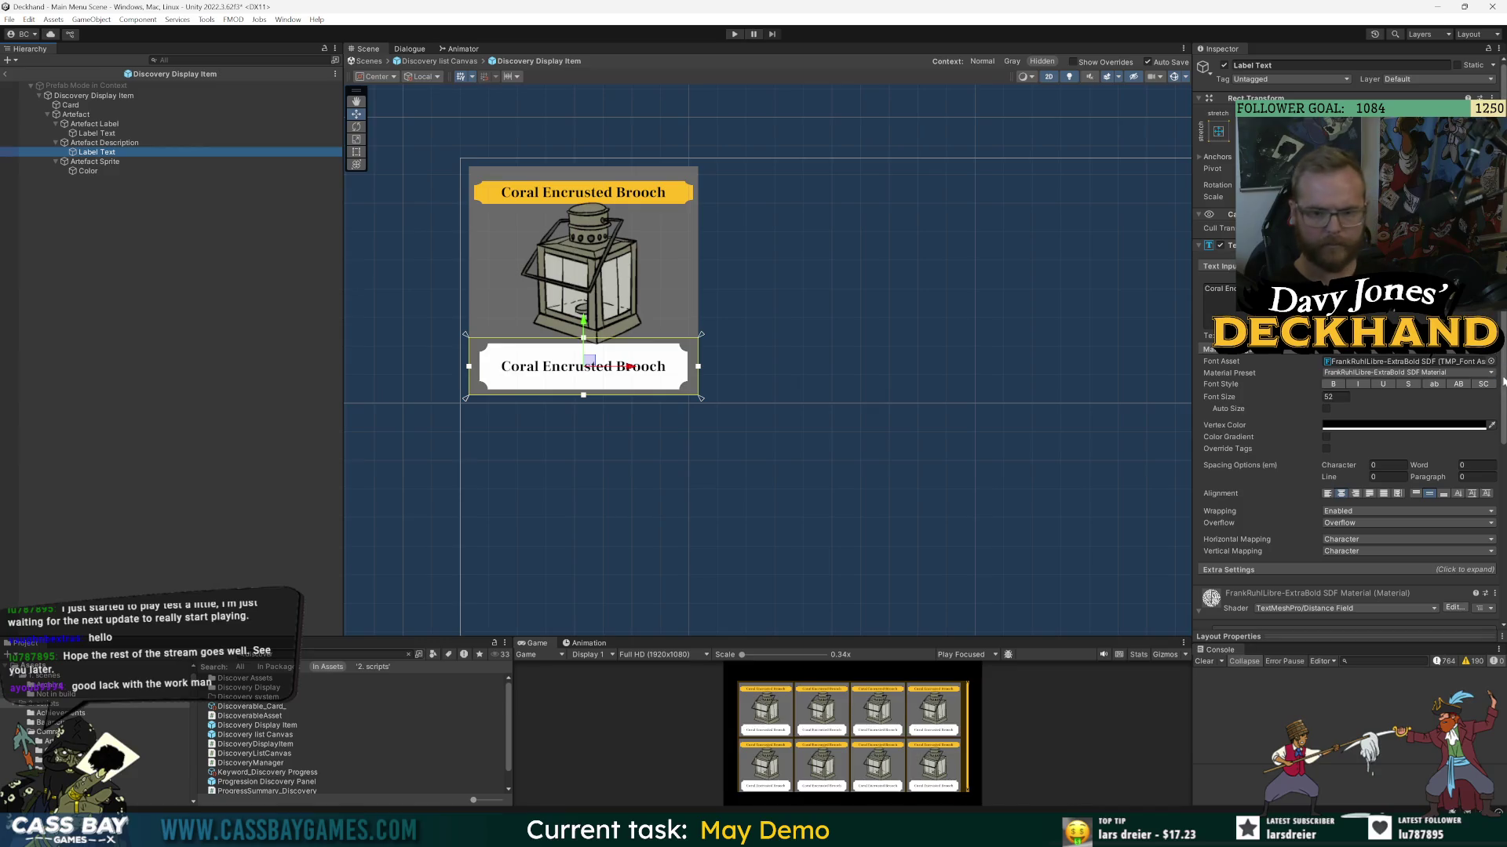
{"action": "left_click", "coordinate": [1496, 363]}
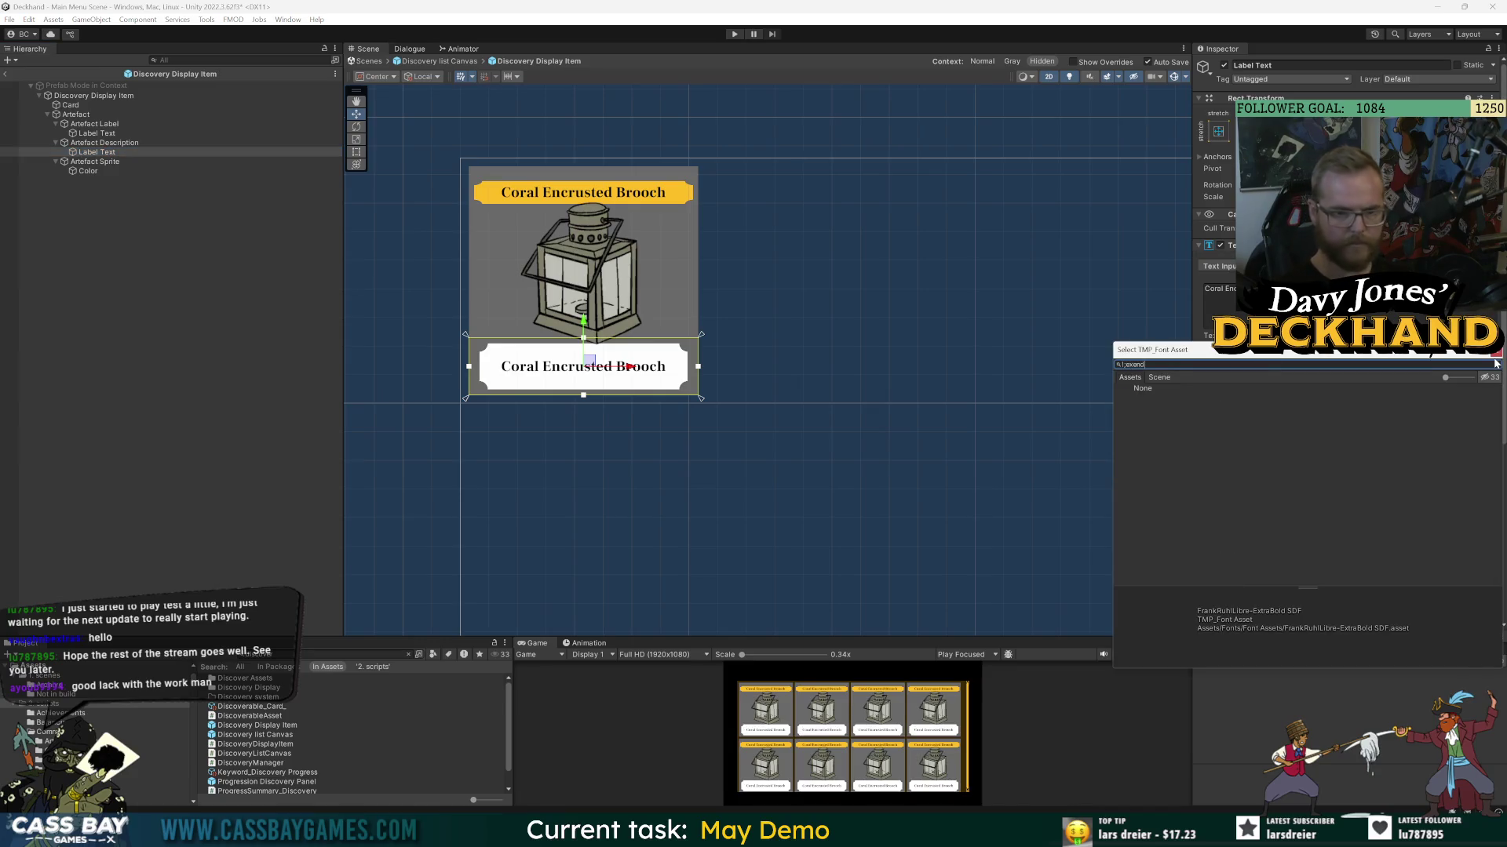
{"action": "type", "text": "d"}
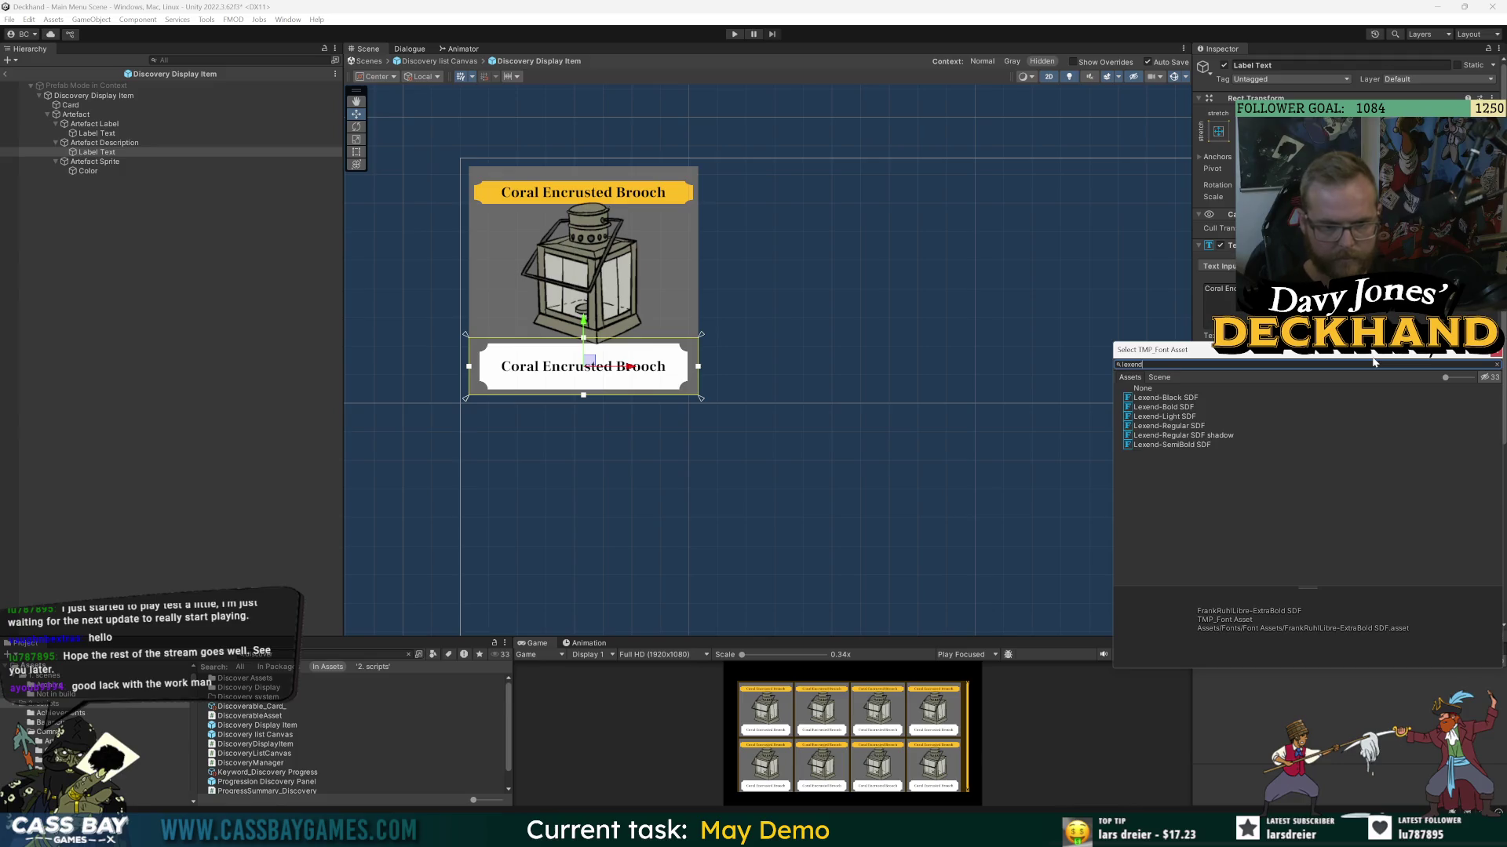
{"action": "left_click", "coordinate": [1177, 427]}
{"action": "left_click", "coordinate": [1177, 427]}
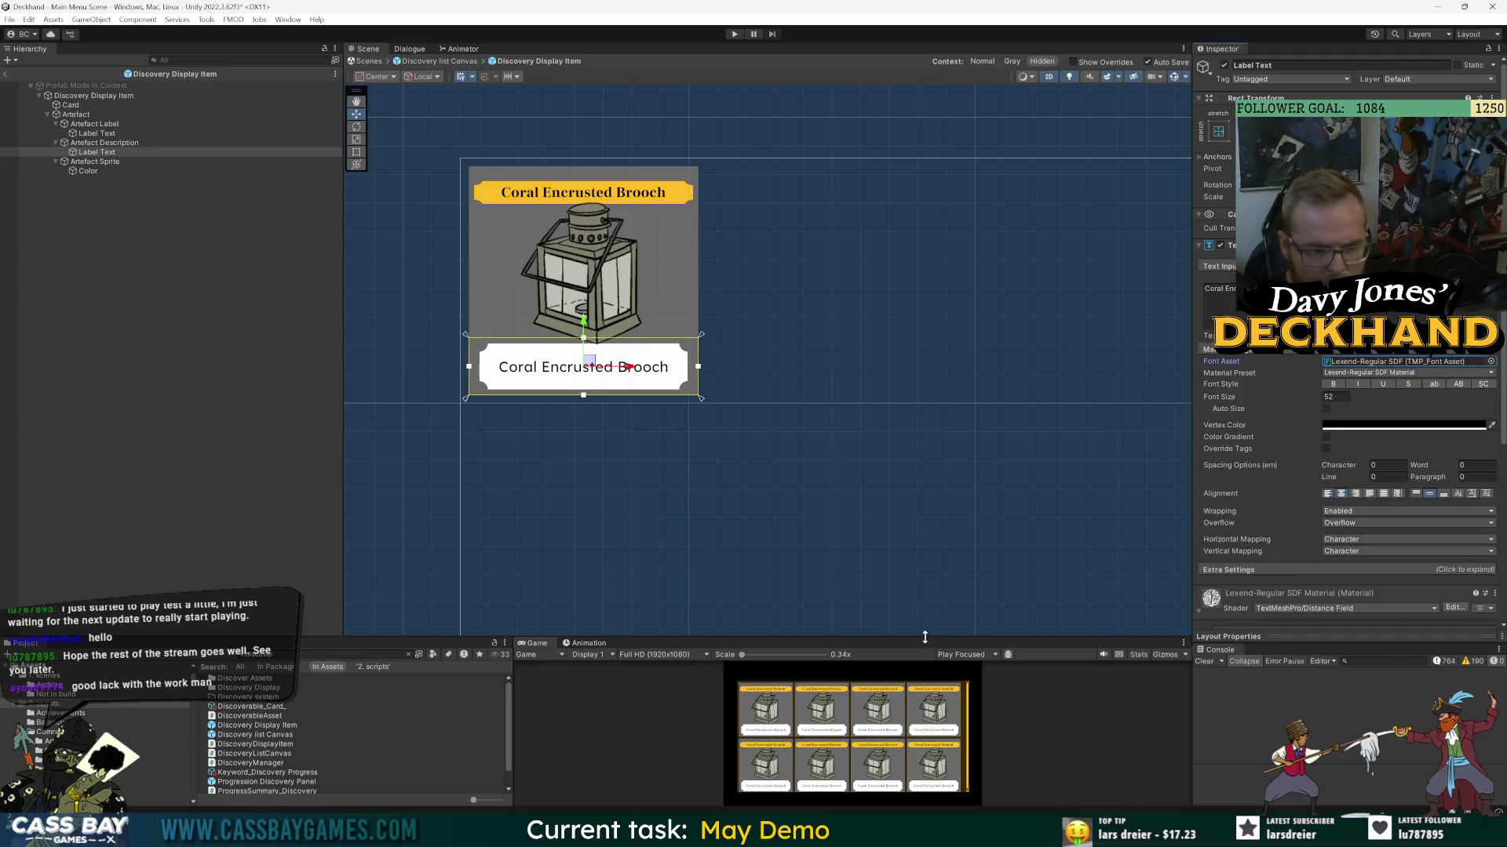
{"action": "left_click_drag", "start_coordinate": [926, 636], "coordinate": [895, 392]}
{"action": "scroll", "coordinate": [819, 306], "scroll_direction": "up", "scroll_amount": 2}
{"action": "double_click", "coordinate": [1334, 397]}
{"action": "type", "text": "40"}
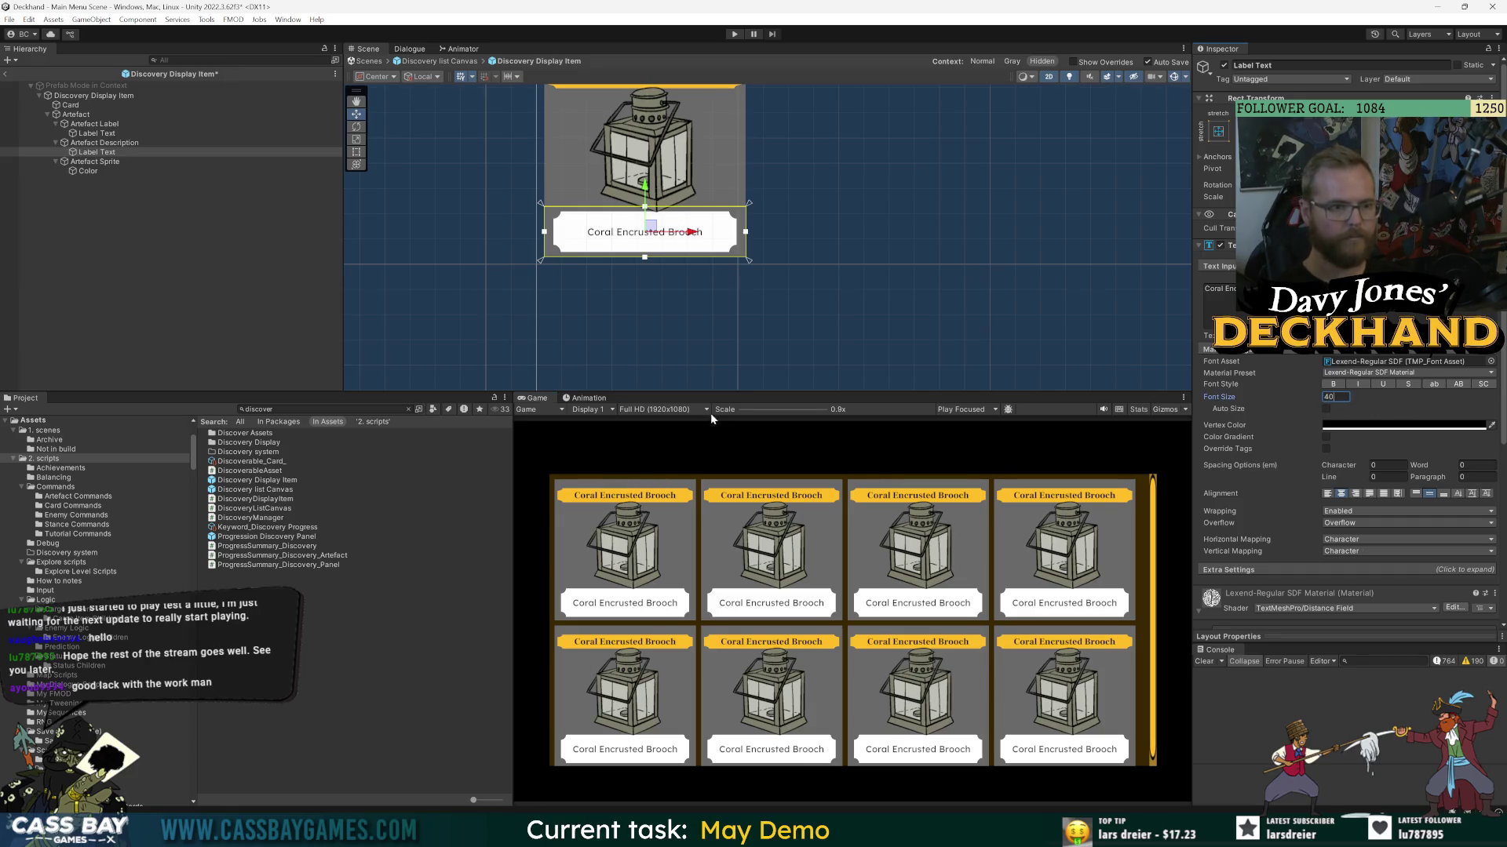
{"action": "left_click_drag", "start_coordinate": [732, 393], "coordinate": [726, 459]}
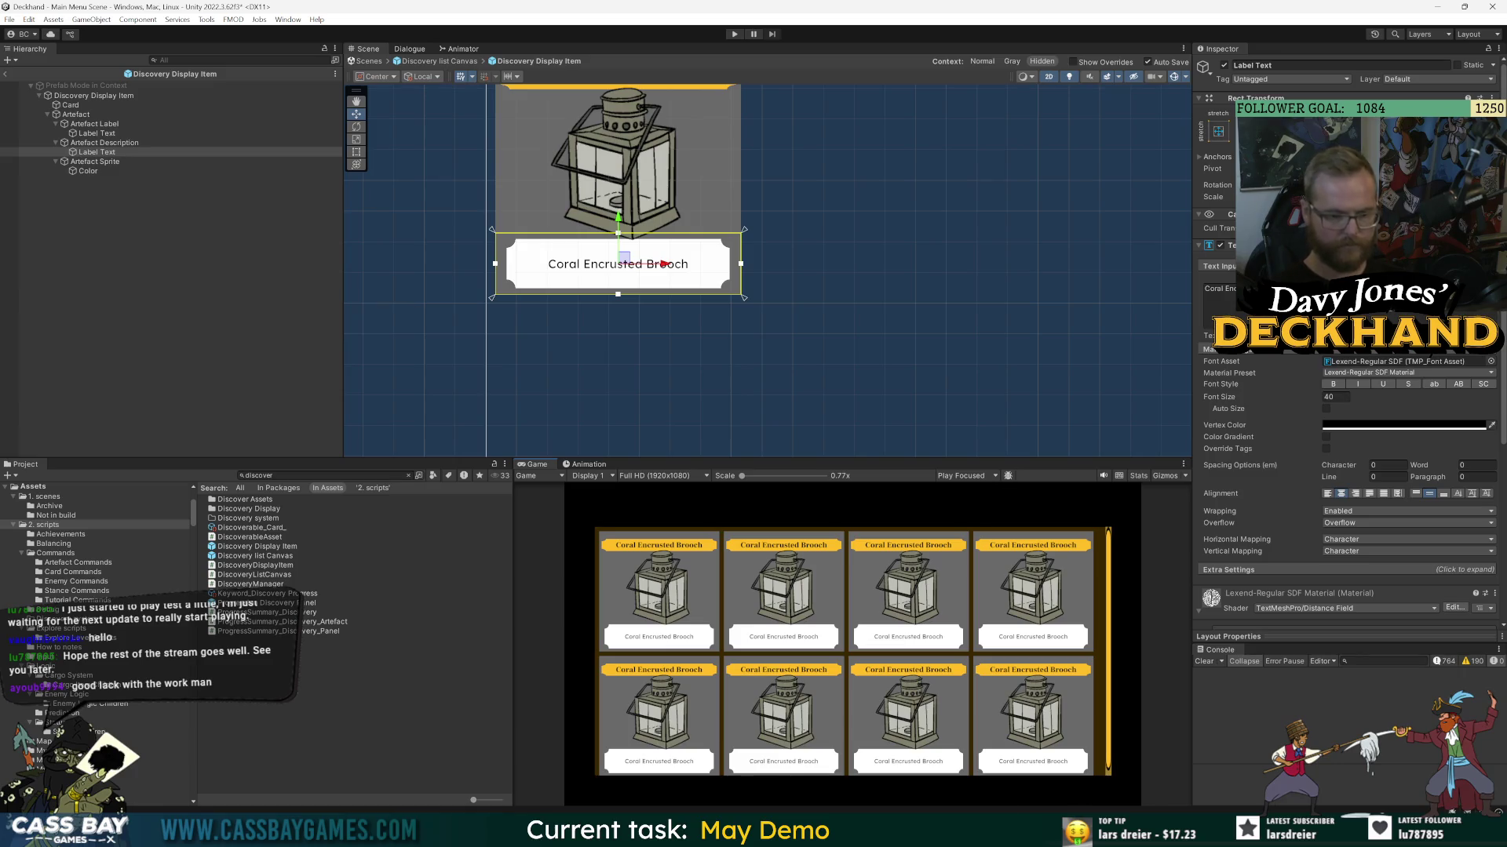
- Open the DJD_Balance Sheet spreadsheet in the browser's Bitbucket tab by searching 'balance'
{"action": "left_click", "coordinate": [950, 674]}
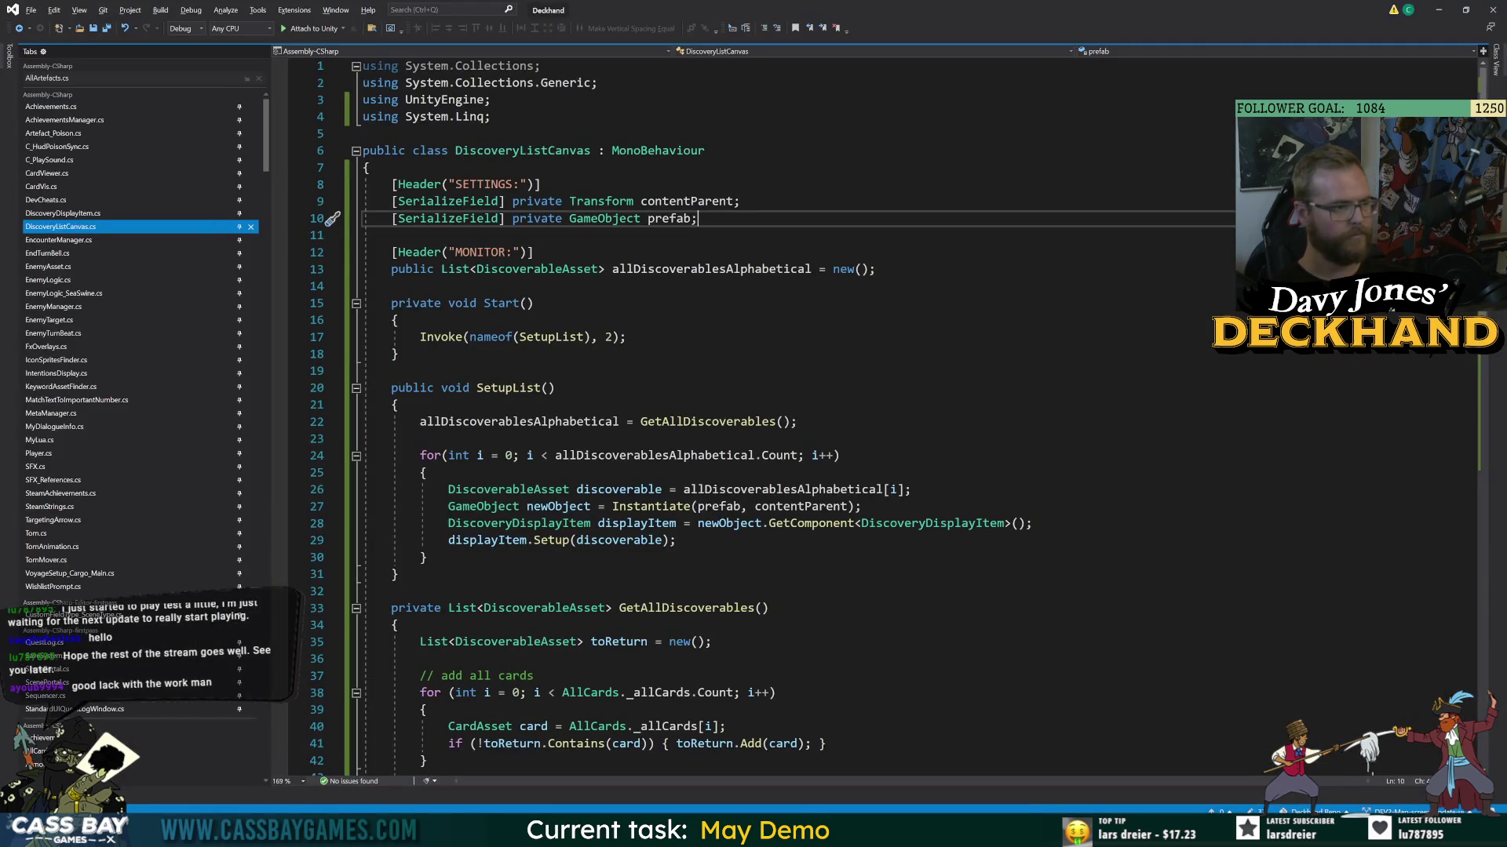
{"action": "key", "text": "alt+Tab"}
{"action": "key", "text": "alt+Tab"}
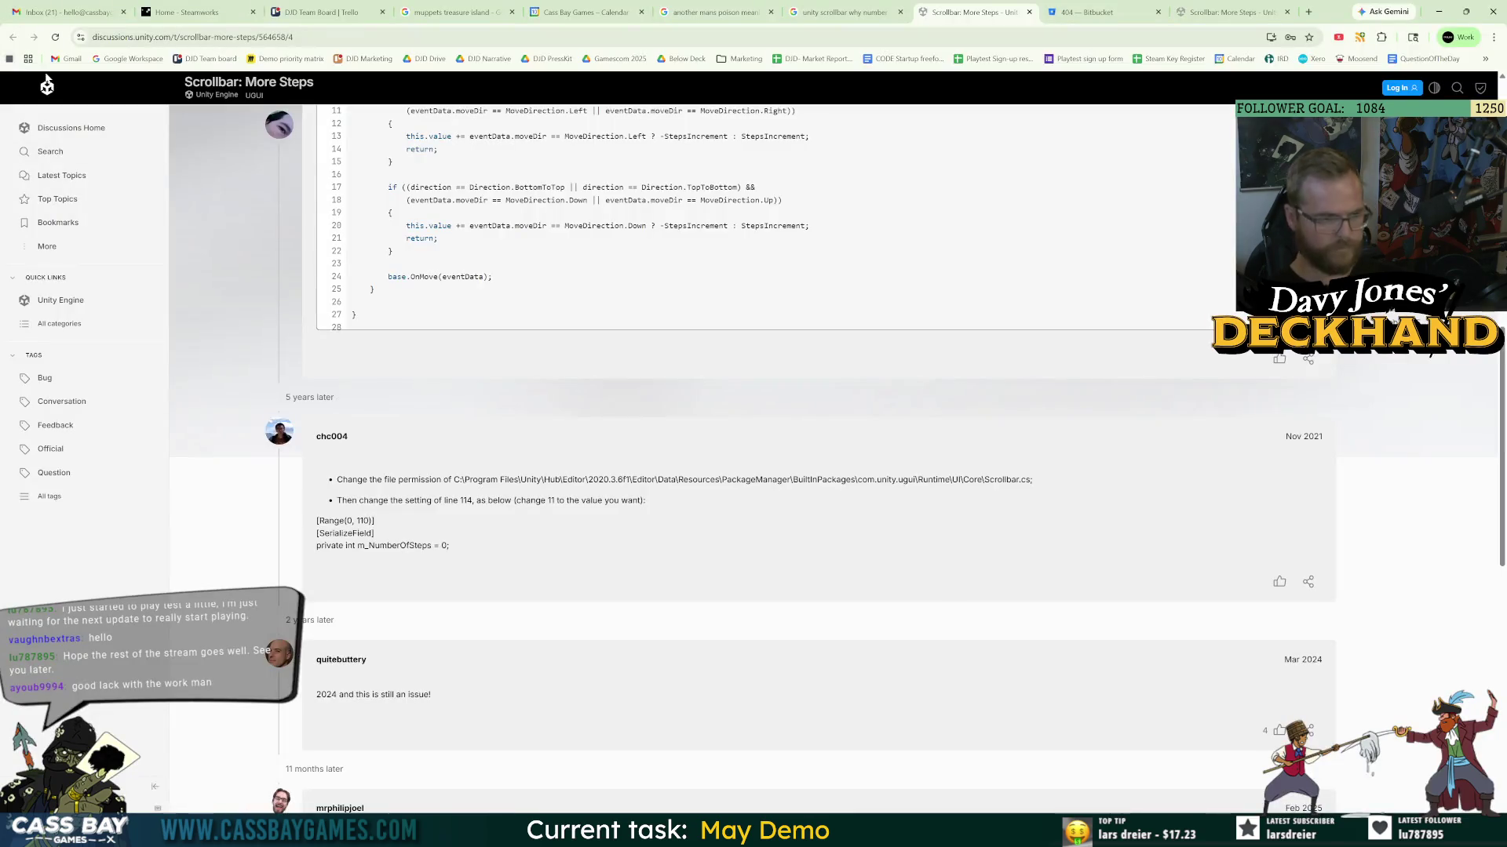
{"action": "left_click", "coordinate": [1093, 17]}
{"action": "left_click", "coordinate": [950, 35]}
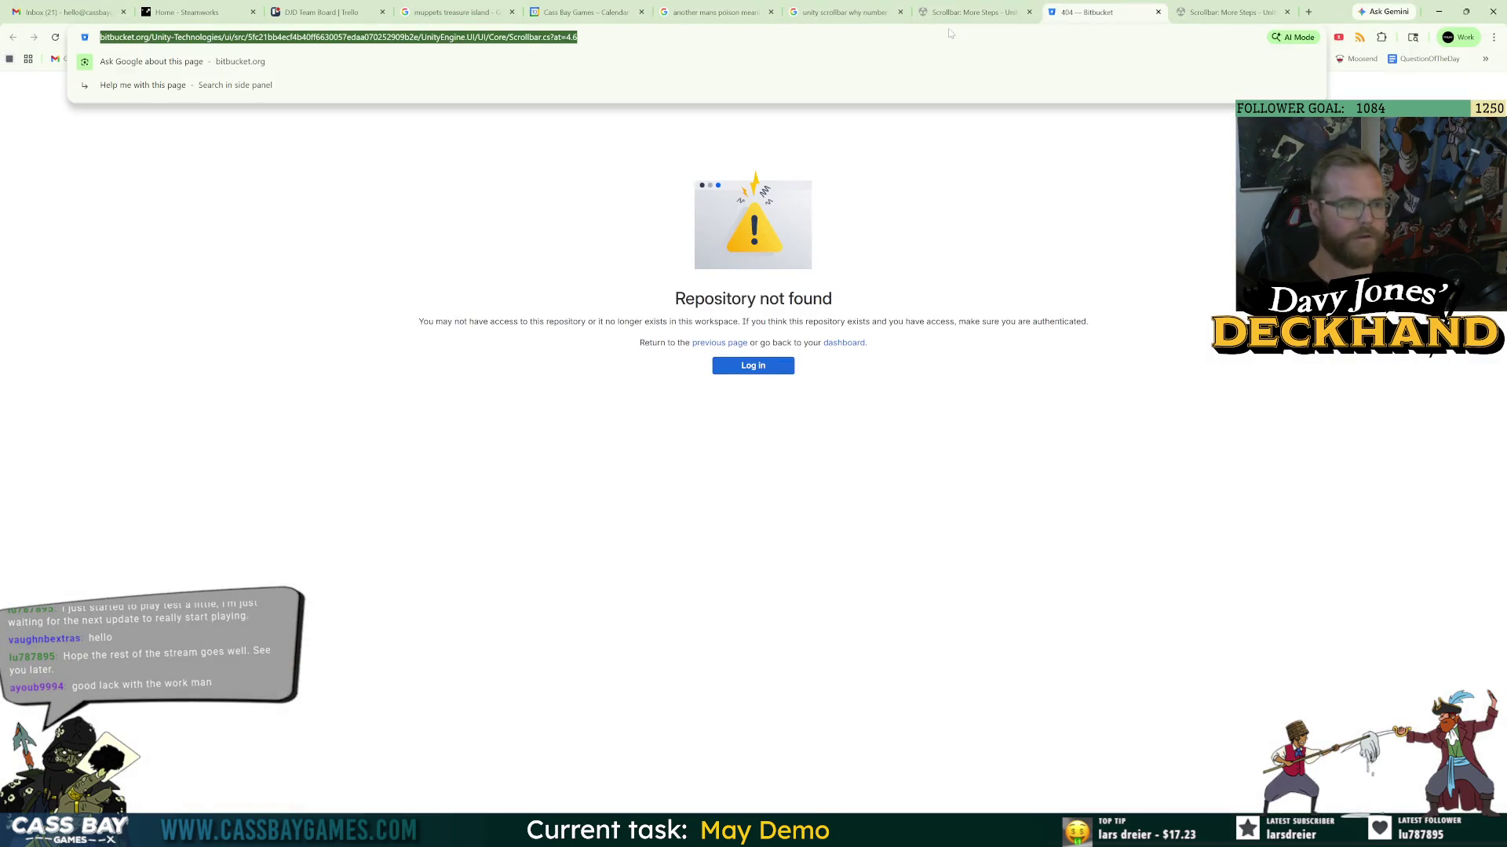
{"action": "type", "text": "balance"}
{"action": "key", "text": "Return"}
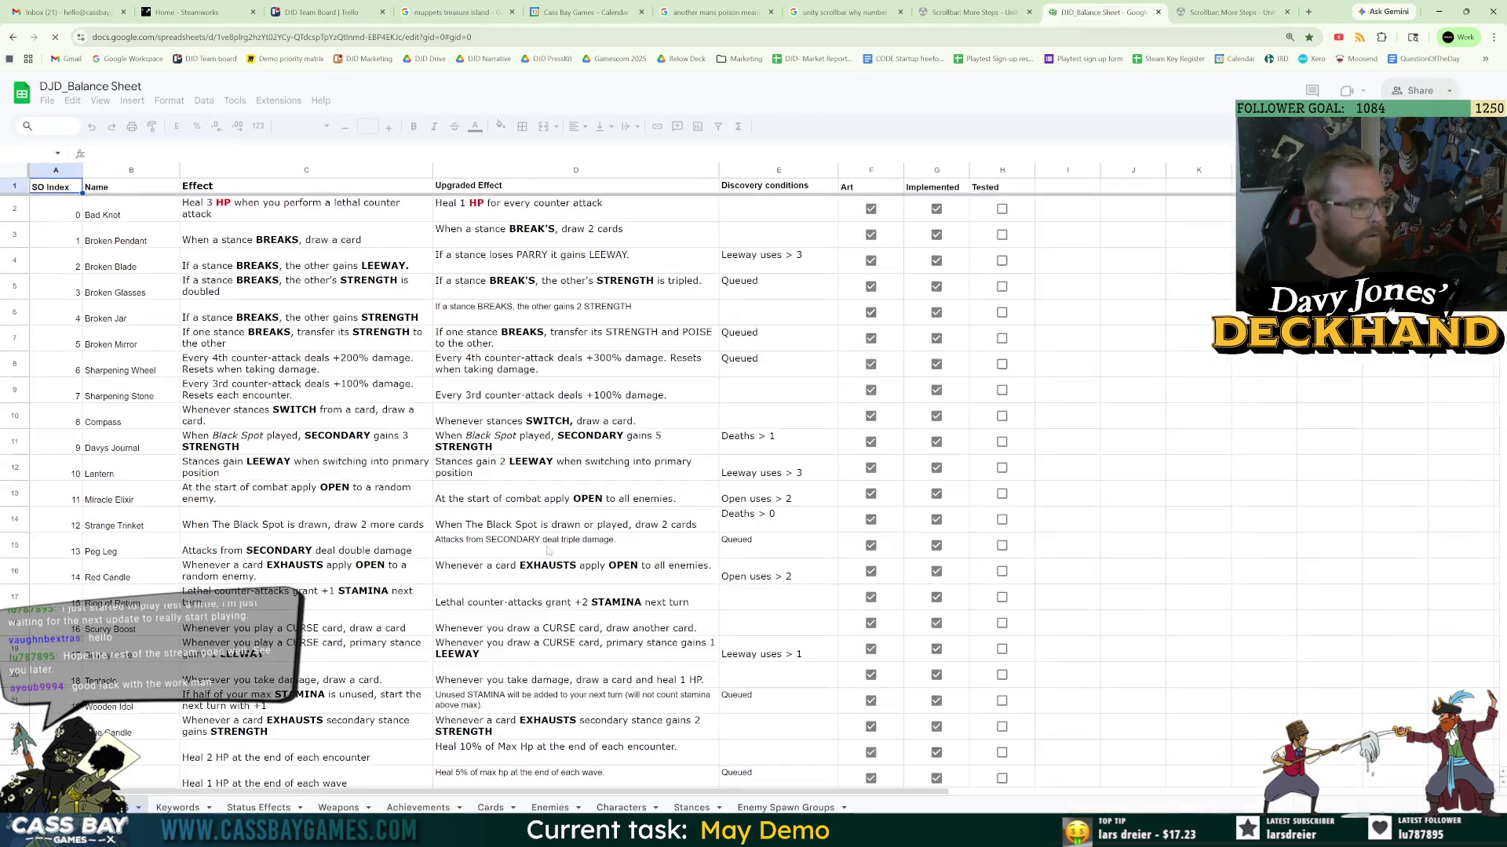
{"action": "left_click", "coordinate": [537, 374]}
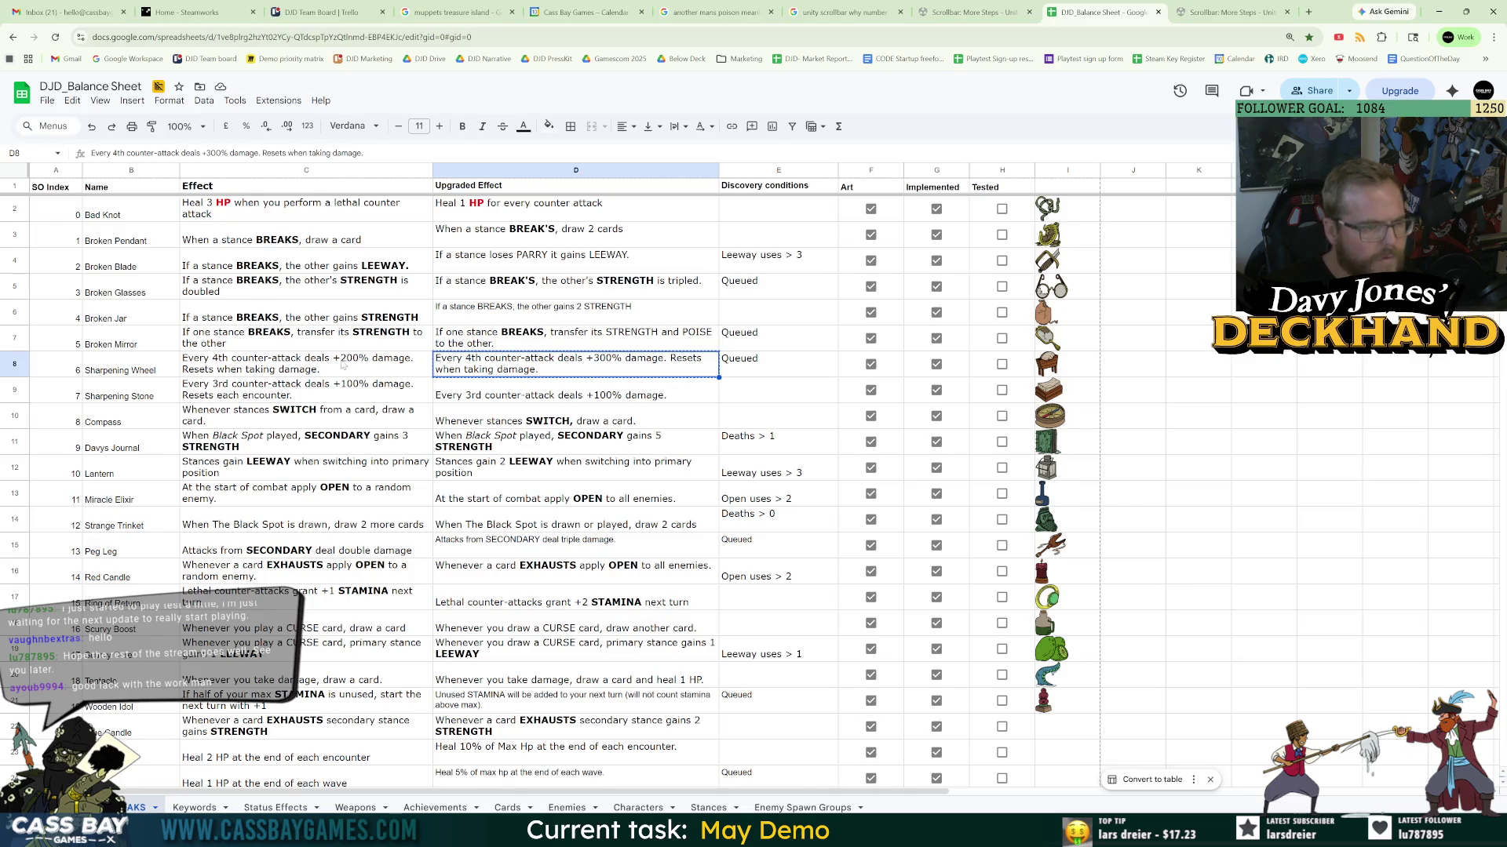
{"action": "left_click", "coordinate": [343, 365]}
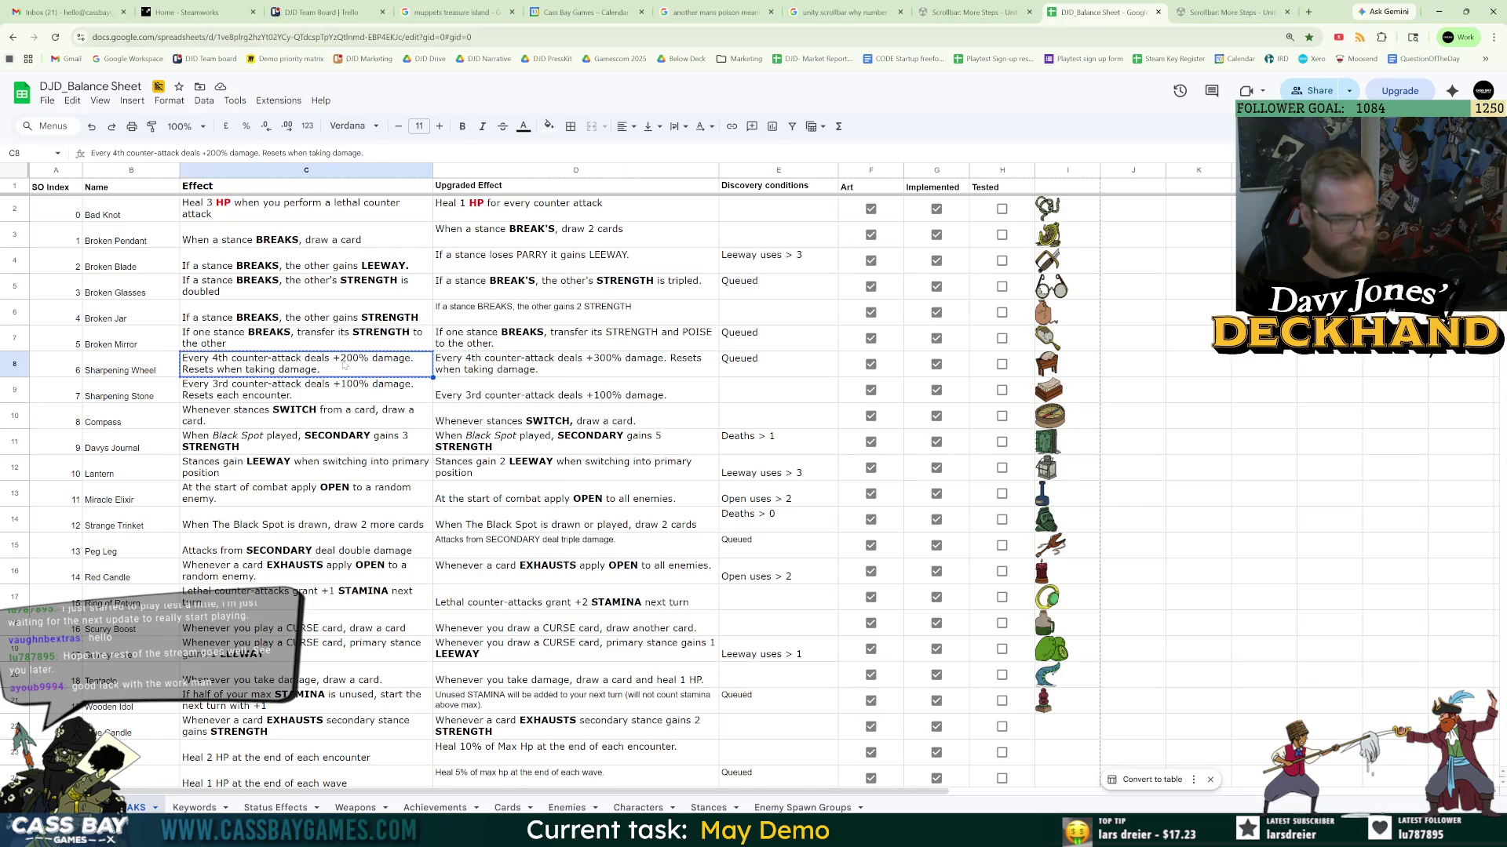
{"action": "scroll", "coordinate": [325, 591], "scroll_direction": "down", "scroll_amount": 5}
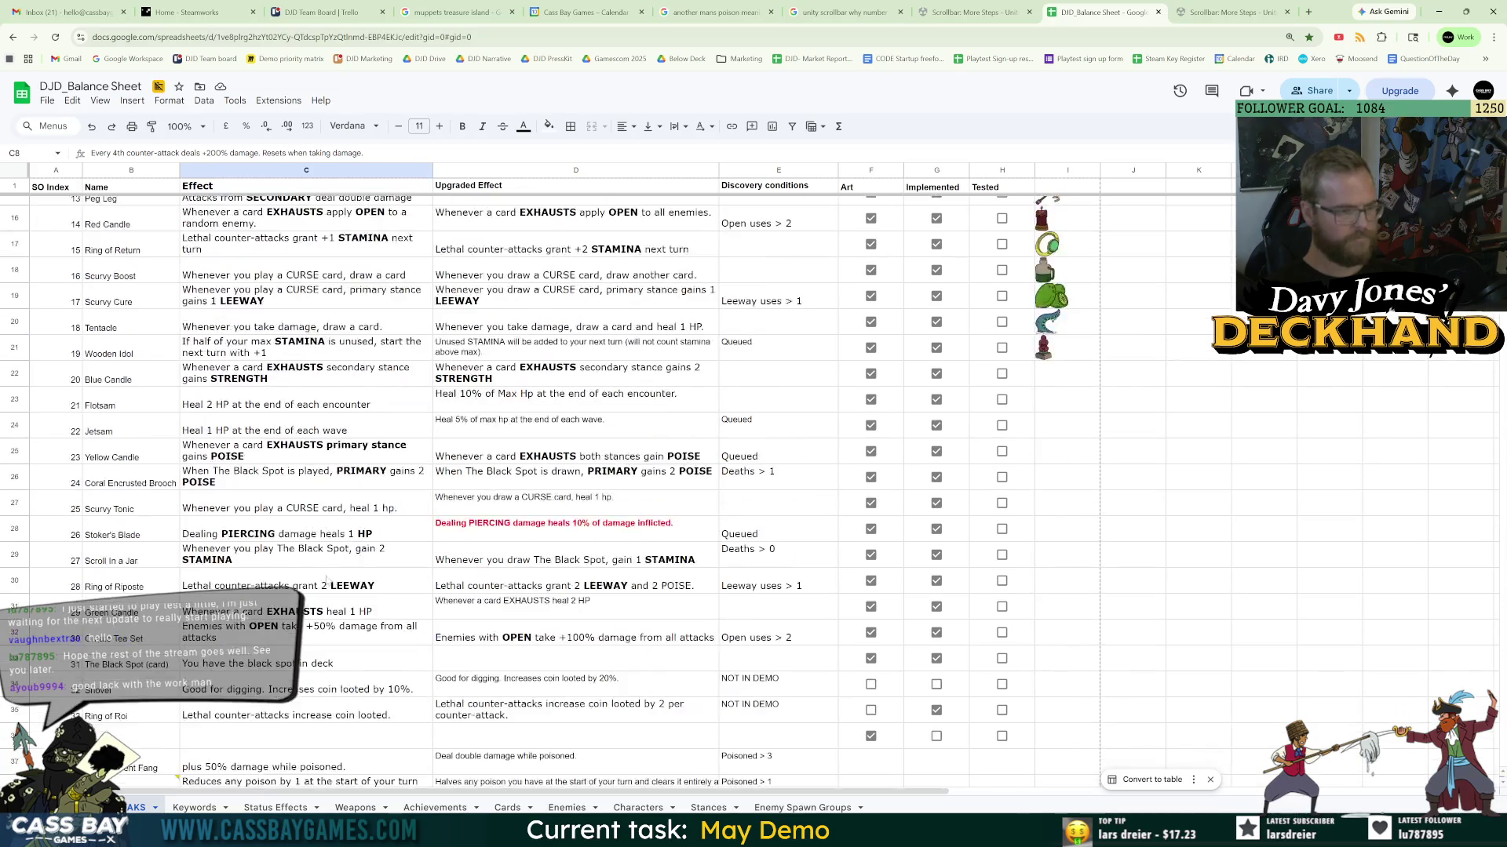
{"action": "scroll", "coordinate": [534, 564], "scroll_direction": "down", "scroll_amount": 3}
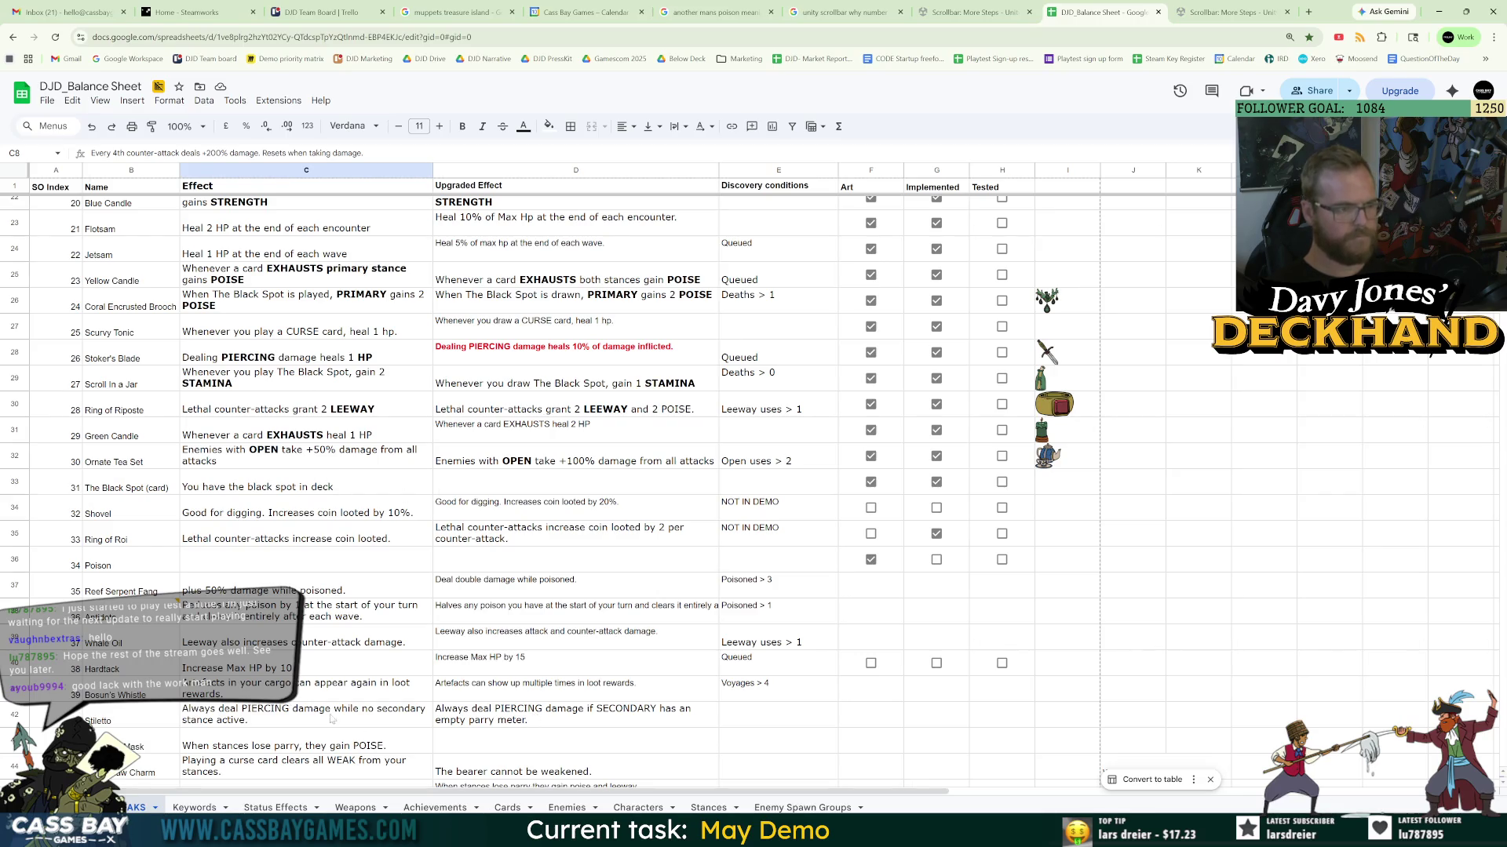
{"action": "left_click", "coordinate": [369, 610]}
{"action": "key", "text": "ctrl+c"}
- Paste the poison-reducing effect text into the description and set its font size to 30
{"action": "key", "text": "alt+Tab"}
{"action": "key", "text": "ctrl+v"}
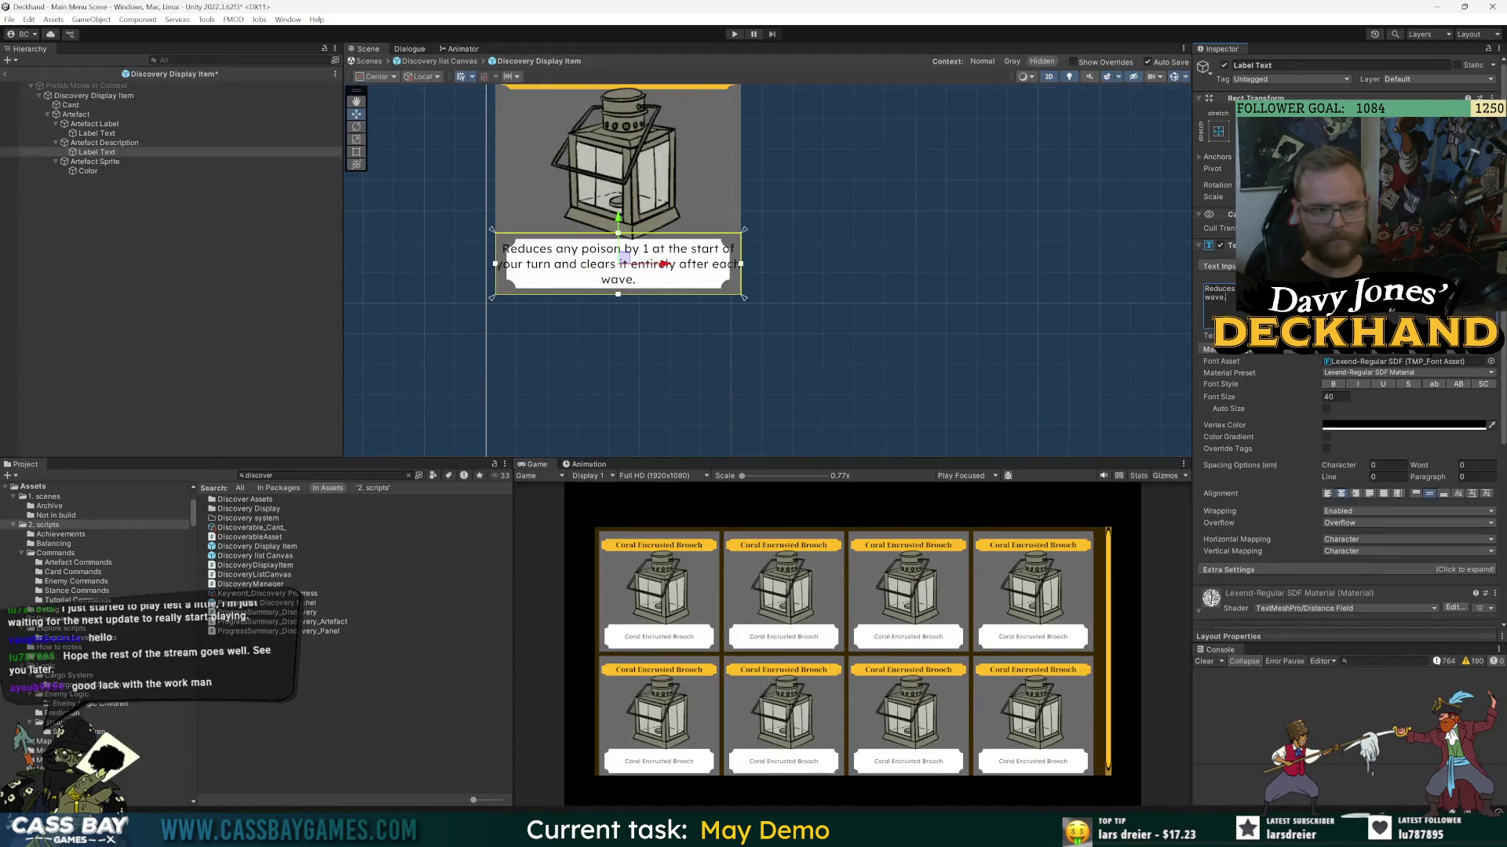
{"action": "double_click", "coordinate": [1334, 396]}
{"action": "type", "text": "30"}
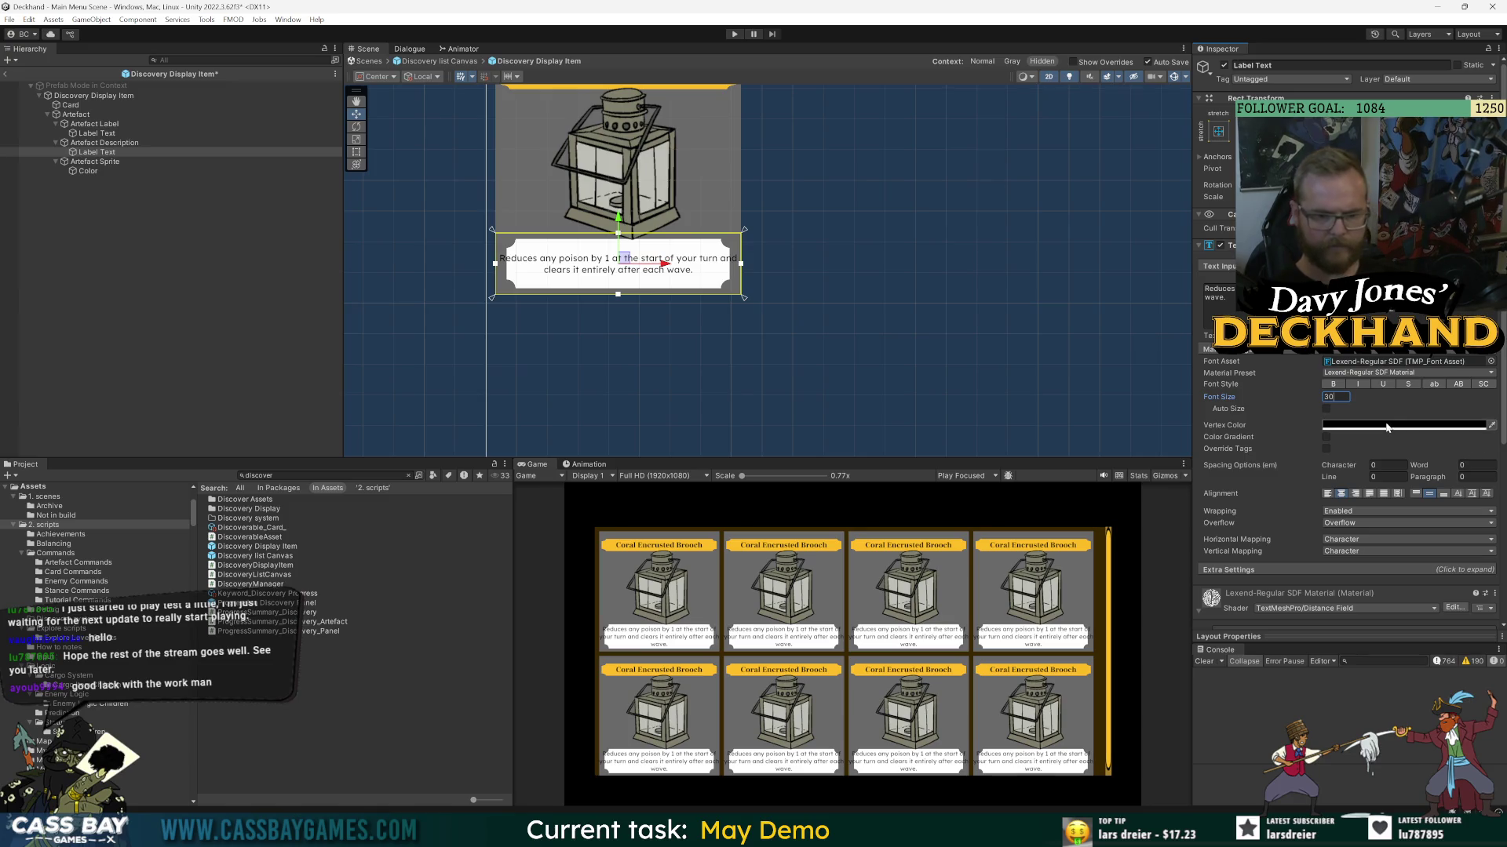
- Pull the description text area's left and right edges inward so it wraps over two lines
{"action": "left_click", "coordinate": [88, 170]}
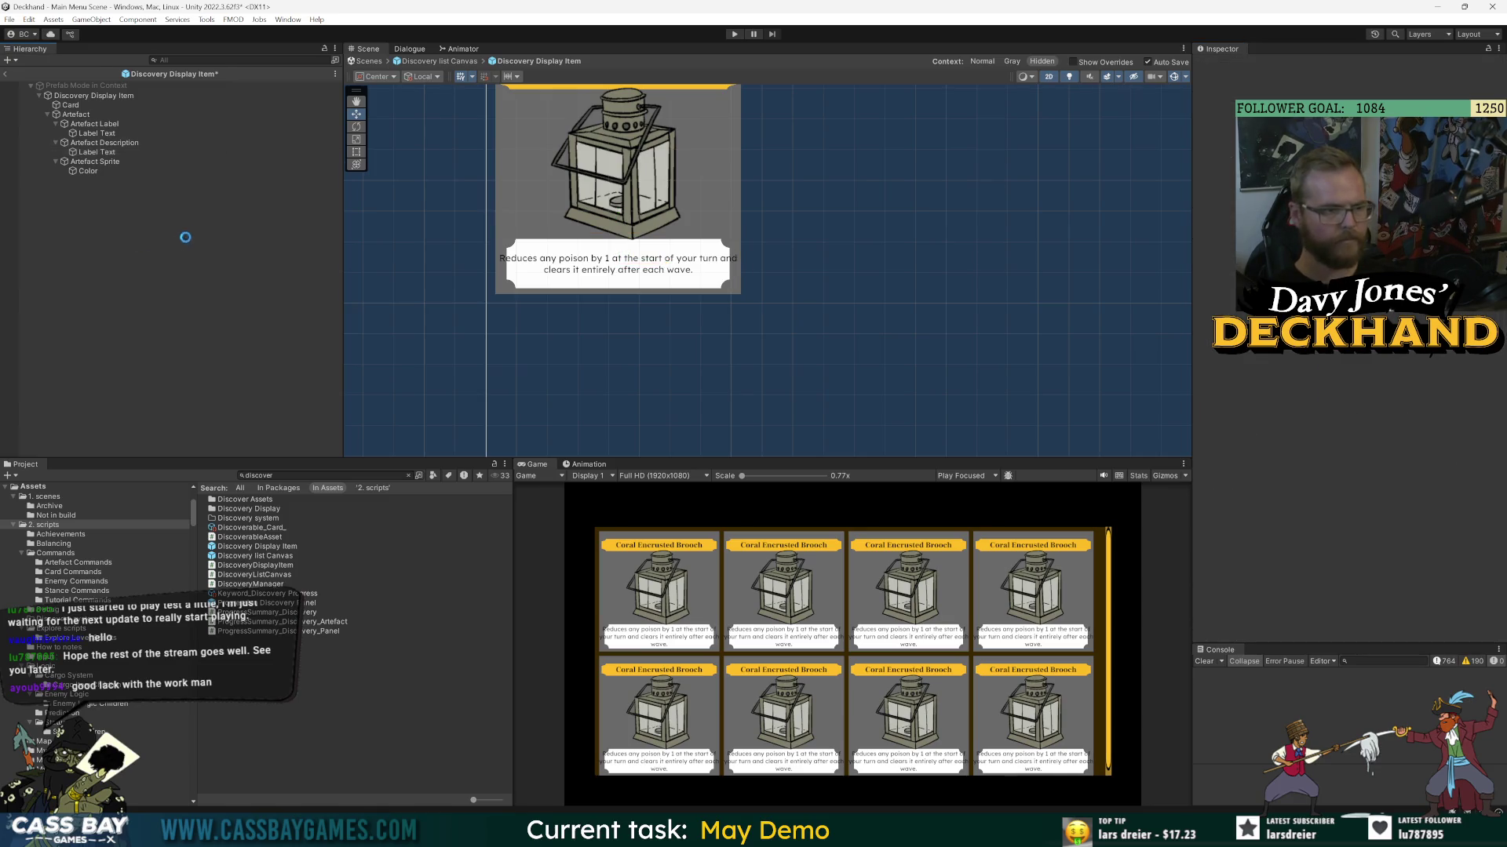
{"action": "left_click", "coordinate": [92, 152]}
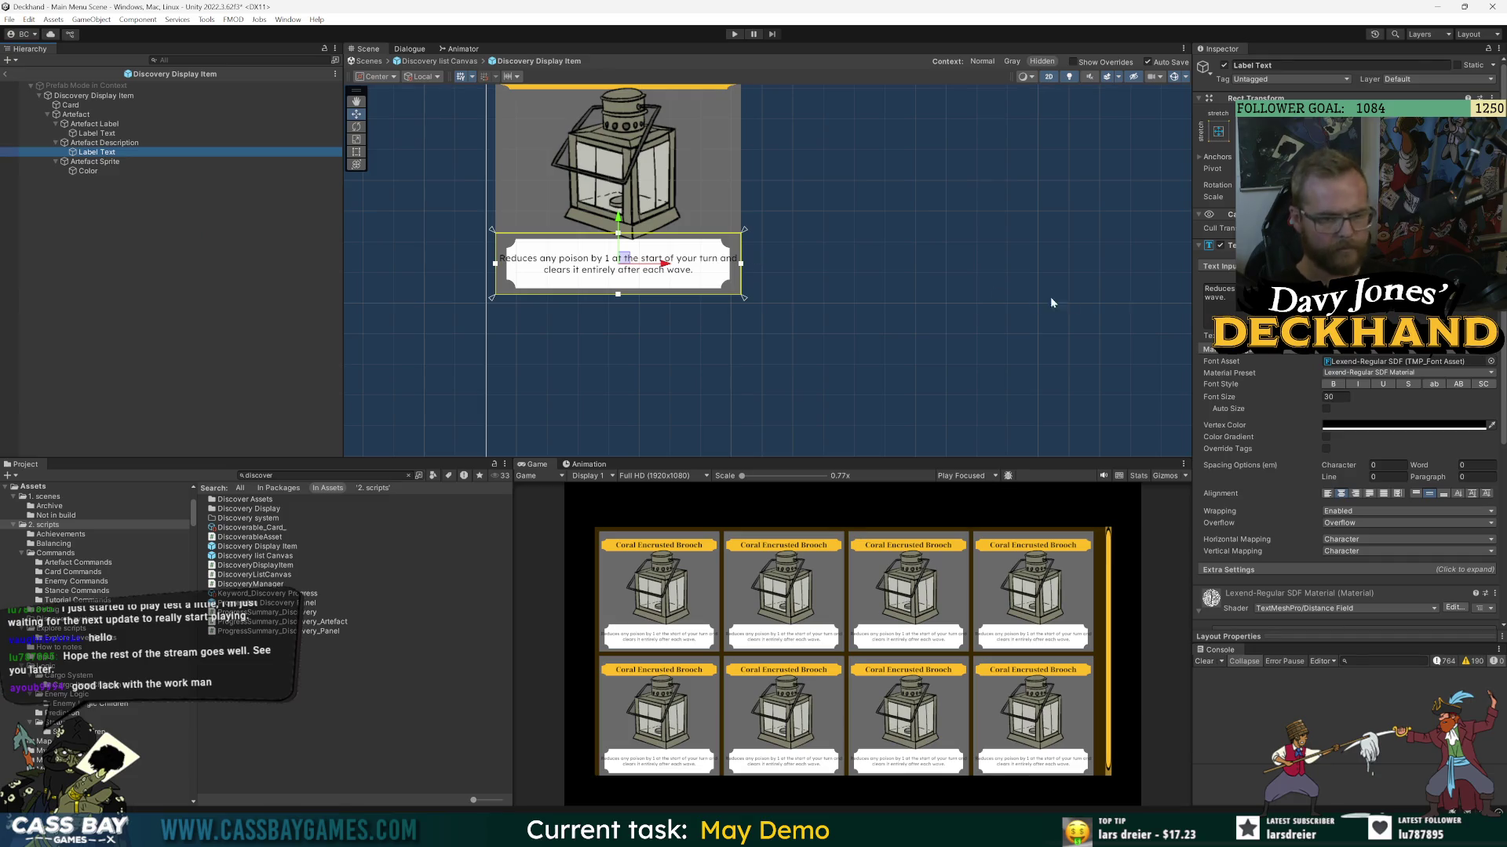
{"action": "left_click_drag", "start_coordinate": [495, 263], "coordinate": [509, 265]}
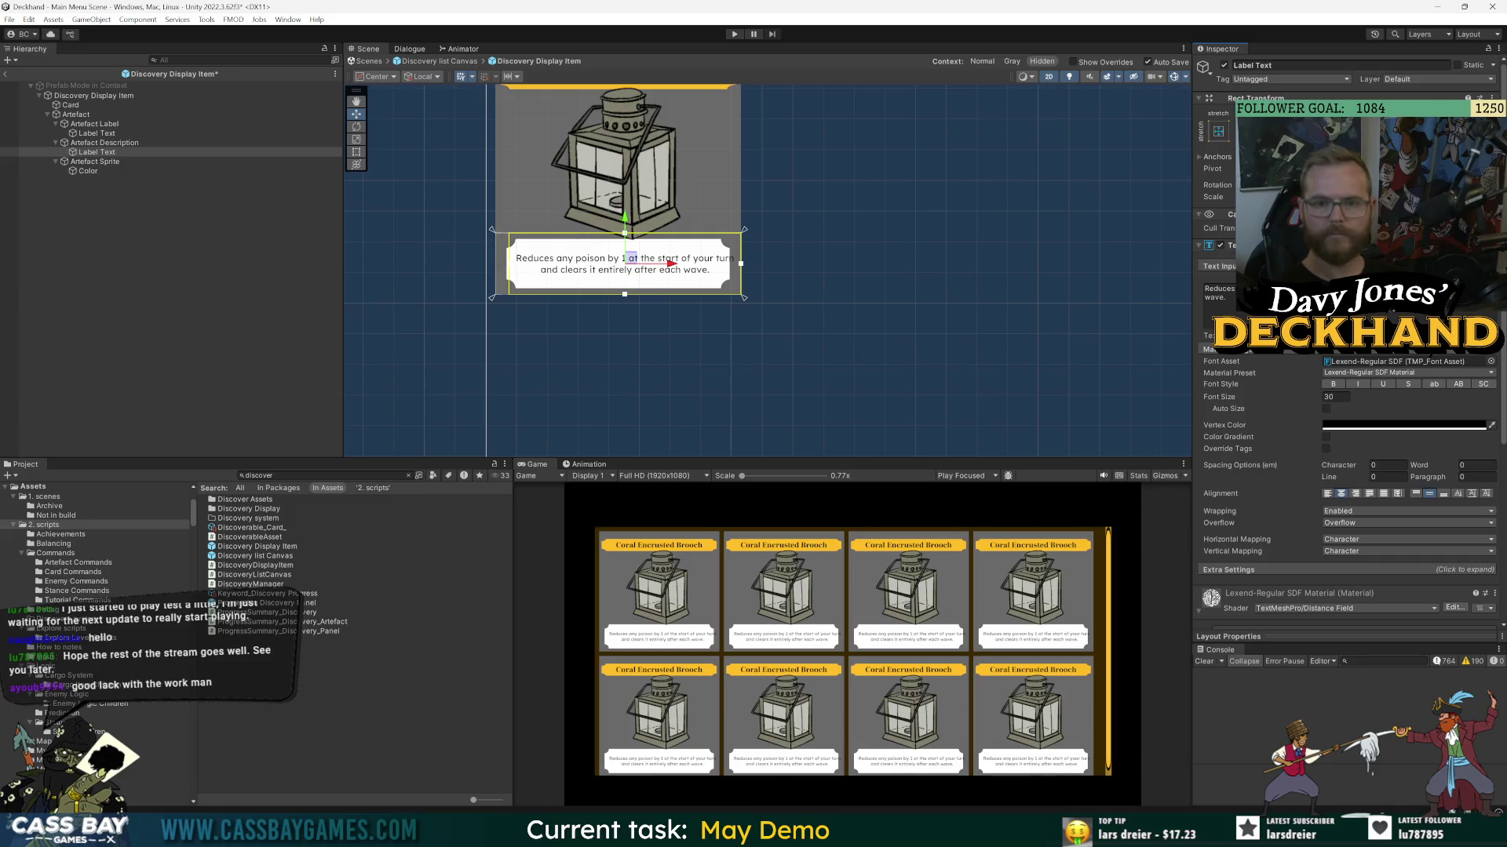
{"action": "left_click_drag", "start_coordinate": [740, 264], "coordinate": [728, 264]}
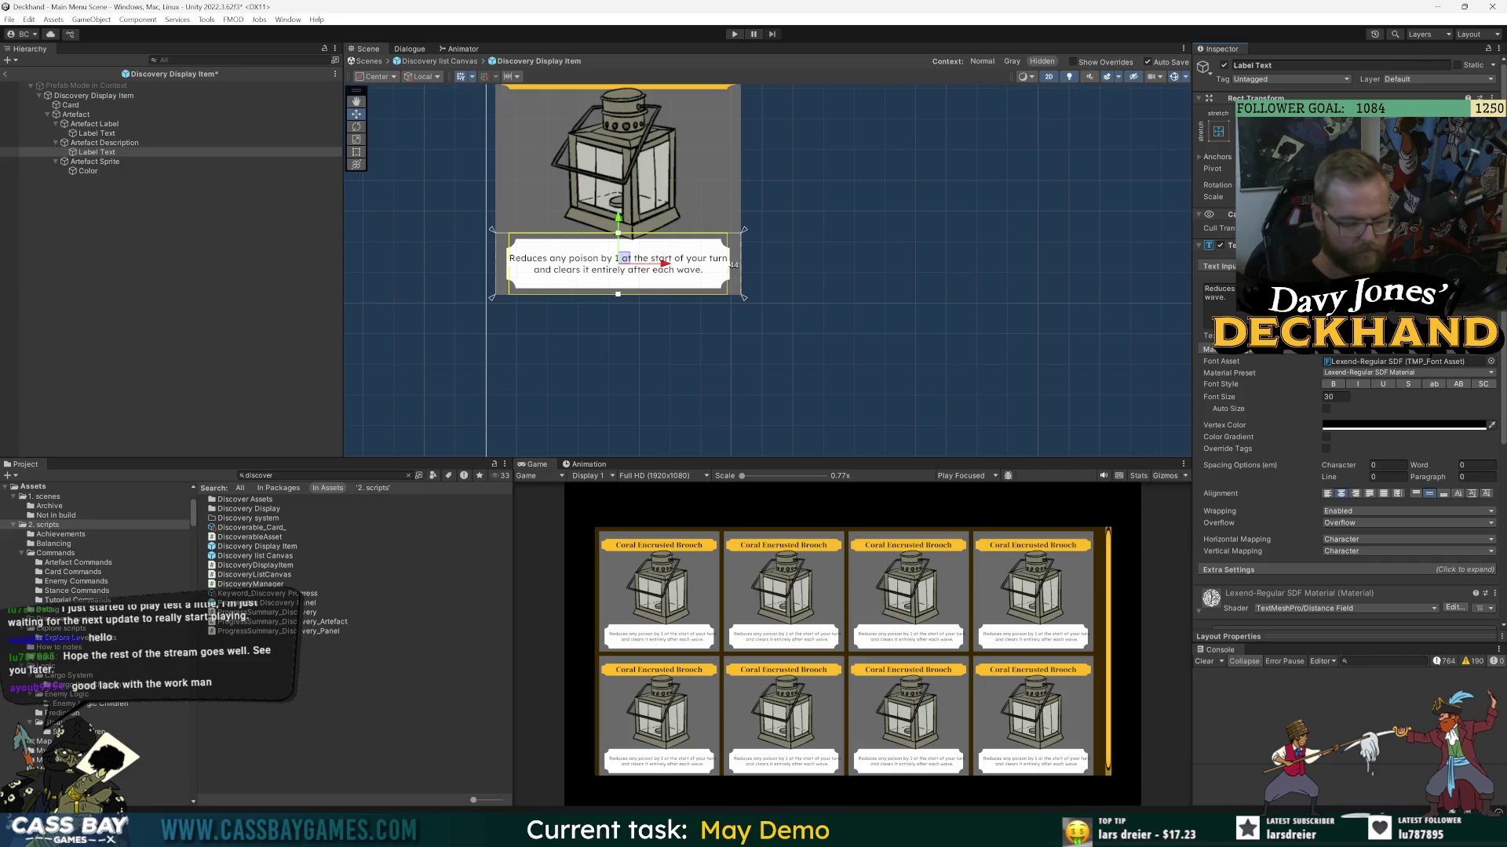
- Stretch the Artefact Description box slightly wider on its right edge
{"action": "left_click", "coordinate": [183, 256]}
{"action": "left_click_drag", "start_coordinate": [575, 298], "coordinate": [587, 330]}
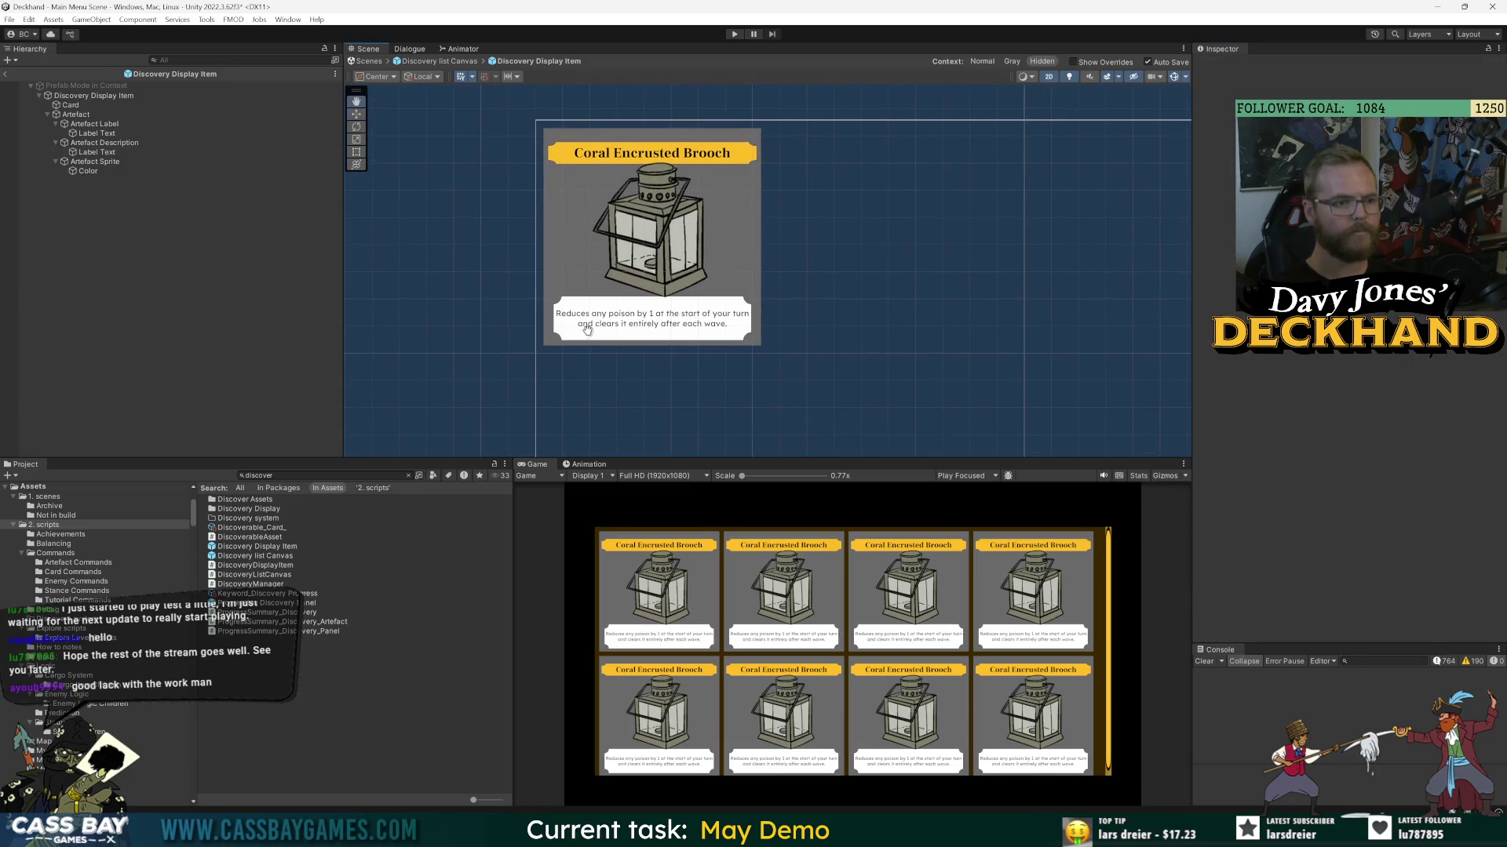
{"action": "left_click", "coordinate": [97, 153]}
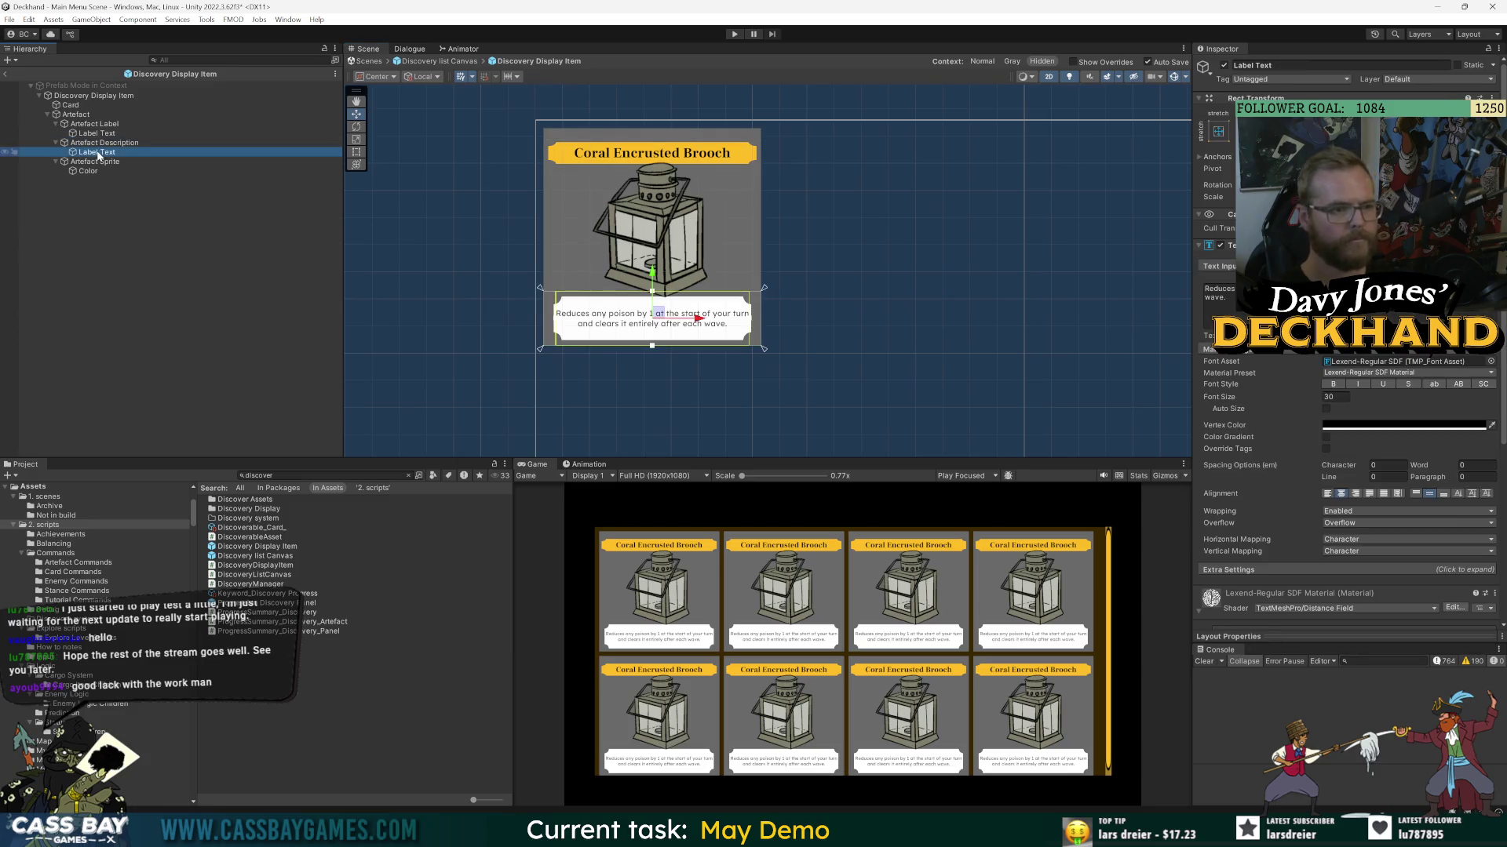
{"action": "left_click", "coordinate": [95, 144]}
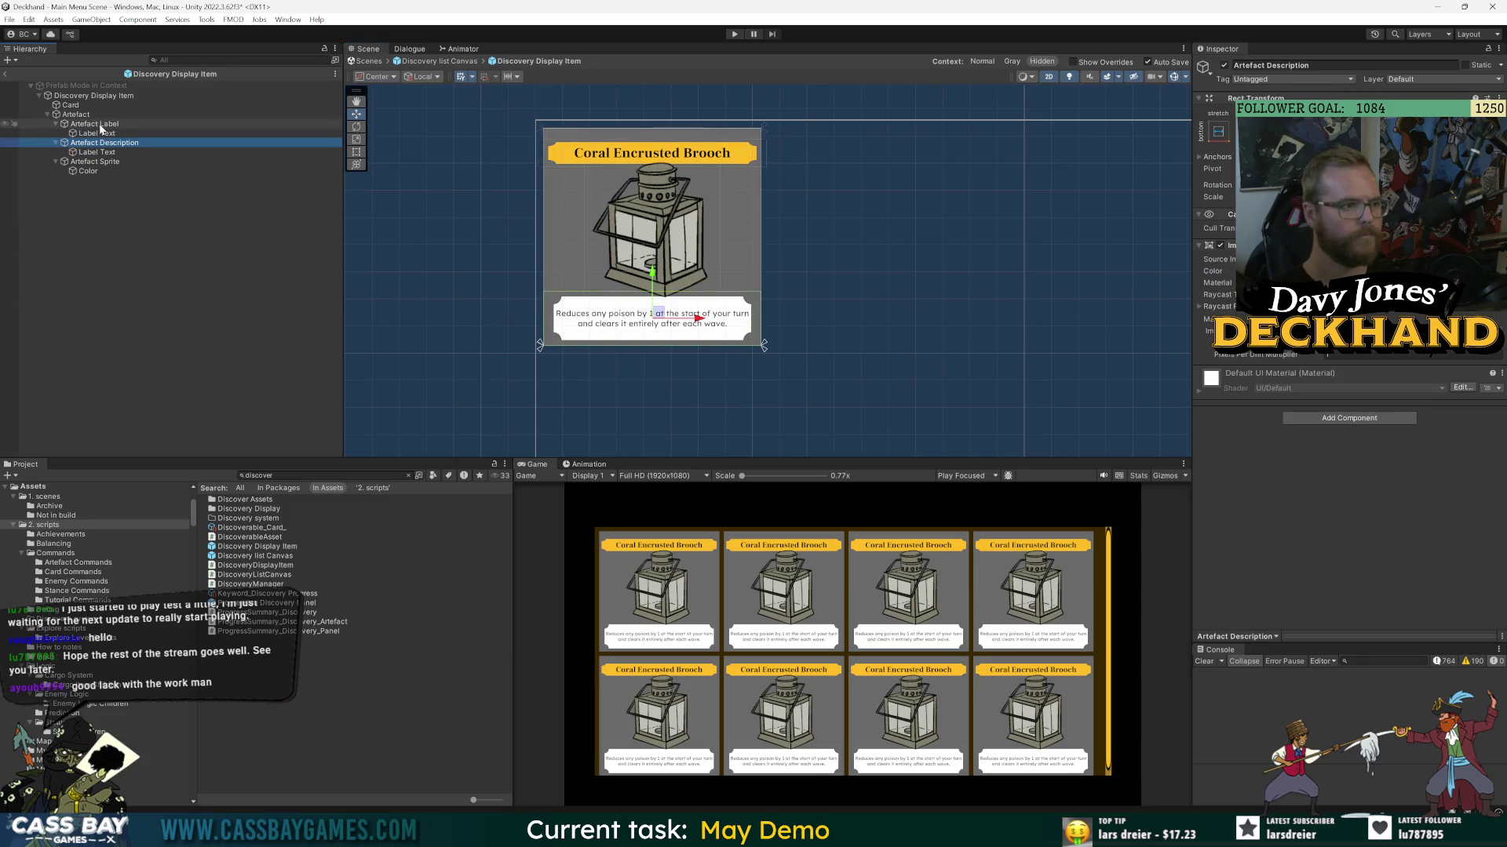
{"action": "left_click", "coordinate": [98, 125]}
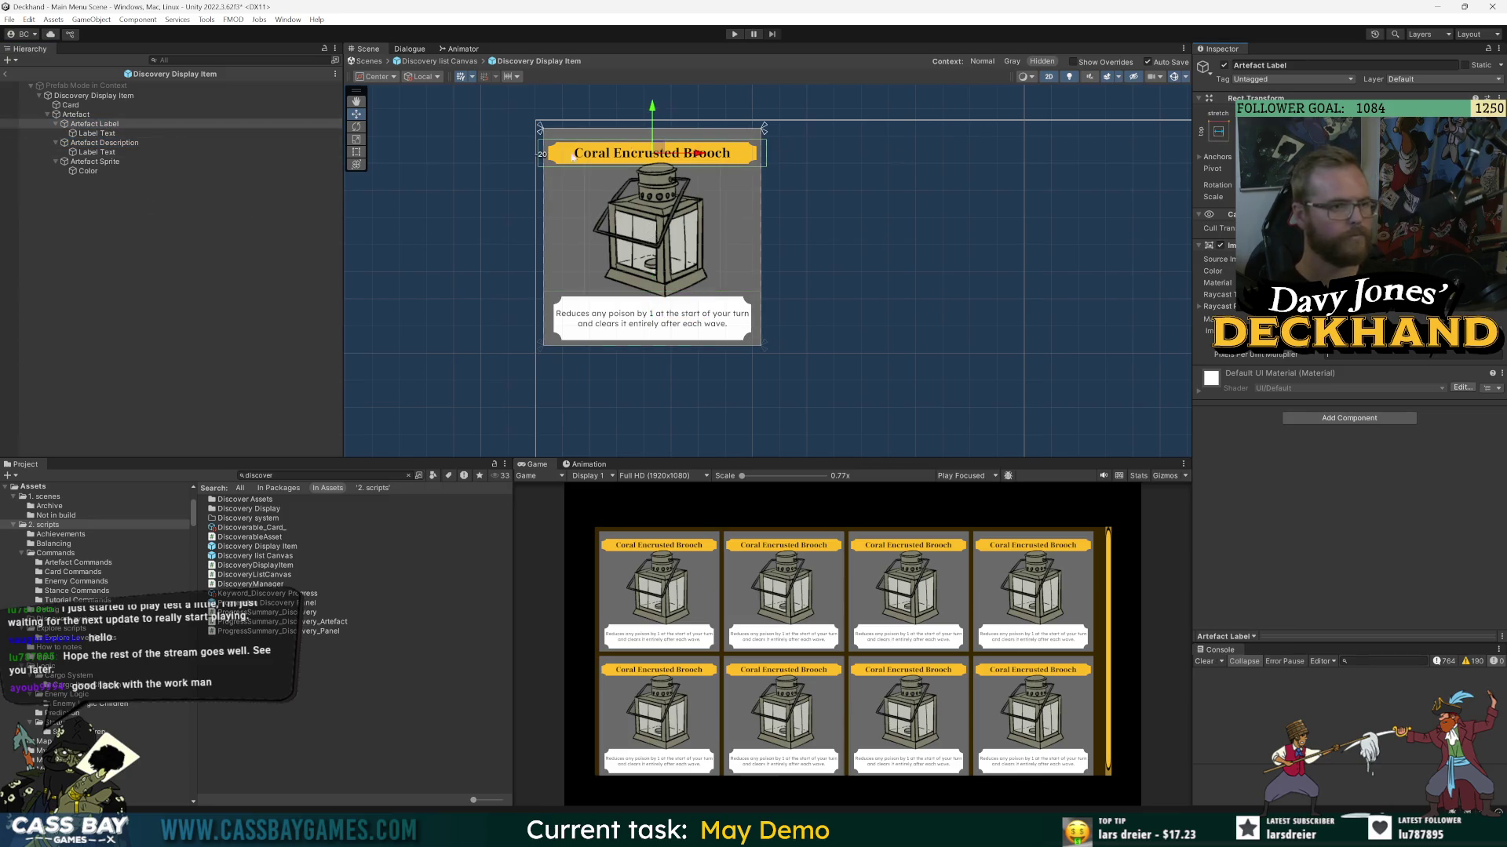
{"action": "left_click", "coordinate": [82, 145]}
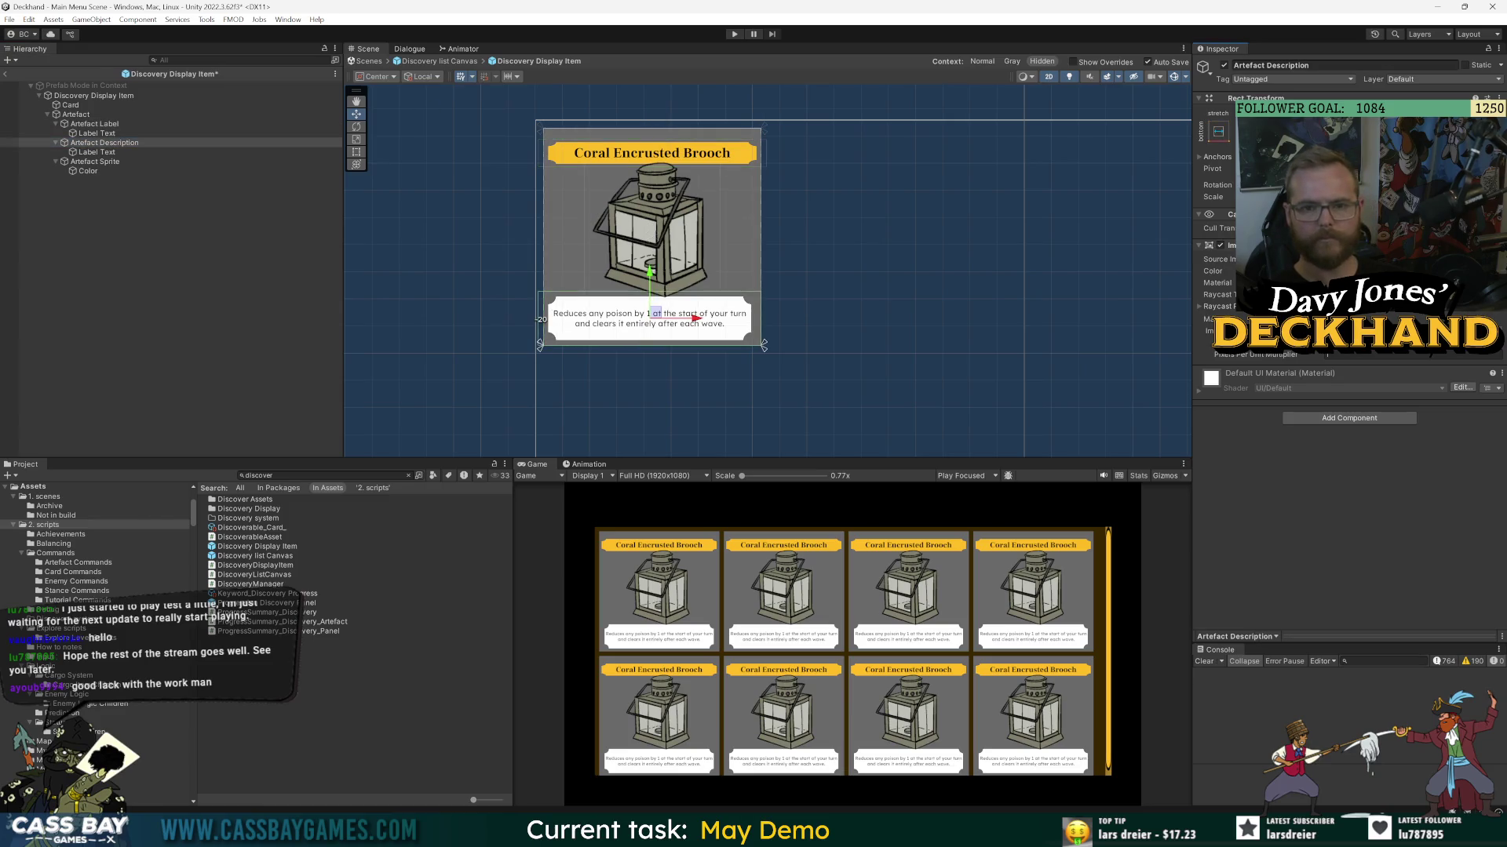
{"action": "left_click_drag", "start_coordinate": [761, 320], "coordinate": [765, 319]}
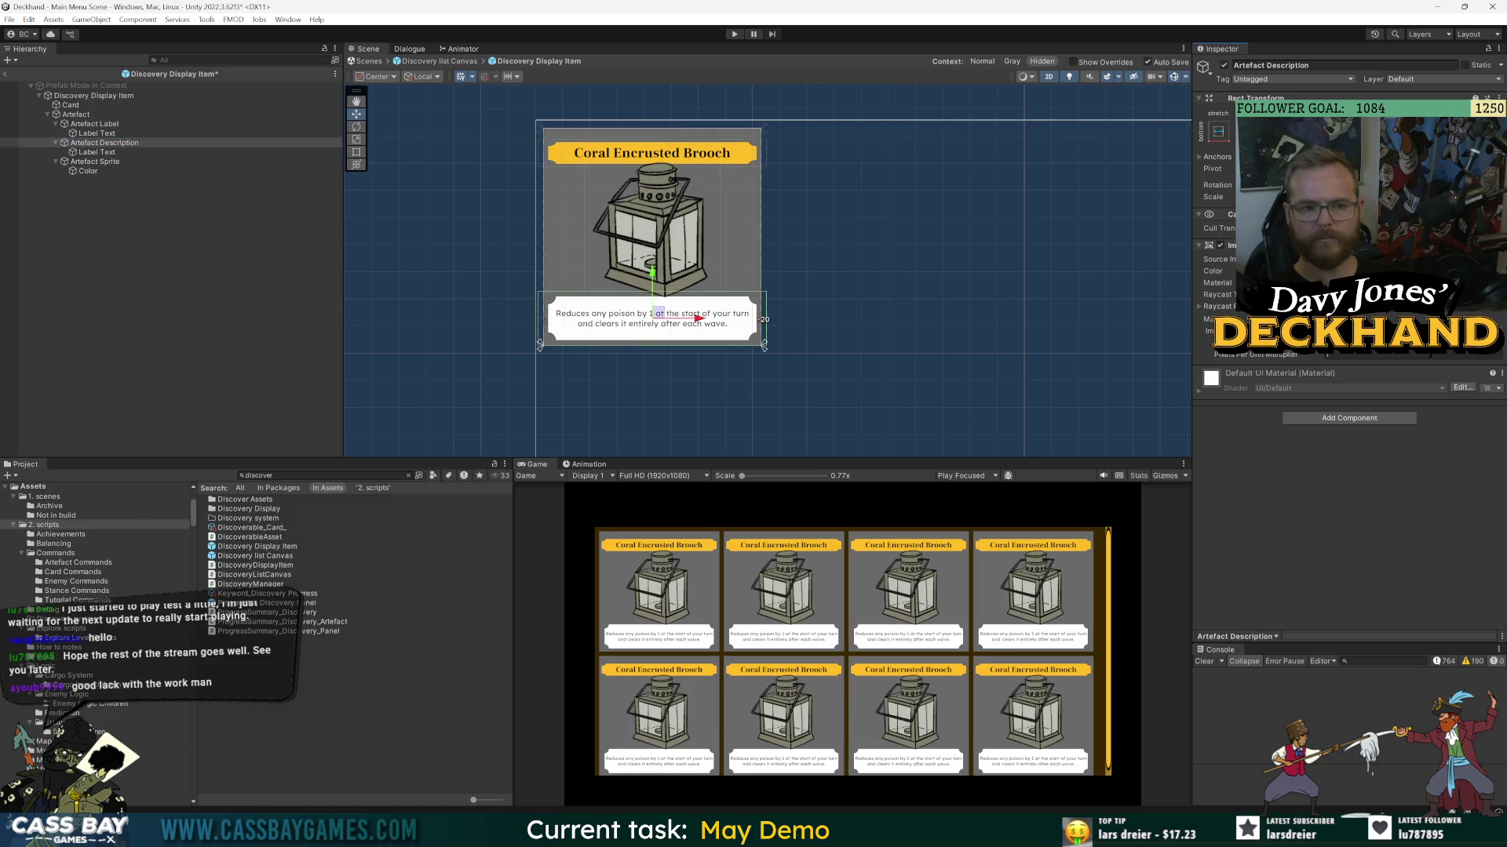
- Move Artefact Sprite out of the Artefact group so it sits directly under Card
{"action": "left_click", "coordinate": [371, 290]}
{"action": "scroll", "coordinate": [679, 214], "scroll_direction": "up", "scroll_amount": 2}
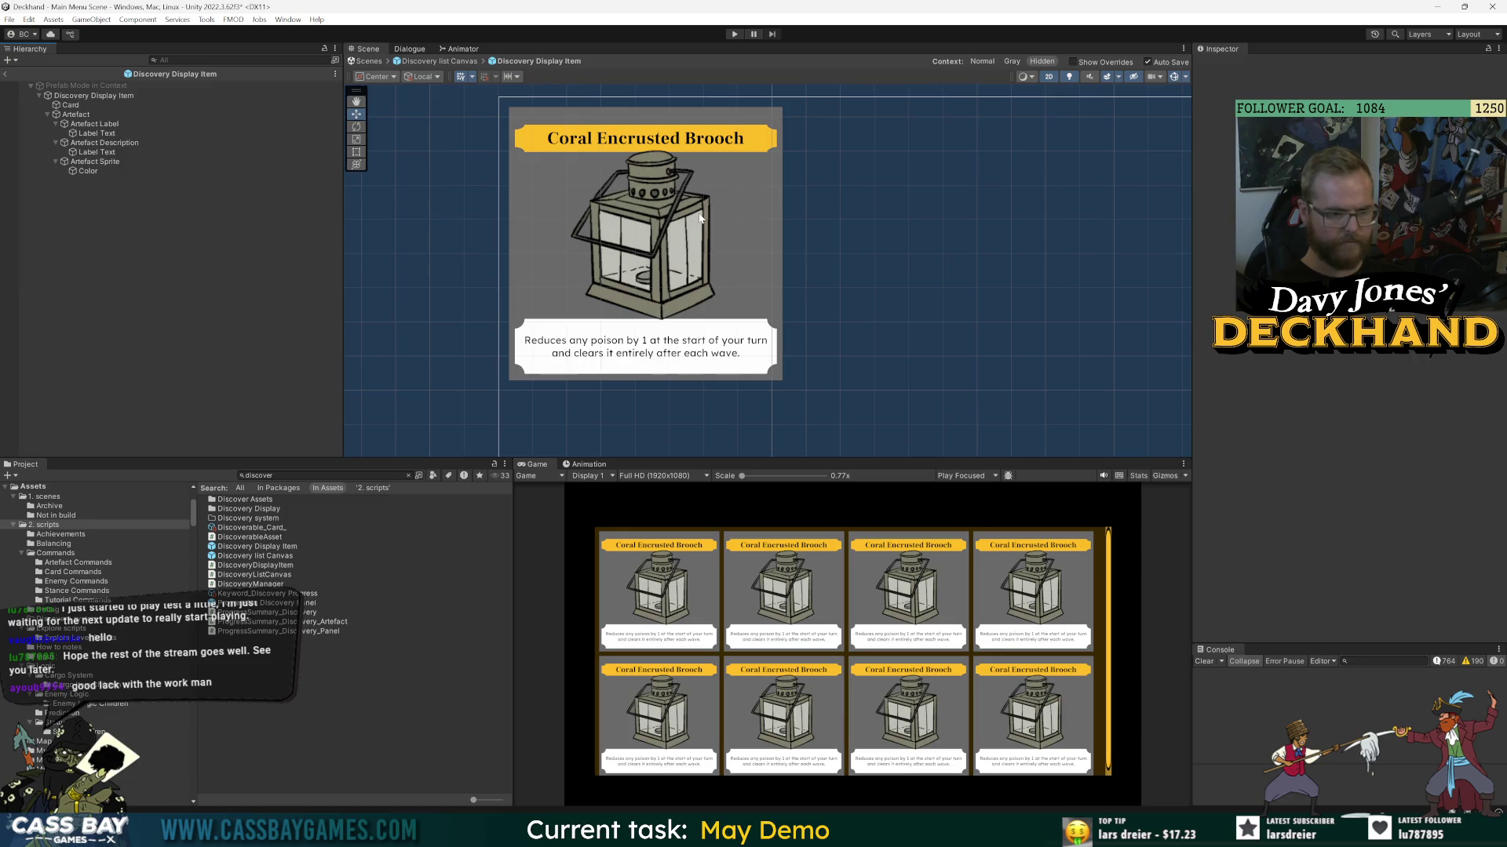
{"action": "left_click", "coordinate": [88, 172]}
{"action": "left_click", "coordinate": [83, 163]}
{"action": "left_click_drag", "start_coordinate": [82, 166], "coordinate": [95, 116]}
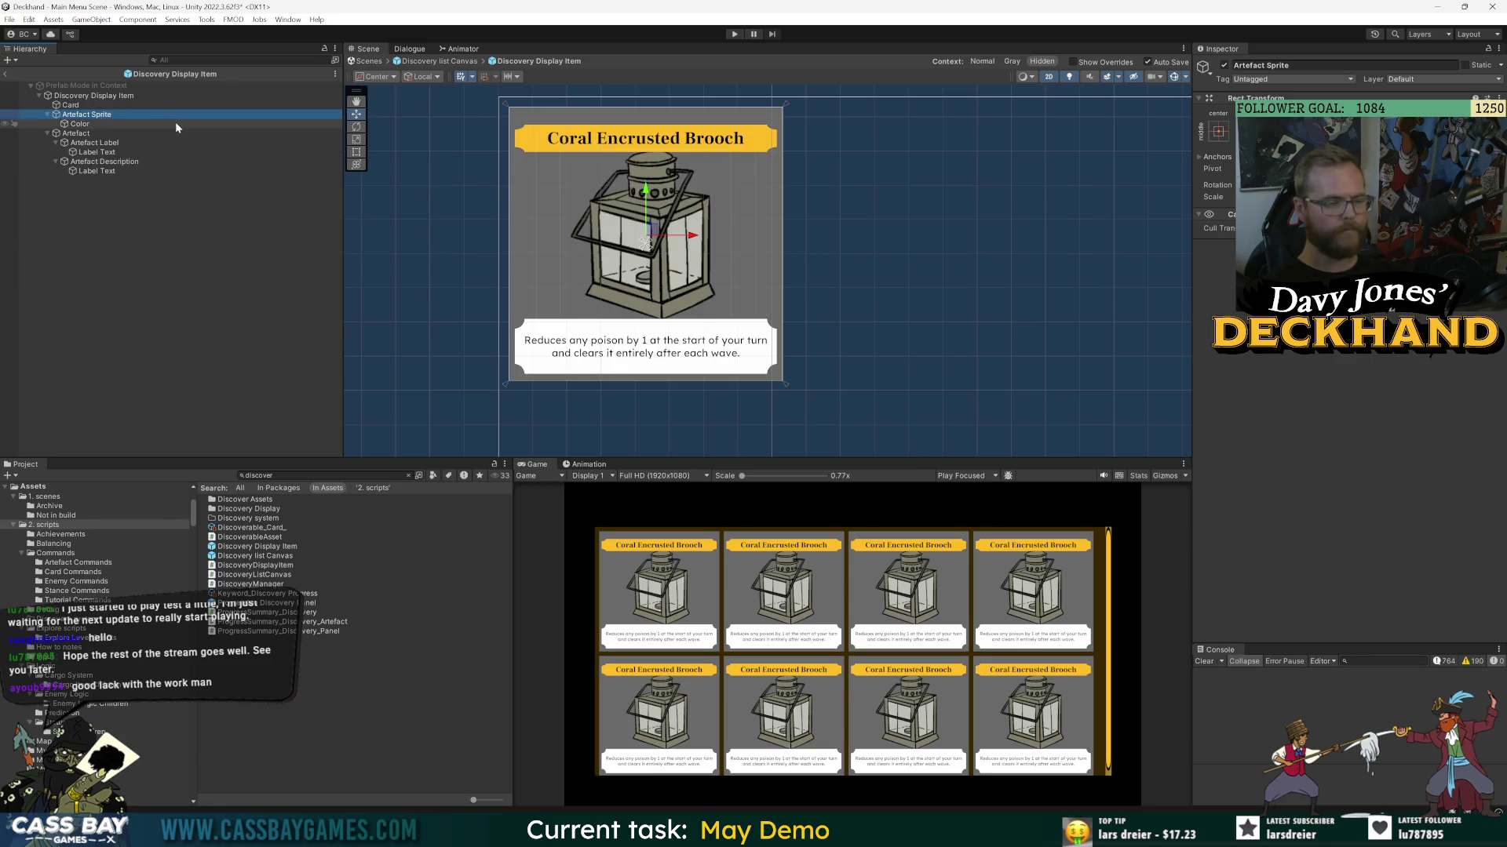
- Undo the reparent and place Artefact Sprite between Artefact Label and Artefact Description
{"action": "key", "text": "ctrl+z"}
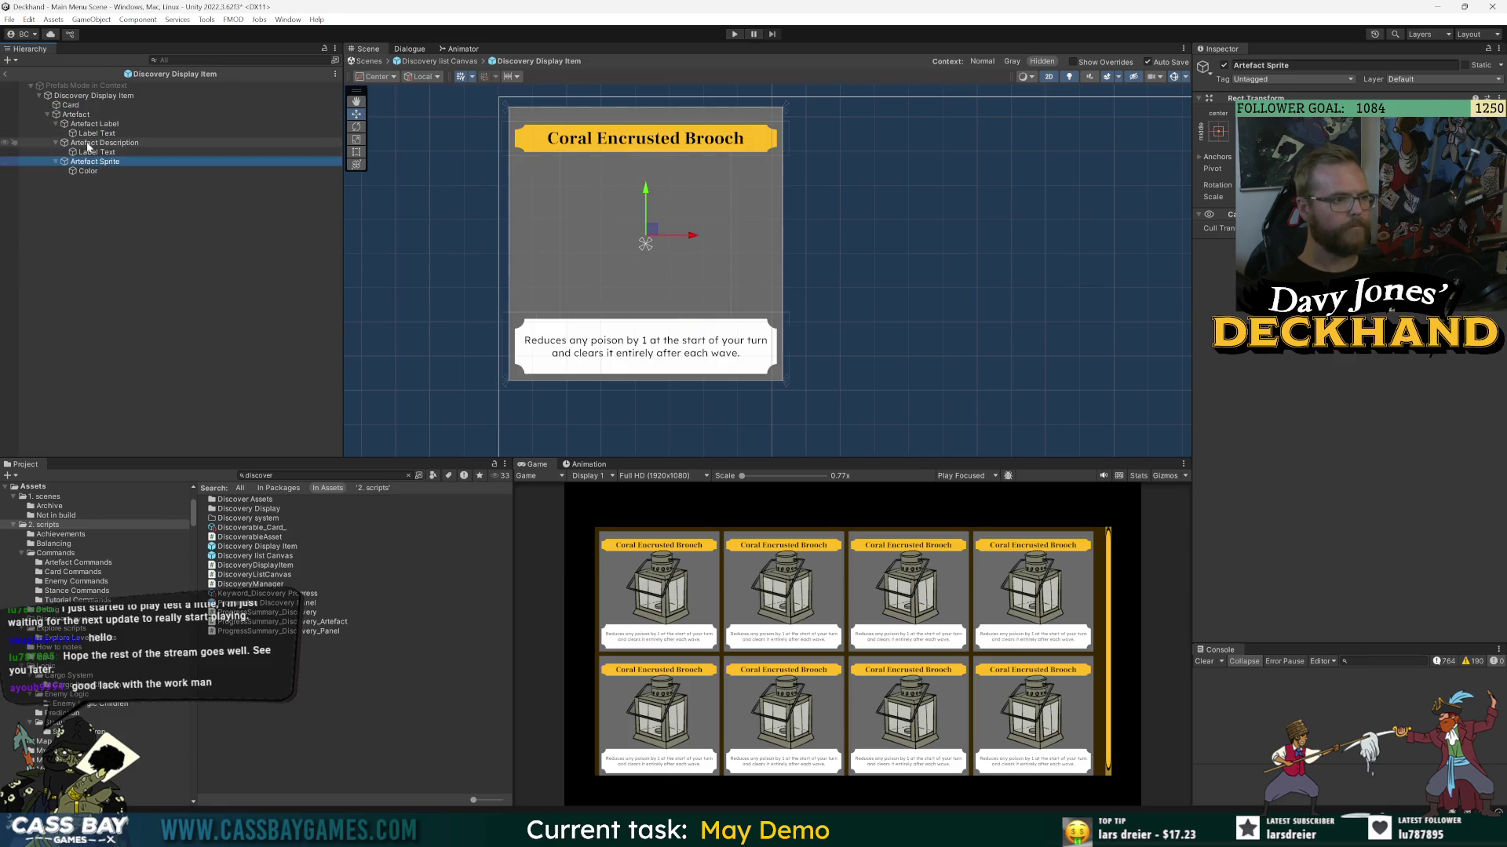
{"action": "key", "text": "ctrl+y"}
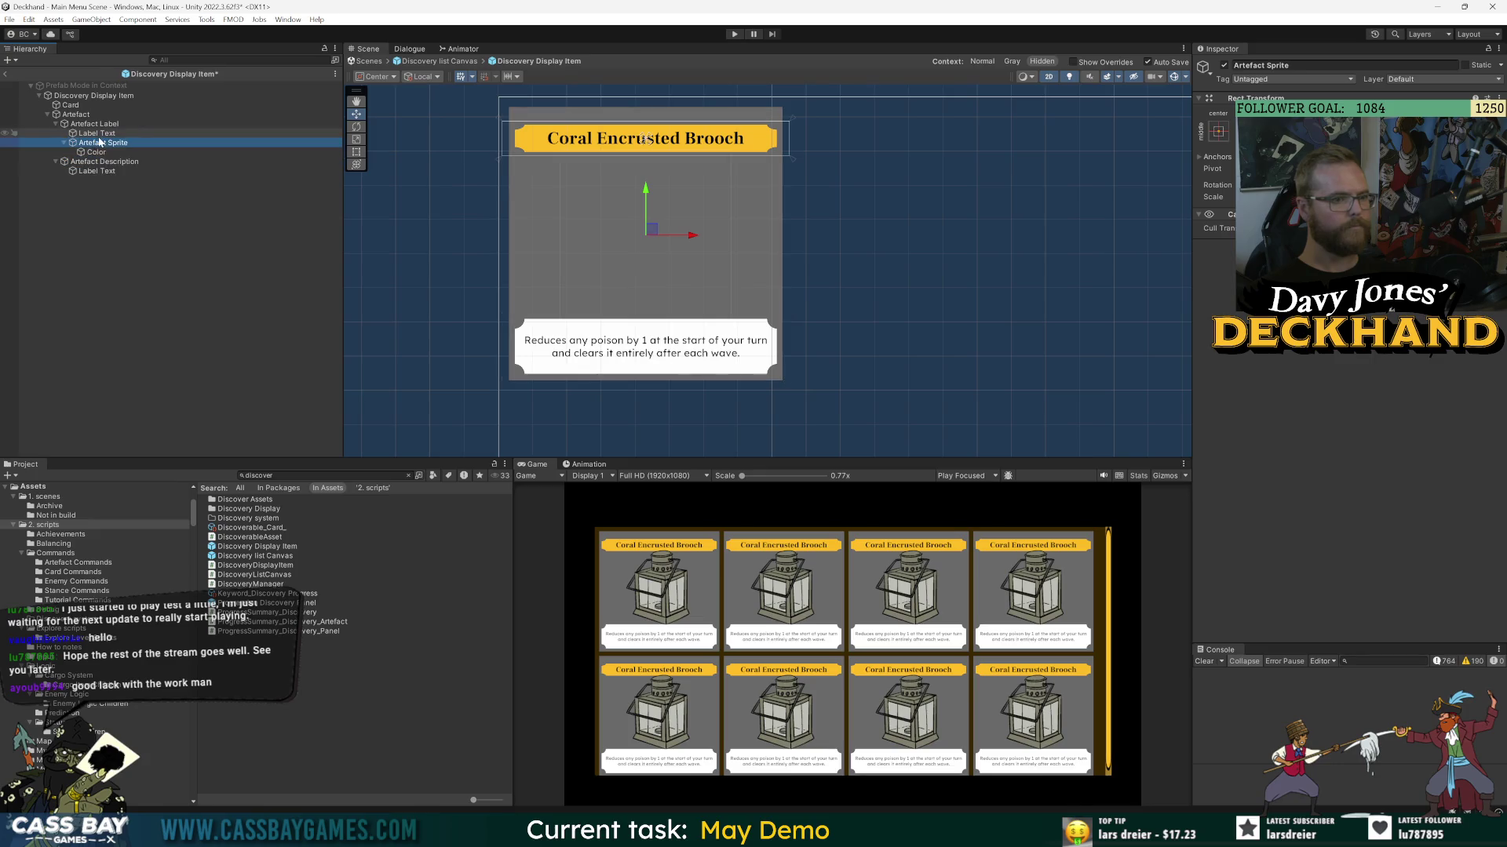
{"action": "key", "text": "ctrl+z"}
{"action": "left_click_drag", "start_coordinate": [88, 163], "coordinate": [59, 145]}
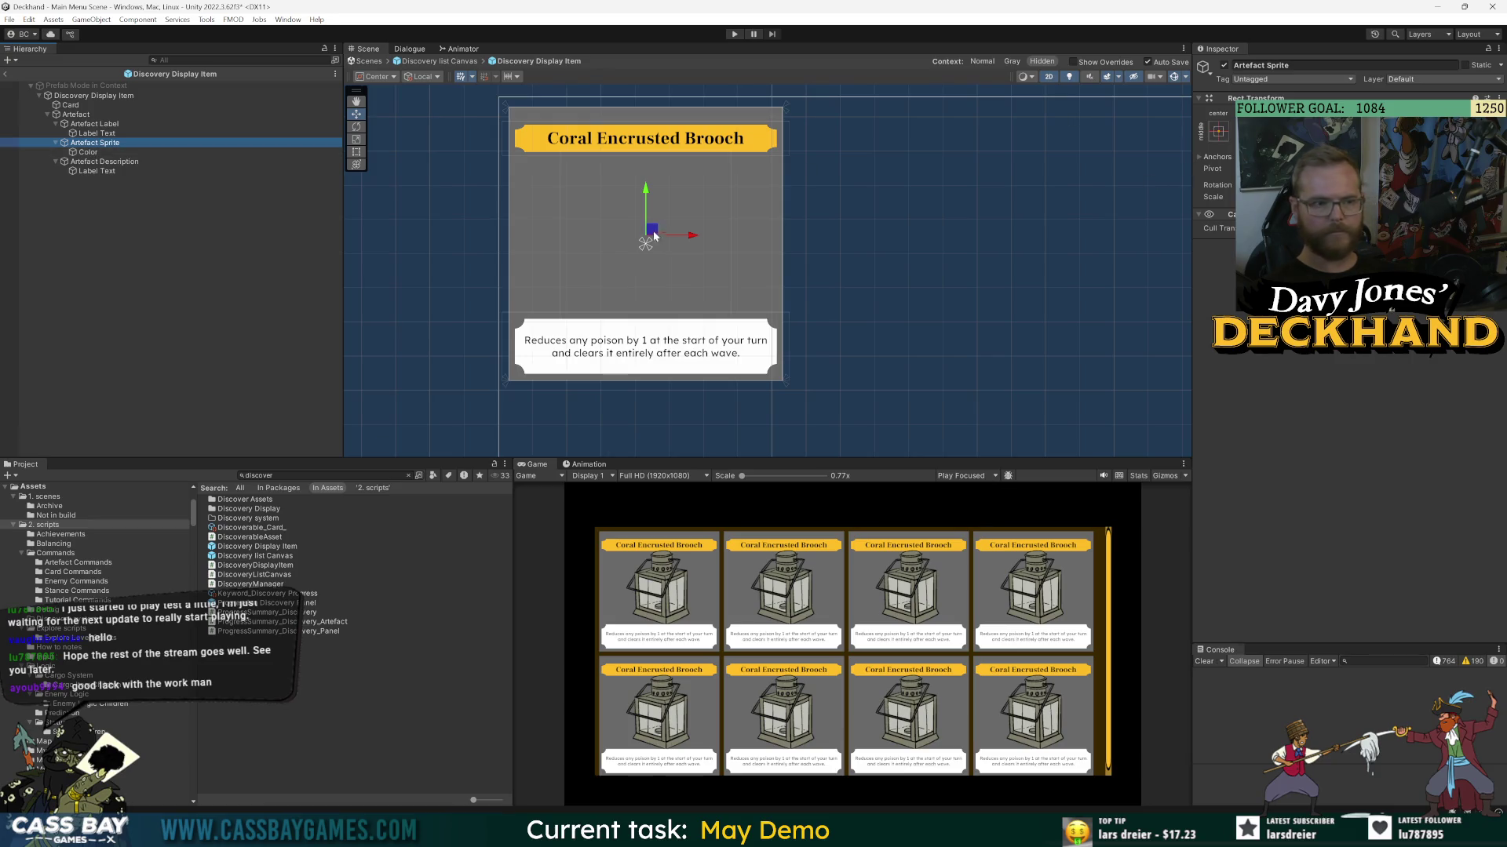
{"action": "left_click", "coordinate": [91, 162]}
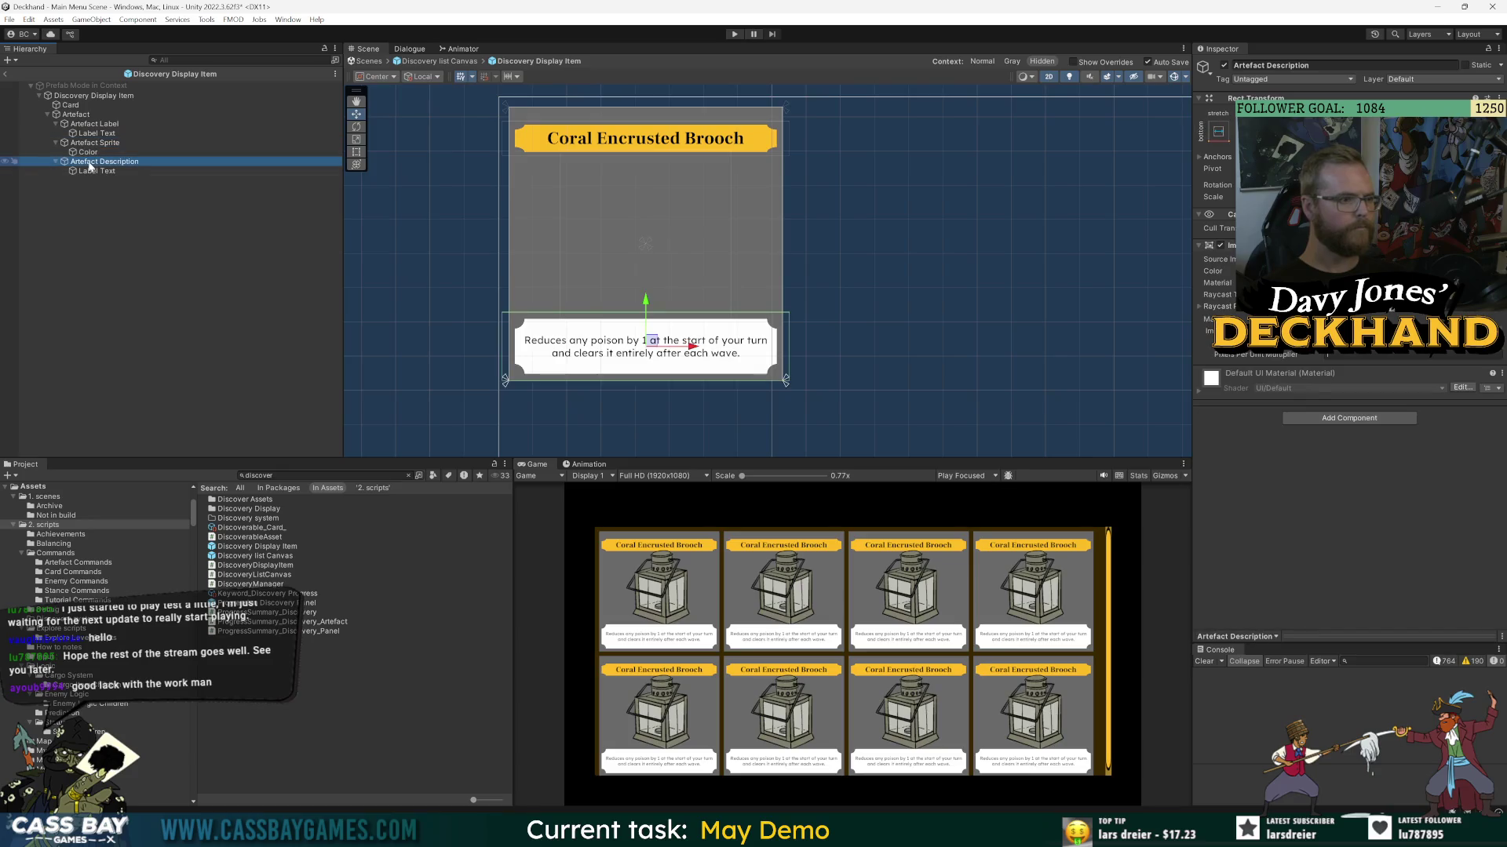
{"action": "right_click", "coordinate": [1391, 317]}
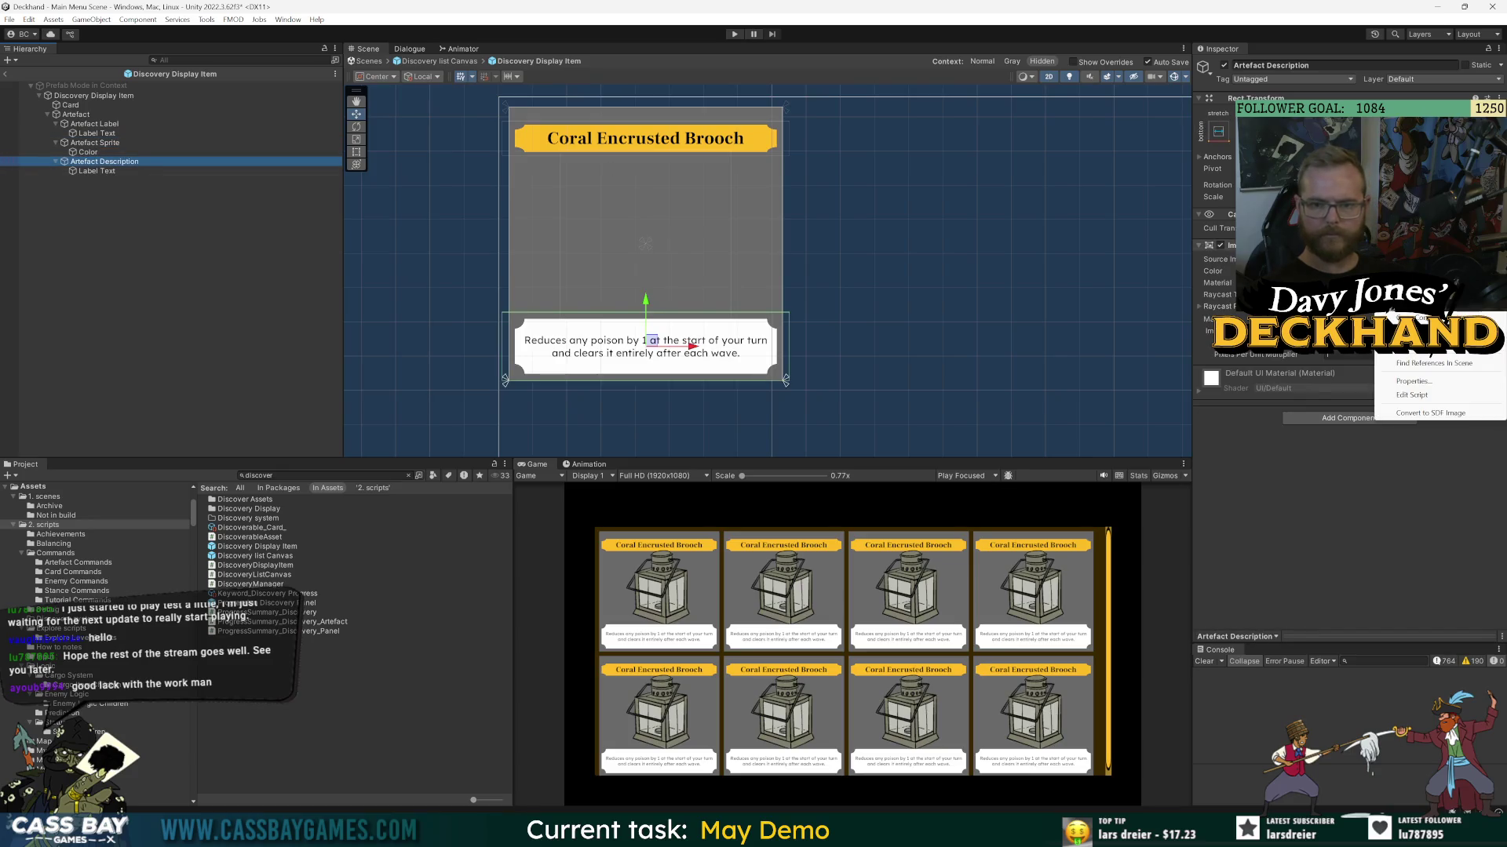
{"action": "left_click", "coordinate": [478, 220]}
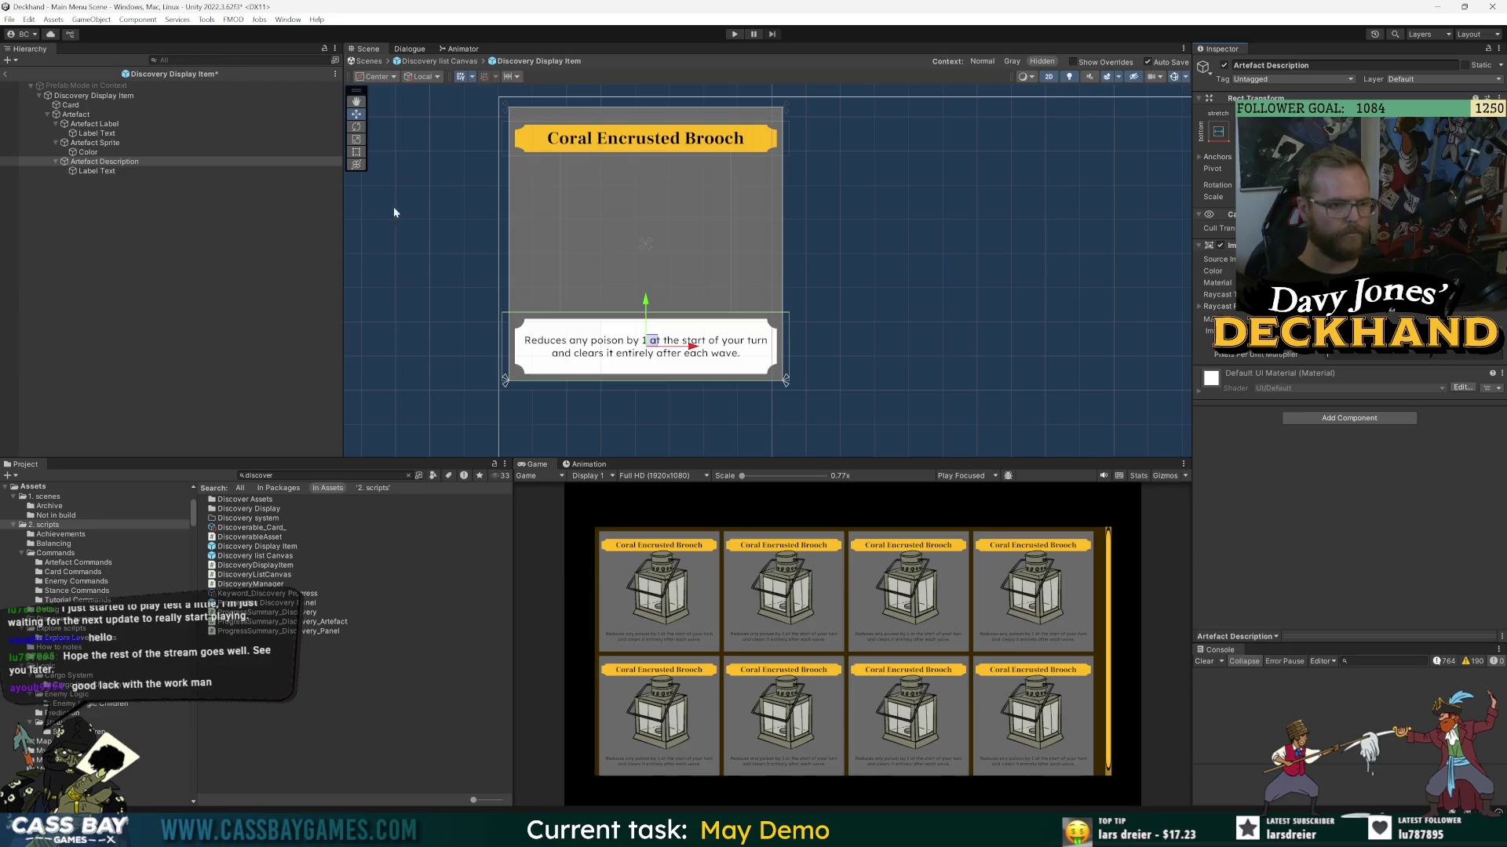
{"action": "left_click", "coordinate": [86, 144]}
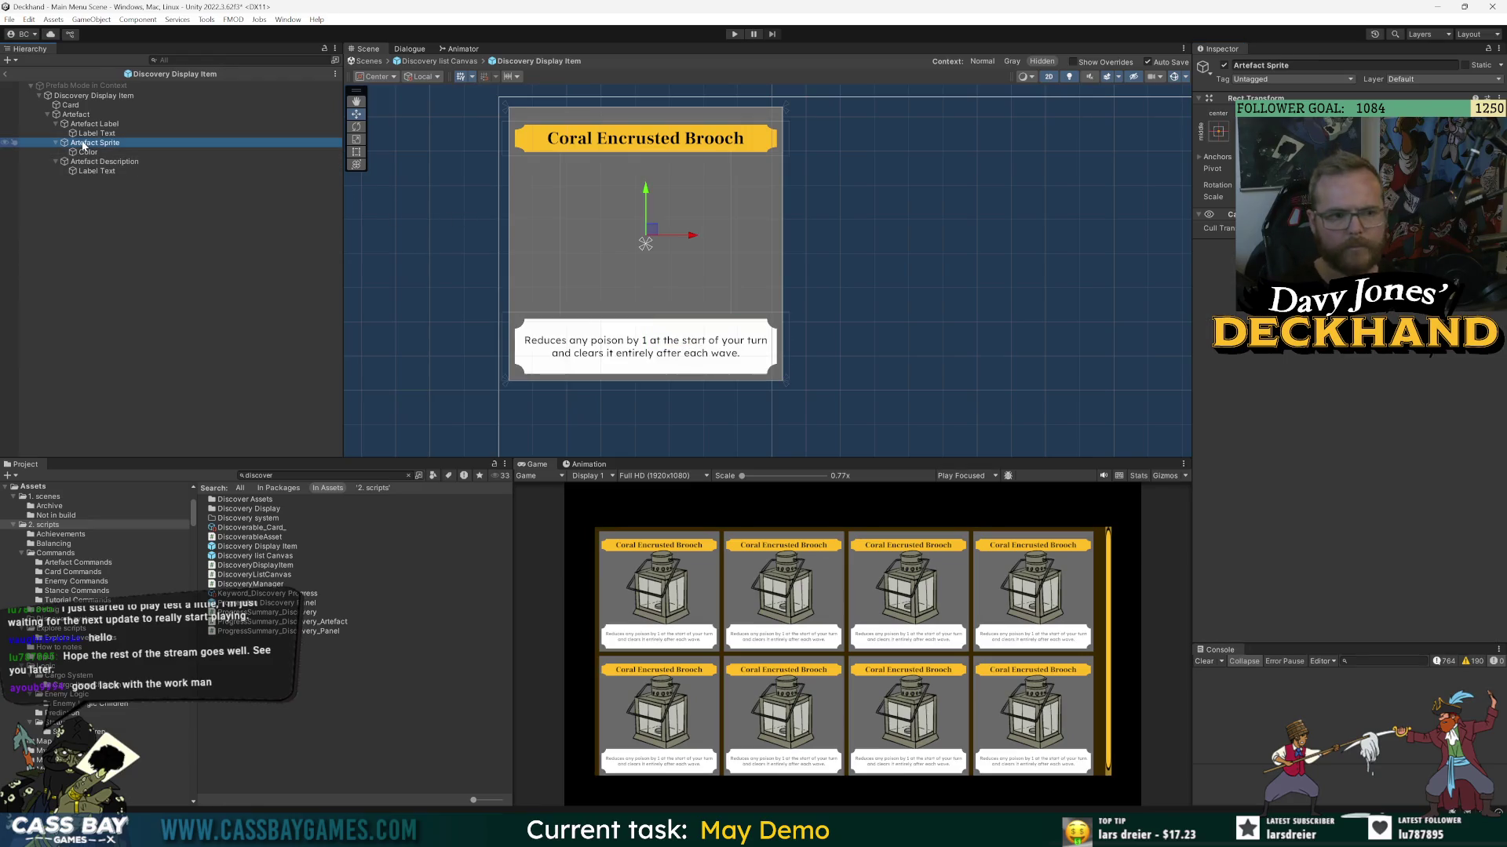
{"action": "left_click", "coordinate": [87, 152]}
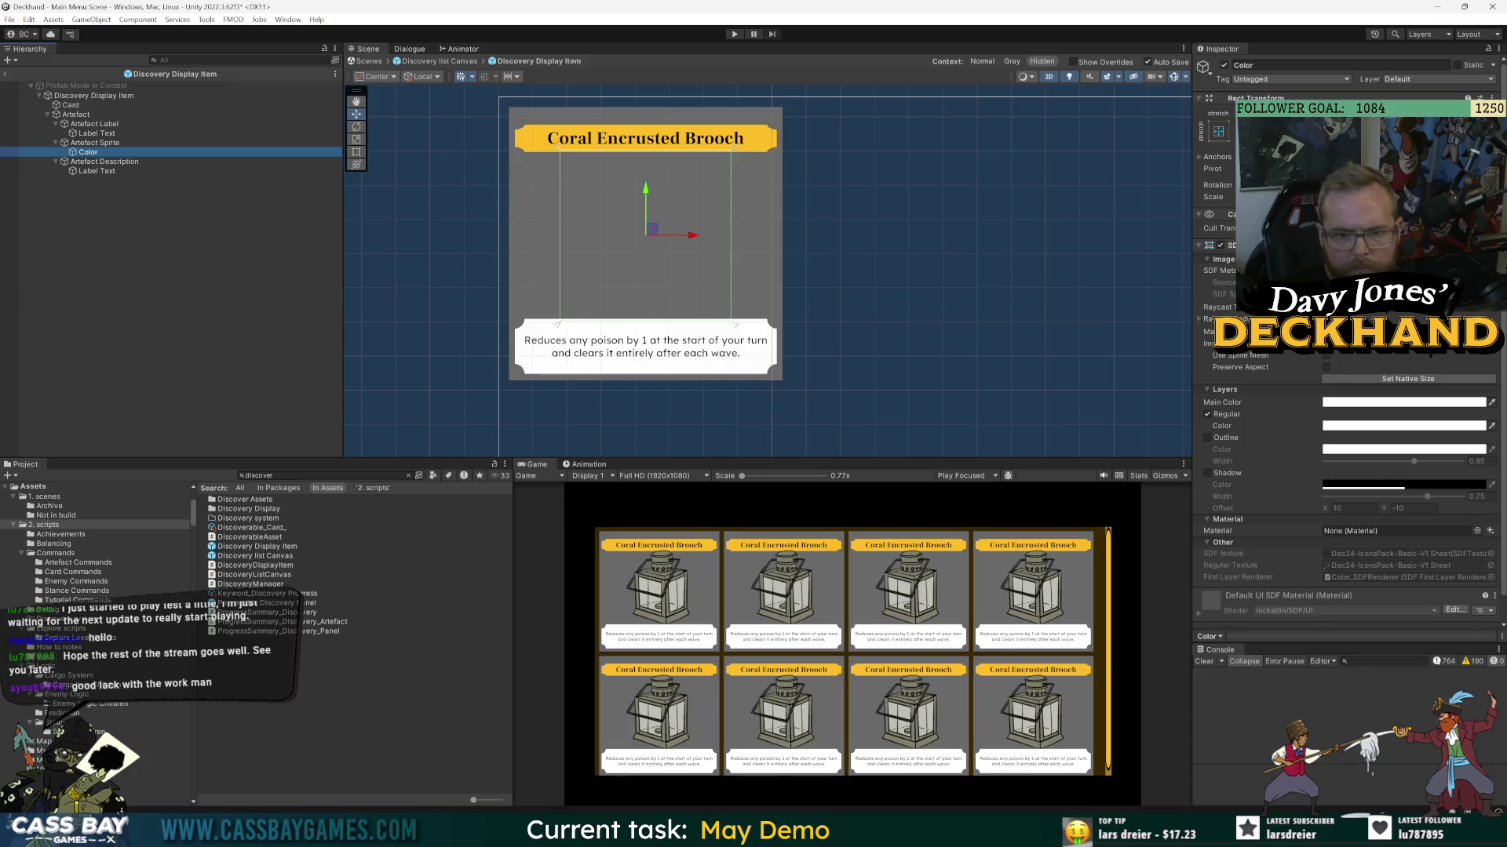
{"action": "left_click", "coordinate": [1265, 411]}
{"action": "left_click", "coordinate": [1264, 411]}
{"action": "left_click", "coordinate": [101, 143]}
{"action": "left_click", "coordinate": [94, 124]}
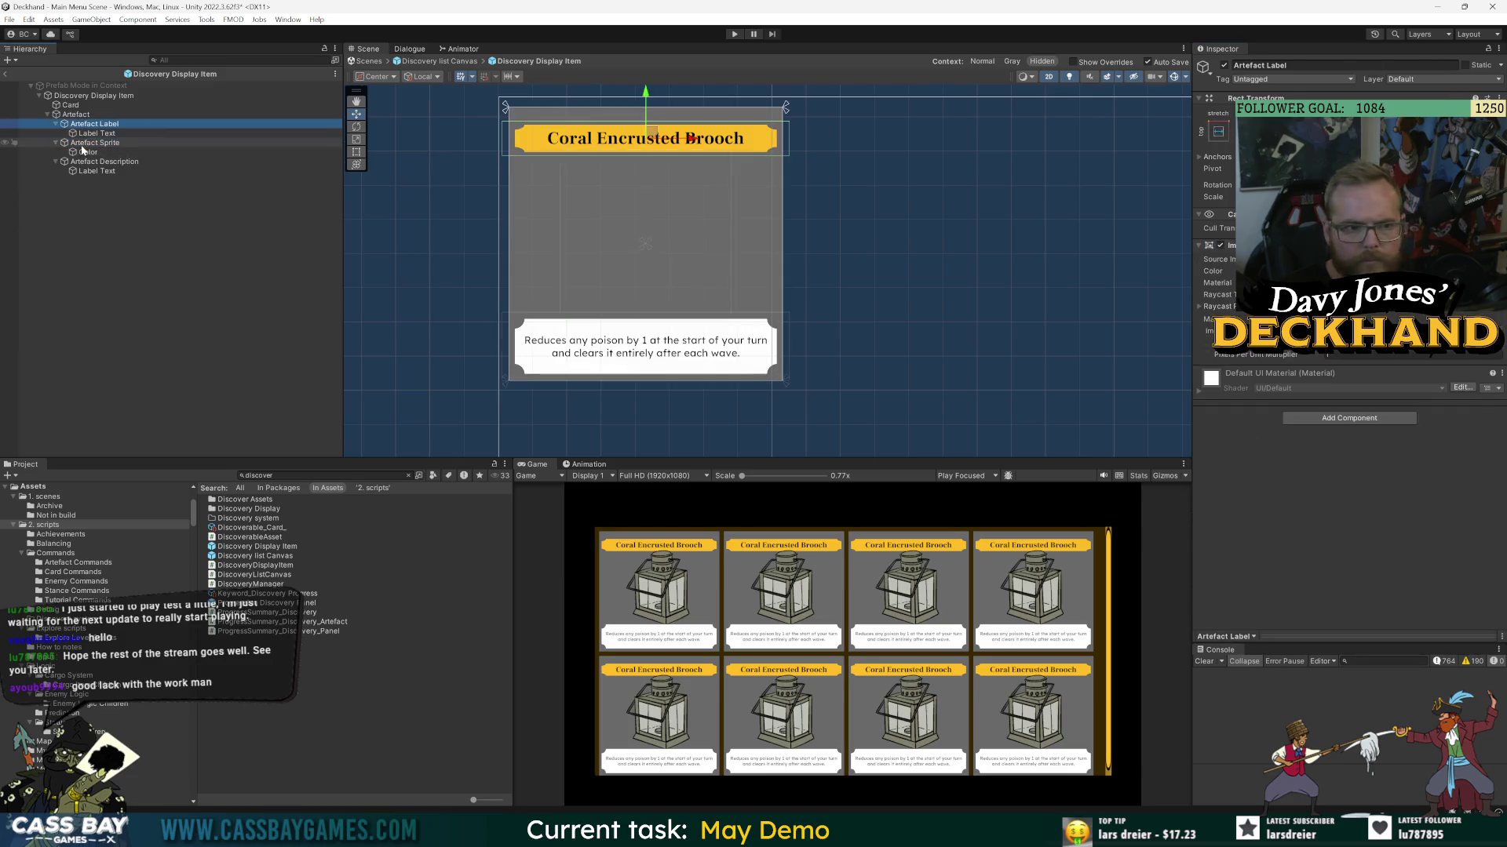
{"action": "left_click", "coordinate": [105, 162]}
{"action": "left_click", "coordinate": [675, 245]}
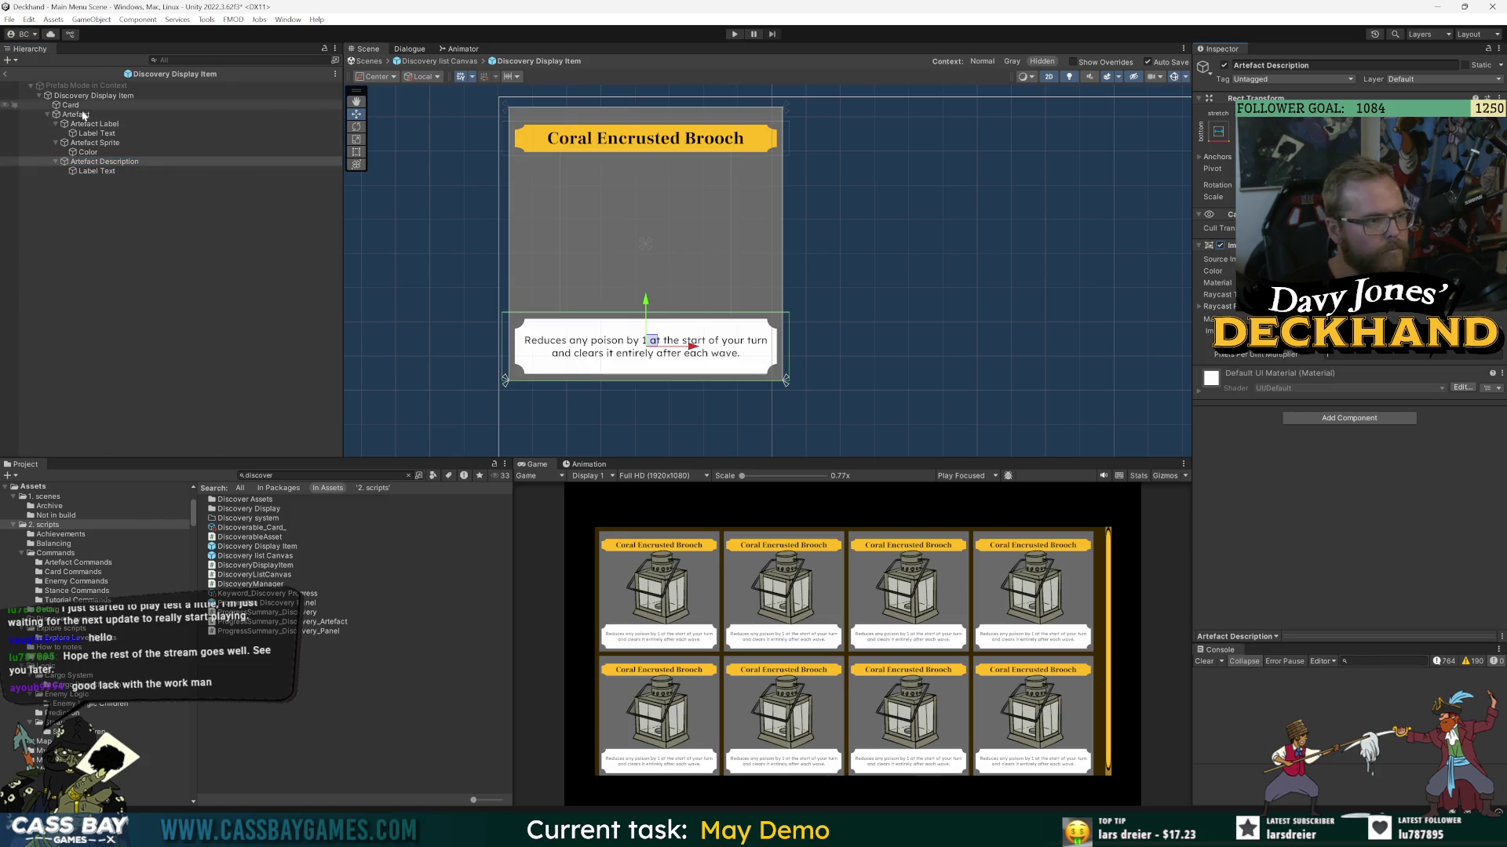
{"action": "left_click", "coordinate": [86, 143]}
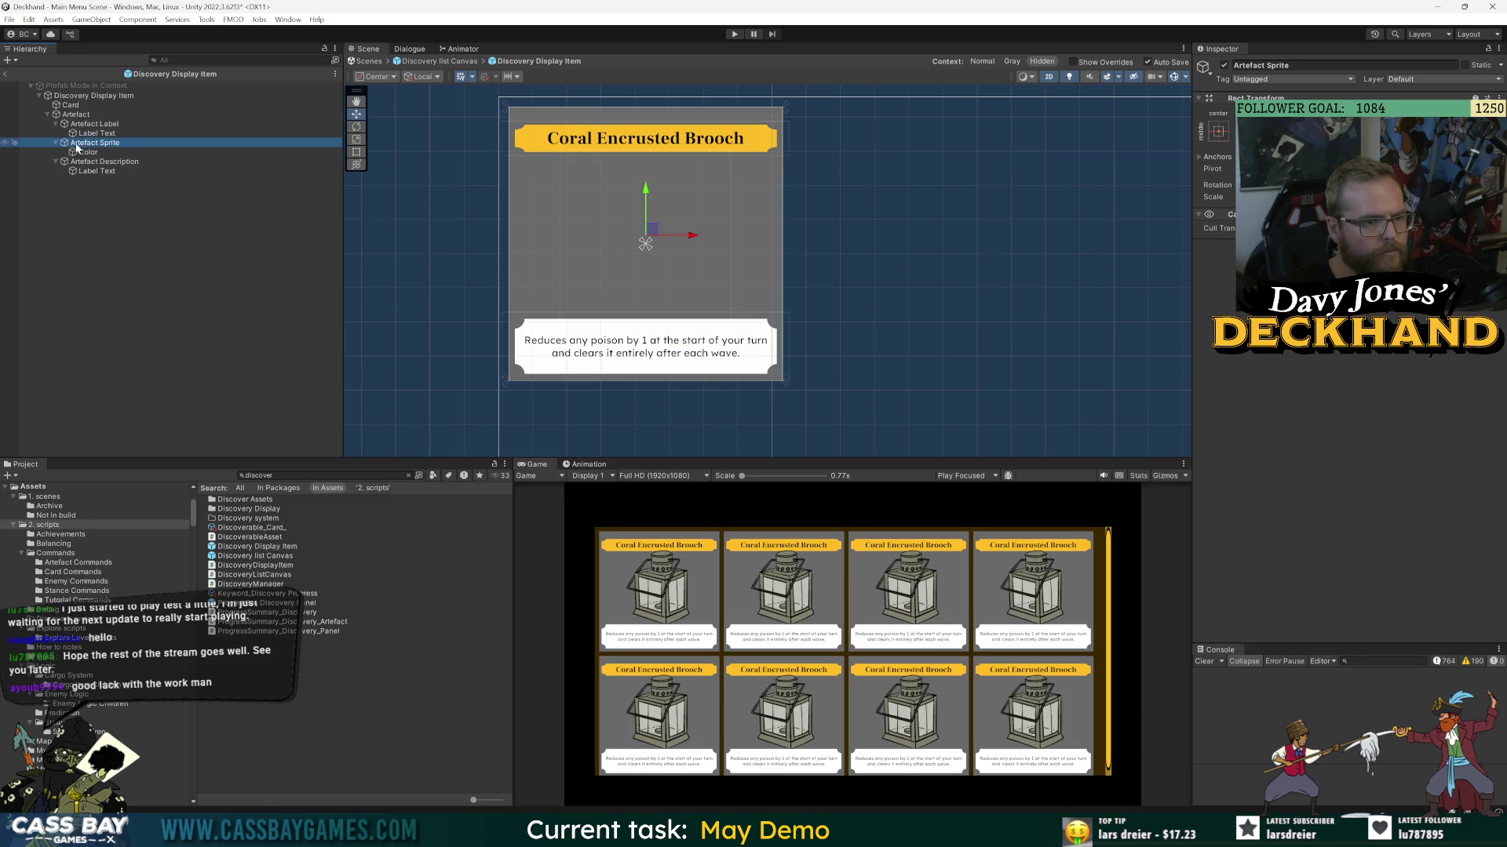
{"action": "left_click", "coordinate": [356, 152]}
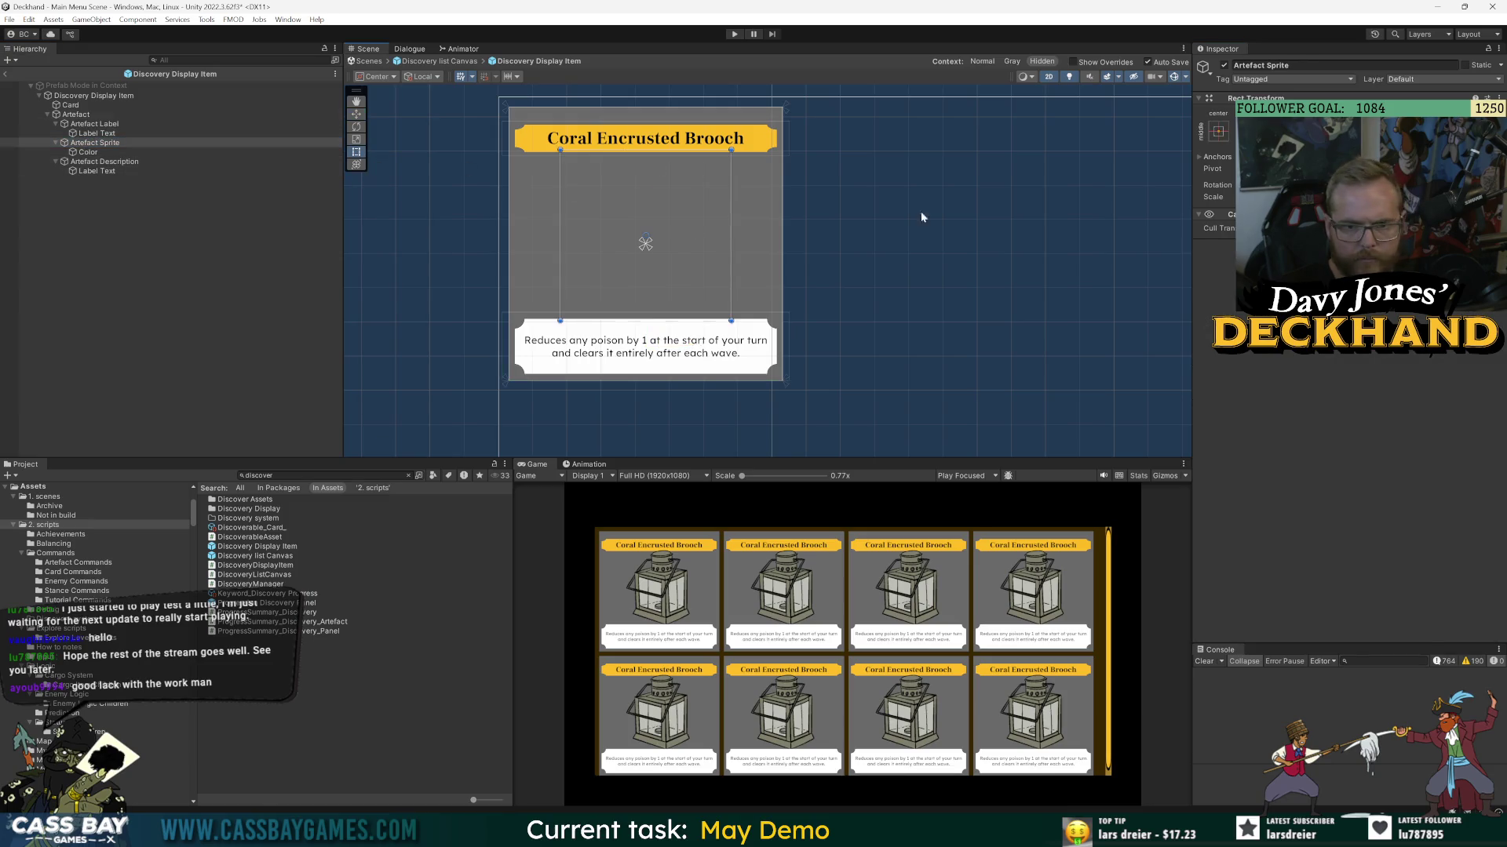
{"action": "left_click", "coordinate": [87, 153]}
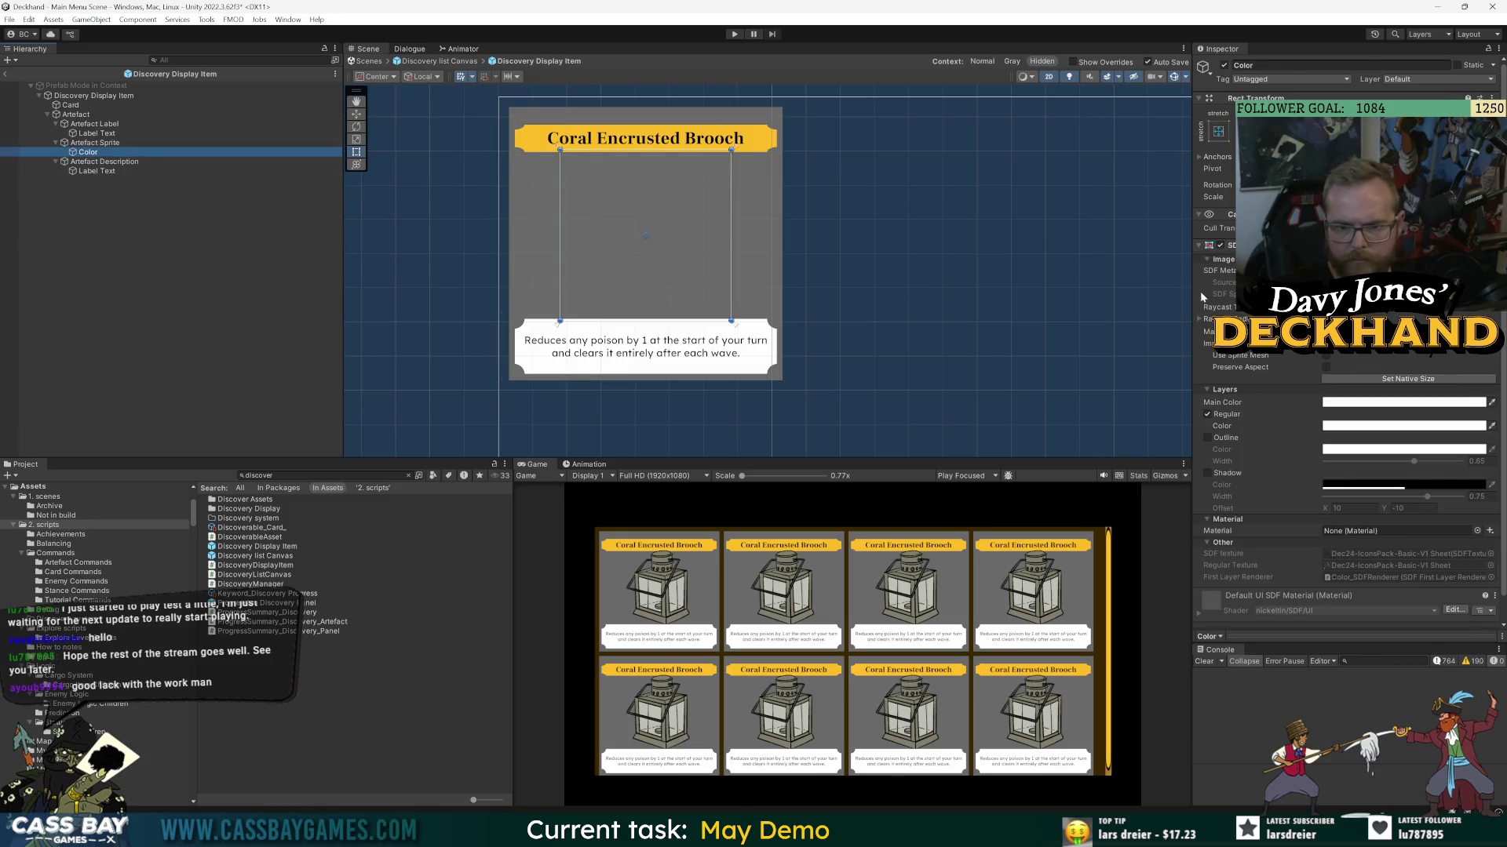
{"action": "left_click", "coordinate": [1225, 131]}
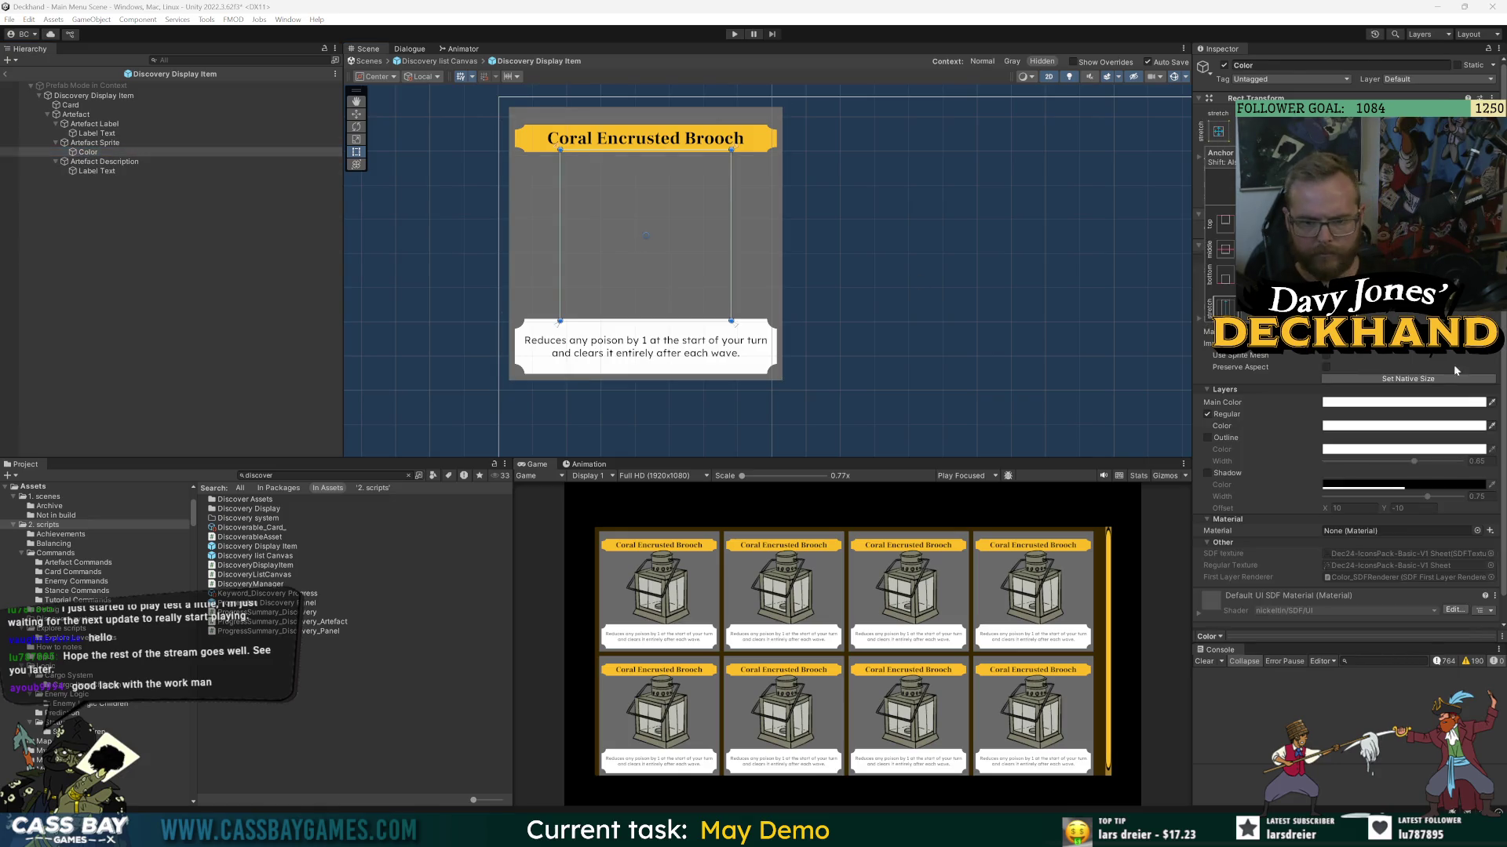
{"action": "left_click", "coordinate": [1225, 307]}
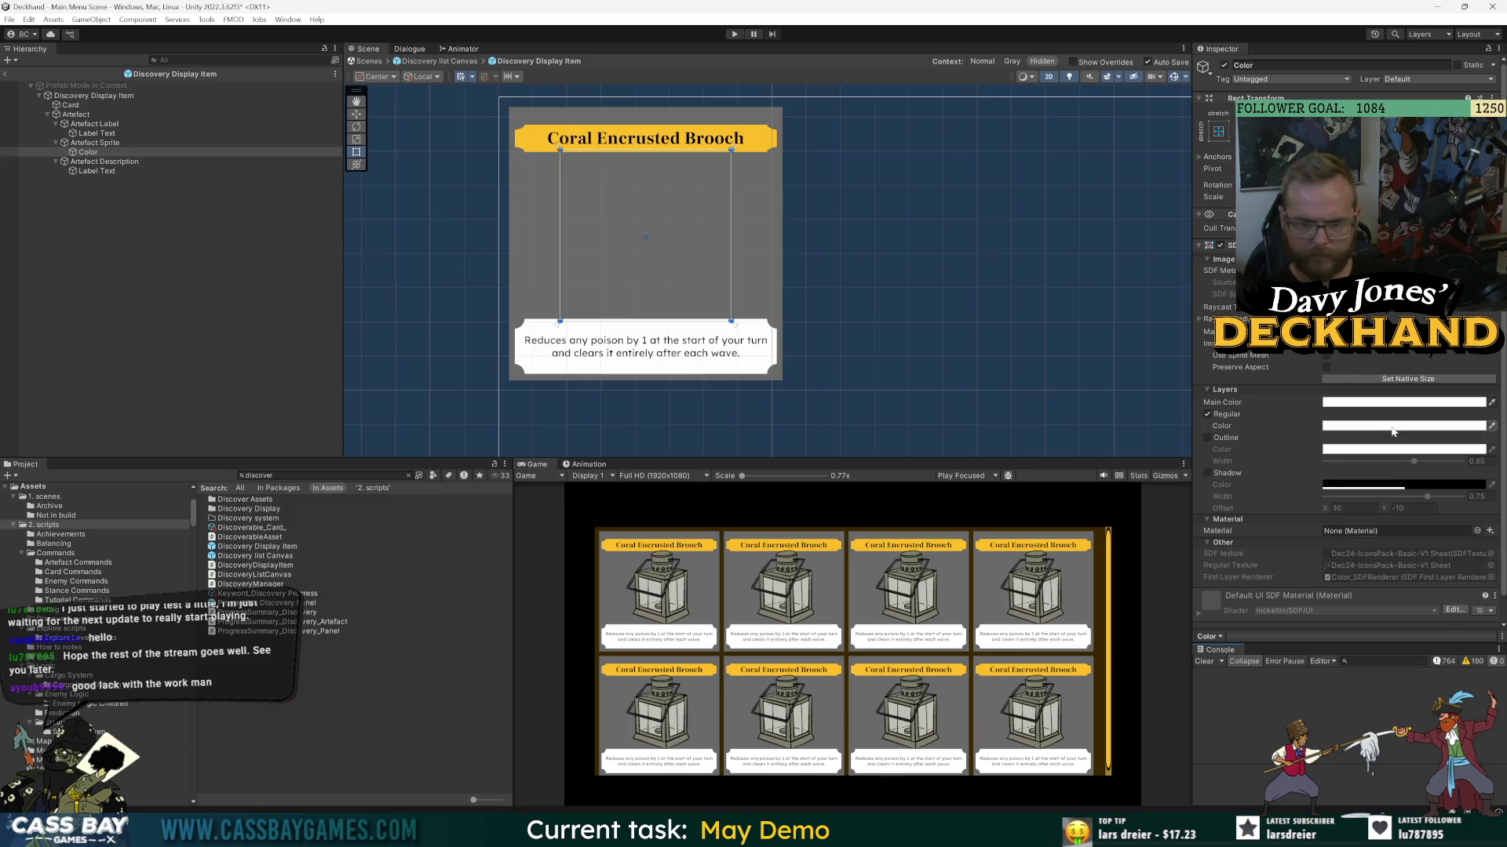
{"action": "scroll", "coordinate": [1258, 397], "scroll_direction": "down", "scroll_amount": 1}
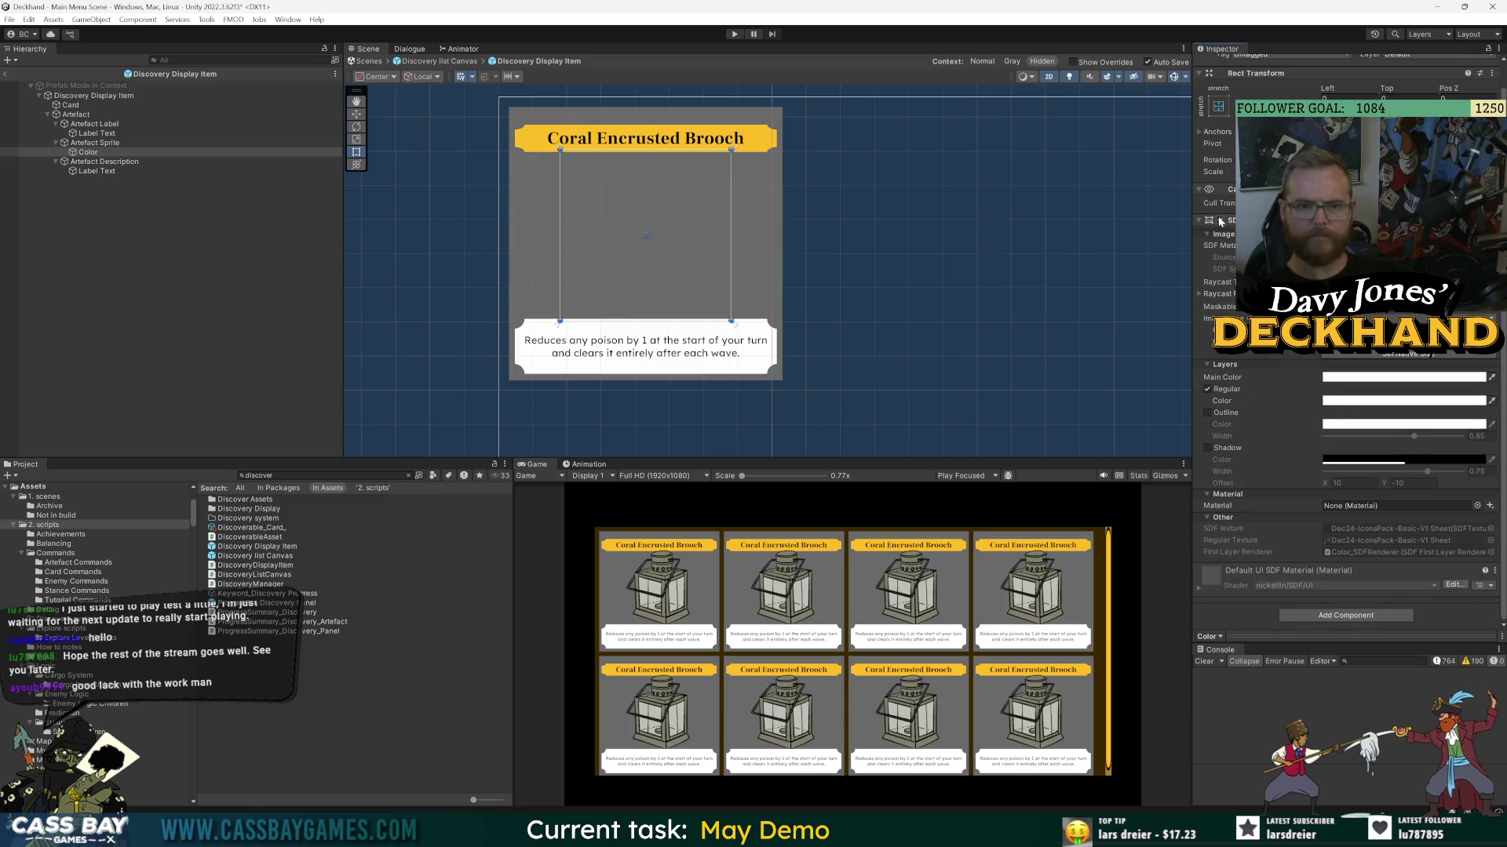
{"action": "scroll", "coordinate": [1221, 219], "scroll_direction": "up", "scroll_amount": 1}
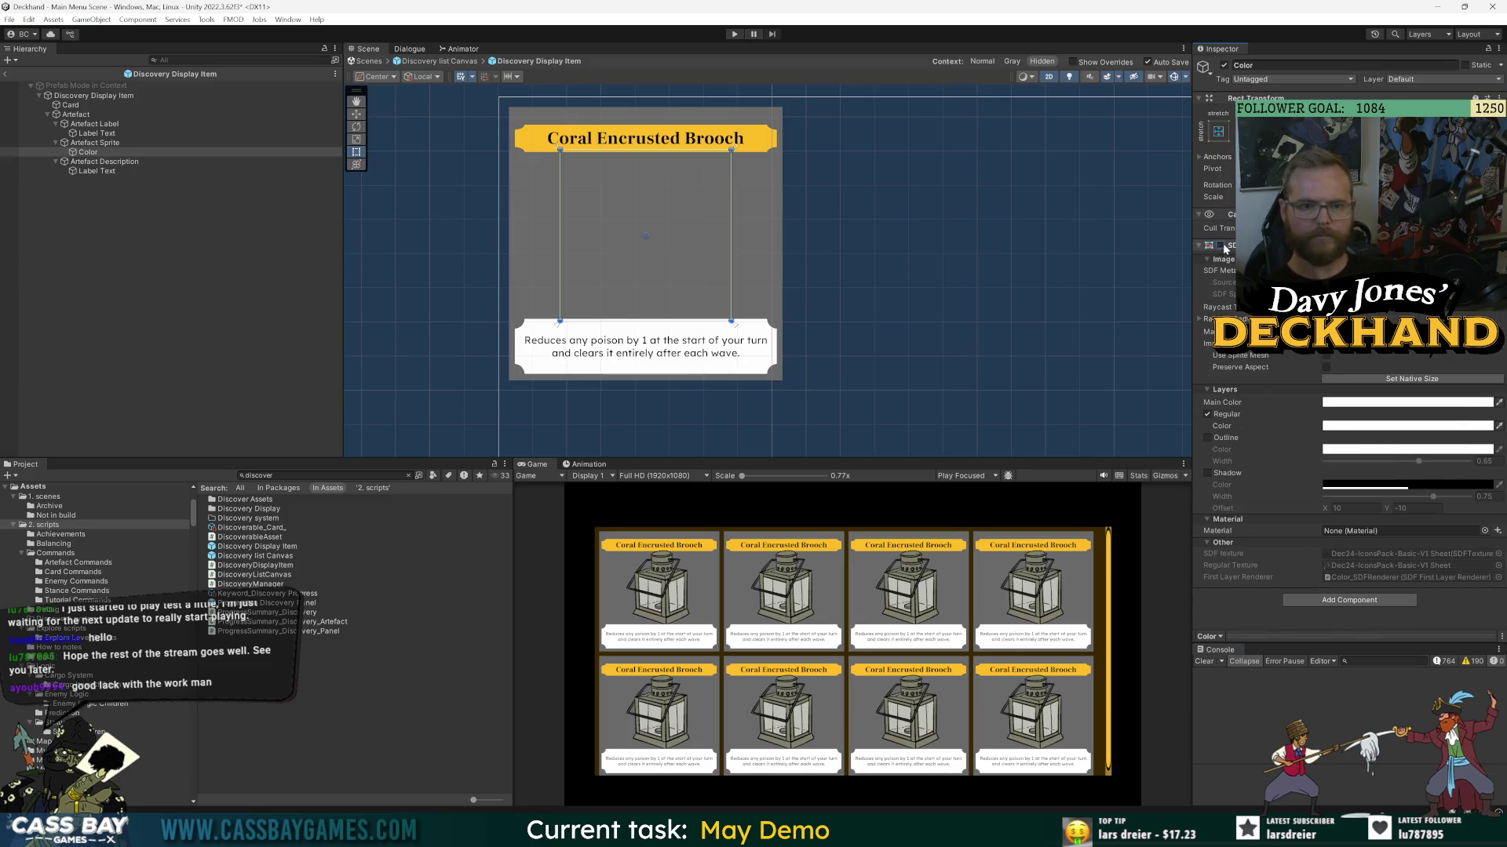
{"action": "left_click", "coordinate": [96, 125]}
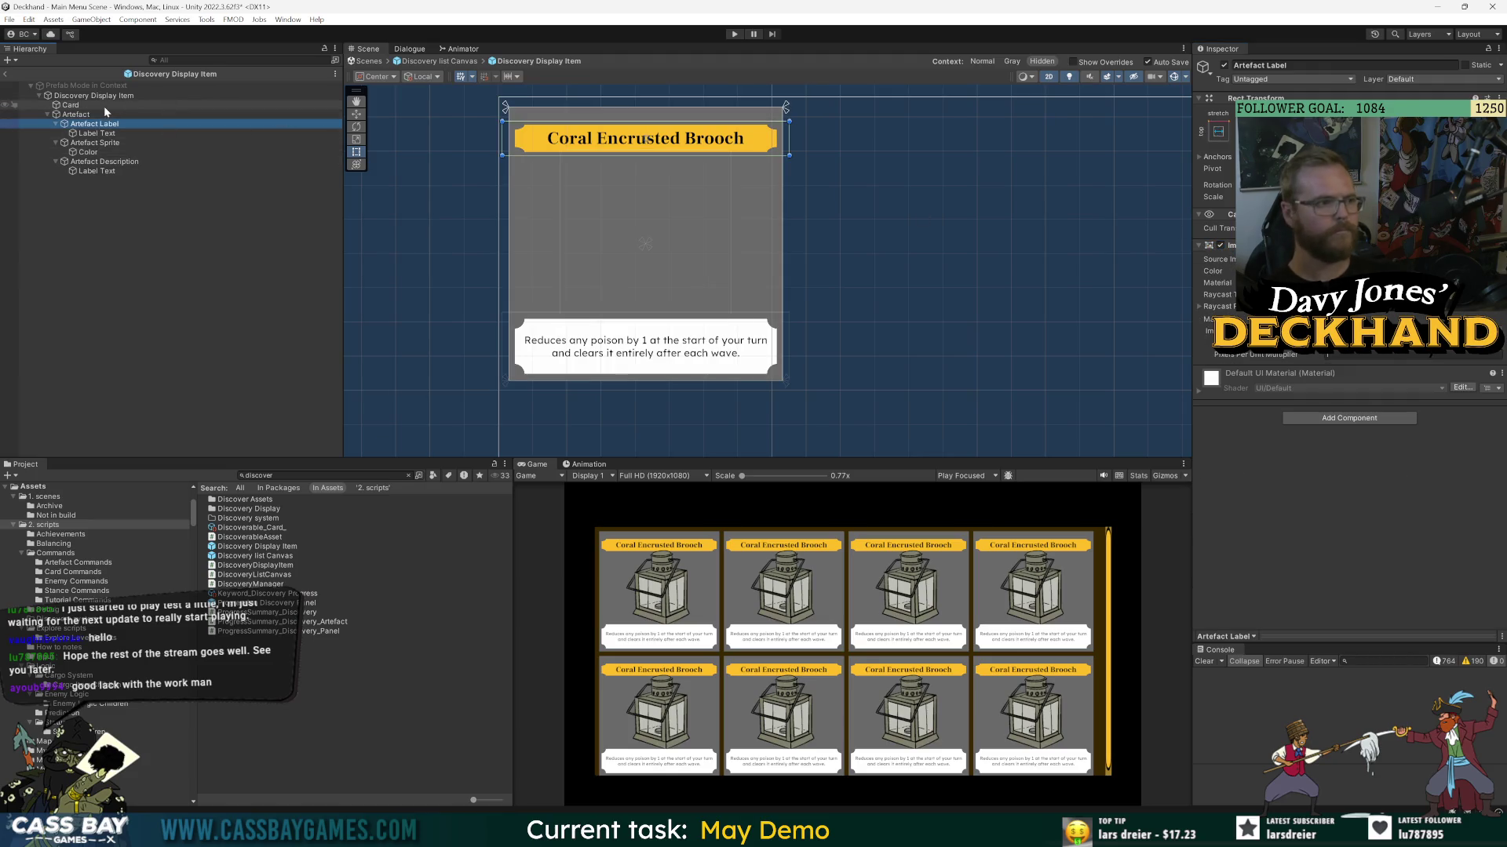
{"action": "left_click", "coordinate": [82, 105]}
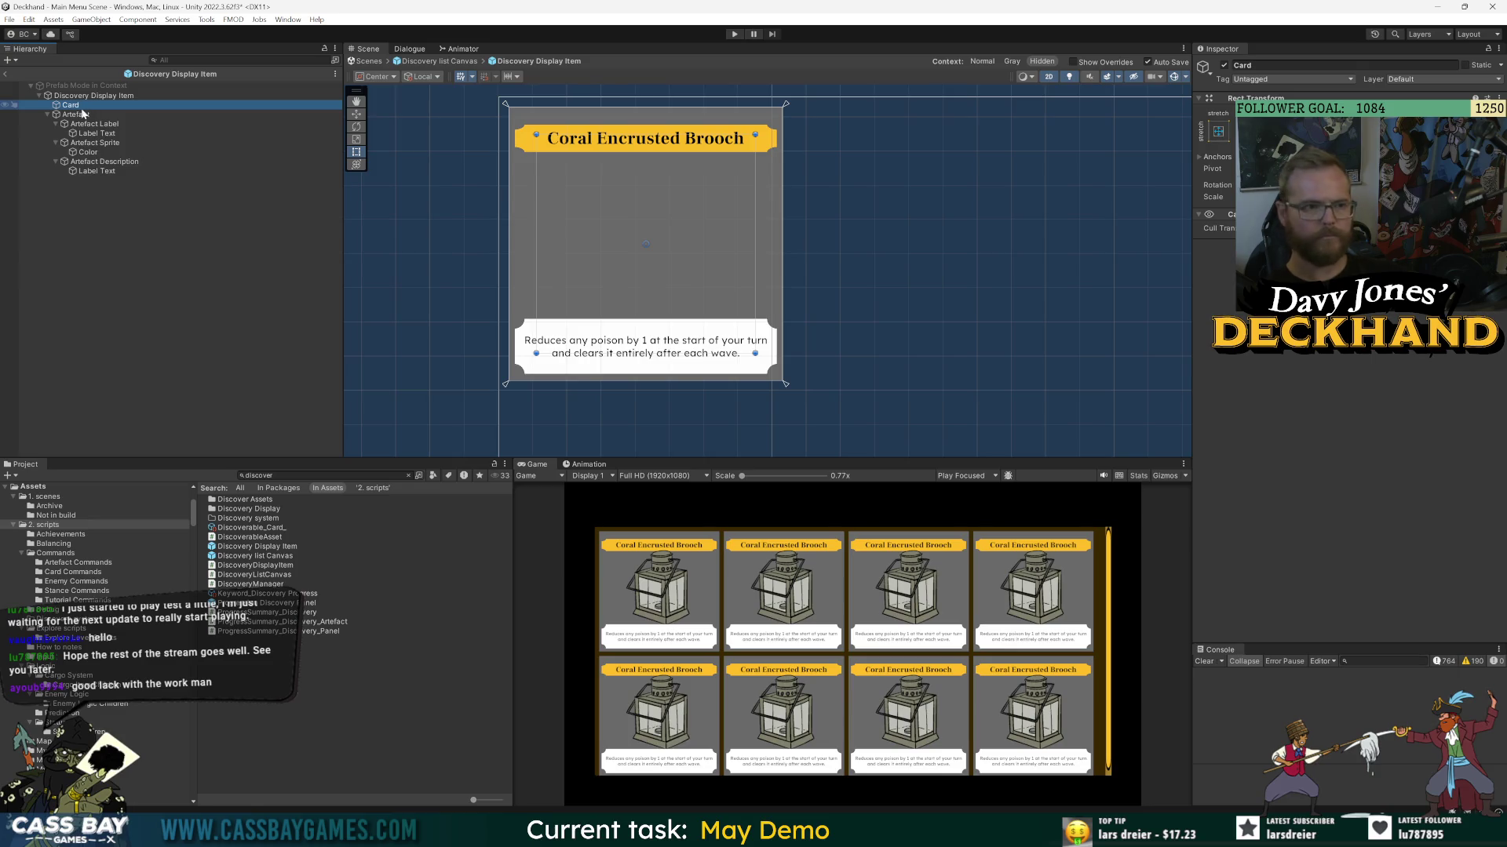
{"action": "left_click", "coordinate": [110, 96]}
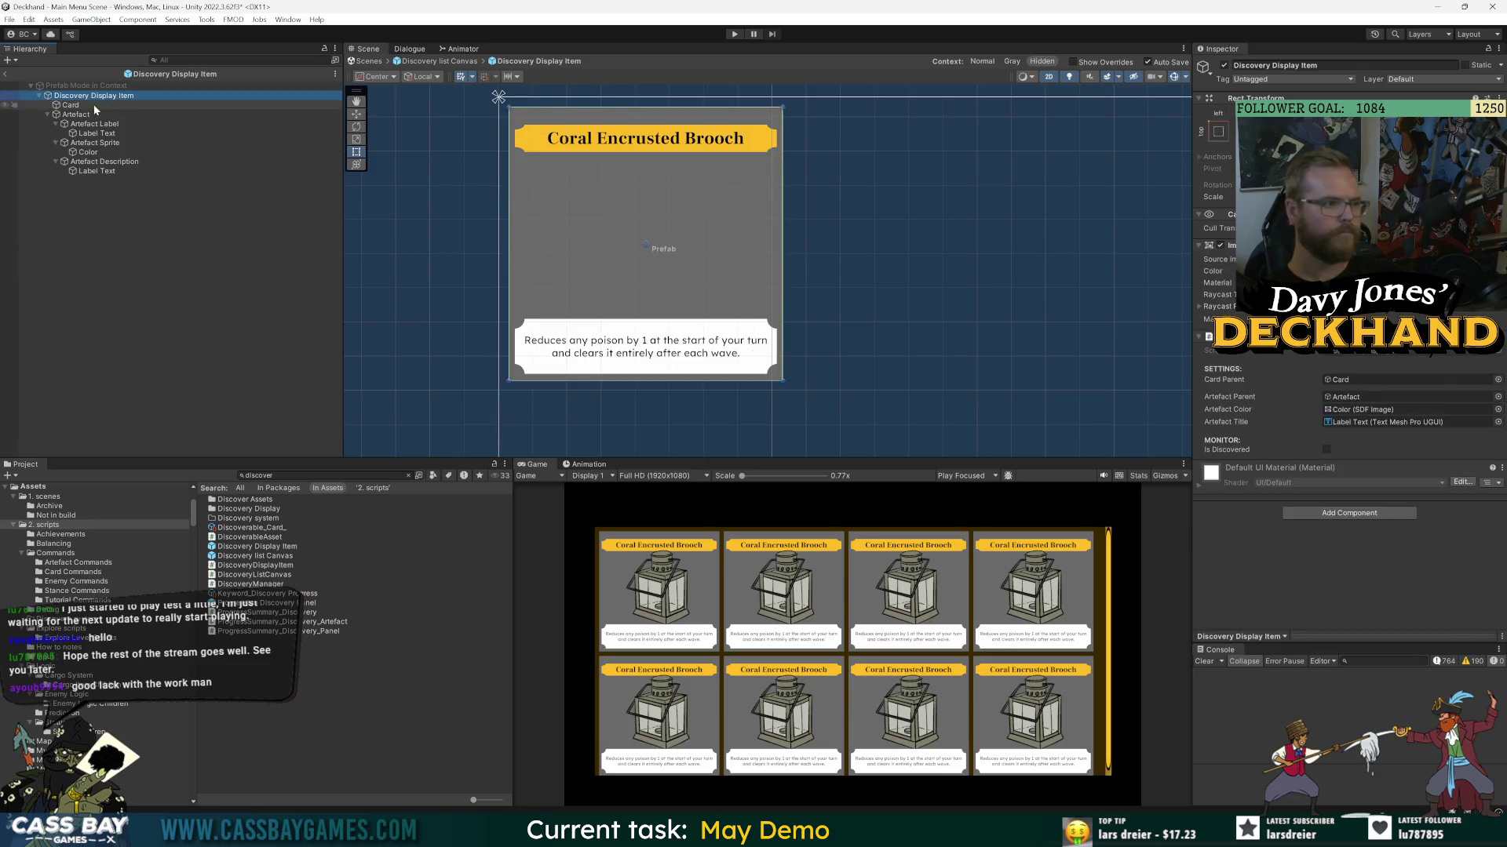
- Compare the card with and without its grey background Image, leaving it enabled
{"action": "left_click", "coordinate": [1220, 247]}
{"action": "left_click", "coordinate": [1220, 246]}
{"action": "left_click", "coordinate": [1220, 246]}
{"action": "left_click", "coordinate": [1220, 246]}
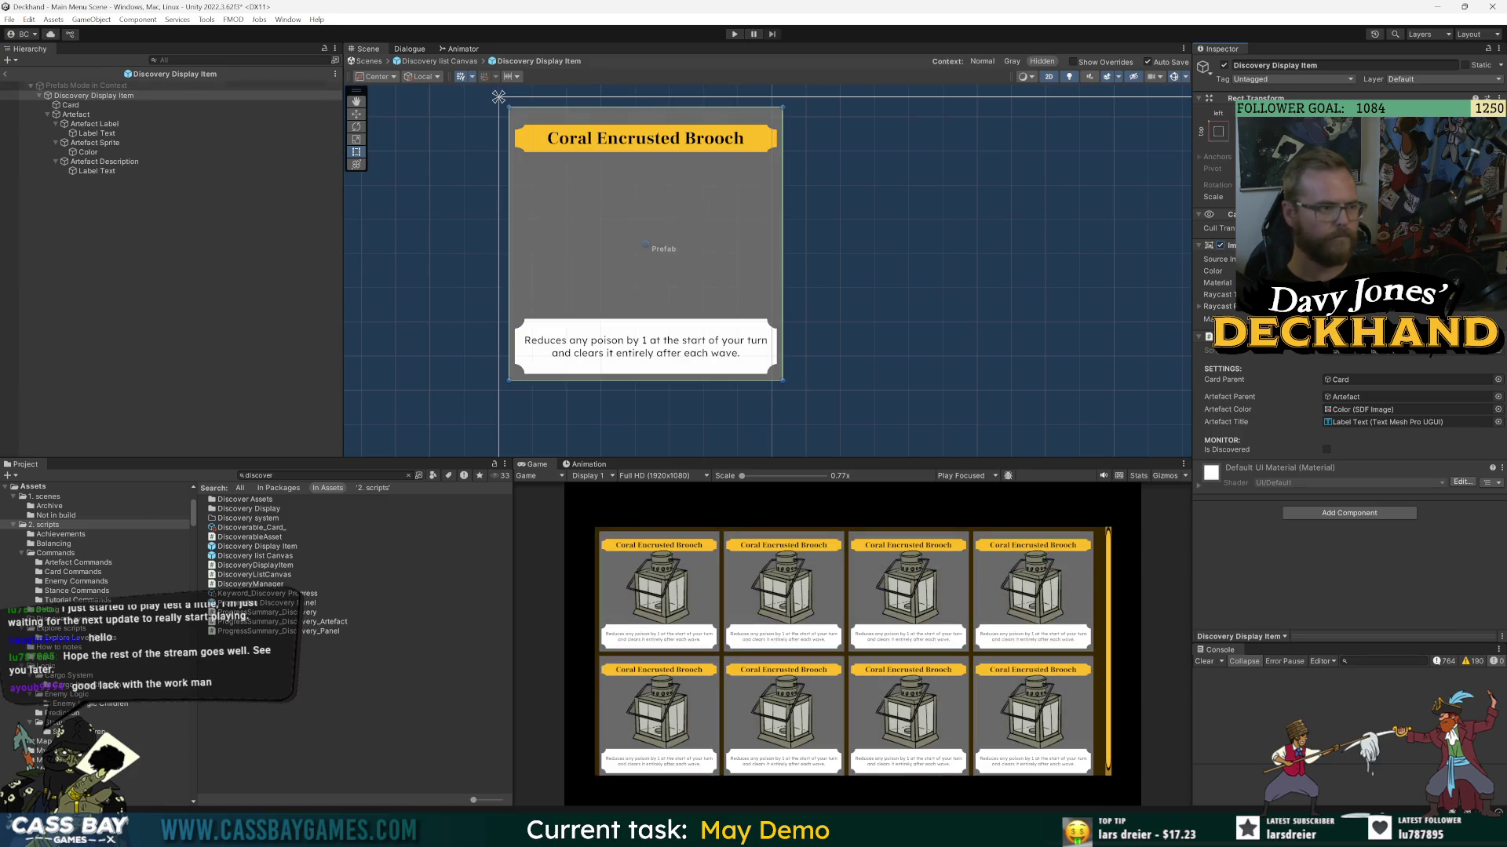
- Return to the Discovery list Canvas and reopen the Discovery Display Item prefab
{"action": "left_click", "coordinate": [6, 74]}
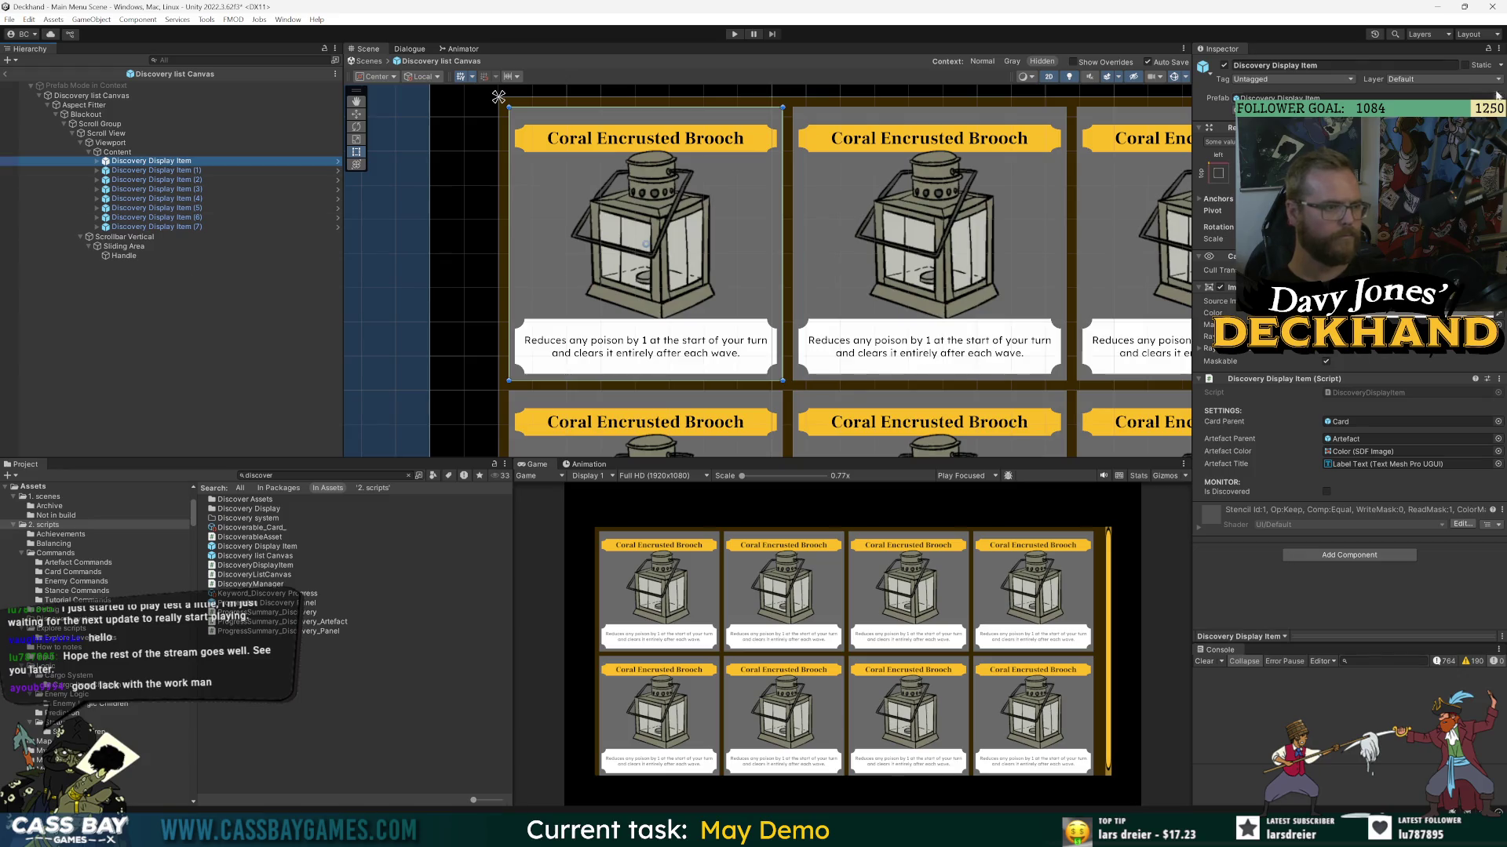
{"action": "left_click", "coordinate": [337, 189]}
{"action": "left_click", "coordinate": [149, 193]}
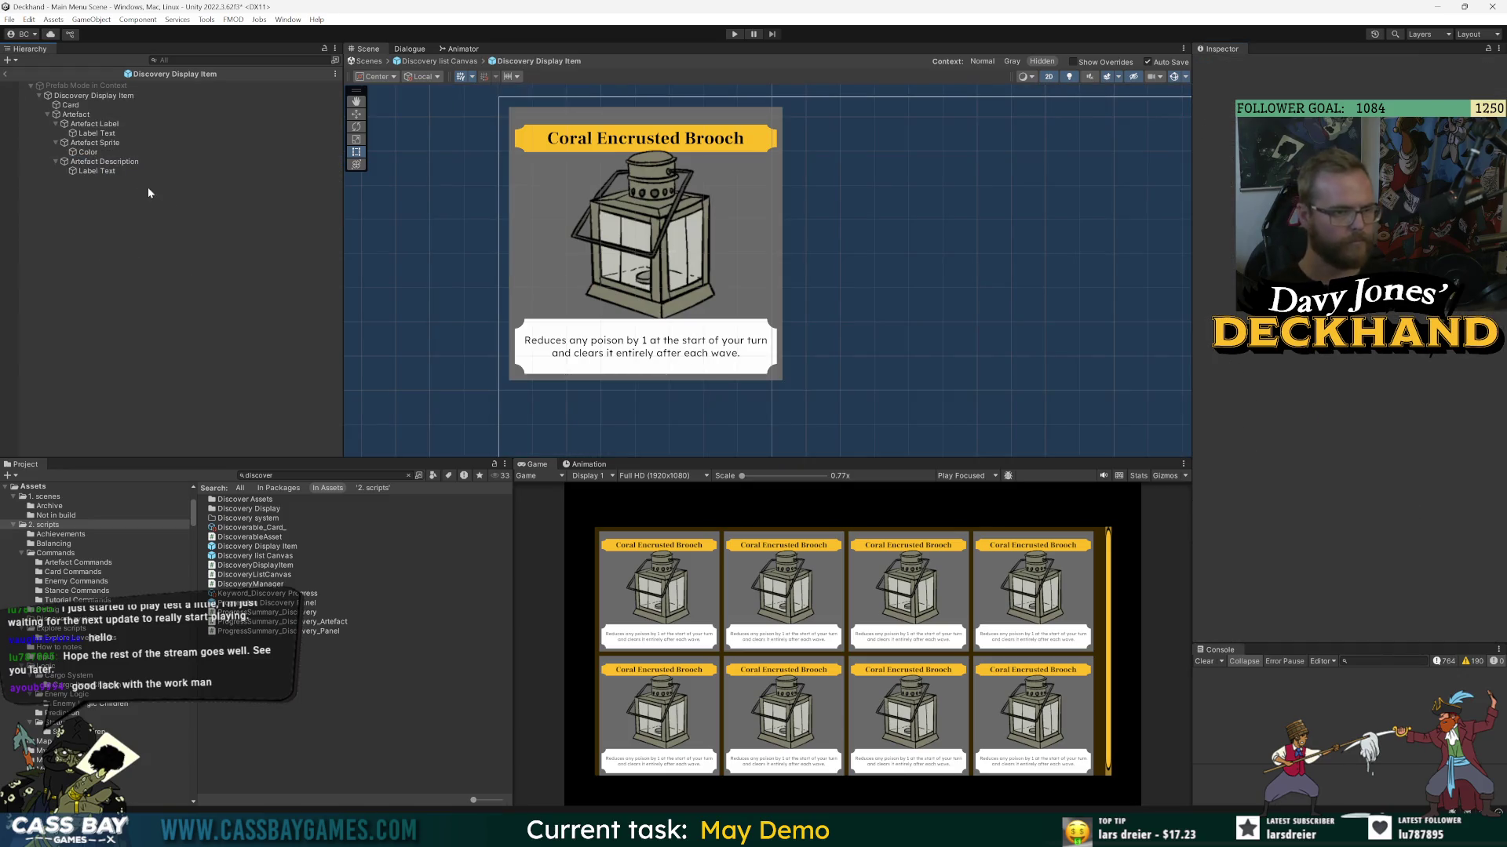
- Raise the Artefact Description box's top edge to make it 250 tall
{"action": "left_click", "coordinate": [94, 161]}
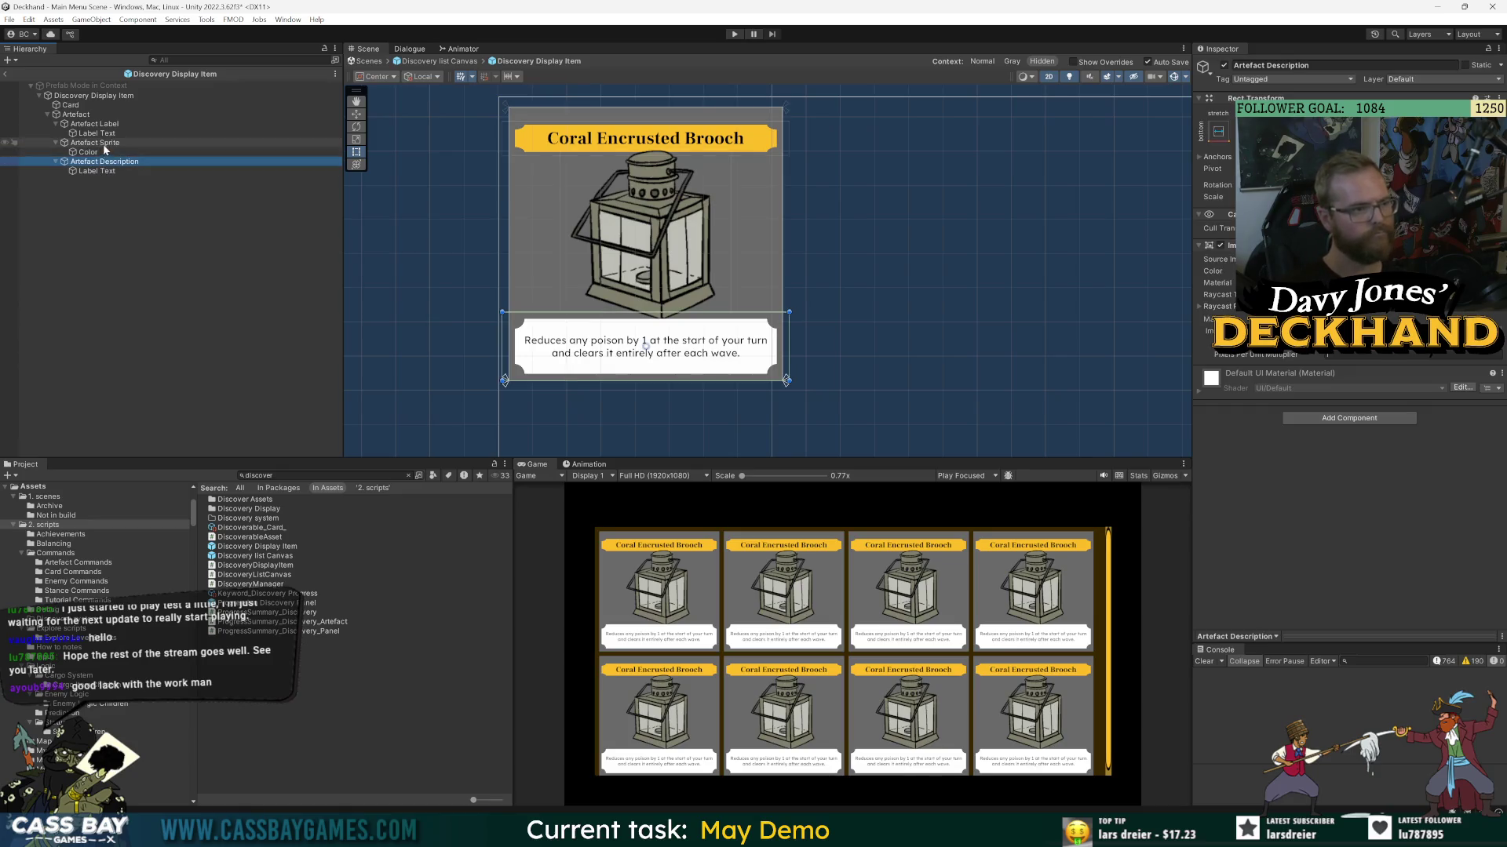
{"action": "left_click", "coordinate": [503, 345]}
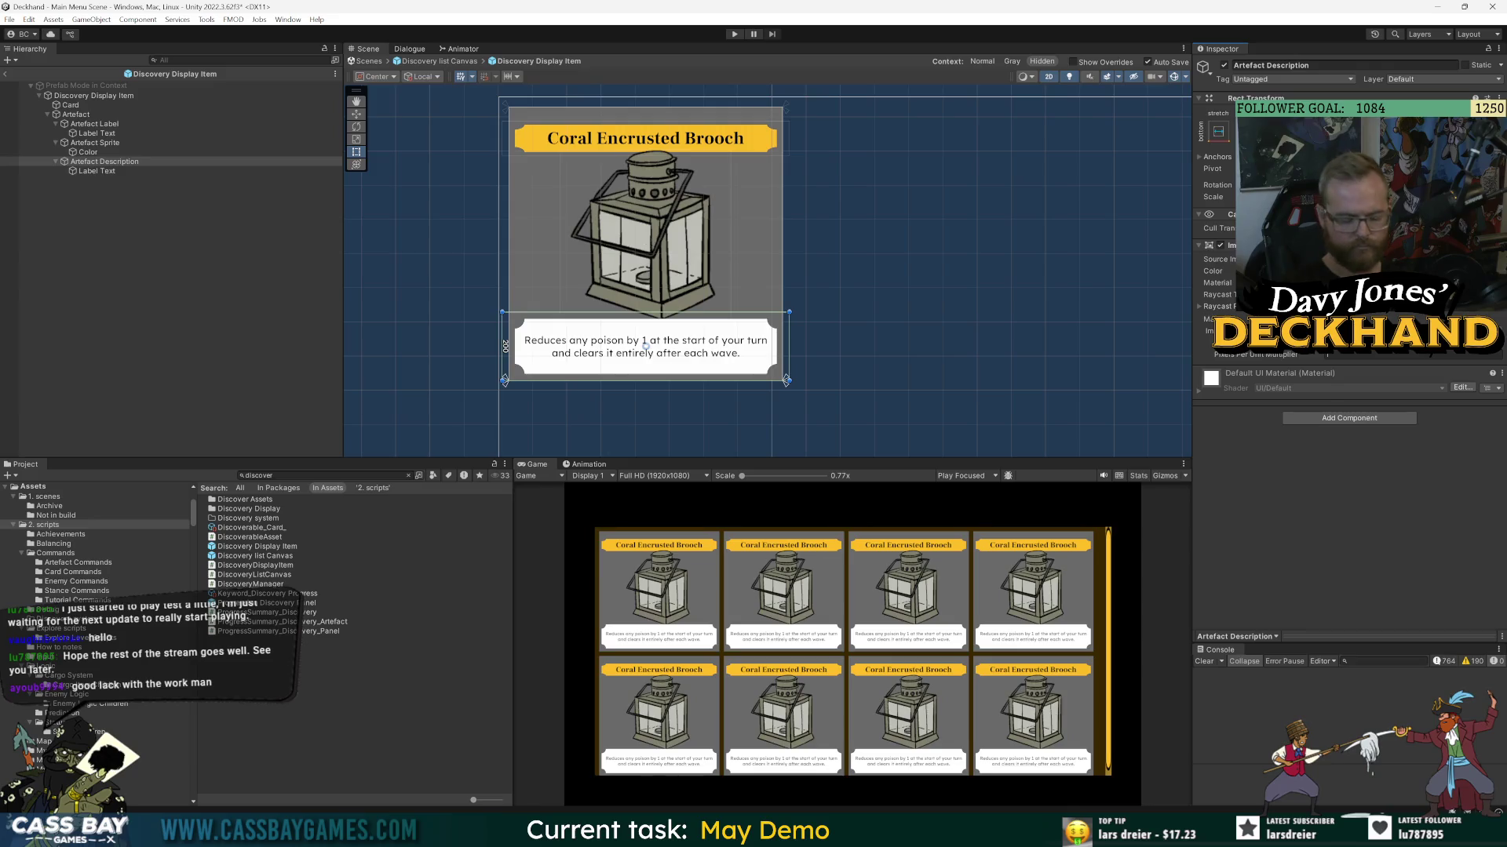
{"action": "left_click_drag", "start_coordinate": [645, 311], "coordinate": [645, 295]}
{"action": "left_click", "coordinate": [395, 246]}
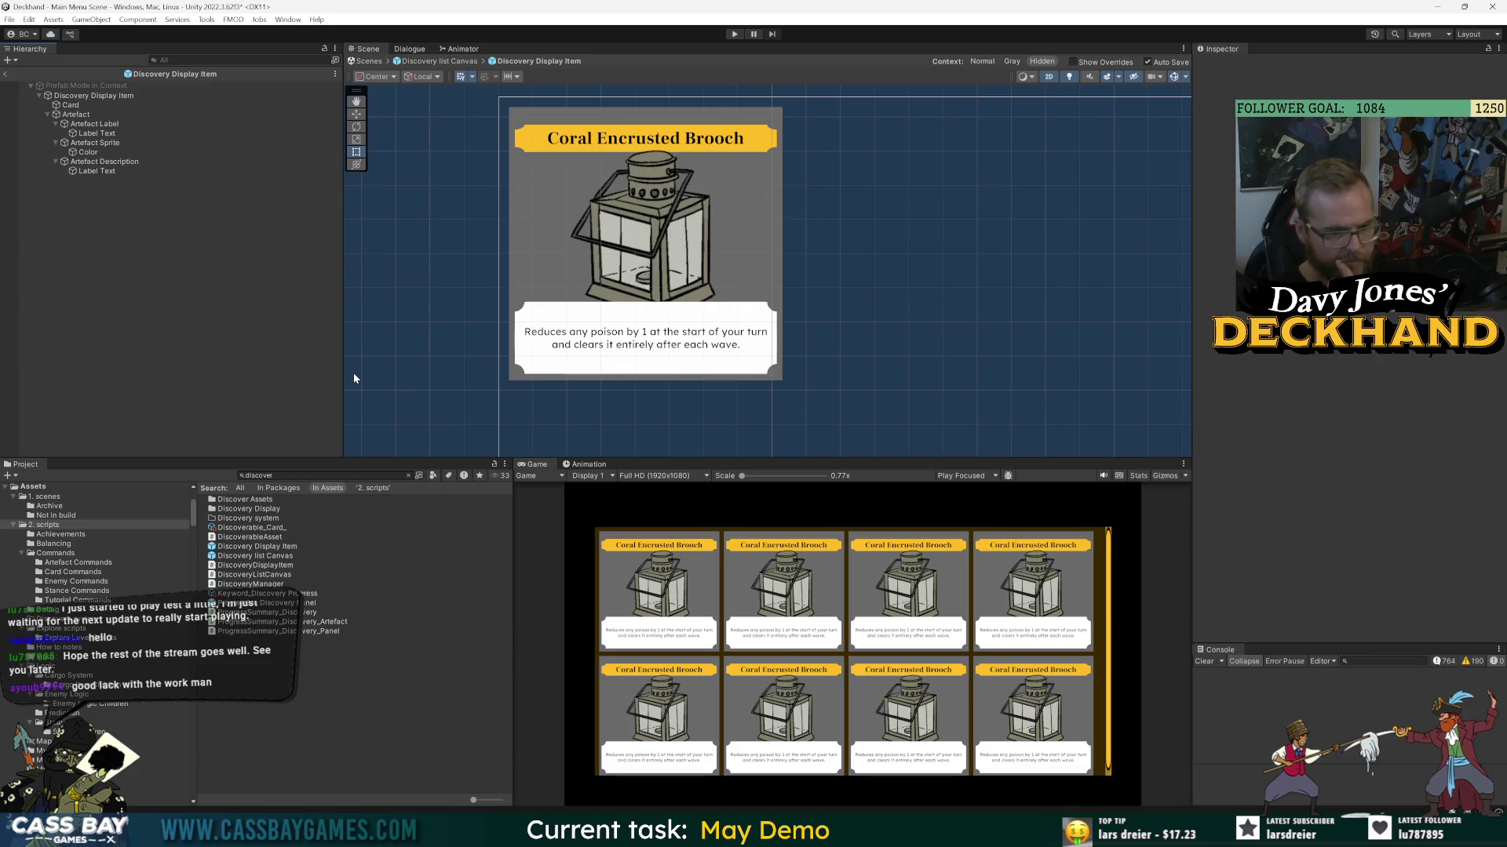
- Set the description Label Text's font size to 40
{"action": "left_click", "coordinate": [102, 171]}
{"action": "left_click", "coordinate": [1334, 397]}
{"action": "type", "text": "40"}
{"action": "left_click", "coordinate": [270, 244]}
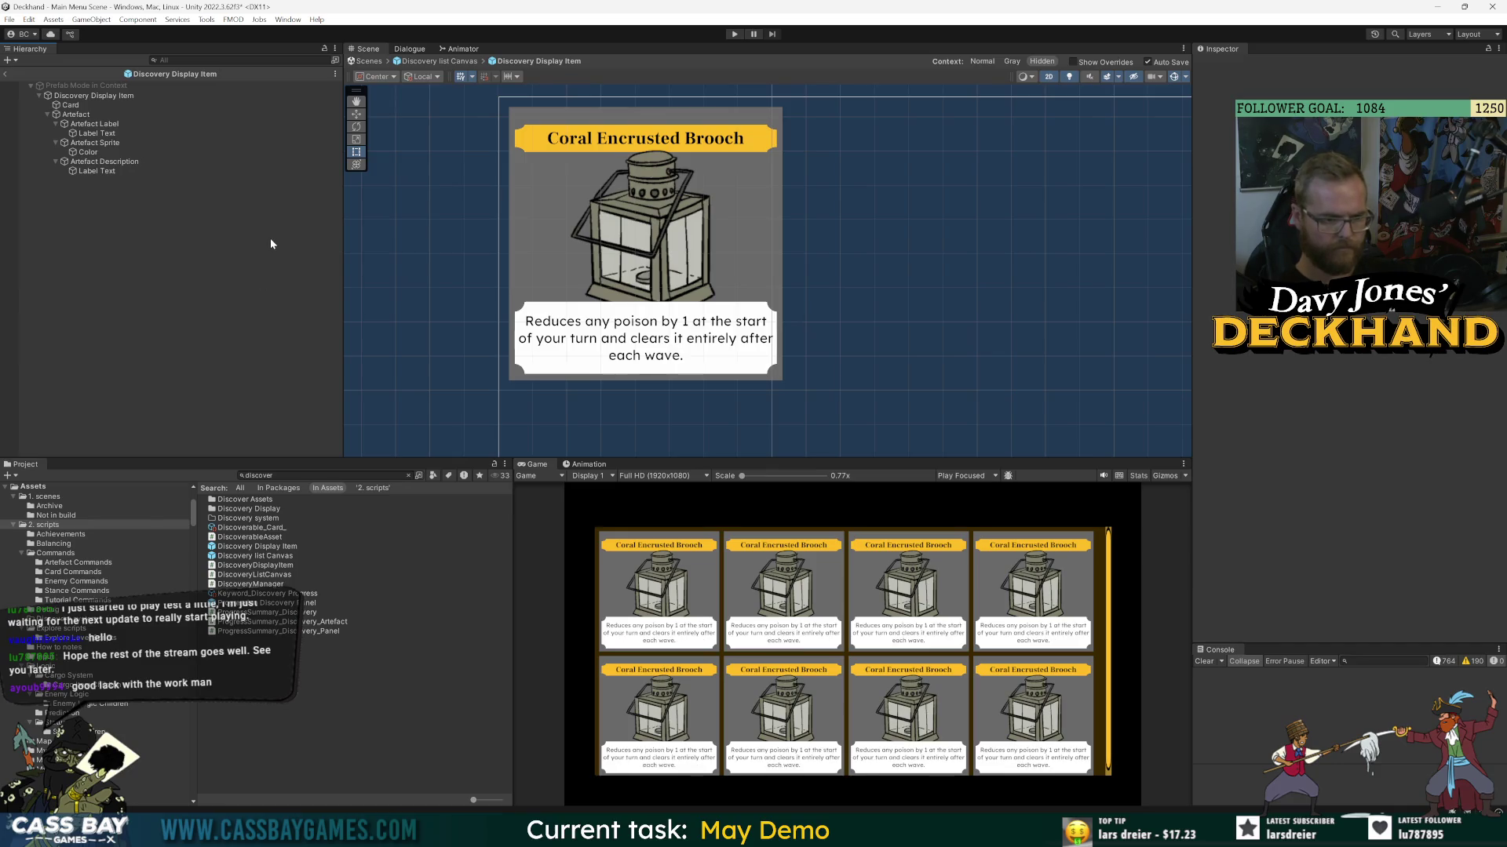
{"action": "left_click", "coordinate": [118, 172]}
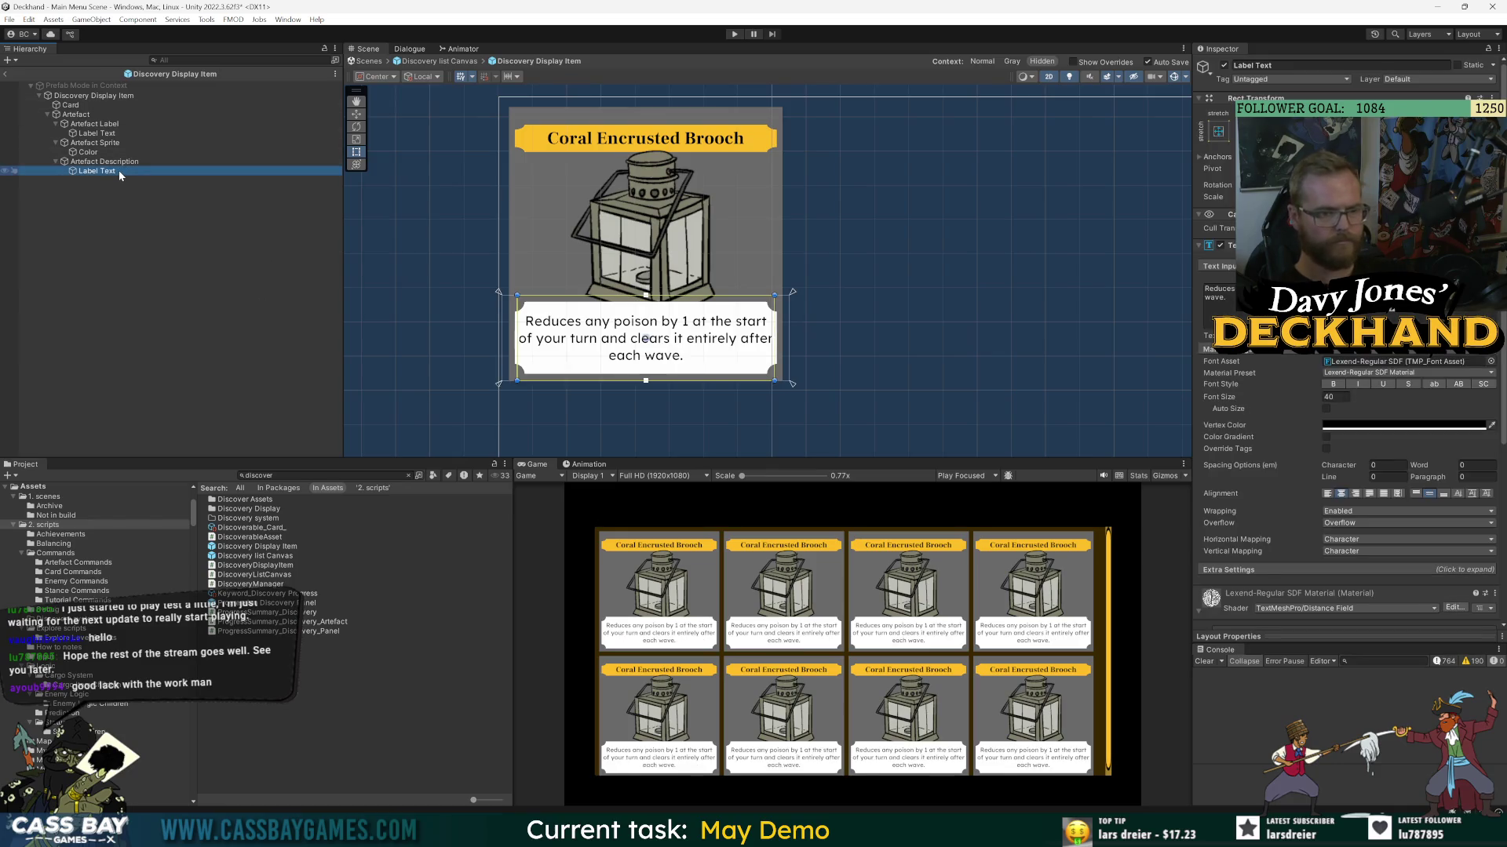
- Left-align the description text and inset its left and right edges from the box
{"action": "left_click", "coordinate": [1327, 494]}
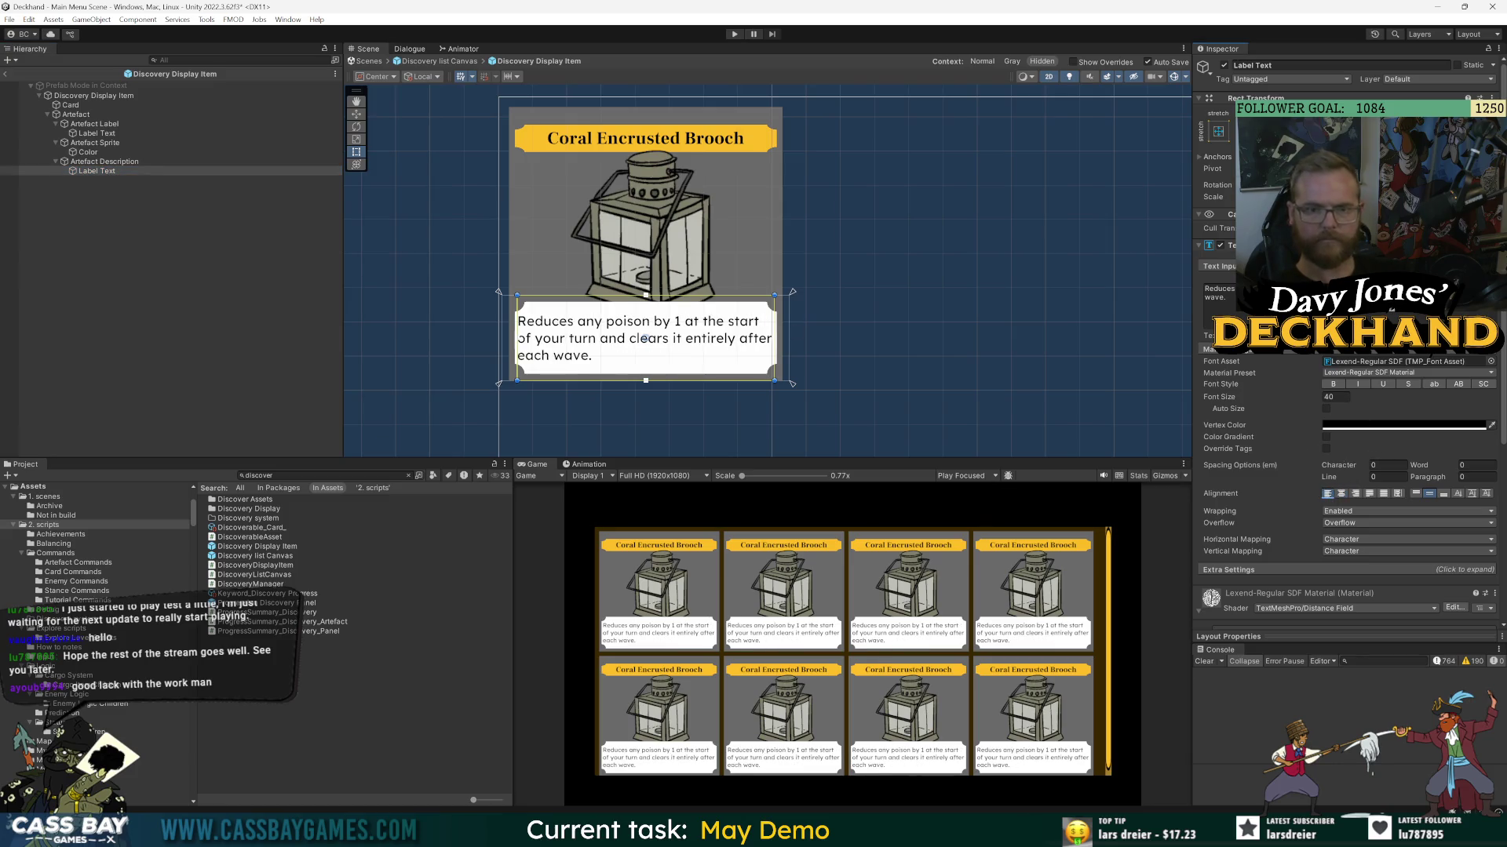
{"action": "left_click_drag", "start_coordinate": [645, 338], "coordinate": [647, 338]}
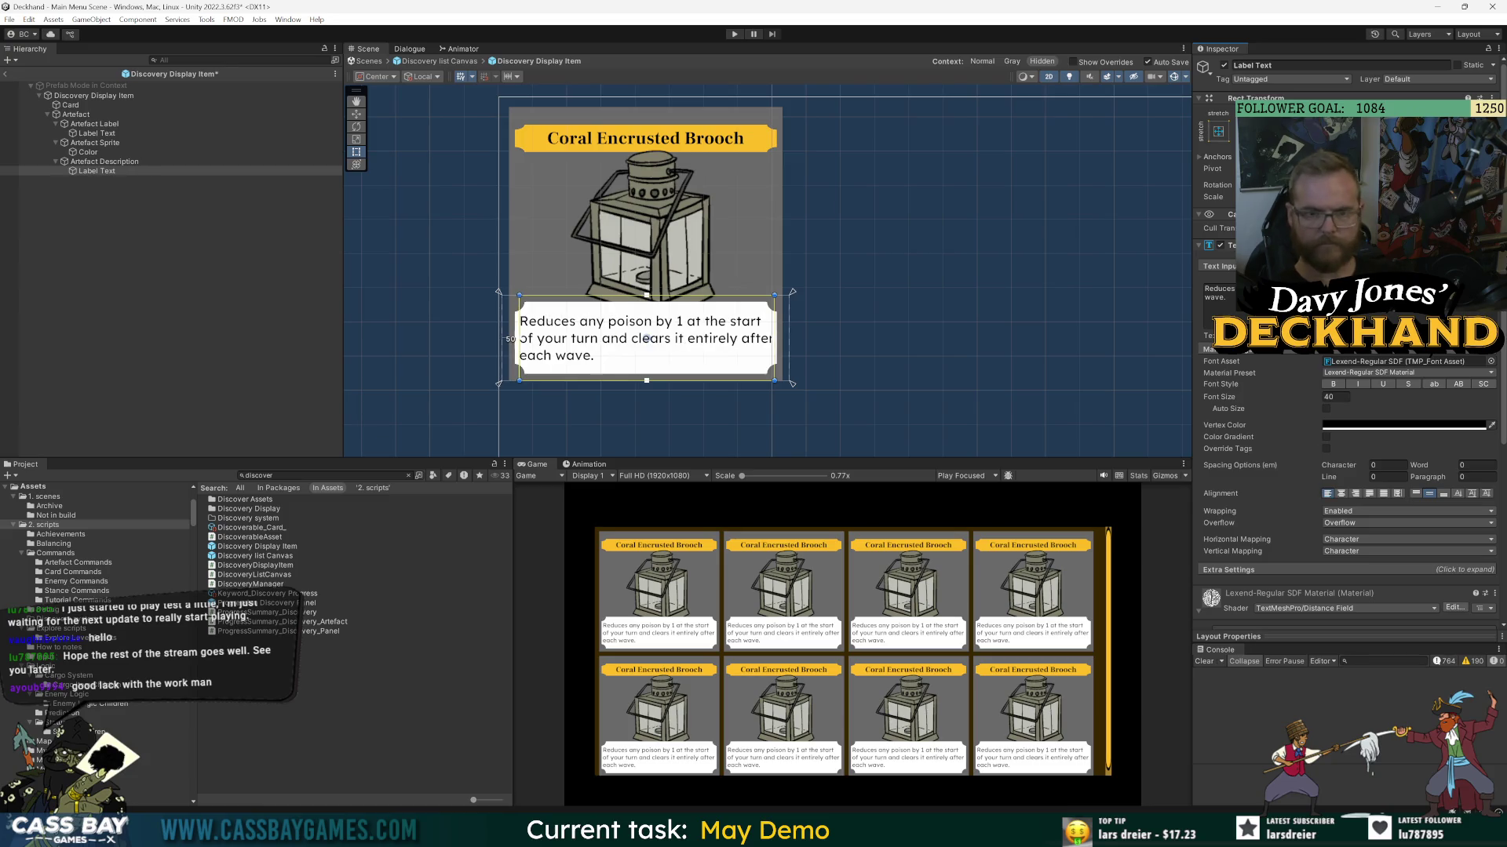
{"action": "left_click_drag", "start_coordinate": [776, 338], "coordinate": [774, 339]}
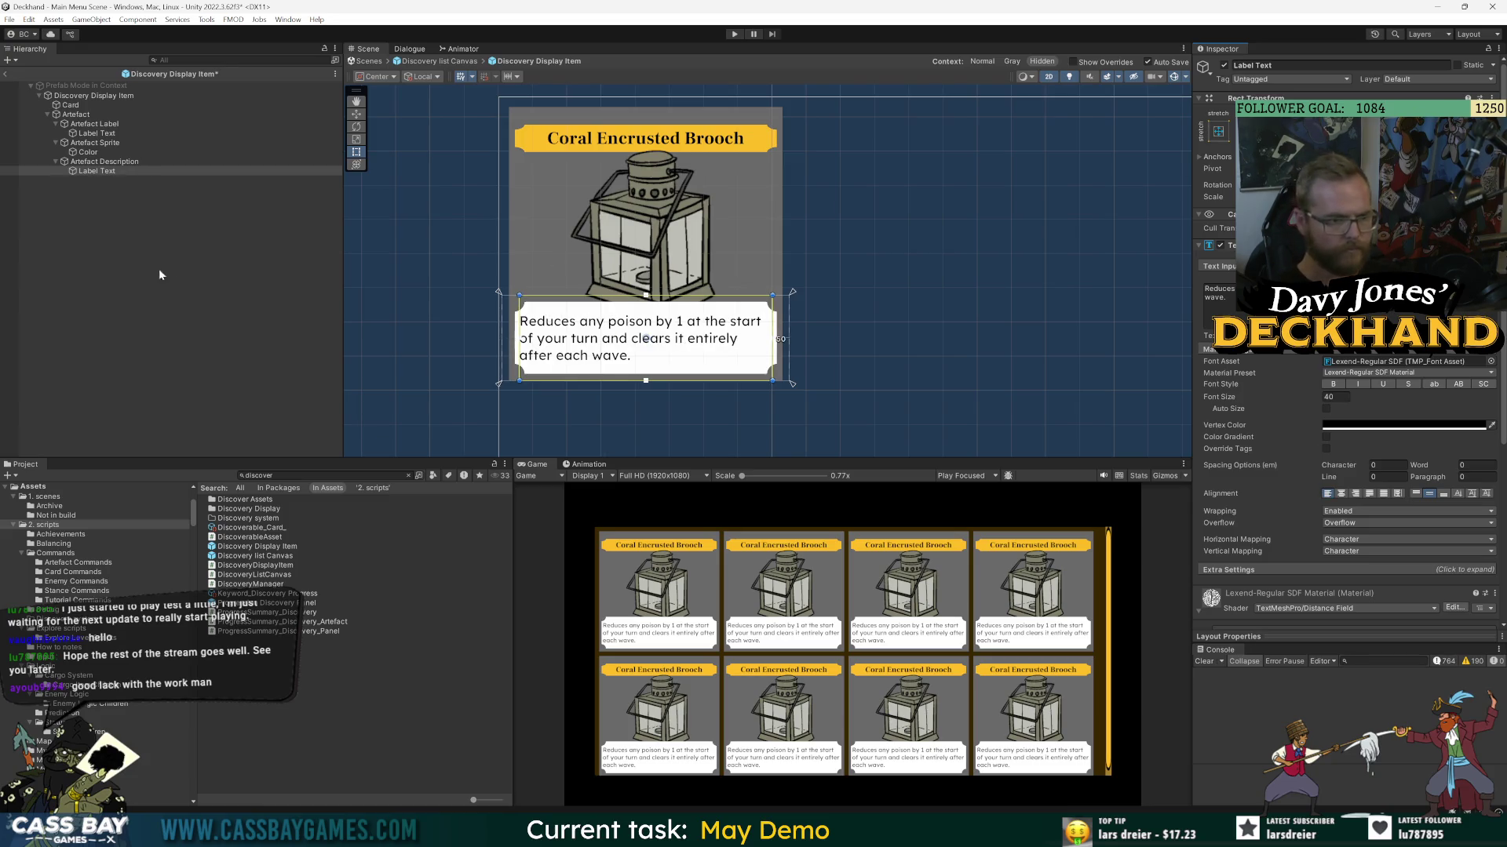
{"action": "left_click", "coordinate": [156, 171]}
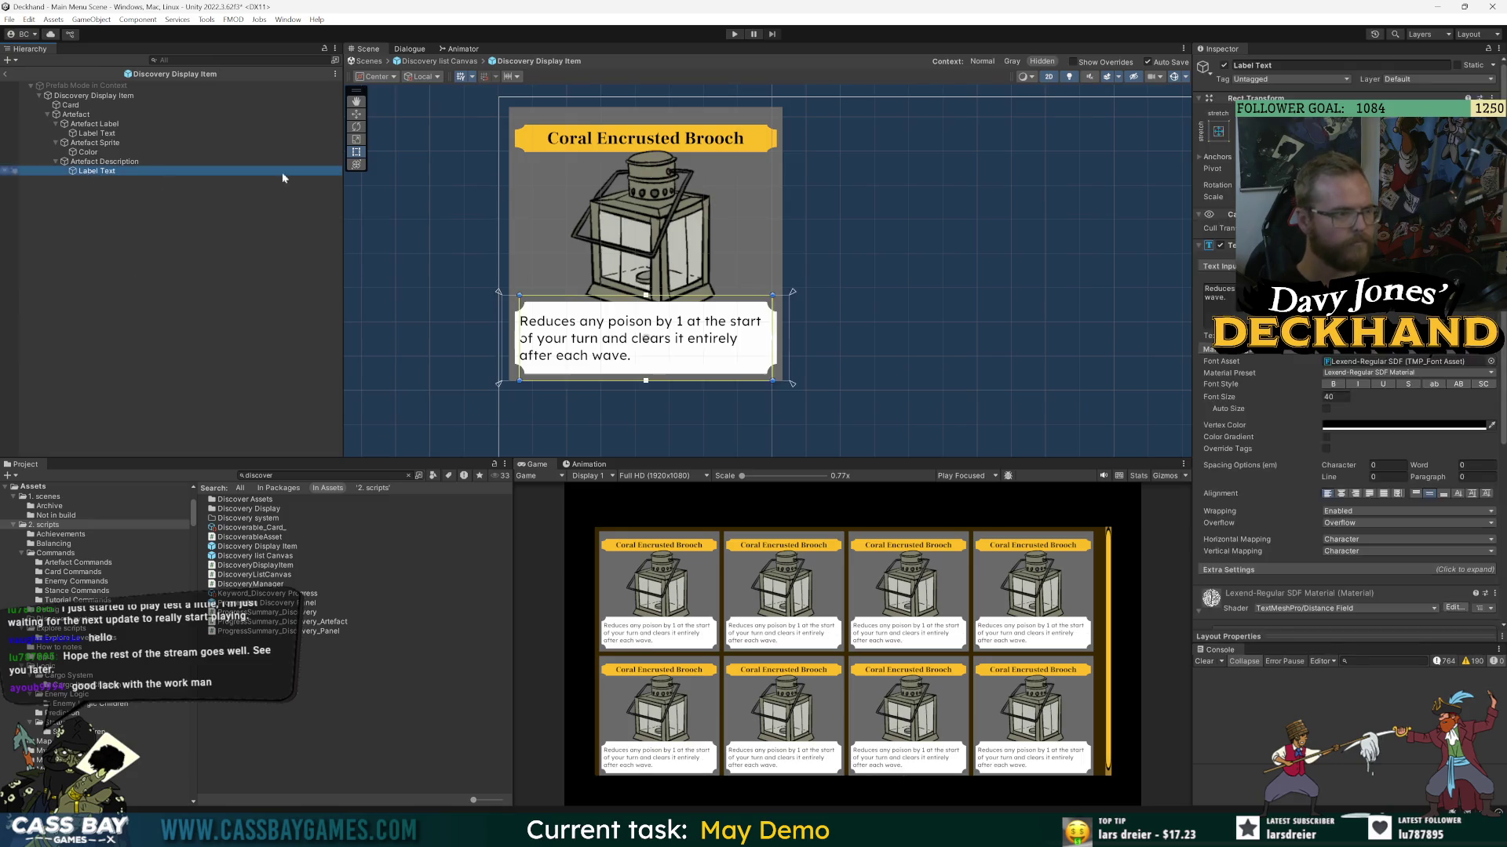
{"action": "left_click_drag", "start_coordinate": [645, 338], "coordinate": [645, 338]}
{"action": "left_click", "coordinate": [244, 255]}
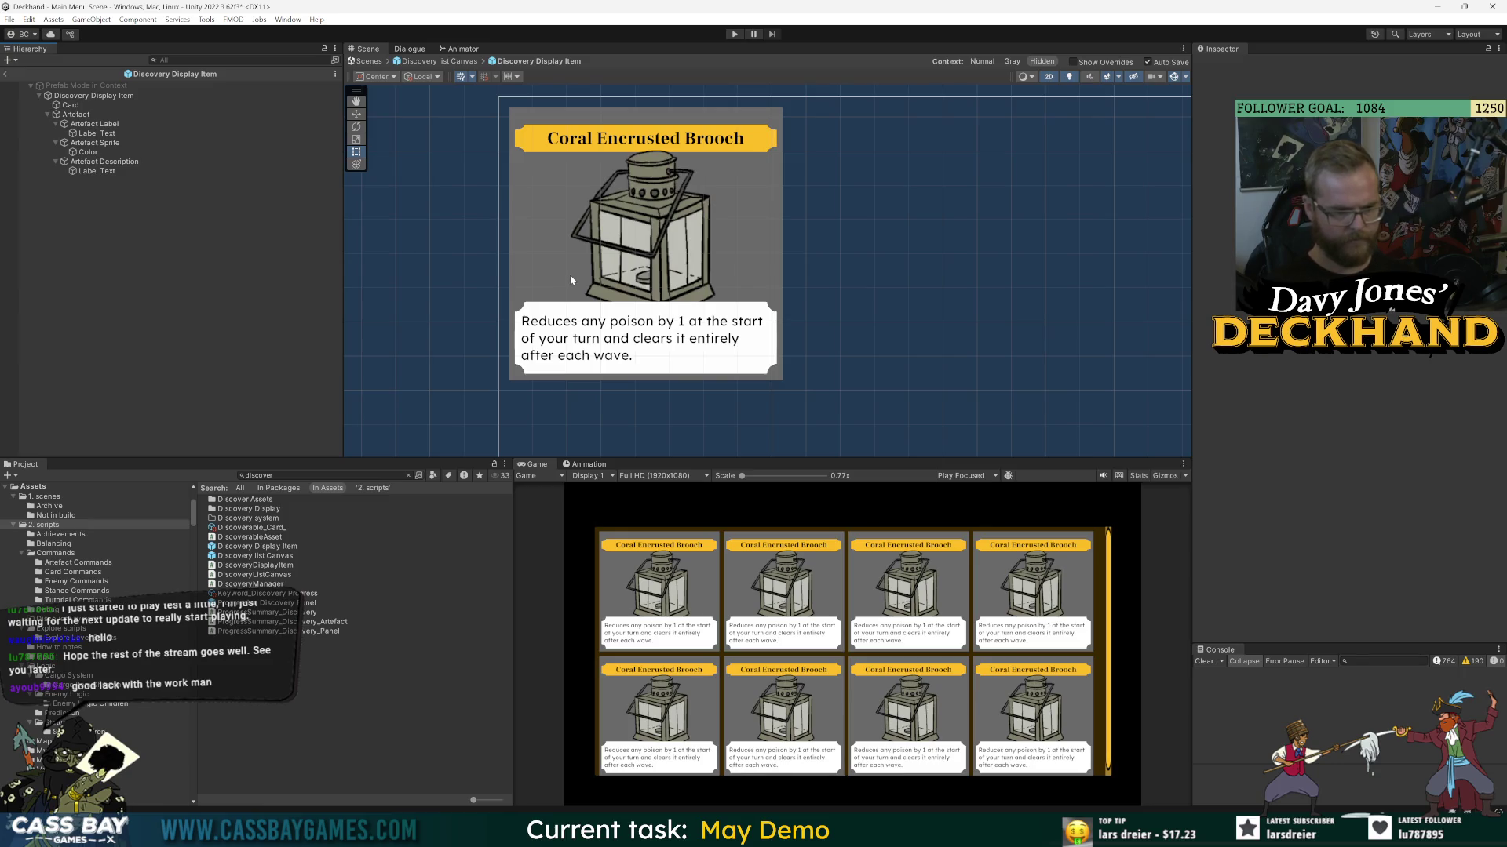
- Try a brown vertex colour on the description text, then reset it to black
{"action": "left_click", "coordinate": [107, 171]}
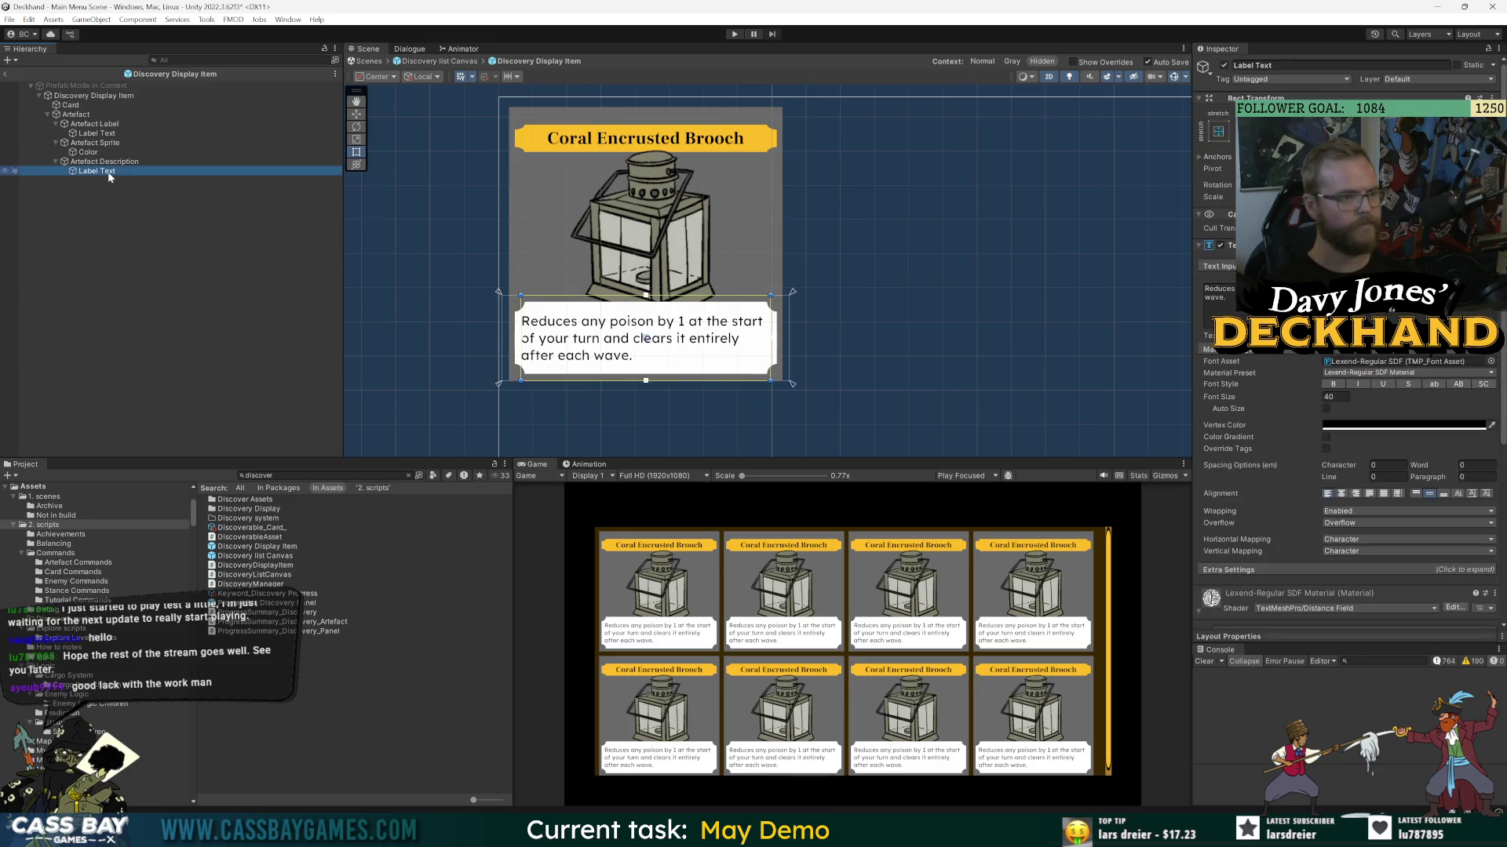
{"action": "left_click", "coordinate": [1339, 426]}
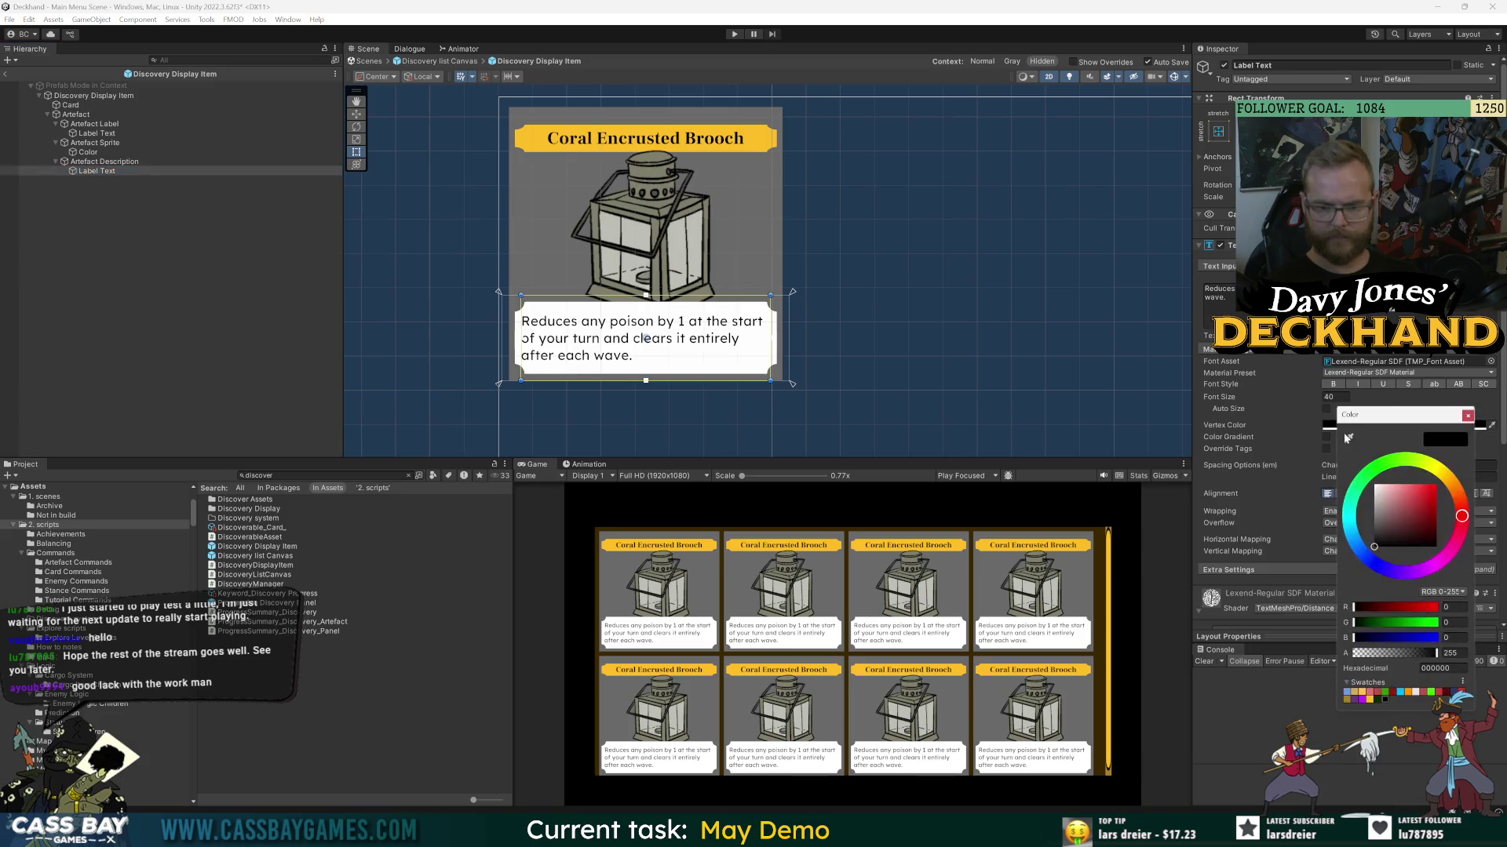
{"action": "left_click", "coordinate": [1448, 477]}
{"action": "left_click_drag", "start_coordinate": [1420, 517], "coordinate": [1404, 546]}
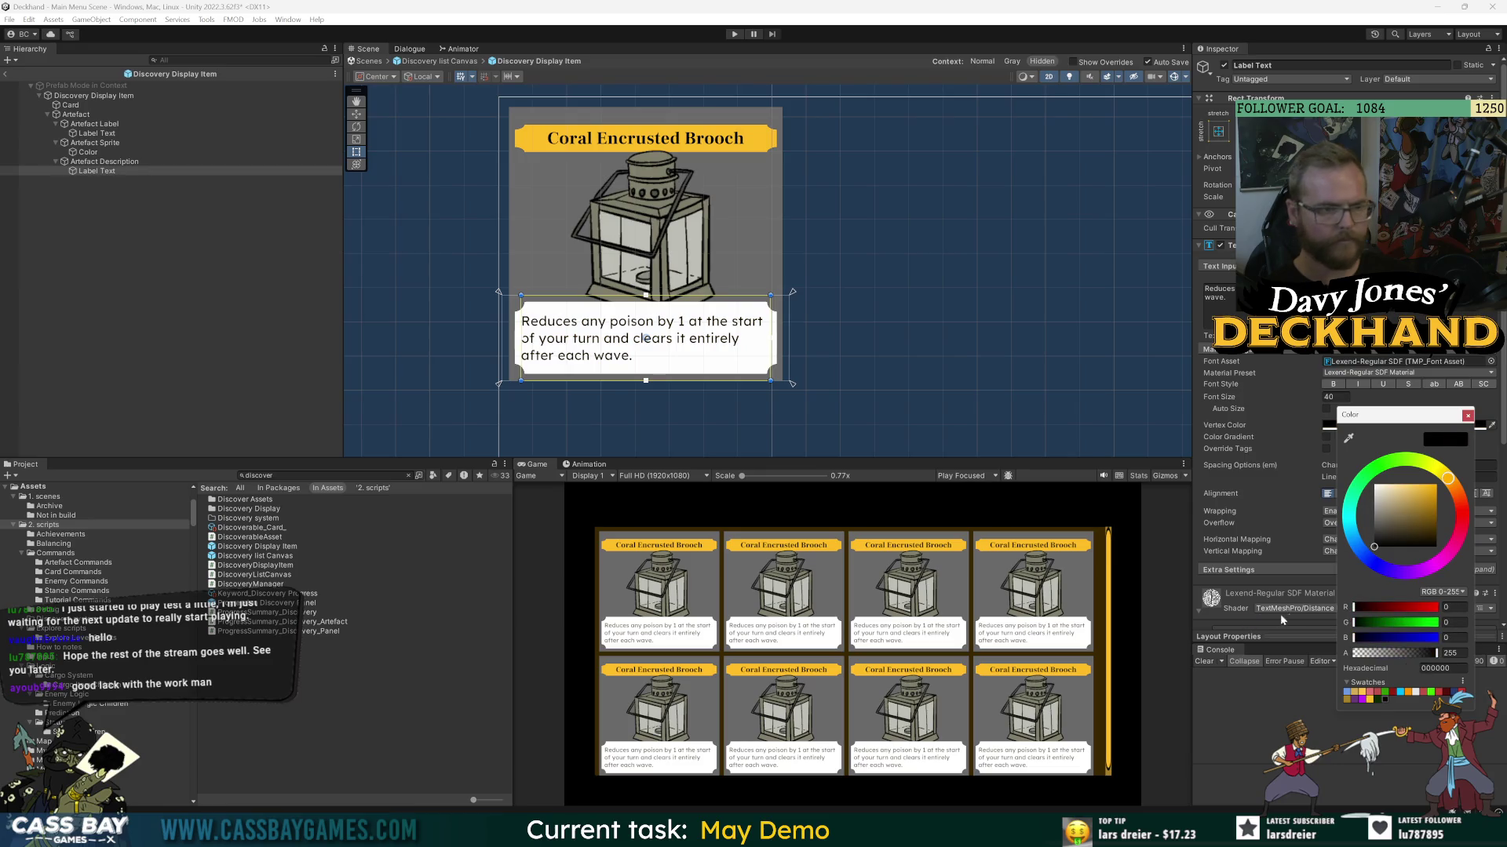
{"action": "left_click", "coordinate": [77, 220]}
{"action": "left_click", "coordinate": [83, 162]}
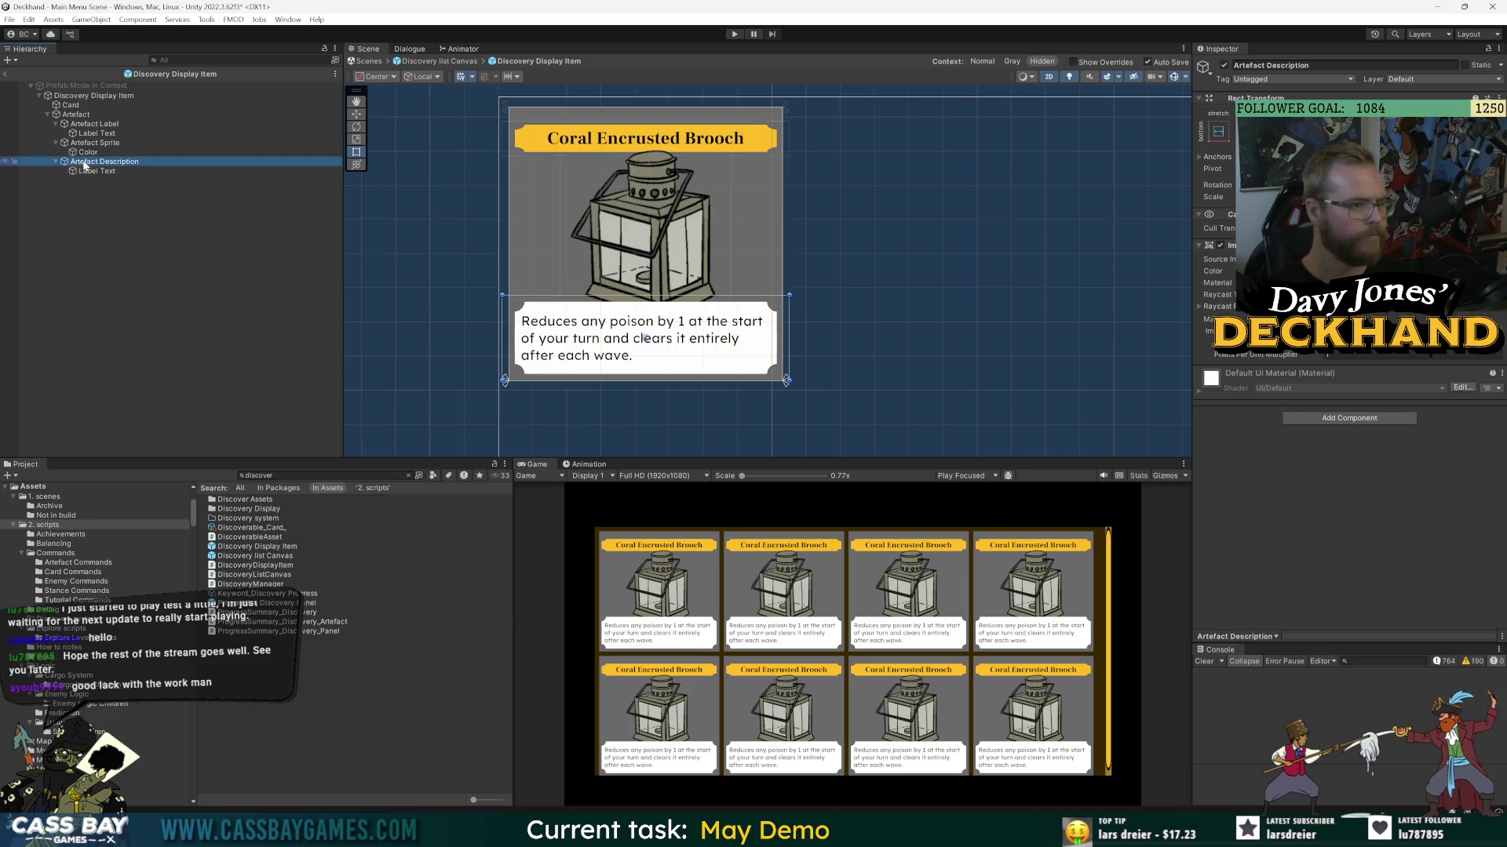
- Tint the description box pale cream DCCFB1 and disable the card's grey background Image
{"action": "left_click", "coordinate": [1373, 271]}
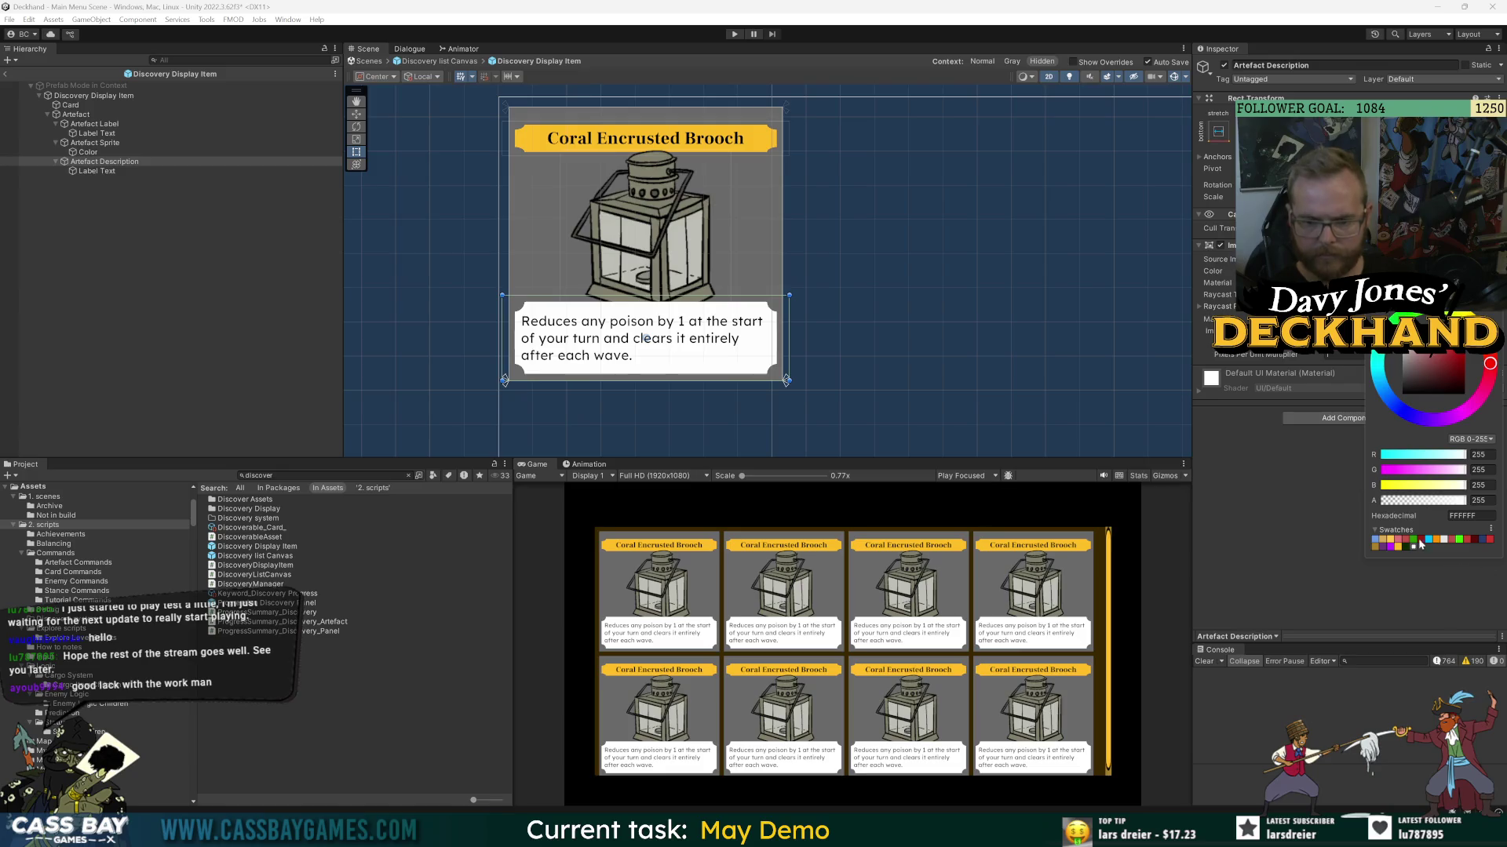
{"action": "left_click", "coordinate": [1438, 380]}
{"action": "left_click", "coordinate": [1408, 369]}
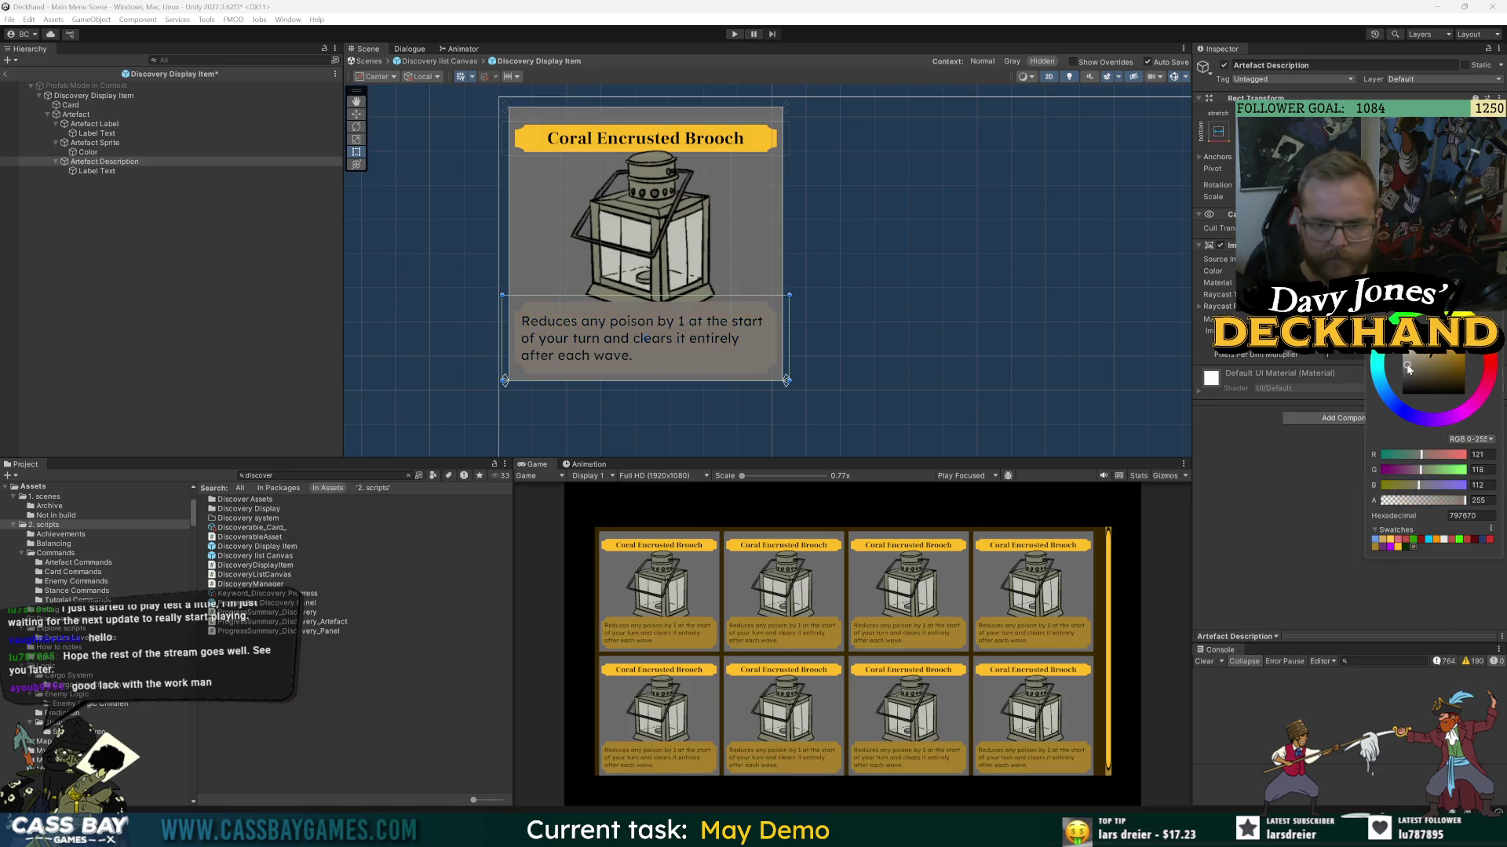
{"action": "left_click", "coordinate": [1404, 357]}
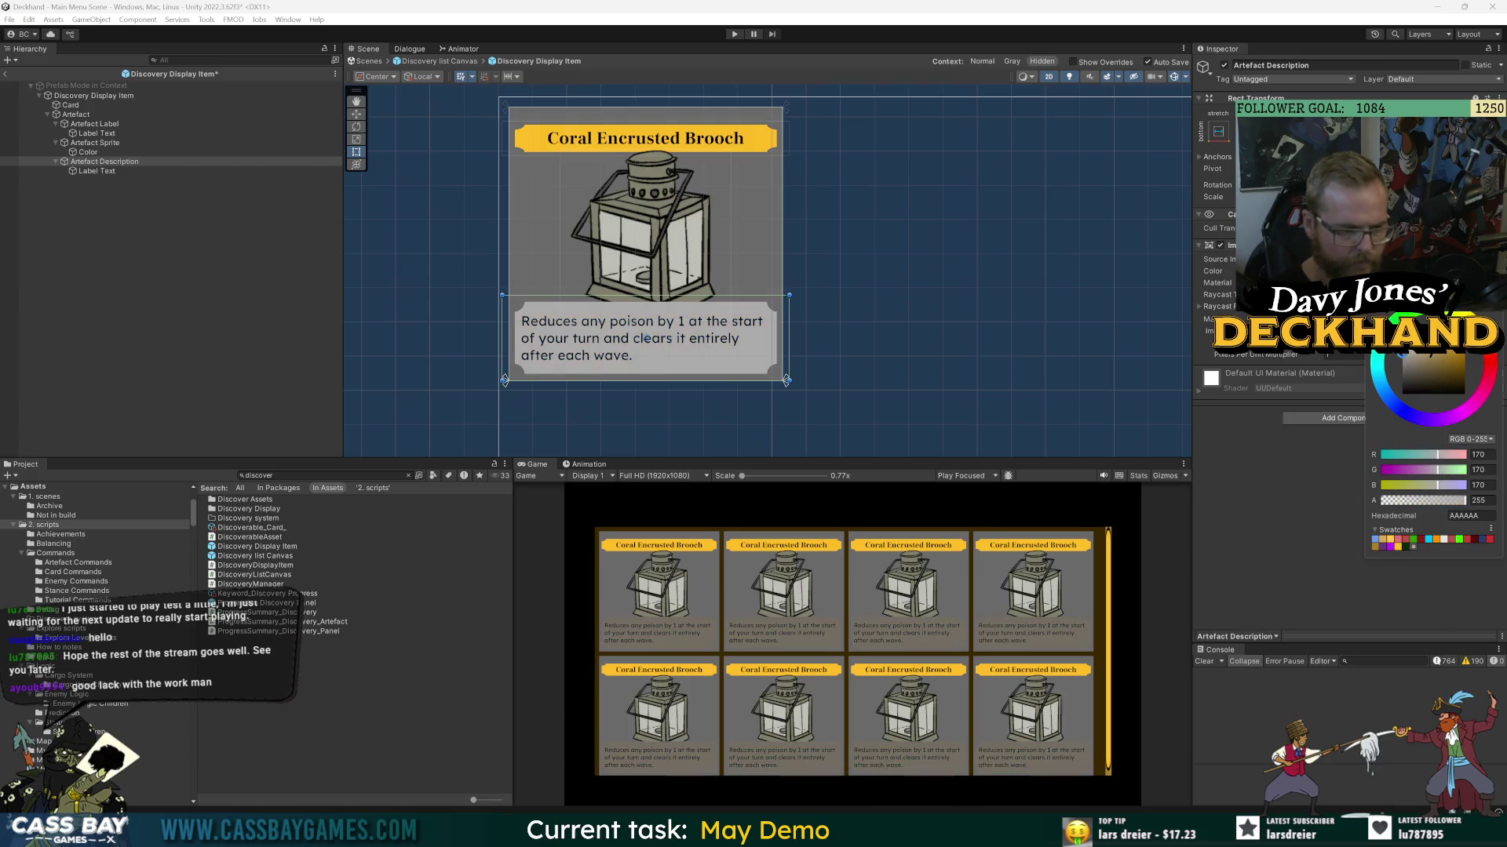
{"action": "left_click", "coordinate": [1406, 355]}
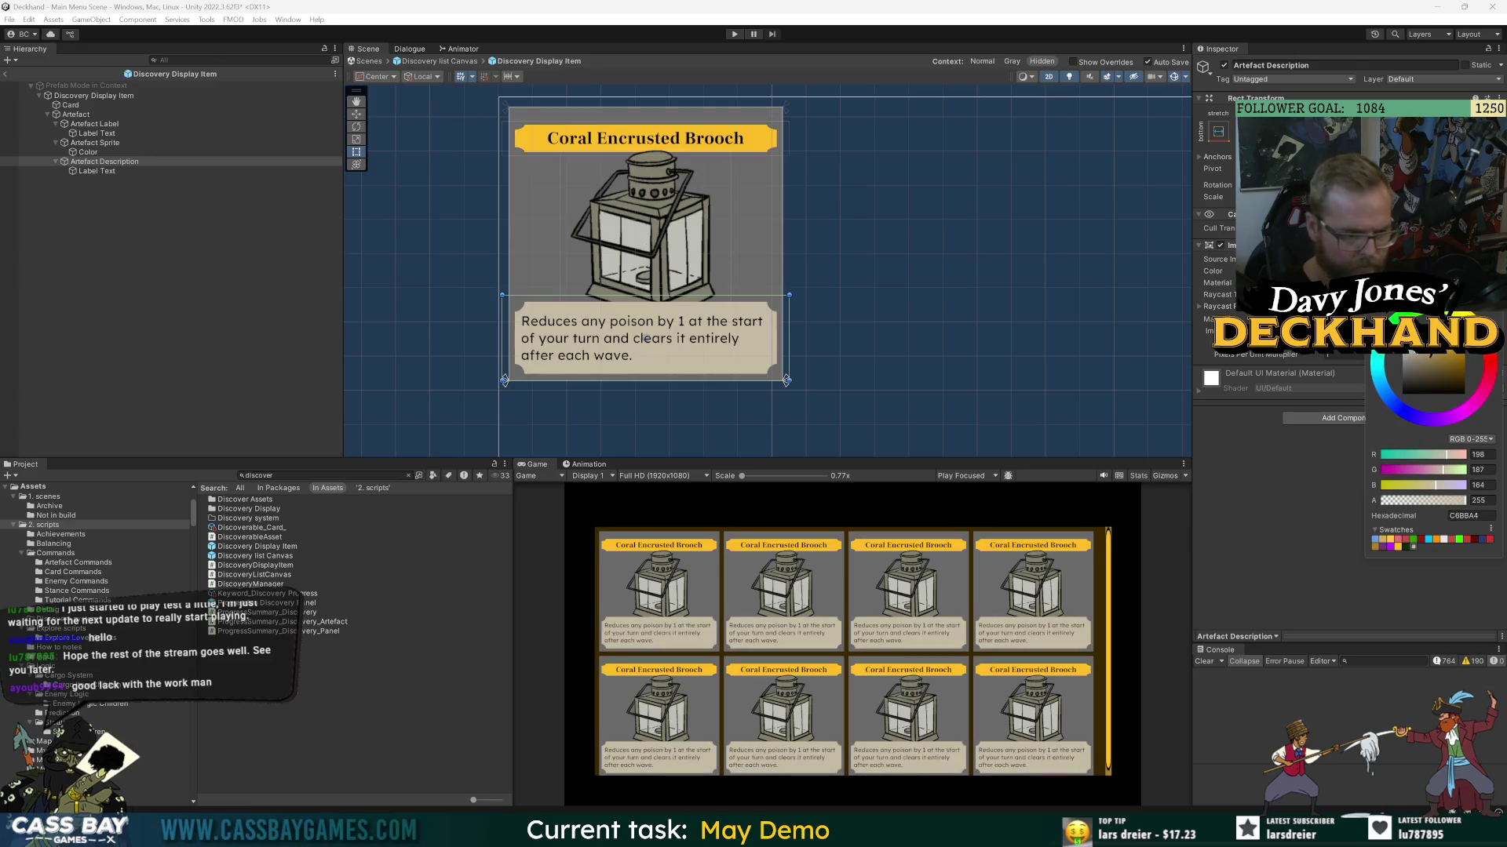
{"action": "left_click", "coordinate": [1423, 355]}
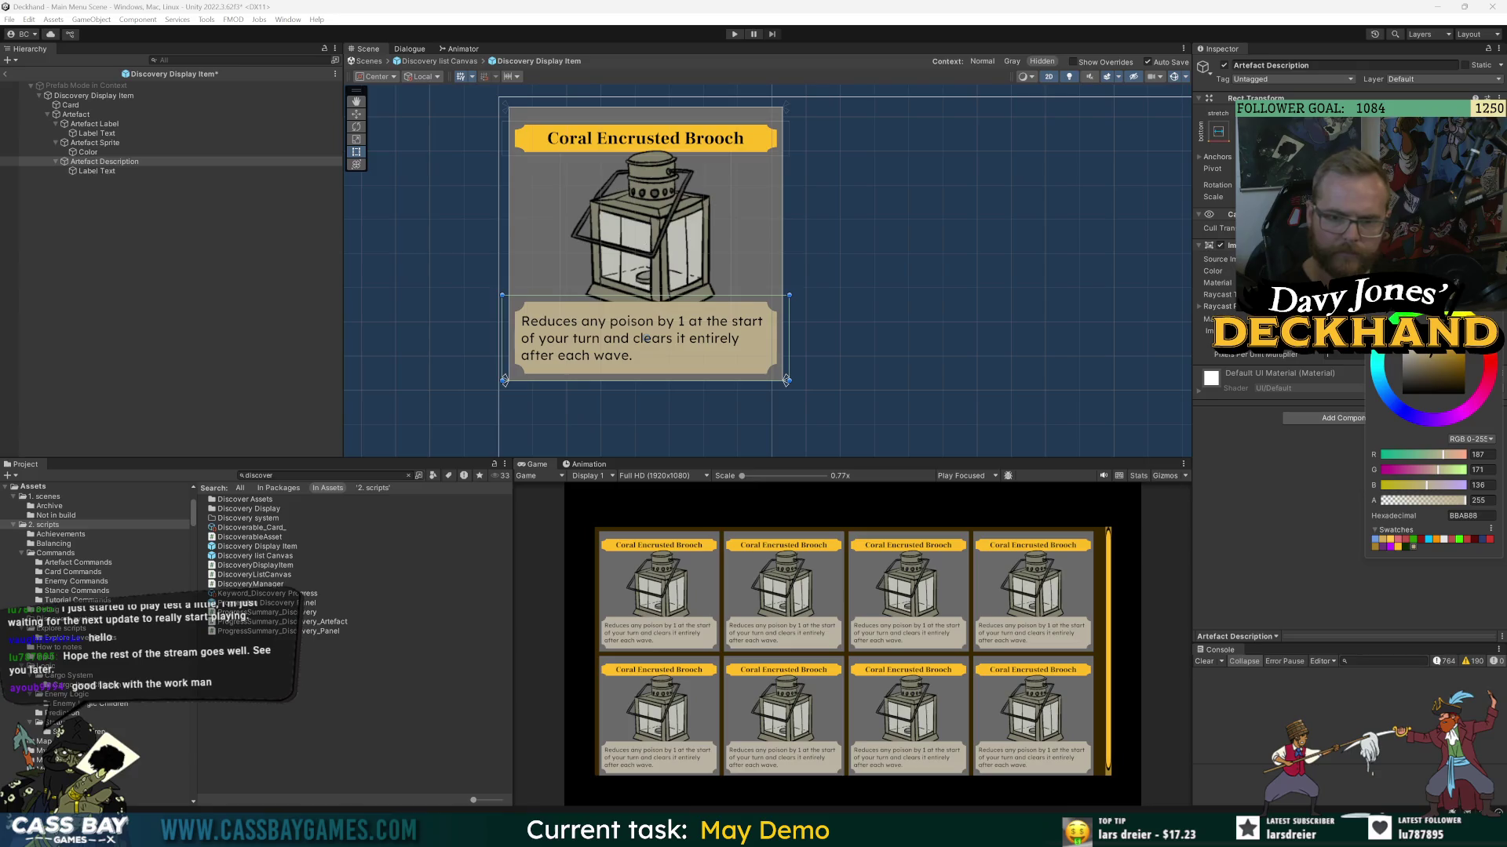
{"action": "left_click", "coordinate": [1417, 349]}
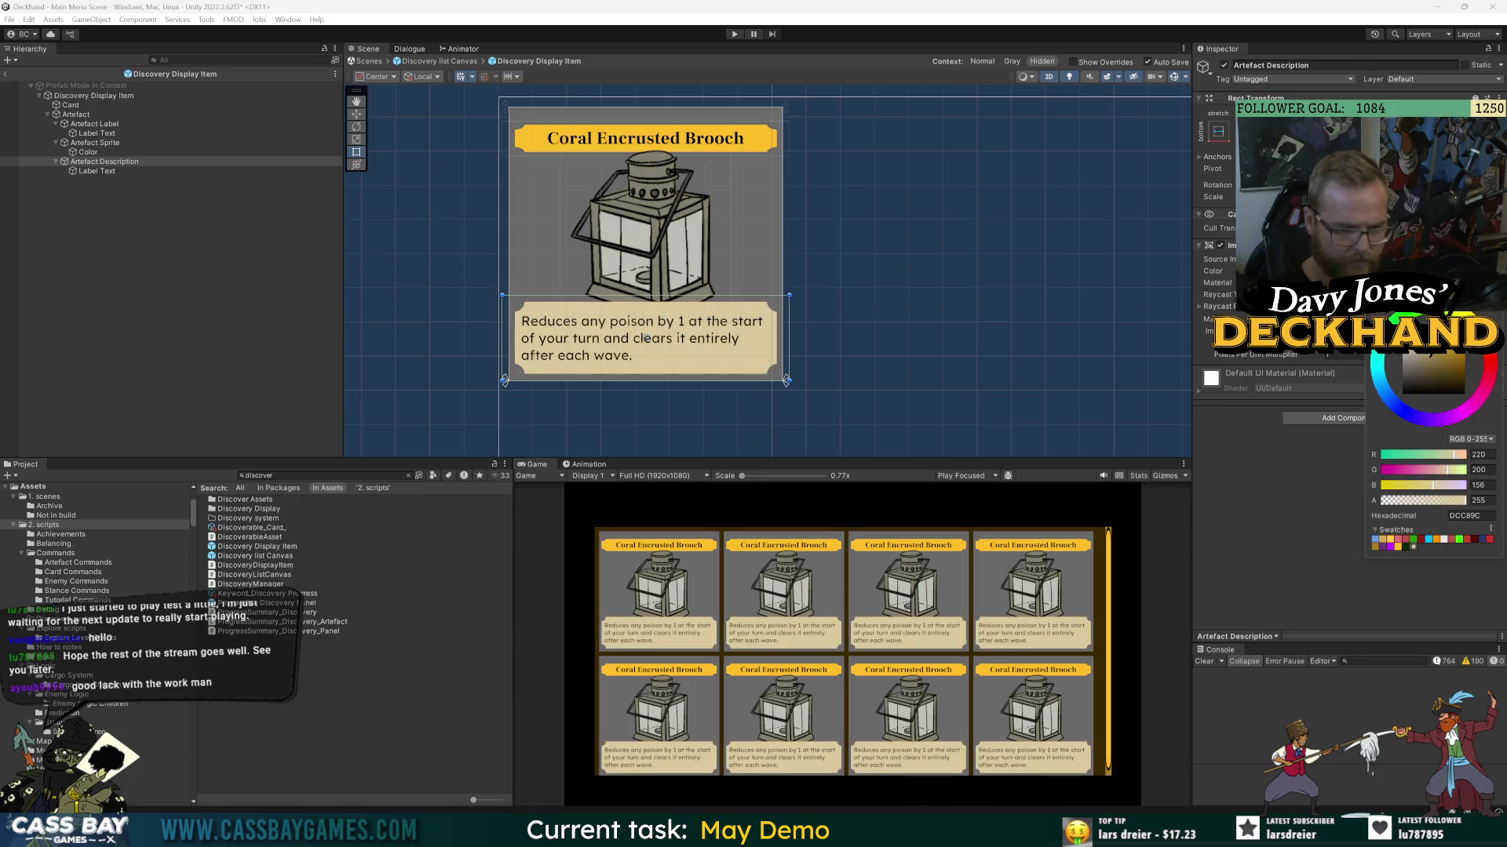
{"action": "left_click", "coordinate": [1413, 345]}
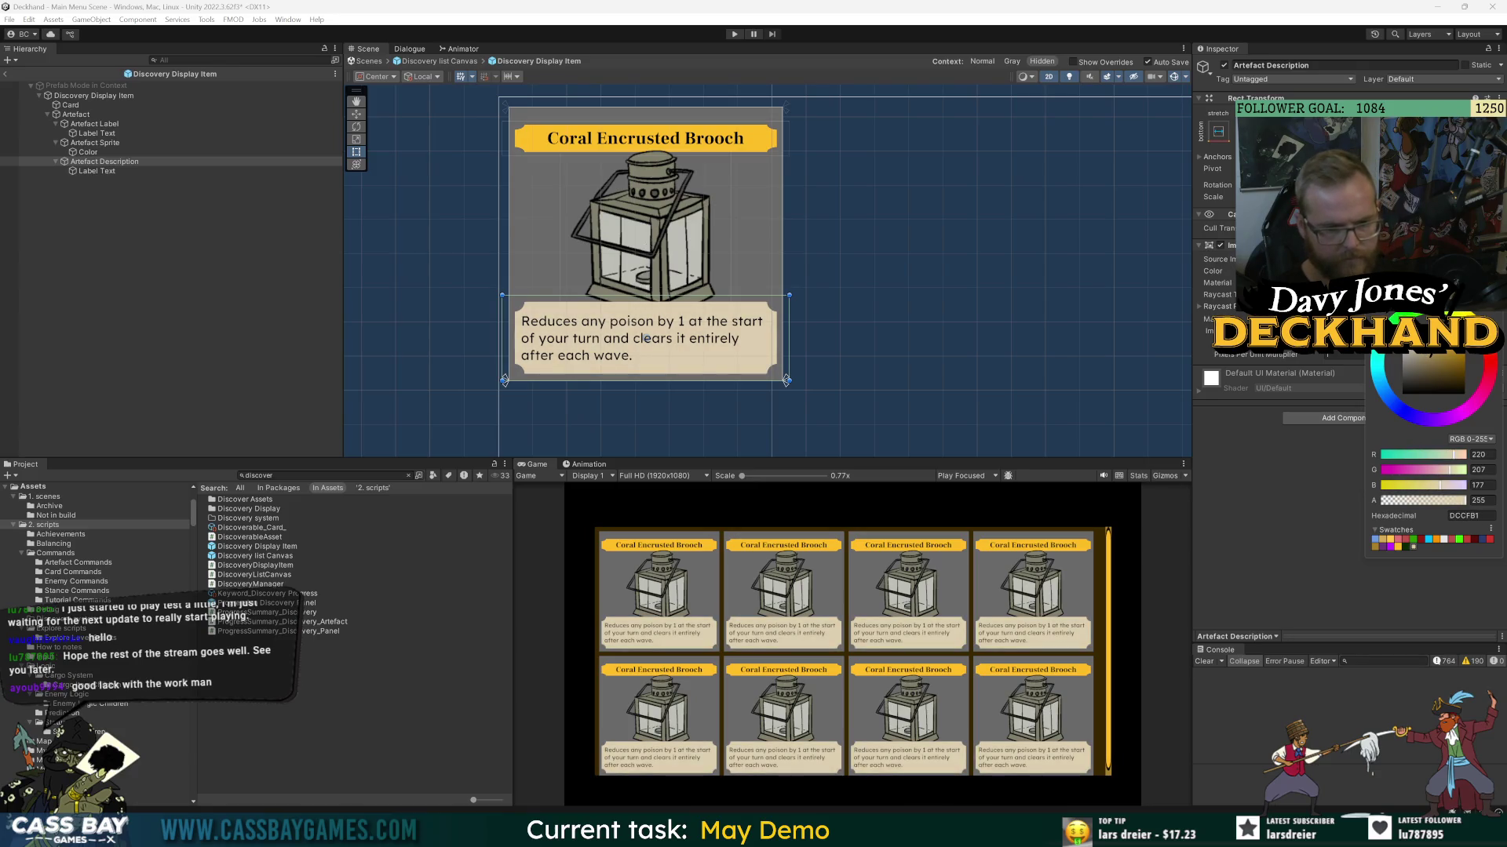
{"action": "left_click", "coordinate": [80, 96]}
{"action": "left_click", "coordinate": [1221, 244]}
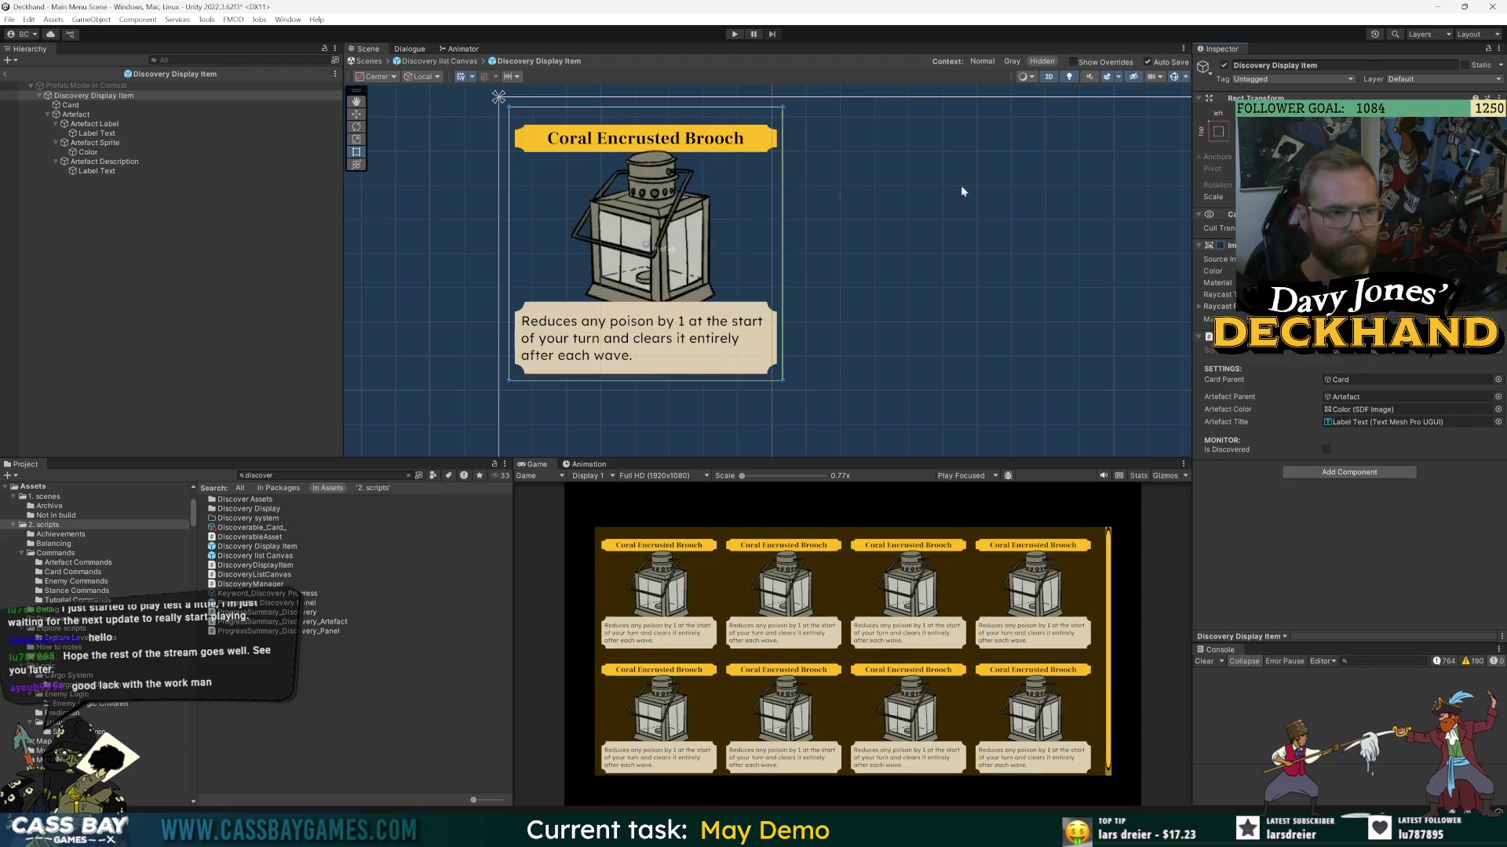
- Enlarge the Game view preview and select the Artefact Description box
{"action": "left_click", "coordinate": [173, 401]}
{"action": "scroll", "coordinate": [728, 557], "scroll_direction": "up", "scroll_amount": 2}
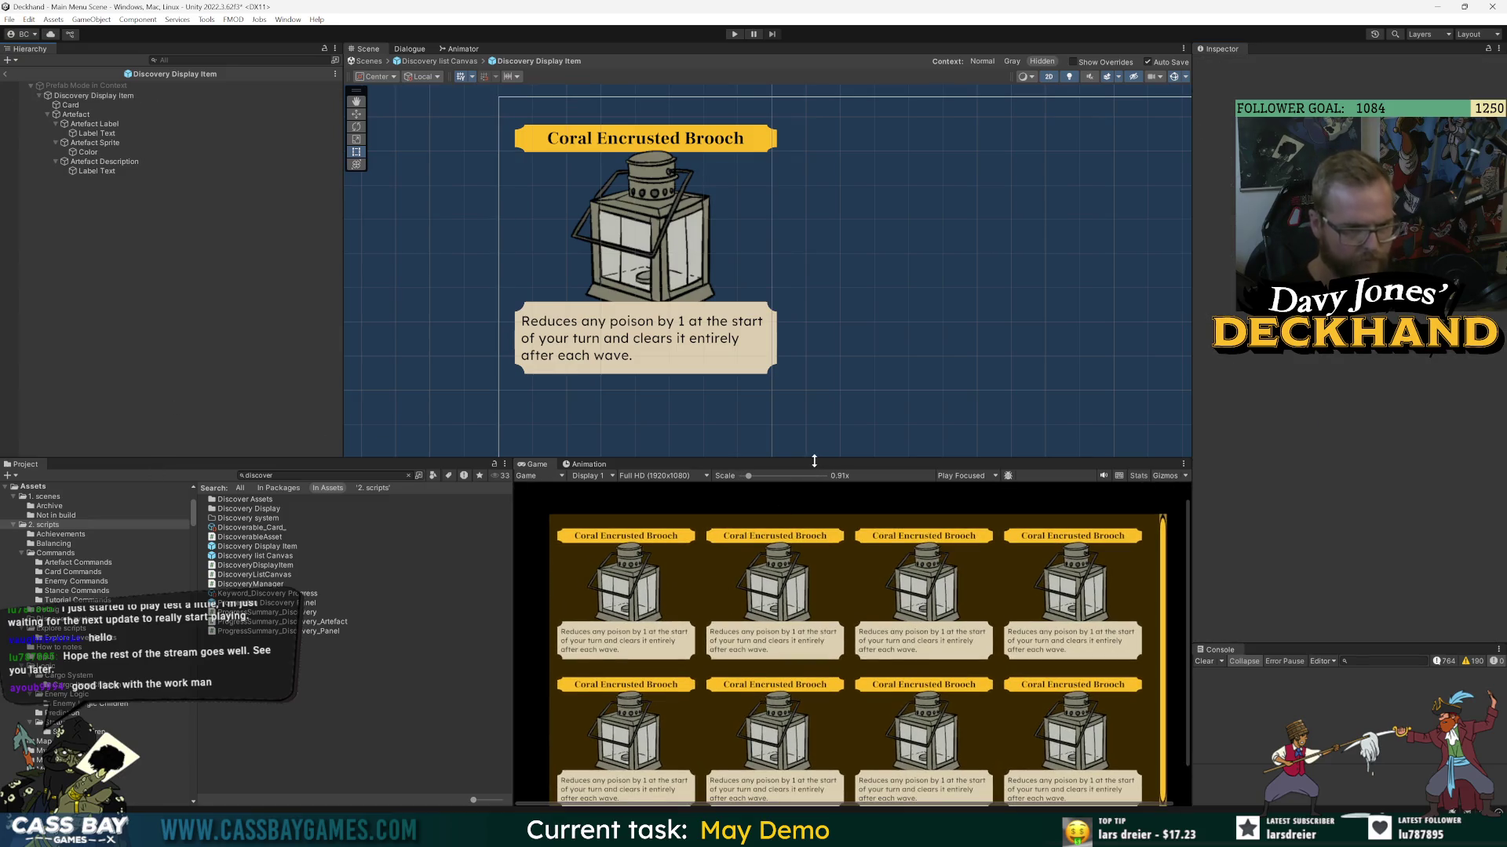
{"action": "left_click_drag", "start_coordinate": [814, 462], "coordinate": [785, 282]}
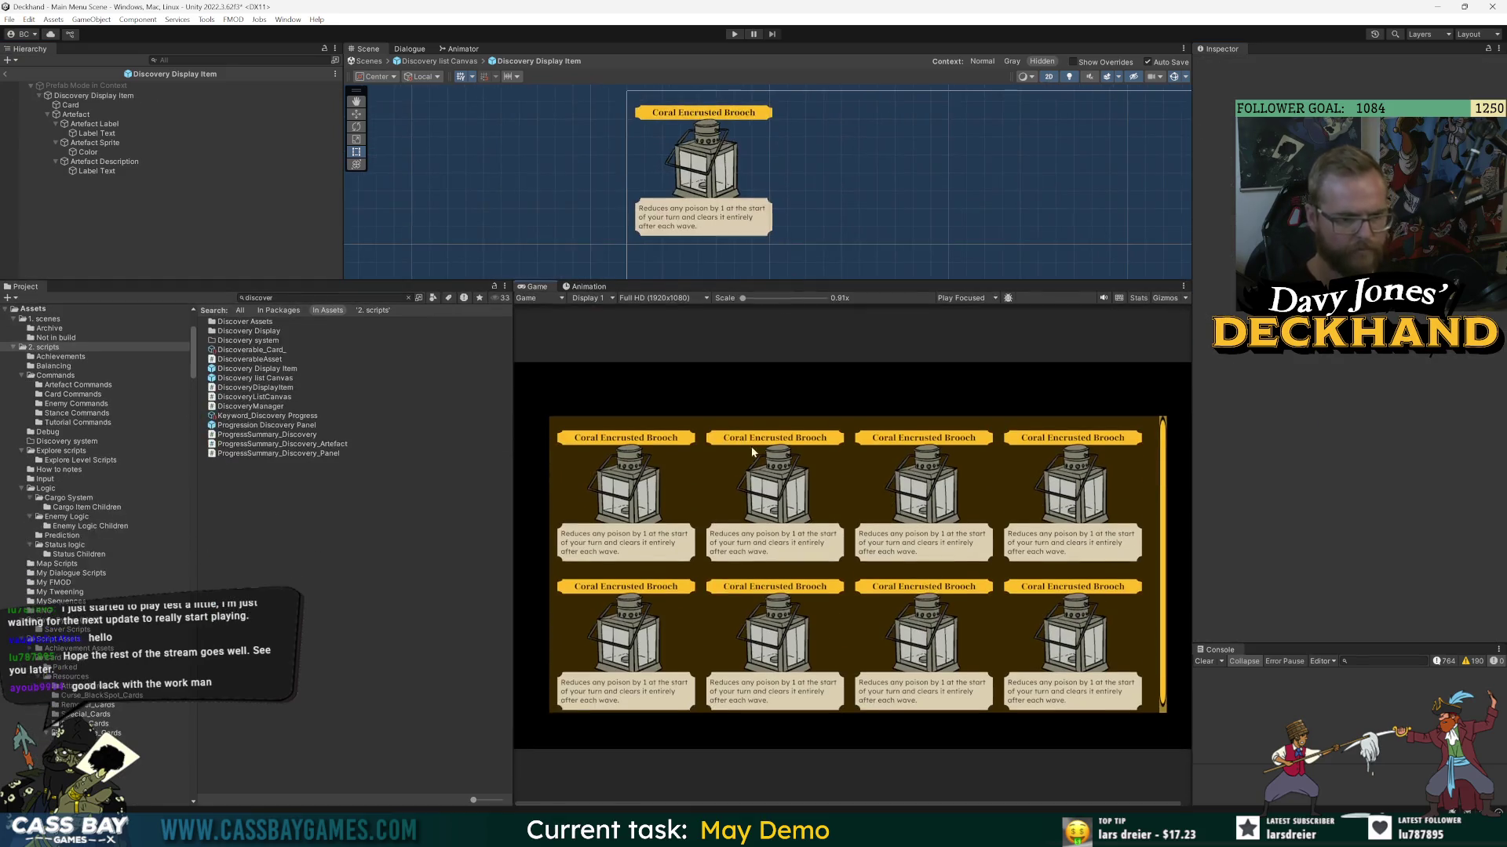
{"action": "left_click", "coordinate": [110, 171]}
{"action": "left_click", "coordinate": [119, 163]}
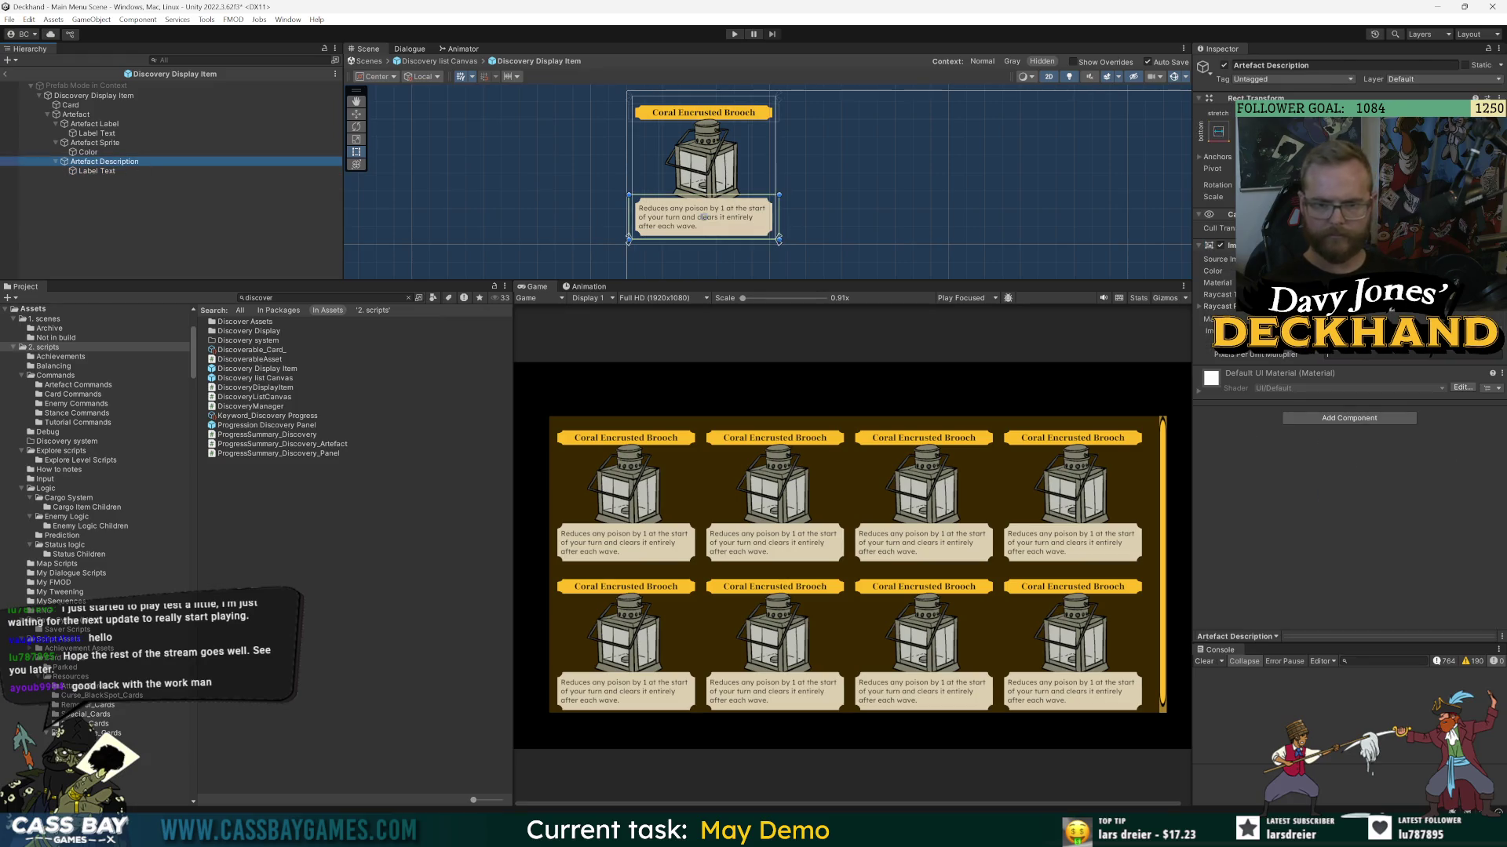
- Preview panel, book and context-menu sprites as the description box's Source Image
{"action": "left_click", "coordinate": [1493, 259]}
{"action": "type", "text": "context"}
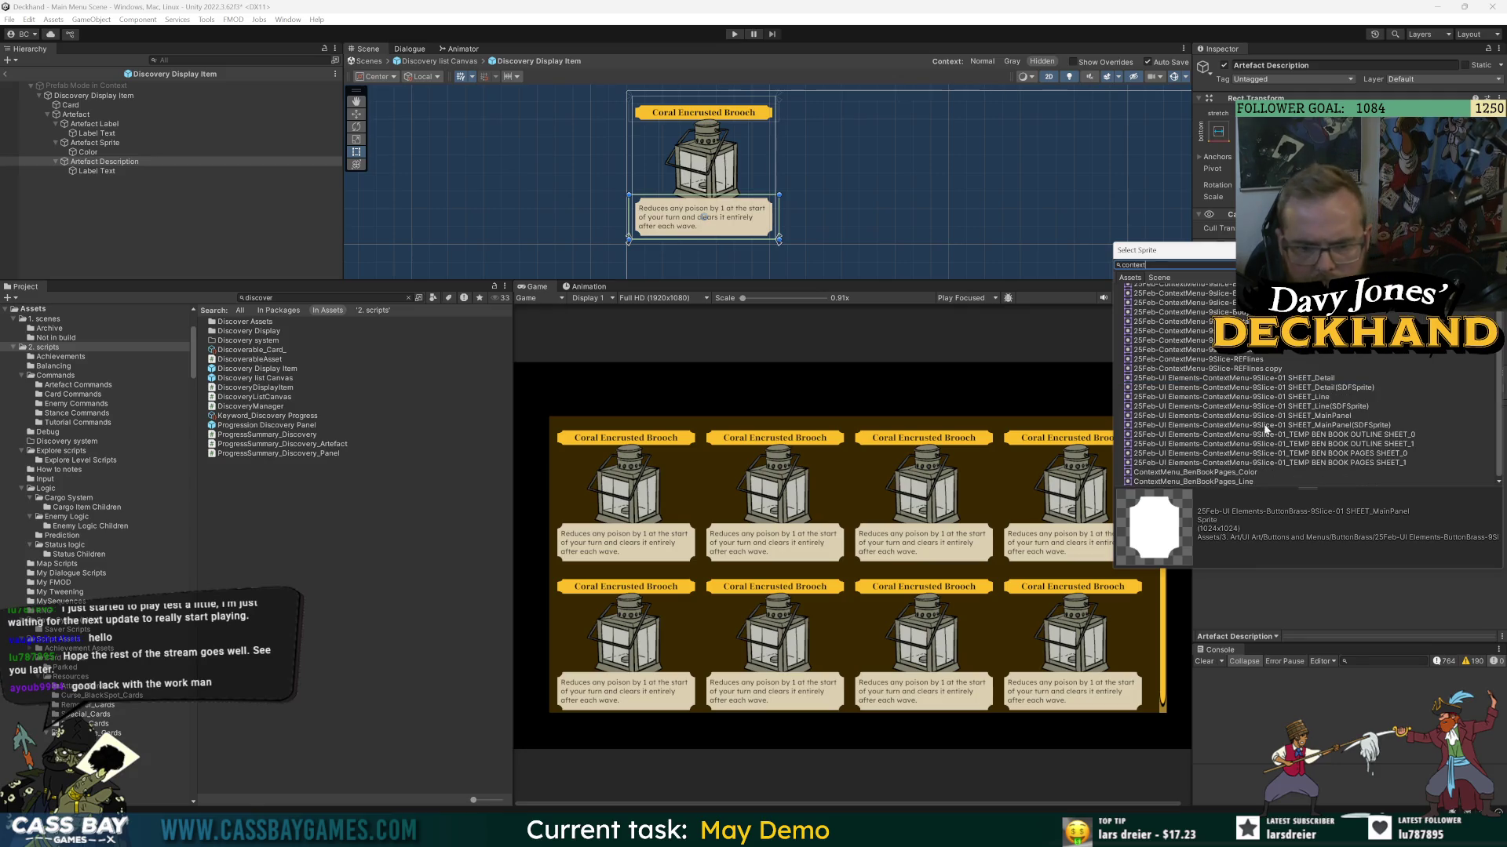
{"action": "left_click", "coordinate": [1264, 416]}
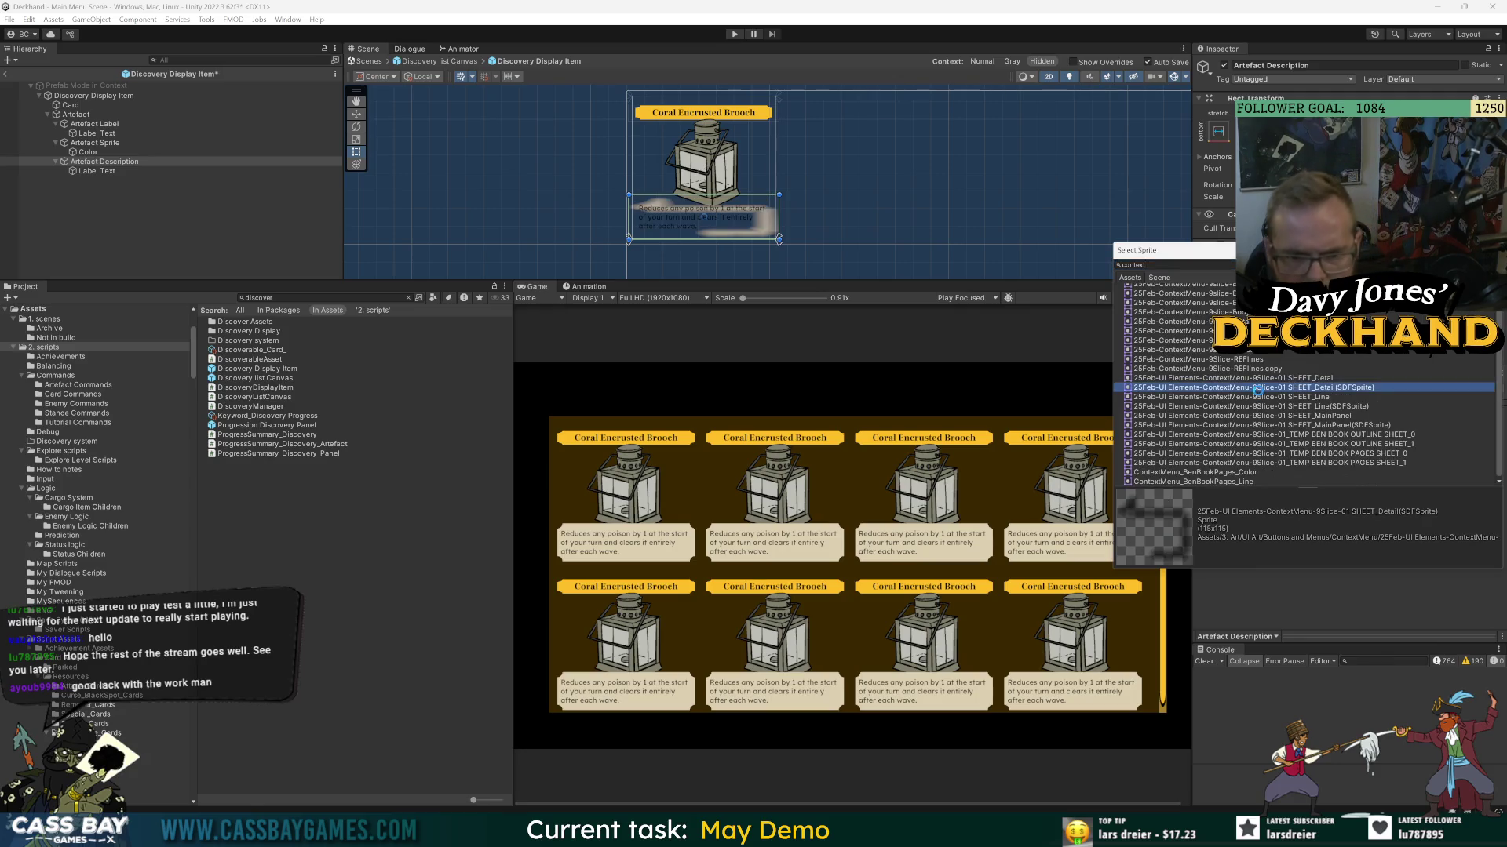
{"action": "key", "text": "Down"}
{"action": "key", "text": "Down"}
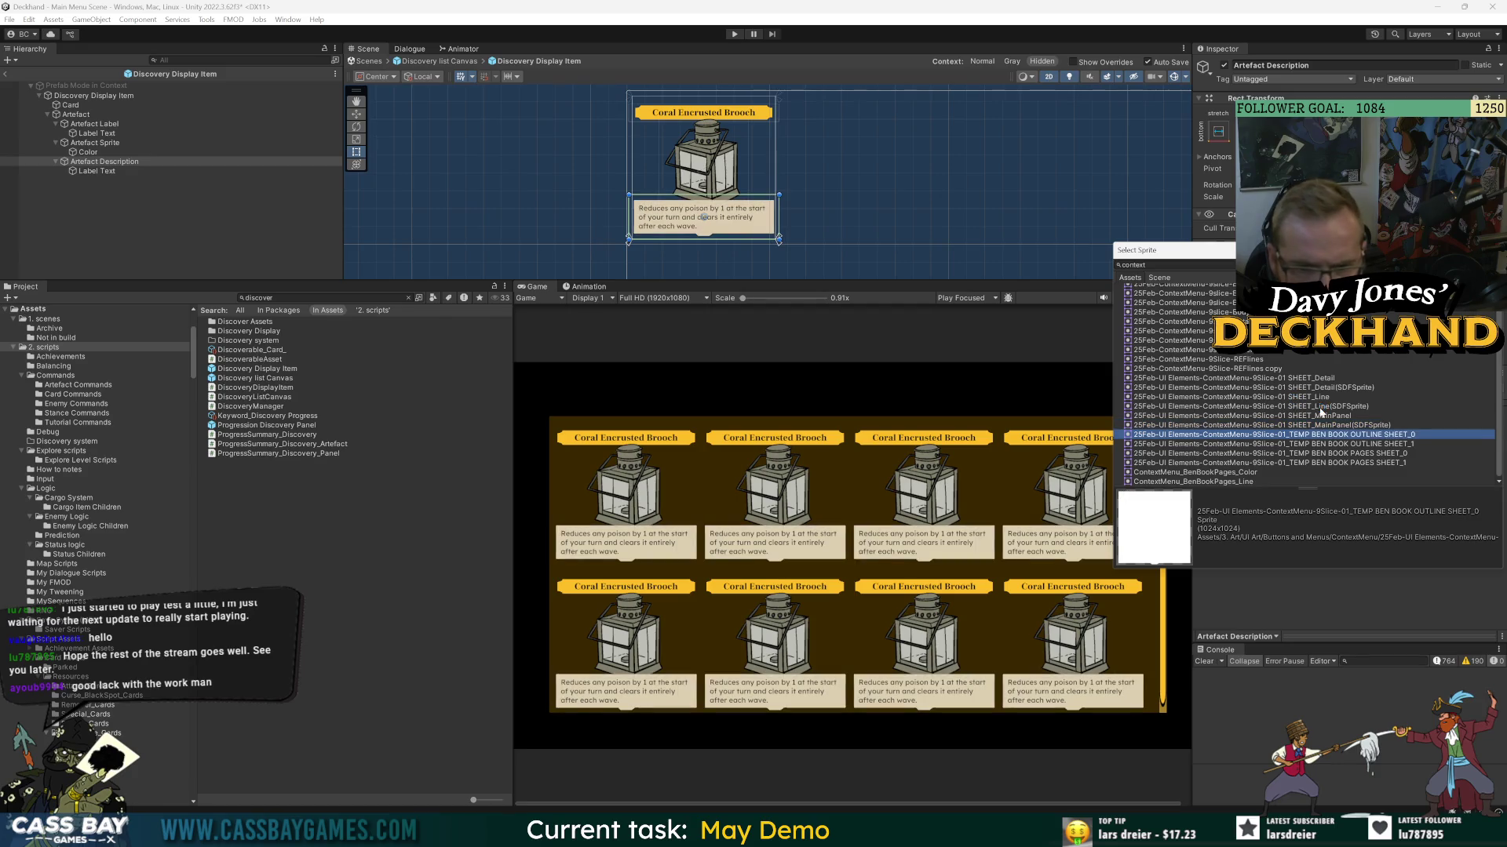
{"action": "key", "text": "Down"}
{"action": "key", "text": "Down"}
{"action": "key", "text": "Down"}
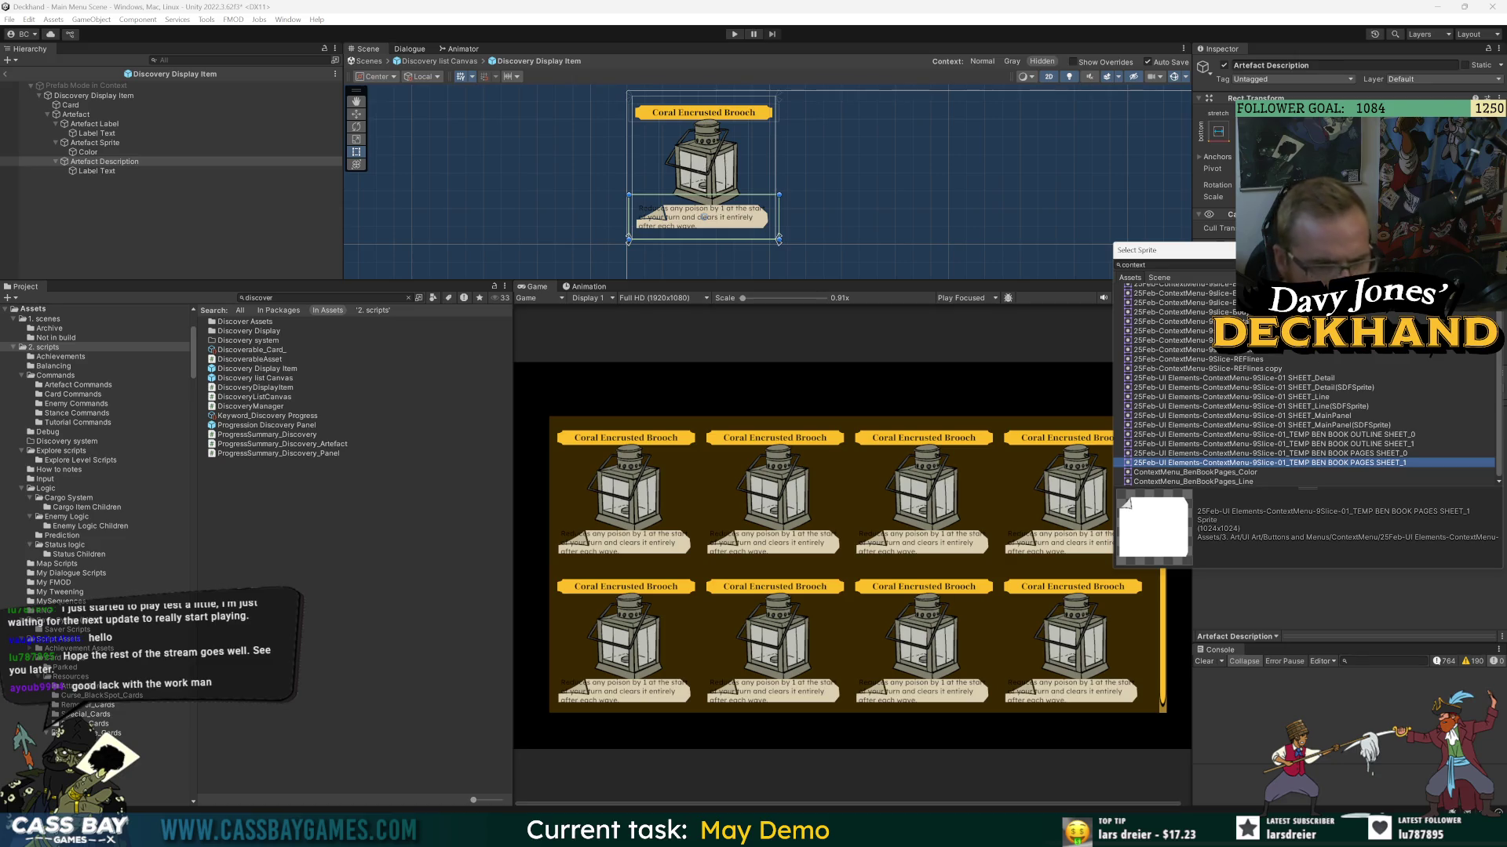
{"action": "left_click", "coordinate": [1173, 302]}
{"action": "key", "text": "Down"}
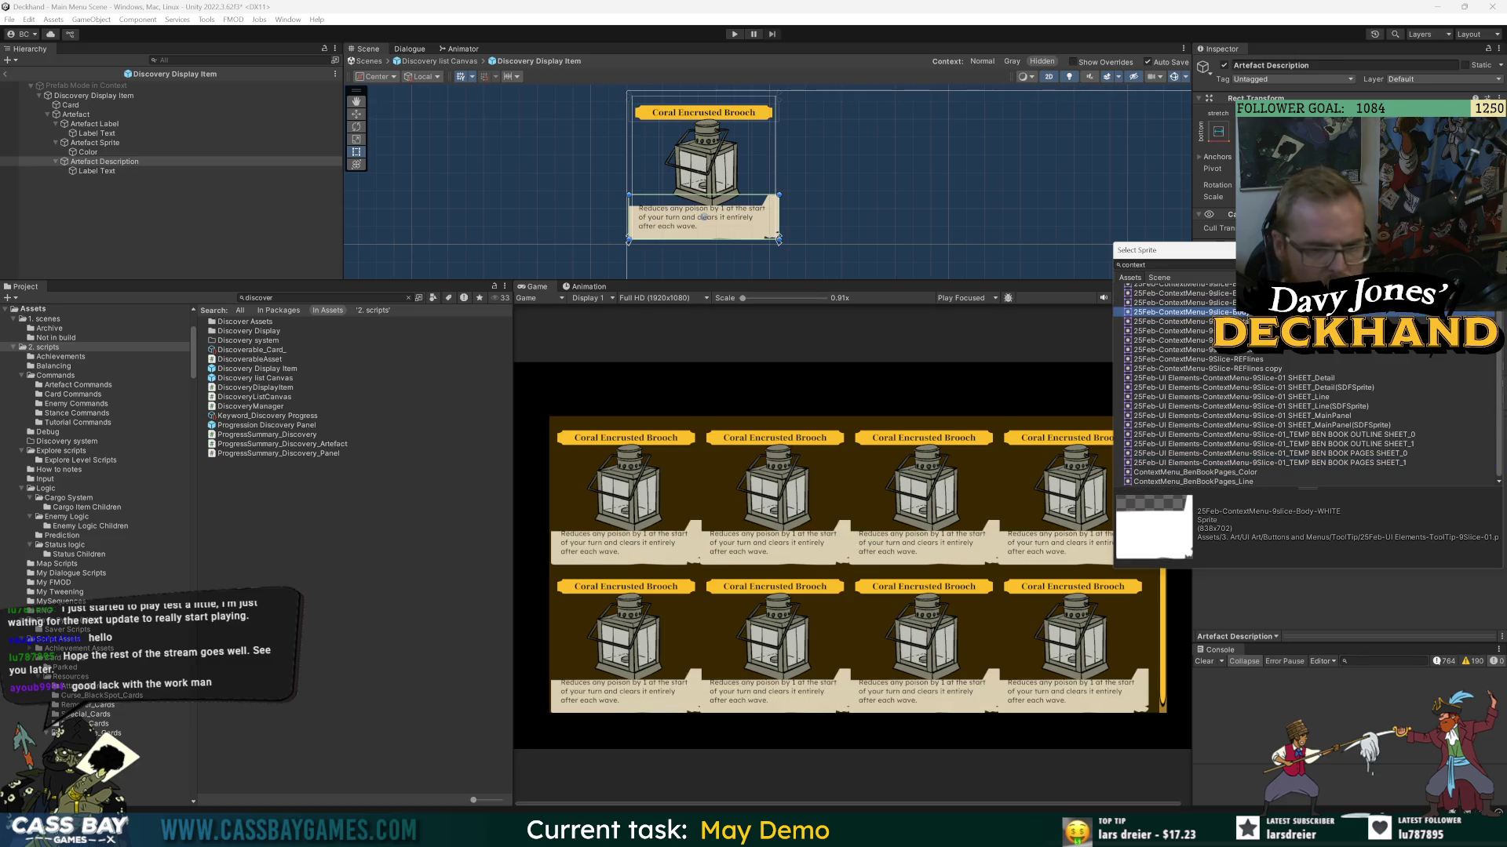
{"action": "key", "text": "Down"}
{"action": "key", "text": "Down"}
{"action": "key", "text": "Down"}
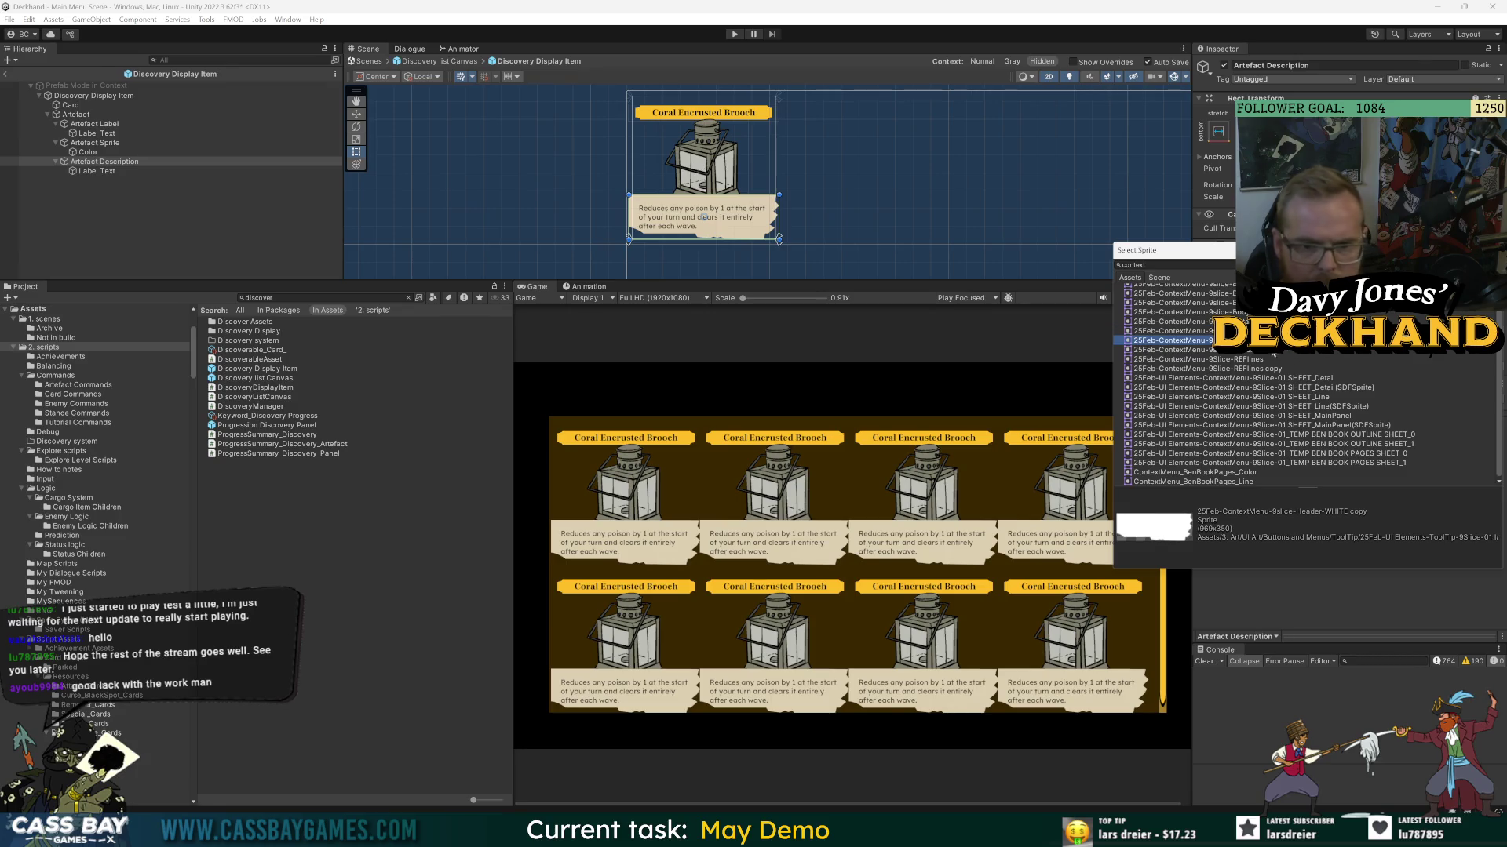
{"action": "key", "text": "Down"}
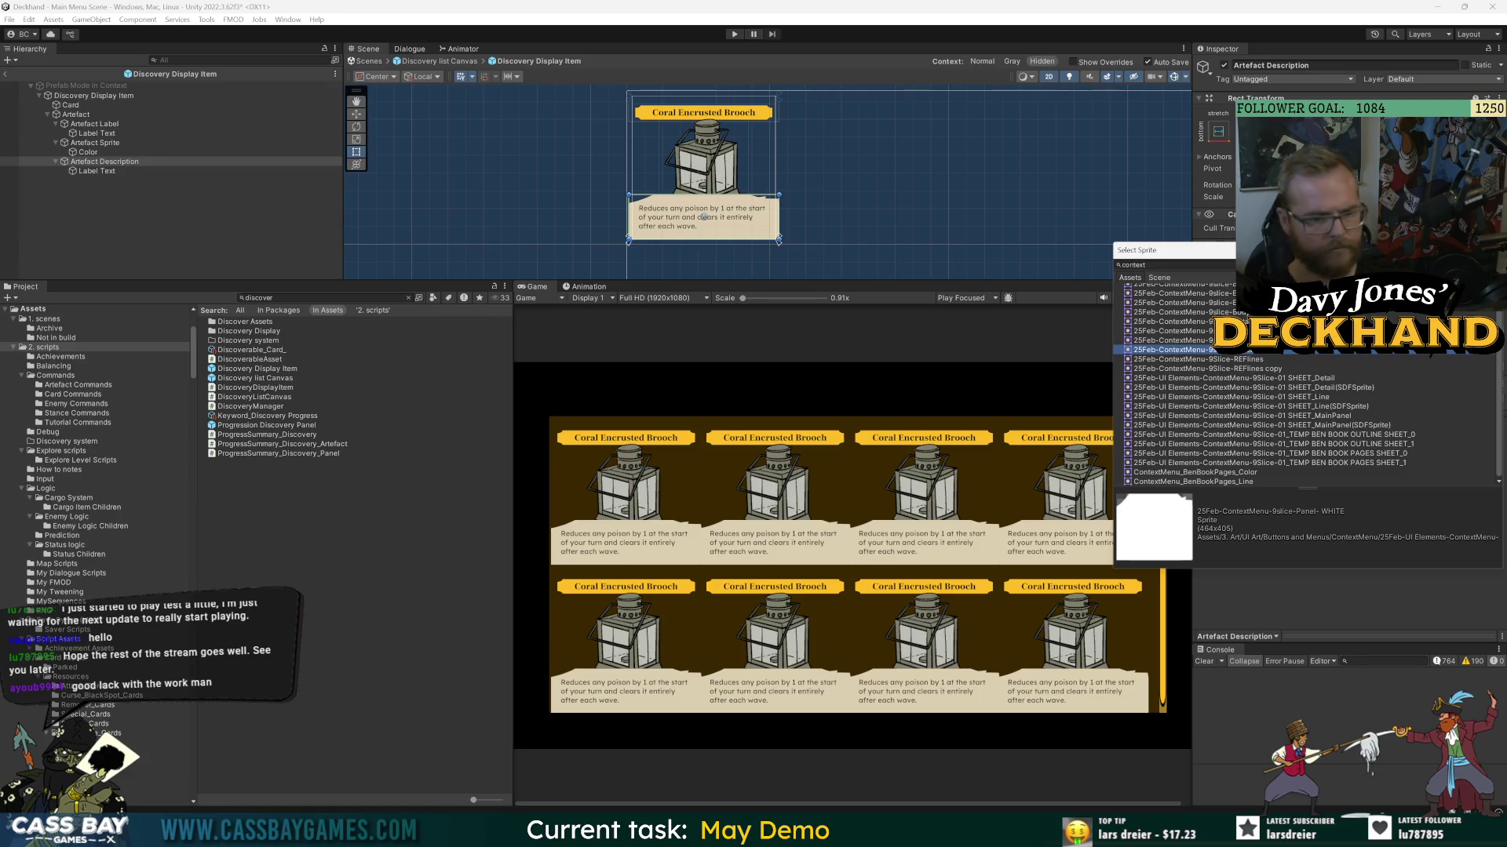
{"action": "key", "text": "Up"}
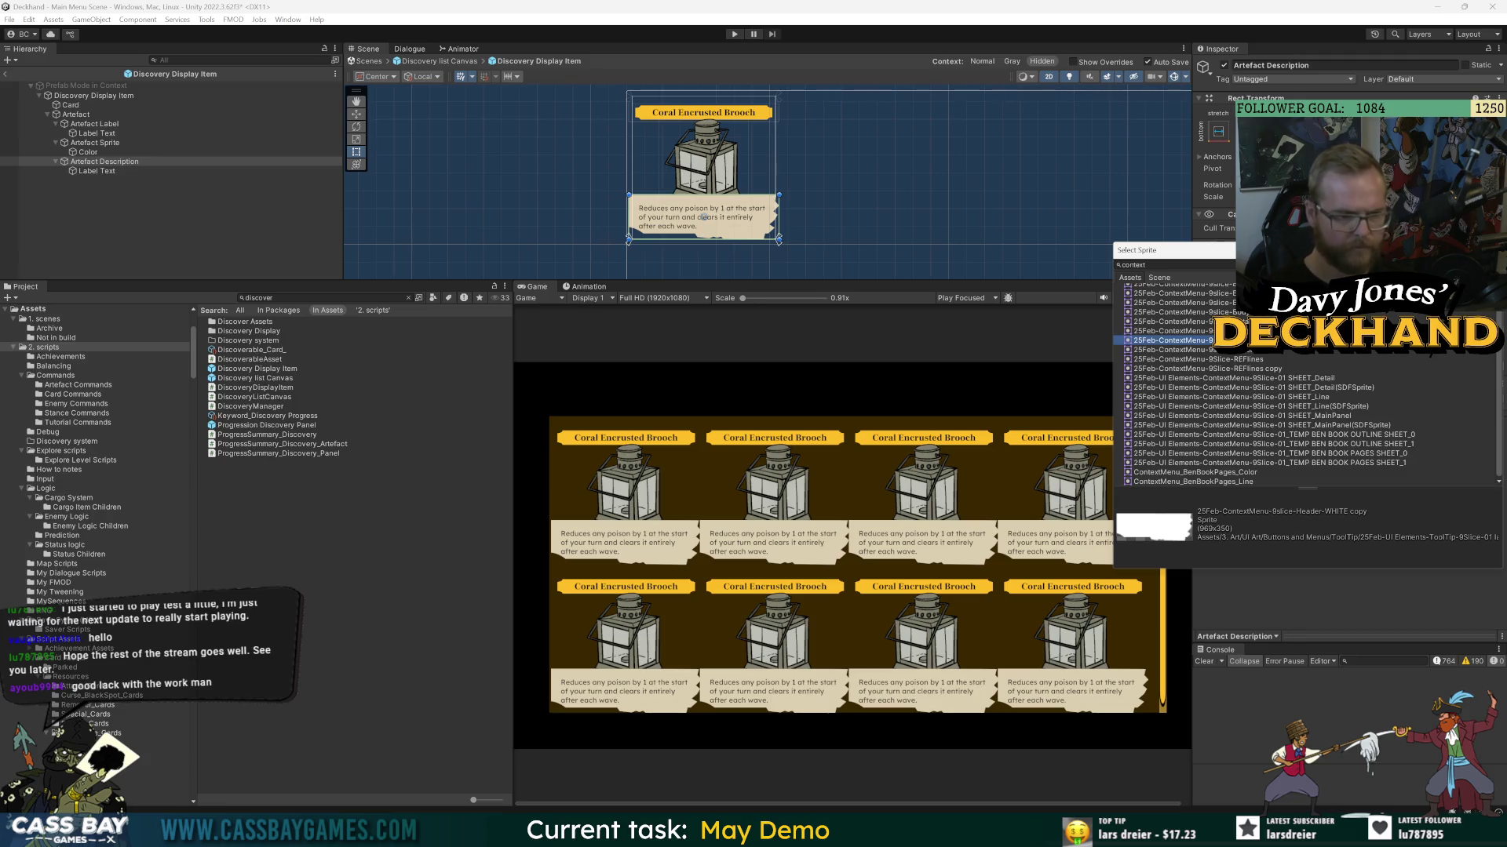
{"action": "key", "text": "Up"}
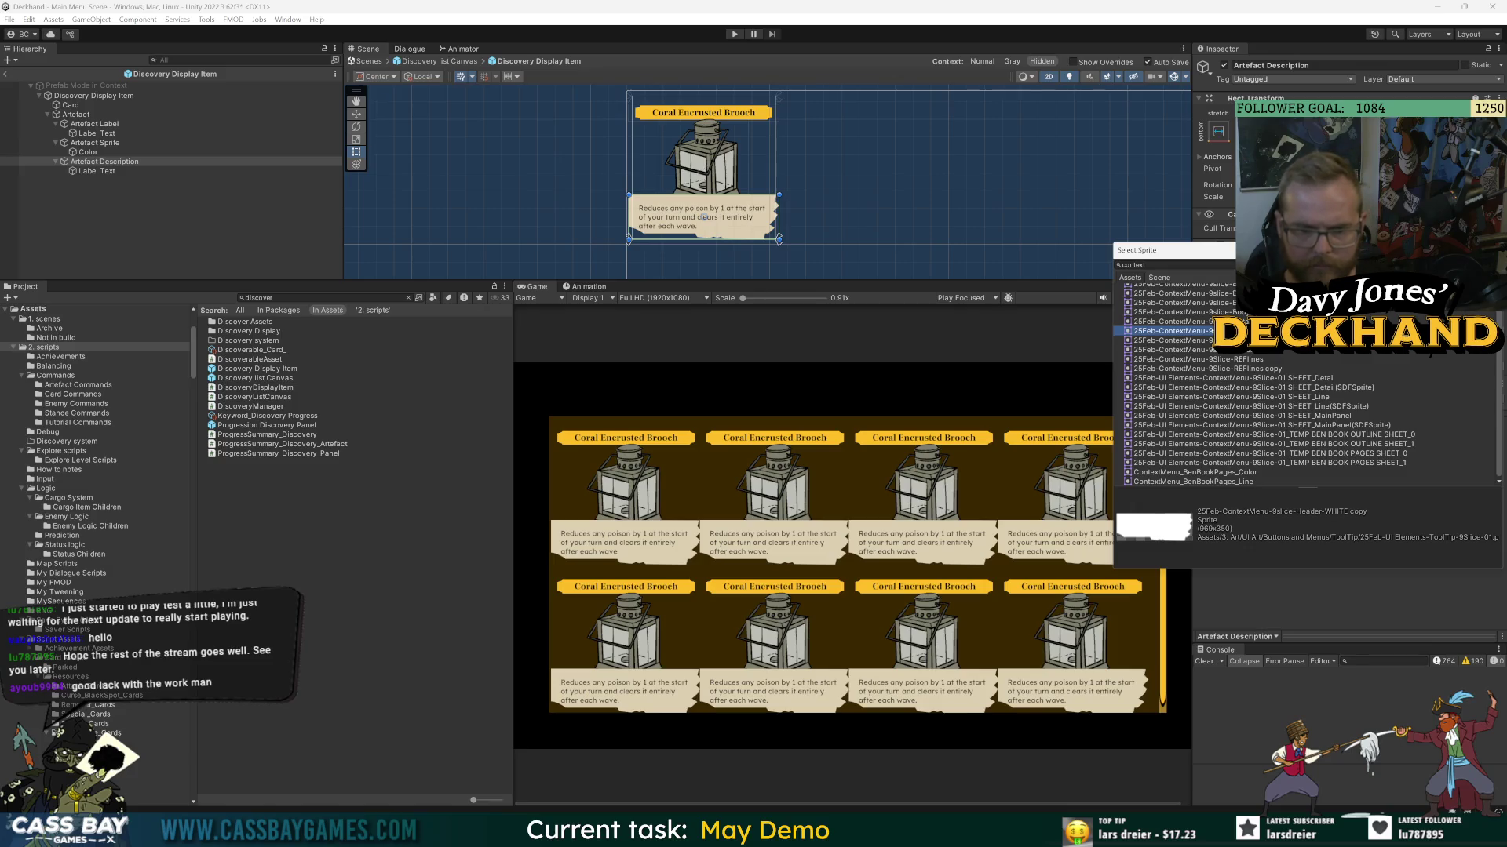
- Apply the 25Feb-ContextMenu-9slice-Header-WHITE copy sprite to the description box
{"action": "left_click", "coordinate": [1223, 472]}
{"action": "left_click", "coordinate": [1224, 481]}
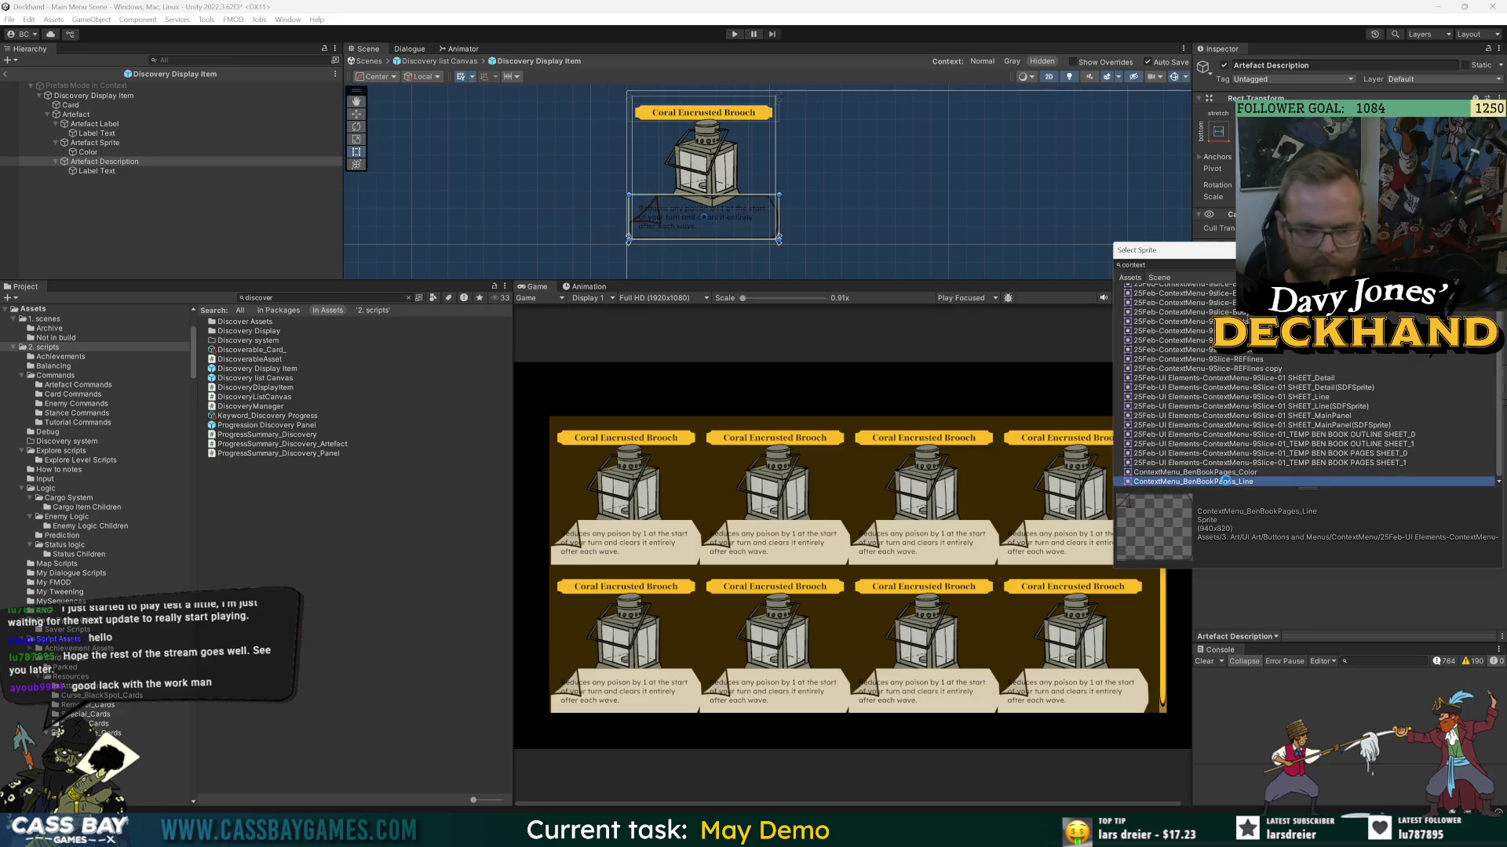
{"action": "scroll", "coordinate": [1169, 377], "scroll_direction": "up", "scroll_amount": 1}
{"action": "left_click", "coordinate": [1169, 324]}
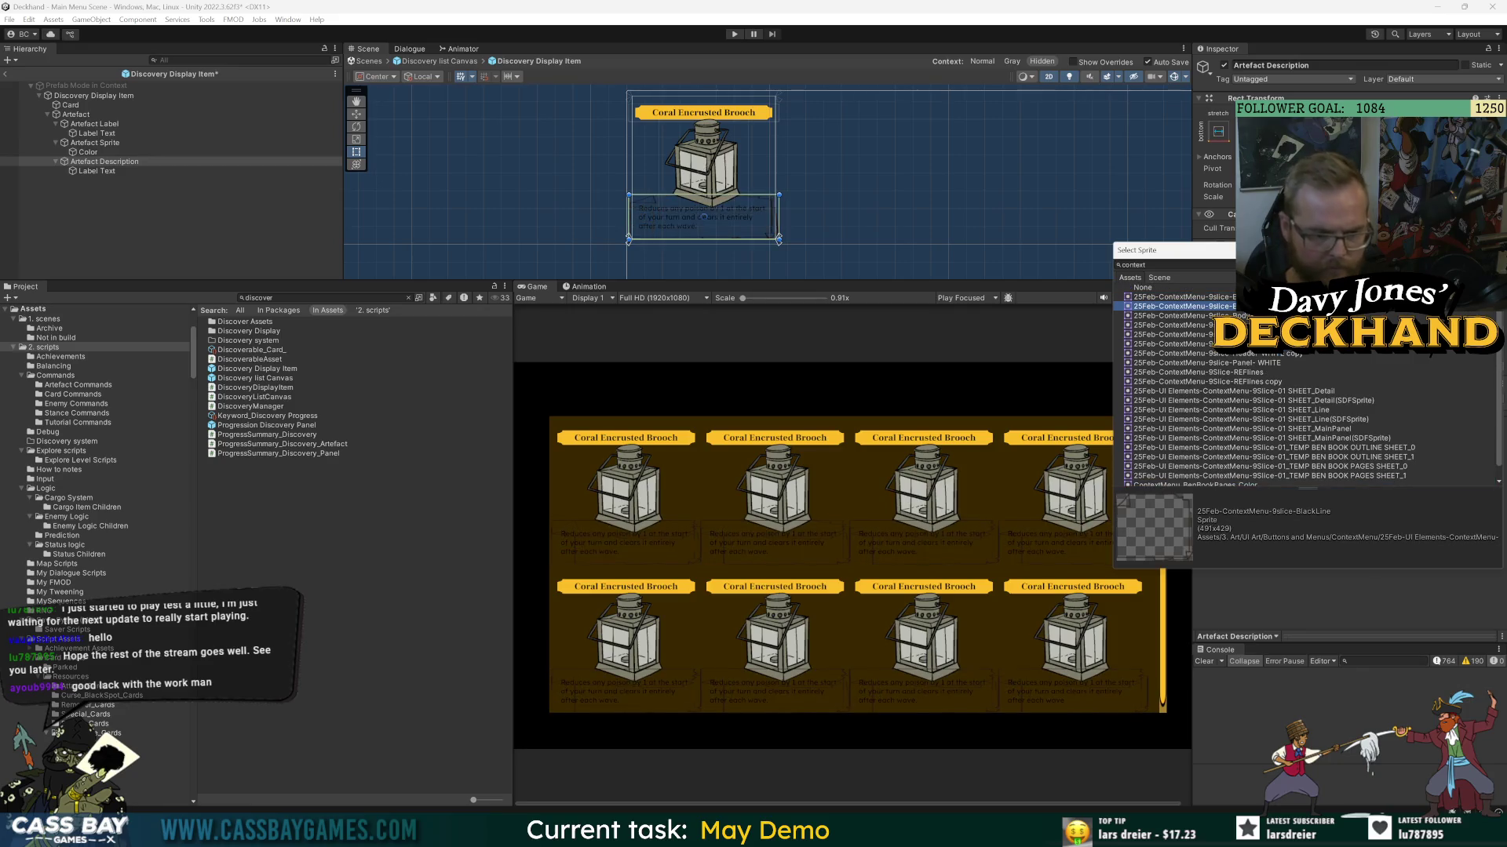
{"action": "left_click", "coordinate": [1265, 333]}
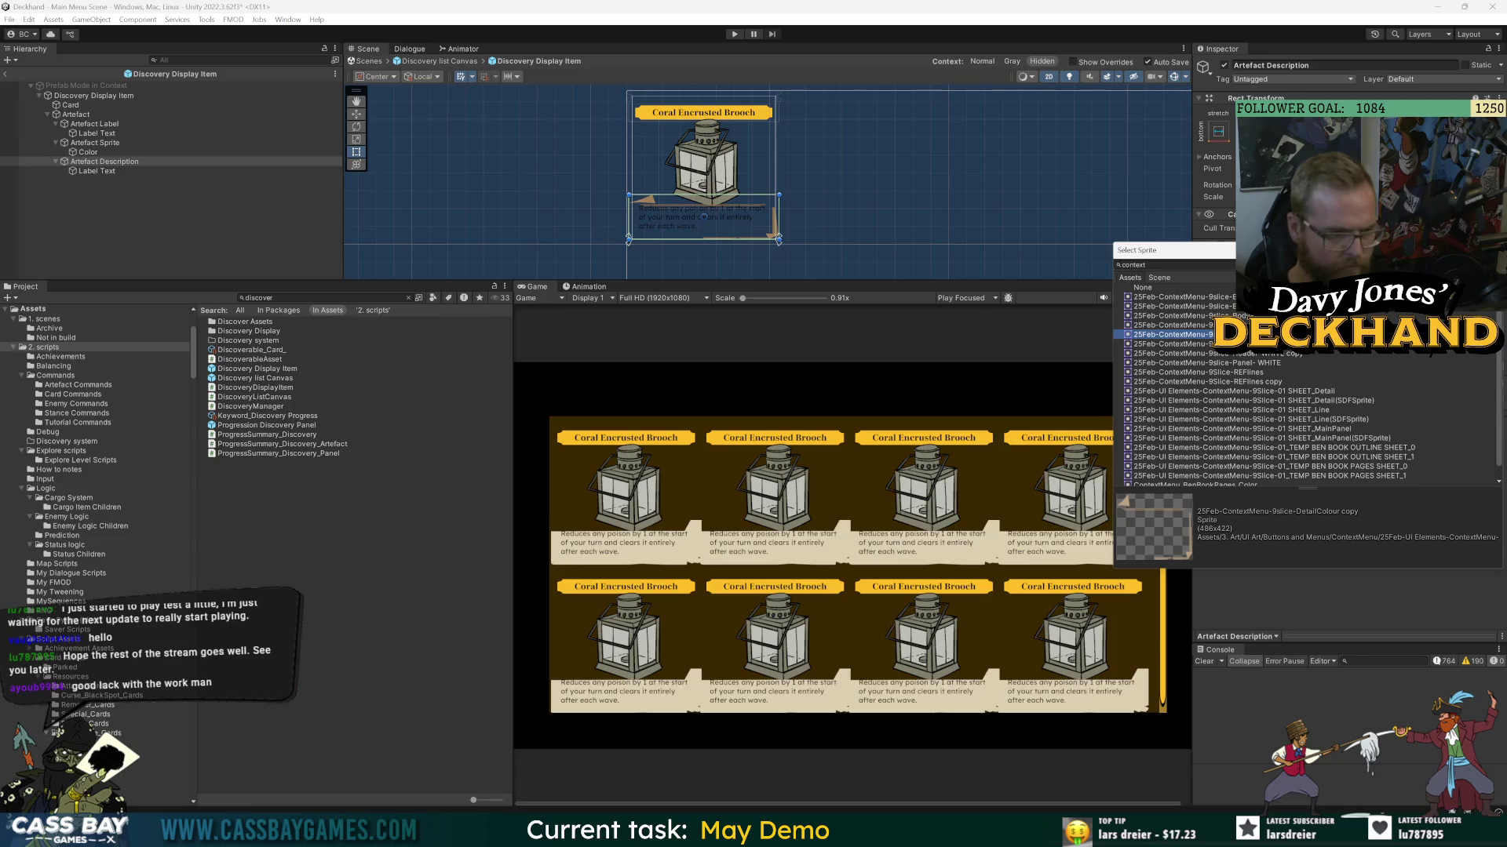
{"action": "left_click", "coordinate": [1267, 343]}
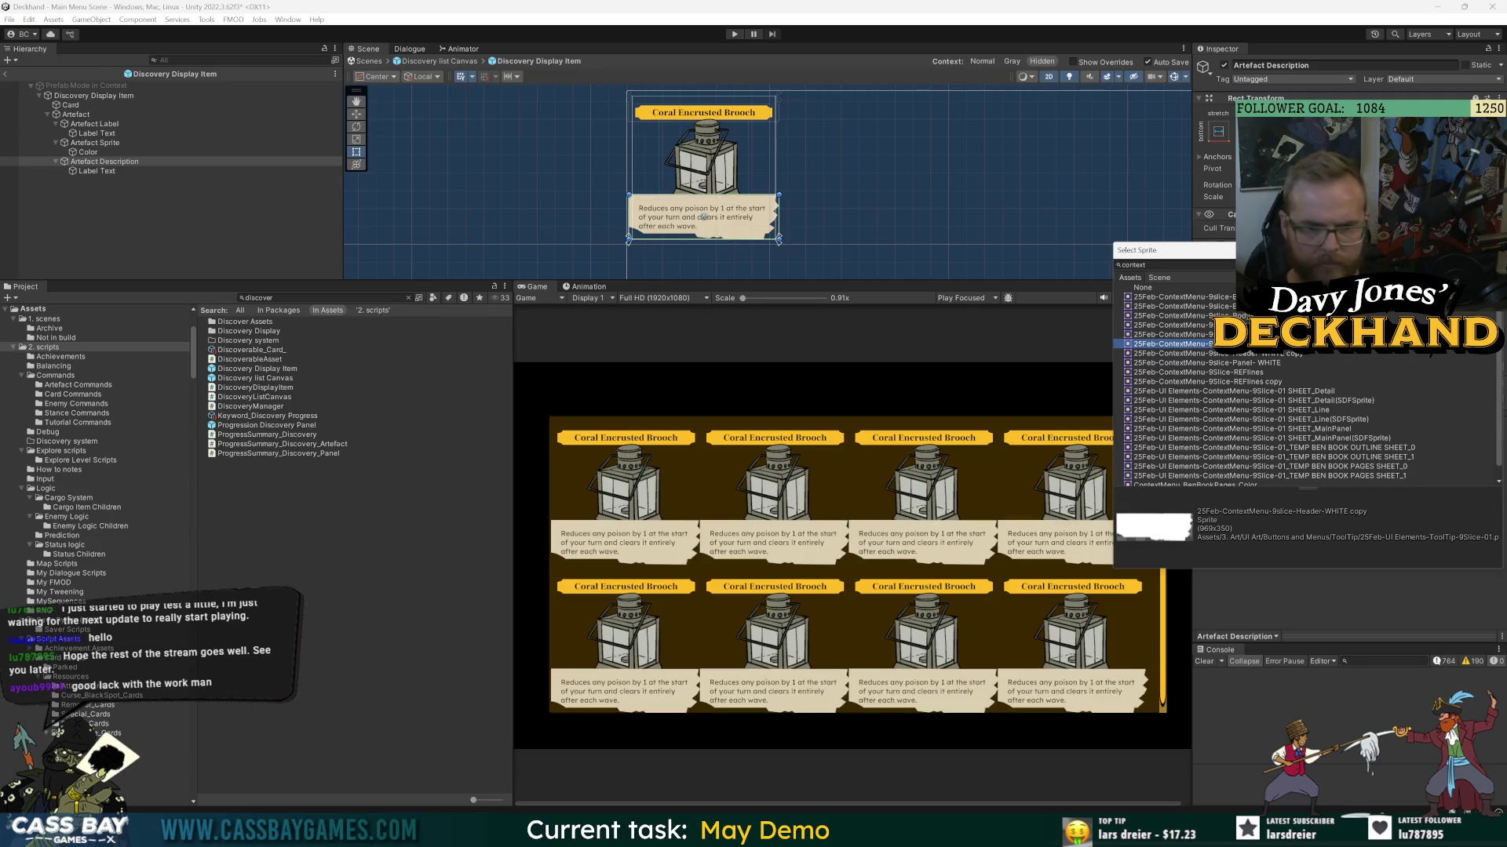
{"action": "key", "text": "Return"}
{"action": "left_click", "coordinate": [1373, 330]}
- Duplicate Artefact Description, nest the copy inside it and delete the copy's Label Text
{"action": "left_click", "coordinate": [1375, 366]}
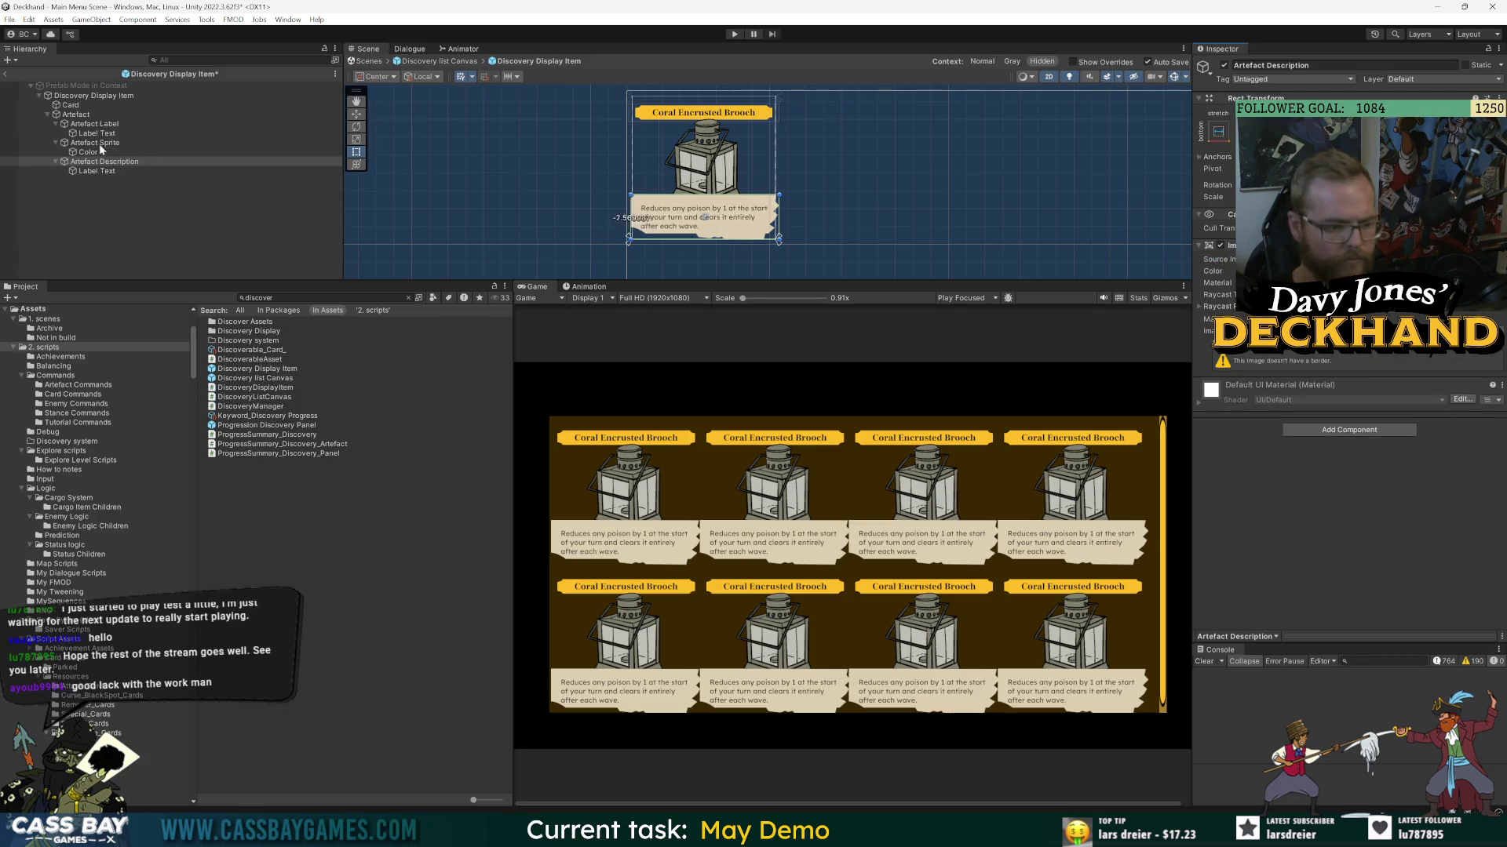
{"action": "scroll", "coordinate": [715, 175], "scroll_direction": "up", "scroll_amount": 3}
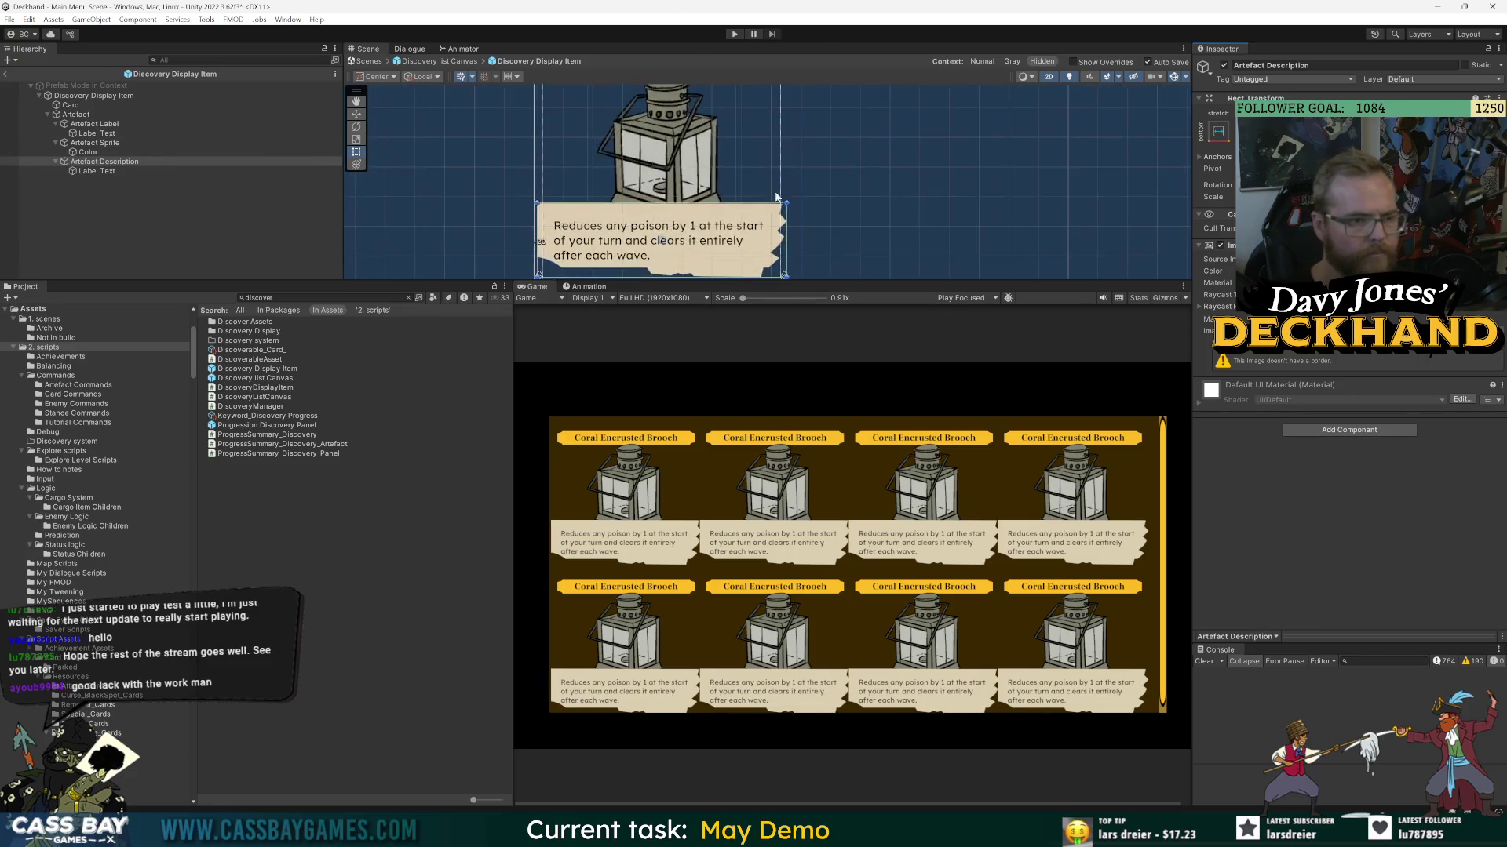
{"action": "left_click", "coordinate": [92, 164], "text": "ctrl"}
{"action": "left_click", "coordinate": [92, 164]}
{"action": "key", "text": "ctrl+d"}
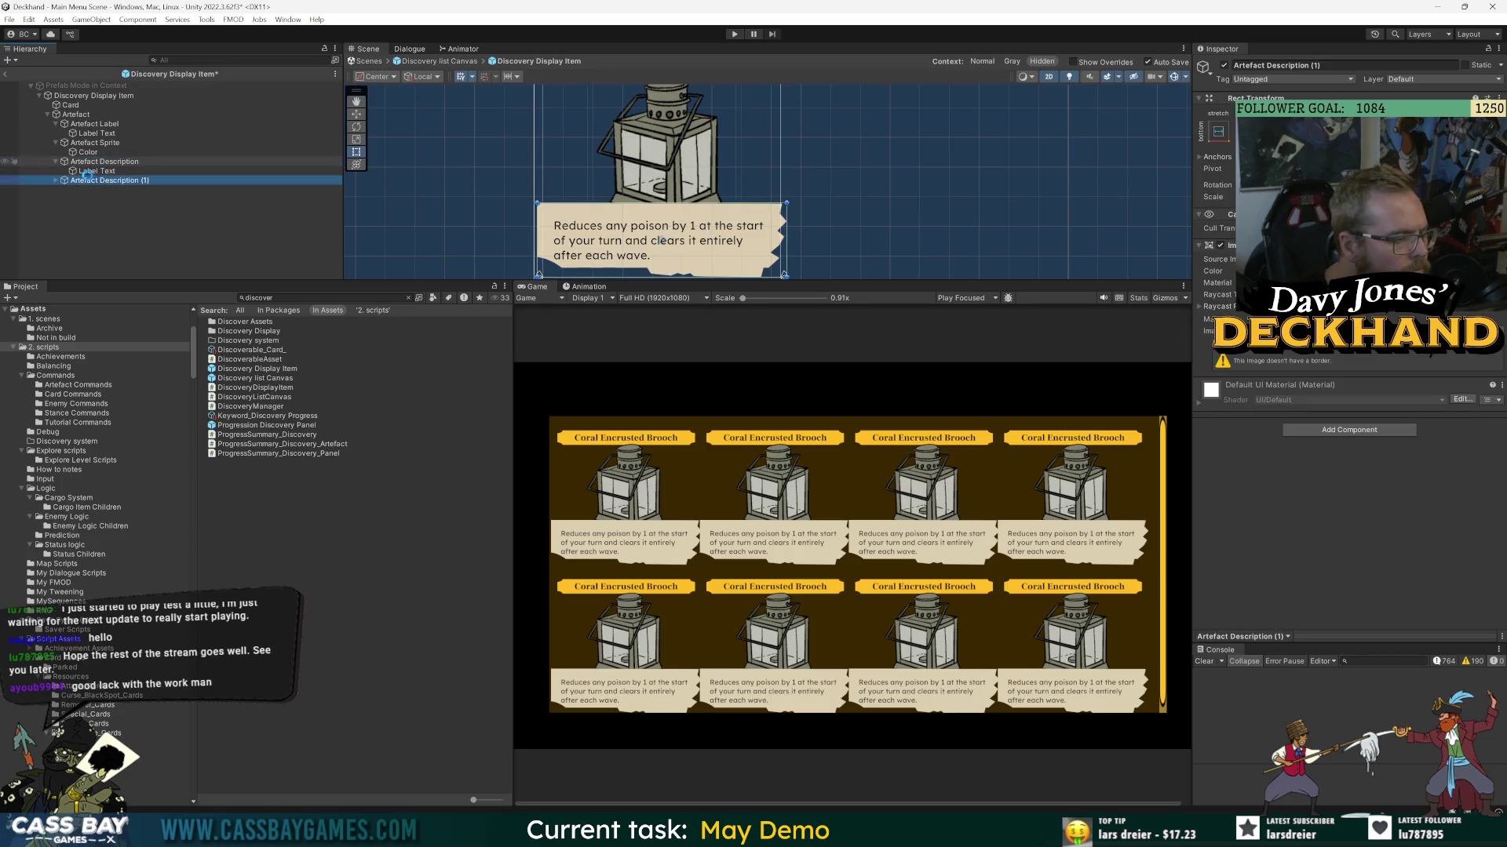
{"action": "left_click_drag", "start_coordinate": [102, 167], "coordinate": [100, 162]}
{"action": "left_click", "coordinate": [63, 181]}
{"action": "left_click", "coordinate": [92, 189]}
{"action": "key", "text": "Delete"}
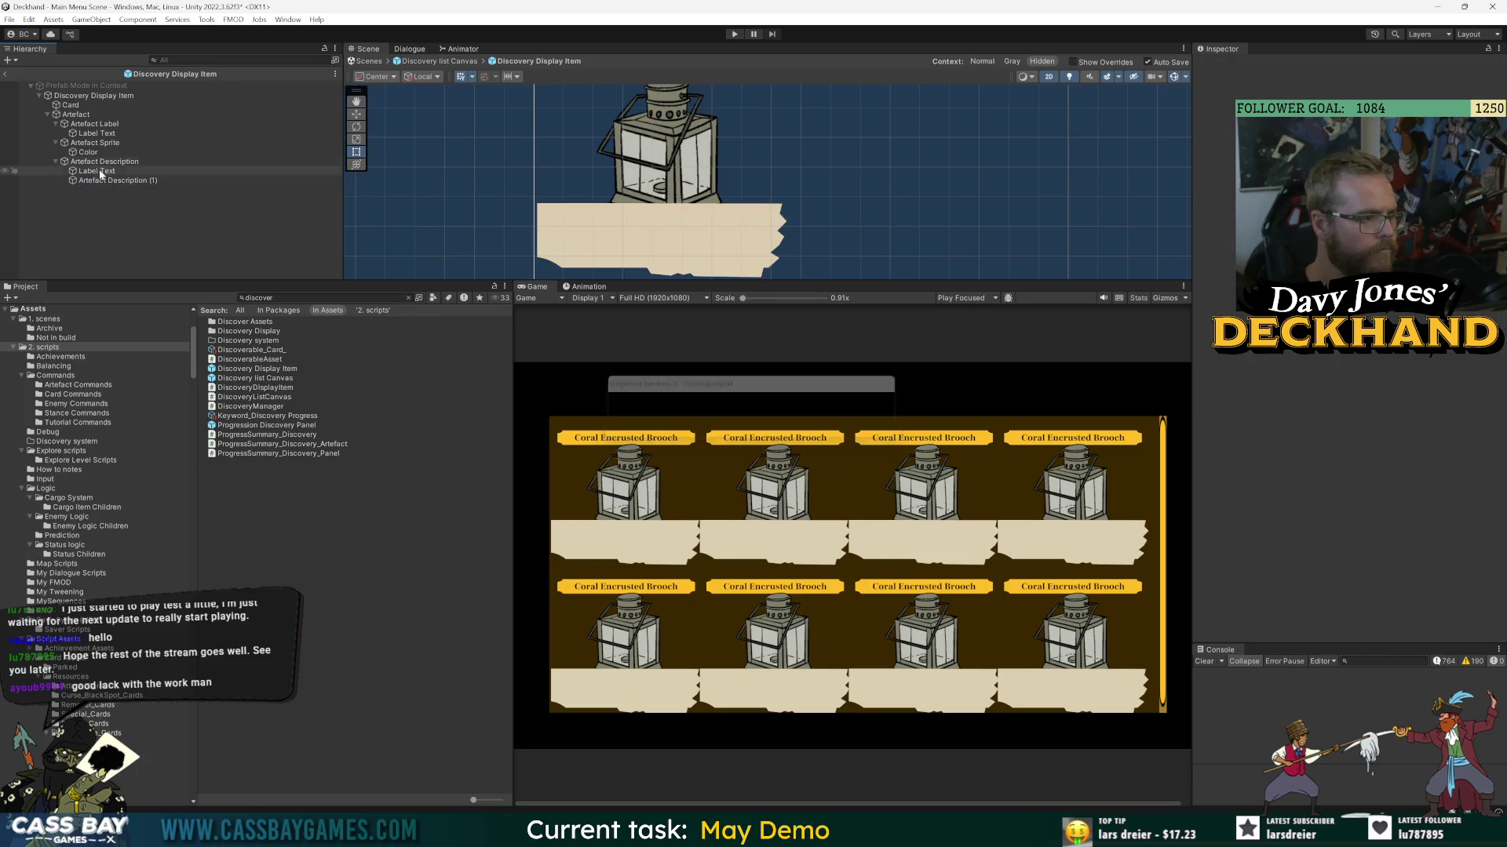
- Place Artefact Description (1) above the Label Text and duplicate it into (2)
{"action": "left_click", "coordinate": [105, 162]}
{"action": "left_click", "coordinate": [111, 181]}
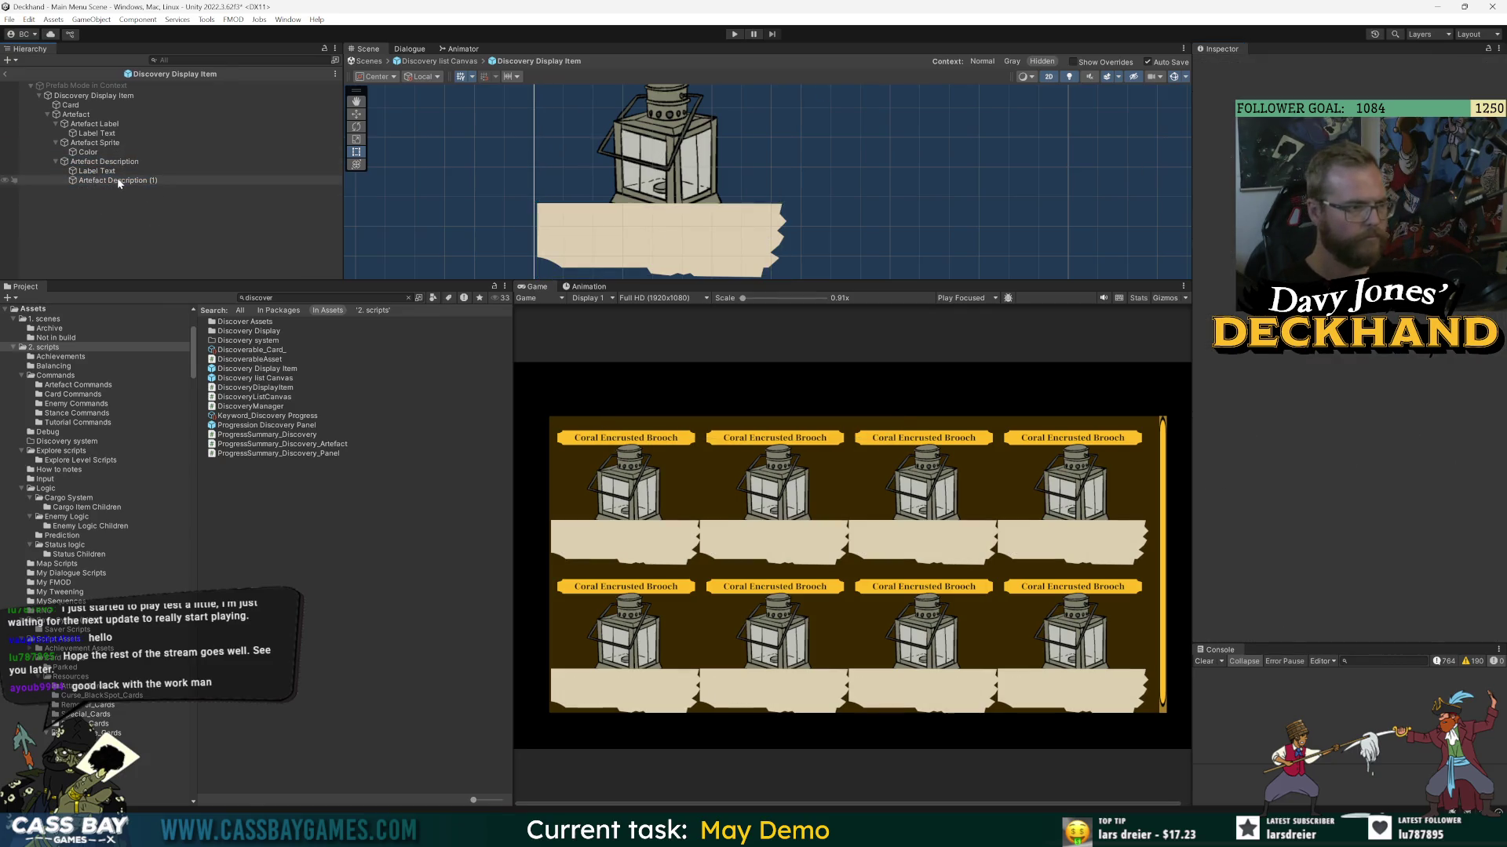
{"action": "left_click_drag", "start_coordinate": [111, 180], "coordinate": [113, 167]}
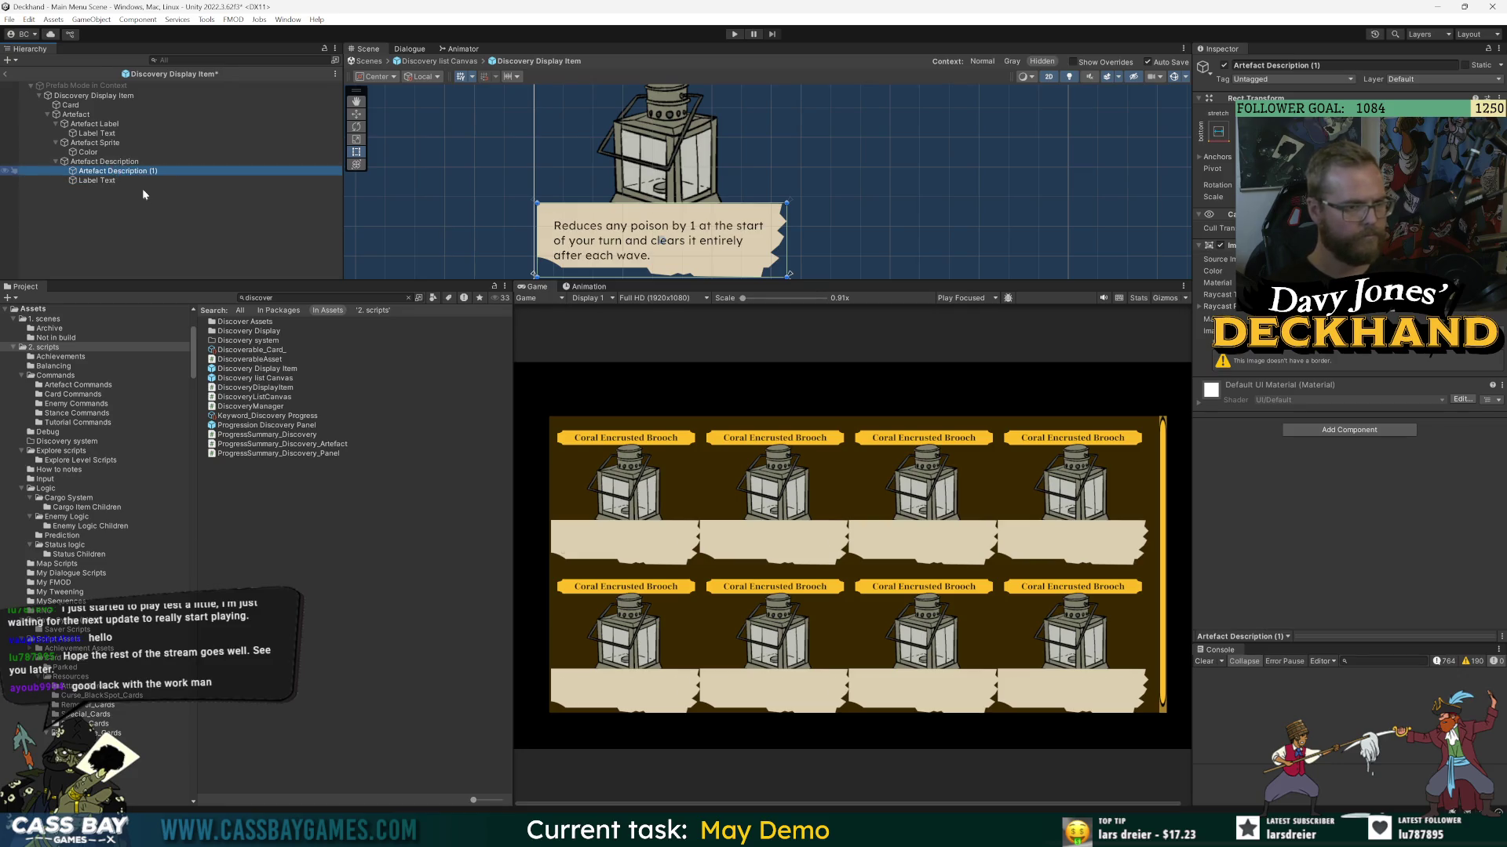
{"action": "key", "text": "ctrl+d"}
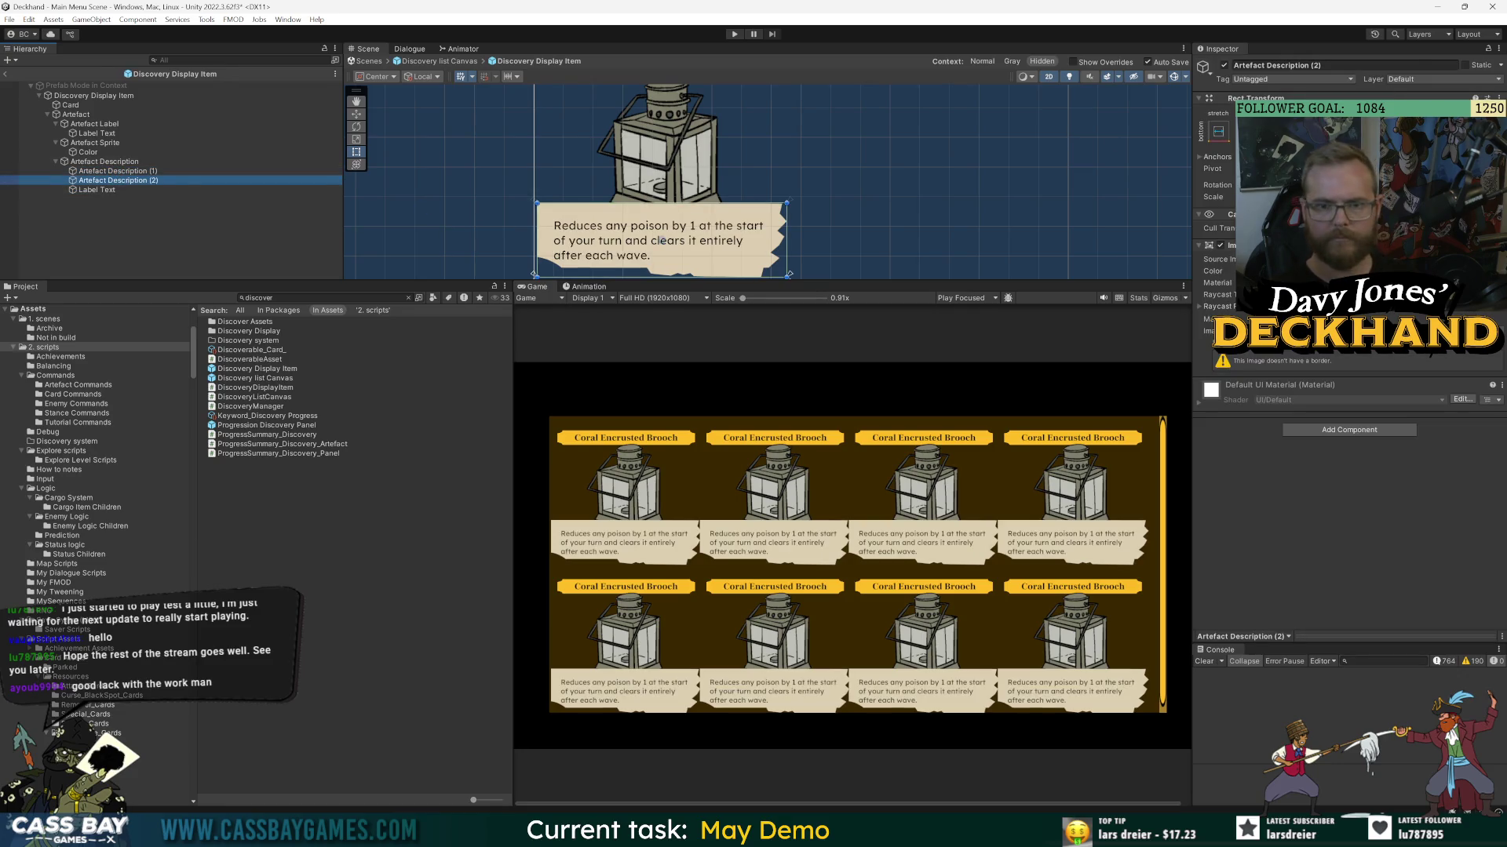
- Position Artefact Description (2) over the description box behind the text
{"action": "left_click_drag", "start_coordinate": [661, 241], "coordinate": [625, 181]}
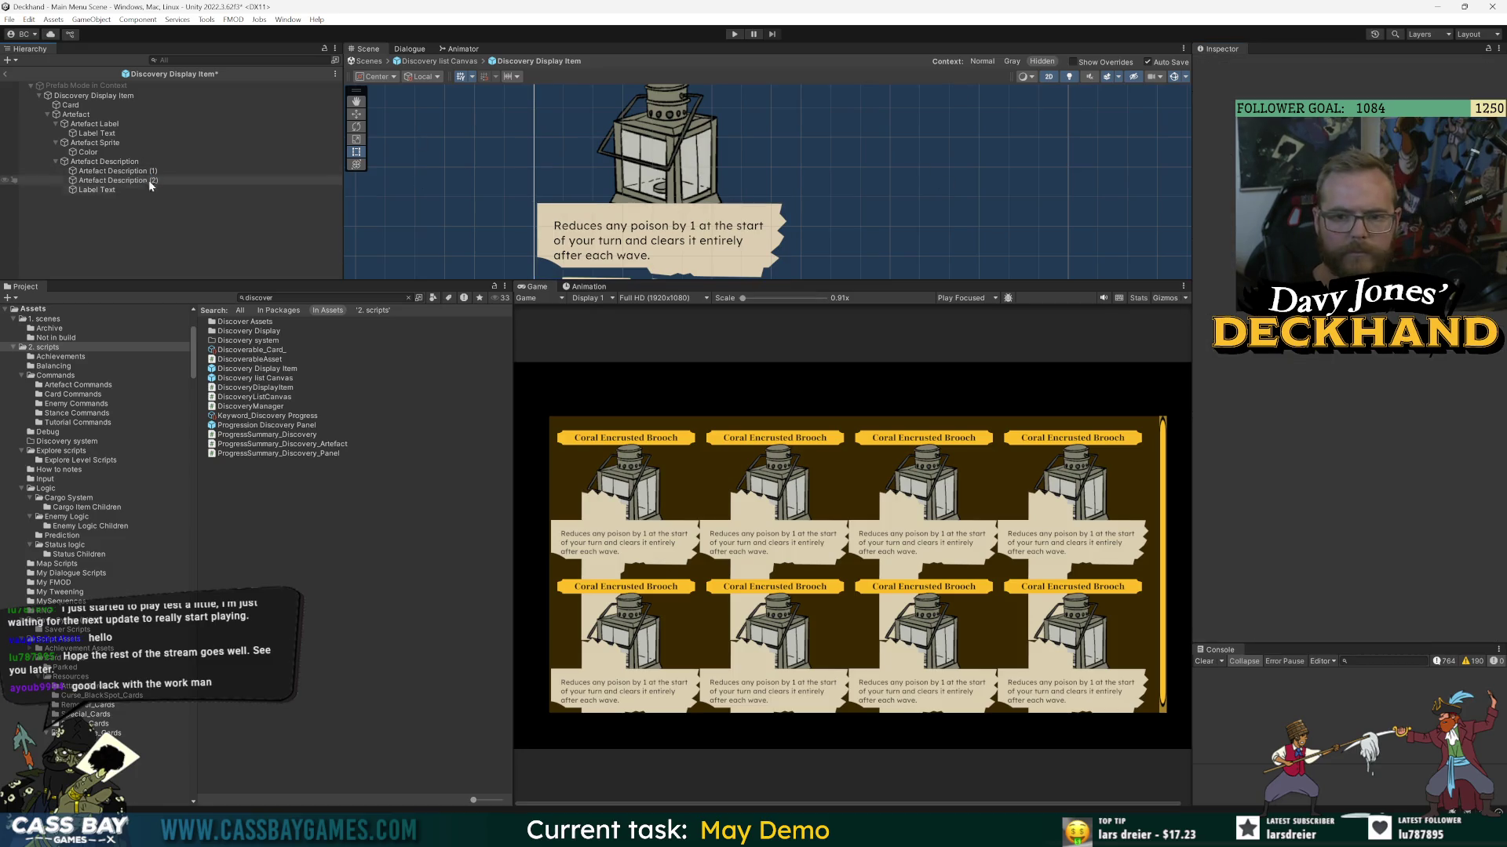
{"action": "left_click", "coordinate": [181, 180]}
{"action": "scroll", "coordinate": [636, 216], "scroll_direction": "down", "scroll_amount": 3}
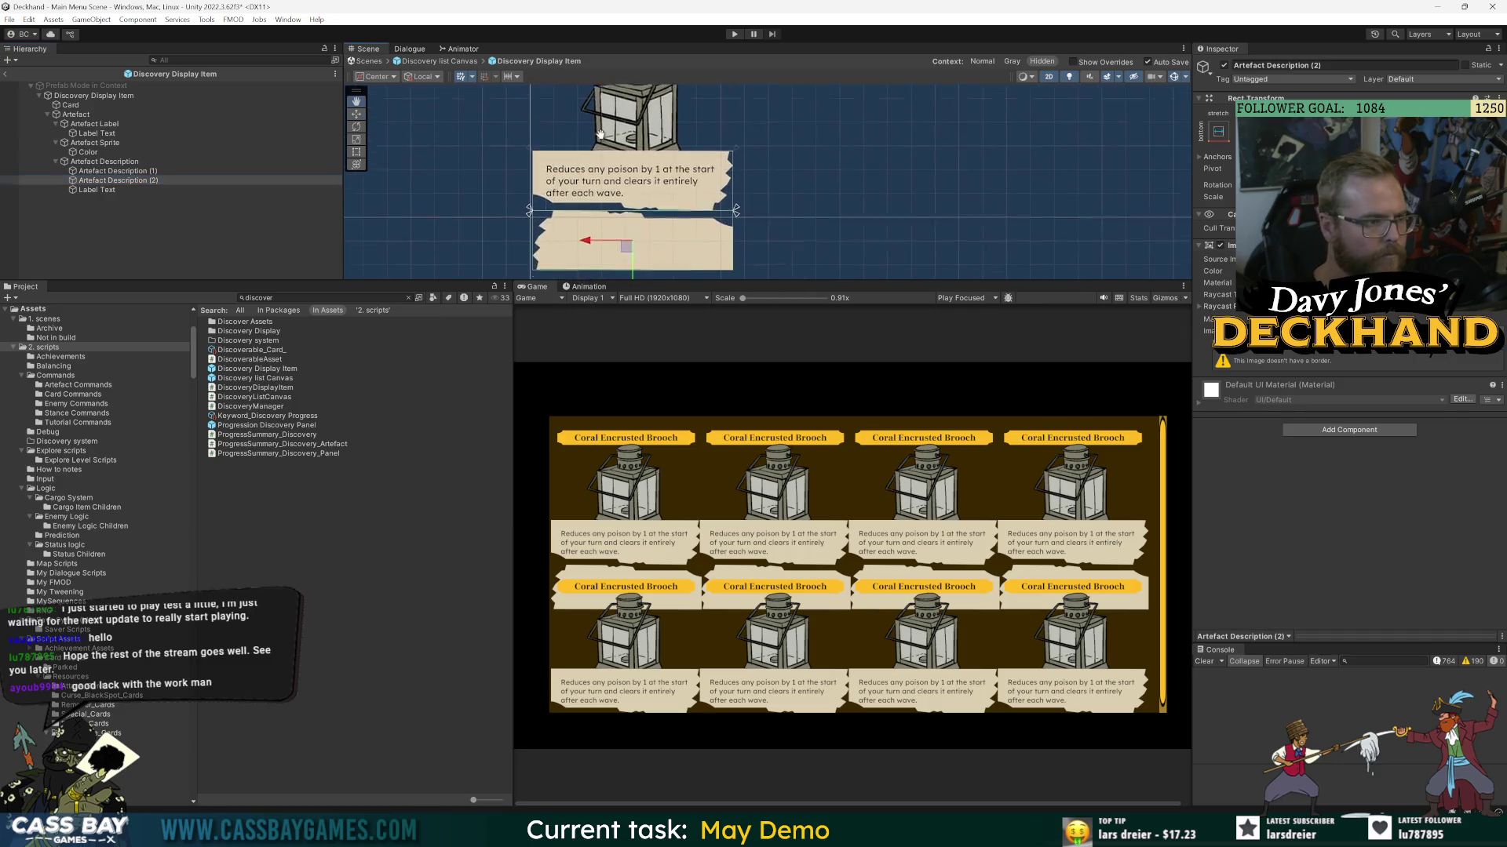
{"action": "left_click_drag", "start_coordinate": [633, 271], "coordinate": [634, 146]}
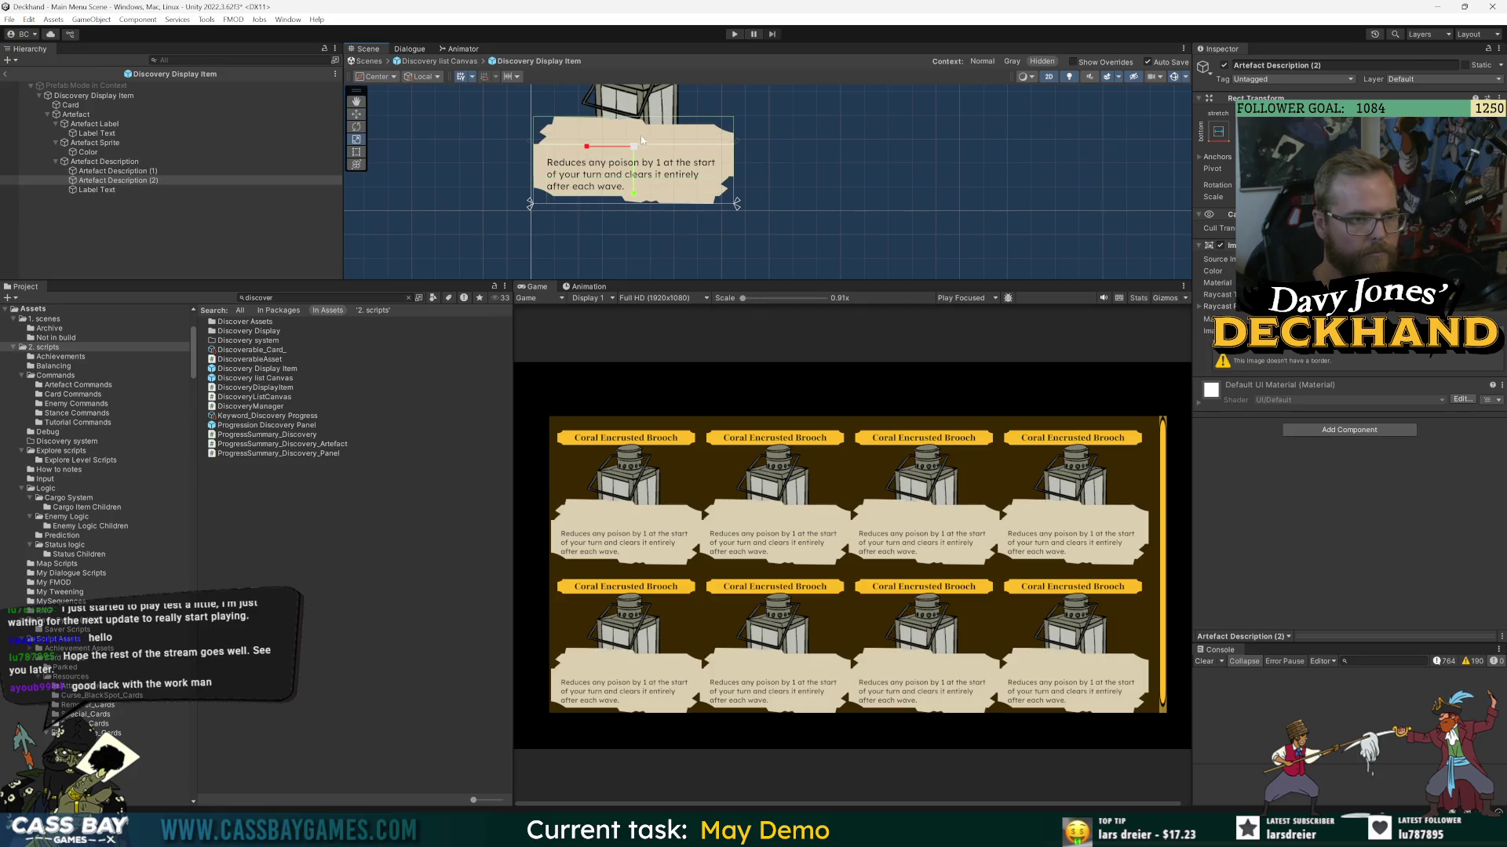
{"action": "left_click_drag", "start_coordinate": [638, 196], "coordinate": [640, 174]}
{"action": "left_click_drag", "start_coordinate": [640, 169], "coordinate": [641, 167]}
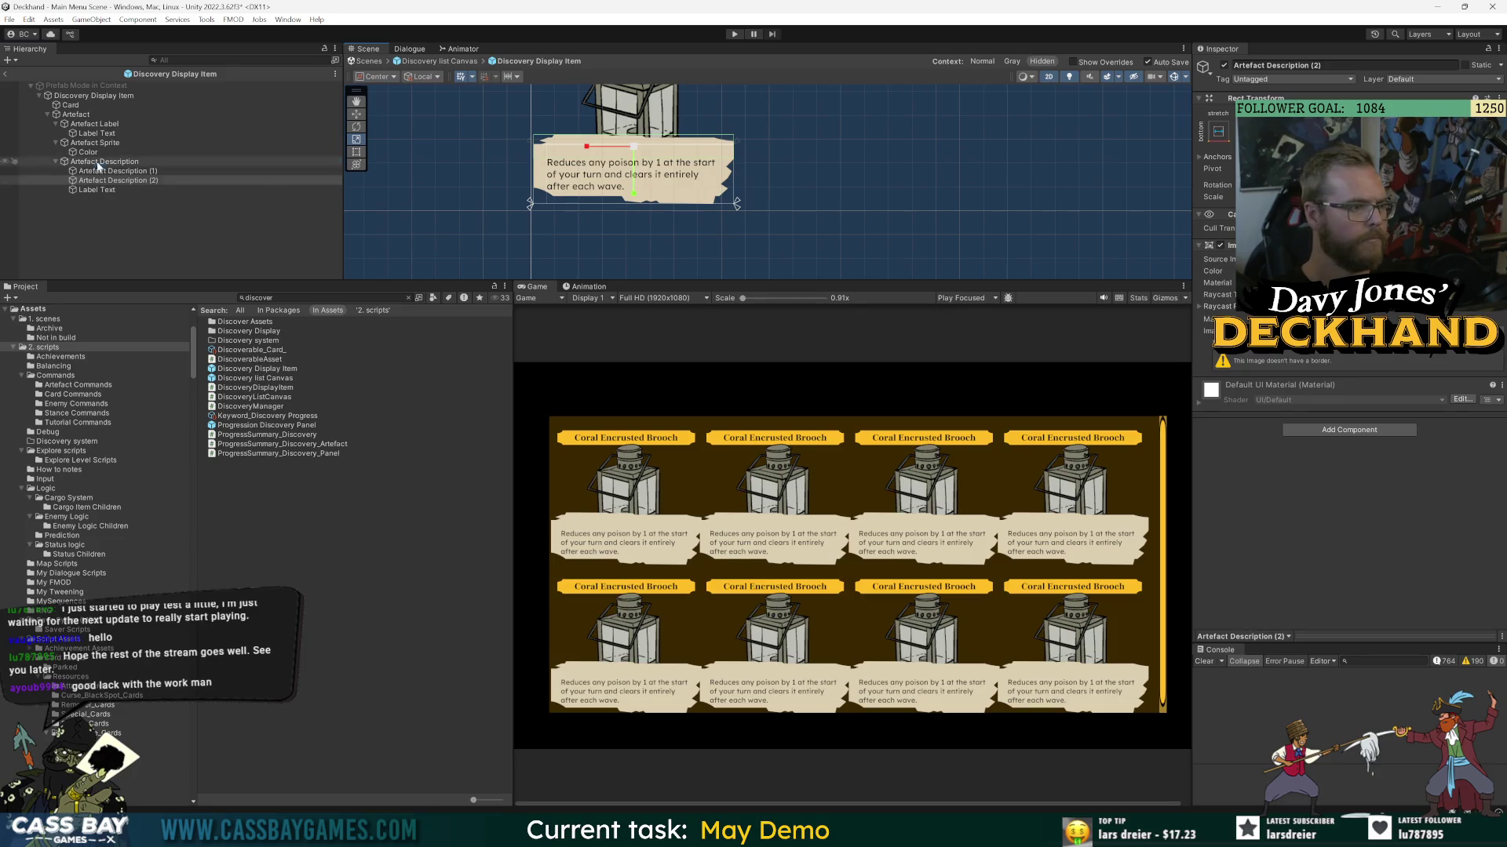
{"action": "left_click", "coordinate": [636, 146]}
{"action": "left_click", "coordinate": [537, 176]}
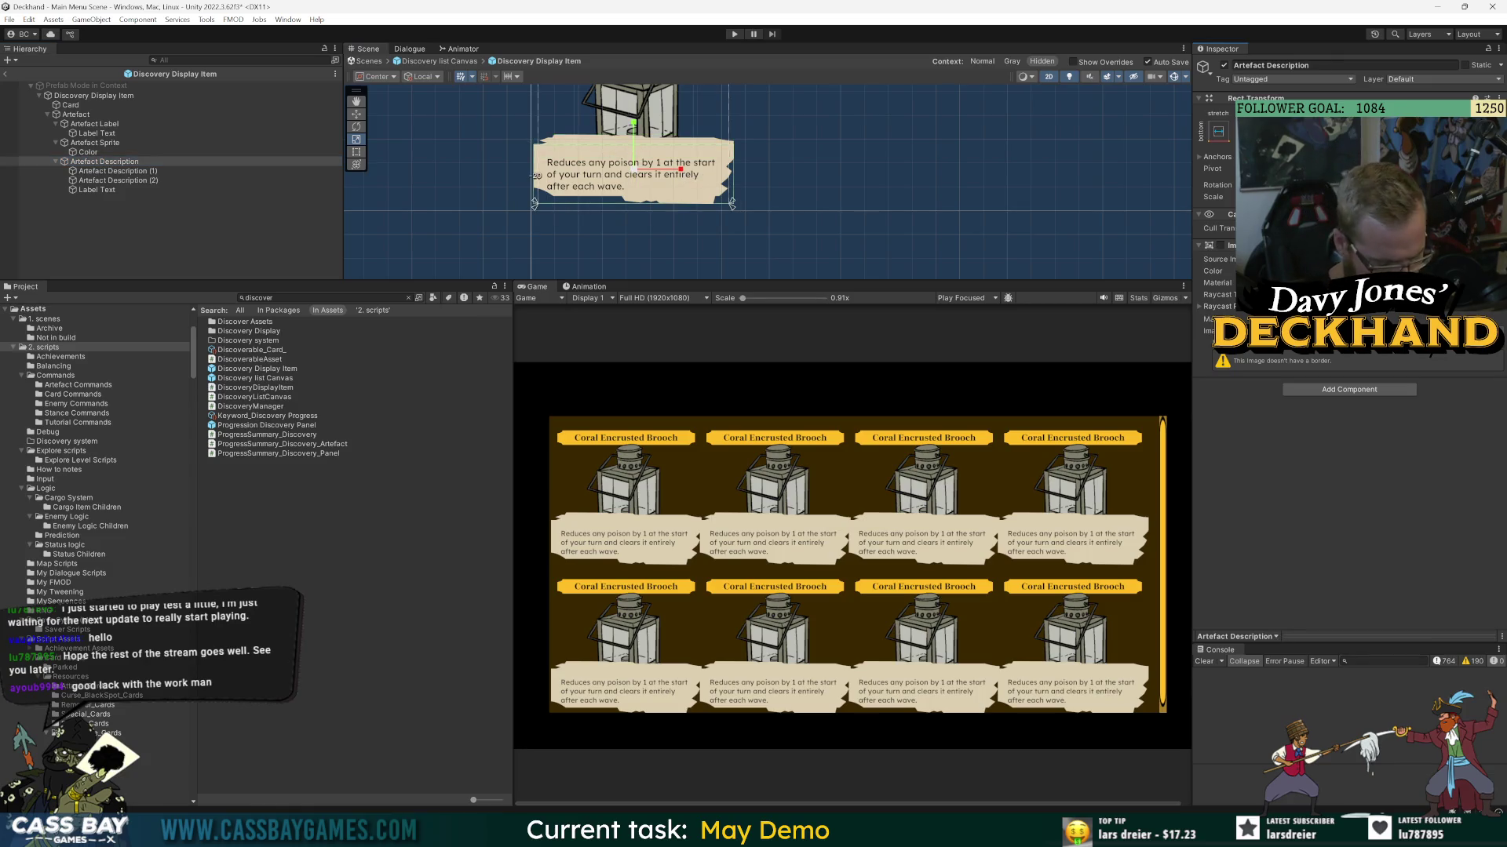
{"action": "left_click_drag", "start_coordinate": [532, 176], "coordinate": [537, 176]}
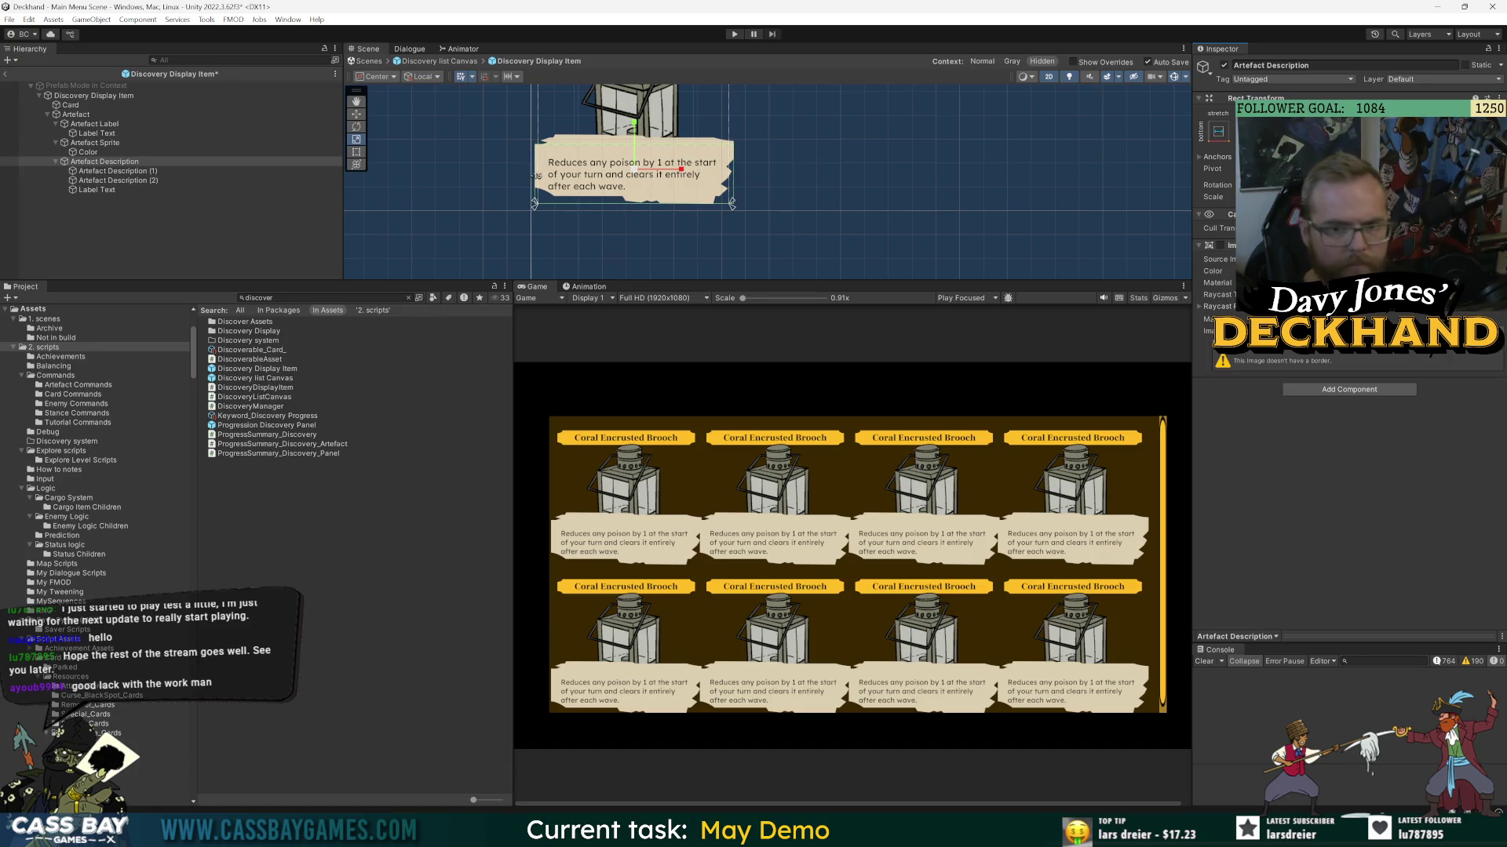
{"action": "left_click", "coordinate": [141, 245]}
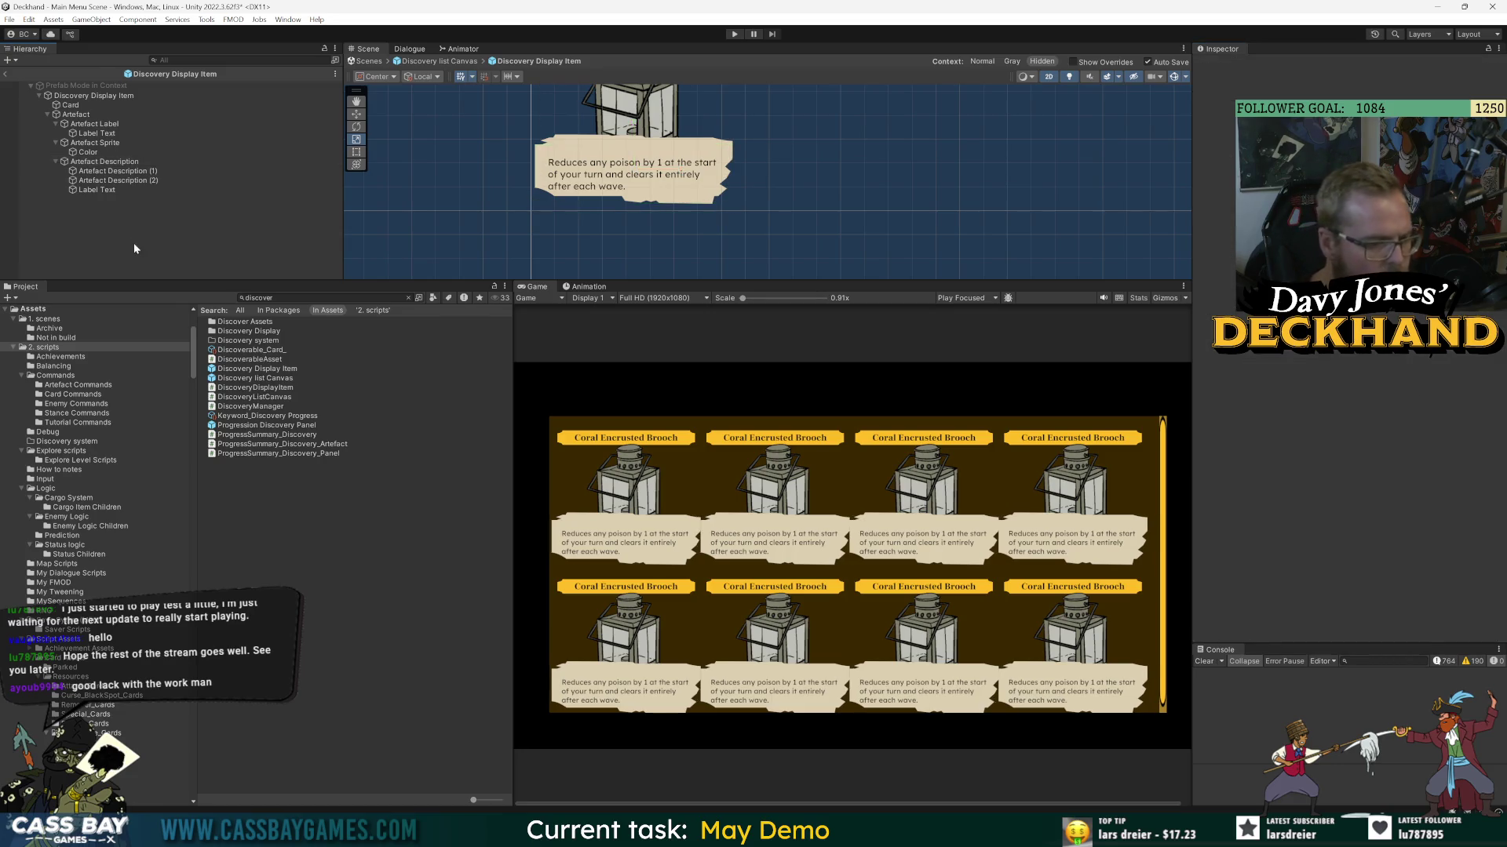
{"action": "mouse_move", "coordinate": [110, 160]}
{"action": "left_mouse_down"}
{"action": "mouse_move", "coordinate": [118, 151]}
{"action": "mouse_move", "coordinate": [118, 181]}
{"action": "mouse_move", "coordinate": [118, 158]}
{"action": "left_mouse_up"}
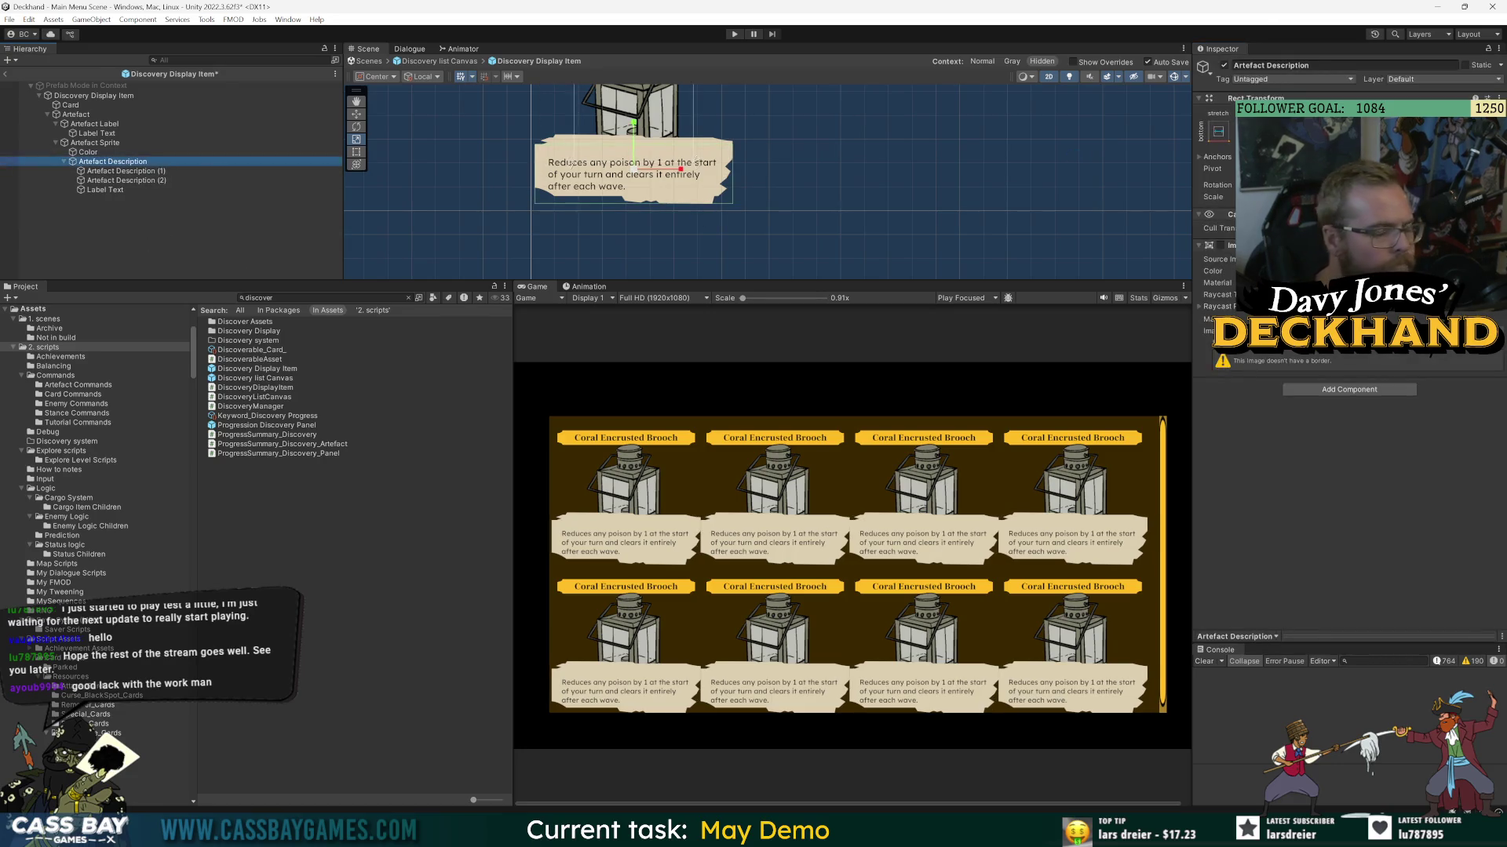
{"action": "left_click", "coordinate": [149, 143]}
{"action": "left_click", "coordinate": [116, 161]}
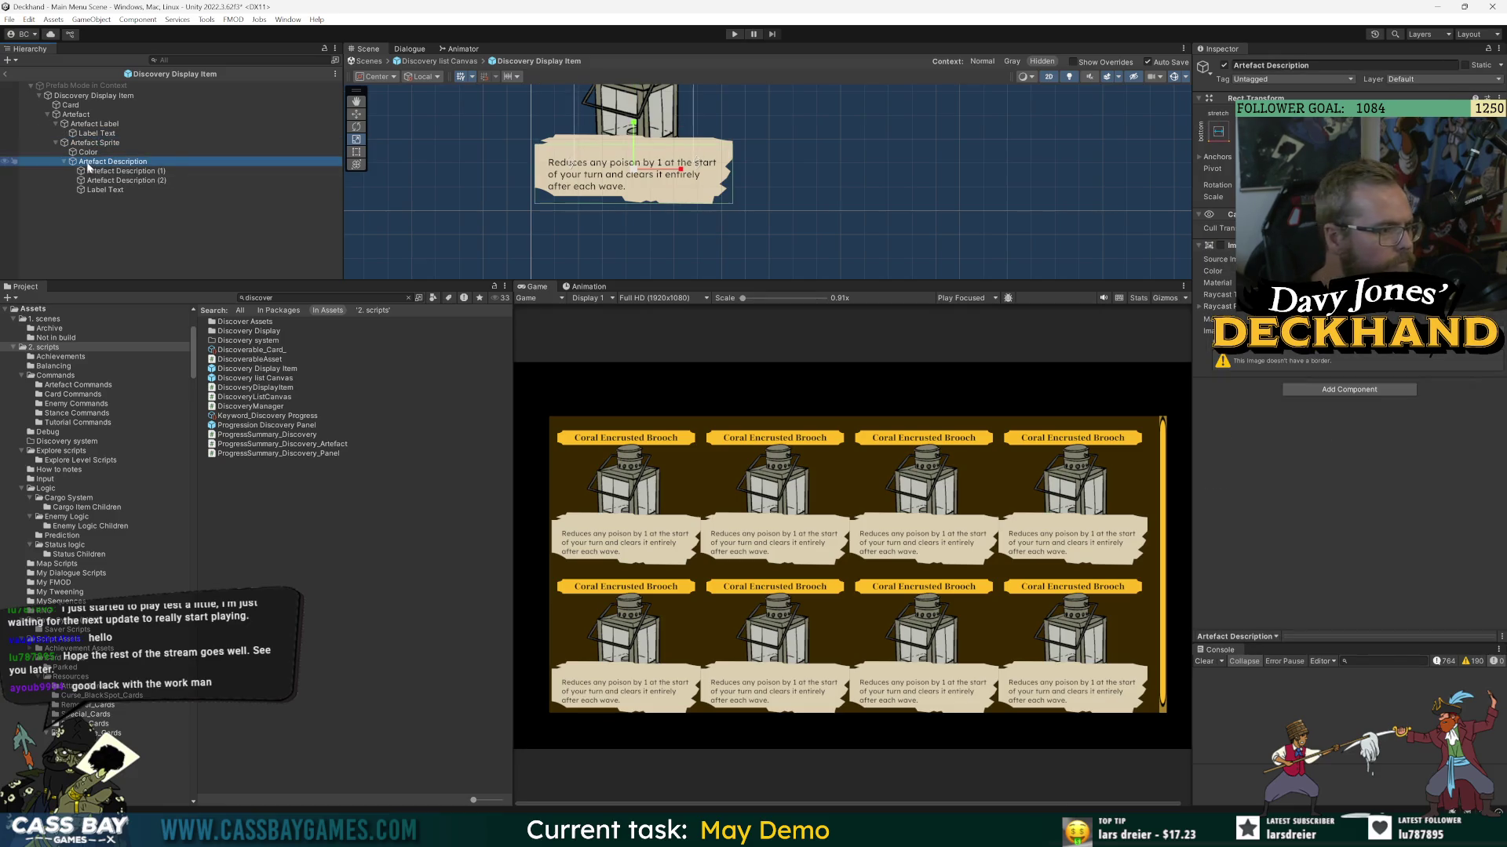
{"action": "left_click", "coordinate": [112, 194]}
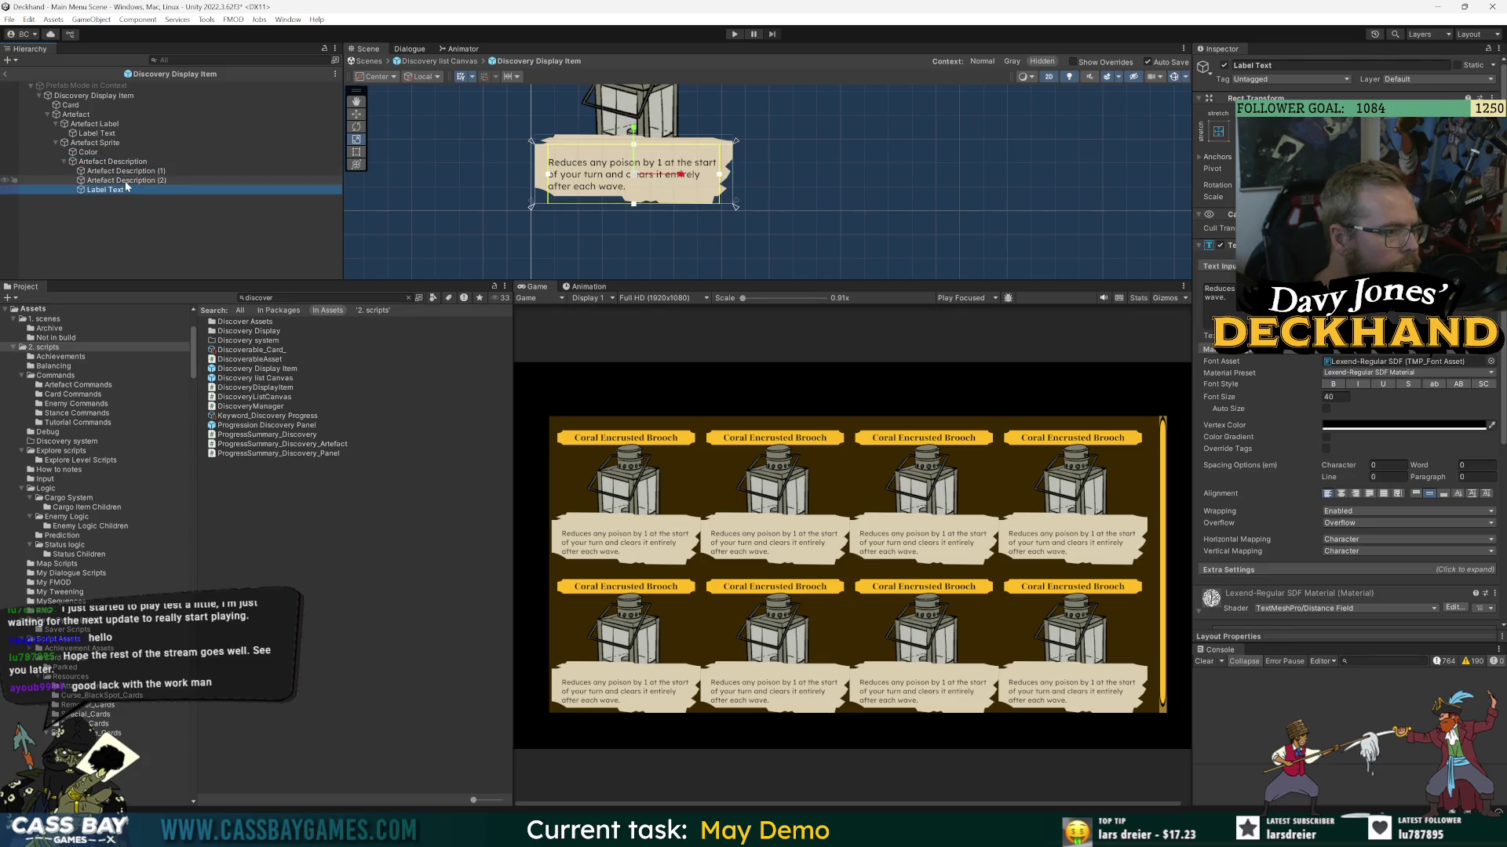
{"action": "left_click", "coordinate": [130, 180]}
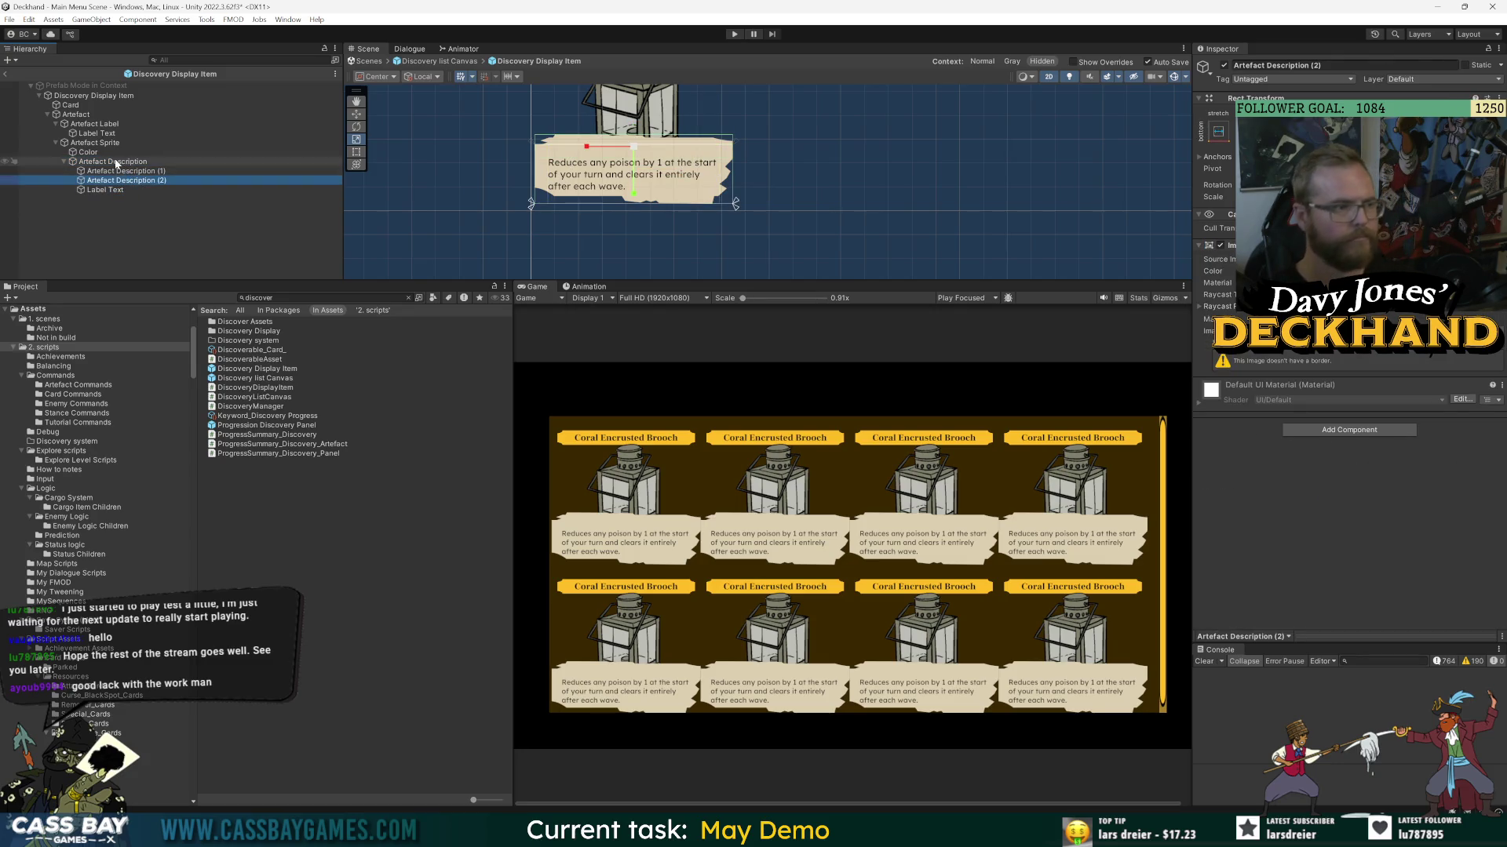
{"action": "left_click", "coordinate": [200, 163]}
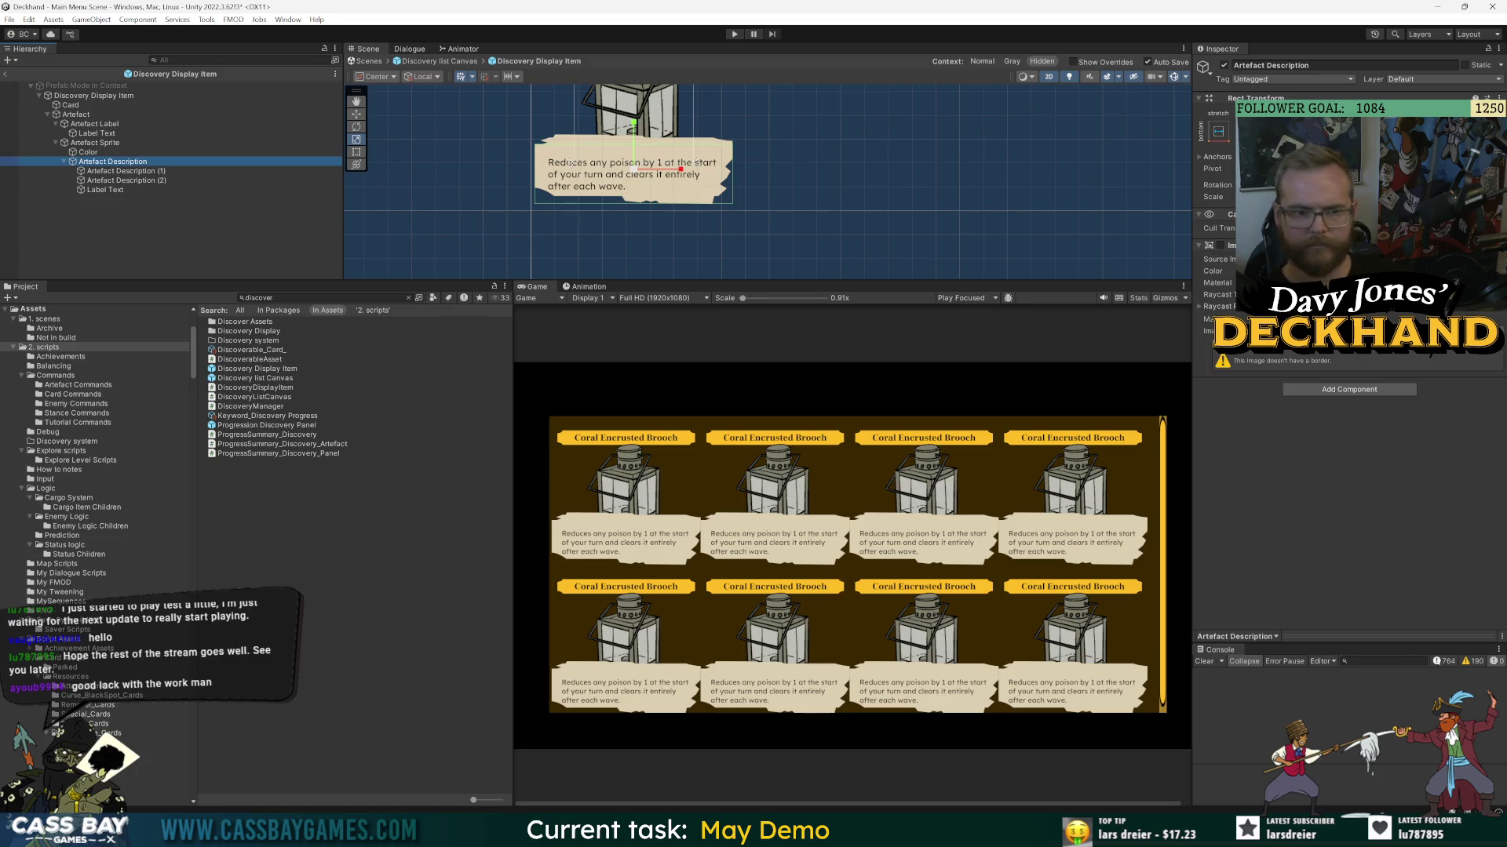
{"action": "left_click", "coordinate": [84, 182]}
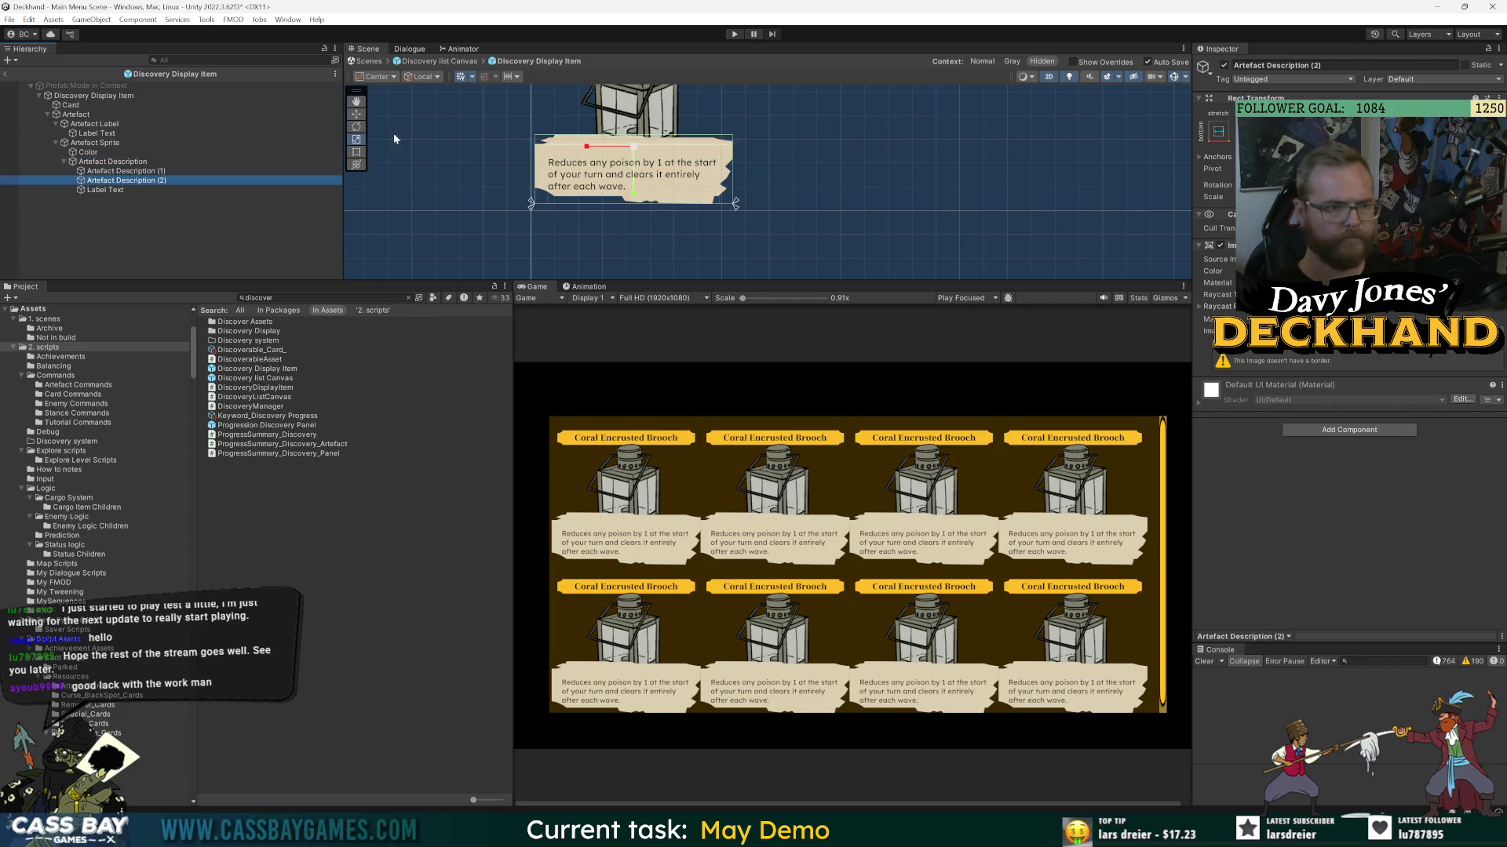
{"action": "left_click", "coordinate": [95, 162]}
{"action": "left_click", "coordinate": [1220, 133]}
{"action": "left_click", "coordinate": [1312, 309], "text": "alt"}
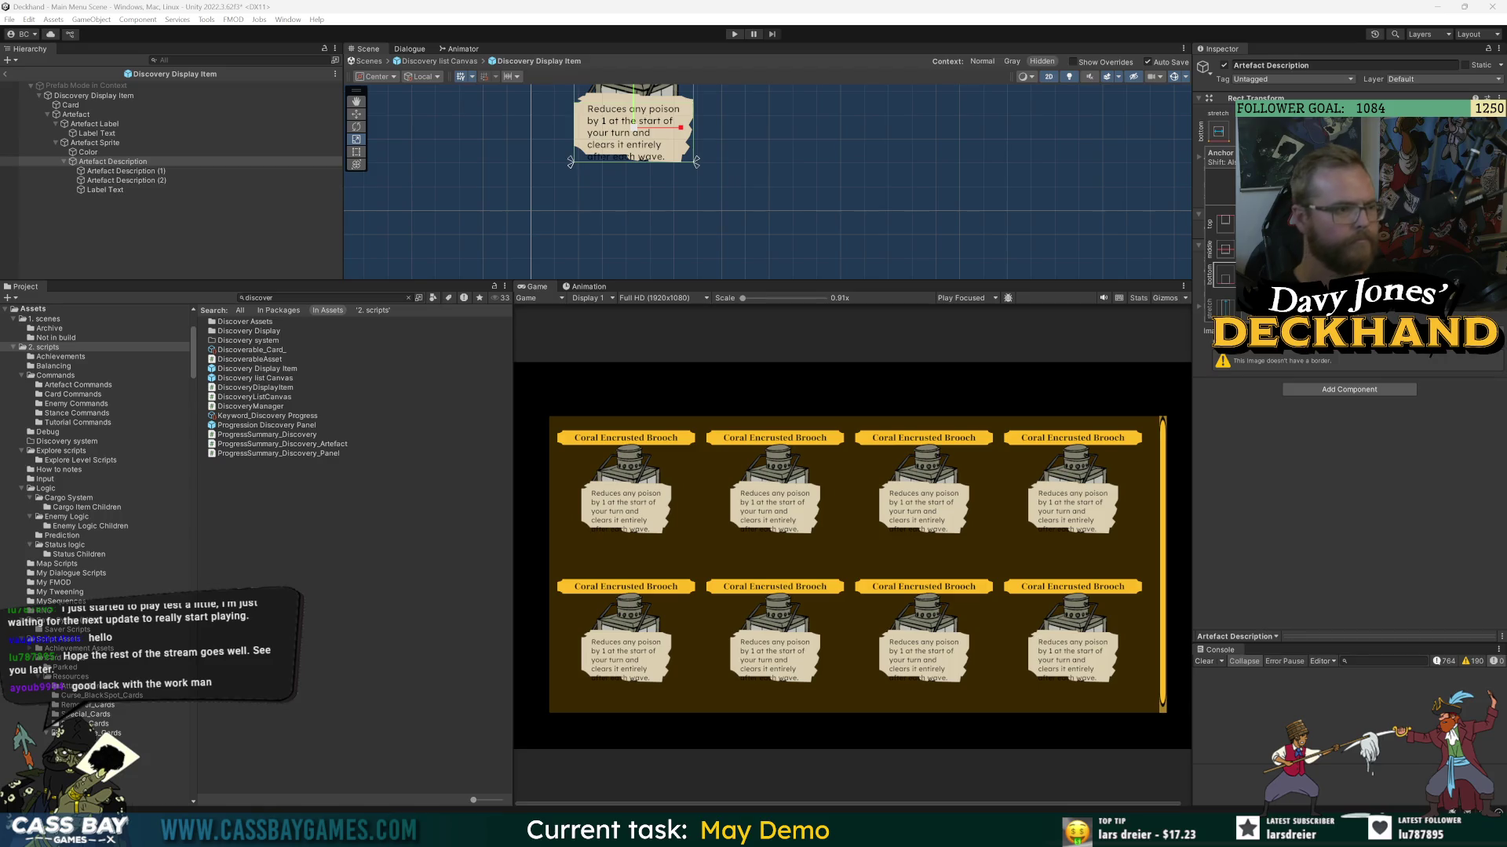
{"action": "left_click", "coordinate": [98, 163]}
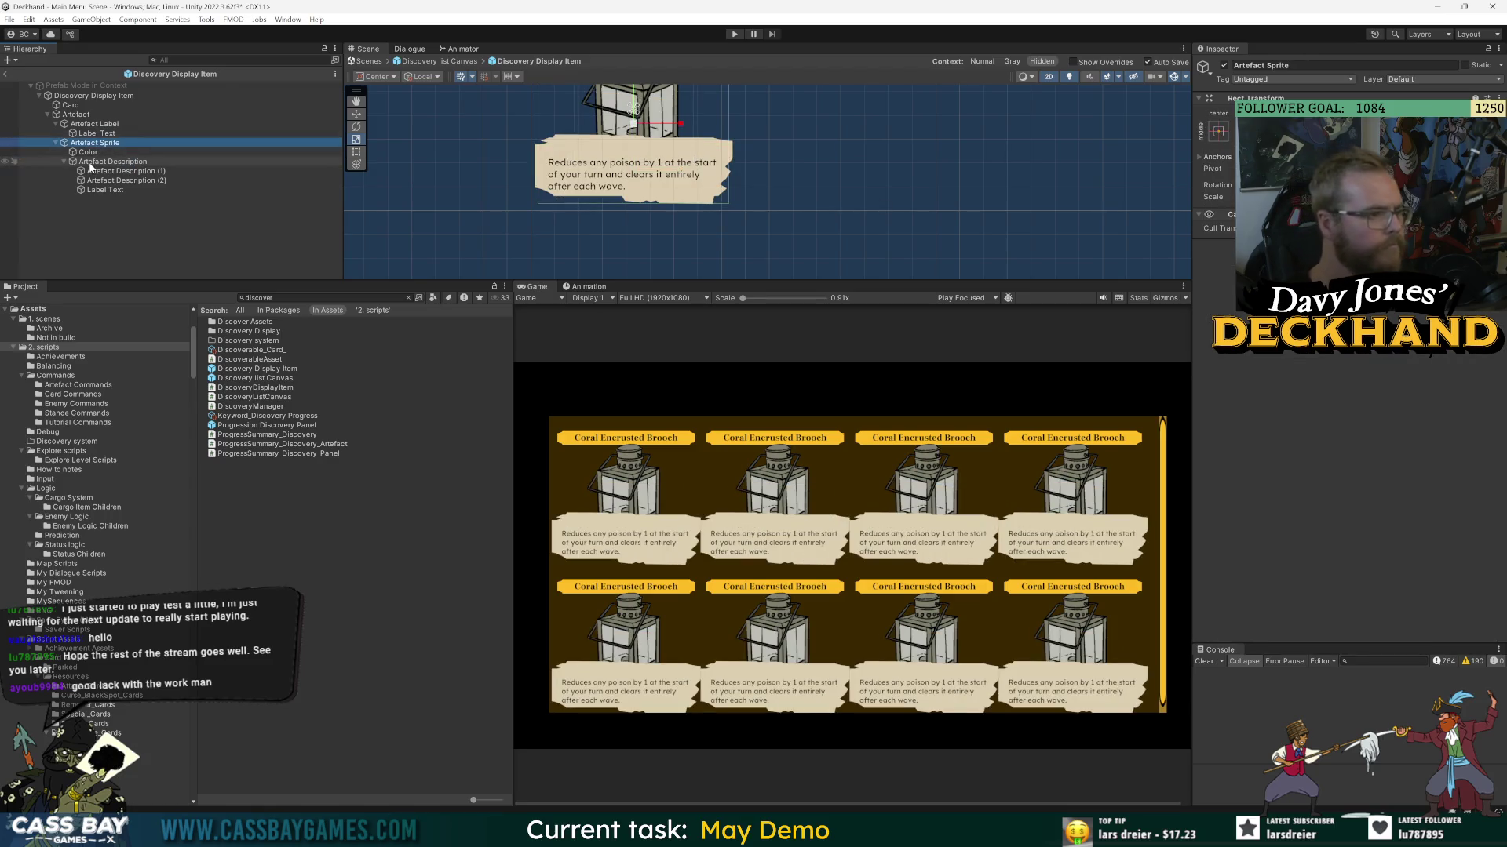
{"action": "left_click", "coordinate": [103, 145]}
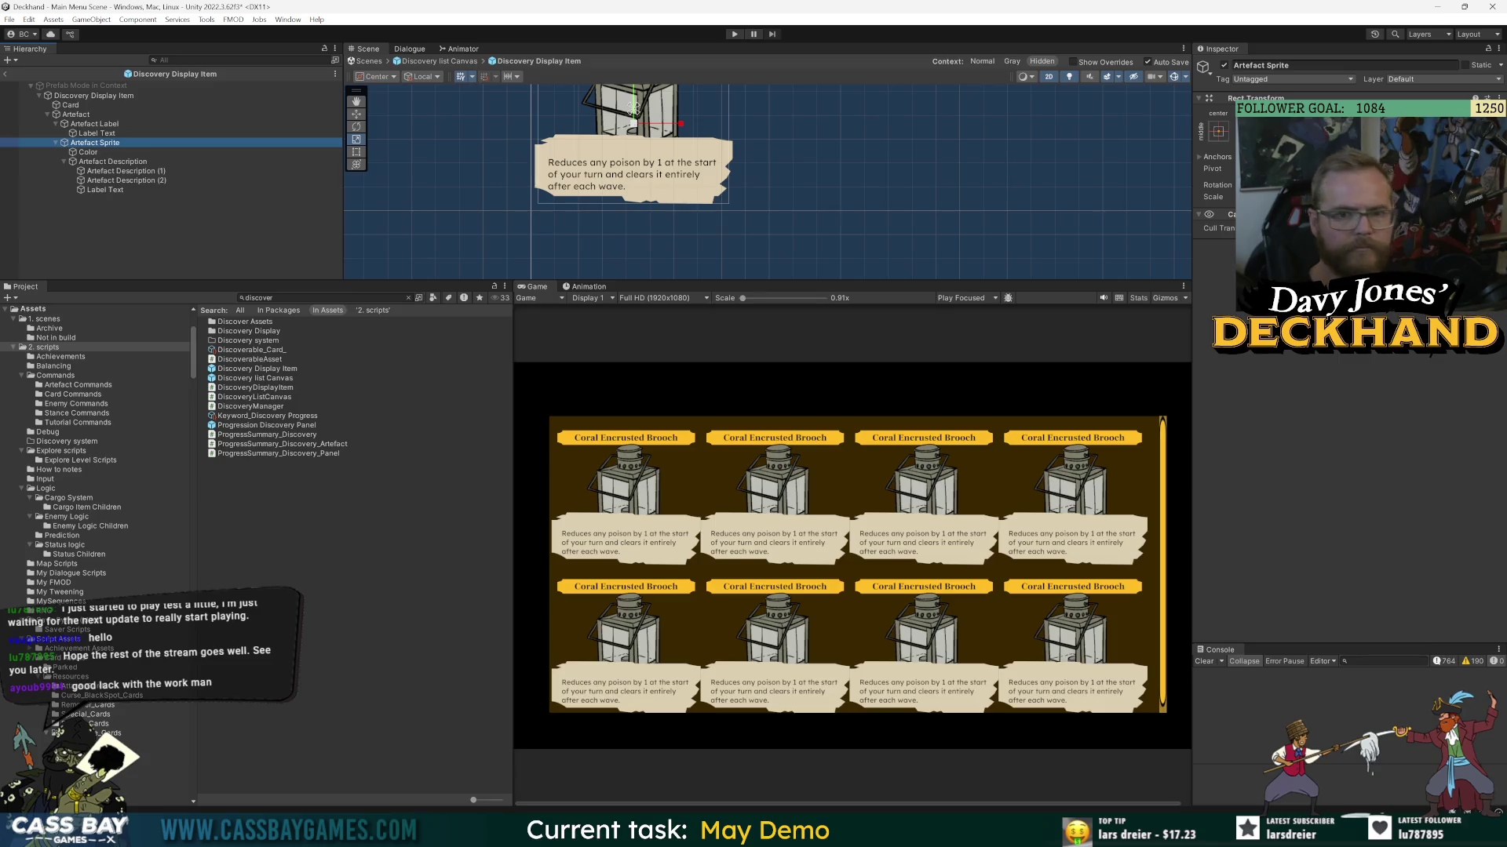
{"action": "left_click", "coordinate": [99, 161]}
{"action": "mouse_move", "coordinate": [87, 162]}
{"action": "left_mouse_down"}
{"action": "mouse_move", "coordinate": [23, 163]}
{"action": "mouse_move", "coordinate": [55, 139]}
{"action": "left_mouse_up"}
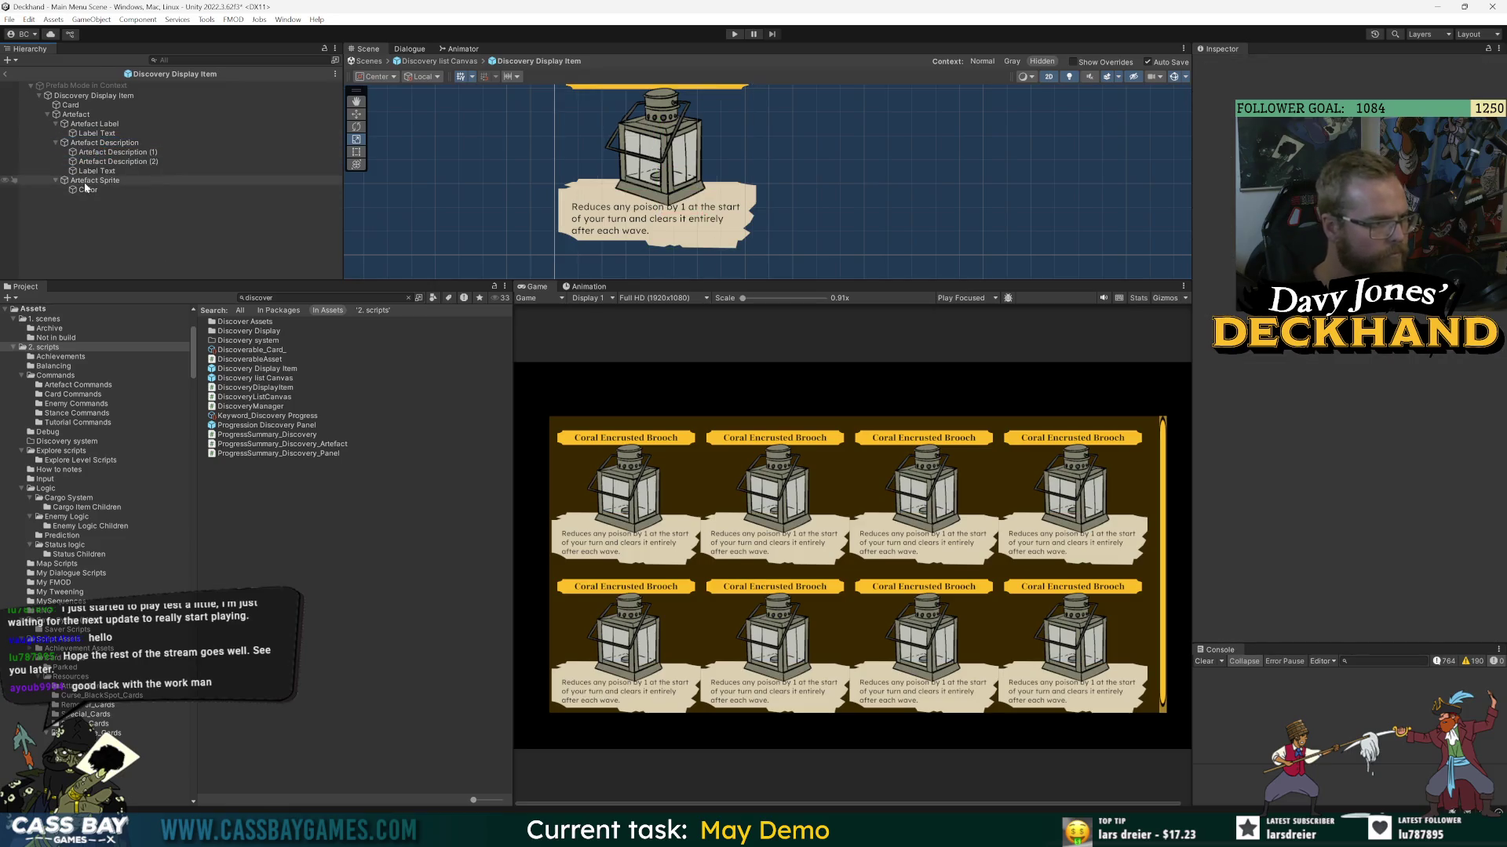
{"action": "key", "text": "ctrl+z"}
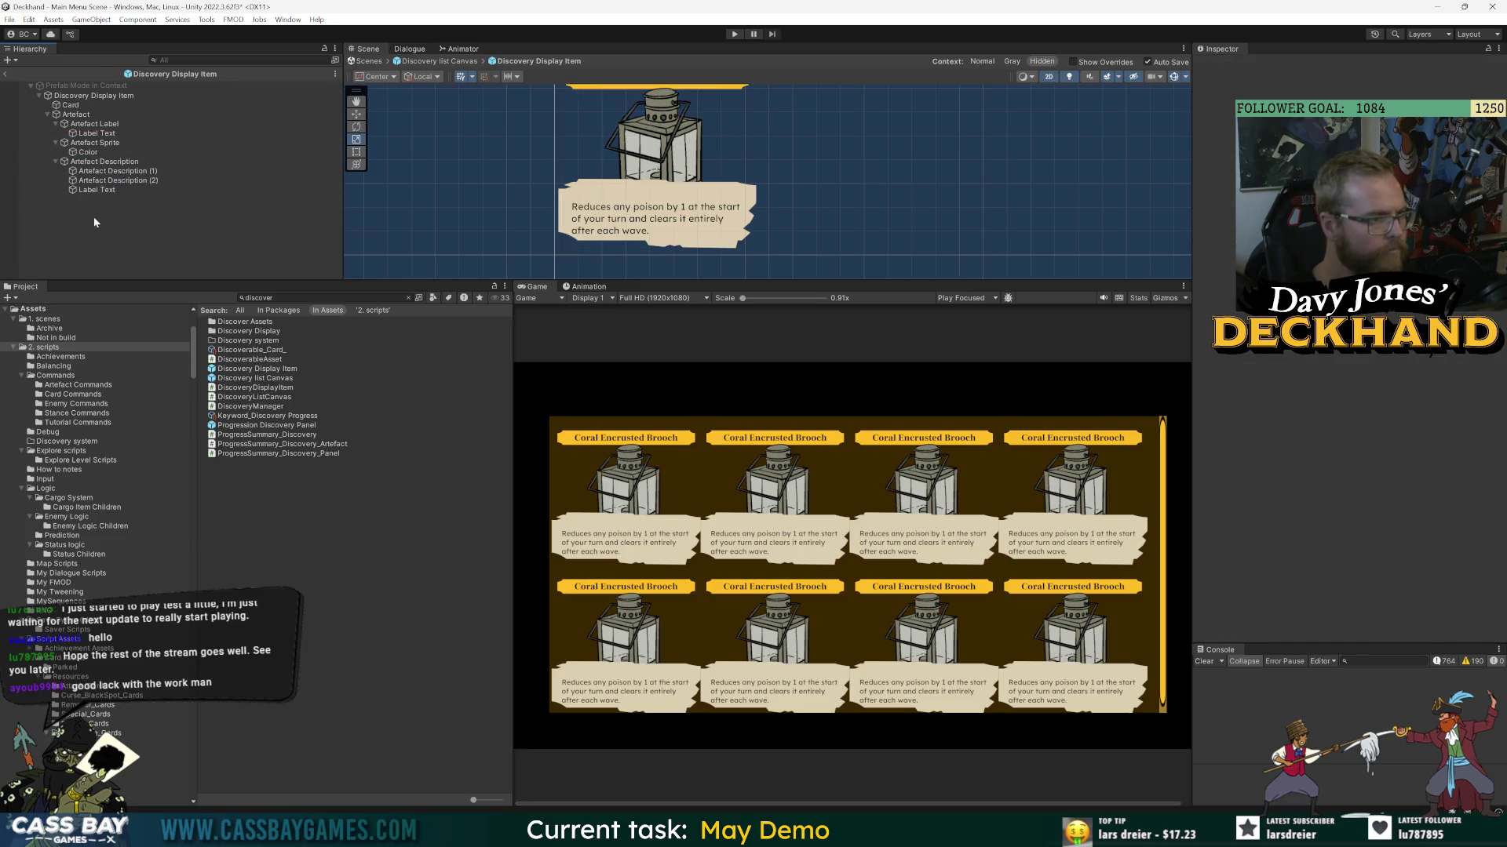
{"action": "left_click", "coordinate": [179, 162]}
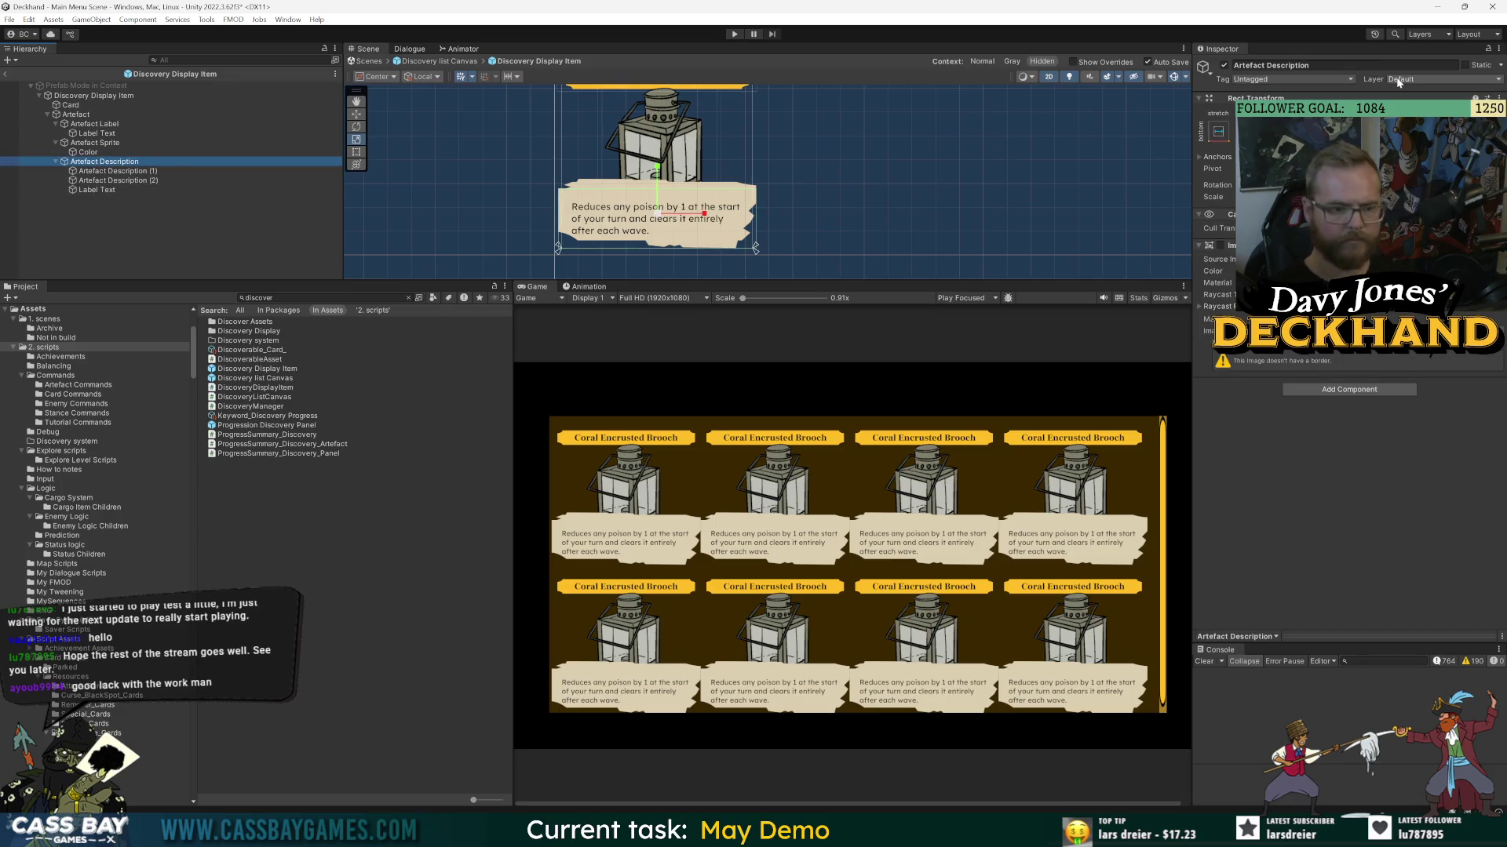
- Narrow the Artefact Description rect from both sides so the text wraps tighter
{"action": "left_click_drag", "start_coordinate": [755, 220], "coordinate": [746, 220]}
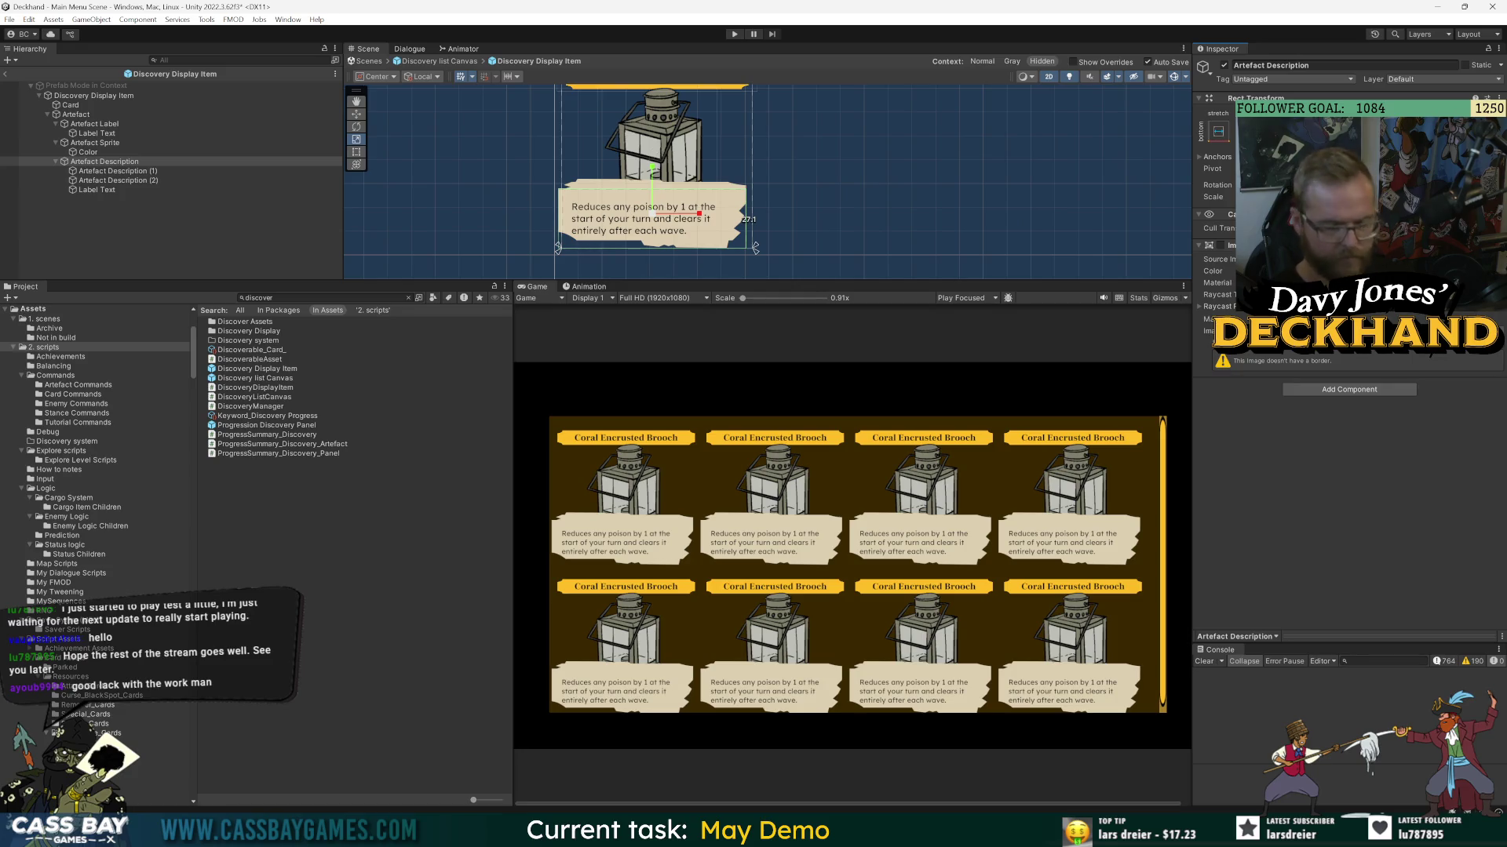
{"action": "left_click_drag", "start_coordinate": [745, 220], "coordinate": [749, 220]}
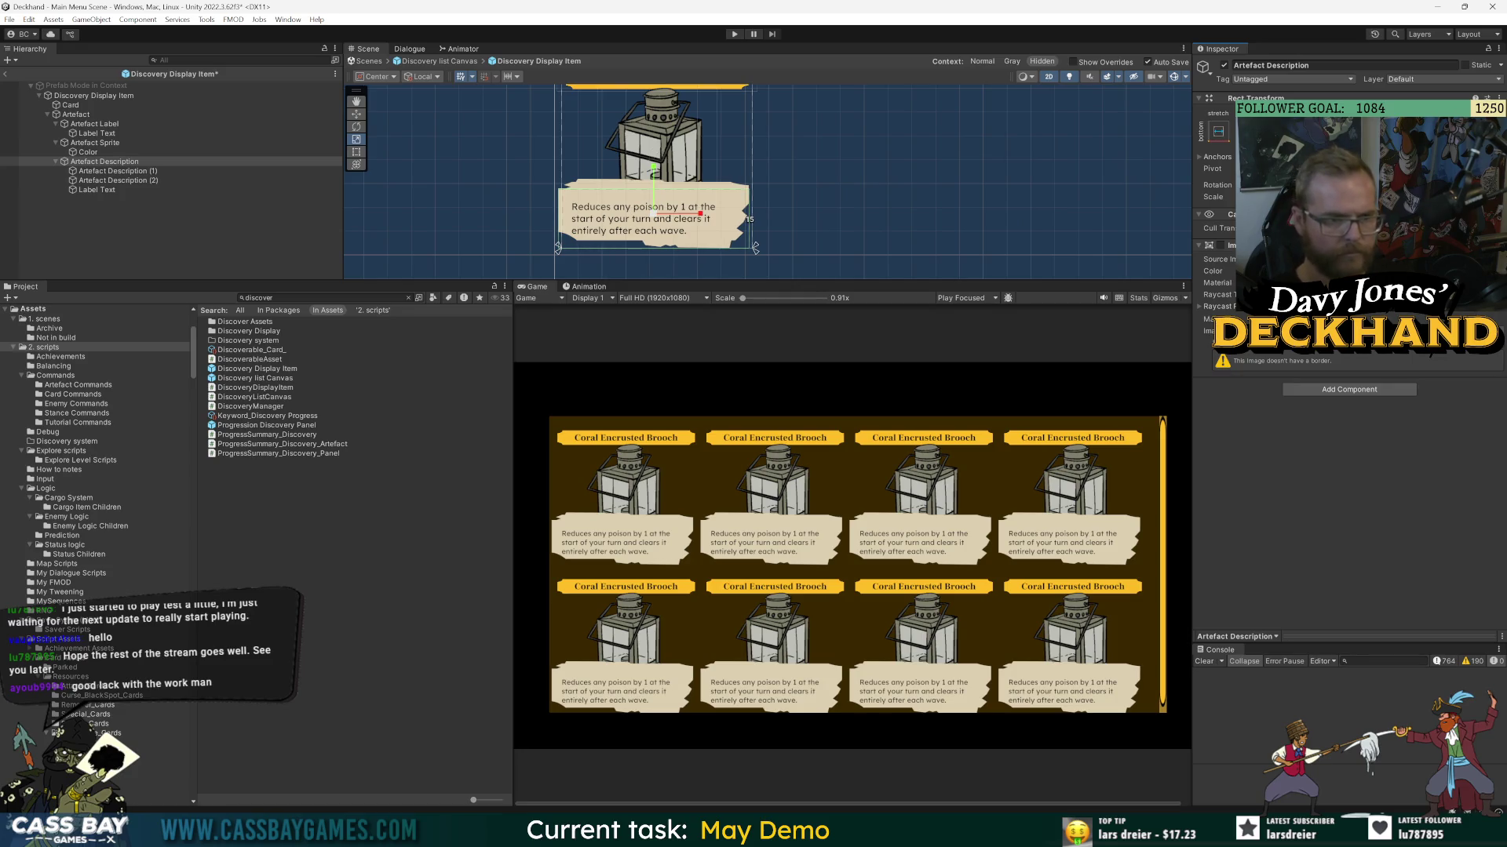
{"action": "left_click_drag", "start_coordinate": [558, 219], "coordinate": [565, 220]}
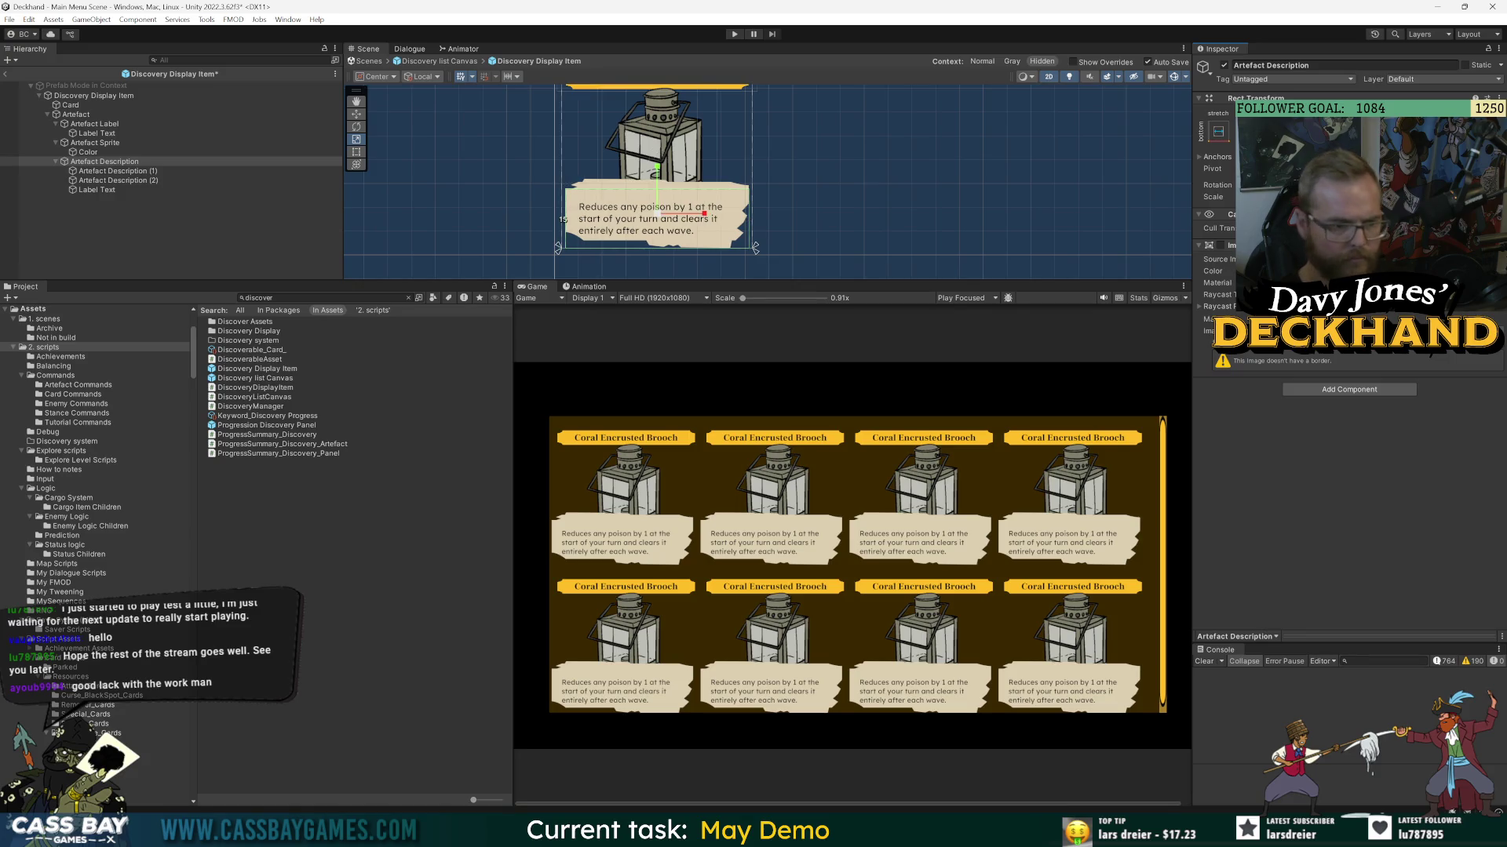
{"action": "left_click", "coordinate": [182, 227]}
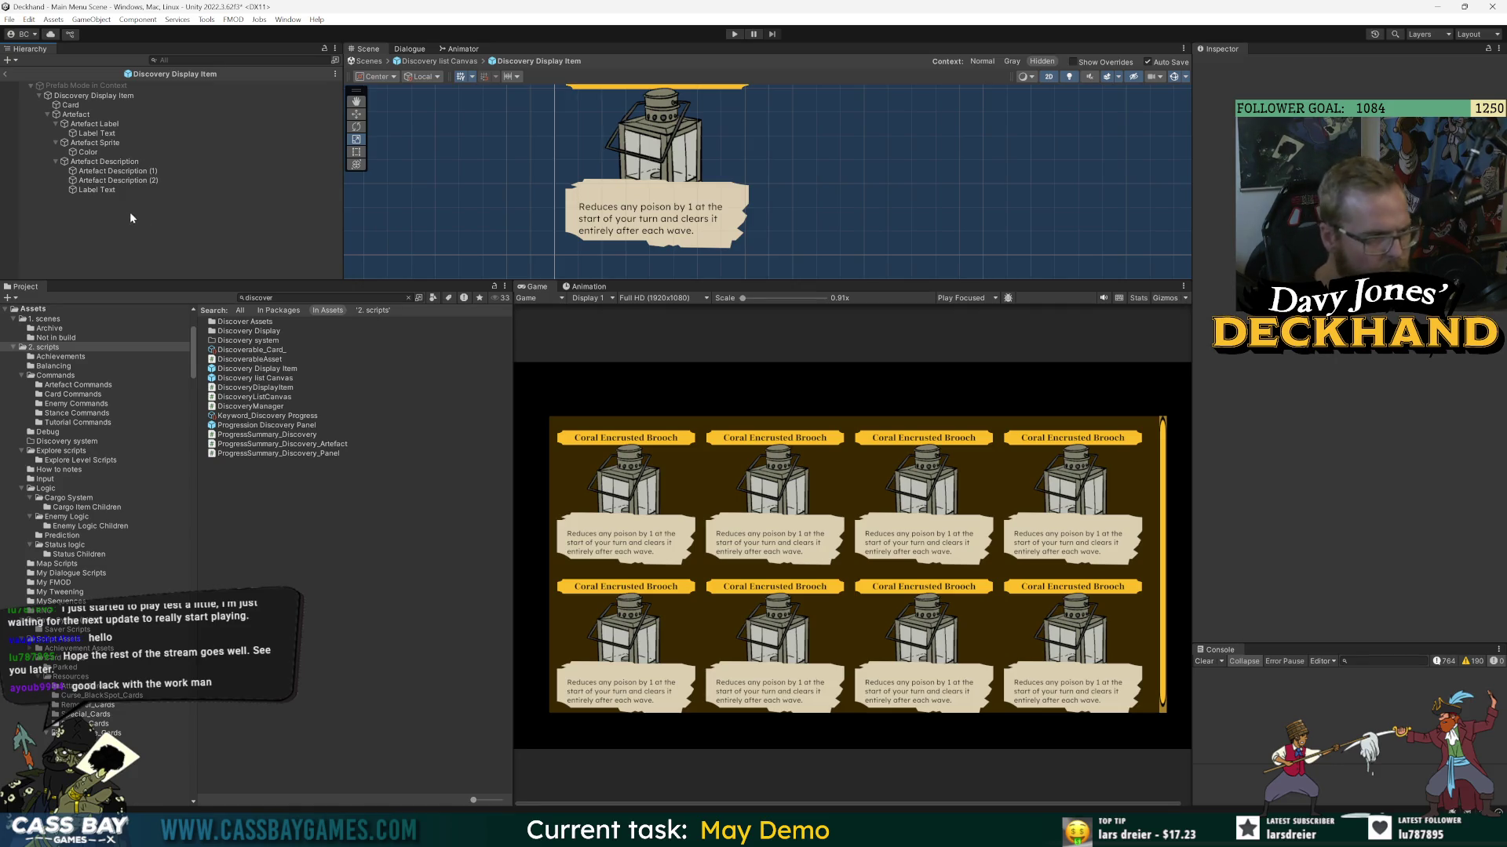
- Move and extend Artefact Description (1) to cover the text's last line
{"action": "left_click", "coordinate": [98, 172]}
{"action": "scroll", "coordinate": [693, 143], "scroll_direction": "up", "scroll_amount": 1}
{"action": "key", "text": "w"}
{"action": "mouse_move", "coordinate": [657, 174]}
{"action": "left_mouse_down"}
{"action": "mouse_move", "coordinate": [656, 195]}
{"action": "mouse_move", "coordinate": [657, 180]}
{"action": "left_mouse_up"}
{"action": "key", "text": "t"}
{"action": "key", "text": "w"}
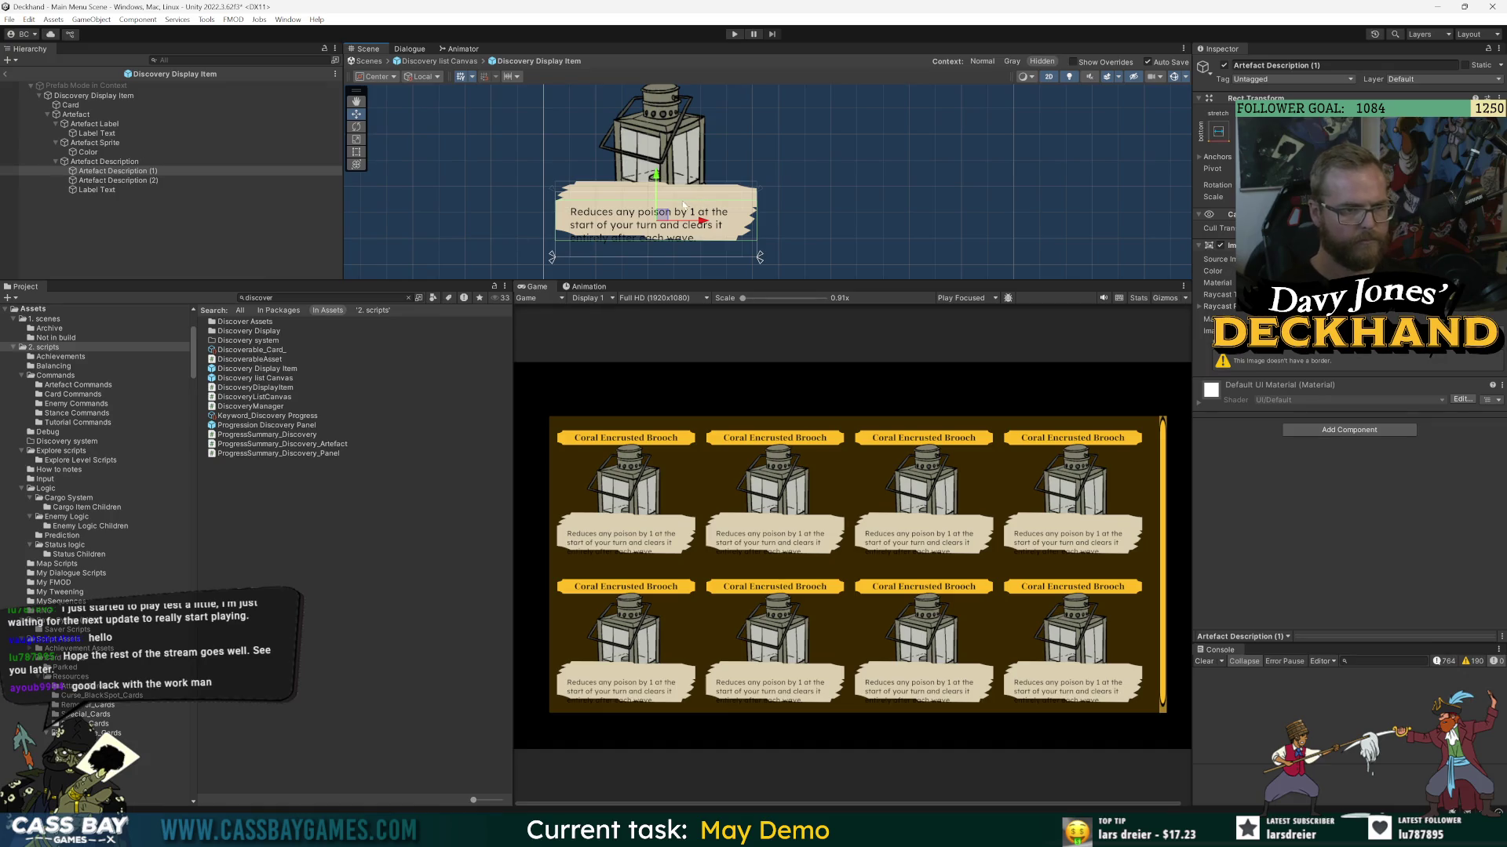
{"action": "left_click_drag", "start_coordinate": [658, 173], "coordinate": [662, 187]}
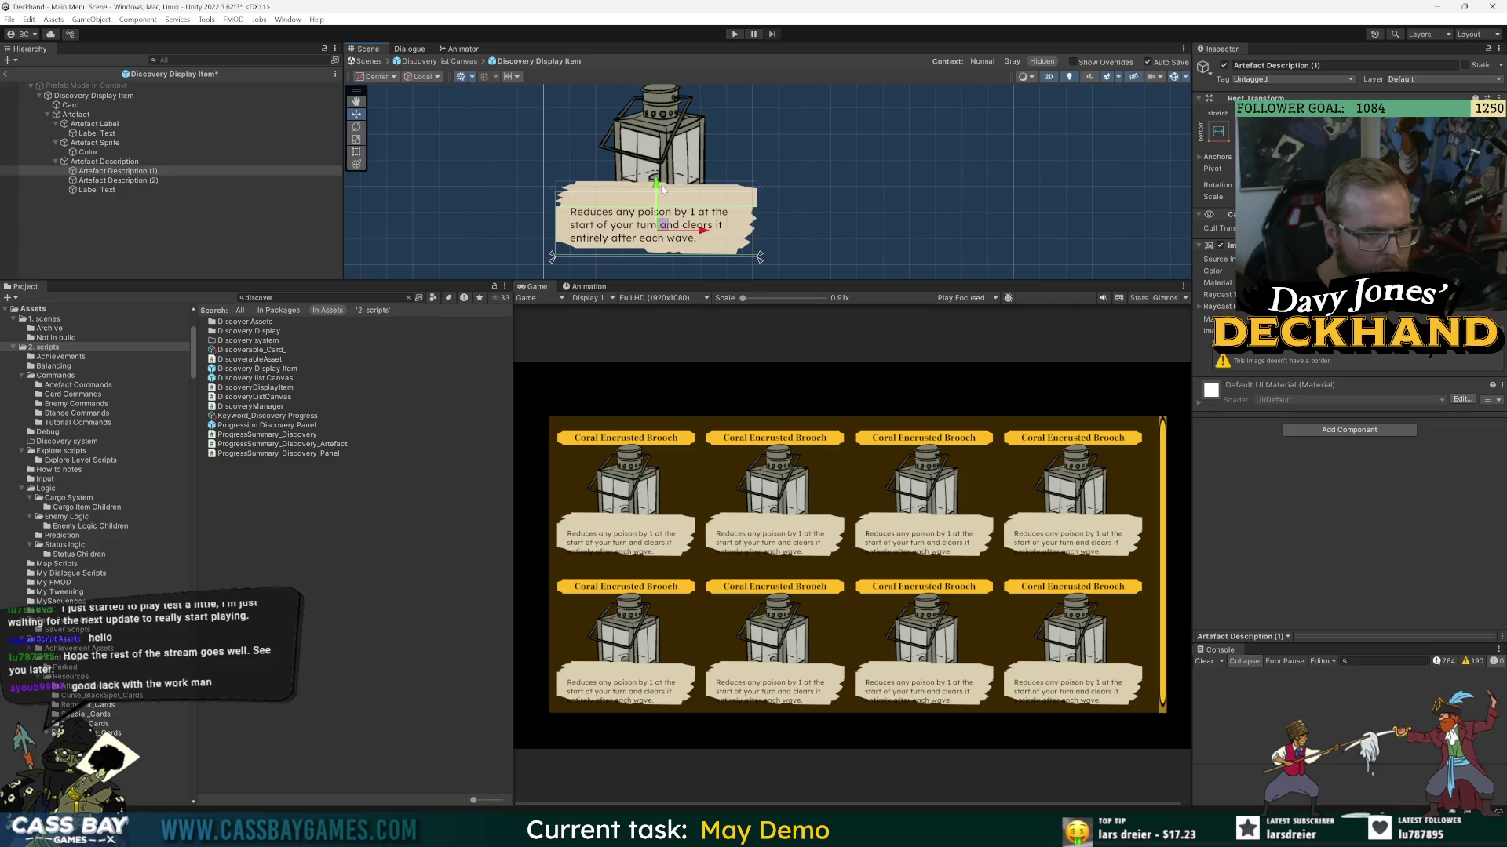
{"action": "scroll", "coordinate": [766, 207], "scroll_direction": "up", "scroll_amount": 2}
- Shift Artefact Description (2) slightly left behind the text
{"action": "left_click", "coordinate": [124, 180]}
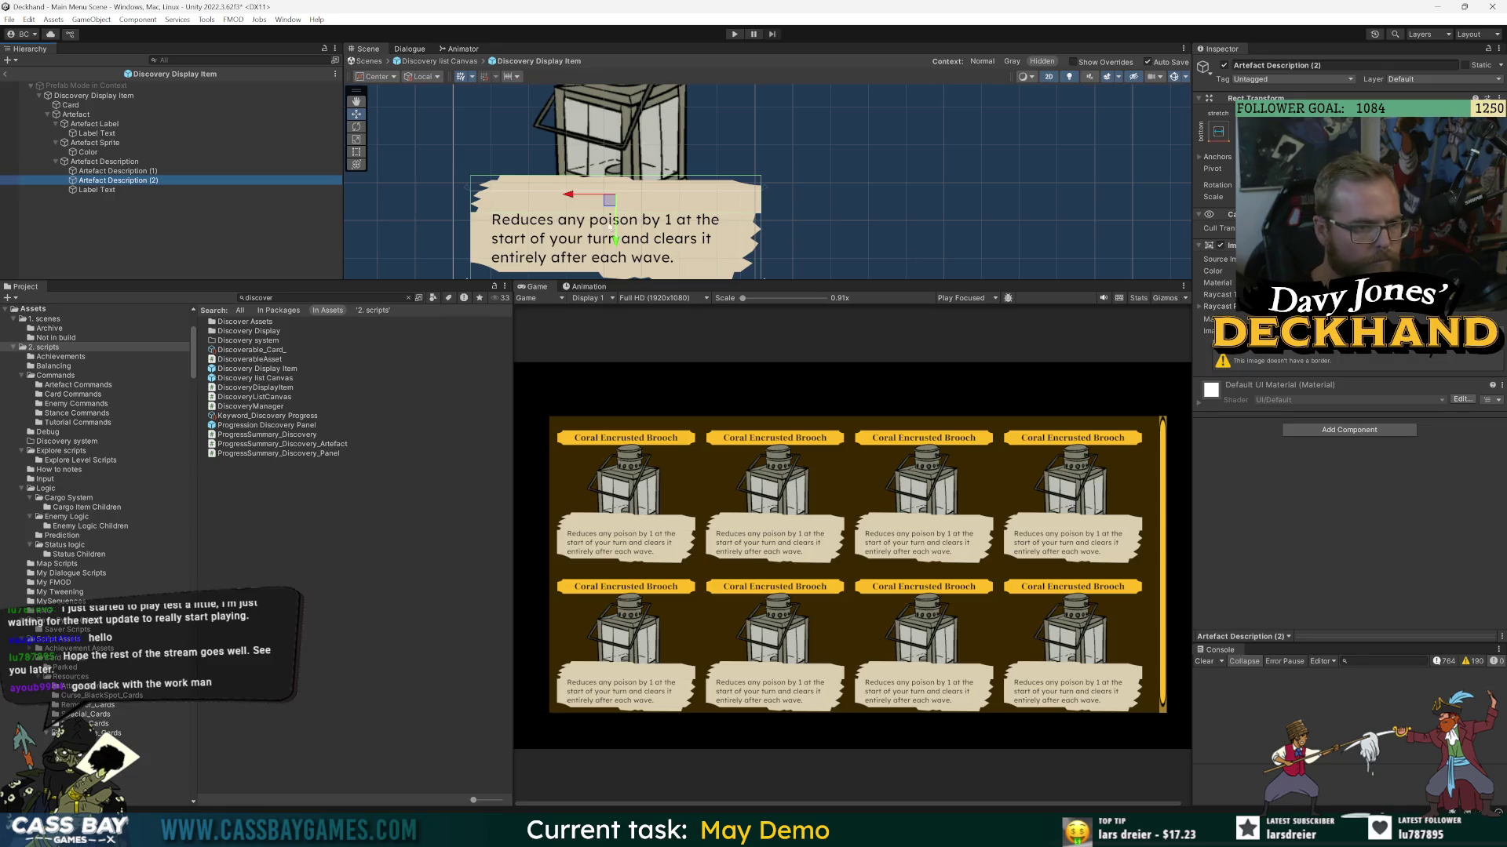
{"action": "left_click_drag", "start_coordinate": [584, 200], "coordinate": [580, 201]}
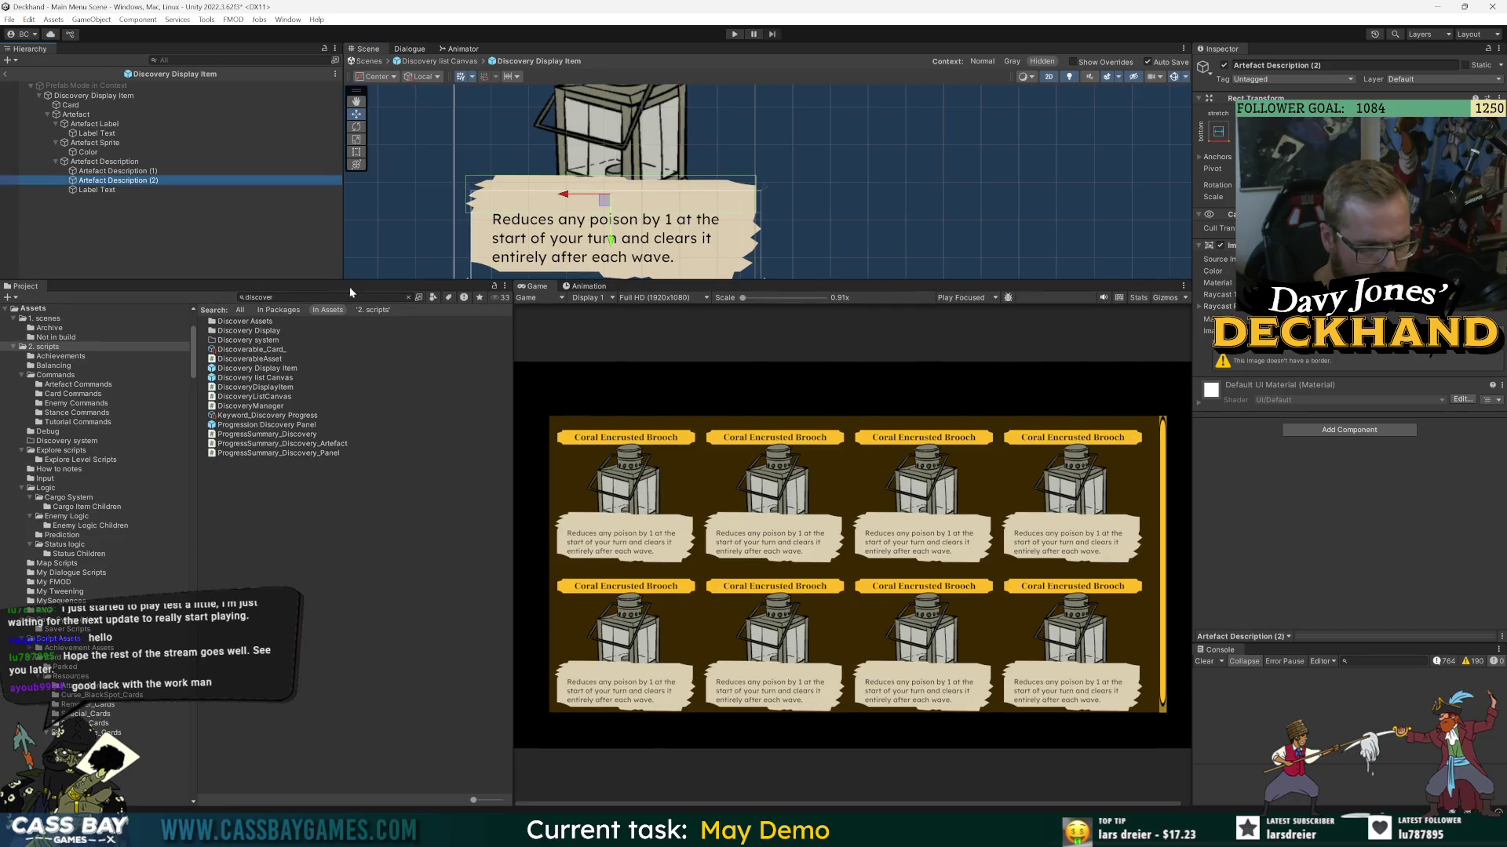
{"action": "left_click", "coordinate": [261, 223]}
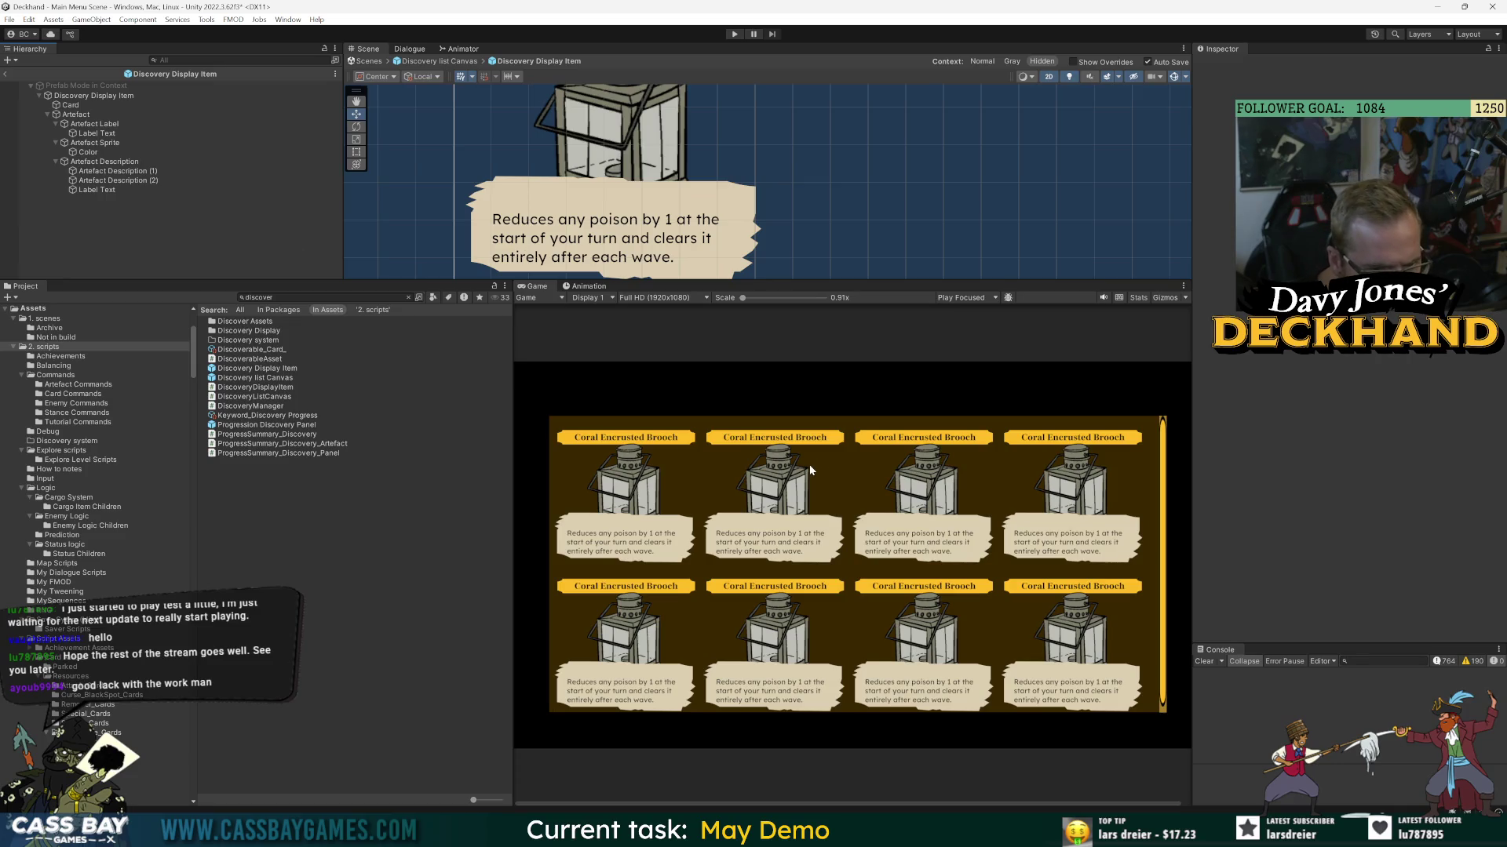
{"action": "left_click", "coordinate": [98, 191]}
{"action": "scroll", "coordinate": [619, 201], "scroll_direction": "down", "scroll_amount": 1}
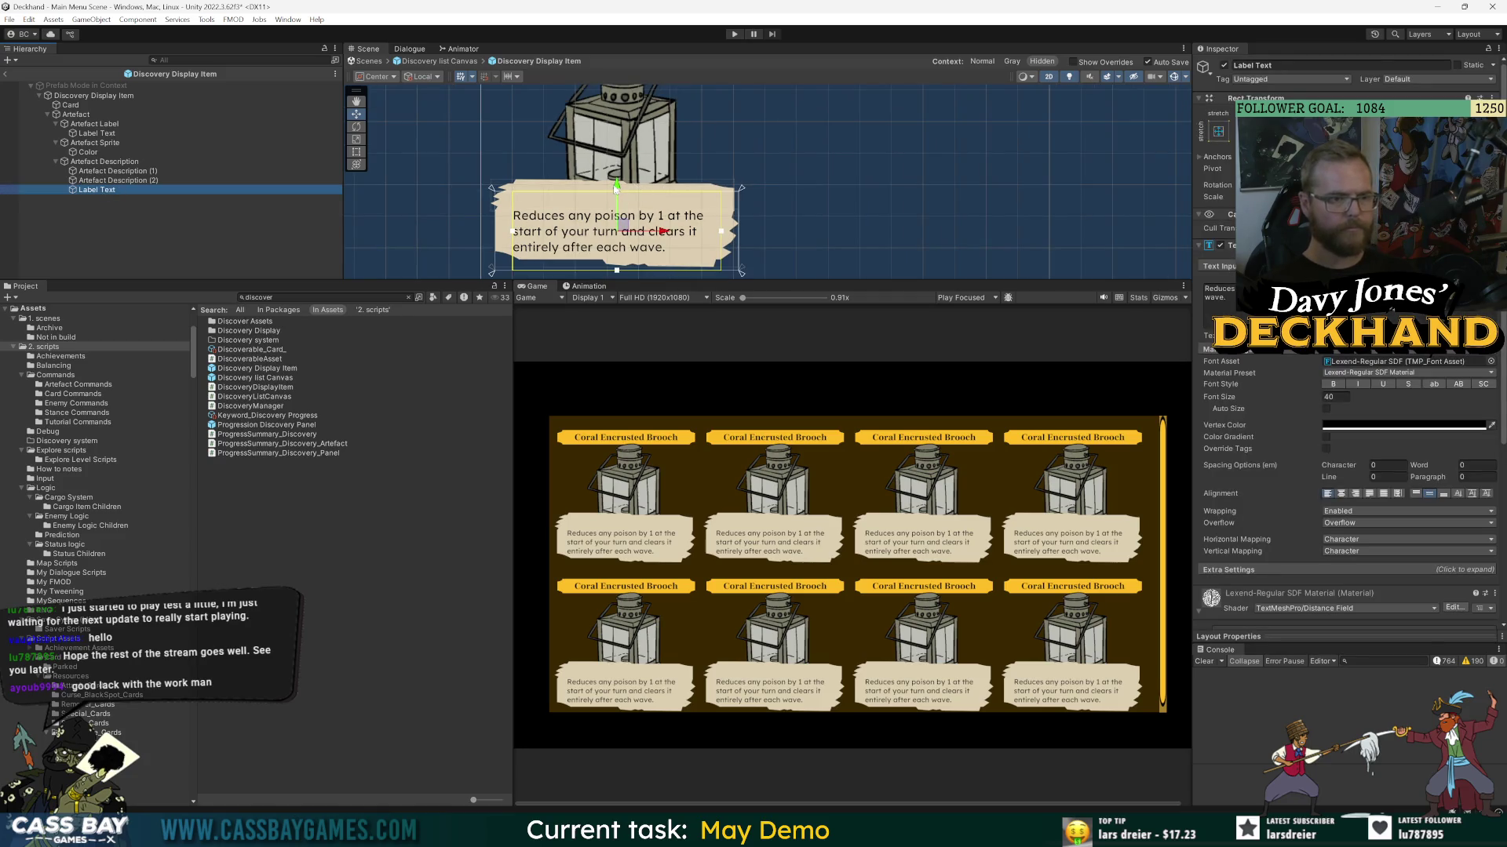
{"action": "left_click", "coordinate": [93, 181]}
{"action": "left_click", "coordinate": [98, 171], "text": "ctrl"}
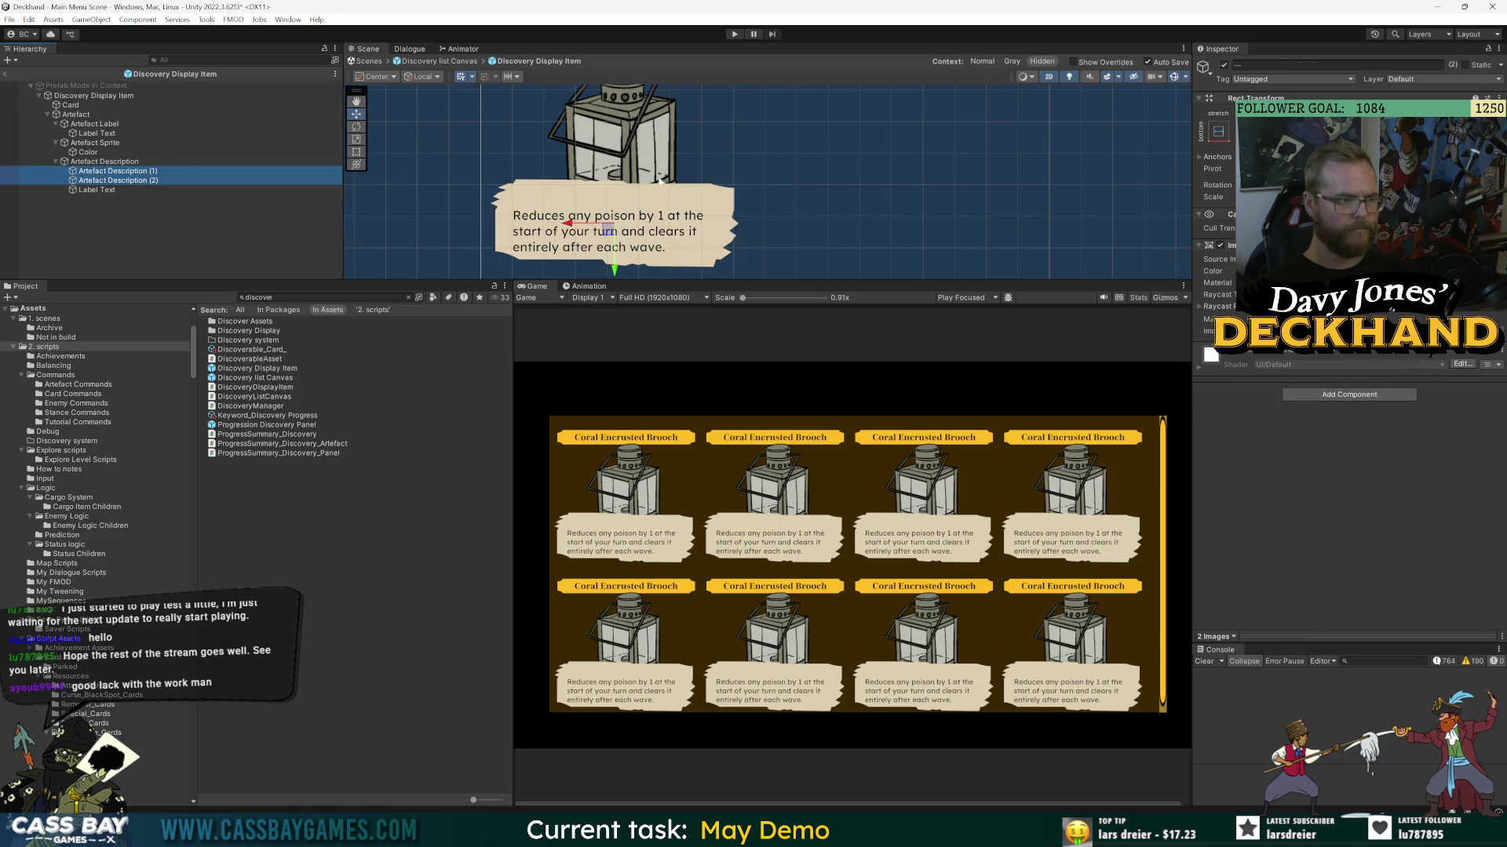
{"action": "left_click_drag", "start_coordinate": [616, 272], "coordinate": [616, 281]}
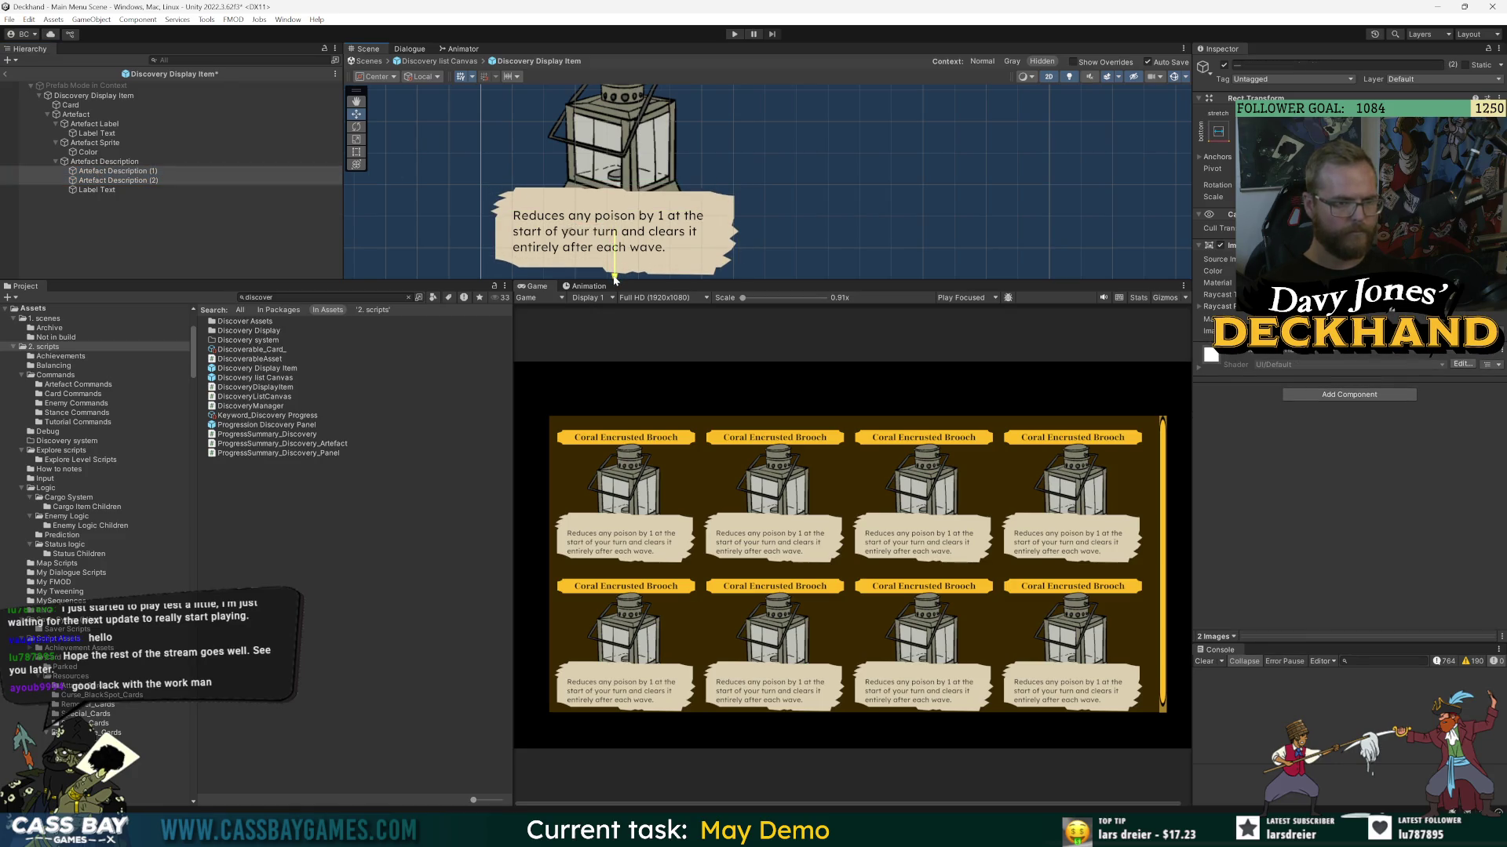
{"action": "left_click", "coordinate": [550, 249]}
{"action": "left_click", "coordinate": [1222, 297]}
{"action": "type", "text": "asdfasdfasdfasdfasdfasdfasdfasdfas"}
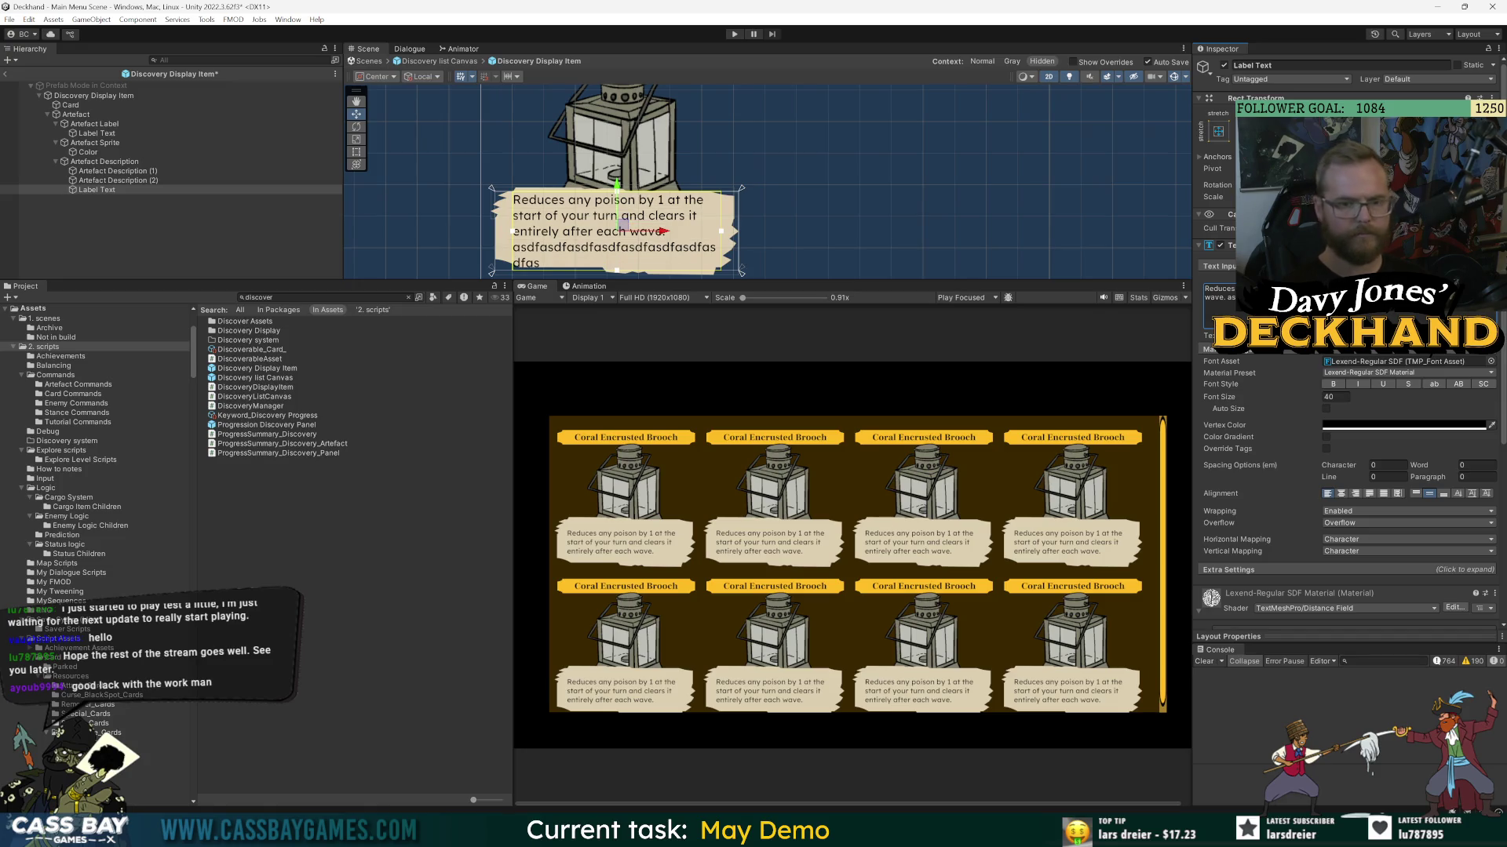
{"action": "key", "text": "BackSpace"}
{"action": "key", "text": "BackSpace"}
{"action": "key", "text": "BackSpace"}
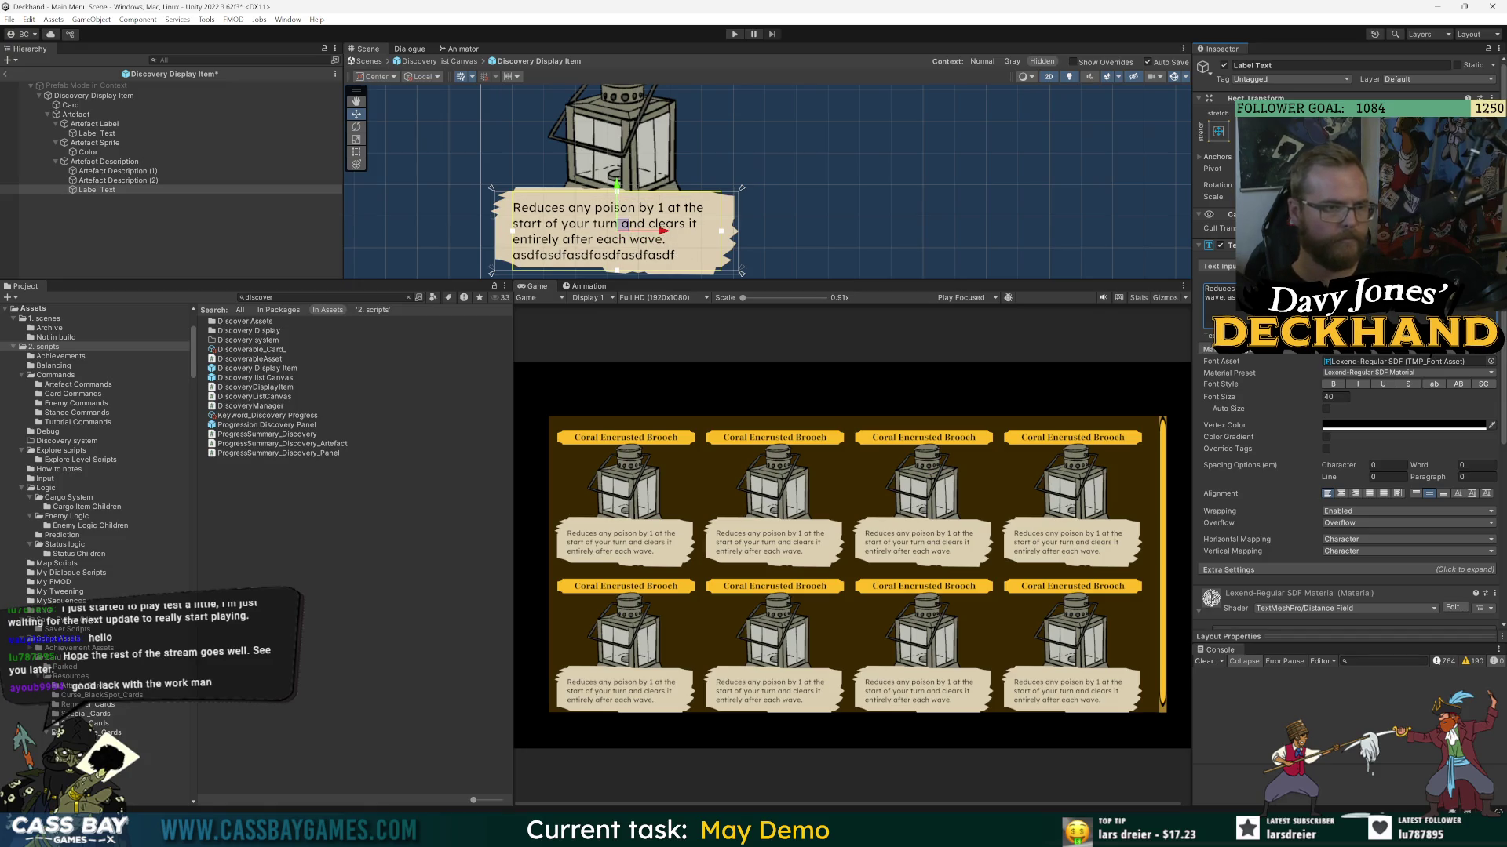
{"action": "left_click", "coordinate": [146, 194]}
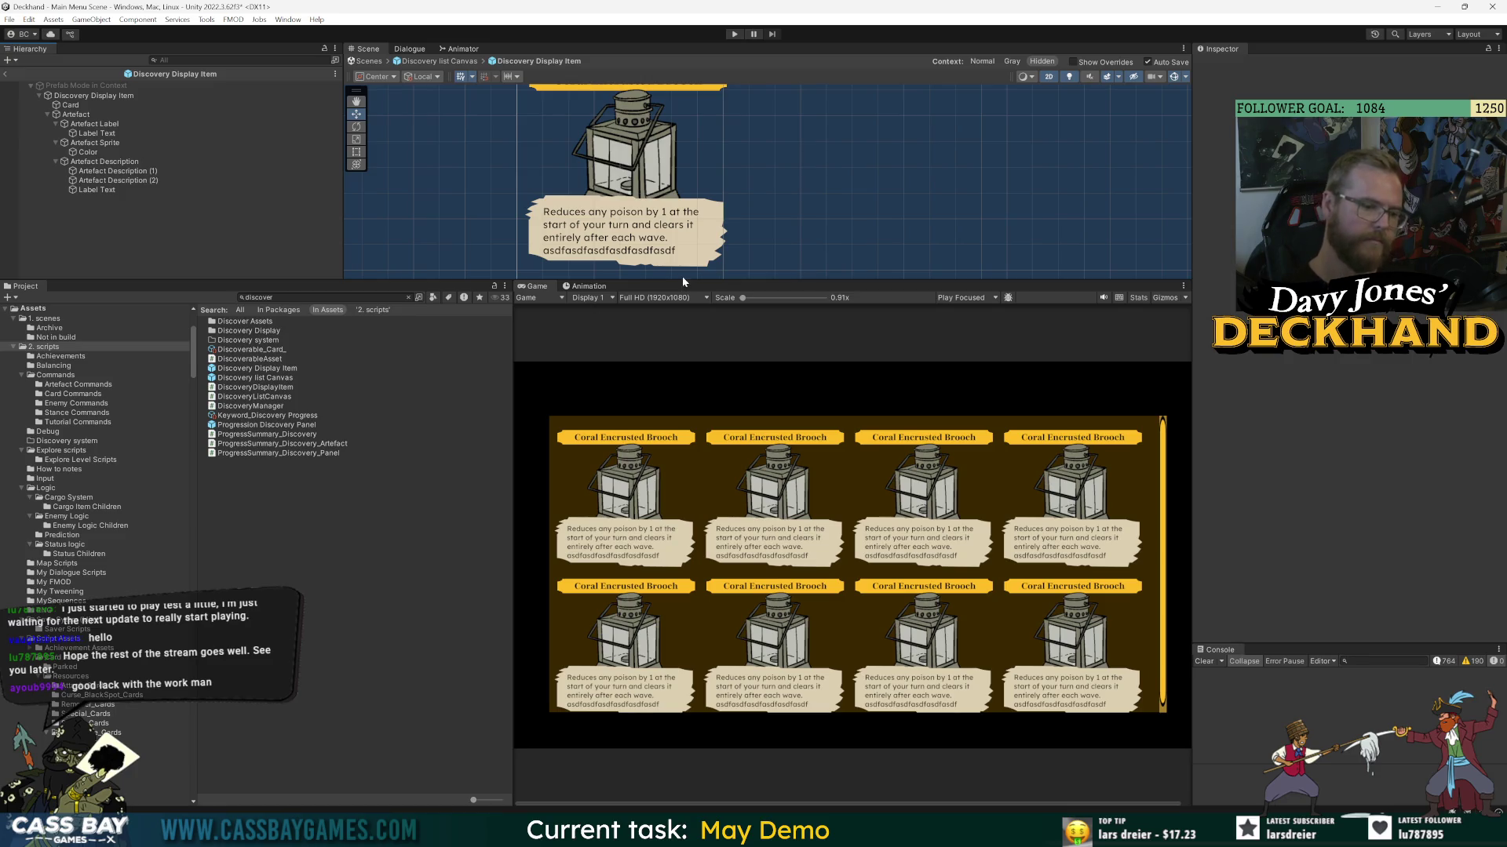
{"action": "left_click", "coordinate": [103, 191]}
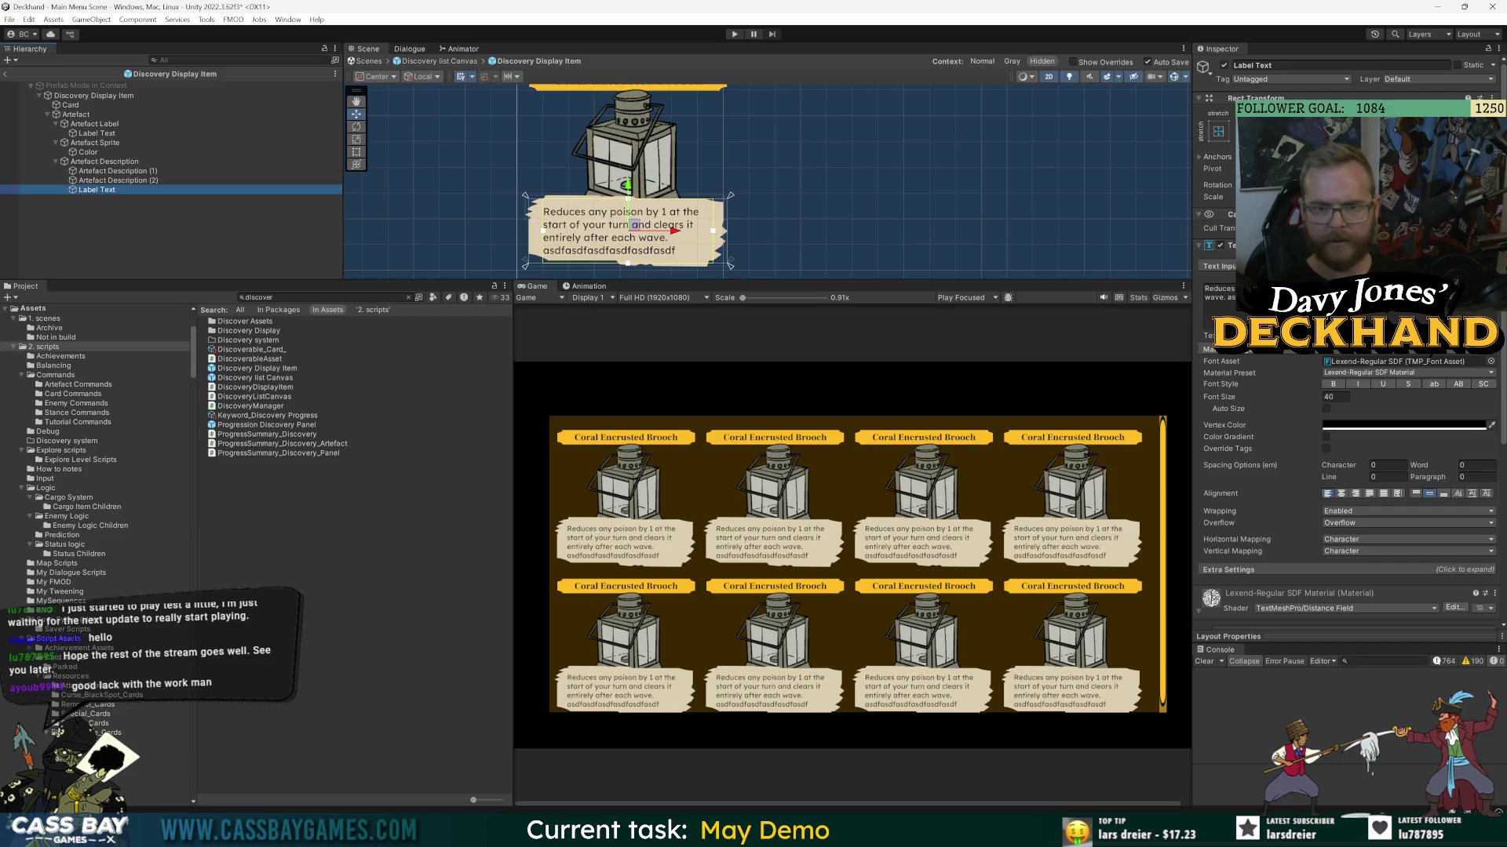
{"action": "left_click", "coordinate": [535, 232]}
{"action": "left_click_drag", "start_coordinate": [534, 233], "coordinate": [535, 232]}
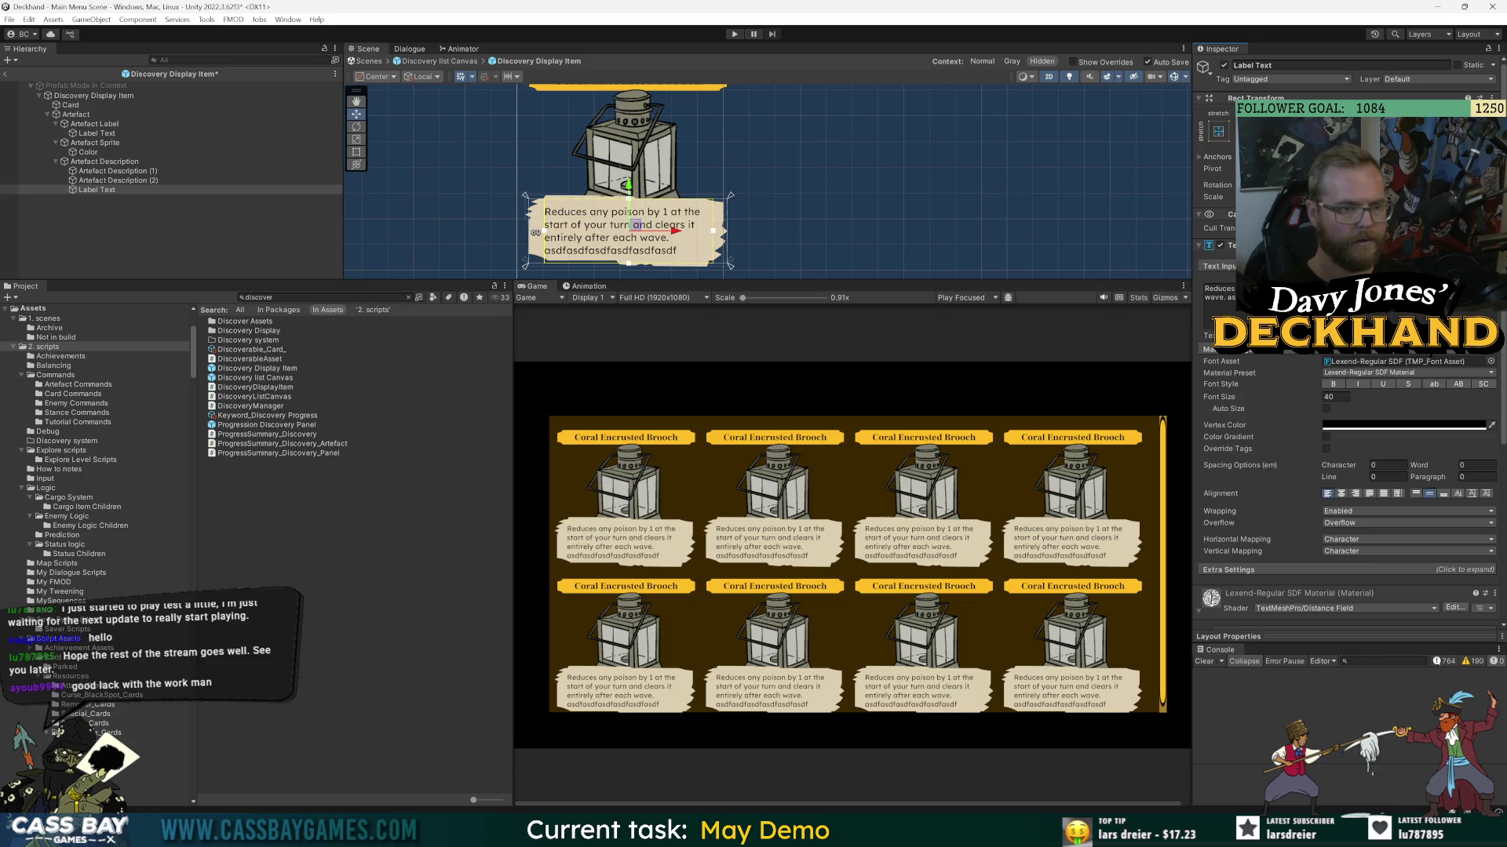
{"action": "left_click", "coordinate": [82, 250]}
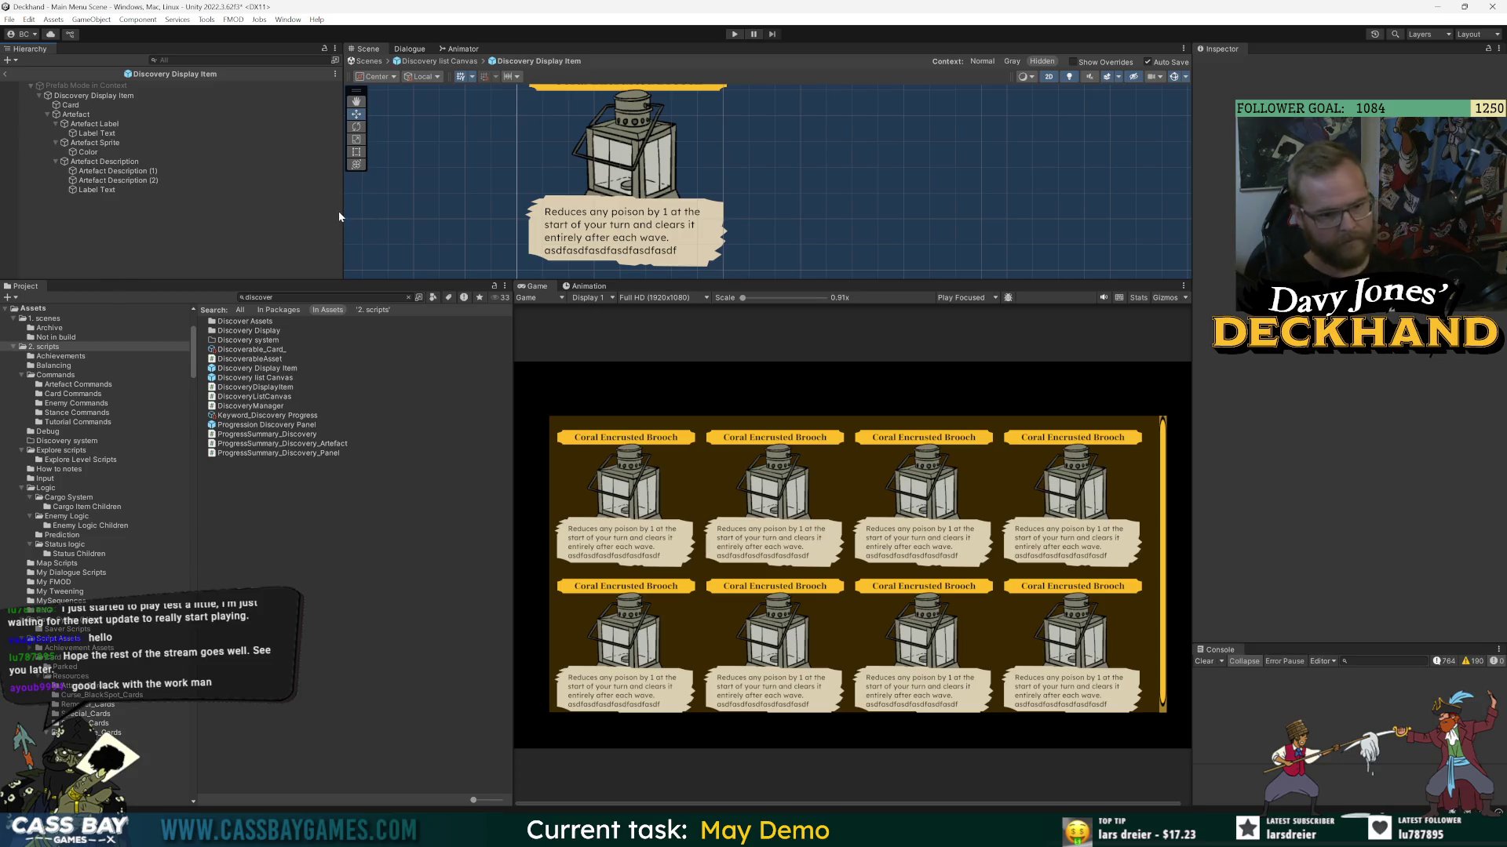
- Rename the description copies Paper1 and Paper2 and nest Paper2 under Paper1
{"action": "left_click", "coordinate": [102, 171]}
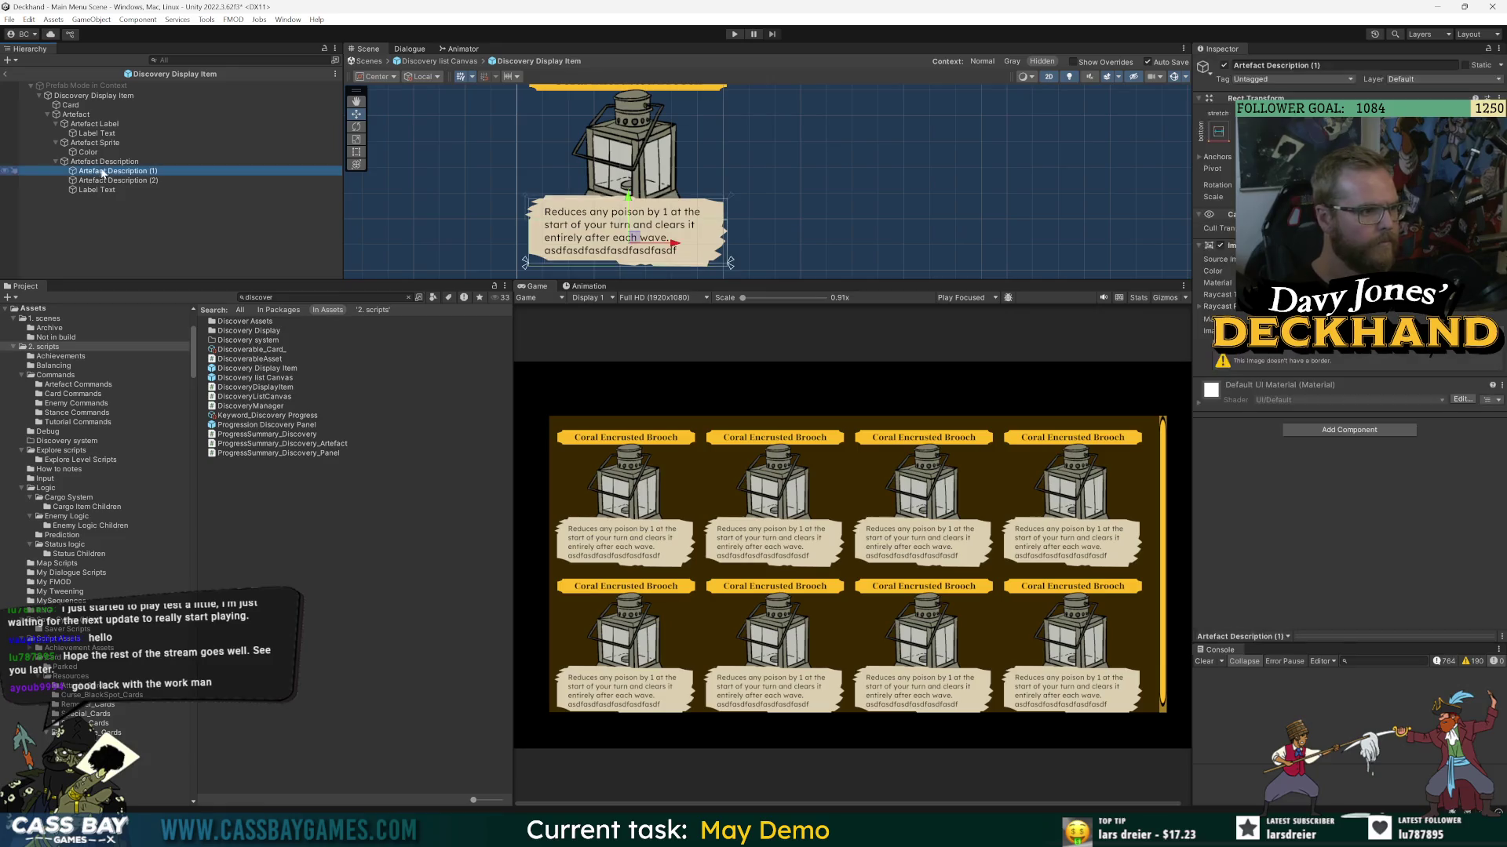
{"action": "left_click", "coordinate": [110, 171]}
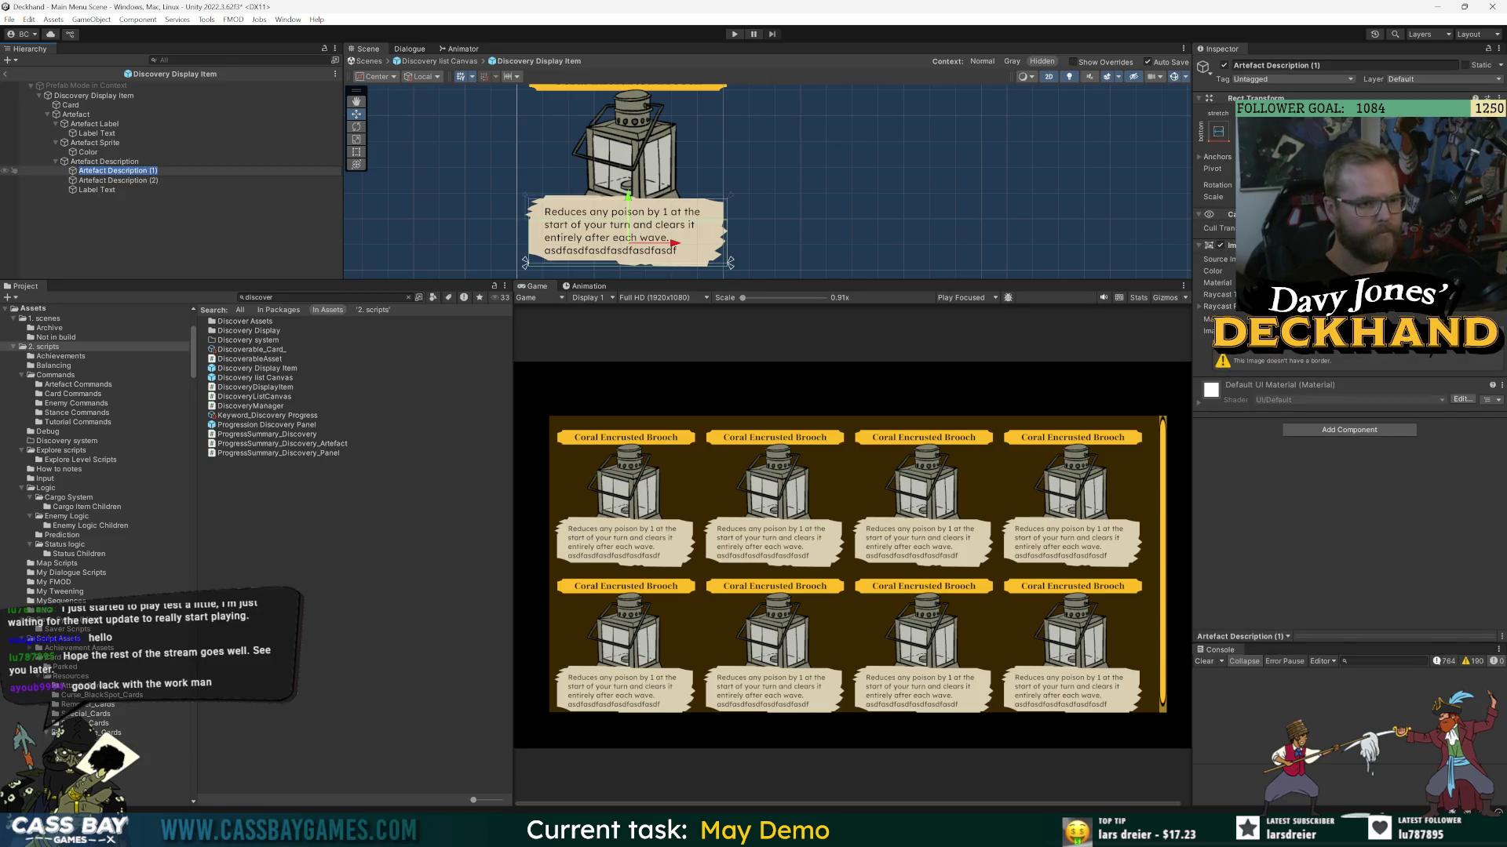
{"action": "type", "text": "PA"}
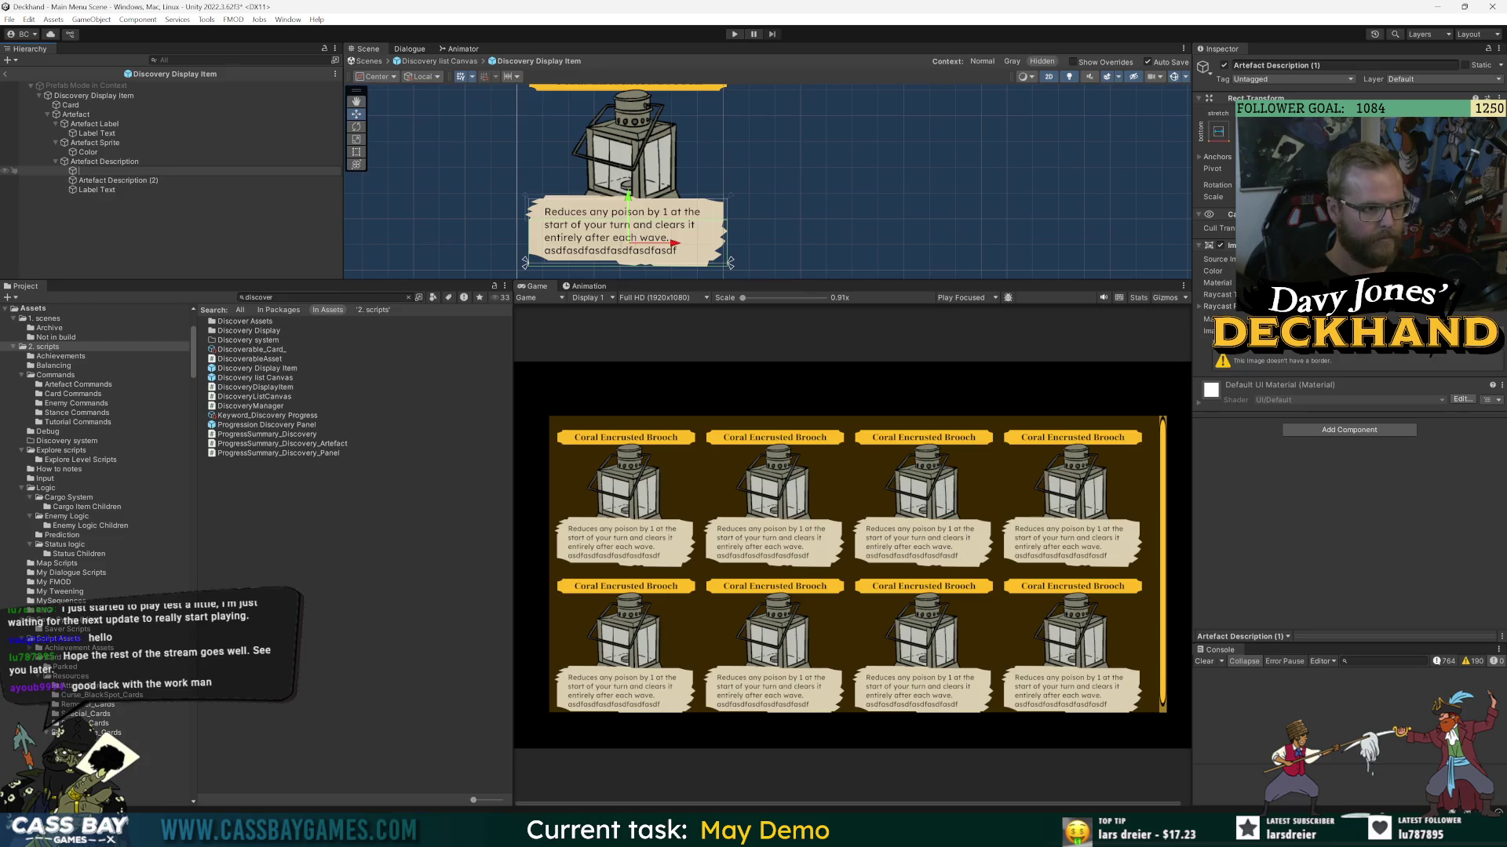
{"action": "type", "text": "Paper"}
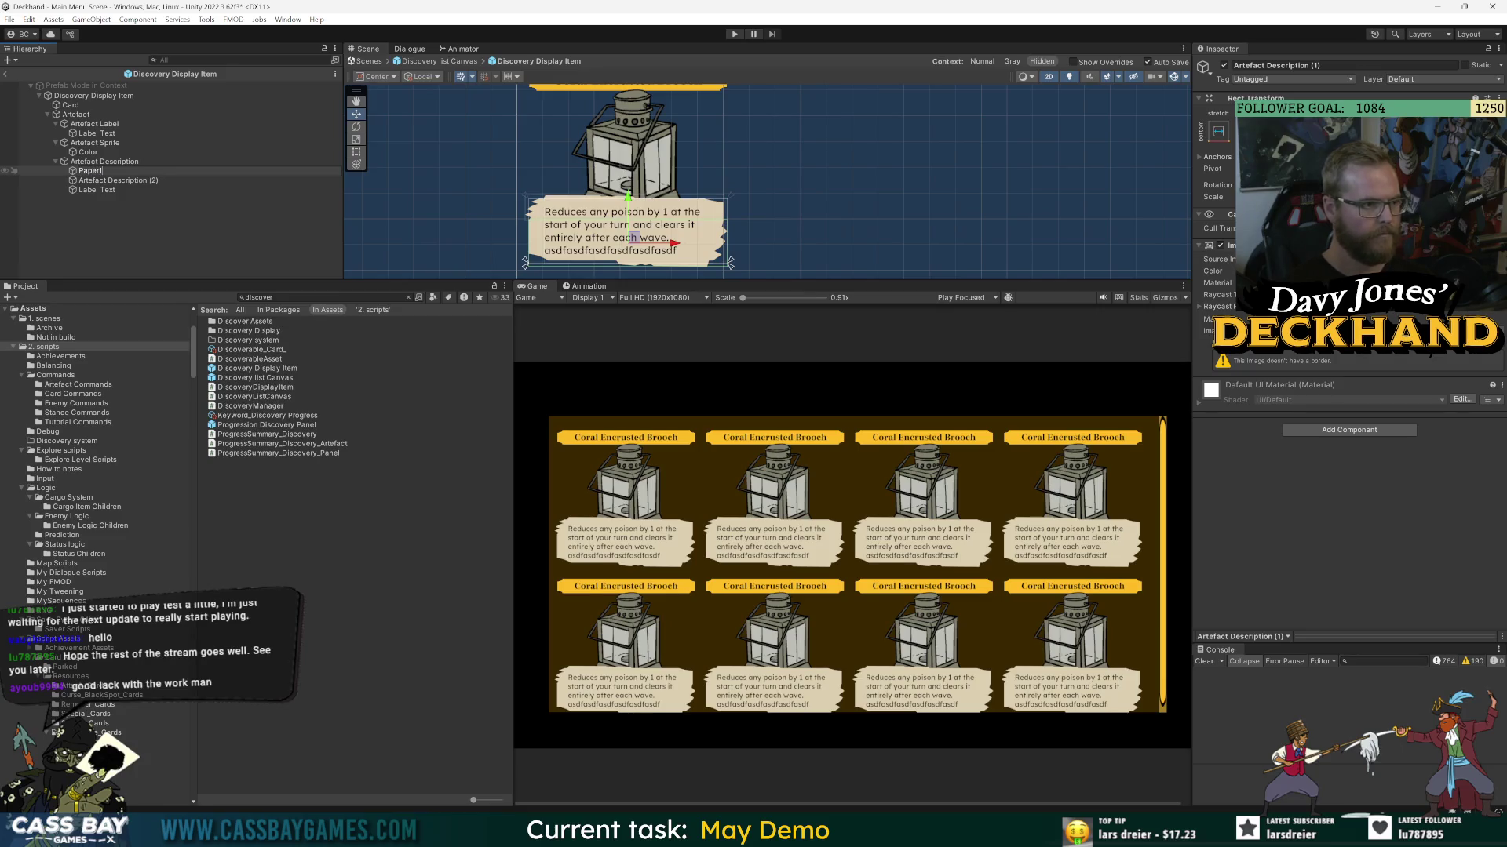
{"action": "key", "text": "Return"}
{"action": "key", "text": "Down"}
{"action": "key", "text": "F2"}
{"action": "type", "text": "Paper2"}
{"action": "key", "text": "Return"}
{"action": "left_click_drag", "start_coordinate": [78, 182], "coordinate": [86, 172]}
{"action": "left_click", "coordinate": [64, 172]}
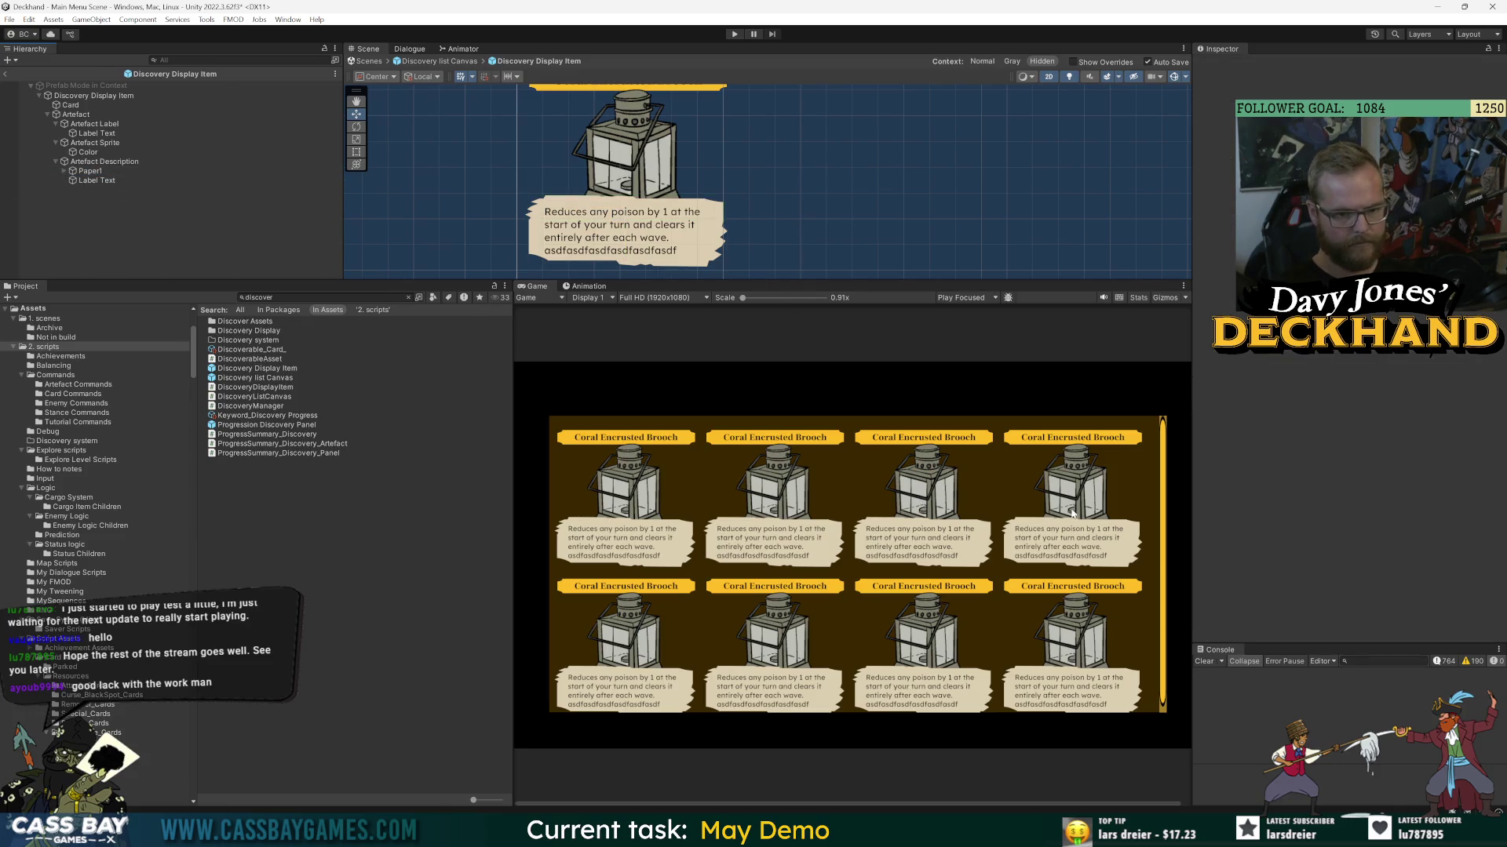
- Open the DiscoveryDisplayItem script from the Discovery Display Item's Inspector
{"action": "left_click", "coordinate": [102, 162]}
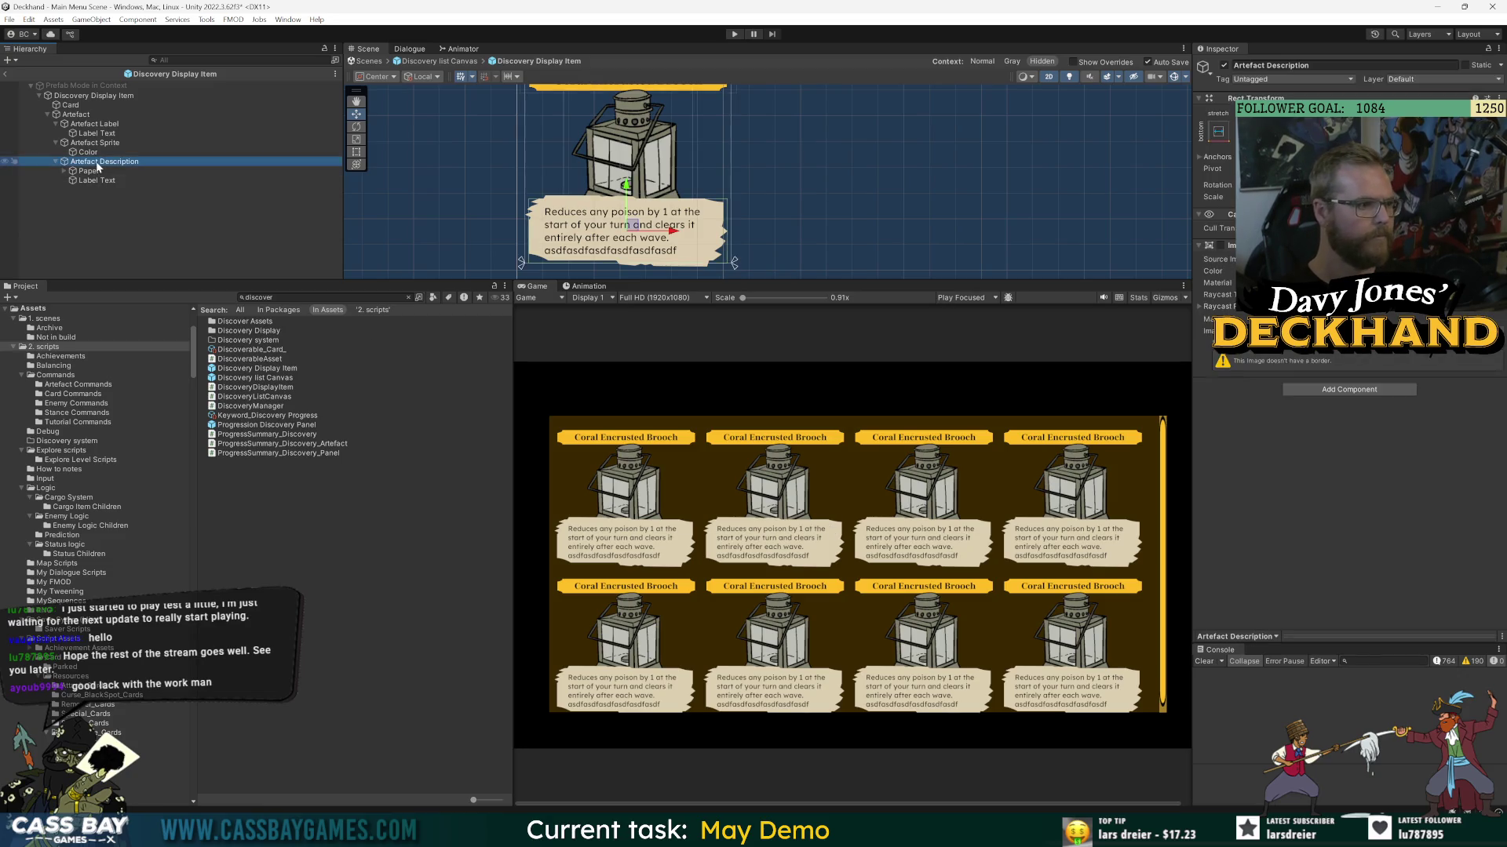
{"action": "left_click", "coordinate": [93, 180]}
{"action": "key", "text": "Up"}
{"action": "key", "text": "Up"}
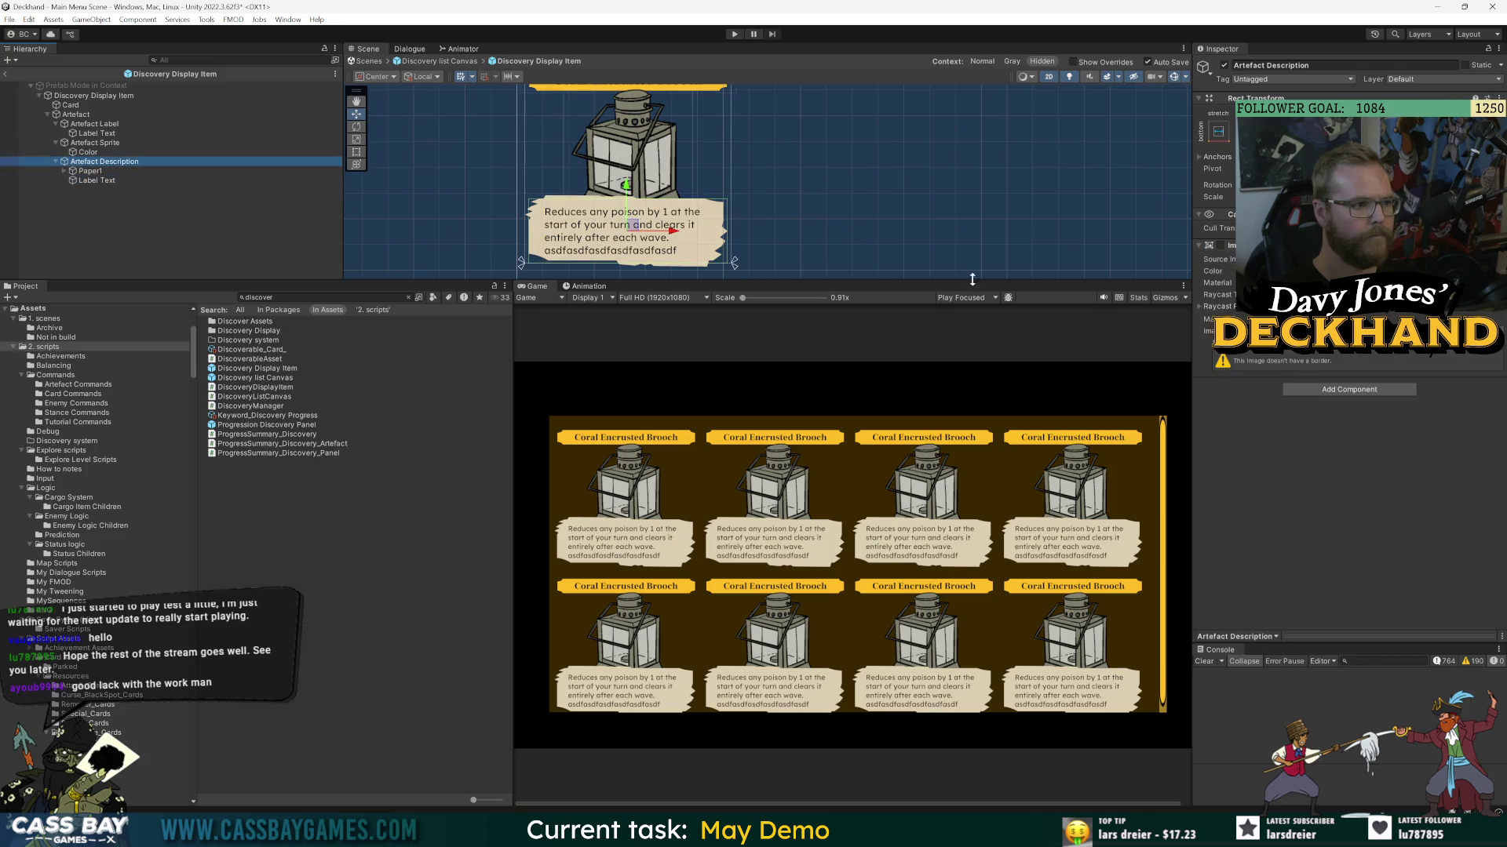
{"action": "left_click", "coordinate": [259, 96]}
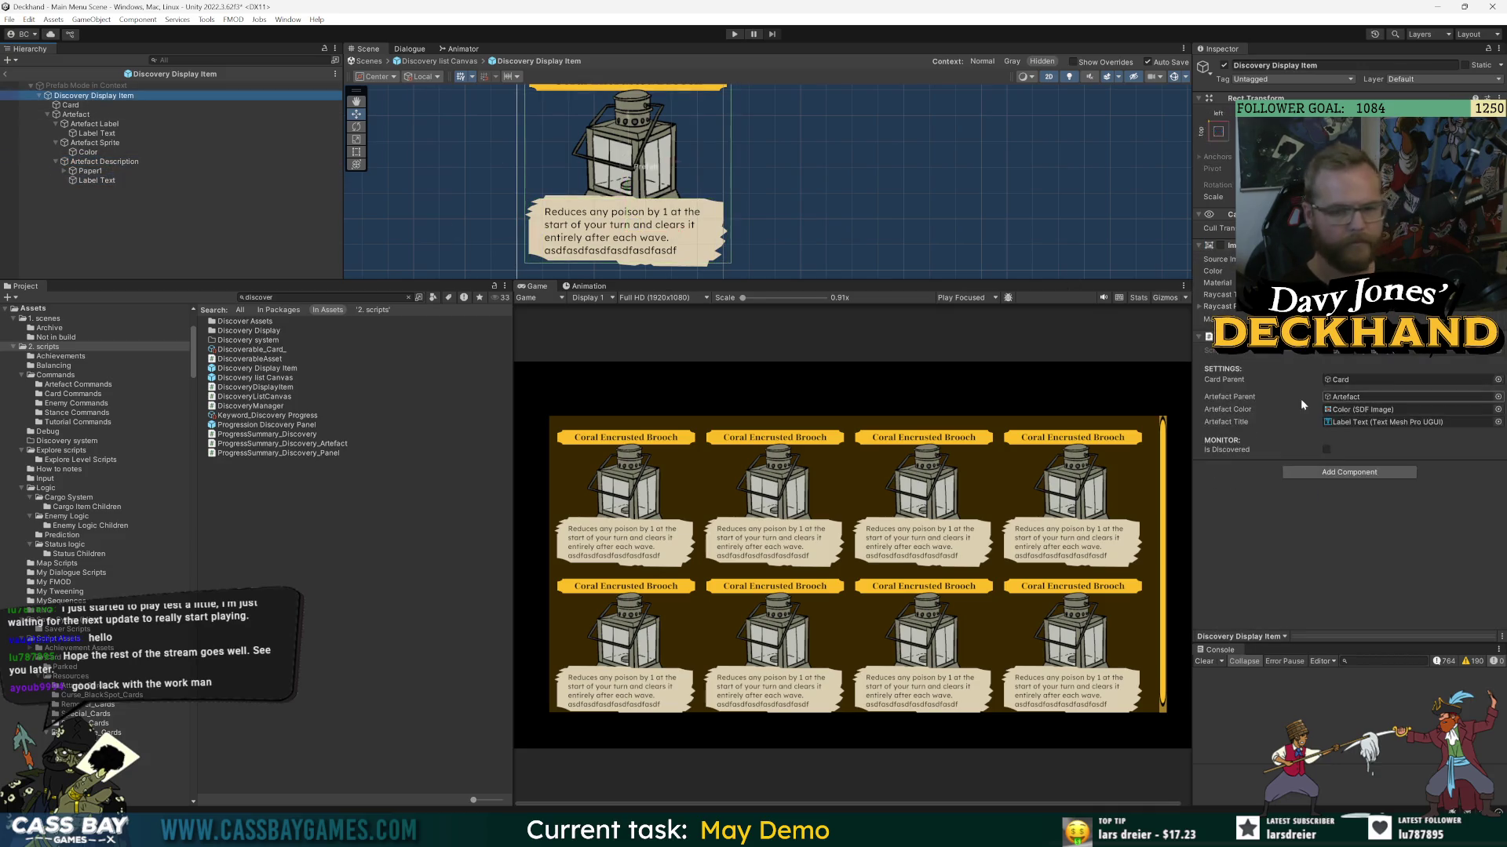
{"action": "double_click", "coordinate": [1334, 350]}
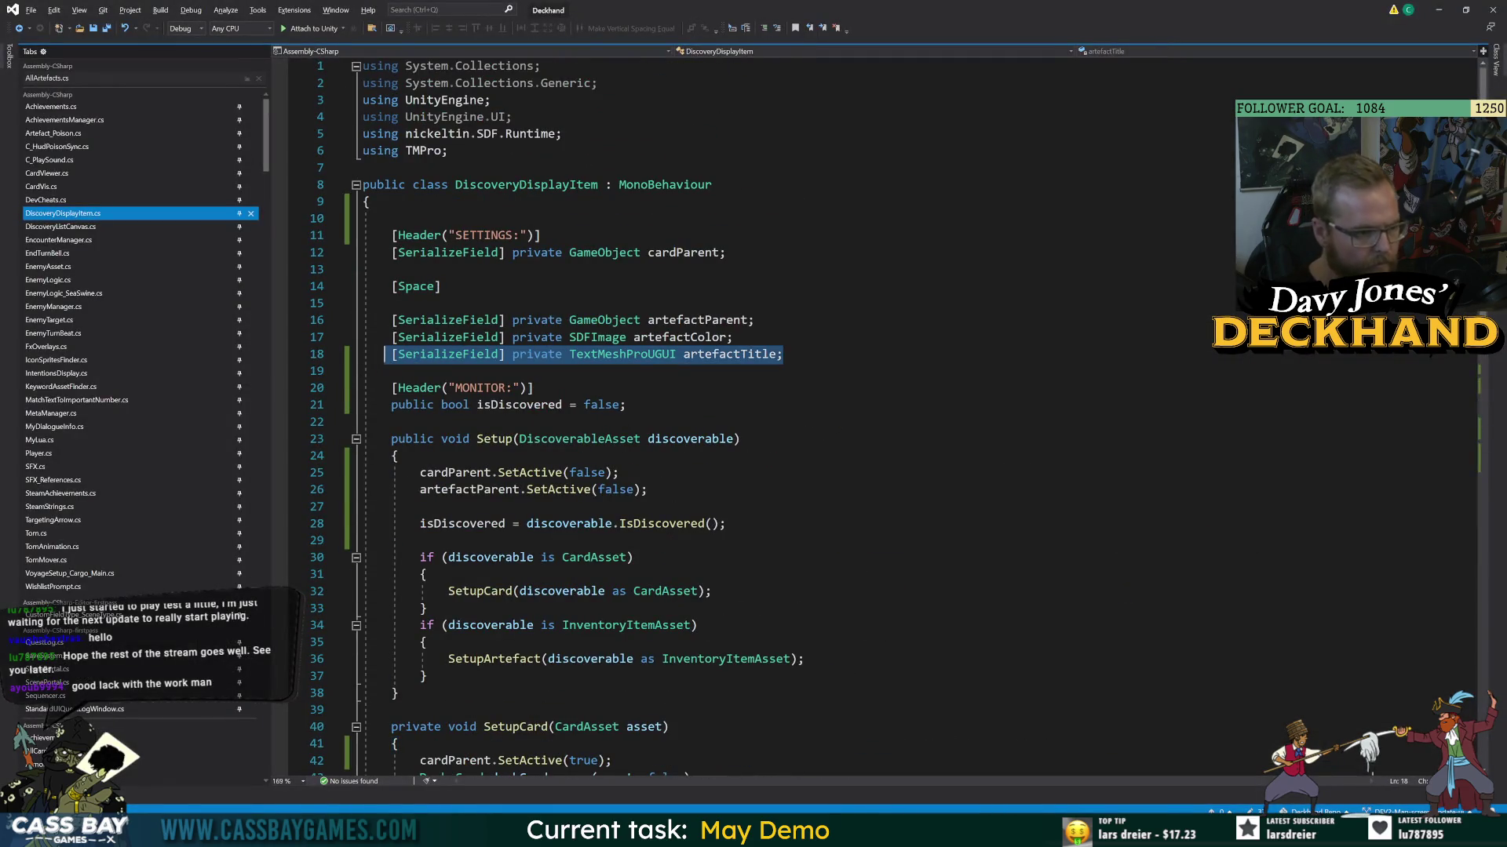
- Duplicate the artefactTitle field as artefactDescription and add a serialized GameObject artefactDescriptionObject field
{"action": "key", "text": "ctrl+d"}
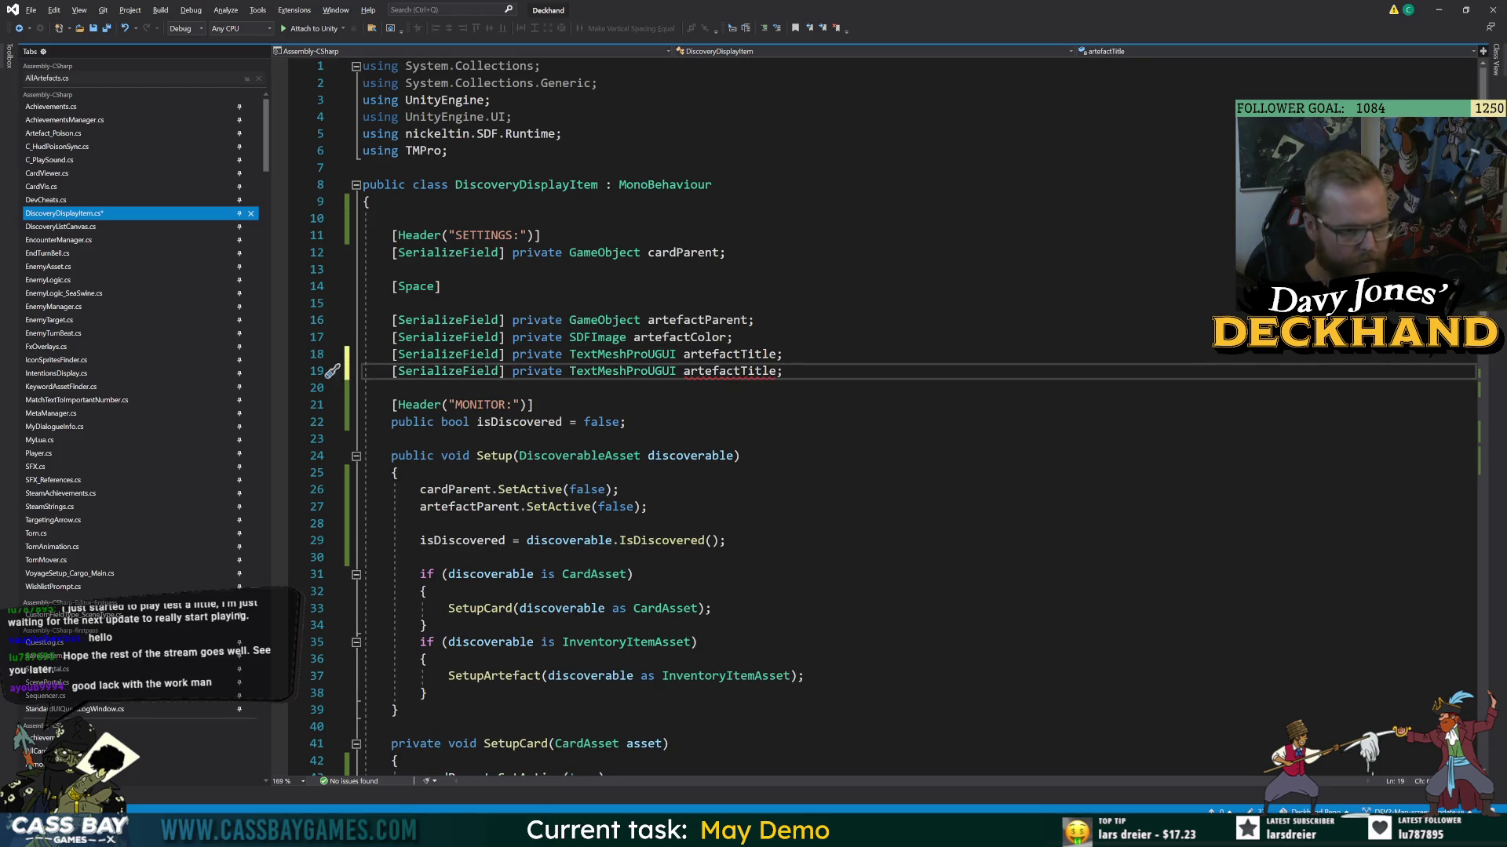
{"action": "double_click", "coordinate": [730, 371]}
{"action": "type", "text": "artefactDescription"}
{"action": "key", "text": "Return"}
{"action": "key", "text": "ctrl+Return"}
{"action": "type", "text": "[SerializeField] private GameObject"}
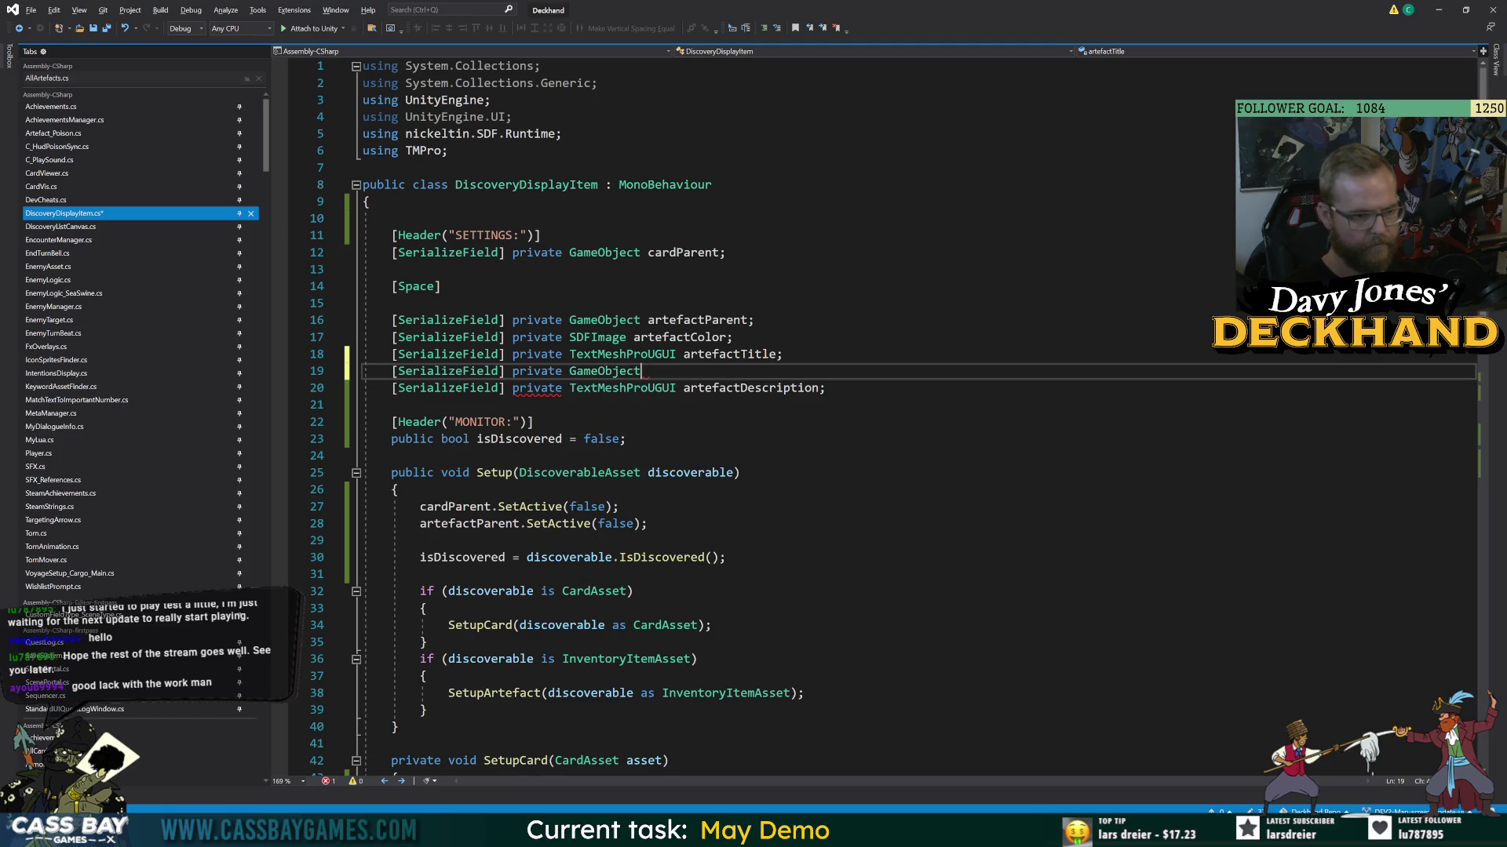
{"action": "type", "text": " desc"}
{"action": "key", "text": "BackSpace"}
{"action": "key", "text": "BackSpace"}
{"action": "key", "text": "BackSpace"}
{"action": "type", "text": "artefactDescription"}
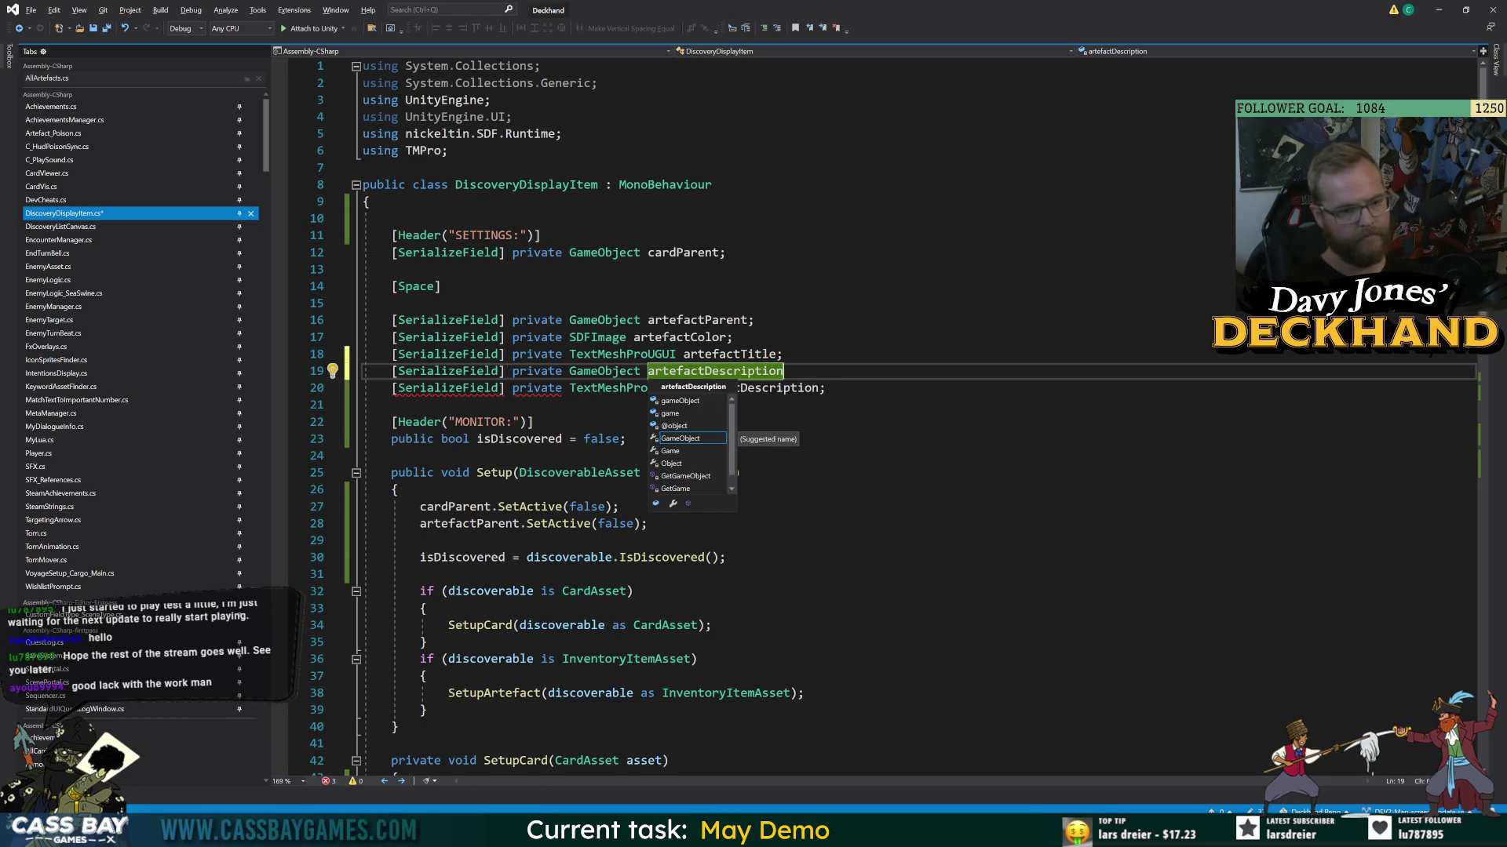
{"action": "type", "text": "Object;"}
- Hide artefactDescriptionObject with SetActive(false) at the start of Setup
{"action": "scroll", "coordinate": [785, 416], "scroll_direction": "down", "scroll_amount": 6}
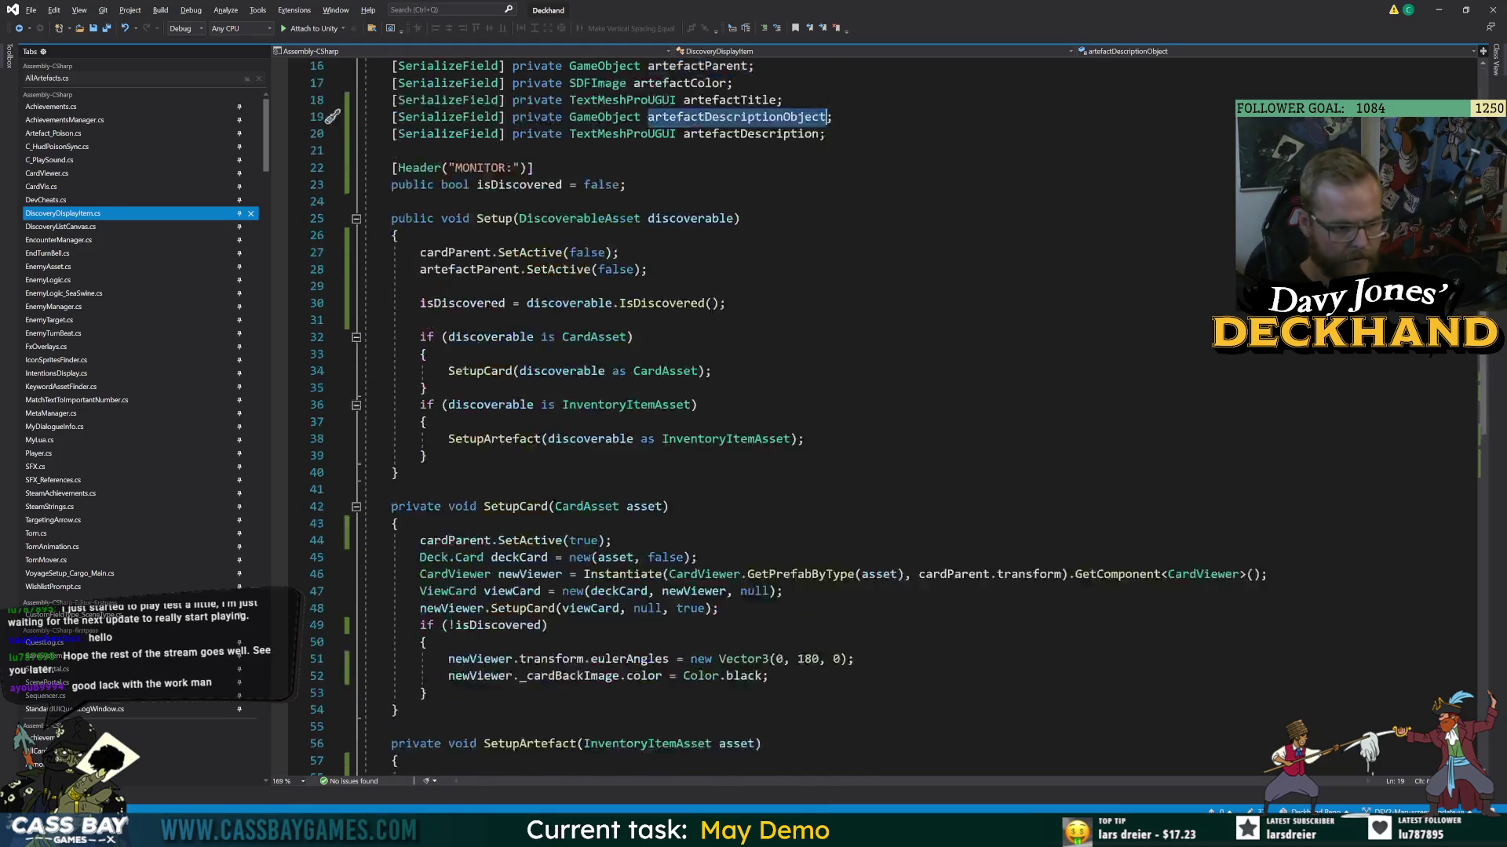
{"action": "left_click", "coordinate": [648, 218]}
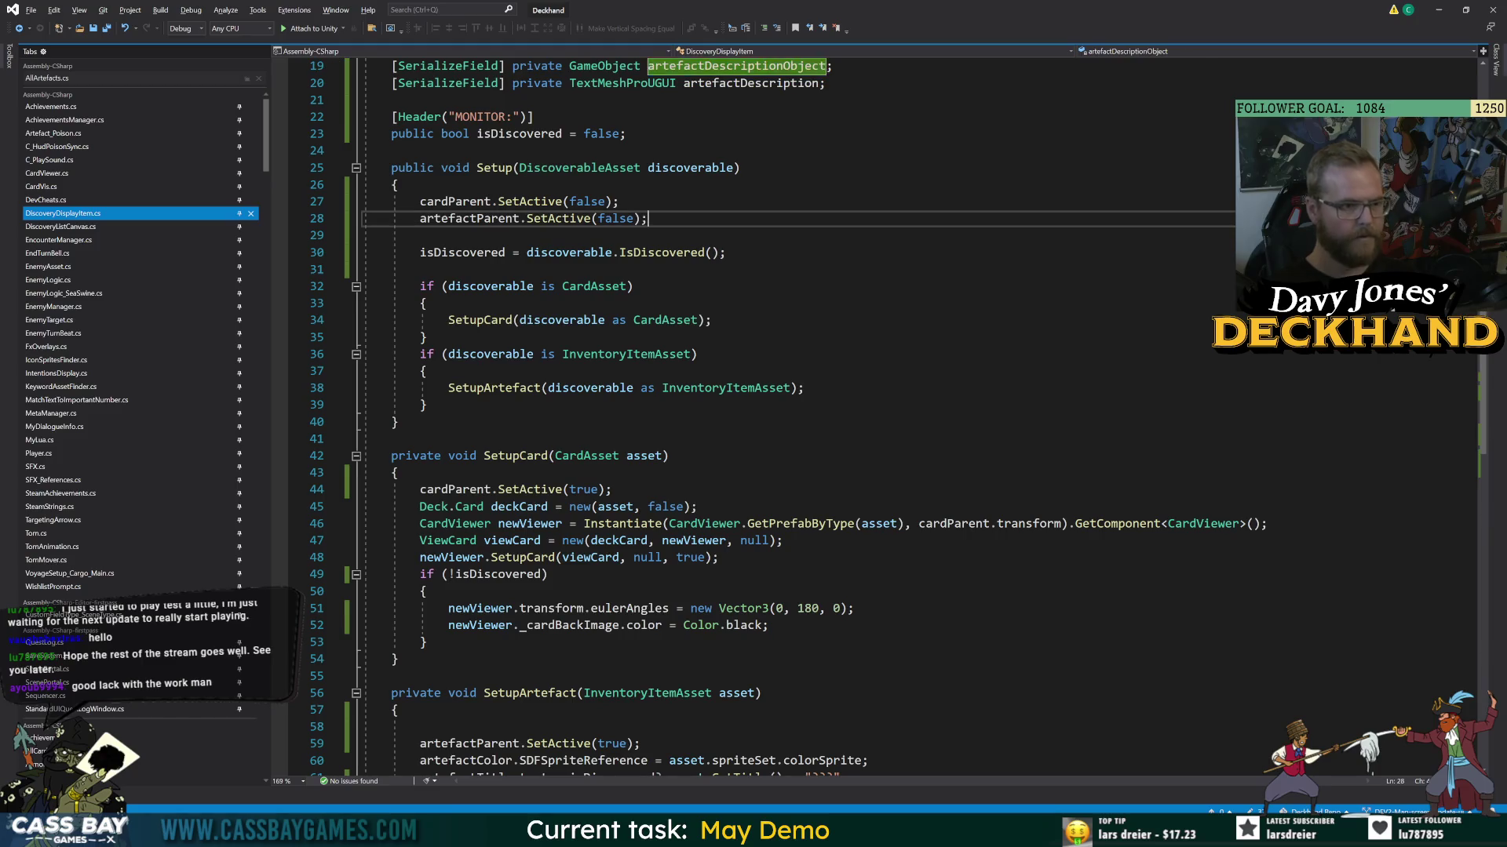
{"action": "key", "text": "Return"}
{"action": "type", "text": "artefactDescriptionObject.SetActive(false);"}
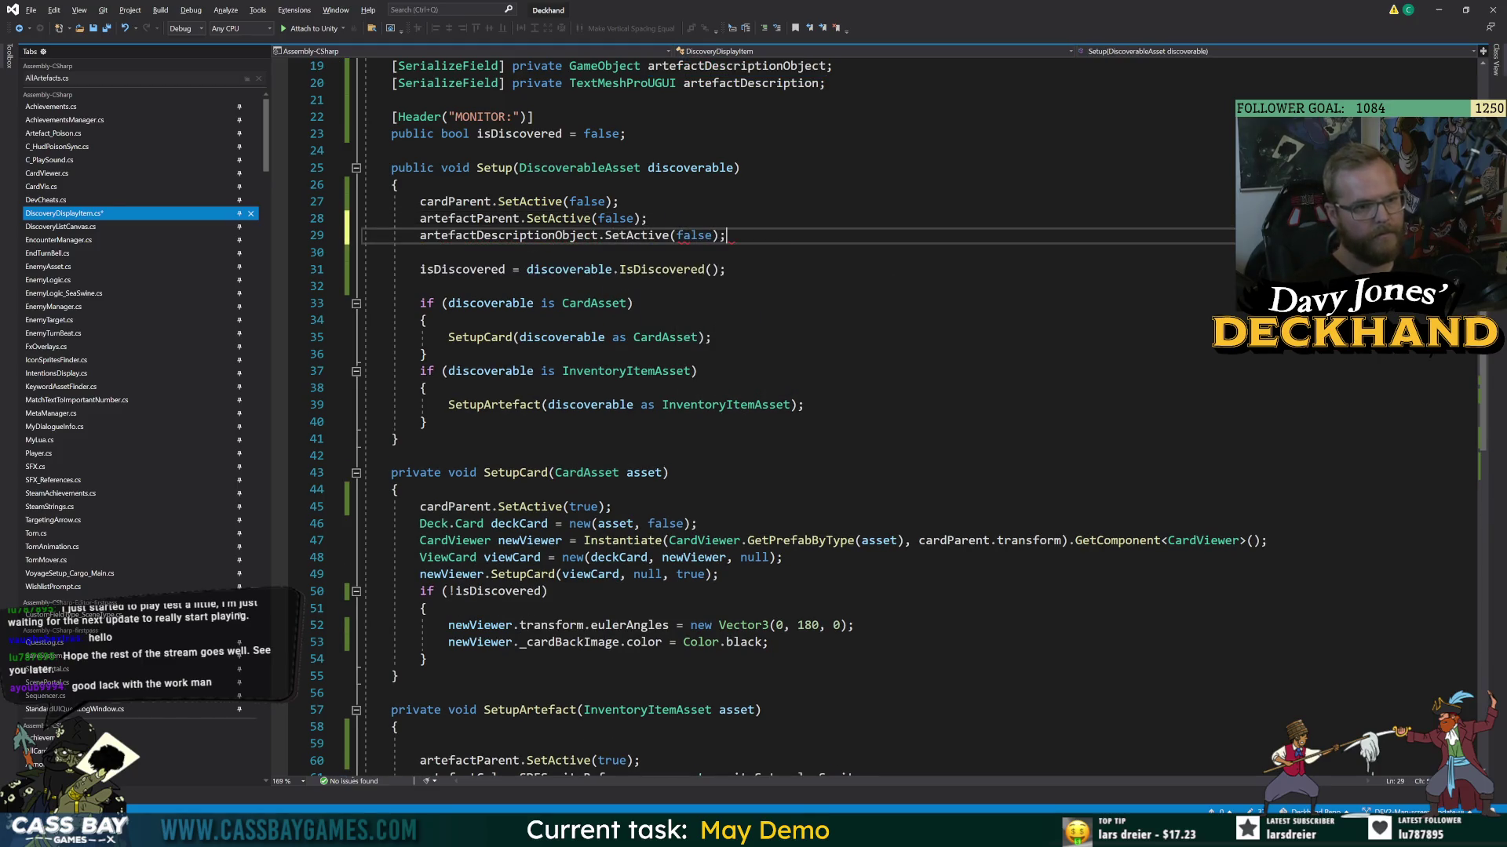
{"action": "scroll", "coordinate": [785, 415], "scroll_direction": "down", "scroll_amount": 6}
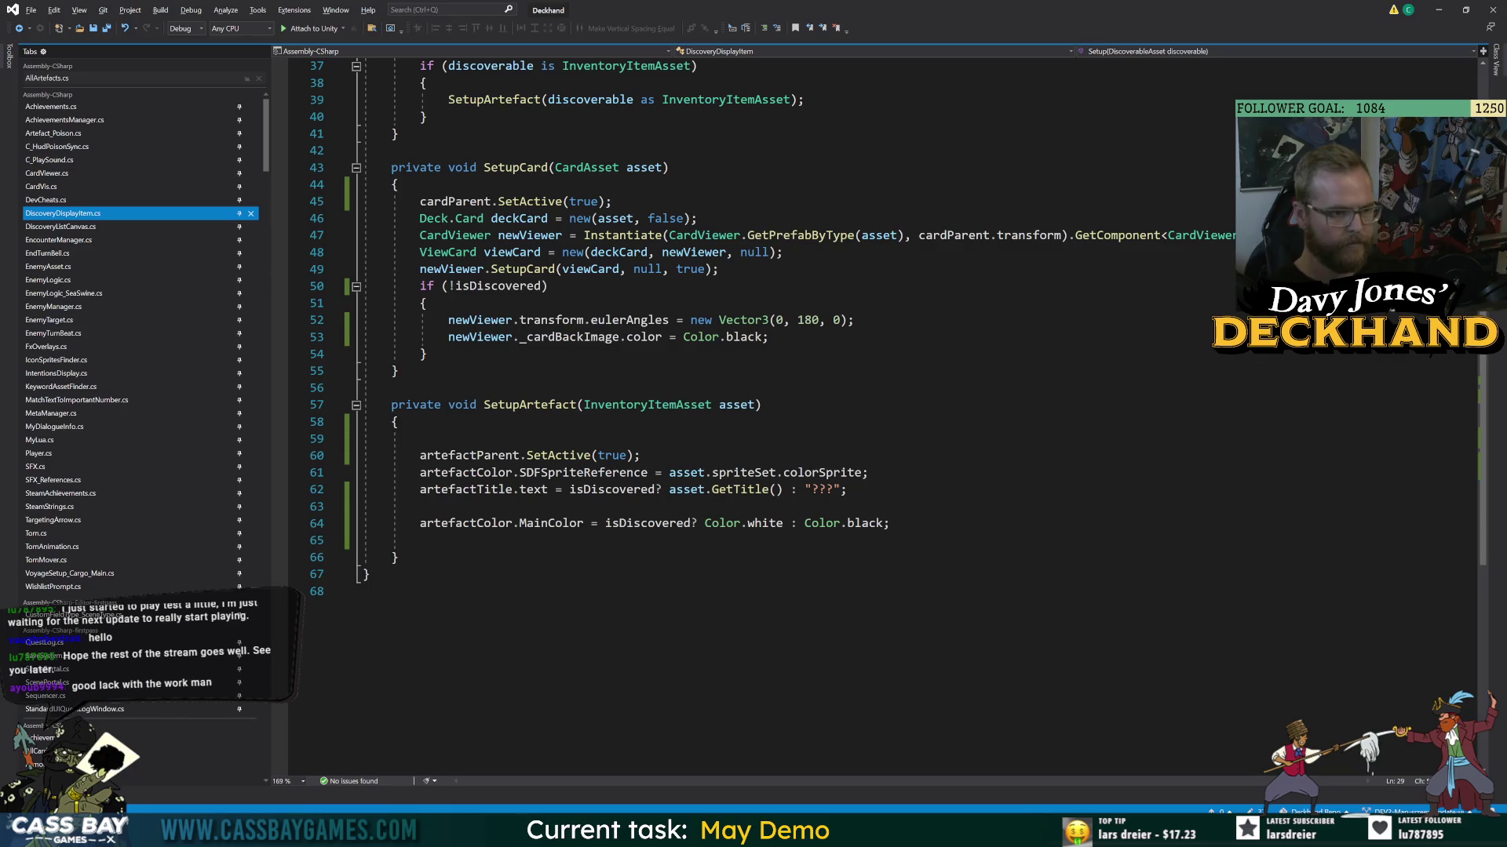
{"action": "left_click", "coordinate": [398, 371]}
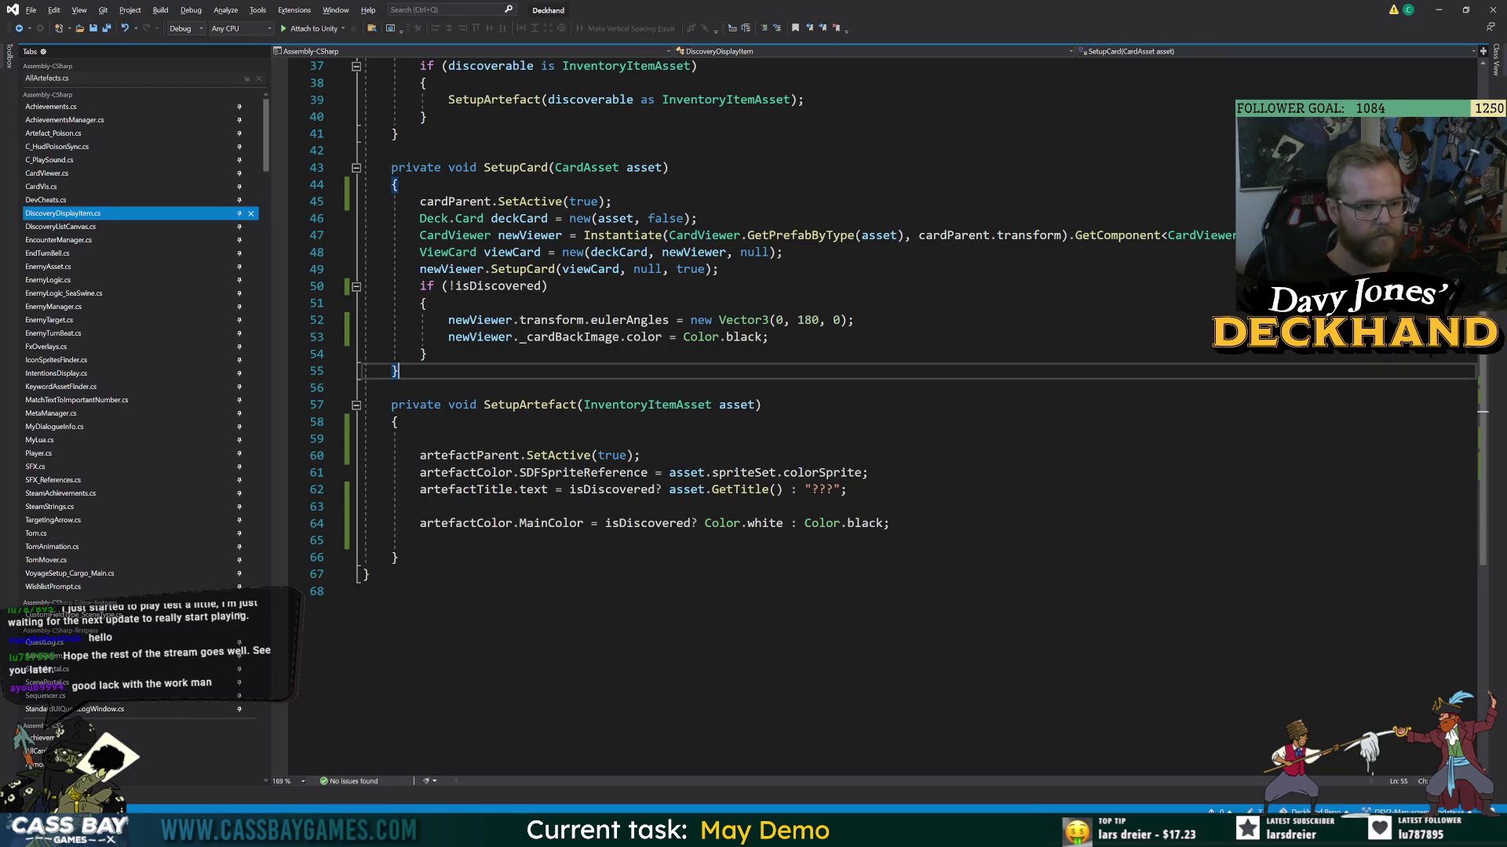
{"action": "left_click", "coordinate": [891, 524]}
- In SetupArtefact, add an if (isDiscovered) block that activates the description object with SetActive(true)
{"action": "key", "text": "Return"}
{"action": "key", "text": "Return"}
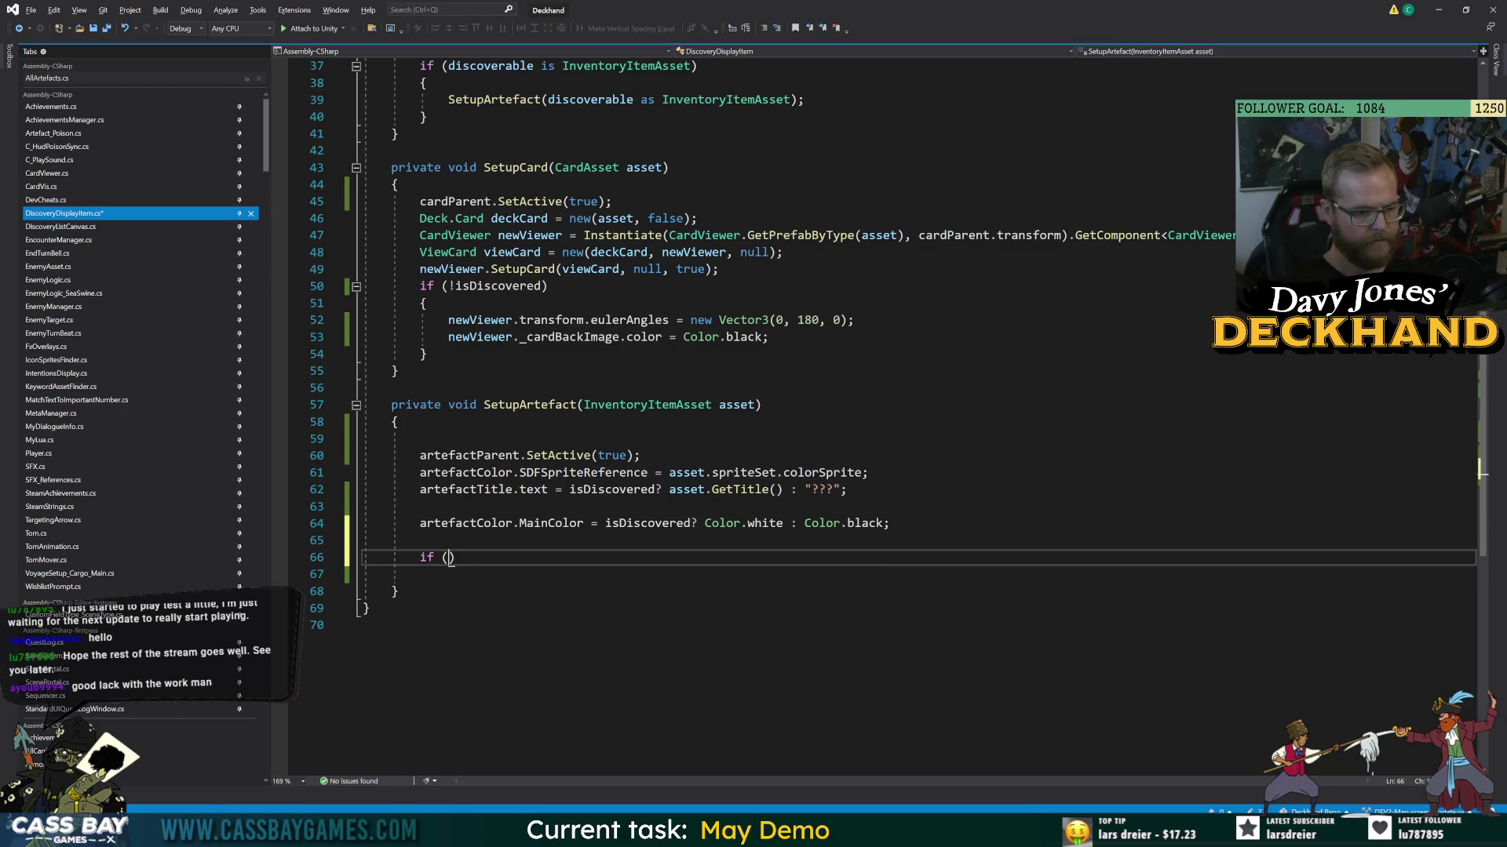
{"action": "type", "text": "d"}
{"action": "key", "text": "BackSpace"}
{"action": "type", "text": "isDiscovered"}
{"action": "key", "text": "Right"}
{"action": "key", "text": "Return"}
{"action": "type", "text": "{"}
{"action": "key", "text": "Return"}
{"action": "type", "text": "artefactD"}
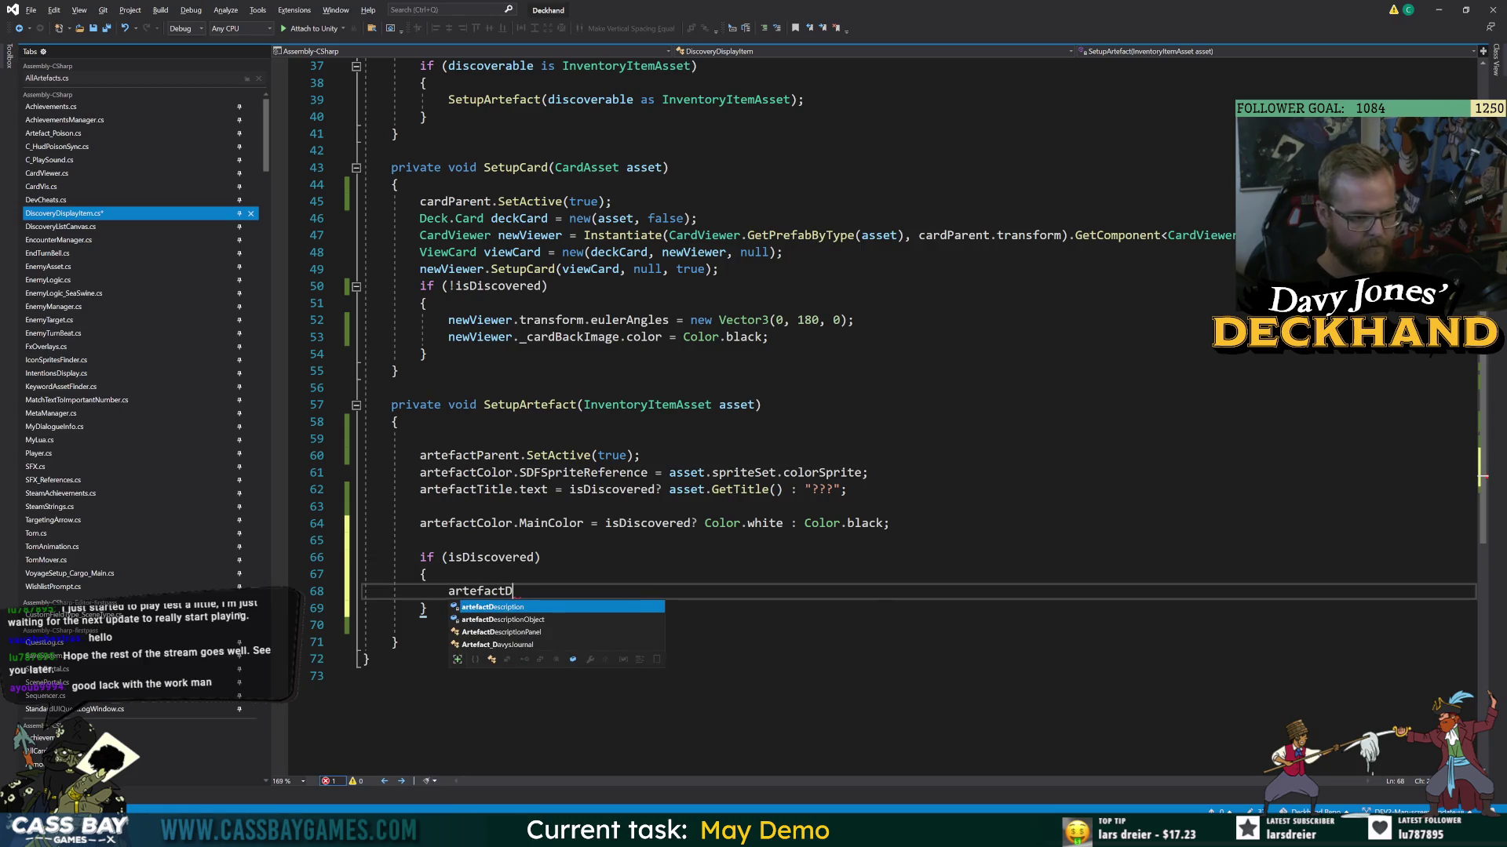
{"action": "left_click", "coordinate": [424, 609]}
{"action": "key", "text": "Up"}
{"action": "key", "text": "End"}
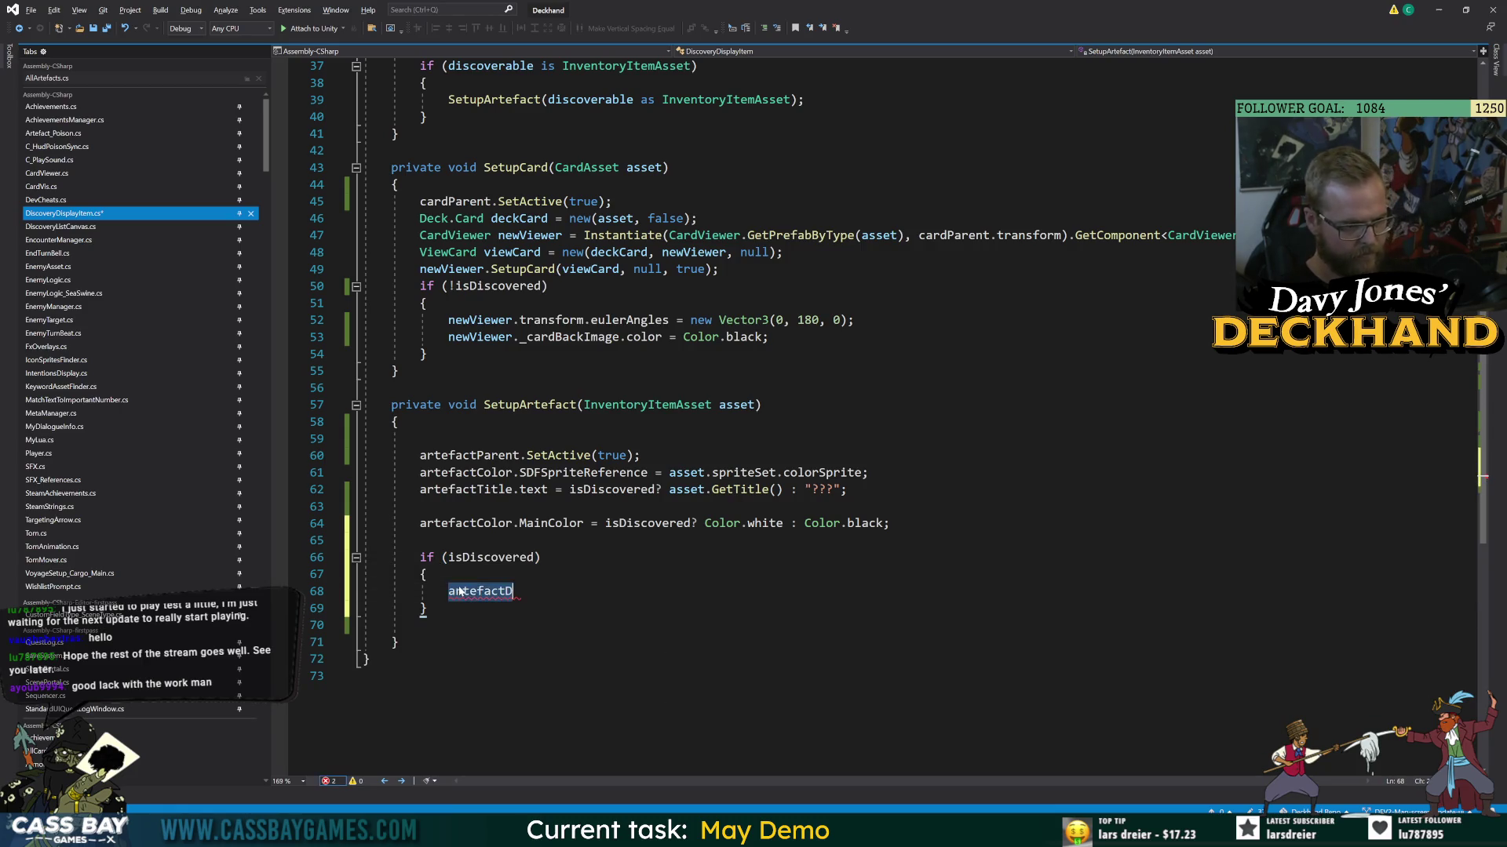
{"action": "key", "text": "ctrl+BackSpace"}
{"action": "type", "text": "descriptiono"}
{"action": "type", "text": ".SetActive(true);"}
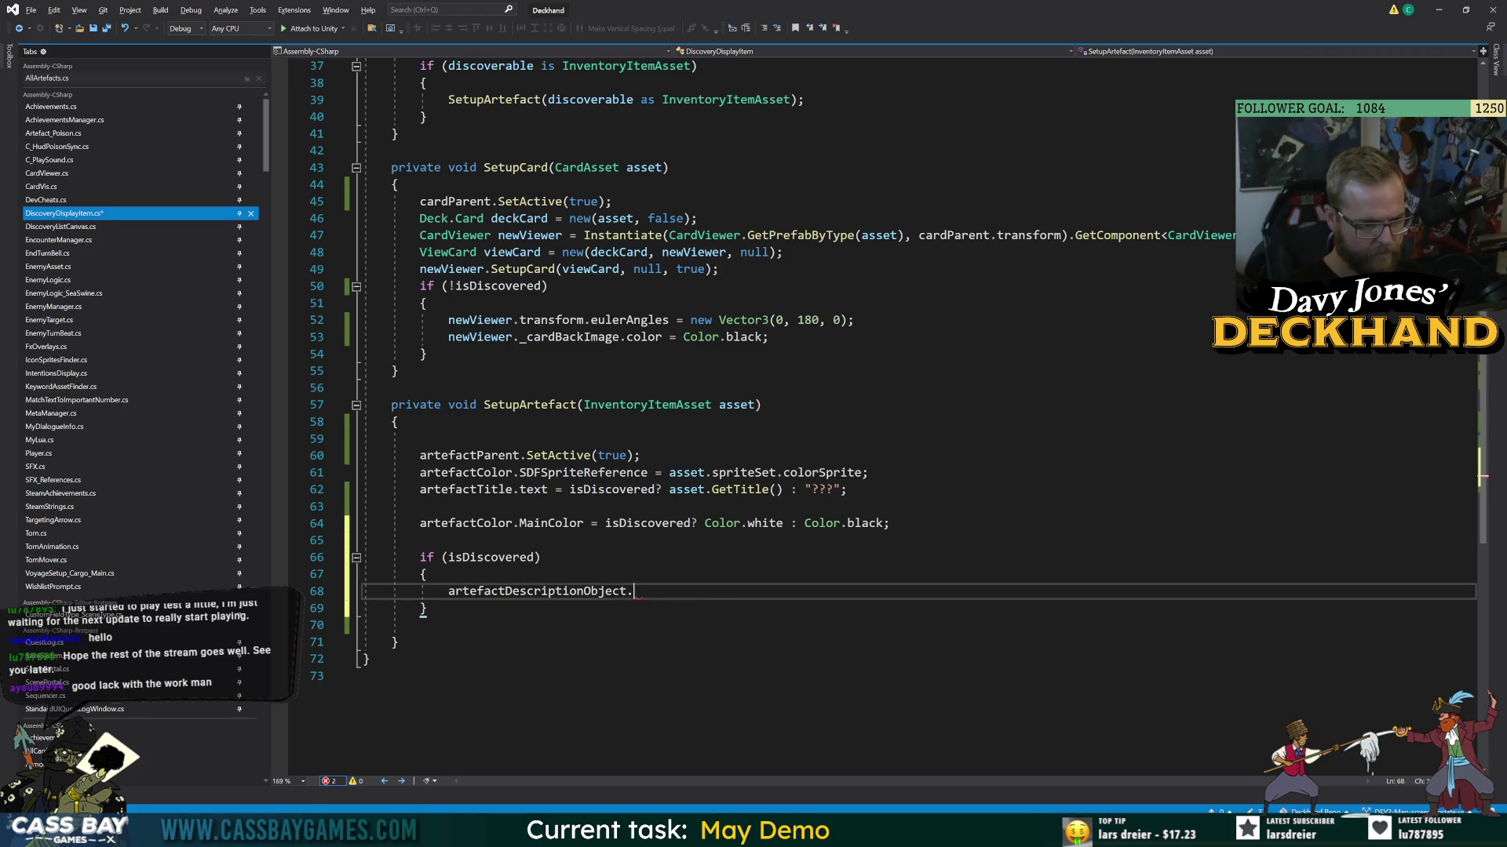
{"action": "key", "text": "Return"}
- Set artefactDescription.text to asset.description_Base inside the isDiscovered block
{"action": "type", "text": "artefactD"}
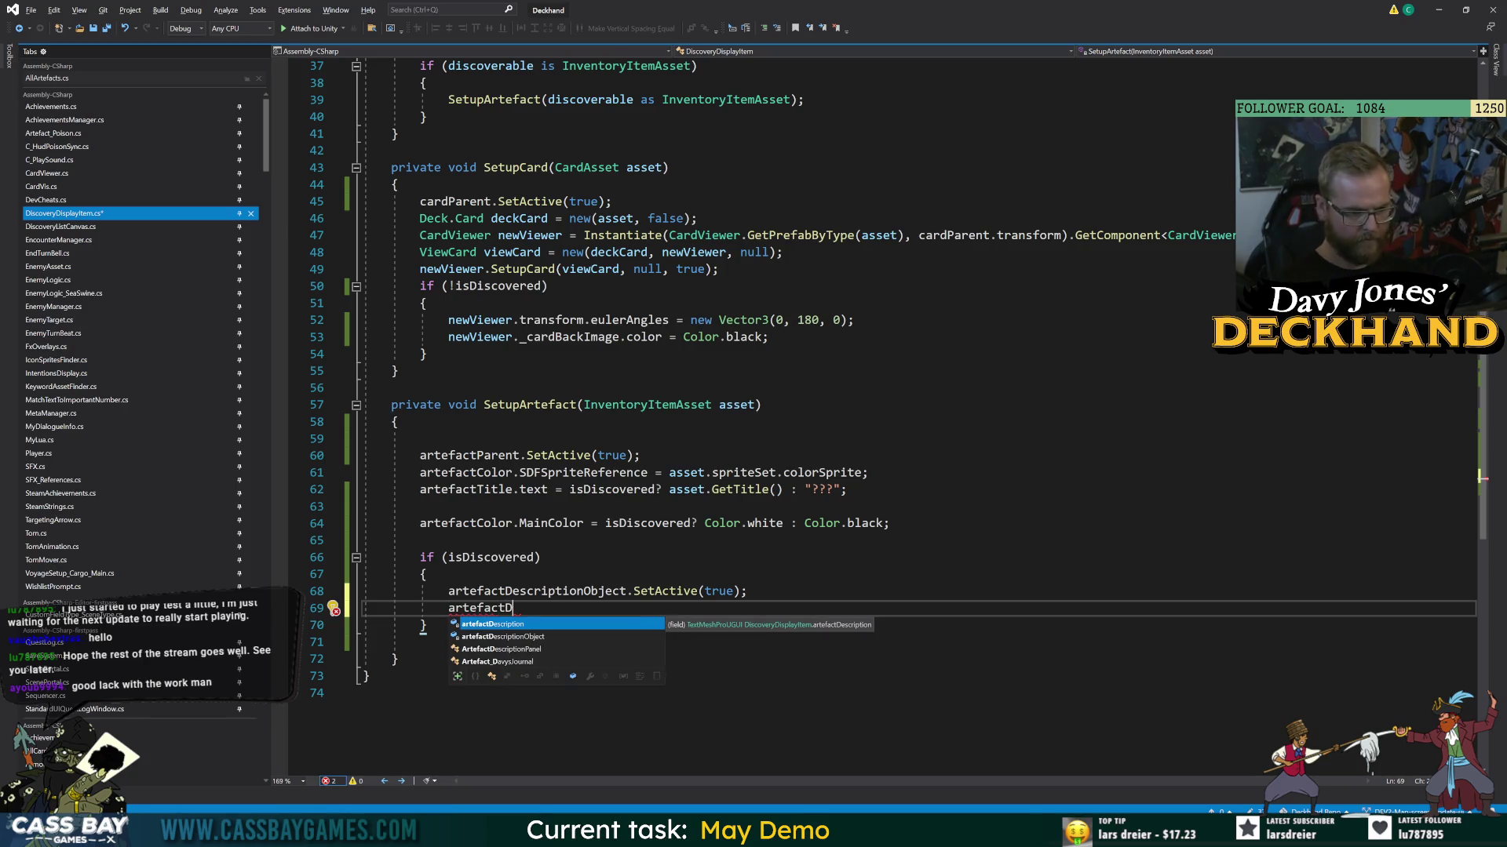
{"action": "key", "text": "Tab"}
{"action": "type", "text": ".text = "}
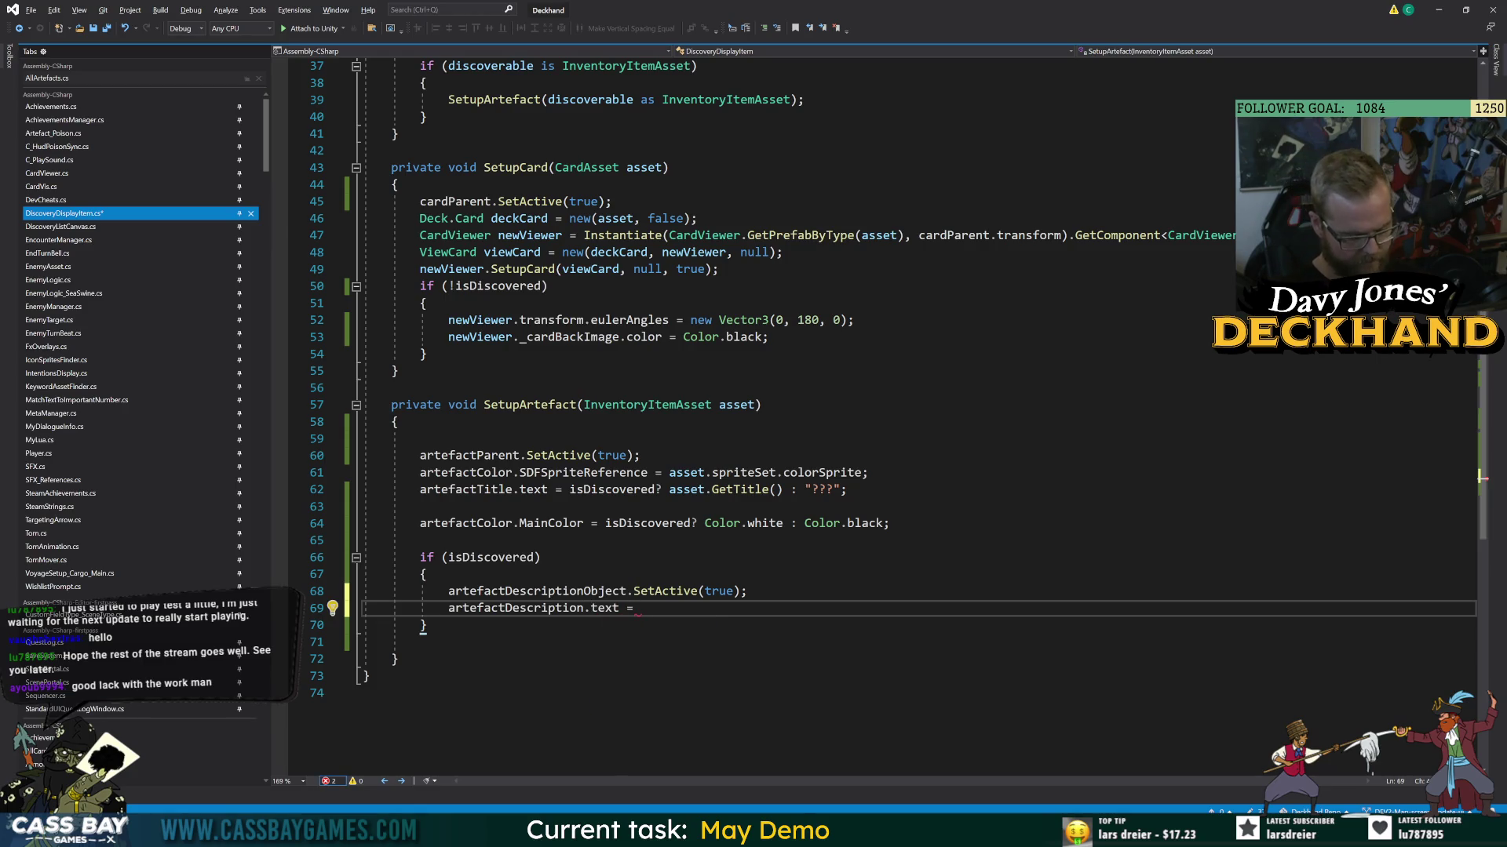
{"action": "type", "text": "asset."}
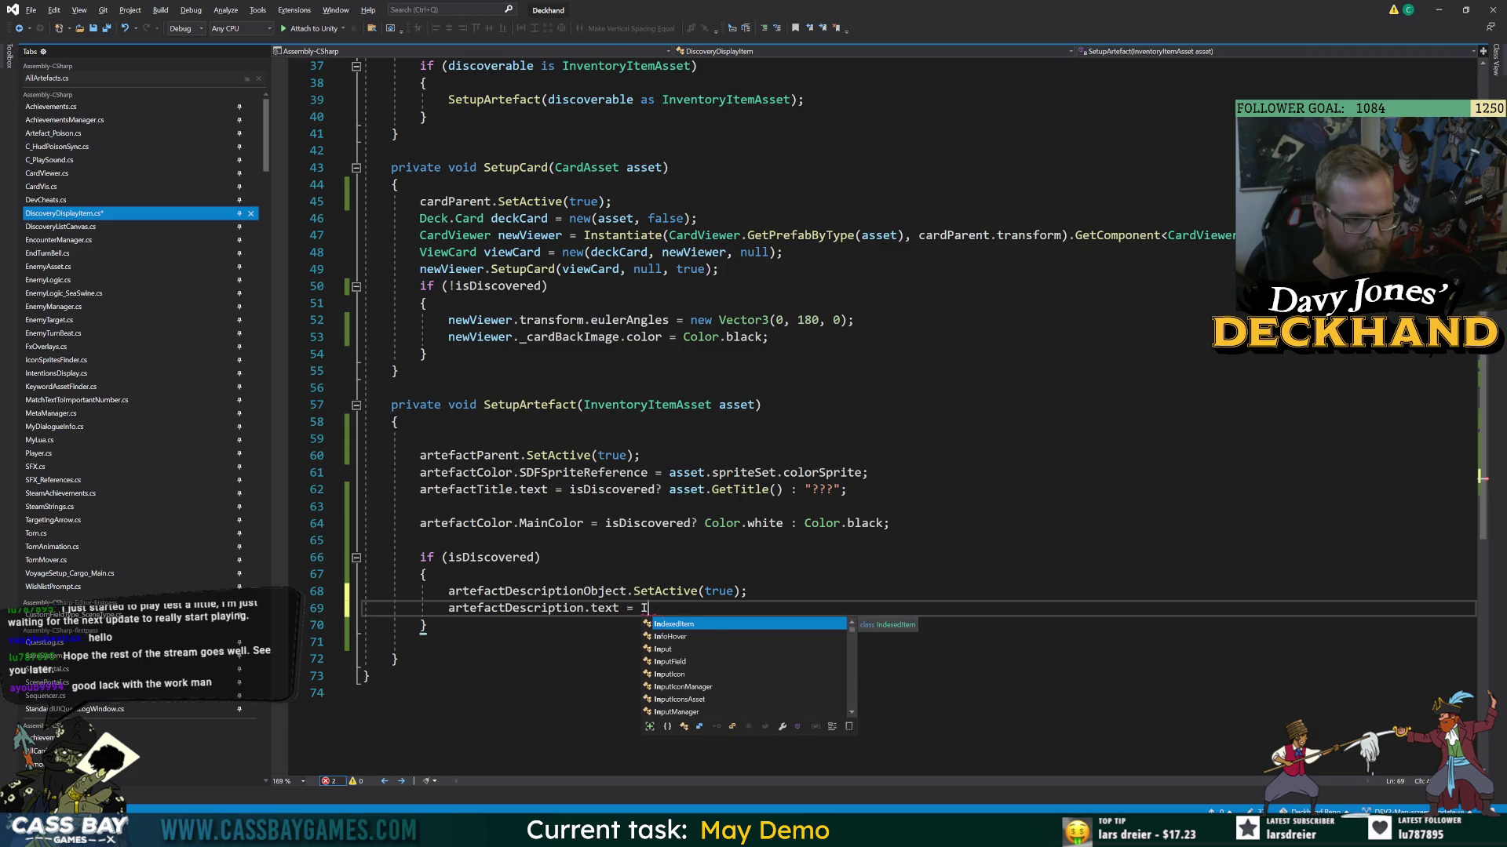
{"action": "type", "text": "get"}
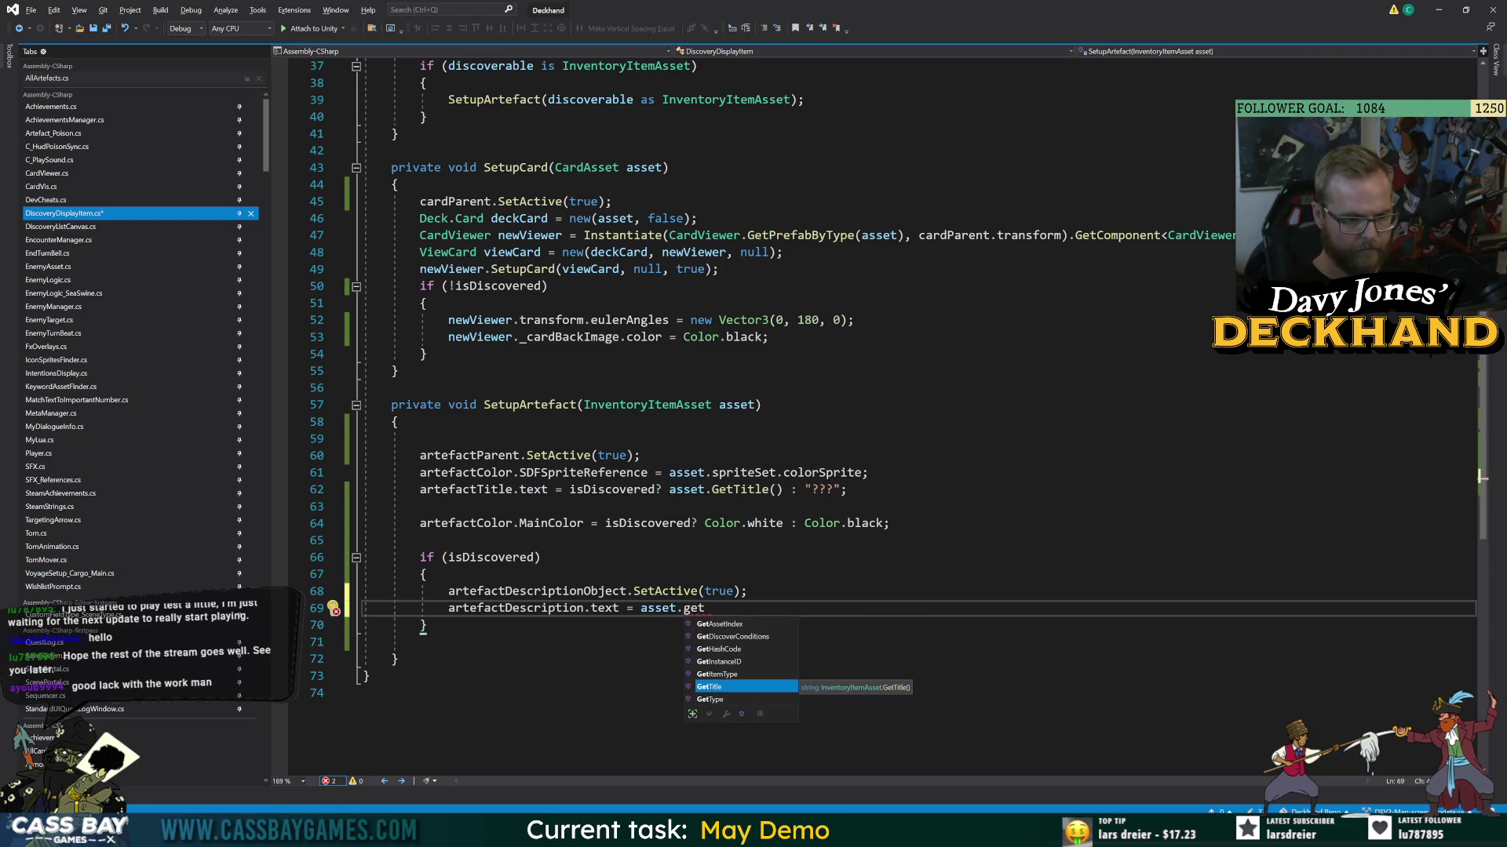
{"action": "key", "text": "BackSpace"}
{"action": "key", "text": "BackSpace"}
{"action": "key", "text": "BackSpace"}
{"action": "type", "text": "desc"}
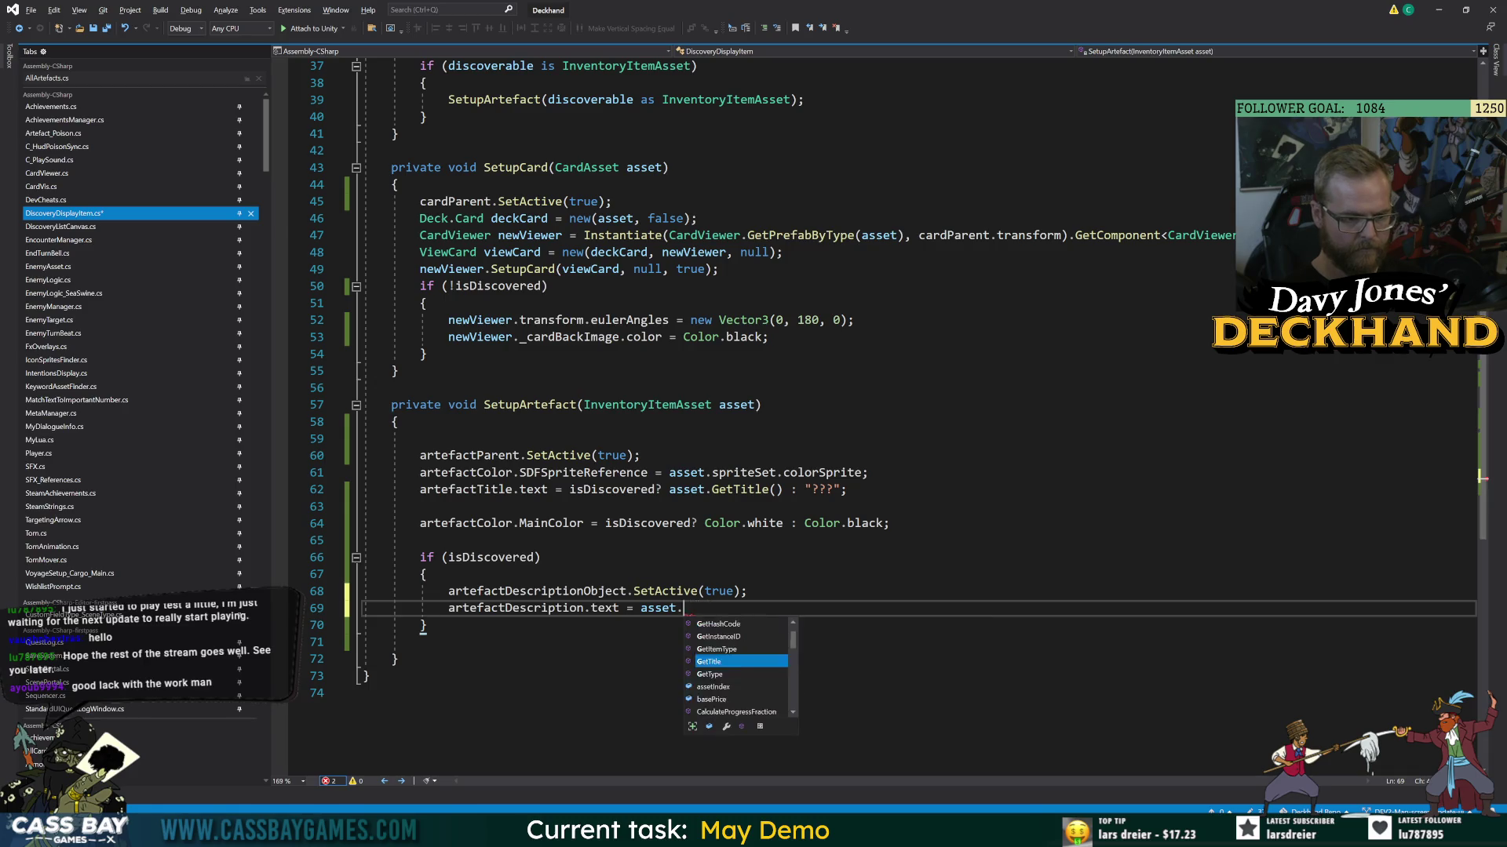
{"action": "type", "text": "r"}
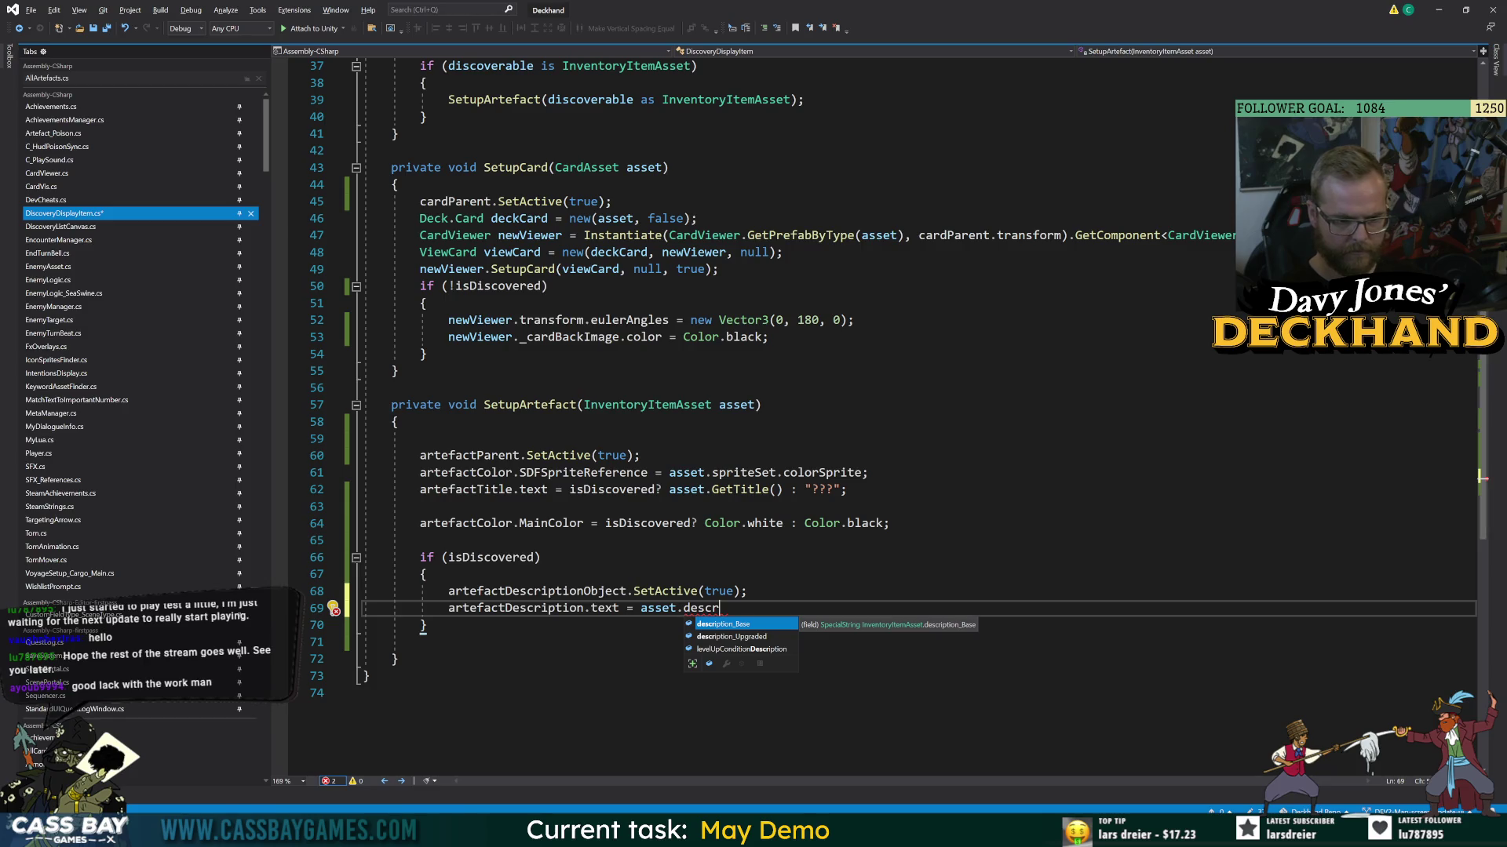
{"action": "key", "text": "Tab"}
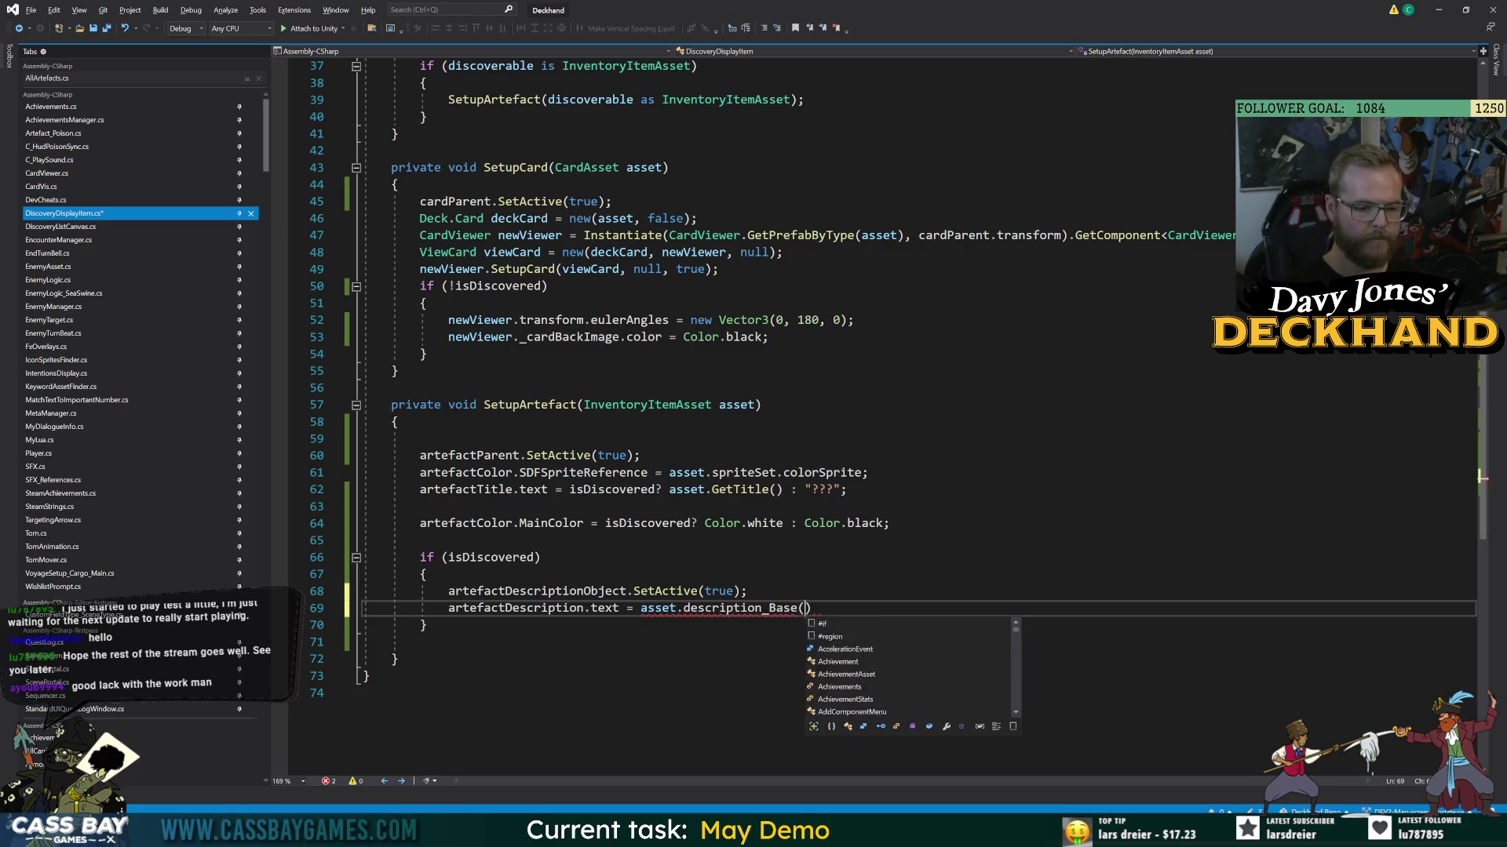
- Wrap description_Base in SpecialString.GetFormattedString(..., Color.black, true, -1)
{"action": "left_click", "coordinate": [638, 608]}
{"action": "type", "text": "SpecialD"}
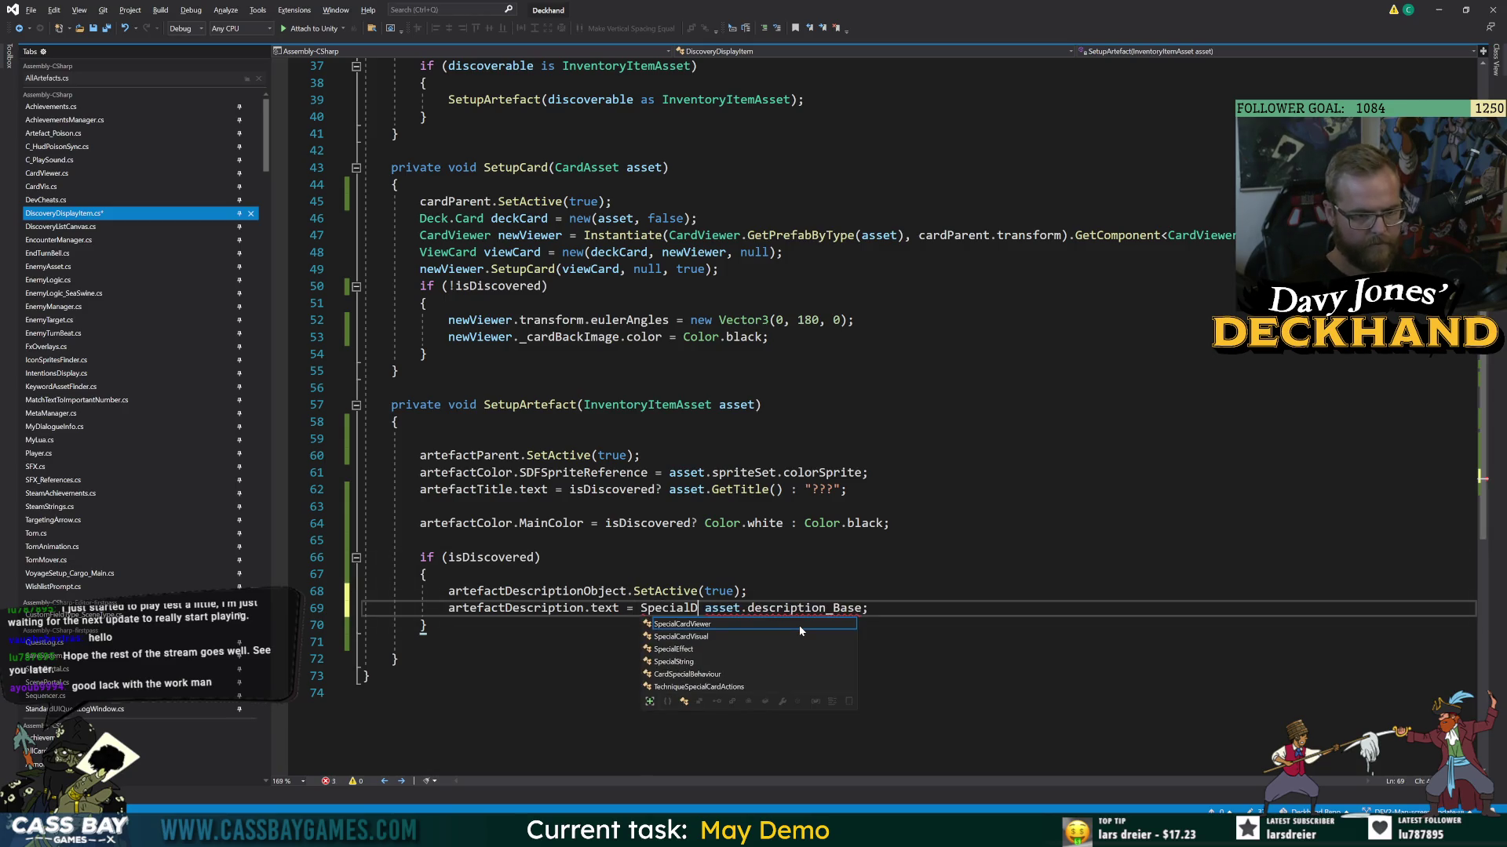
{"action": "key", "text": "BackSpace"}
{"action": "type", "text": "S"}
{"action": "key", "text": "Tab"}
{"action": "type", "text": ".getf"}
{"action": "key", "text": "Tab"}
{"action": "type", "text": "("}
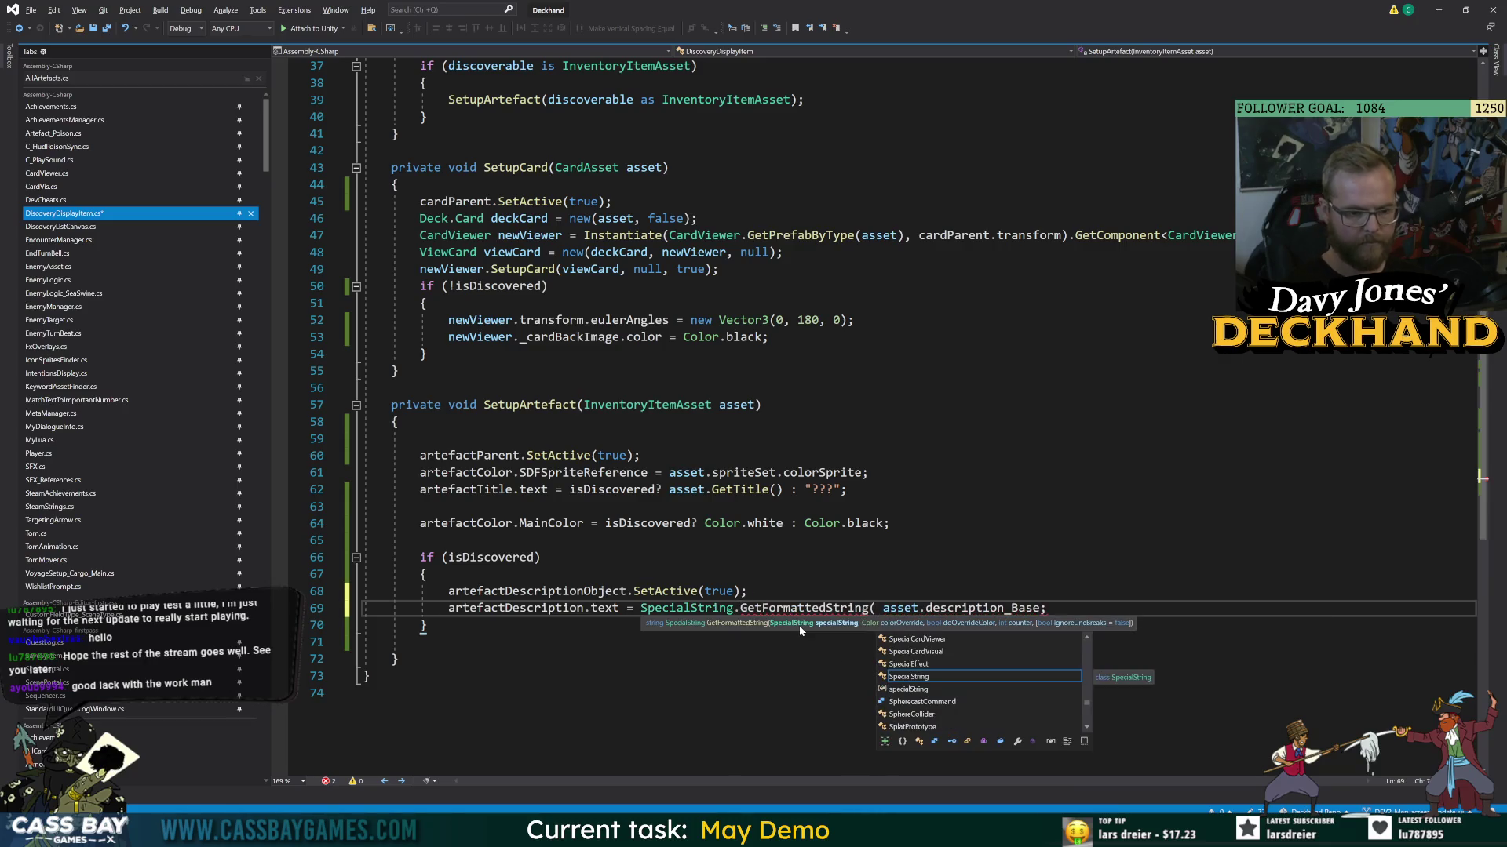
{"action": "key", "text": "Delete"}
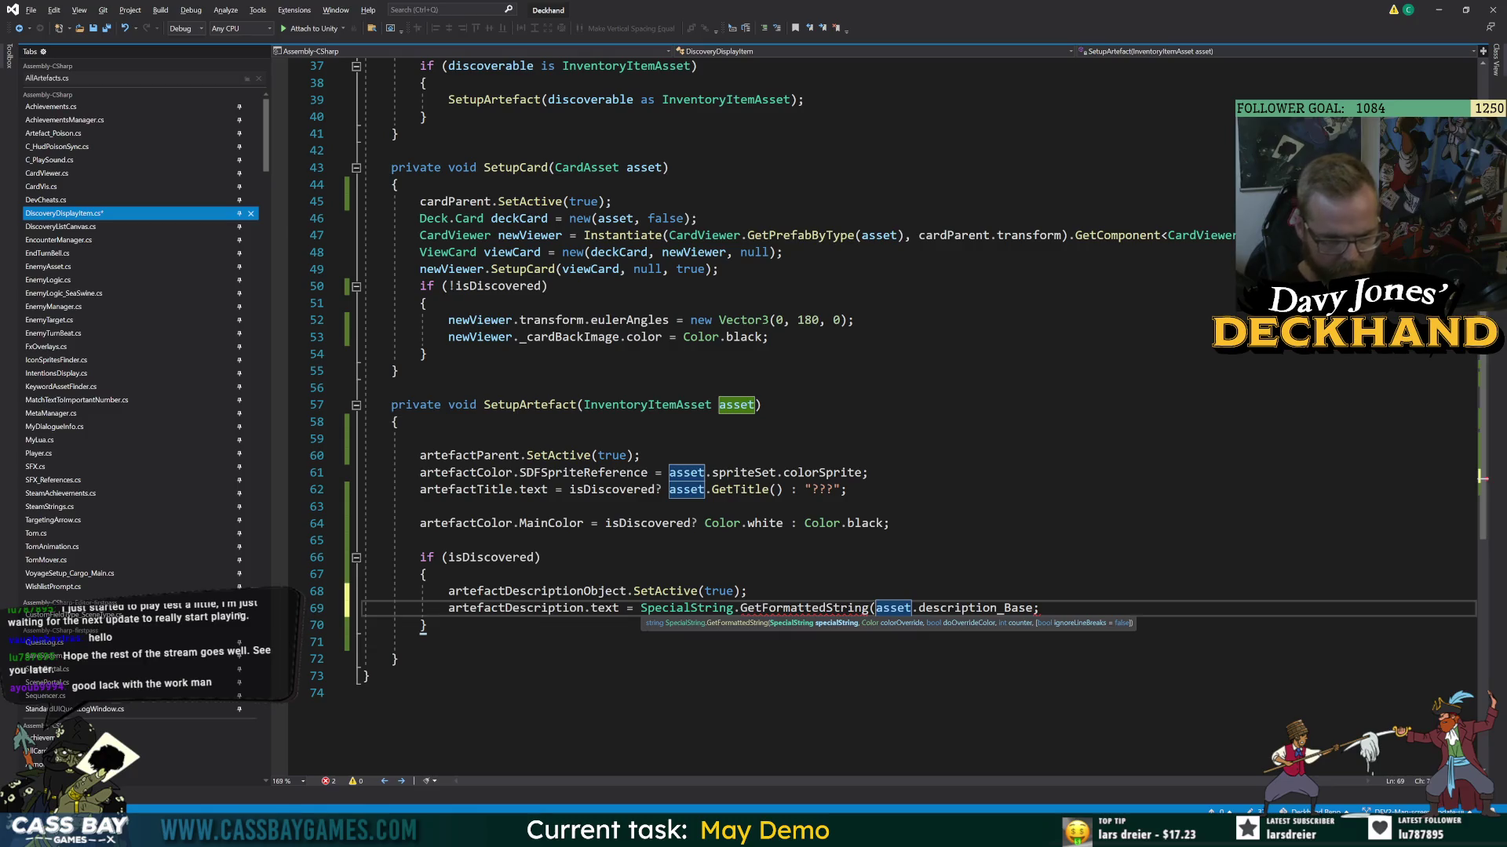
{"action": "key", "text": "End"}
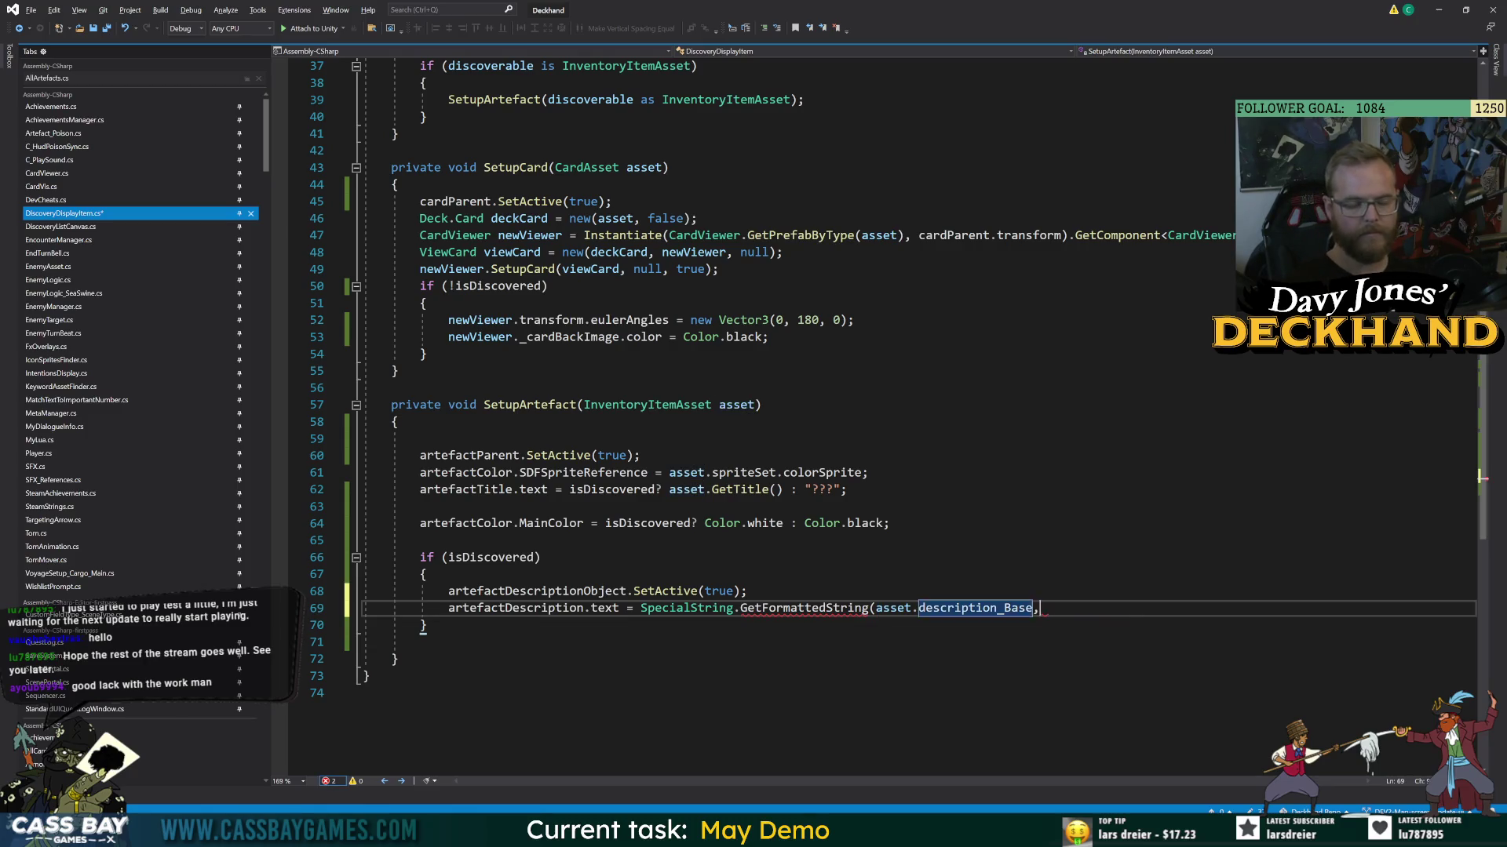
{"action": "type", "text": ", "}
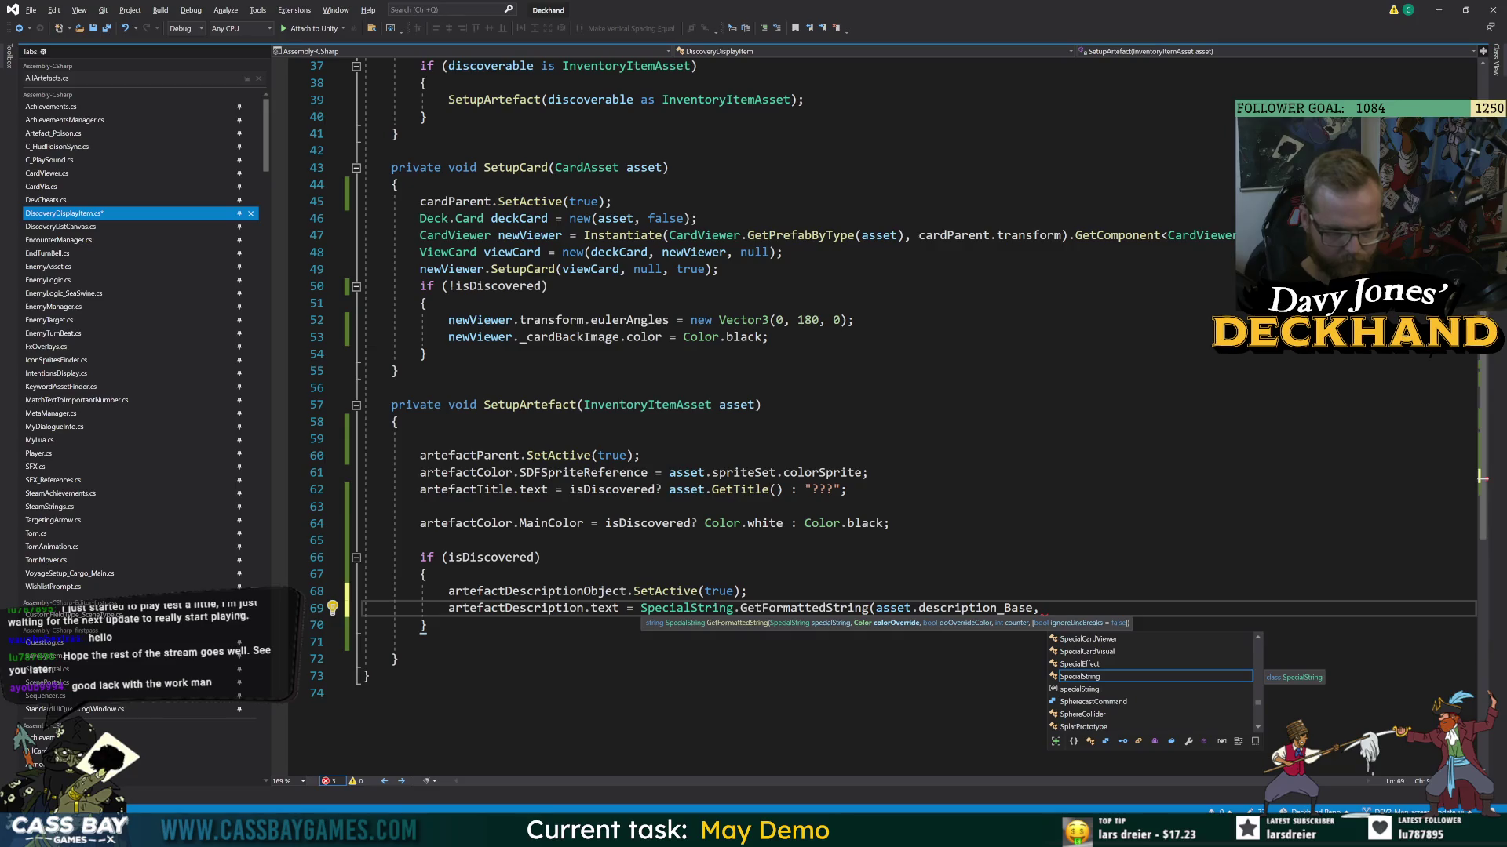
{"action": "type", "text": "Co"}
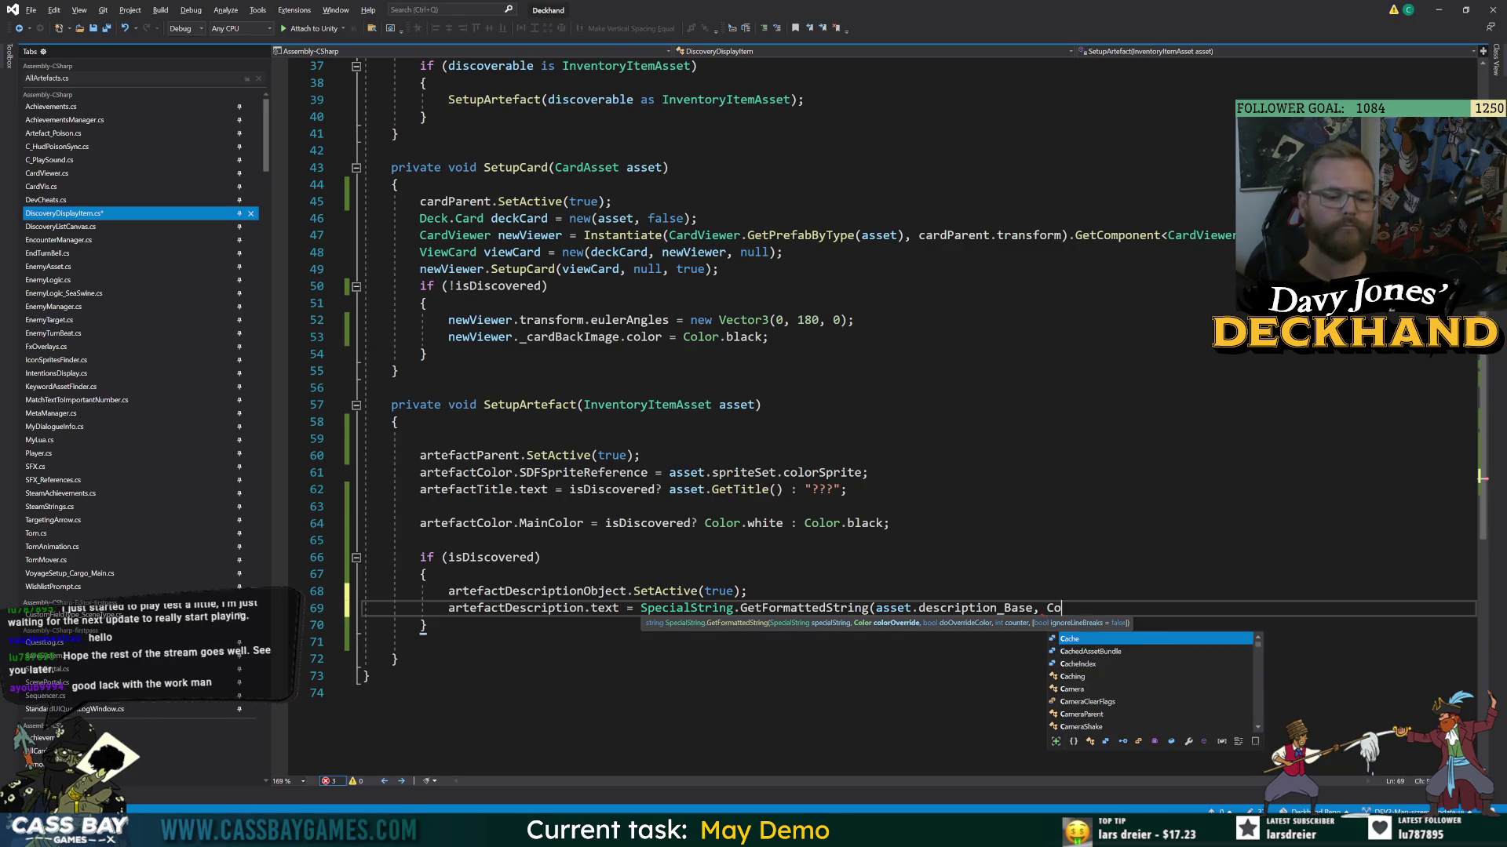
{"action": "type", "text": "lor.black, true"}
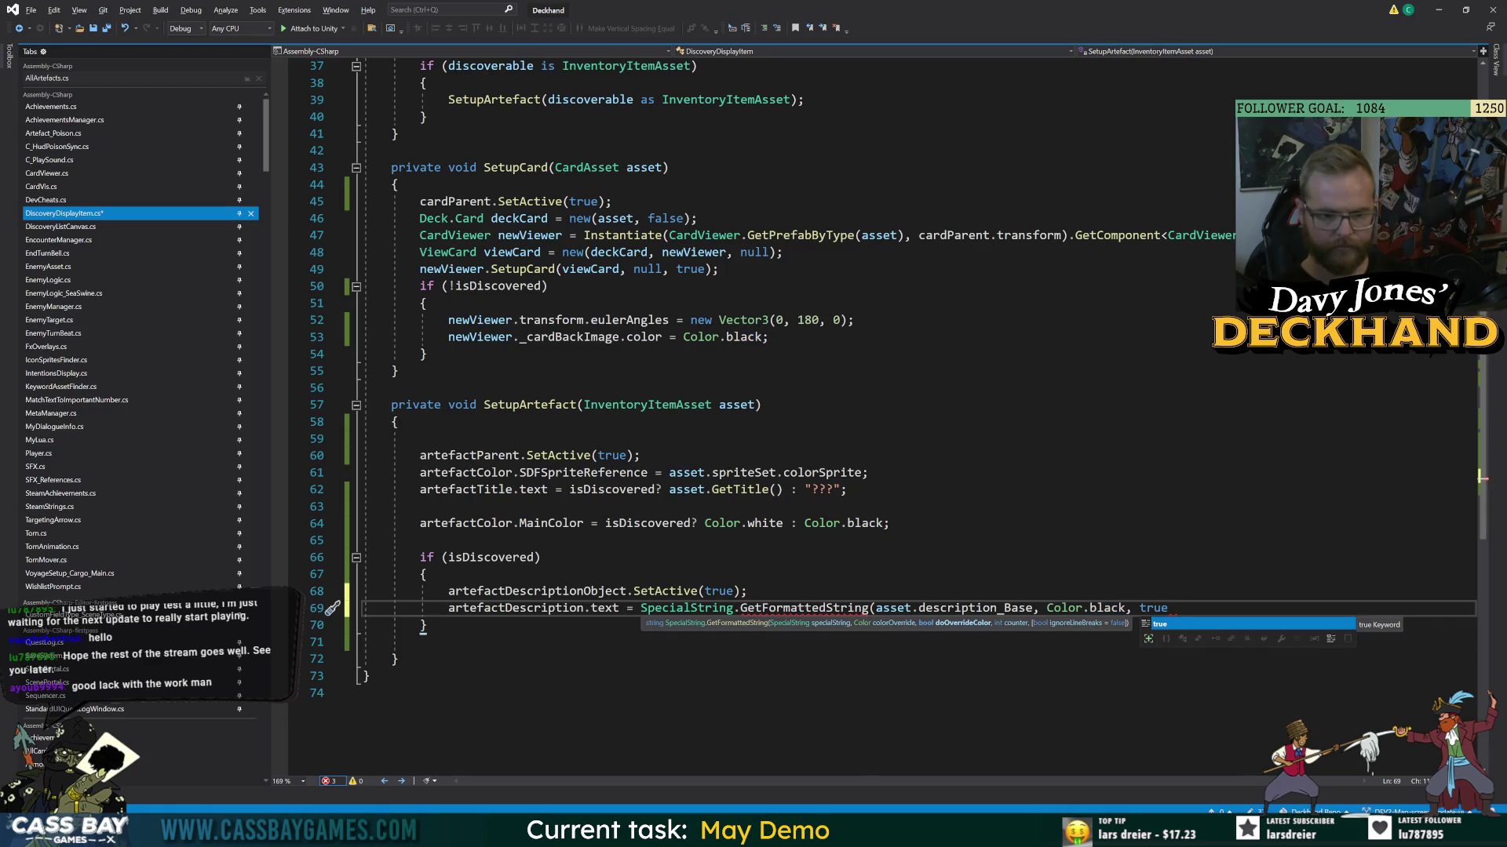
{"action": "type", "text": ", "}
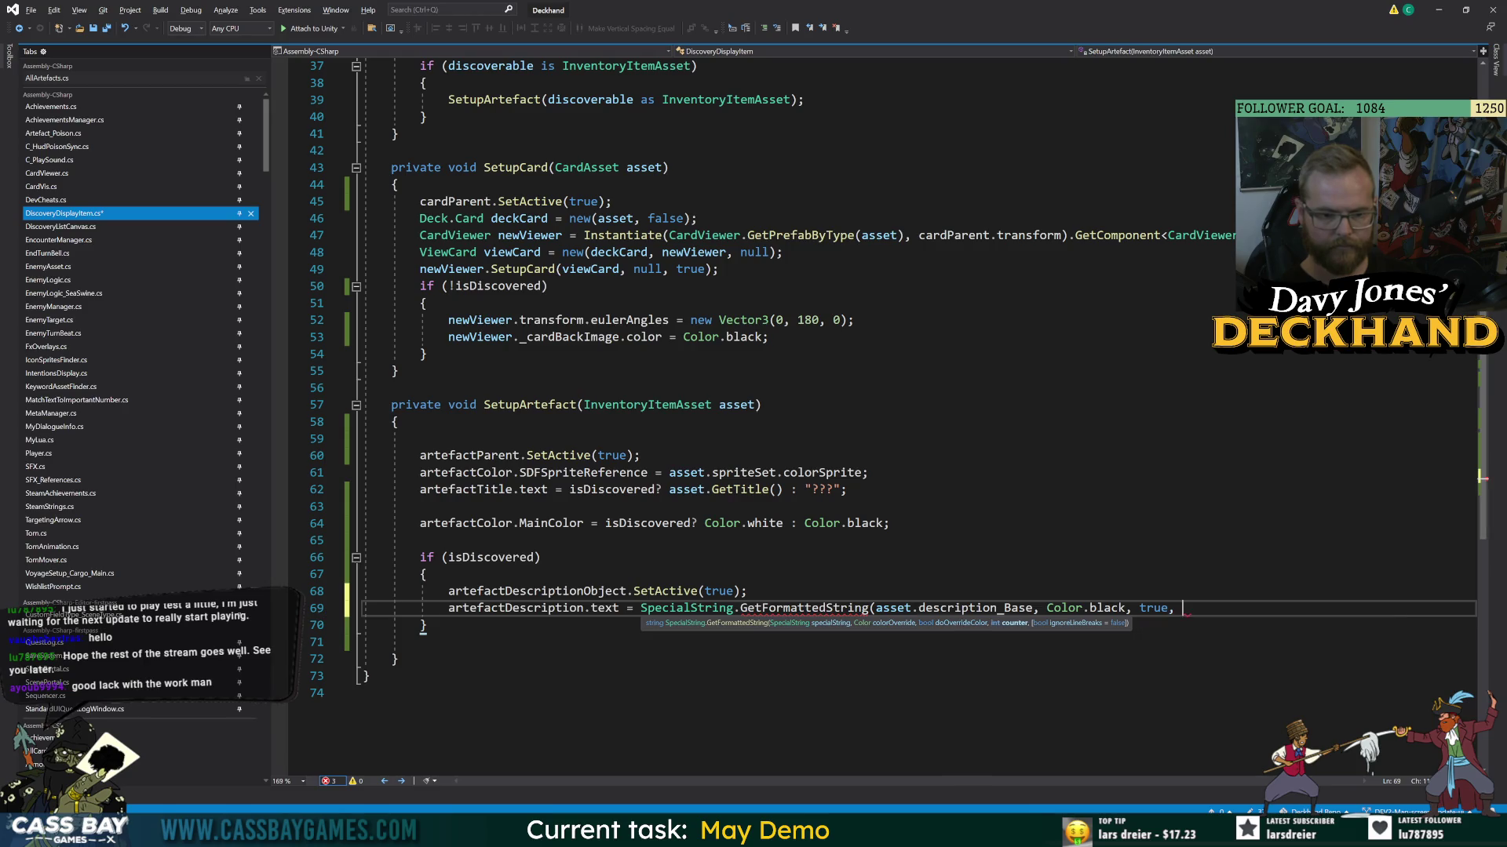
{"action": "type", "text": "-1)"}
- Save DiscoveryDisplayItem.cs and switch back to the Unity editor
{"action": "left_click", "coordinate": [889, 523]}
{"action": "left_click", "coordinate": [1210, 608]}
{"action": "left_click", "coordinate": [419, 642]}
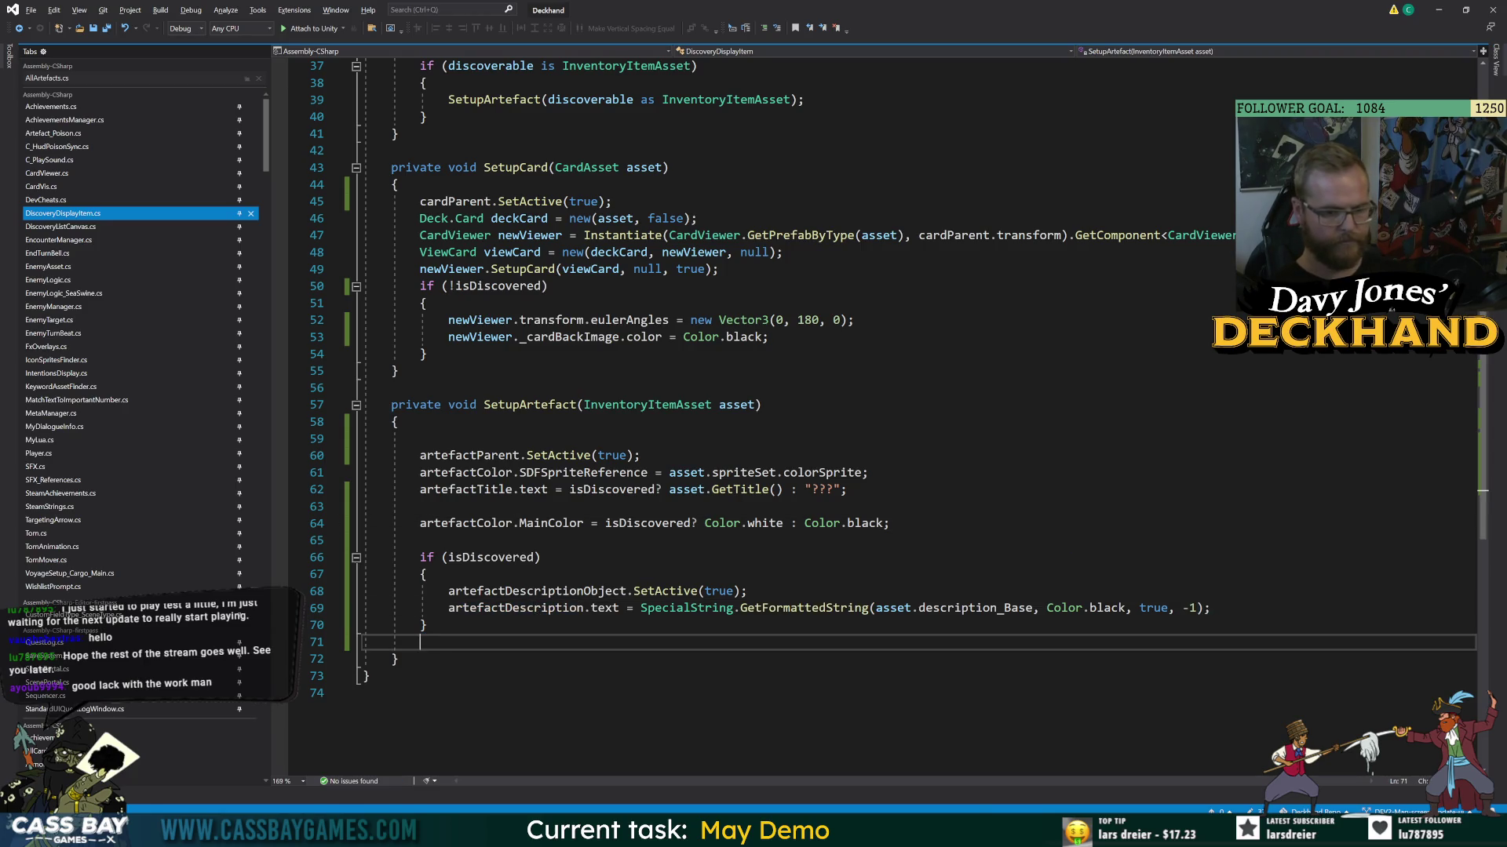
{"action": "key", "text": "ctrl+s"}
{"action": "key", "text": "alt+Tab"}
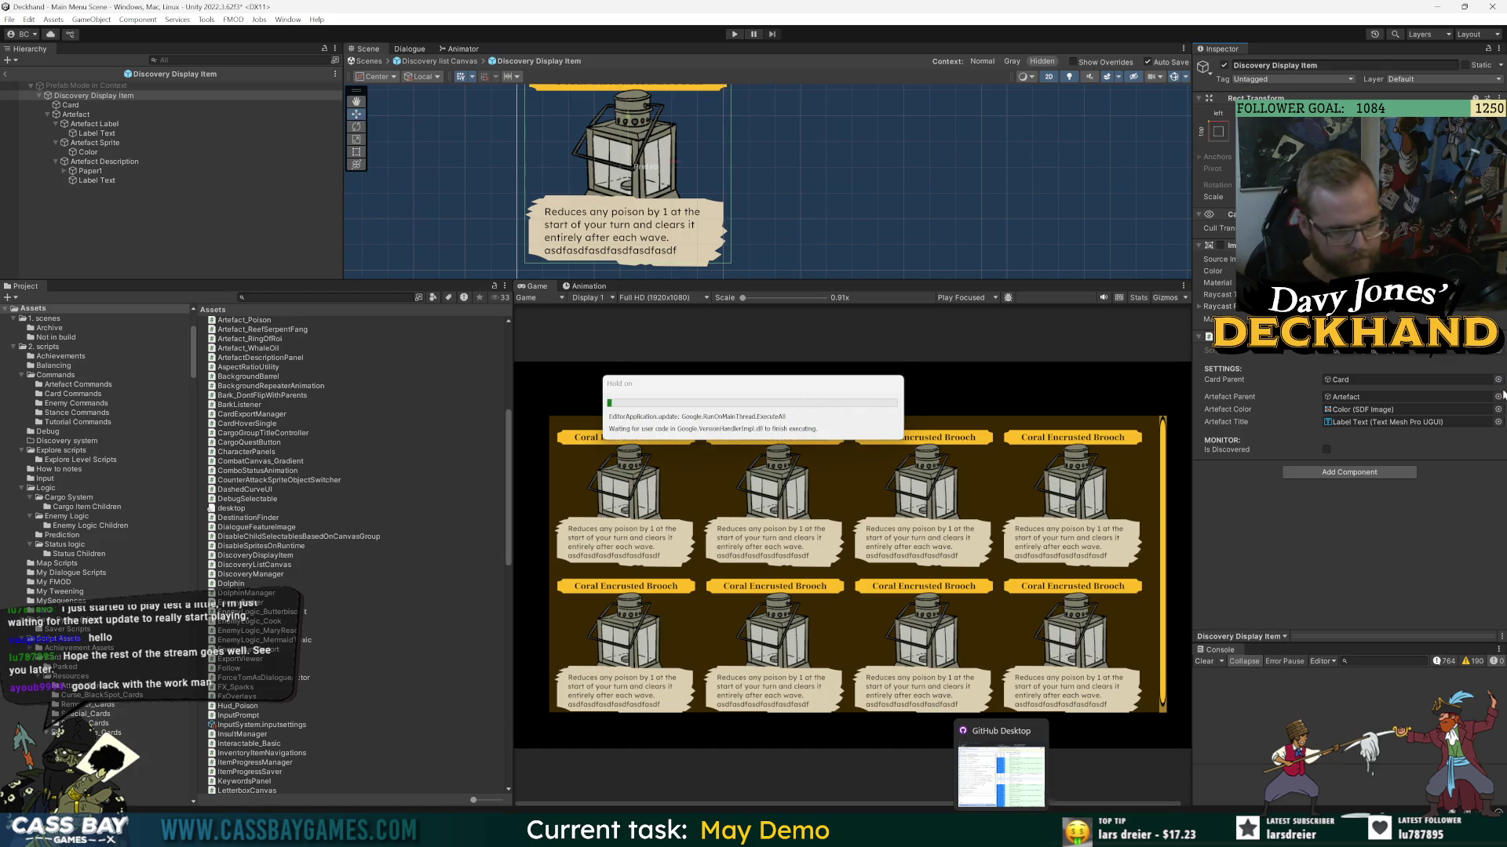
- Name the label Description Text, assign Artefact Description to the Artefact Description Object field, then exit the prefab
{"action": "type", "text": "tion"}
{"action": "key", "text": "Return"}
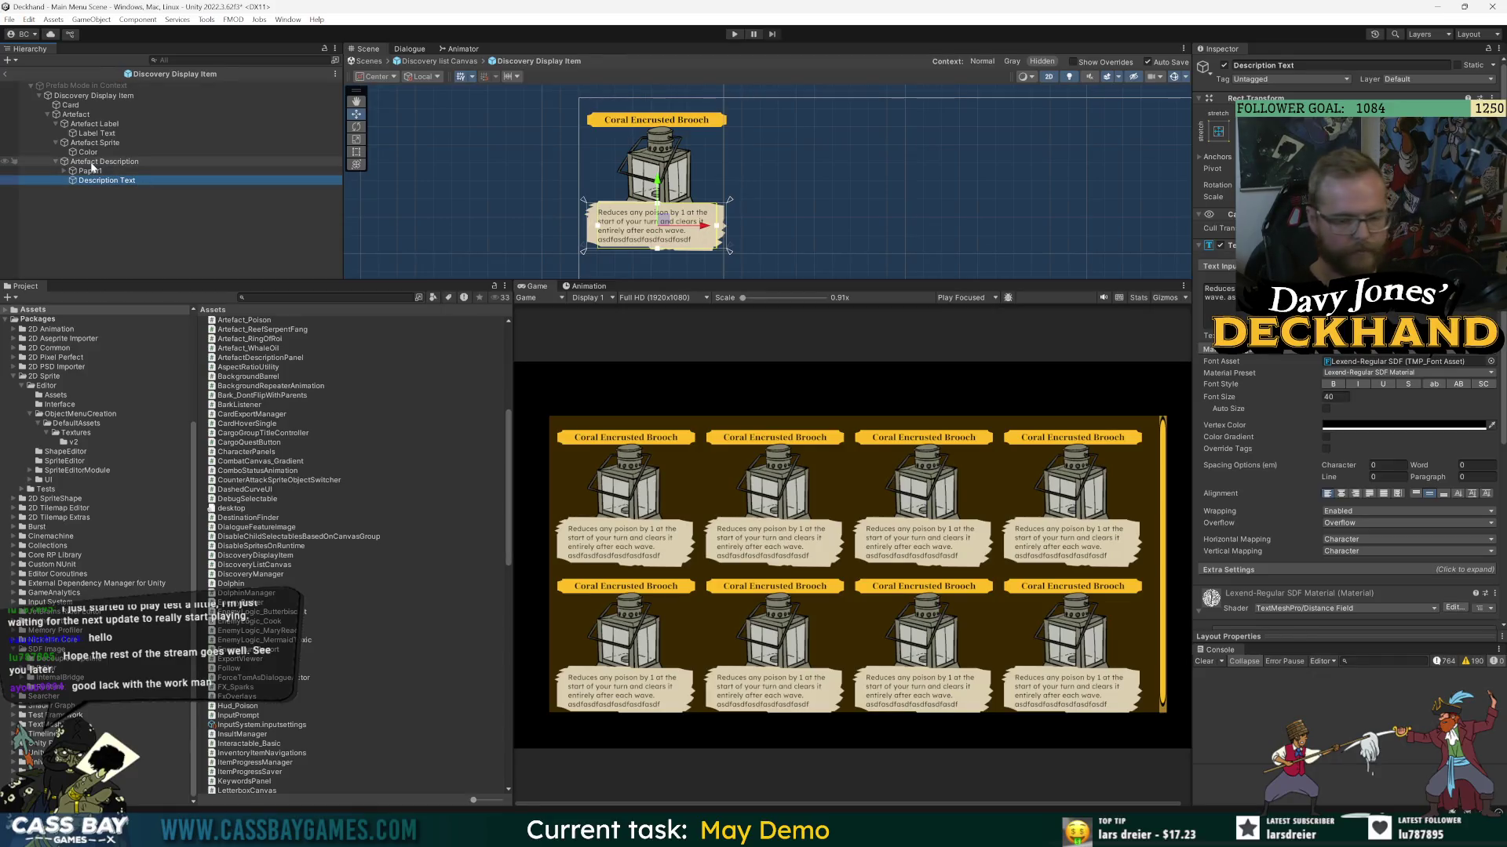
{"action": "left_click", "coordinate": [93, 95]}
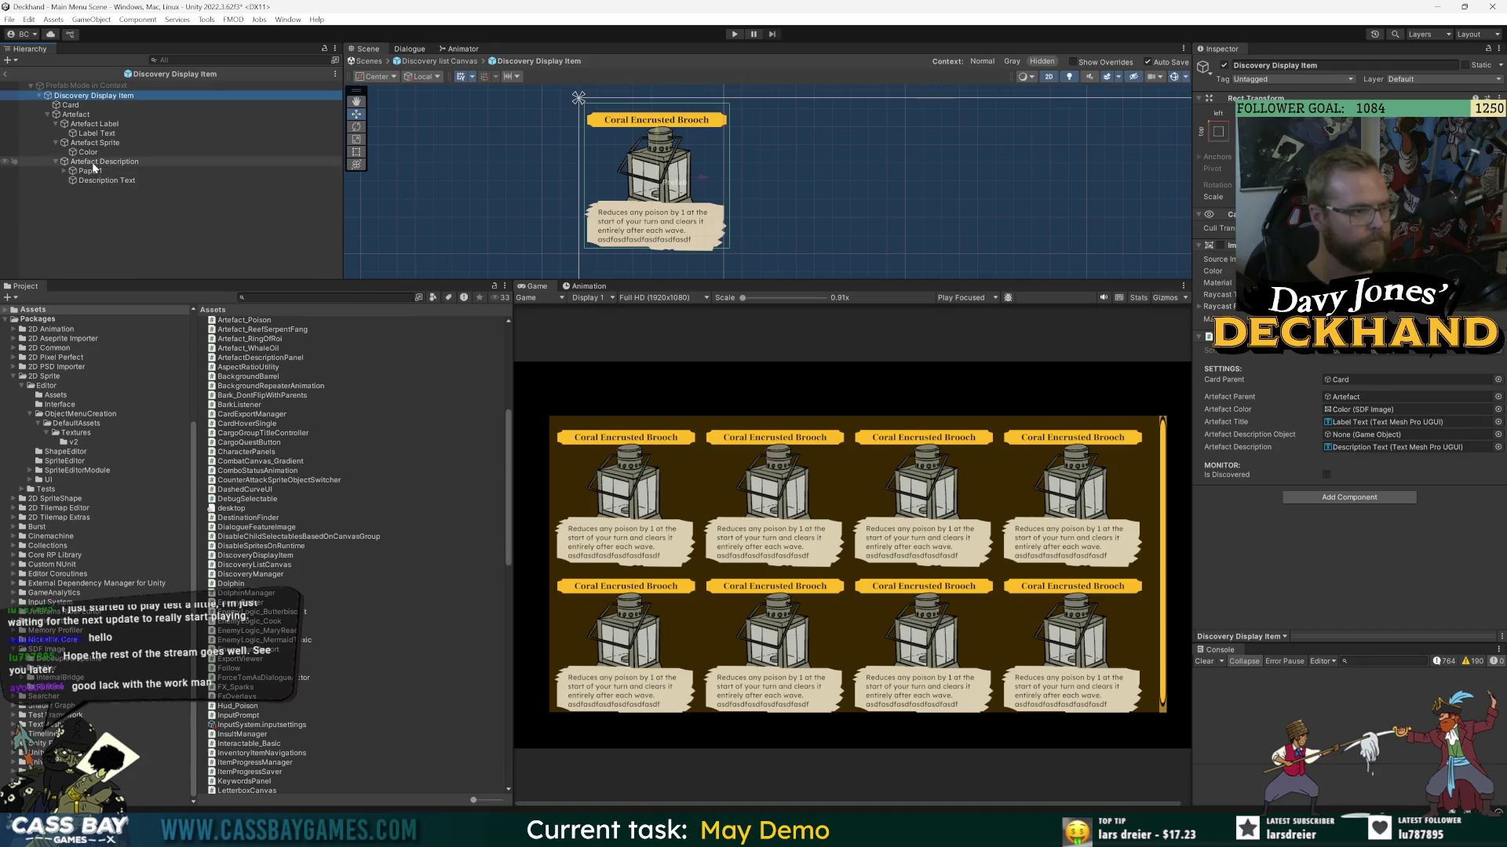
{"action": "left_click_drag", "start_coordinate": [105, 161], "coordinate": [1405, 435]}
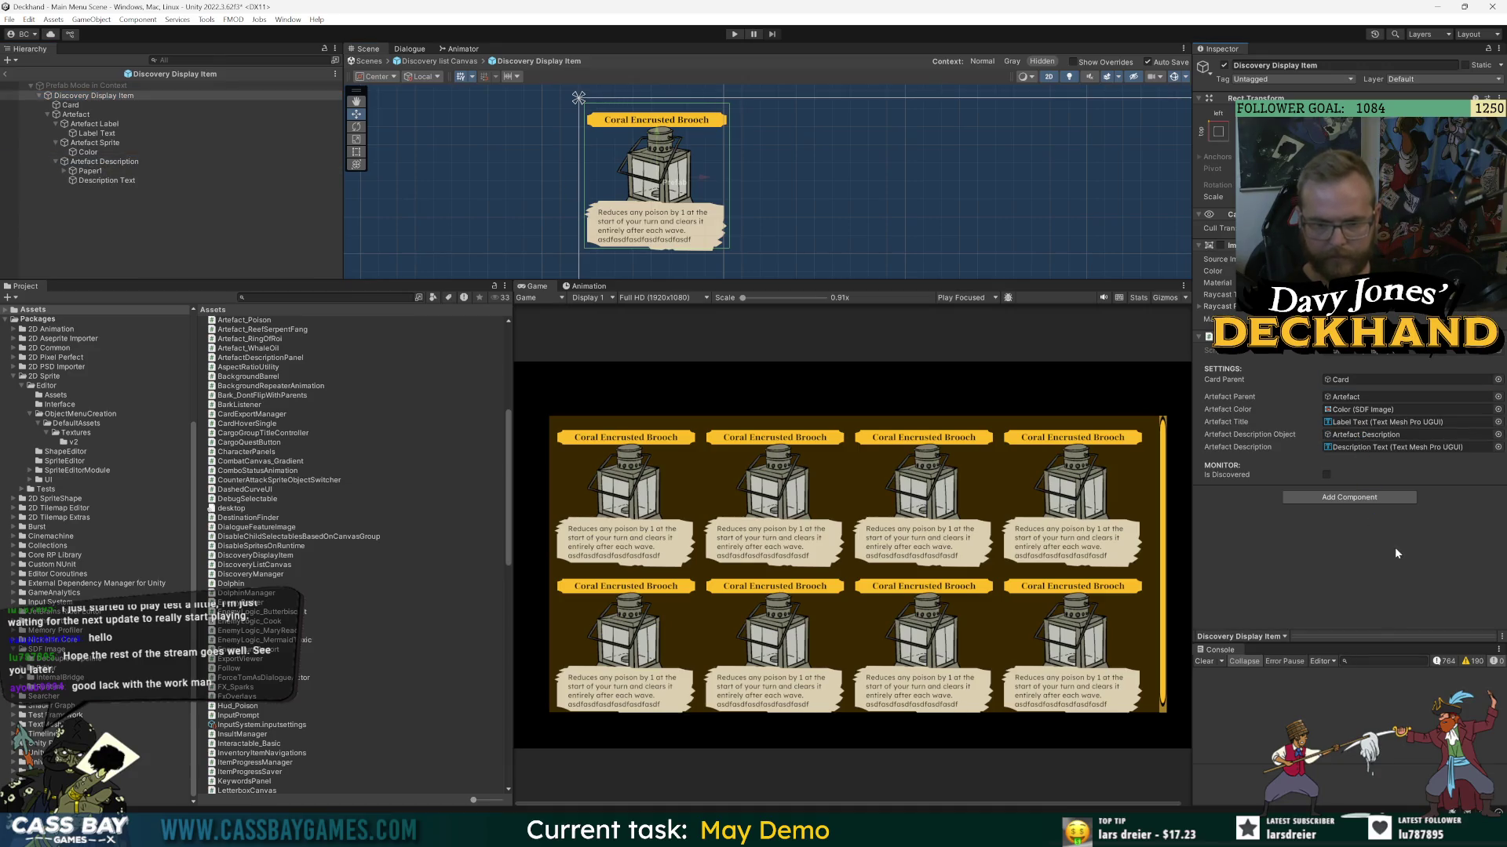
{"action": "left_click", "coordinate": [6, 74]}
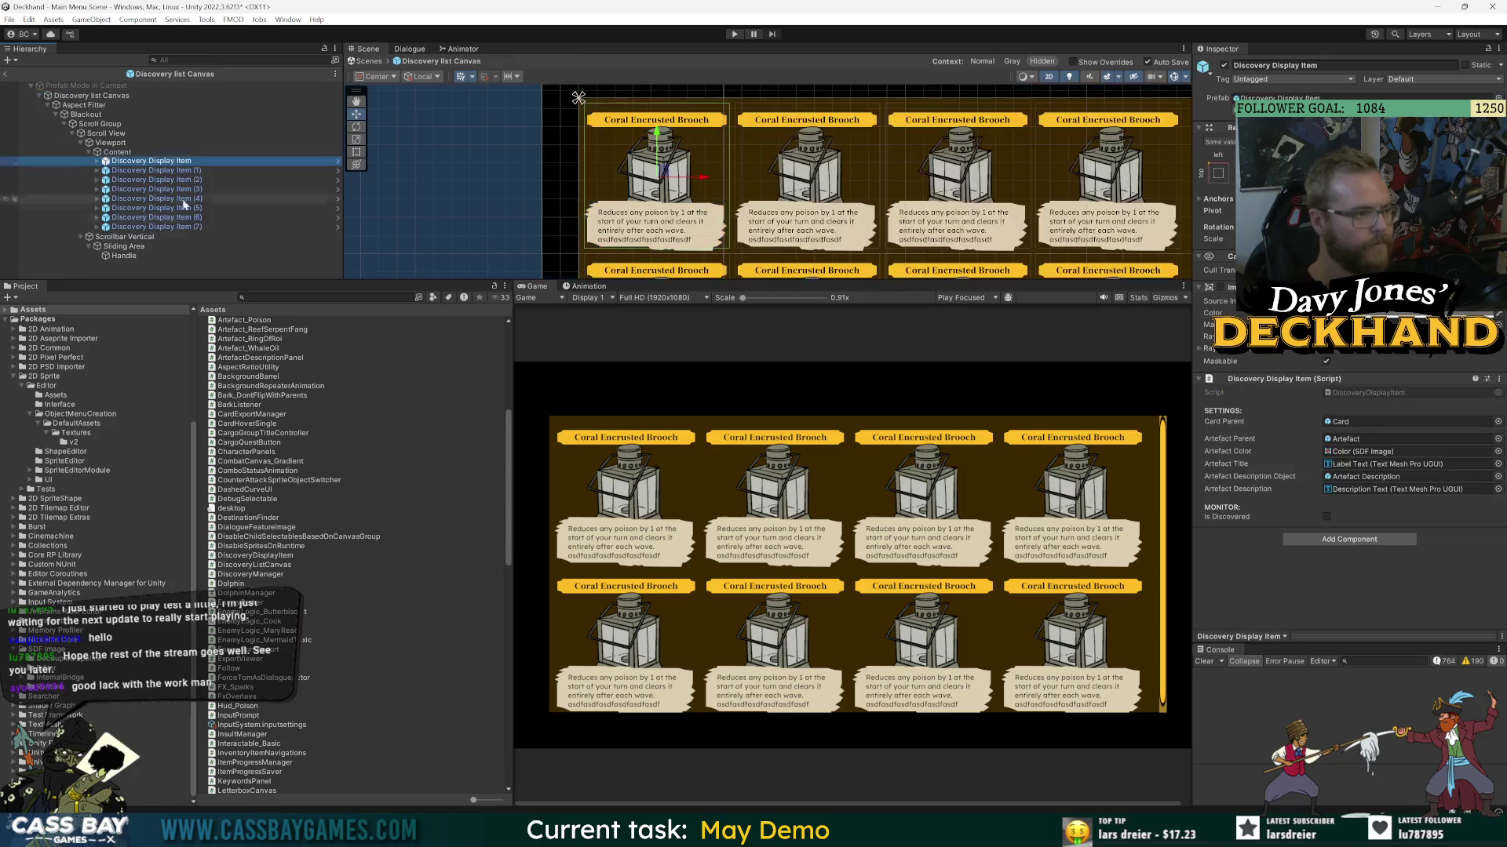
- Put the AttackVariant VIEW ONLY card prefab under Card in the second slot and hide its artefact
{"action": "left_click", "coordinate": [97, 171]}
{"action": "left_click", "coordinate": [128, 180]}
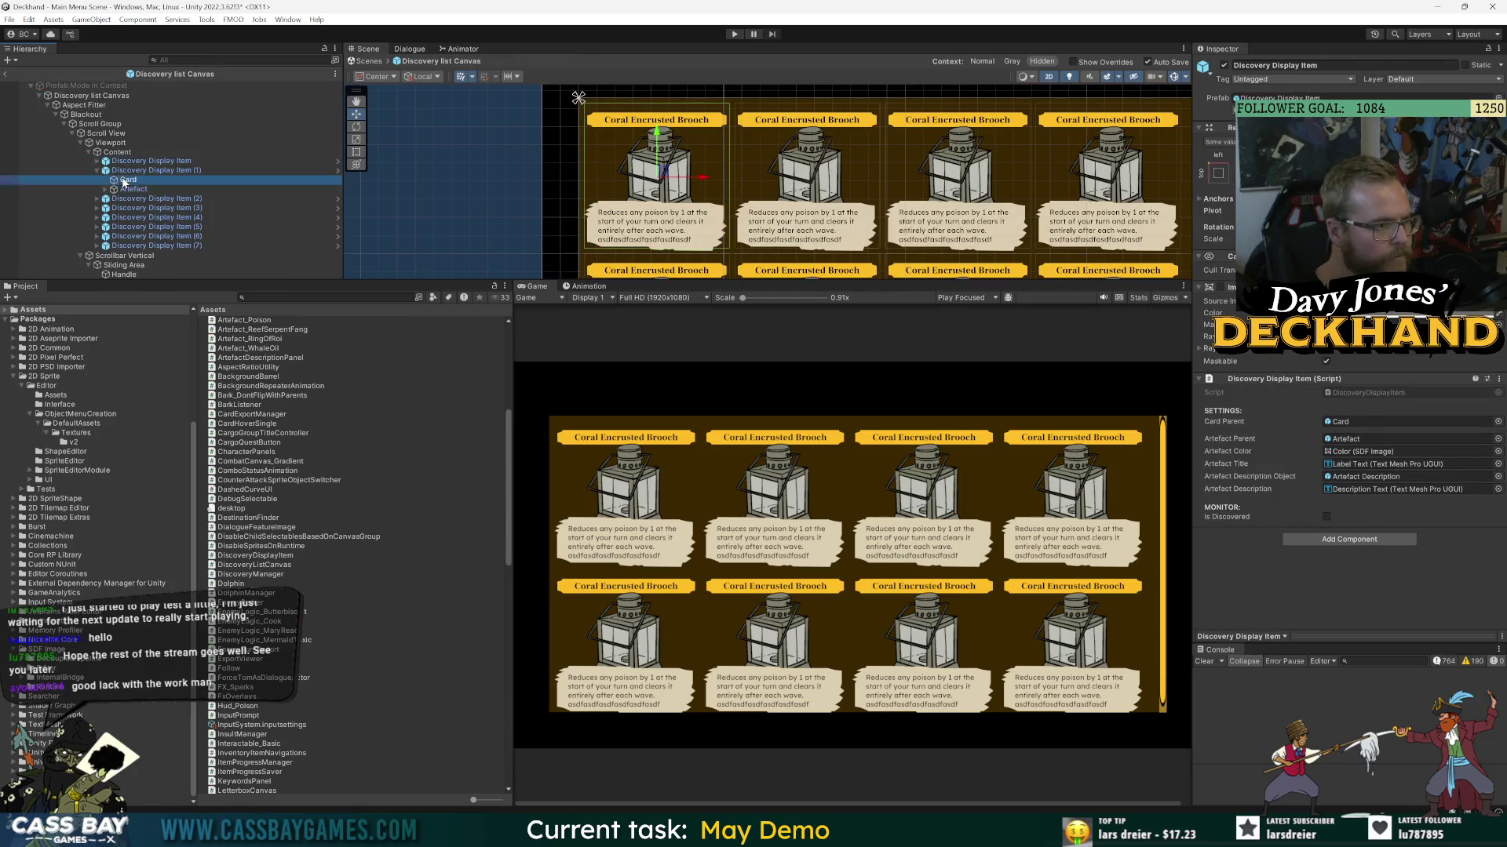
{"action": "left_click", "coordinate": [314, 297]}
{"action": "type", "text": "card view"}
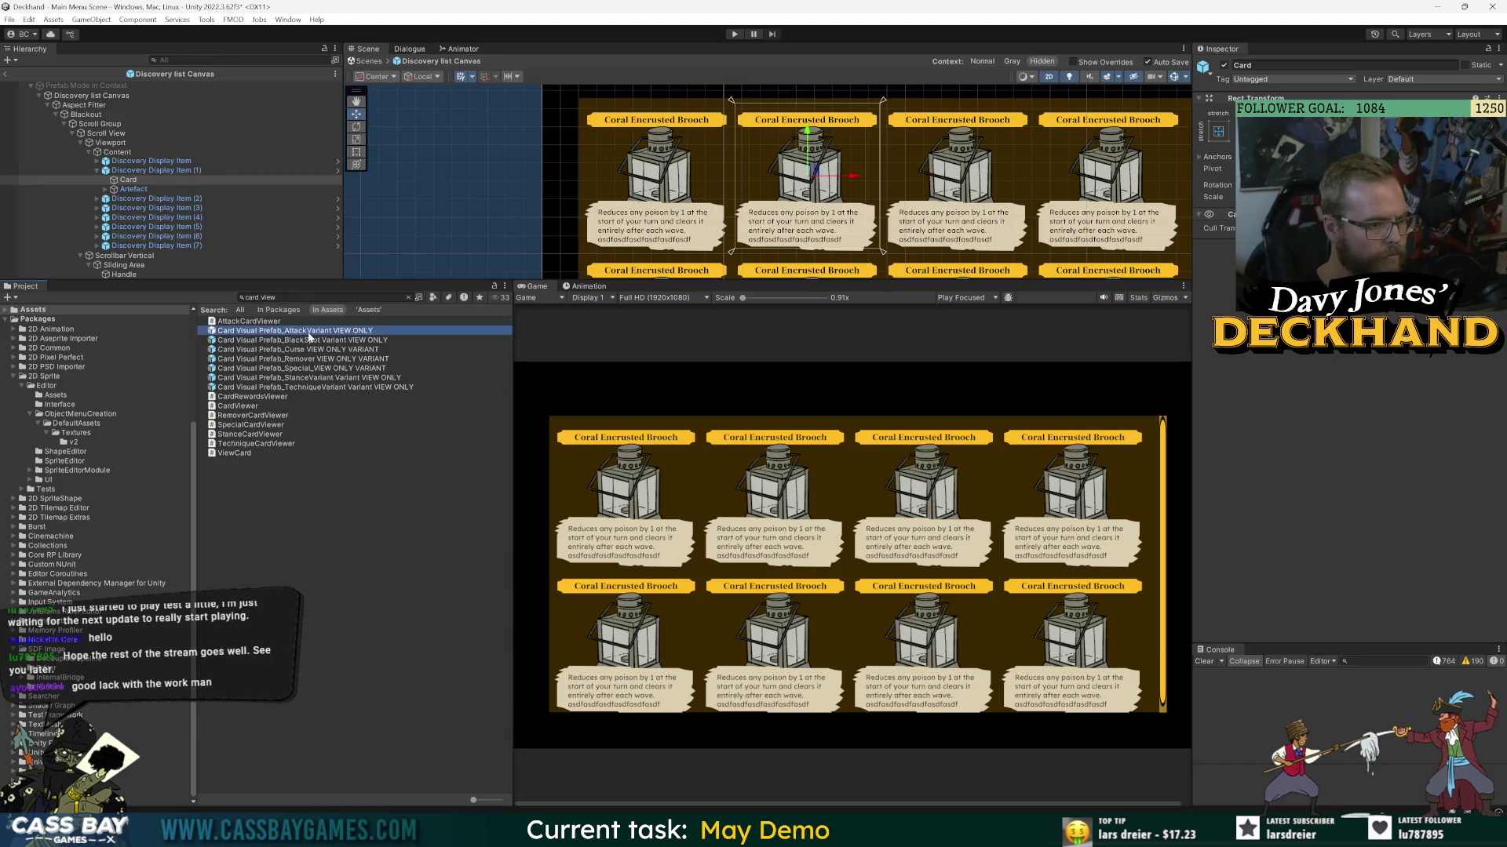
{"action": "left_click", "coordinate": [129, 181]}
{"action": "left_click_drag", "start_coordinate": [129, 184], "coordinate": [129, 183]}
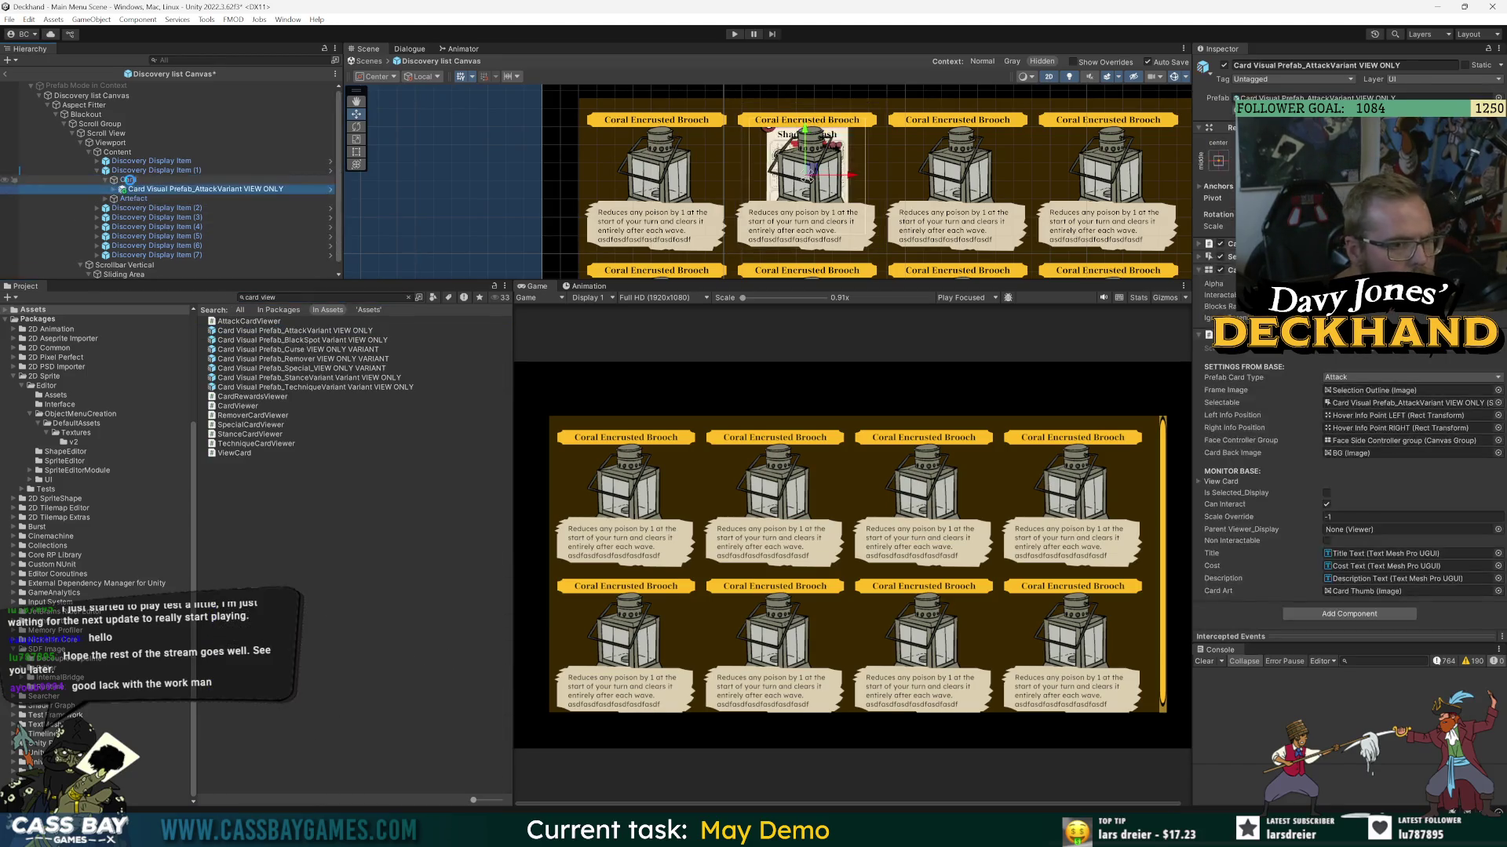
{"action": "left_click", "coordinate": [1224, 66]}
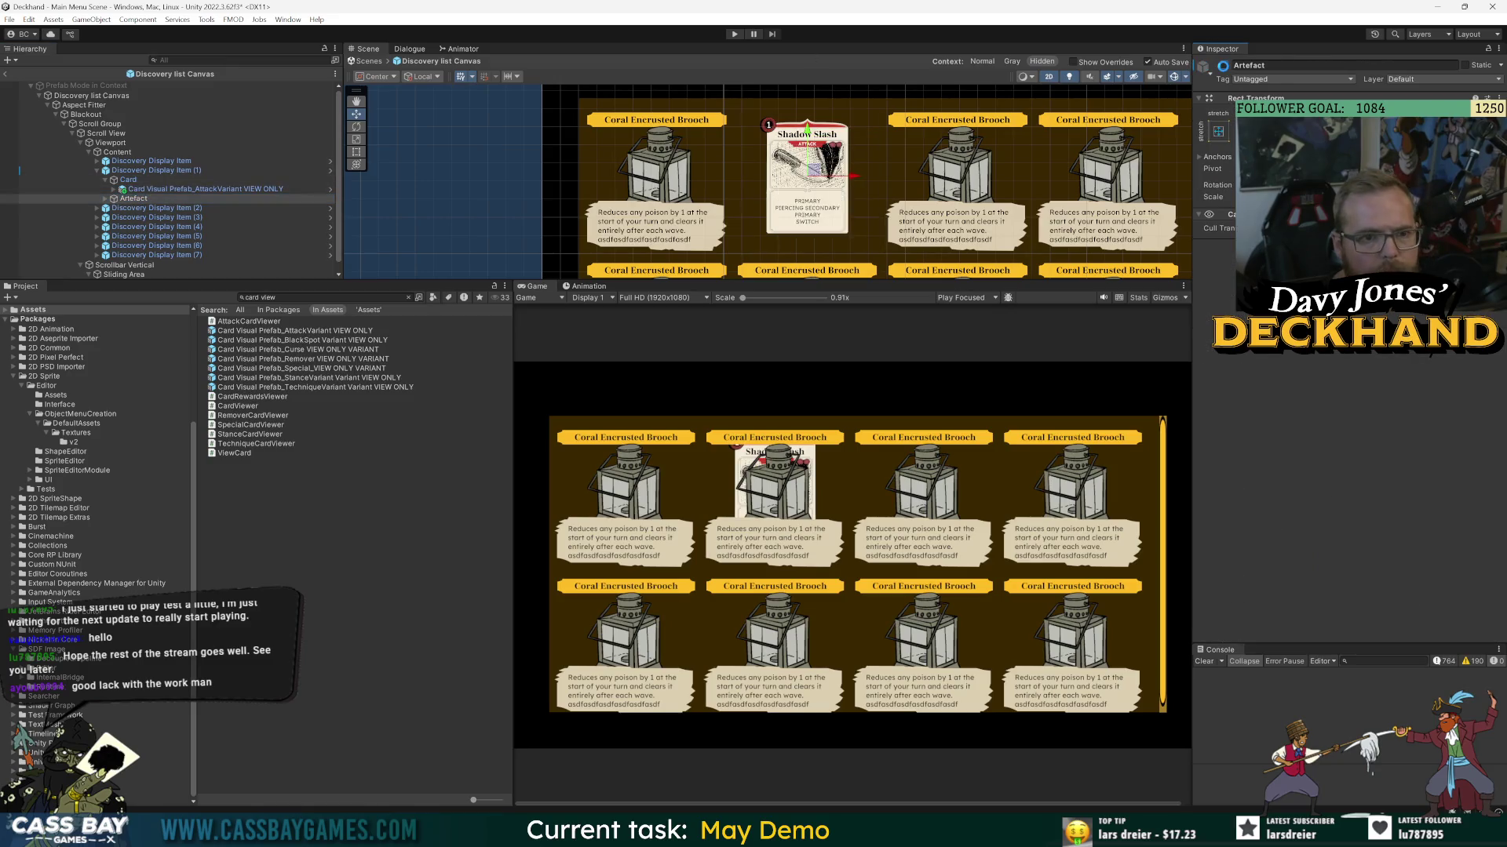
- Open the Discovery Display Item prefab and select its Card object
{"action": "left_click", "coordinate": [150, 162]}
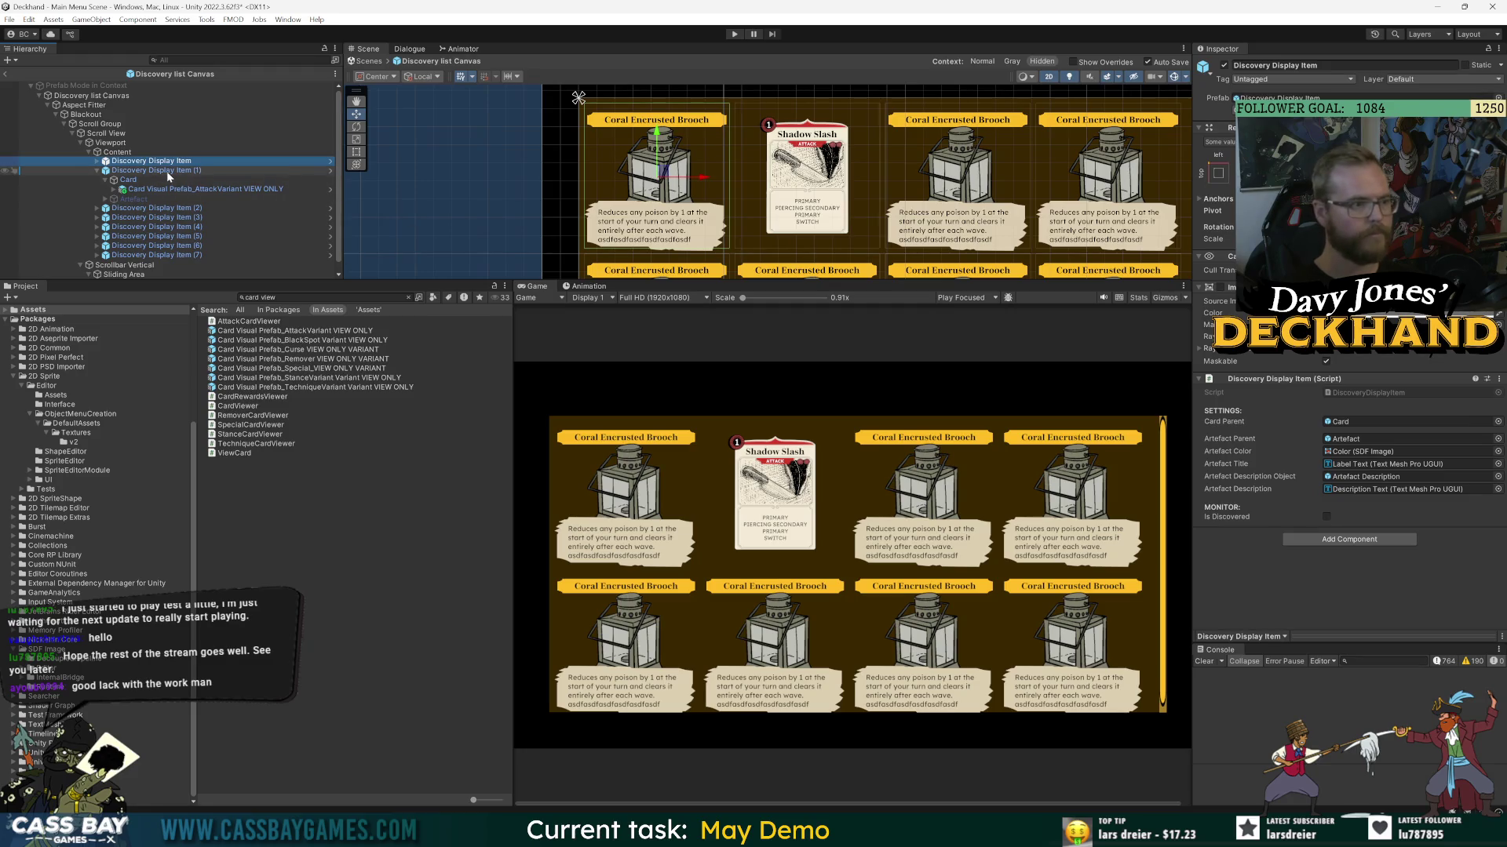
{"action": "left_click", "coordinate": [329, 161]}
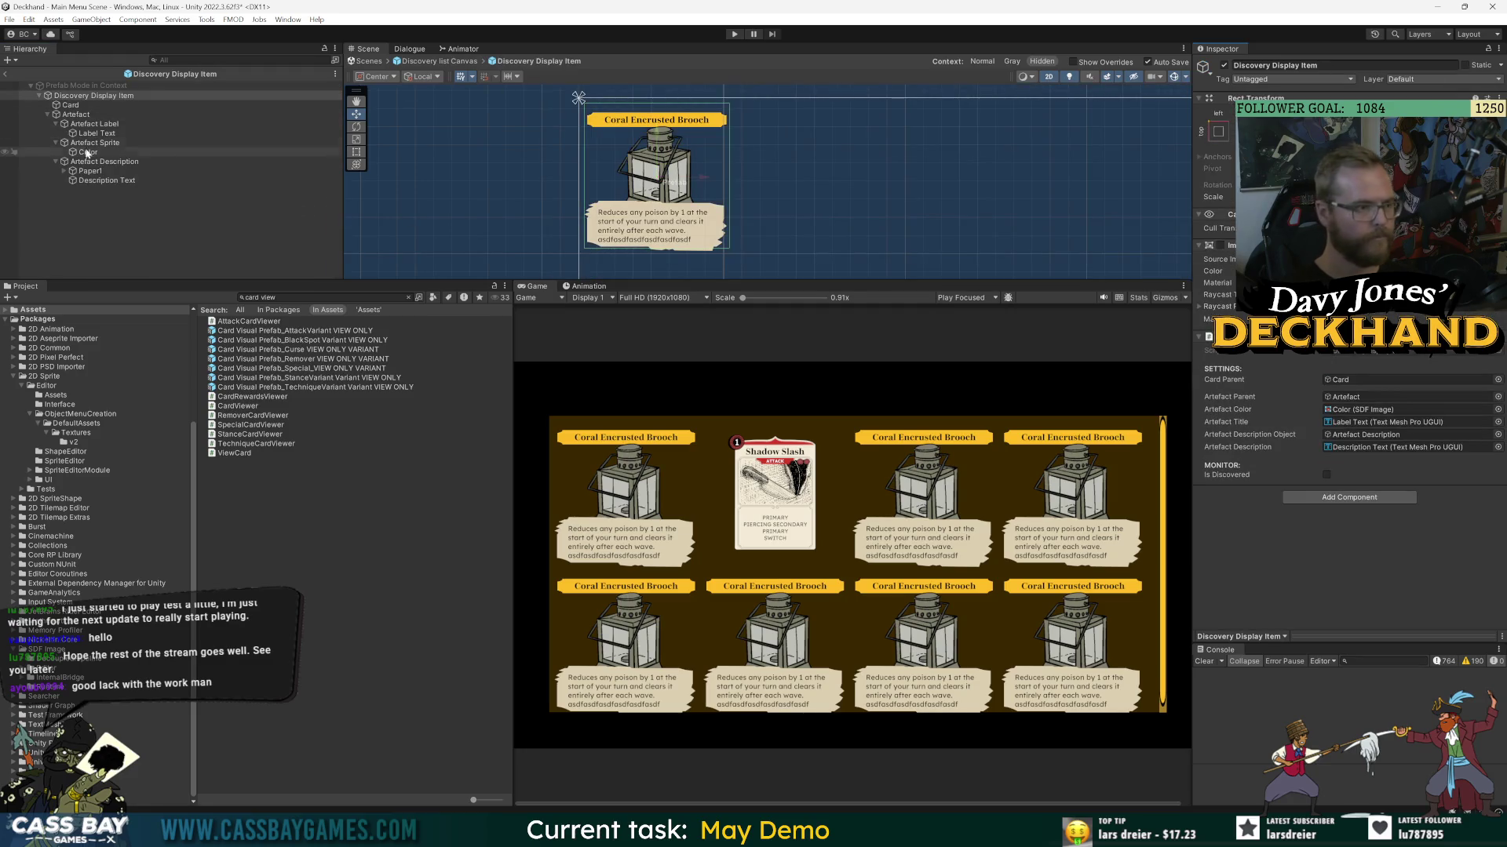
{"action": "left_click", "coordinate": [197, 105]}
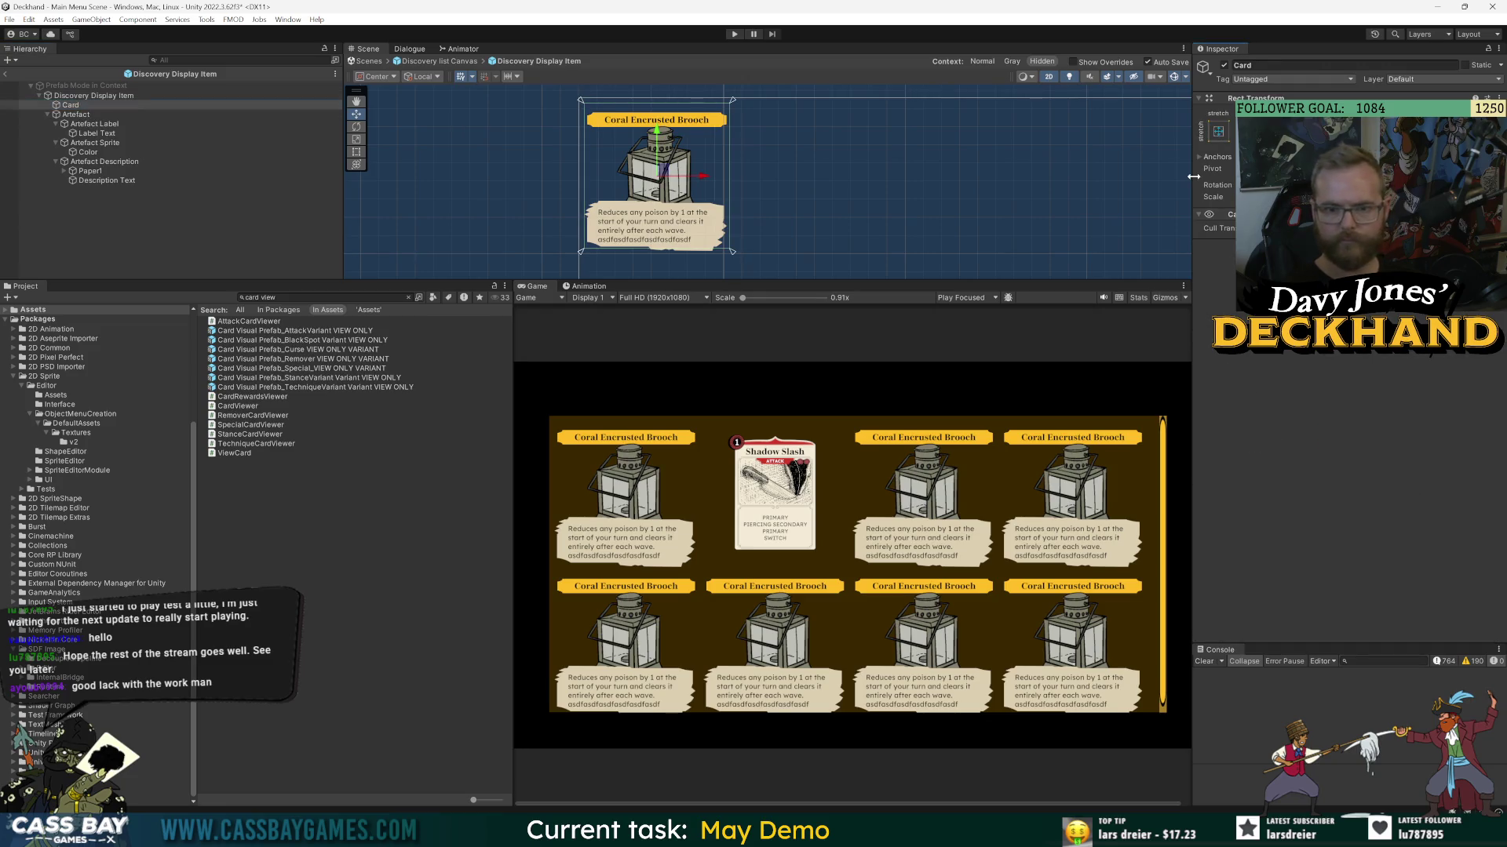
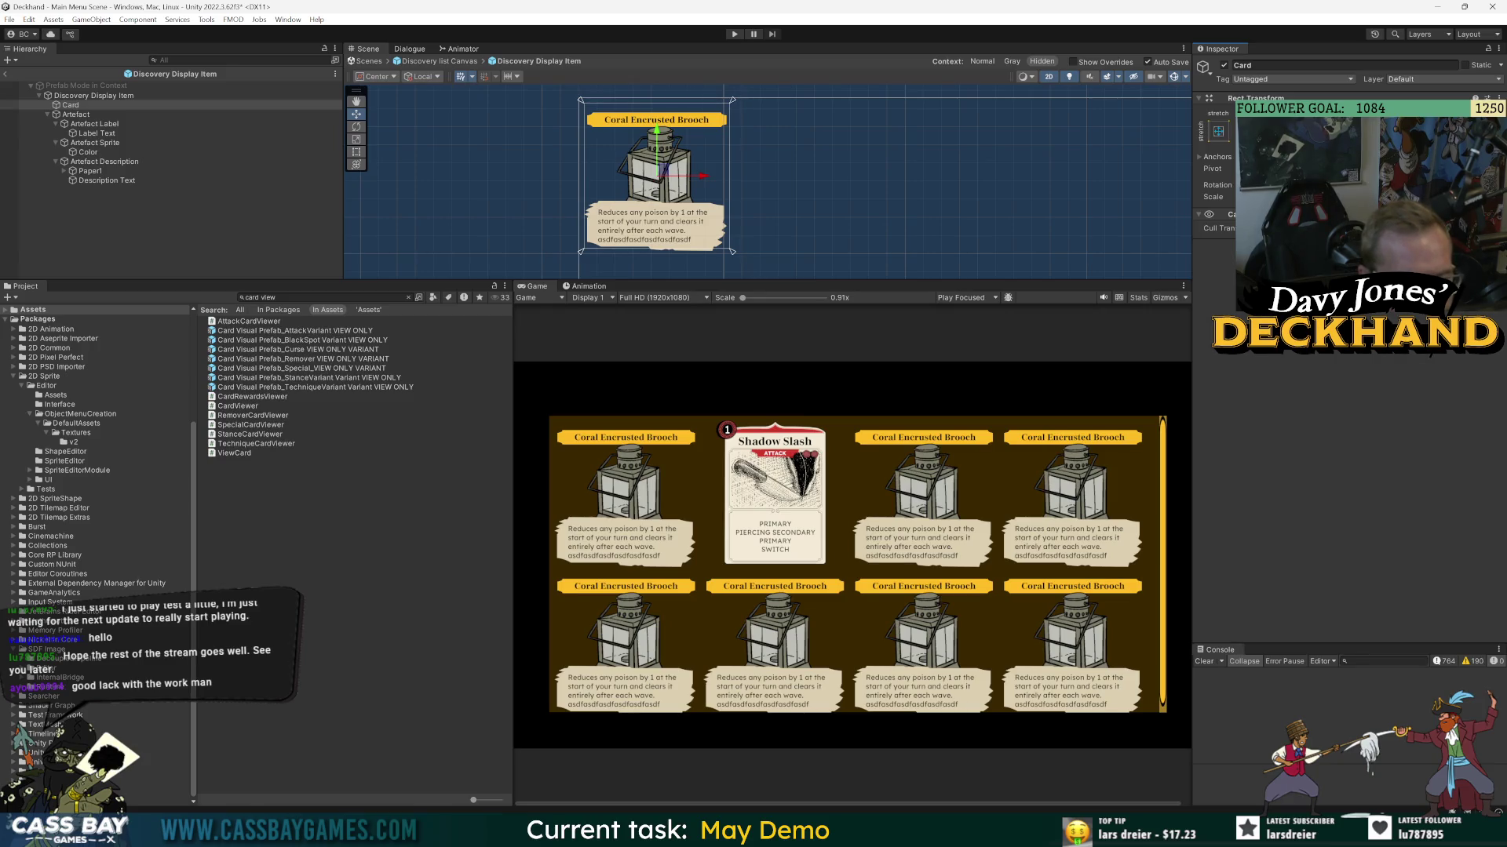
- Try moving the Artefact Sprite up and down, then undo the position change
{"action": "left_click", "coordinate": [79, 115]}
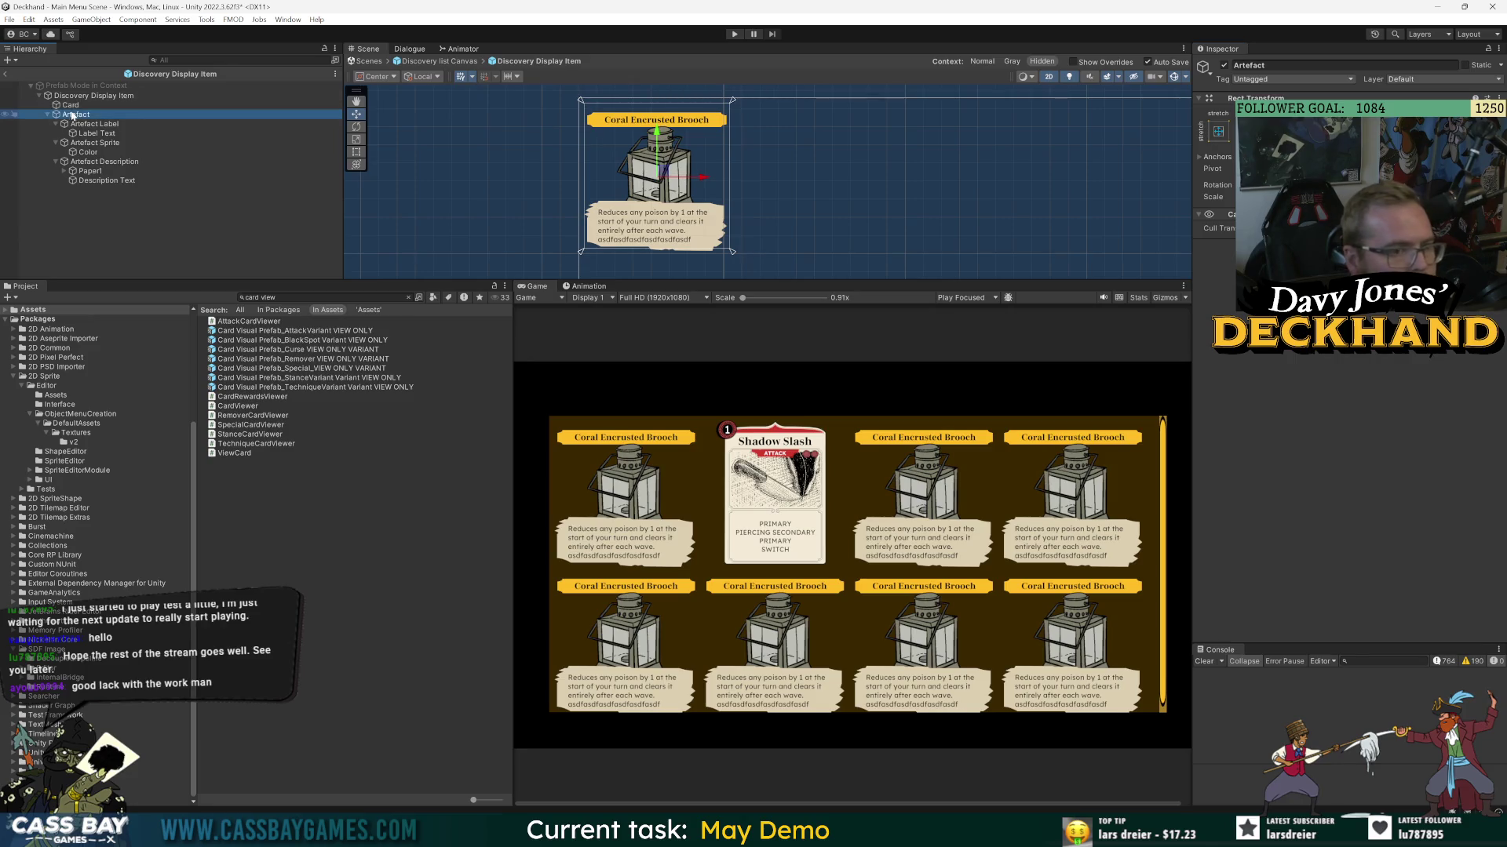
{"action": "left_click", "coordinate": [93, 145]}
{"action": "left_click_drag", "start_coordinate": [655, 131], "coordinate": [656, 125]}
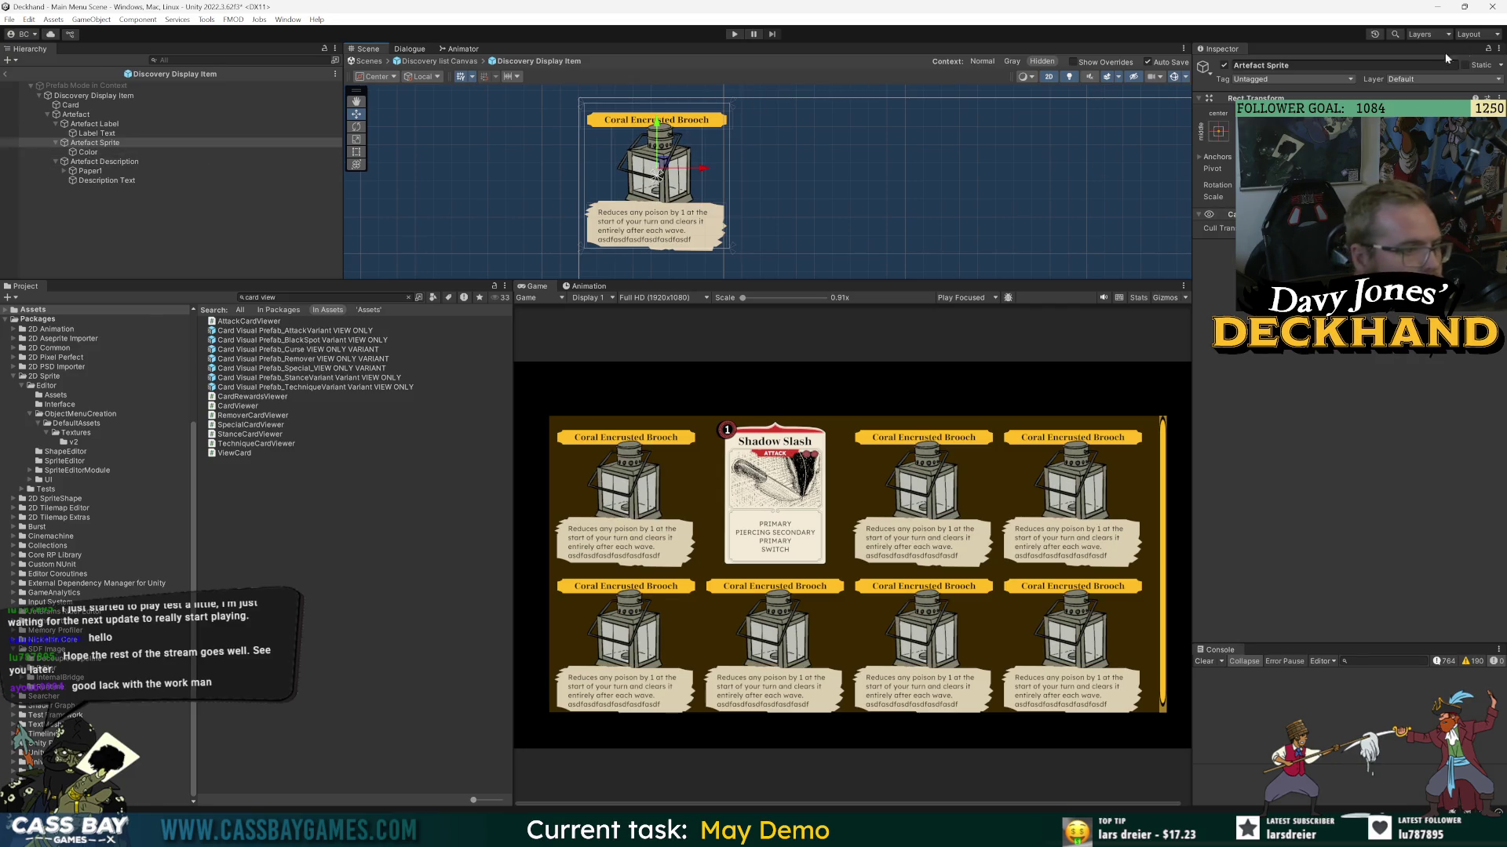
{"action": "left_click_drag", "start_coordinate": [656, 174], "coordinate": [656, 174]}
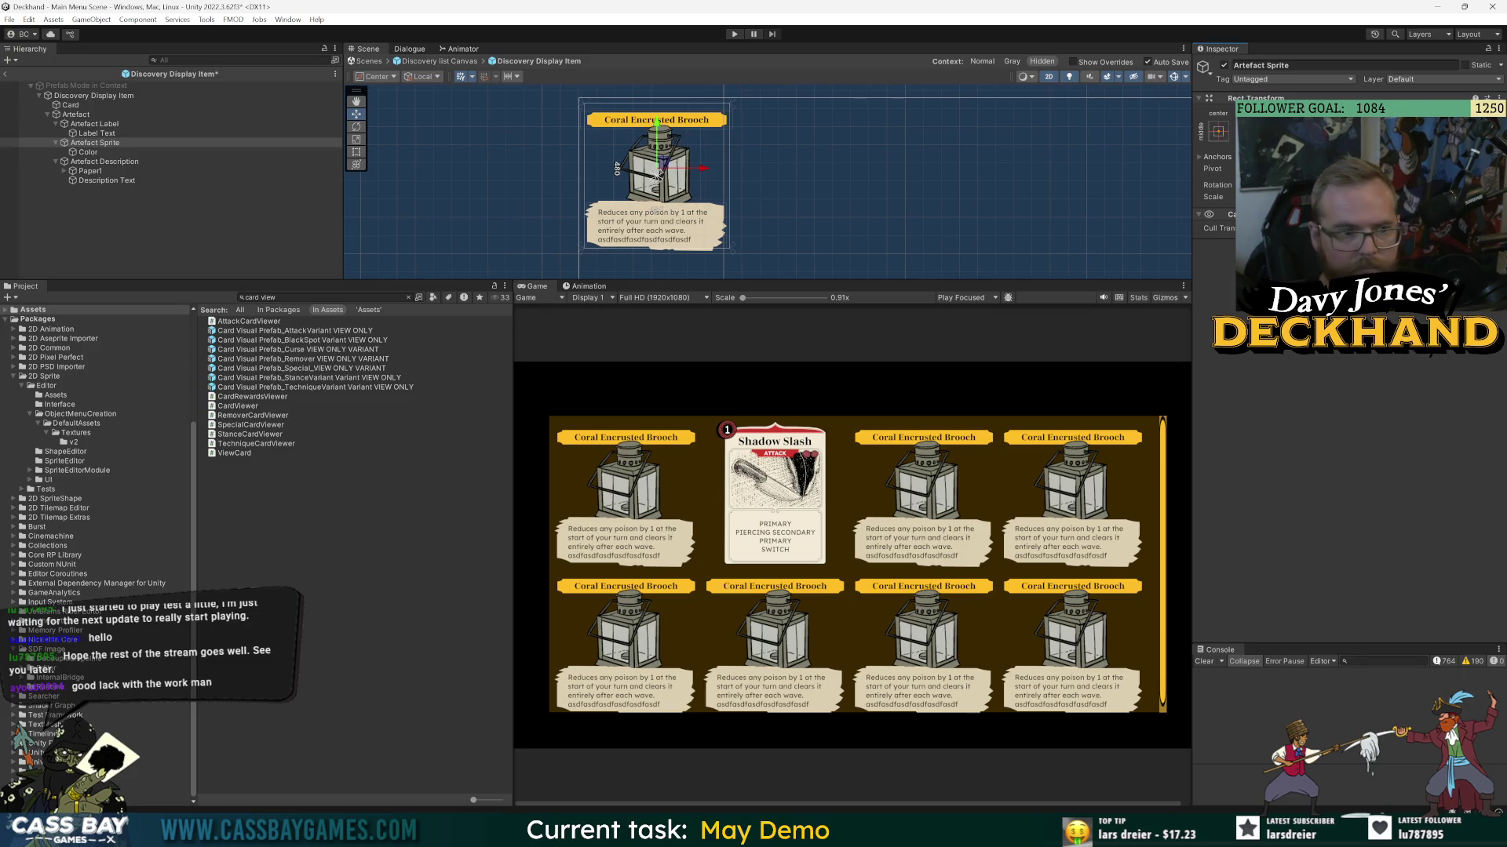
{"action": "left_click", "coordinate": [147, 143]}
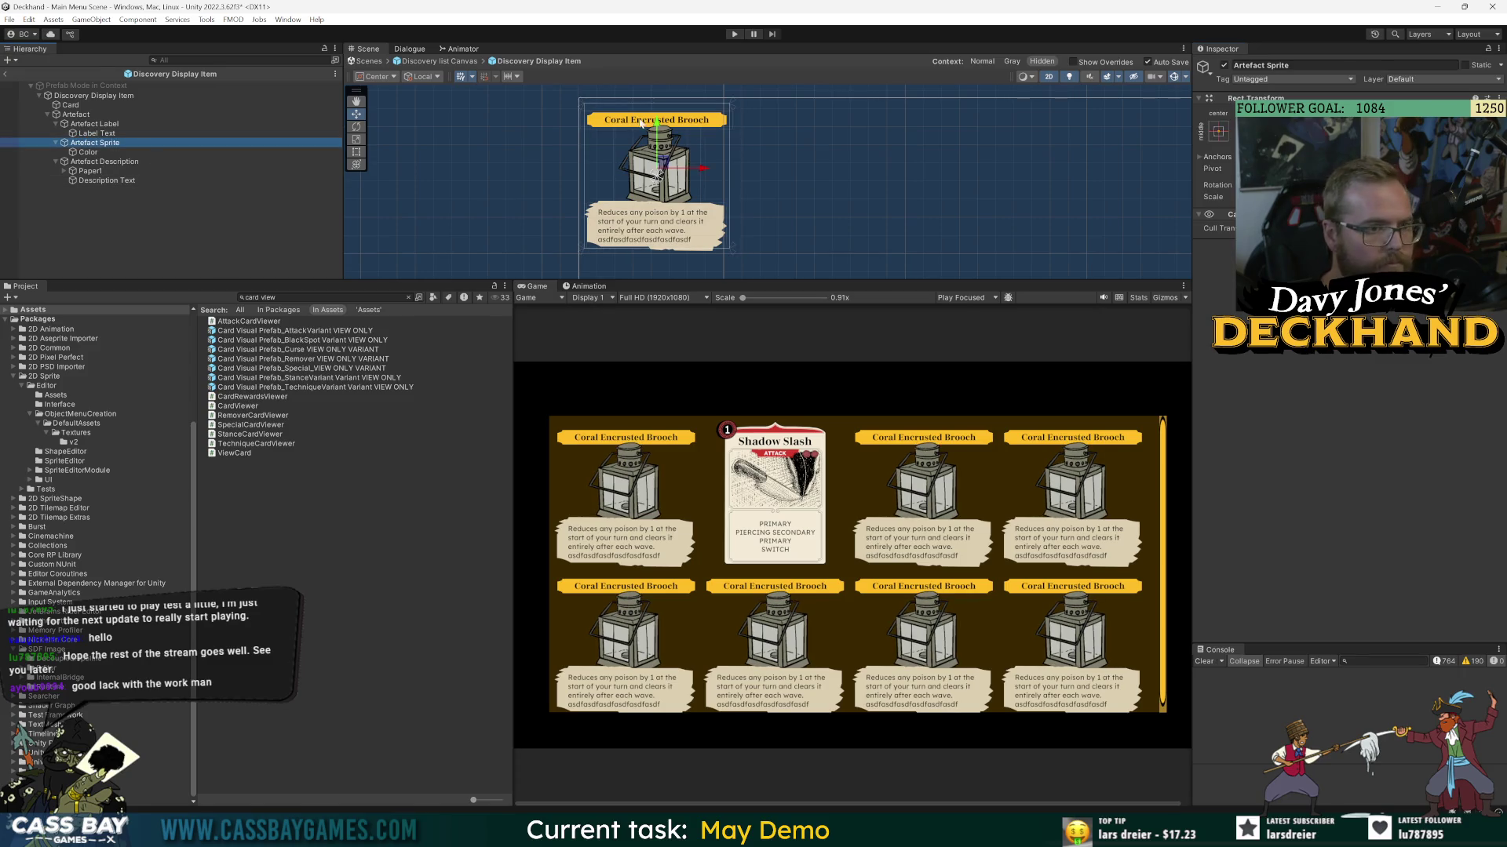
{"action": "left_click_drag", "start_coordinate": [657, 121], "coordinate": [657, 124]}
{"action": "key", "text": "ctrl+z"}
- Move Artefact Description above Artefact Sprite, lower it slightly, and return to the Discovery list Canvas
{"action": "left_click_drag", "start_coordinate": [87, 161], "coordinate": [53, 144]}
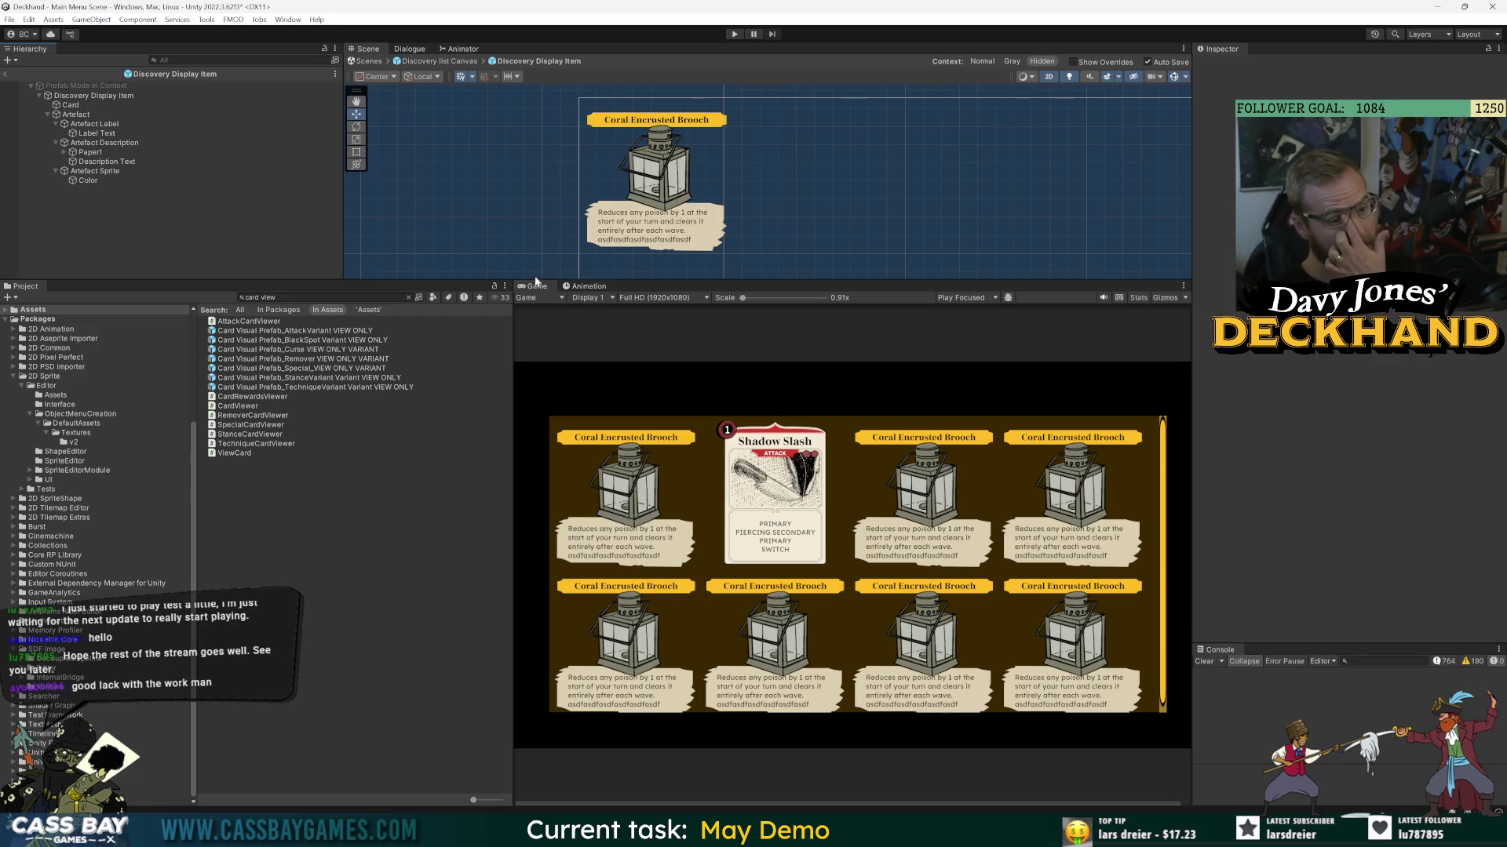
{"action": "scroll", "coordinate": [727, 161], "scroll_direction": "up", "scroll_amount": 1}
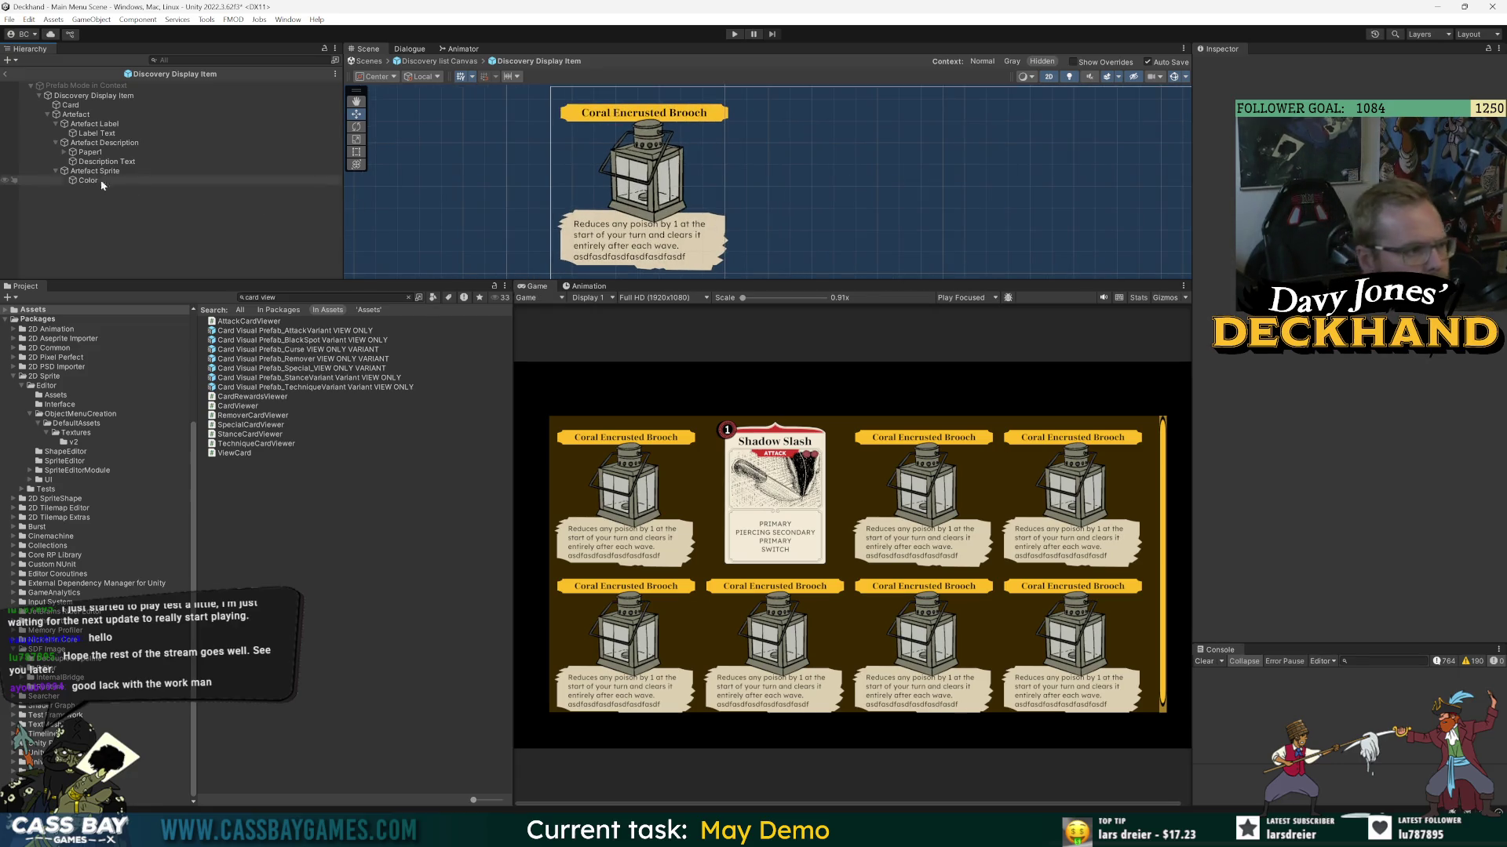
{"action": "left_click", "coordinate": [102, 143]}
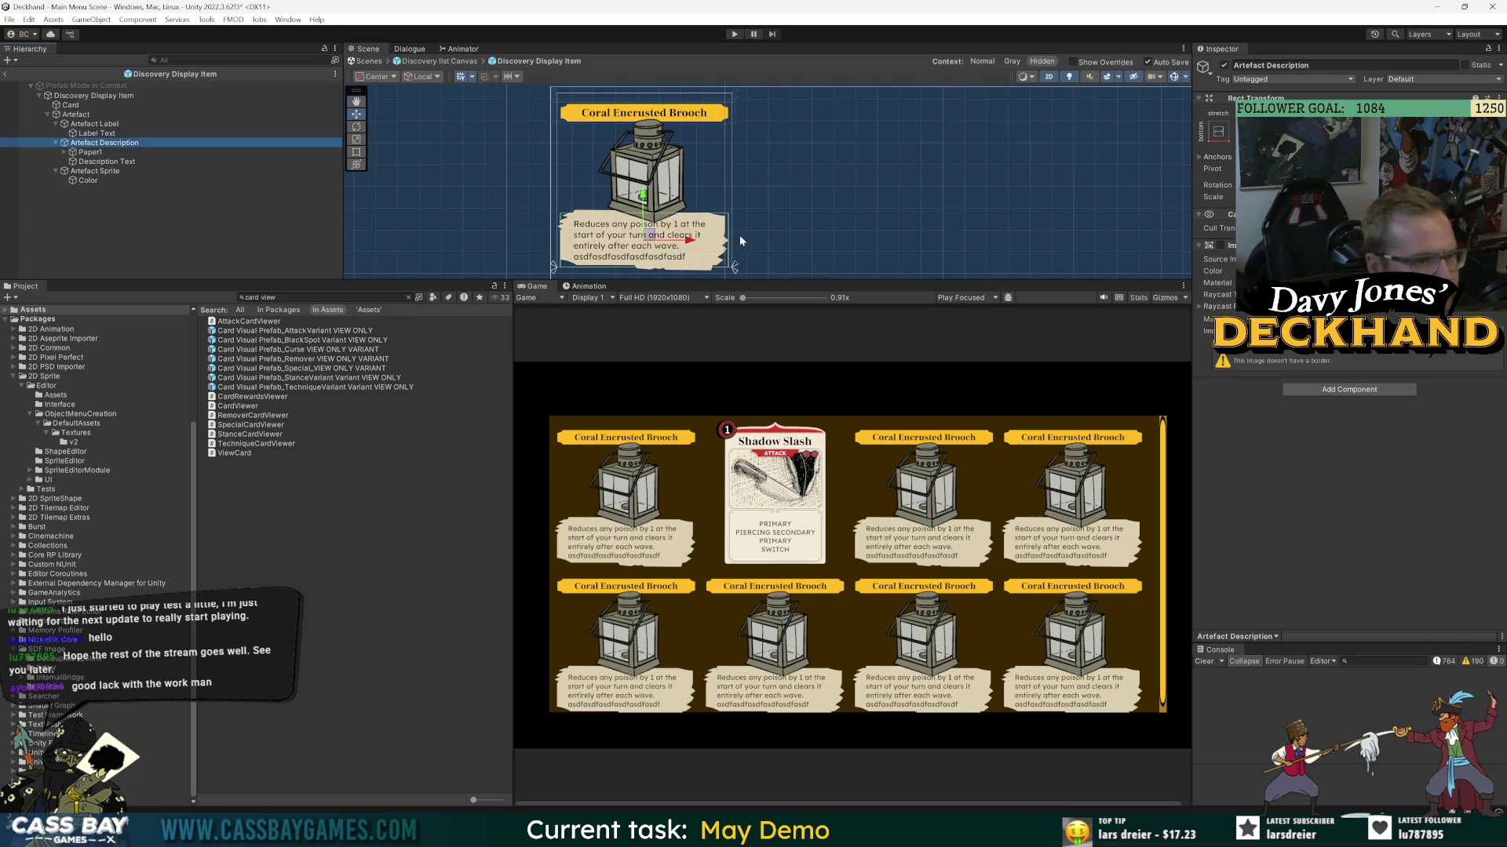
{"action": "scroll", "coordinate": [734, 233], "scroll_direction": "down", "scroll_amount": 1}
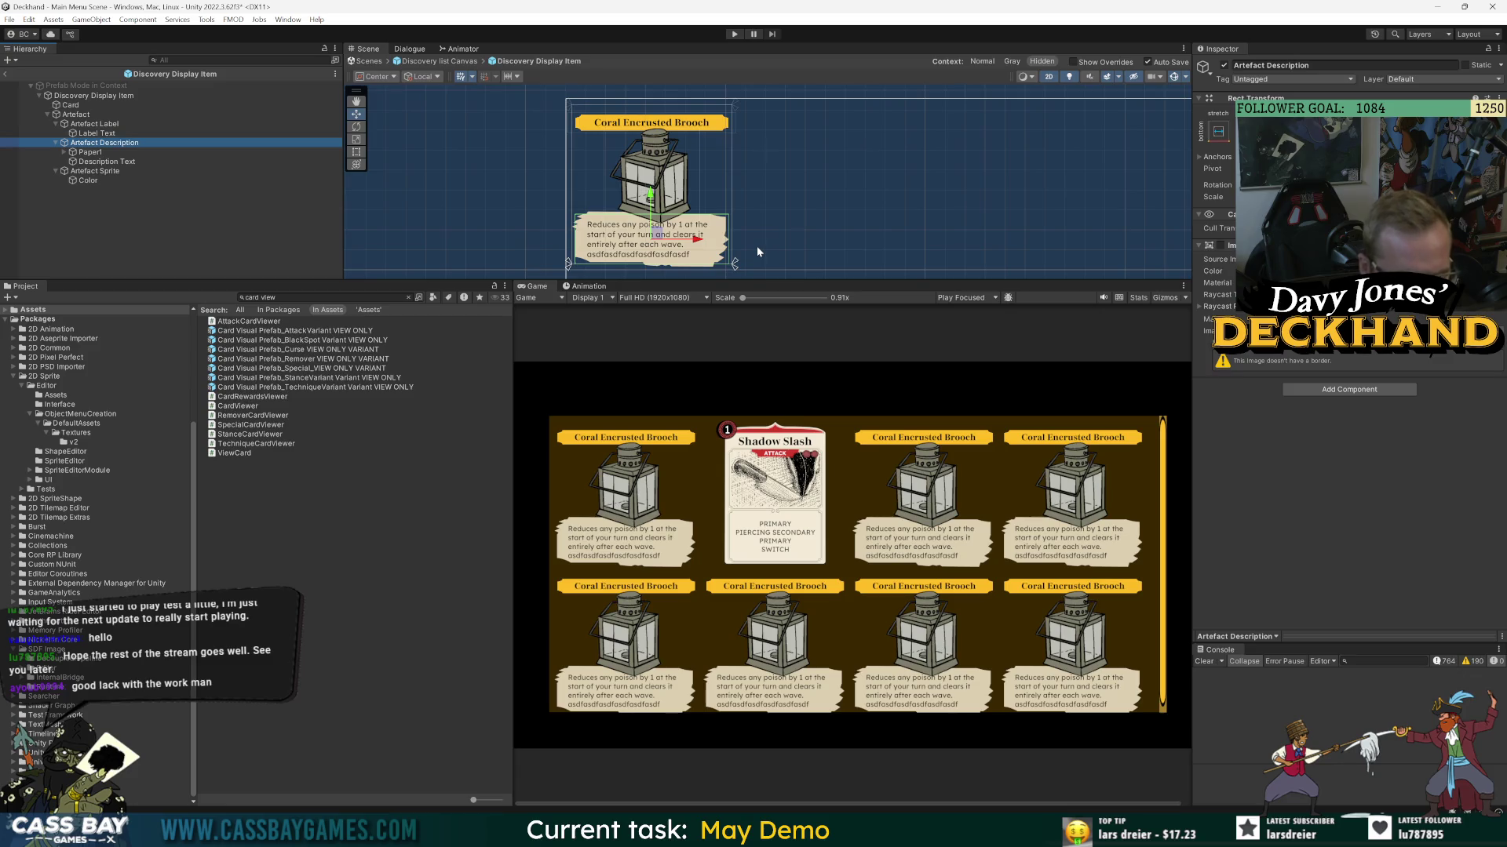
{"action": "left_click_drag", "start_coordinate": [651, 193], "coordinate": [649, 197]}
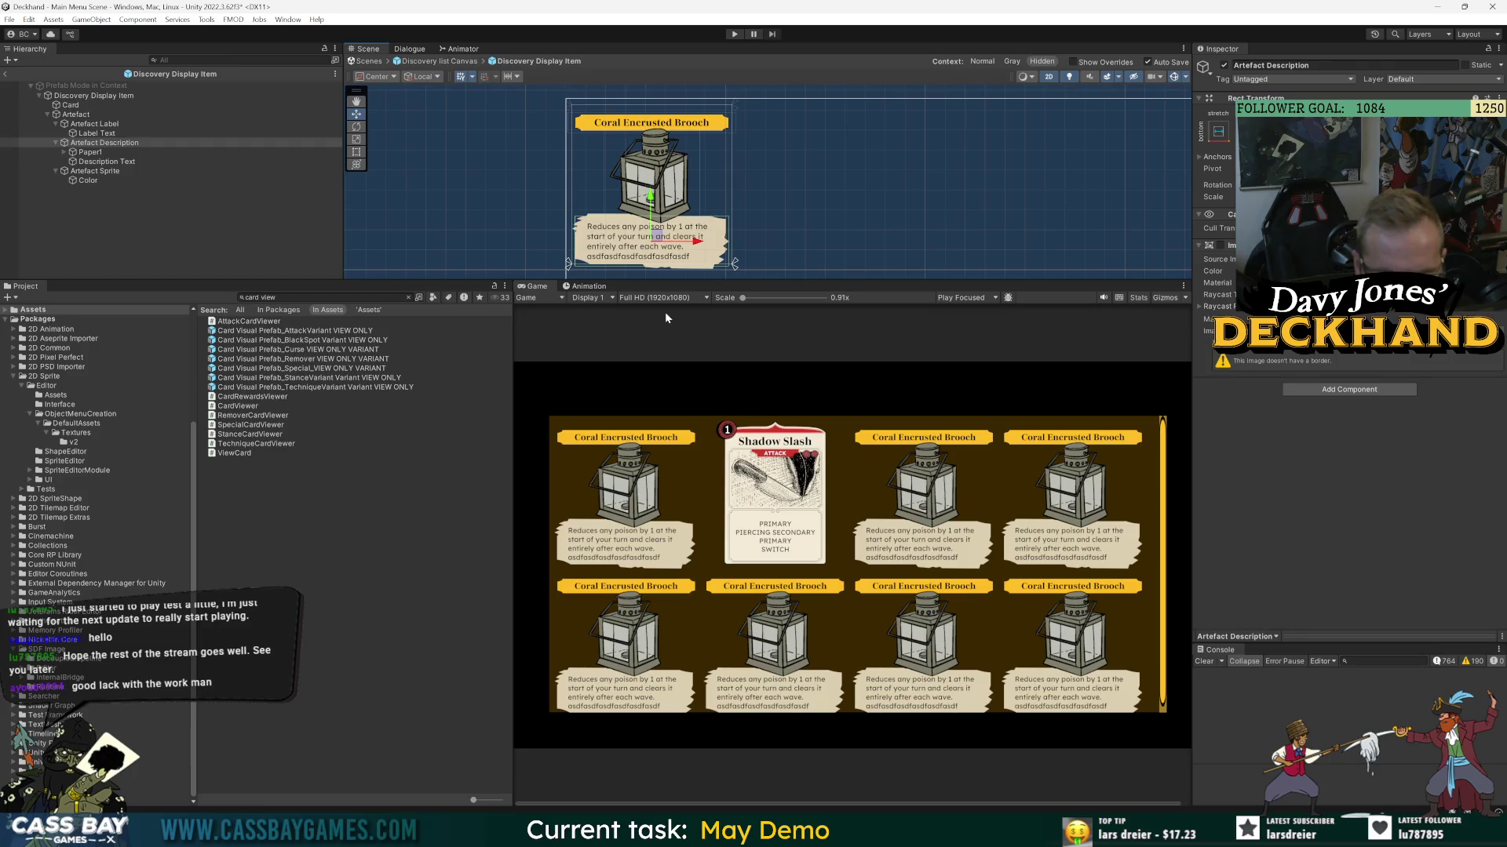
{"action": "left_click", "coordinate": [6, 74]}
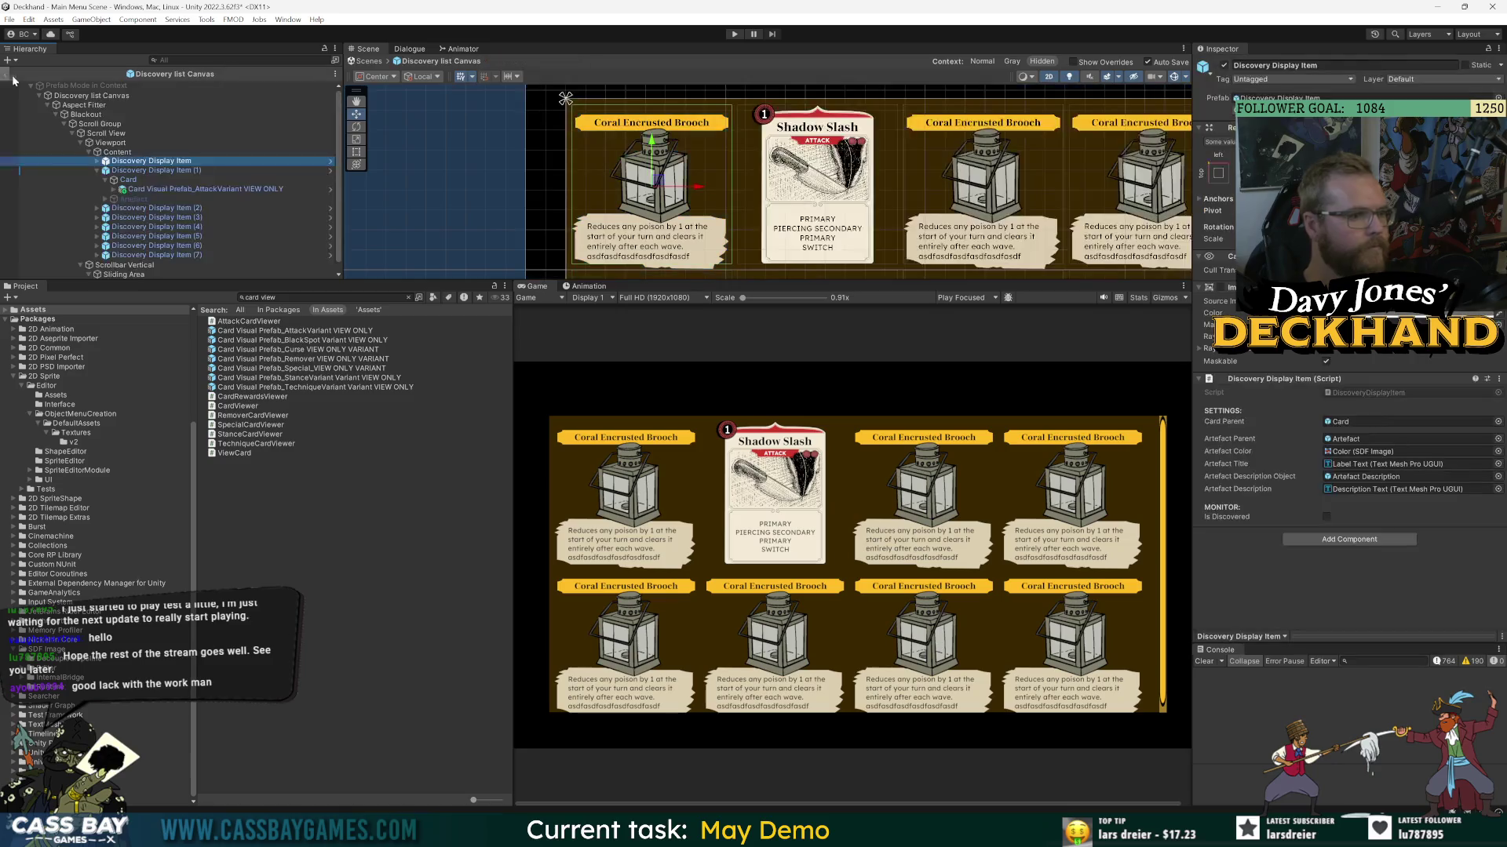
- Delete the eight placeholder Discovery Display Items and play the game to scroll the card grid
{"action": "left_click", "coordinate": [157, 255], "text": "shift"}
{"action": "key", "text": "Delete"}
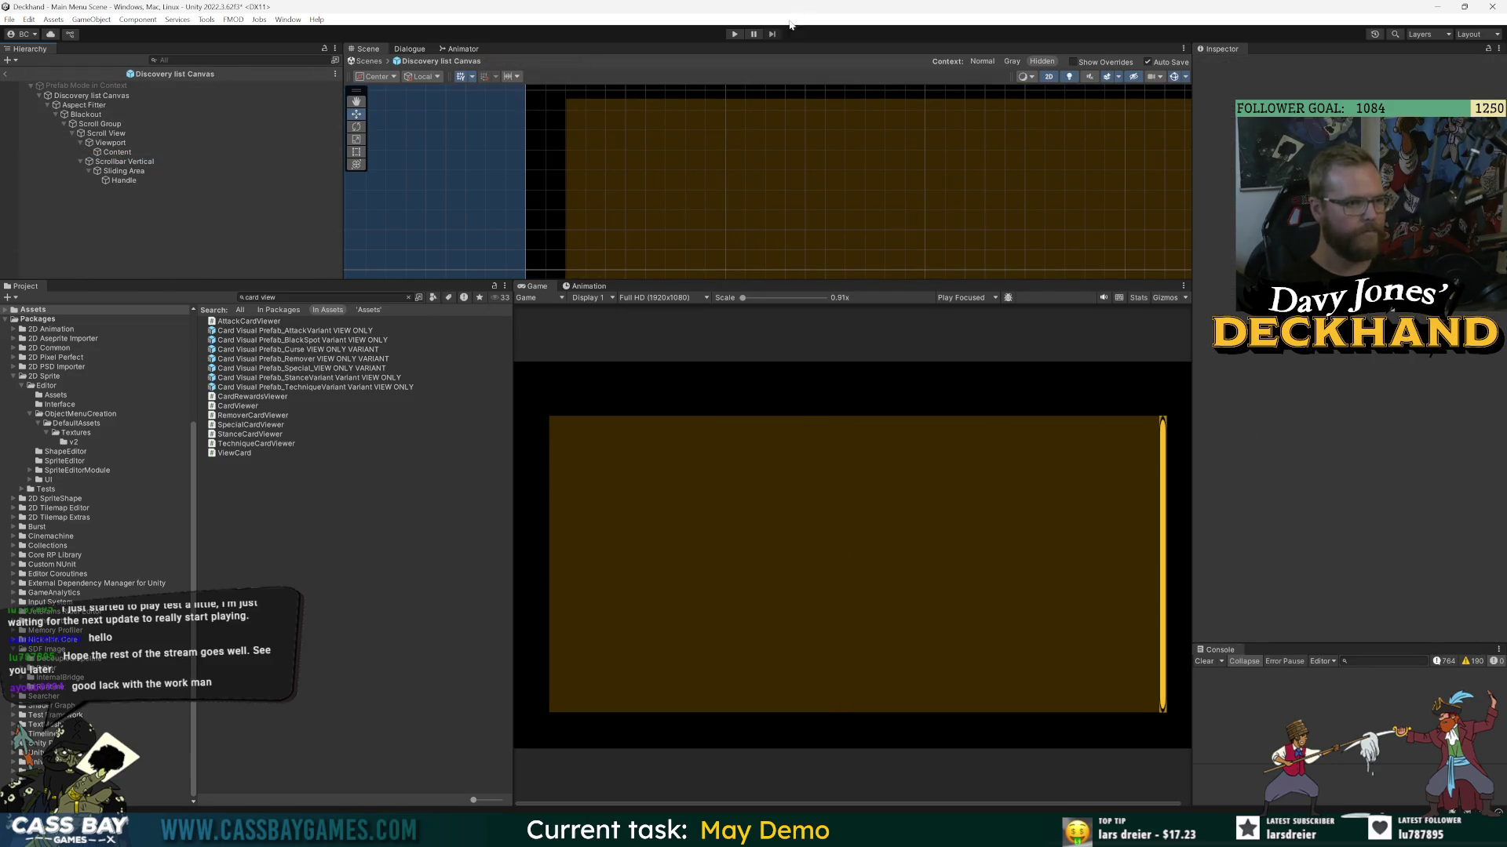
{"action": "left_click", "coordinate": [732, 36]}
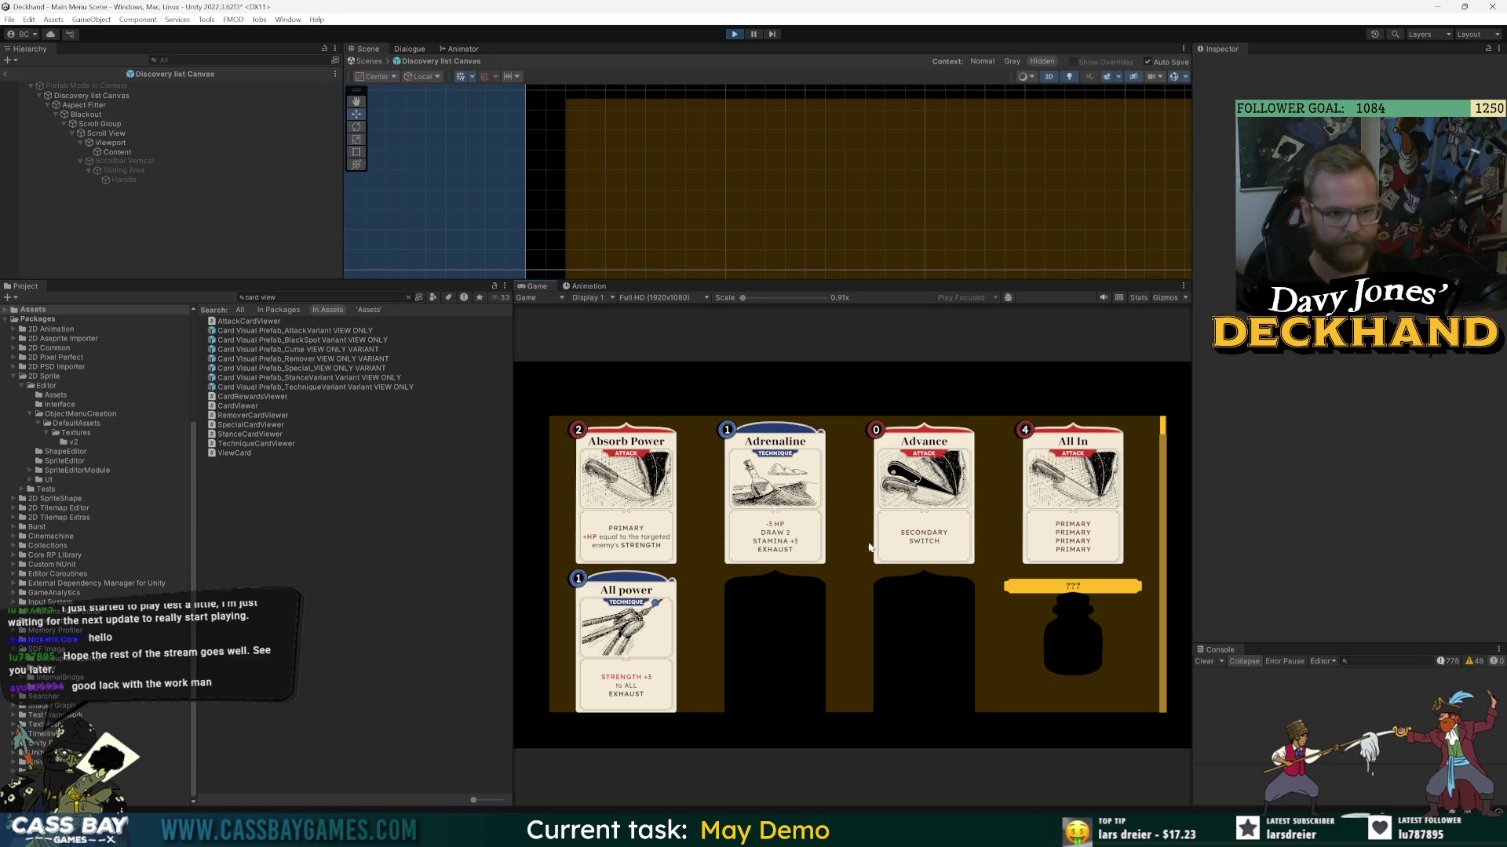
{"action": "scroll", "coordinate": [860, 546], "scroll_direction": "down", "scroll_amount": 2}
{"action": "scroll", "coordinate": [940, 518], "scroll_direction": "up", "scroll_amount": 2}
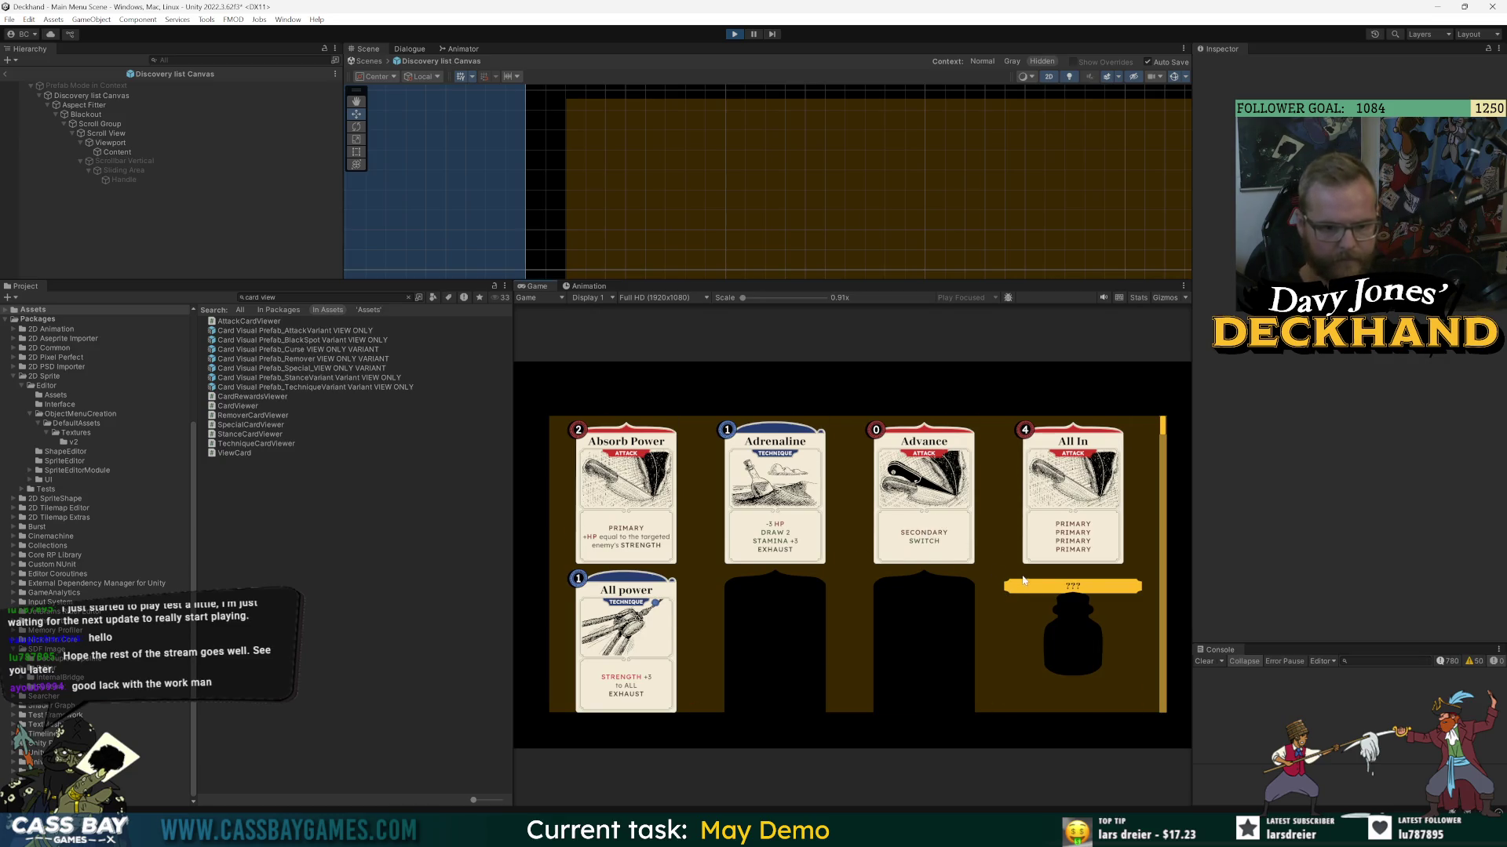
{"action": "scroll", "coordinate": [981, 565], "scroll_direction": "down", "scroll_amount": 2}
{"action": "scroll", "coordinate": [902, 549], "scroll_direction": "up", "scroll_amount": 2}
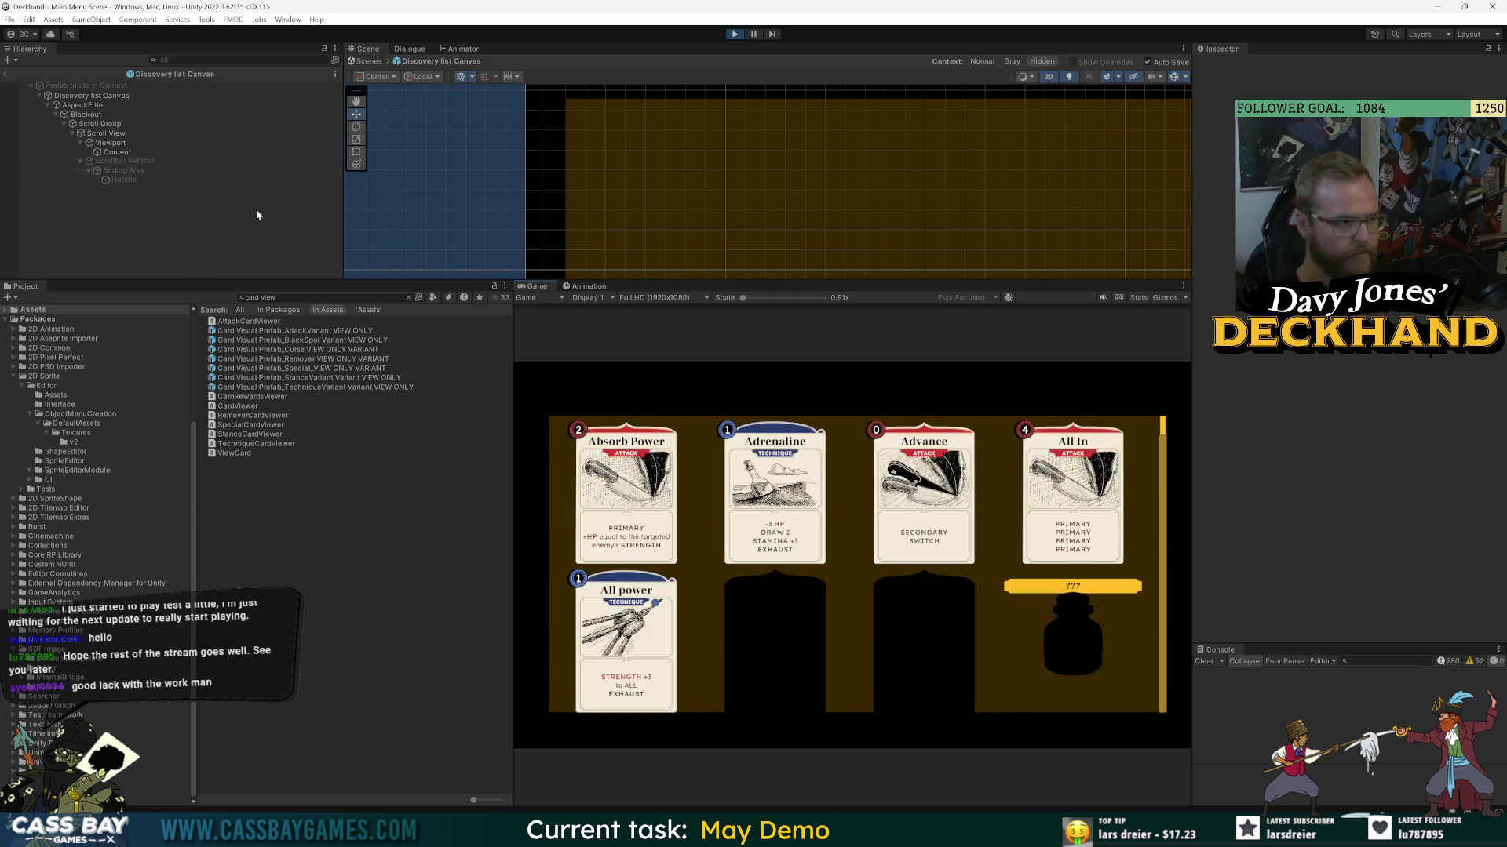
- Stop the game and select the Scroll View object
{"action": "left_click", "coordinate": [735, 35]}
{"action": "left_click", "coordinate": [71, 133]}
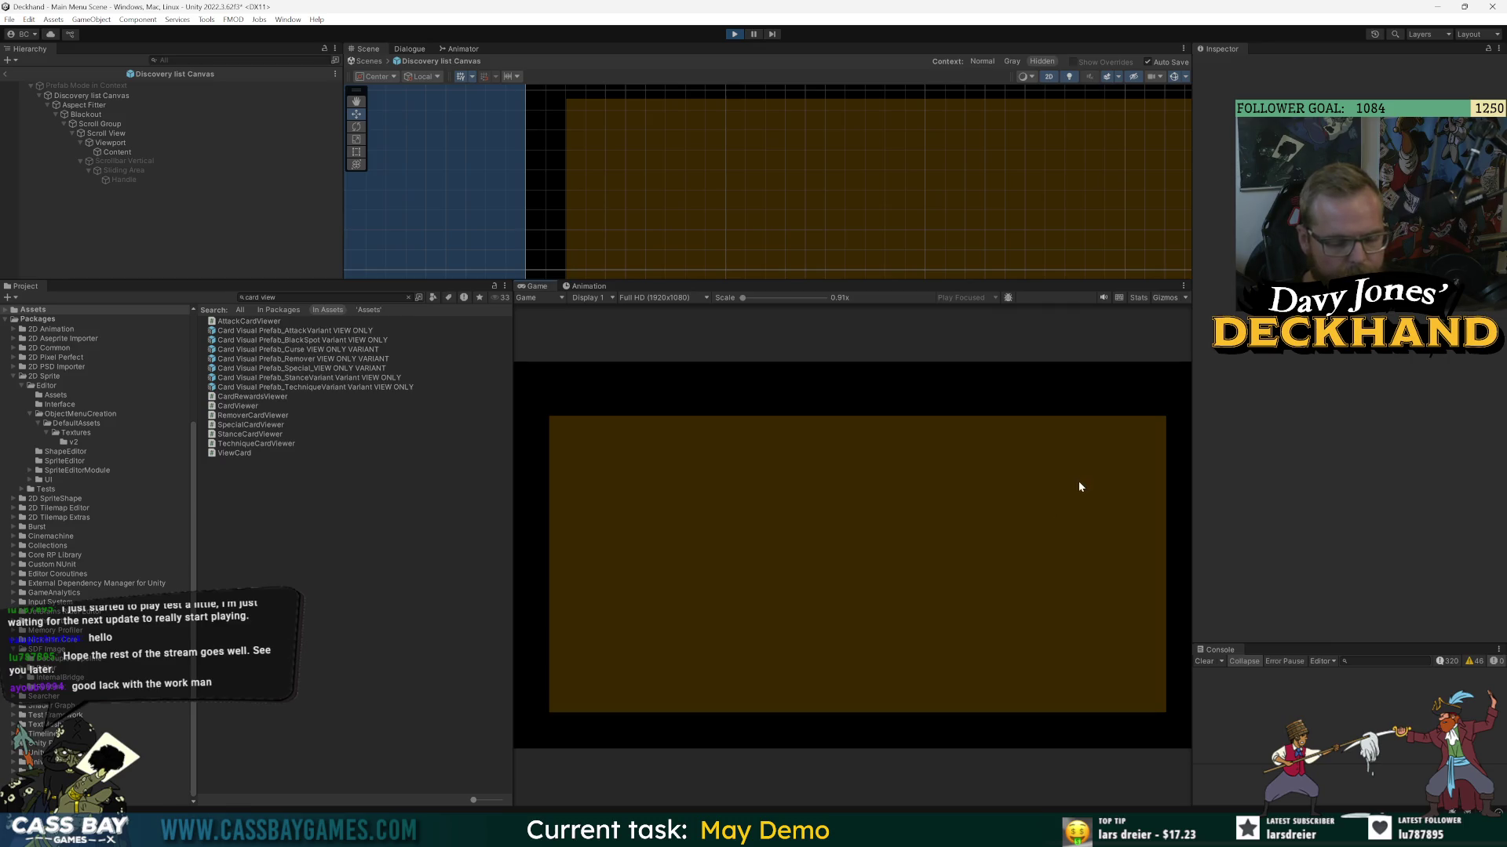
{"action": "scroll", "coordinate": [1079, 480], "scroll_direction": "down", "scroll_amount": 5}
{"action": "scroll", "coordinate": [1062, 492], "scroll_direction": "up", "scroll_amount": 5}
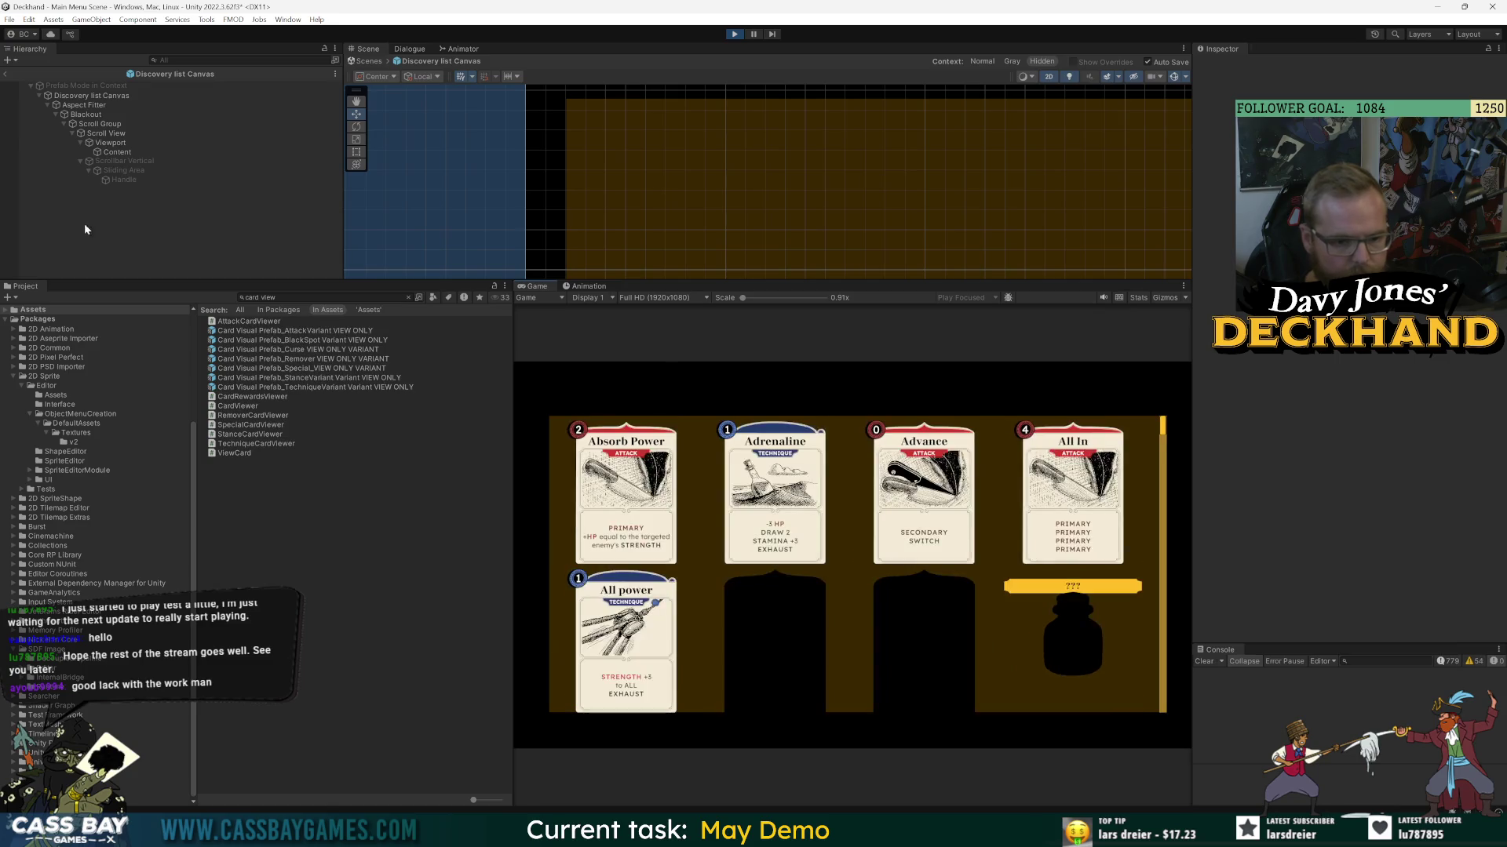
{"action": "left_click", "coordinate": [102, 133]}
- Set the Scroll Rect's Scroll Sensitivity to 0.7 and test scrolling the card list
{"action": "left_click", "coordinate": [1217, 456]}
{"action": "type", "text": "0.7"}
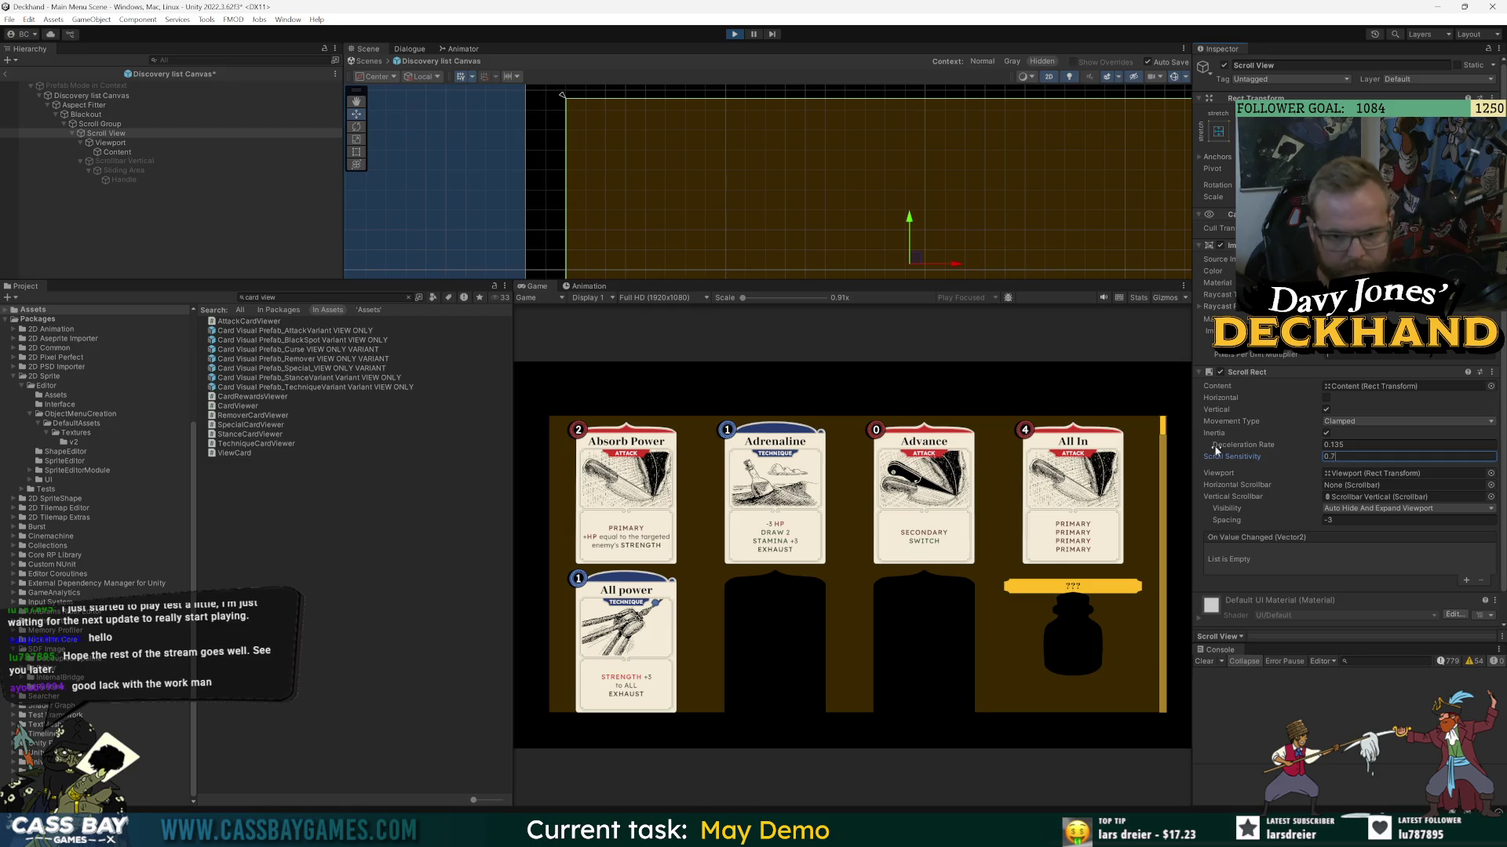
{"action": "scroll", "coordinate": [989, 590], "scroll_direction": "down", "scroll_amount": 3}
{"action": "scroll", "coordinate": [988, 590], "scroll_direction": "up", "scroll_amount": 1}
{"action": "scroll", "coordinate": [989, 591], "scroll_direction": "down", "scroll_amount": 3}
{"action": "scroll", "coordinate": [989, 590], "scroll_direction": "down", "scroll_amount": 3}
{"action": "scroll", "coordinate": [993, 615], "scroll_direction": "up", "scroll_amount": 5}
{"action": "scroll", "coordinate": [1001, 616], "scroll_direction": "up", "scroll_amount": 3}
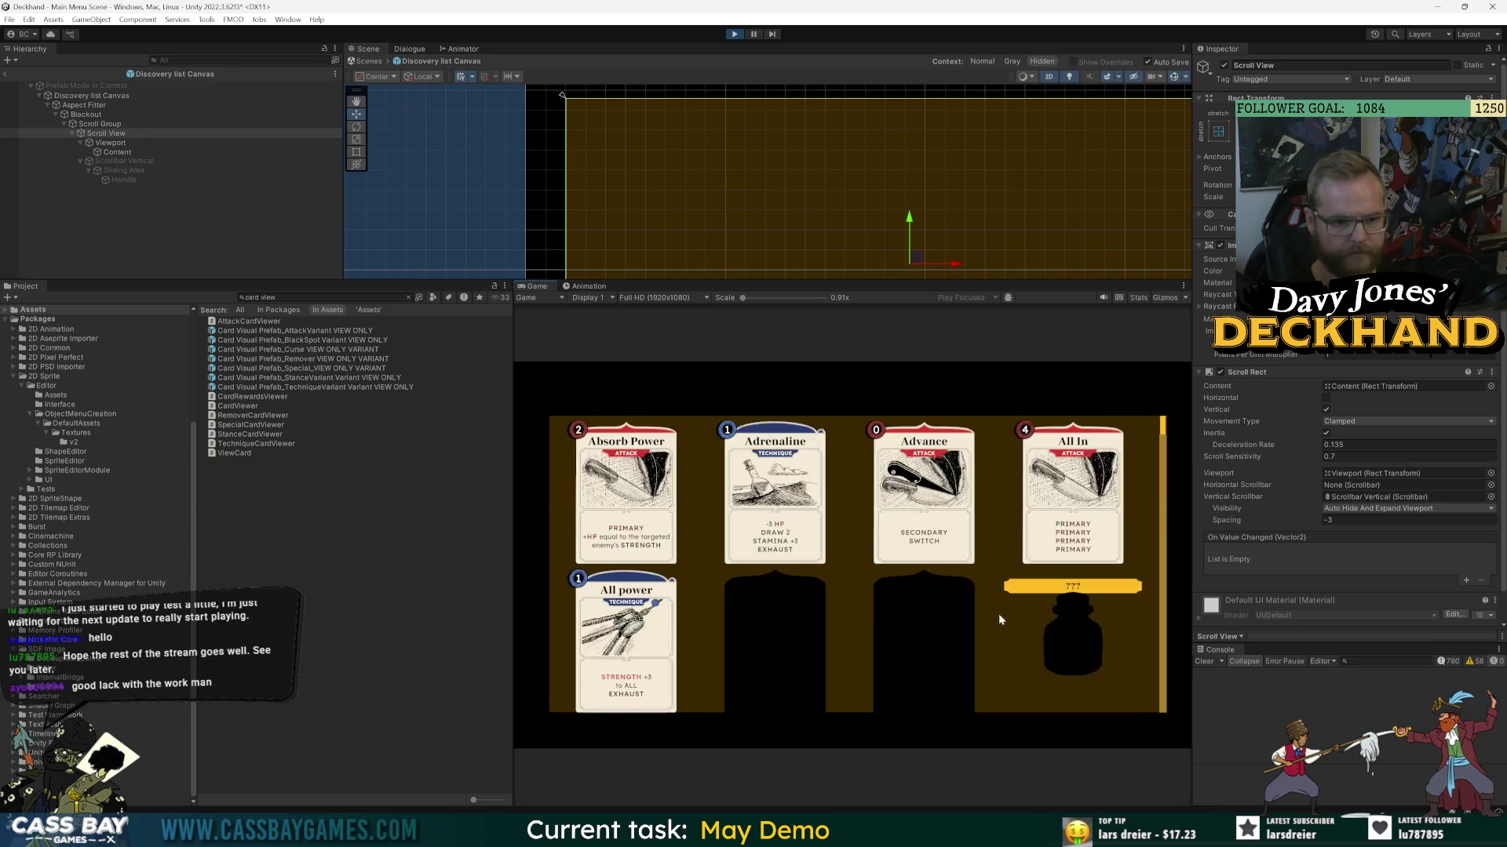
- Scroll through to the end of the card list, then stop the game
{"action": "scroll", "coordinate": [871, 640], "scroll_direction": "down", "scroll_amount": 6}
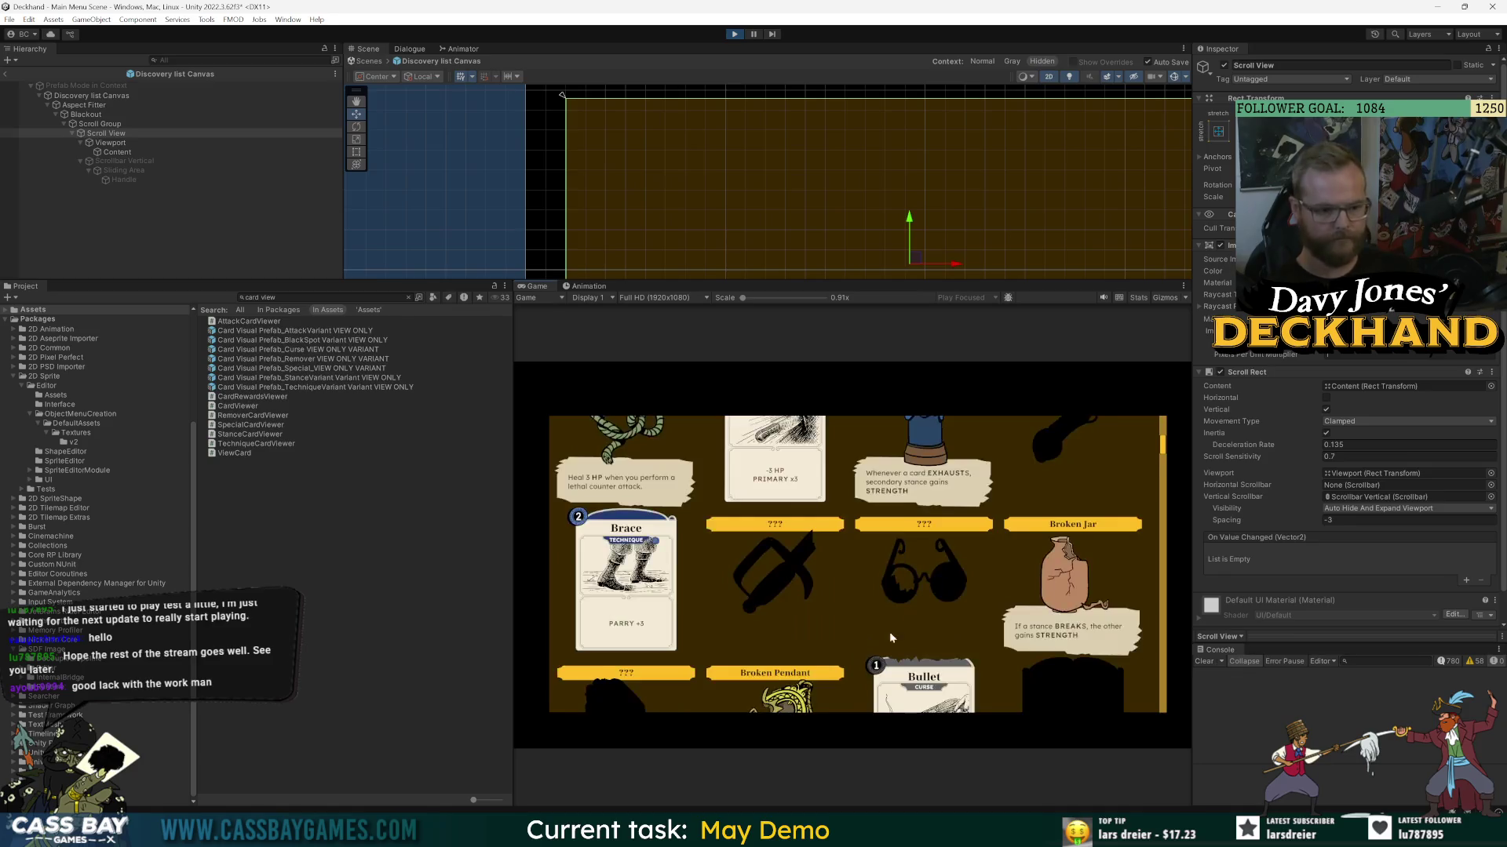
{"action": "scroll", "coordinate": [950, 639], "scroll_direction": "down", "scroll_amount": 10}
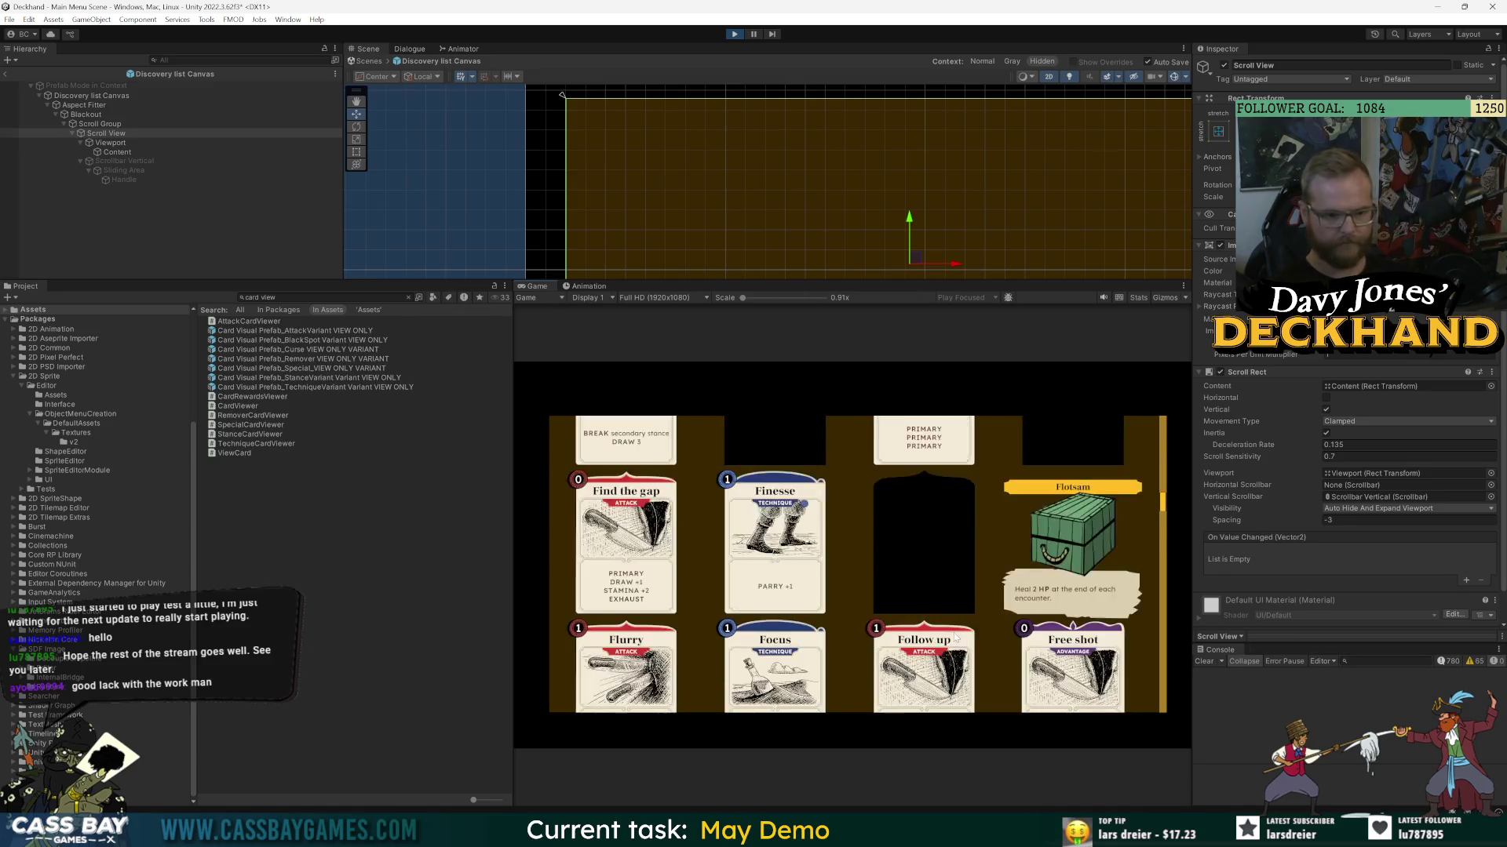
{"action": "scroll", "coordinate": [957, 634], "scroll_direction": "down", "scroll_amount": 4}
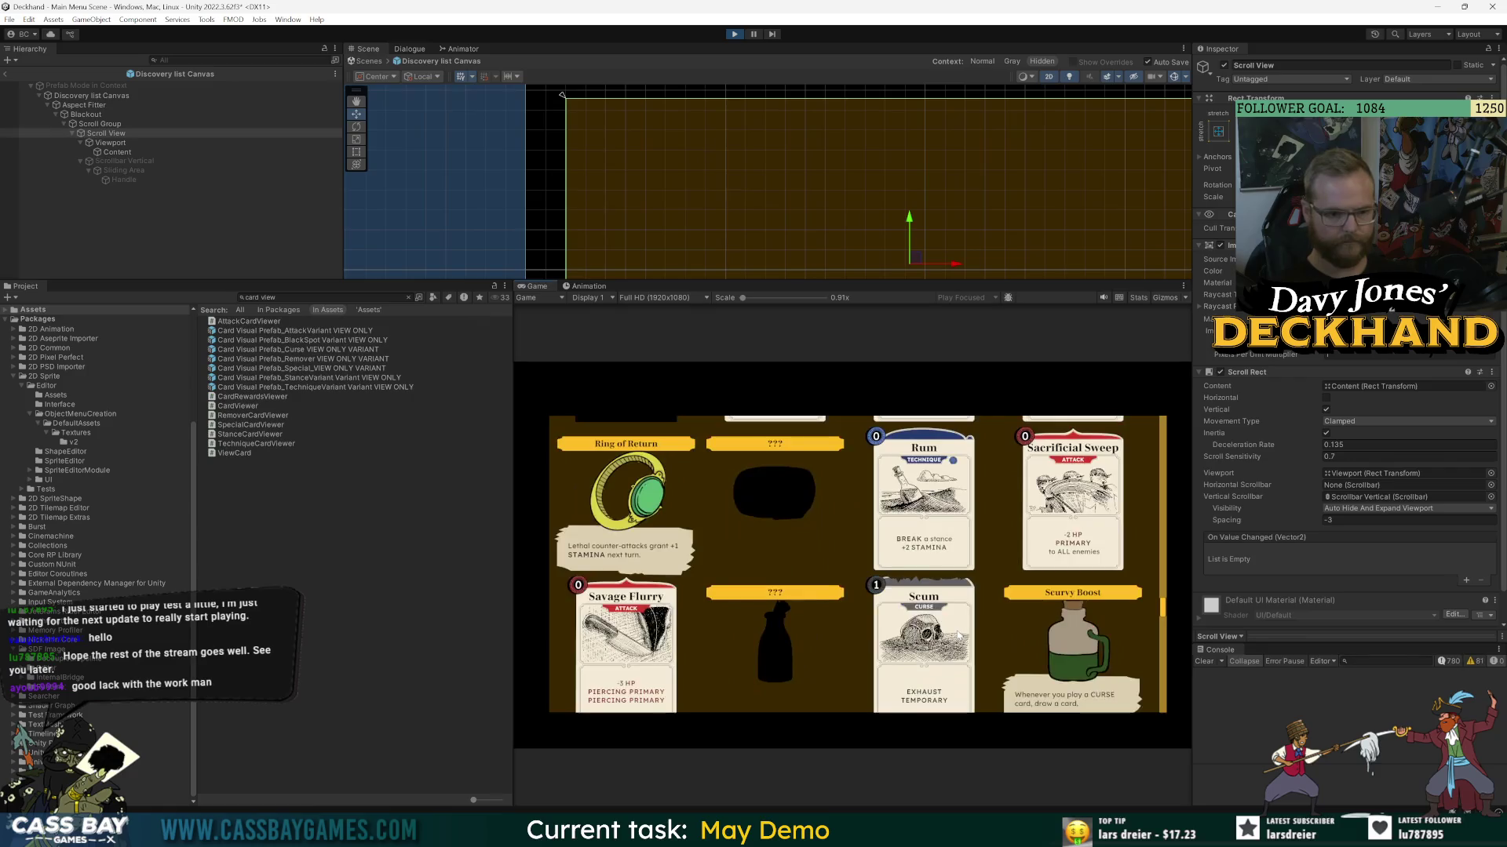
{"action": "scroll", "coordinate": [959, 636], "scroll_direction": "down", "scroll_amount": 6}
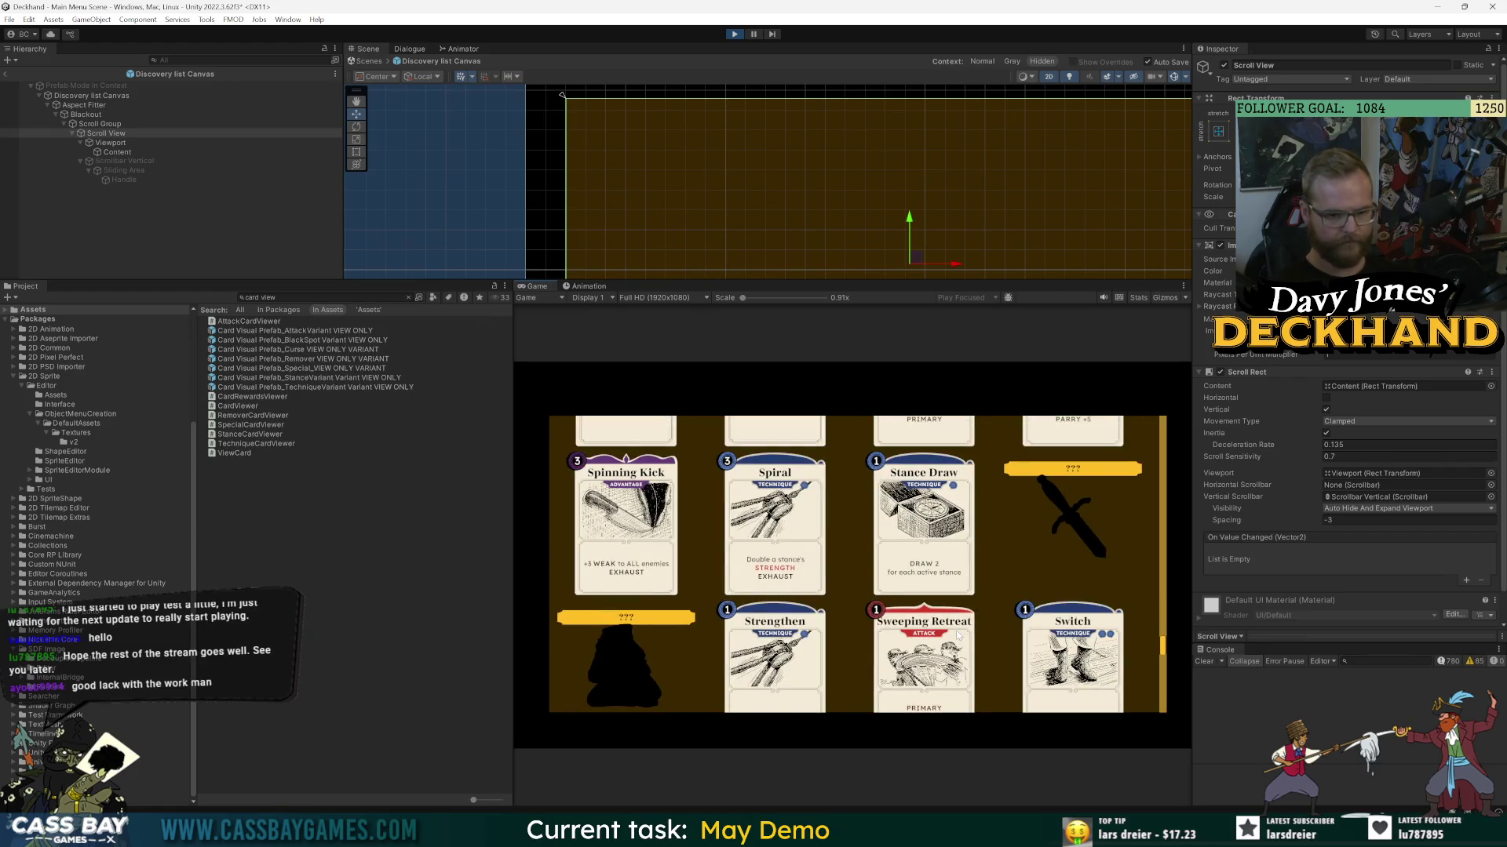
{"action": "scroll", "coordinate": [958, 636], "scroll_direction": "down", "scroll_amount": 10}
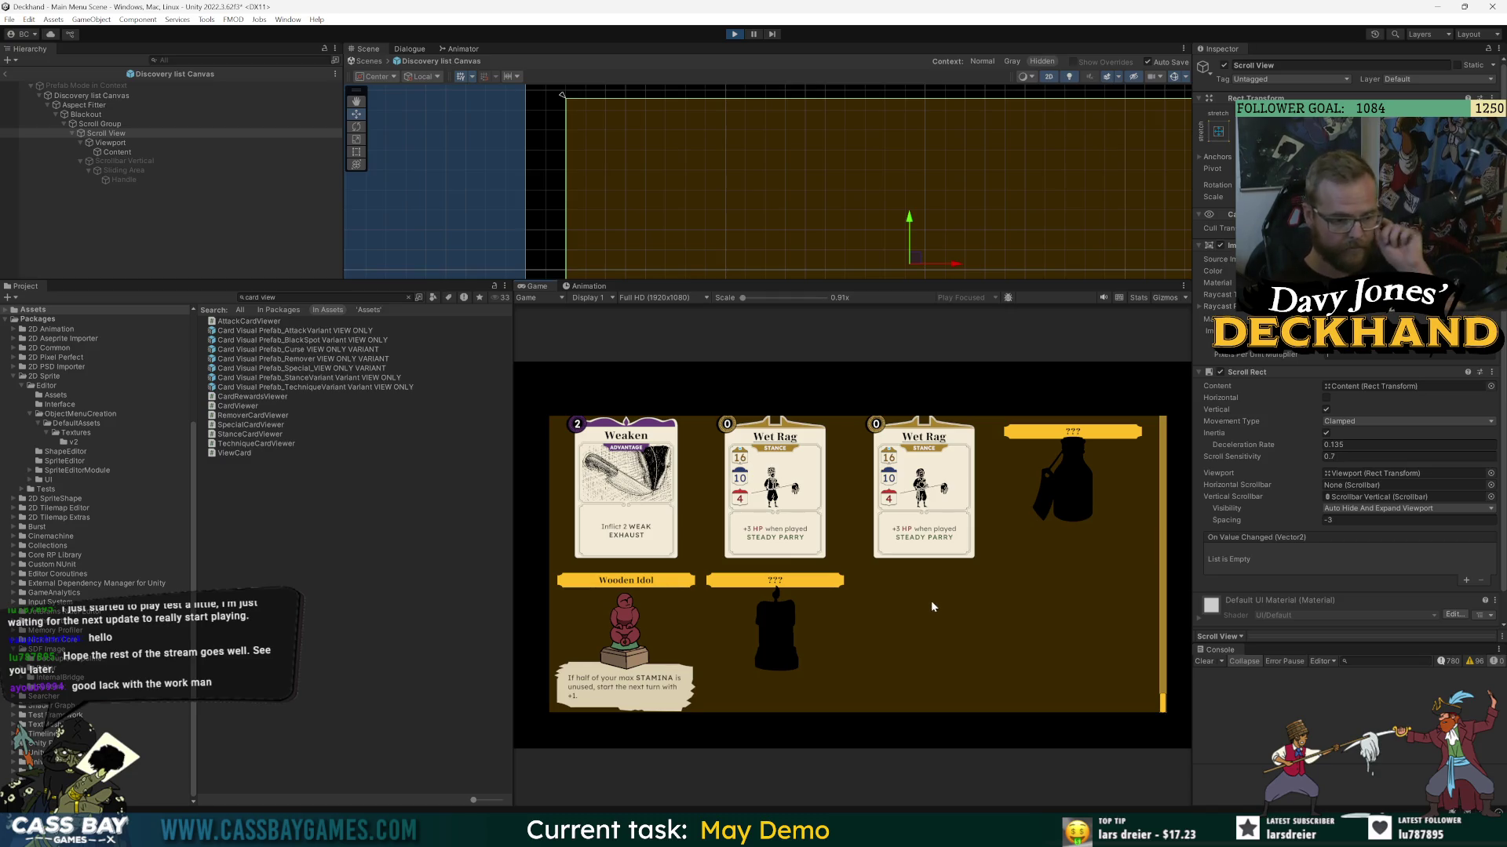
{"action": "scroll", "coordinate": [966, 591], "scroll_direction": "down", "scroll_amount": 5}
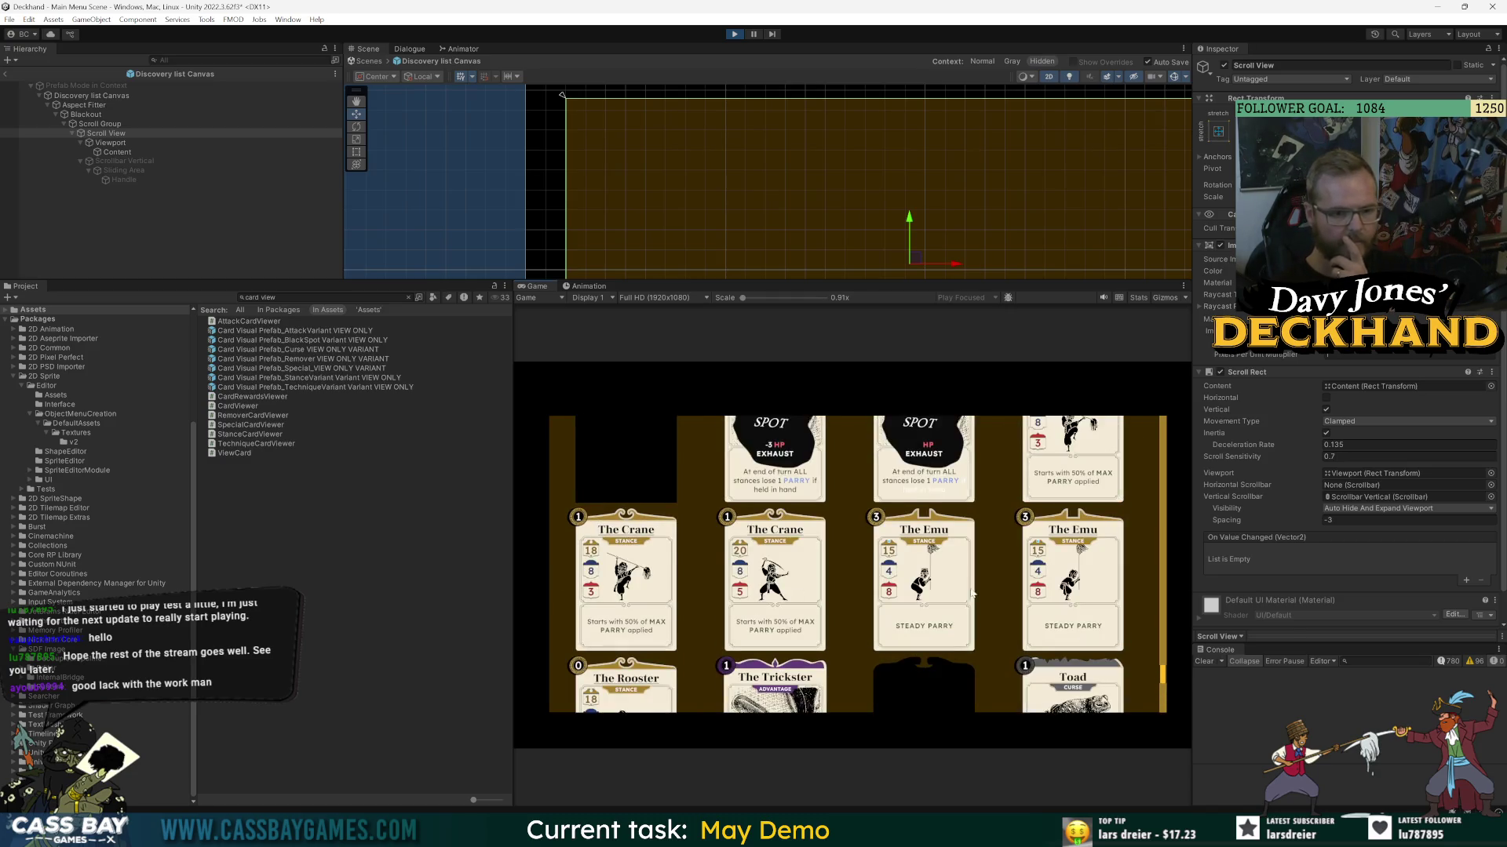
{"action": "scroll", "coordinate": [973, 591], "scroll_direction": "down", "scroll_amount": 5}
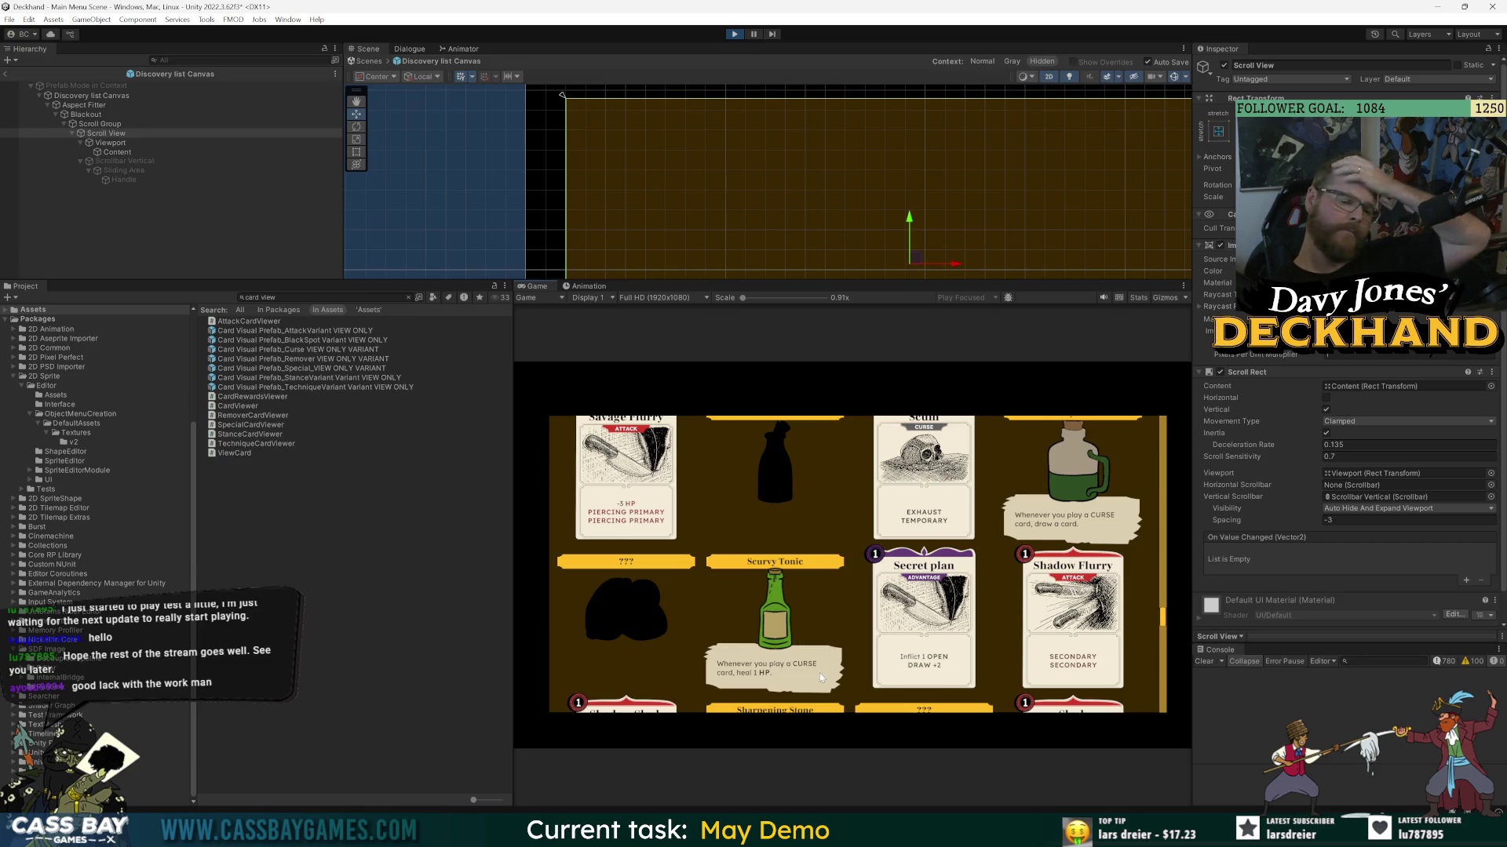
{"action": "scroll", "coordinate": [867, 582], "scroll_direction": "up", "scroll_amount": 2}
{"action": "scroll", "coordinate": [878, 573], "scroll_direction": "down", "scroll_amount": 4}
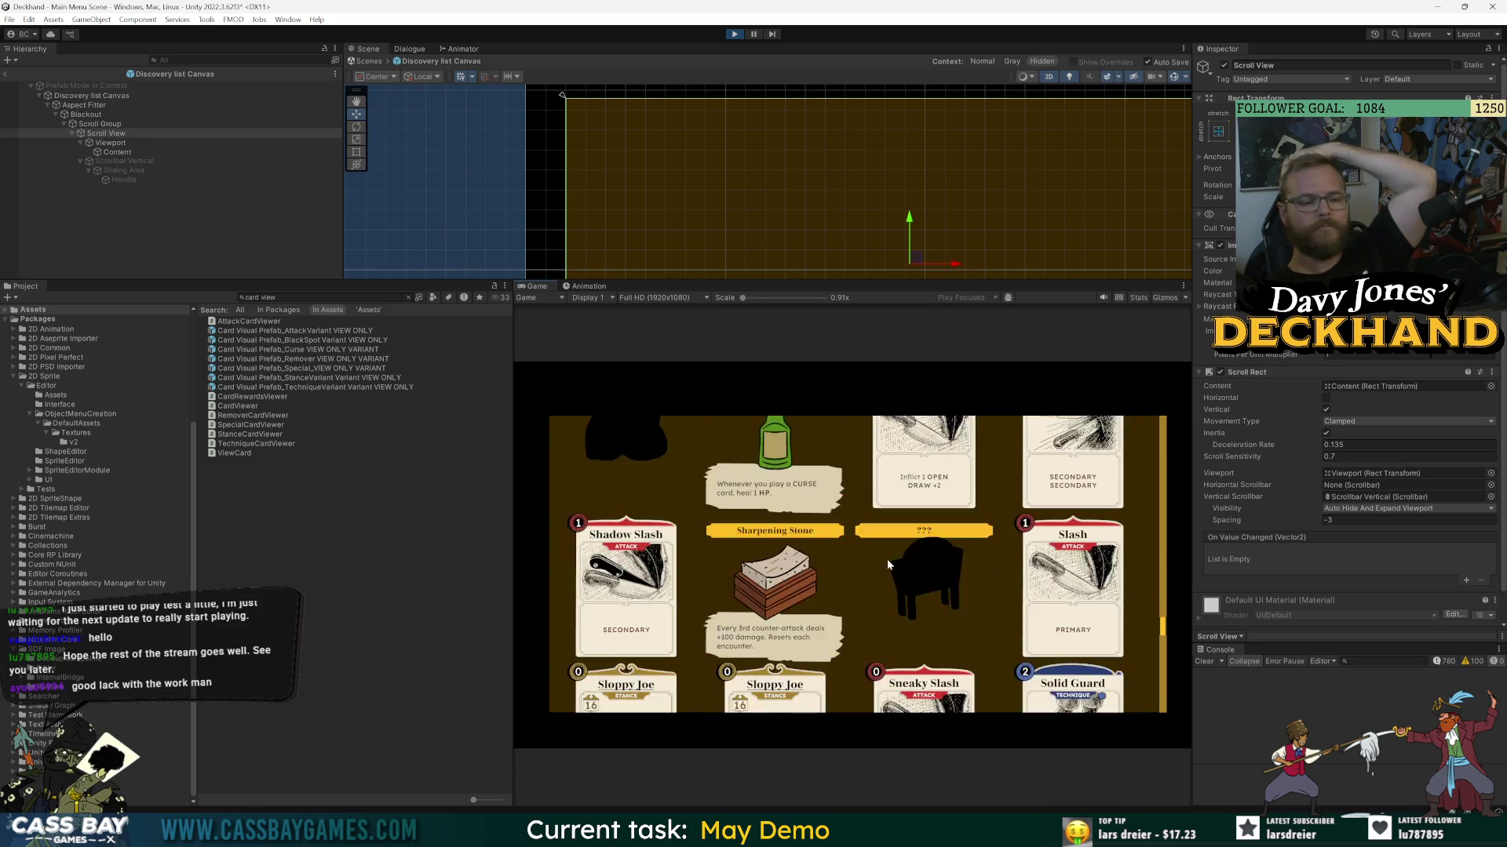
{"action": "left_click", "coordinate": [736, 35]}
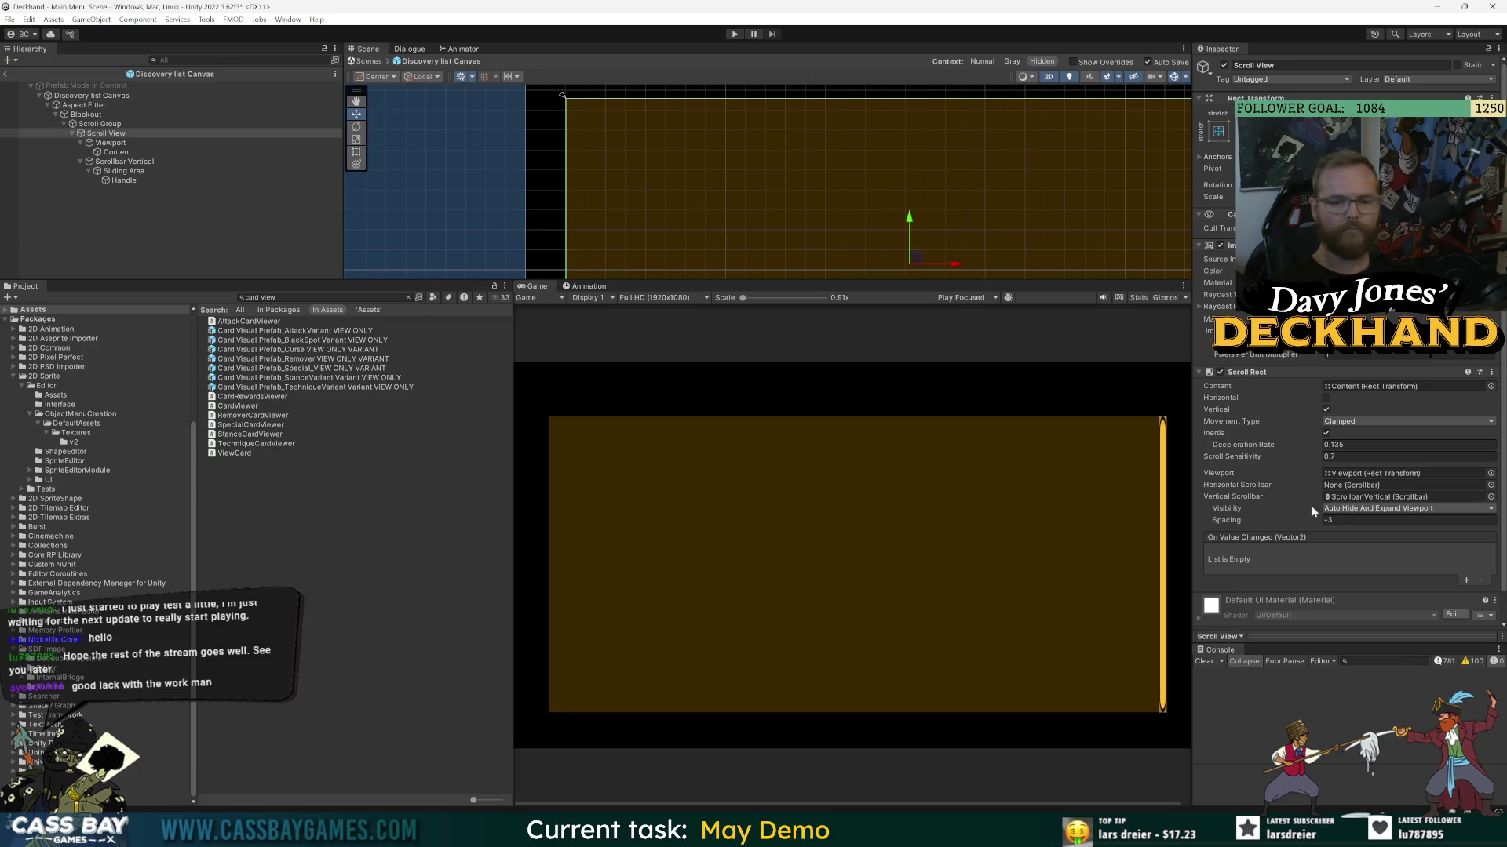
- Open the Discovery list Canvas and add a Discovery Display Item under Content, duplicated once
{"action": "left_click", "coordinate": [64, 97]}
{"action": "double_click", "coordinate": [1349, 445]}
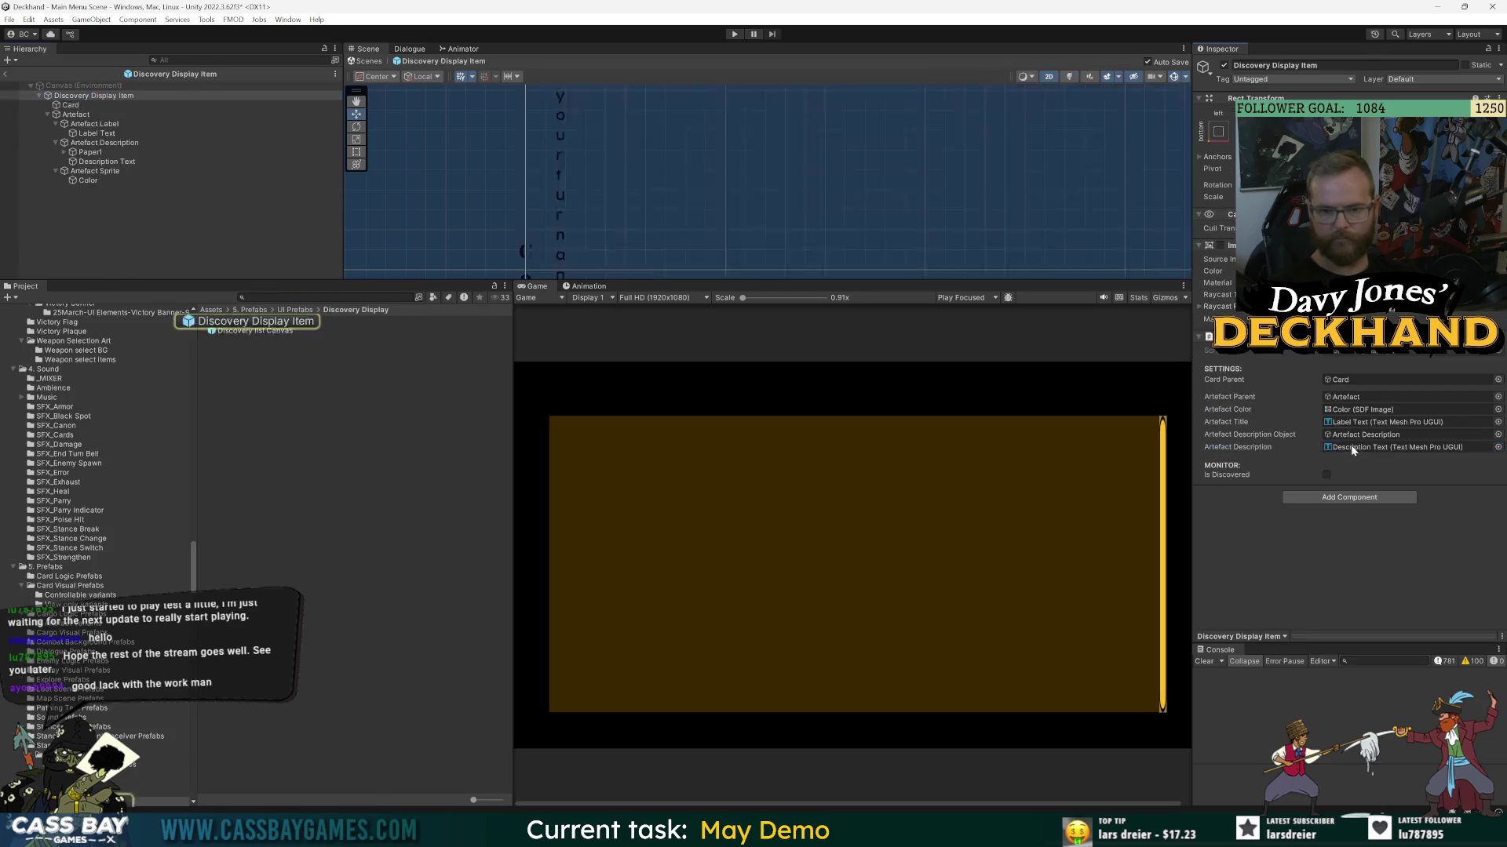
{"action": "left_click", "coordinate": [6, 74]}
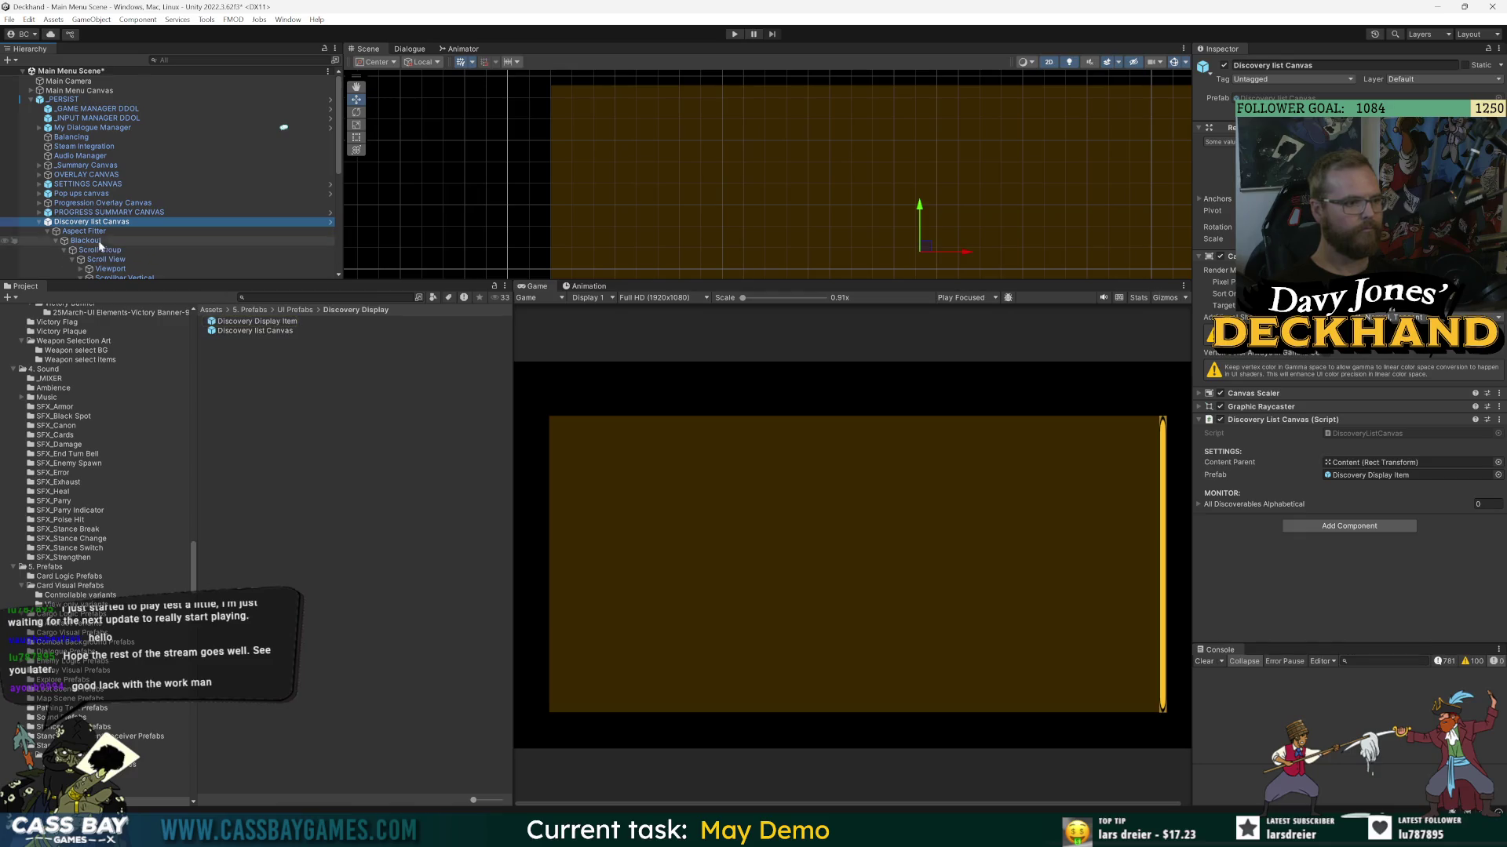
{"action": "left_click", "coordinate": [330, 222]}
{"action": "left_click_drag", "start_coordinate": [290, 318], "coordinate": [123, 156]}
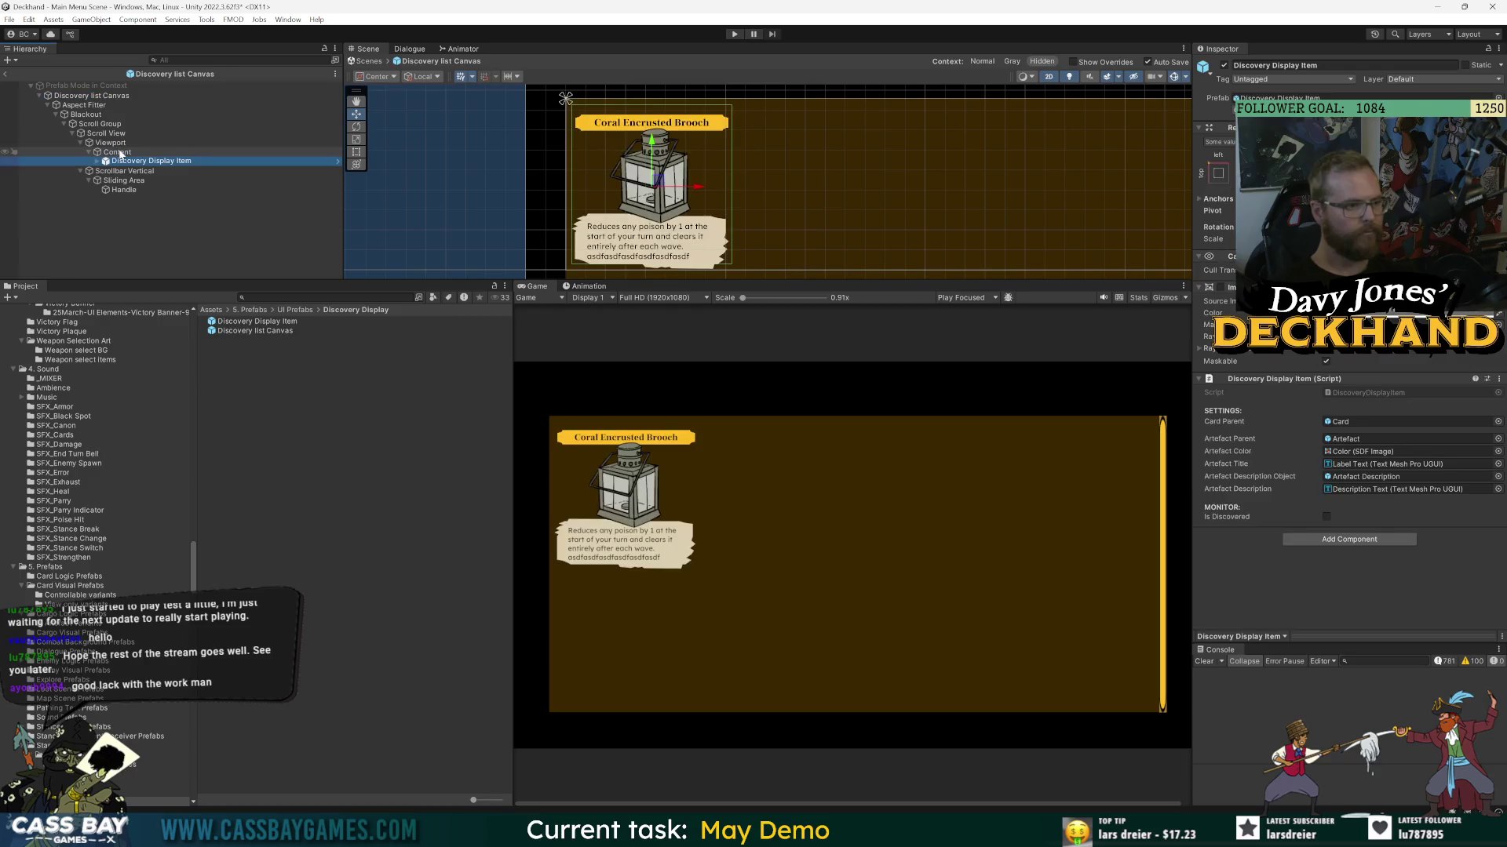
{"action": "key", "text": "ctrl+d"}
- Inspect the Discovery Display Item, then delete both placeholder cards from the Canvas
{"action": "left_click", "coordinate": [338, 160]}
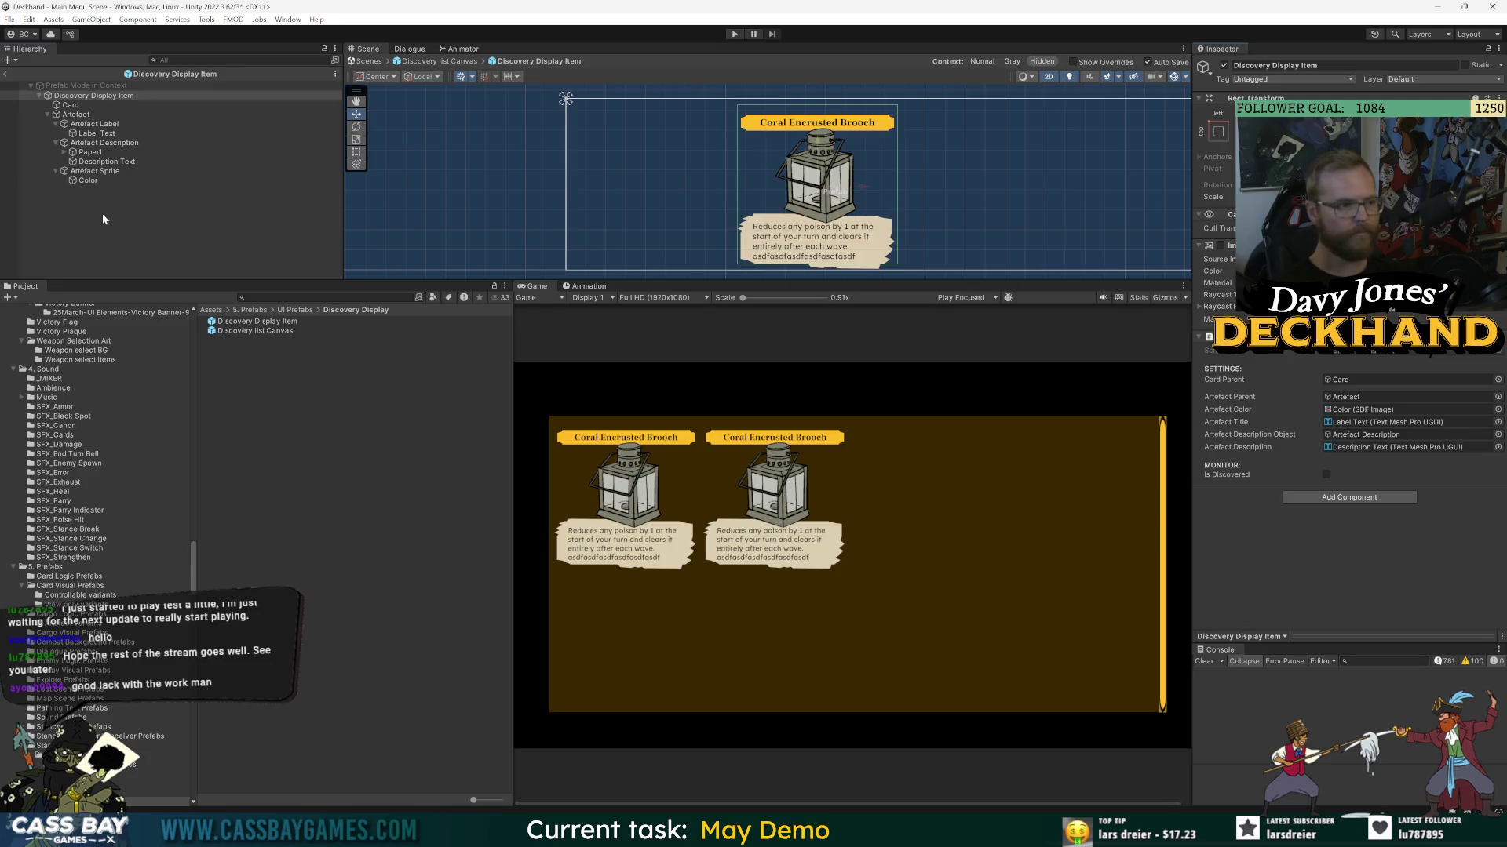
{"action": "left_click", "coordinate": [104, 208]}
{"action": "left_click", "coordinate": [88, 95]}
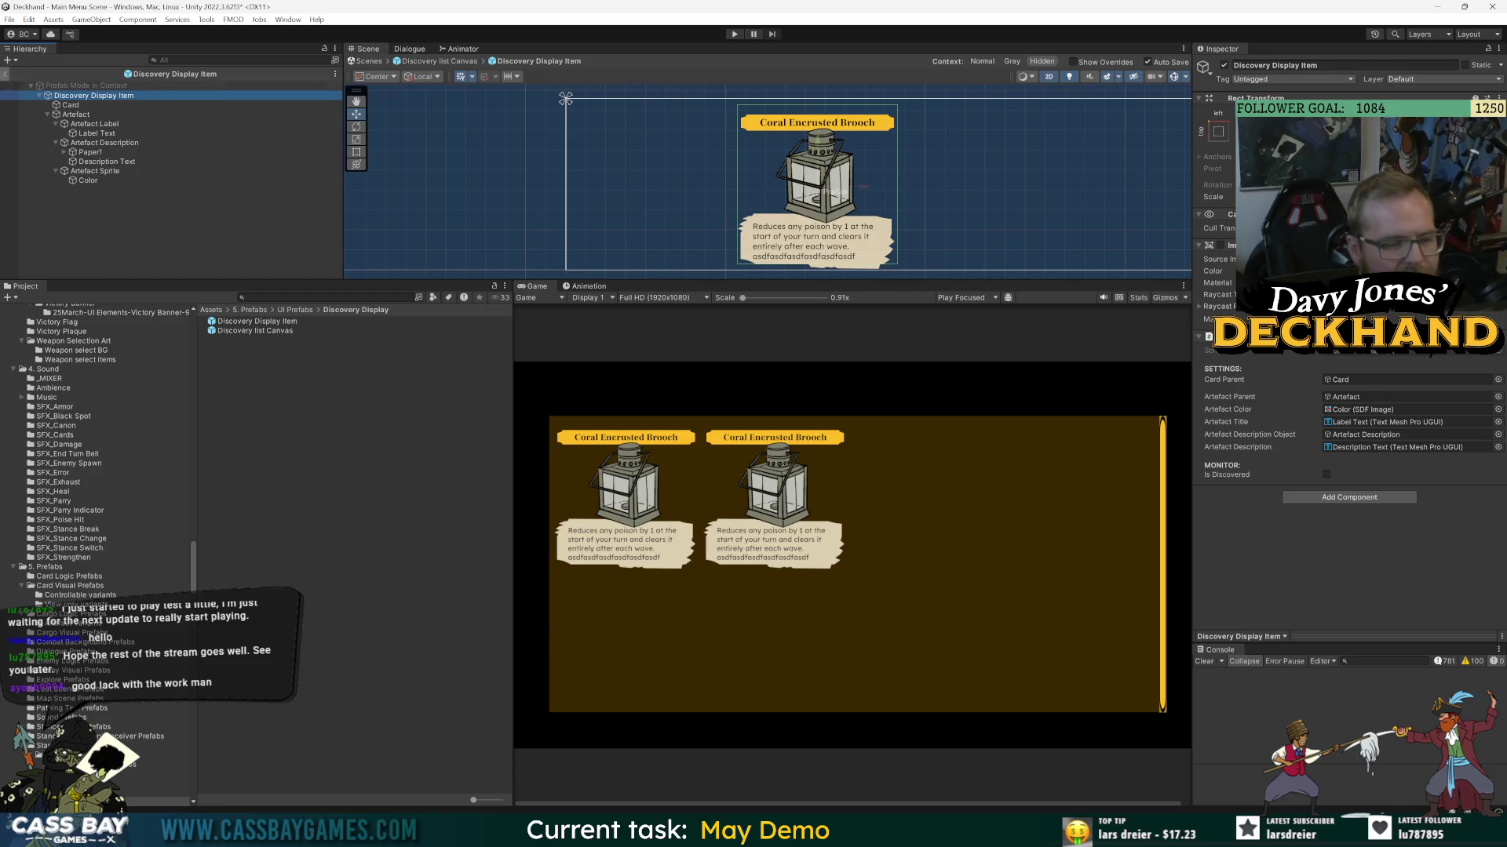
{"action": "left_click", "coordinate": [5, 74]}
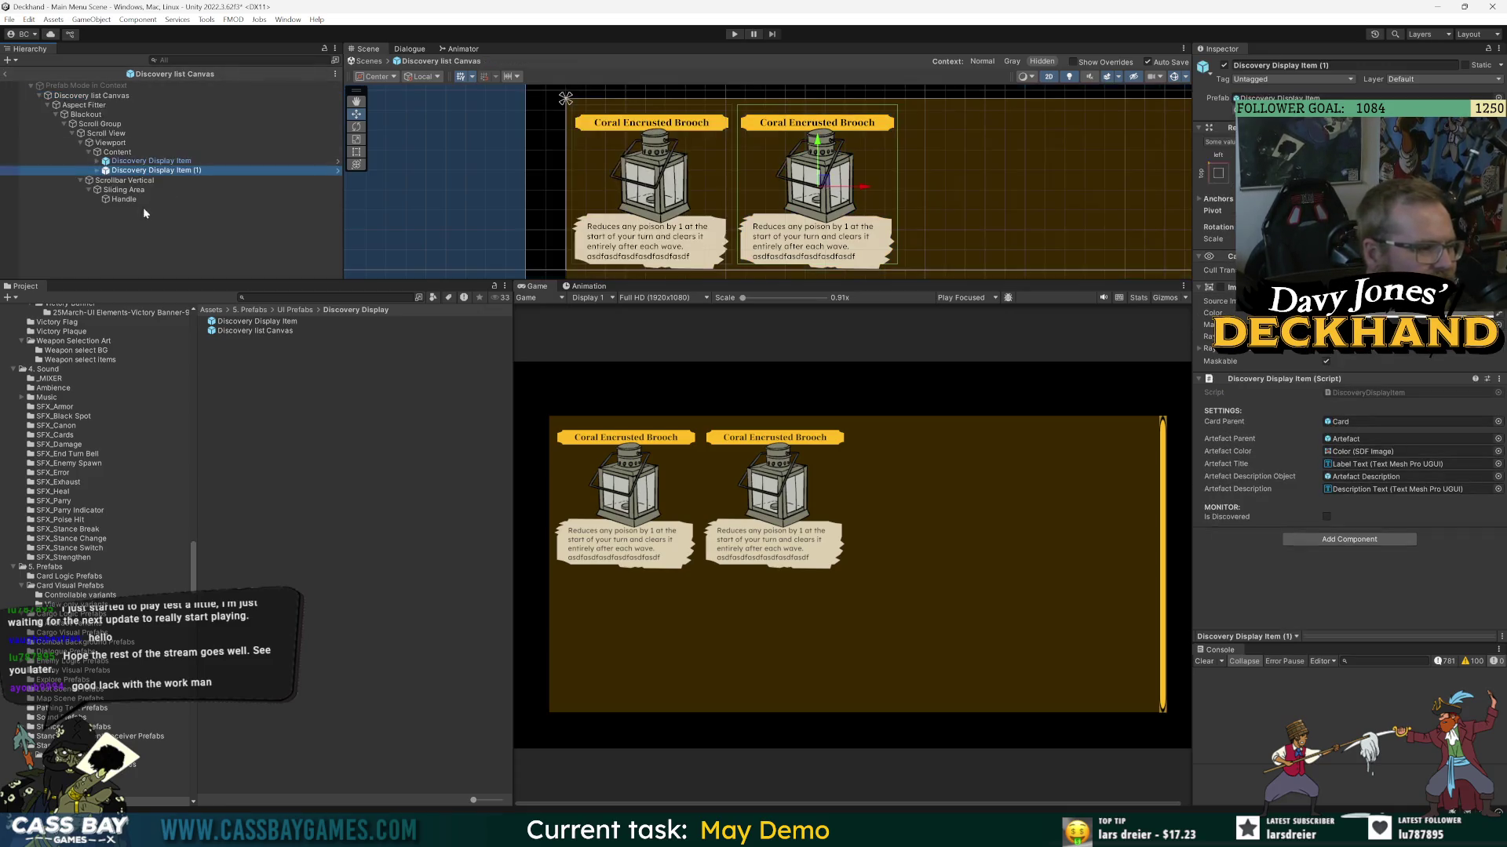
{"action": "left_click", "coordinate": [146, 161], "text": "shift"}
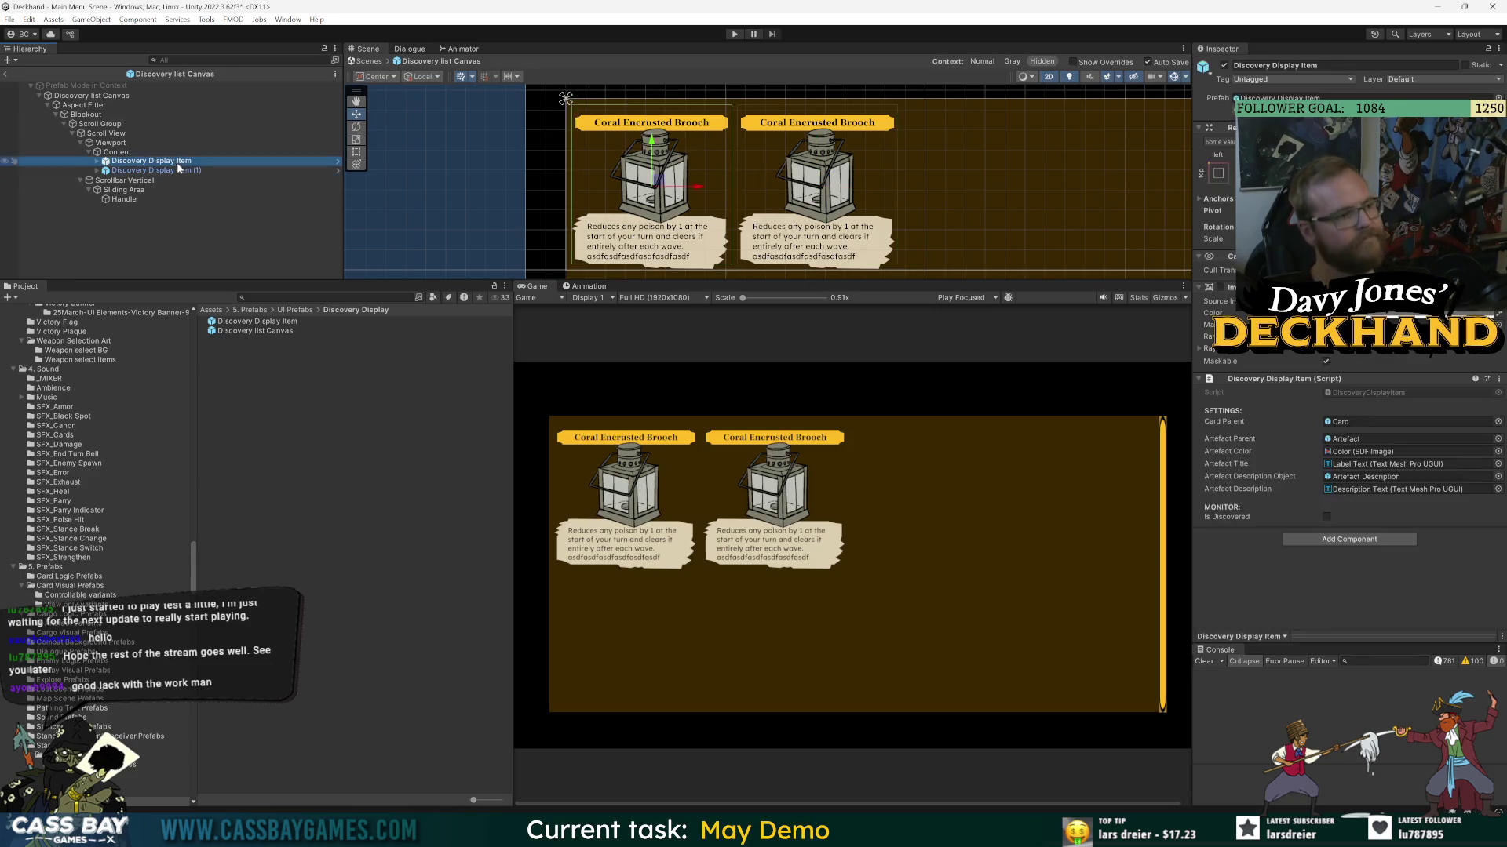
{"action": "key", "text": "Delete"}
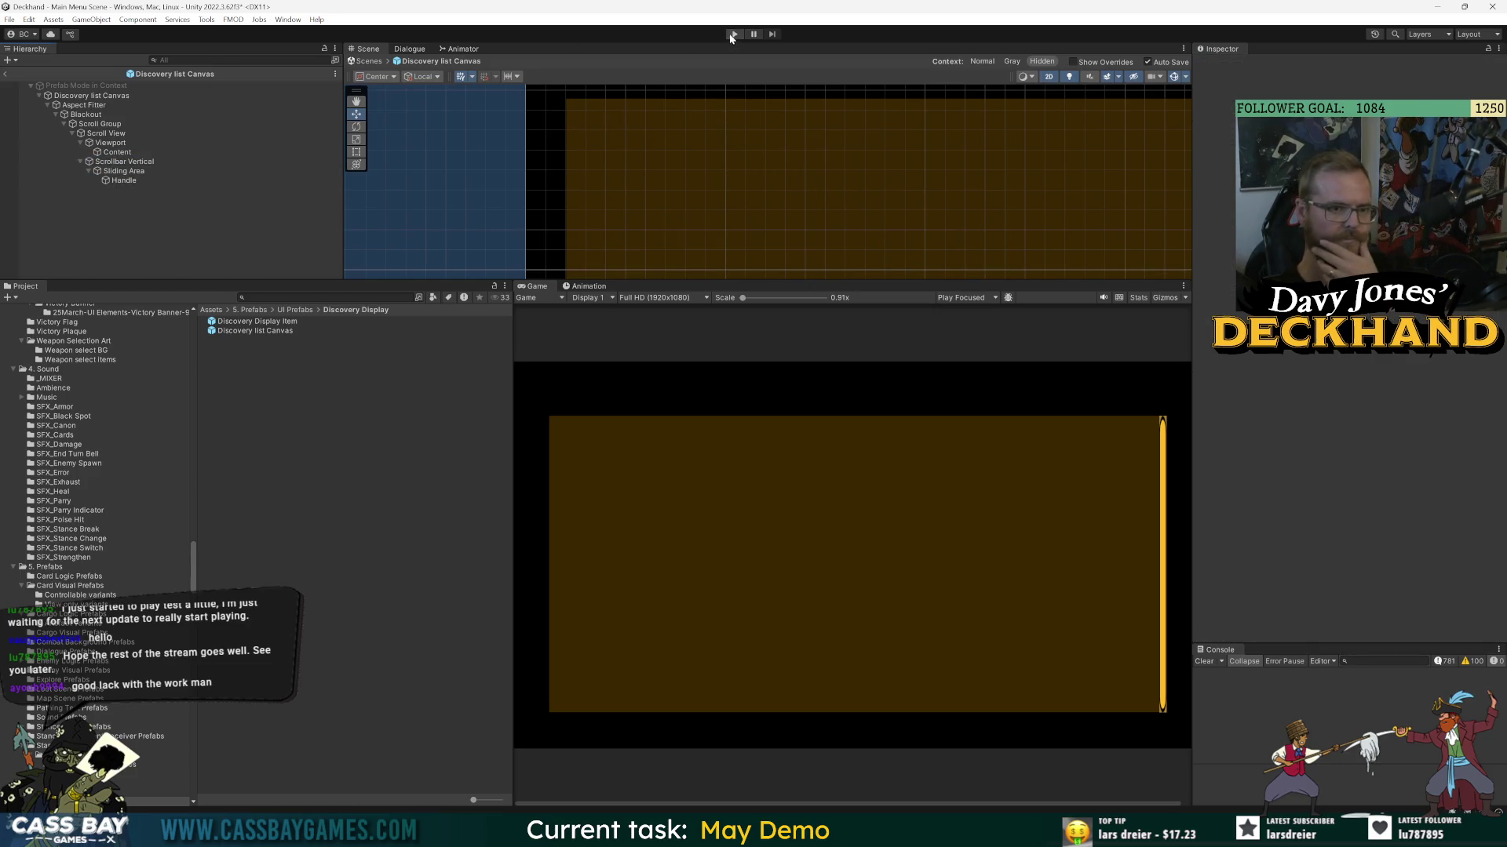
- Play the game and scroll the generated cards (Absorb Power, Adrenaline, Advance…) to the end and back
{"action": "left_click", "coordinate": [733, 34]}
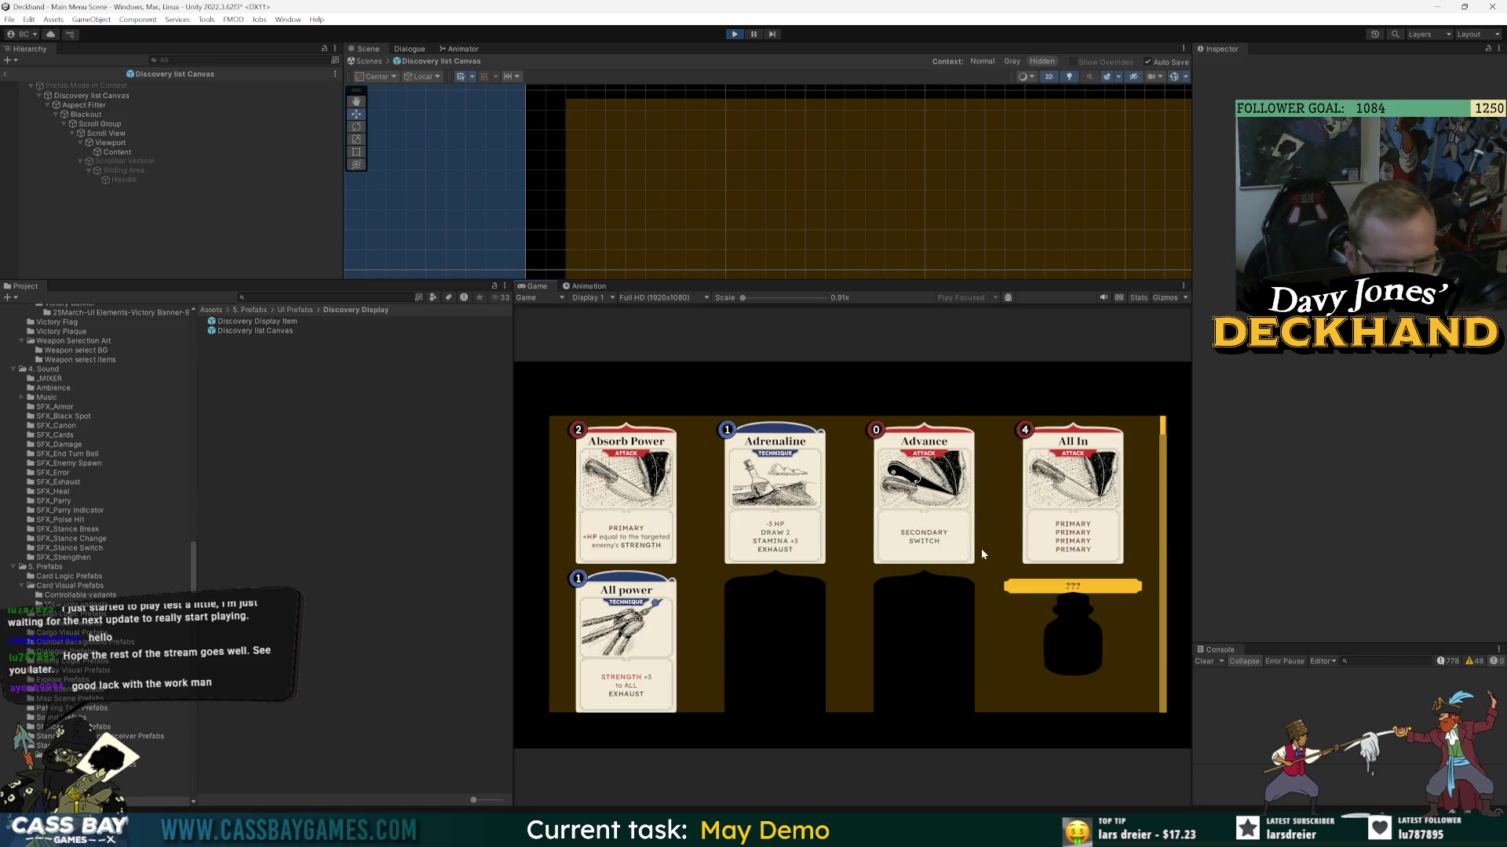
{"action": "scroll", "coordinate": [981, 549], "scroll_direction": "down", "scroll_amount": 2}
{"action": "scroll", "coordinate": [986, 539], "scroll_direction": "down", "scroll_amount": 8}
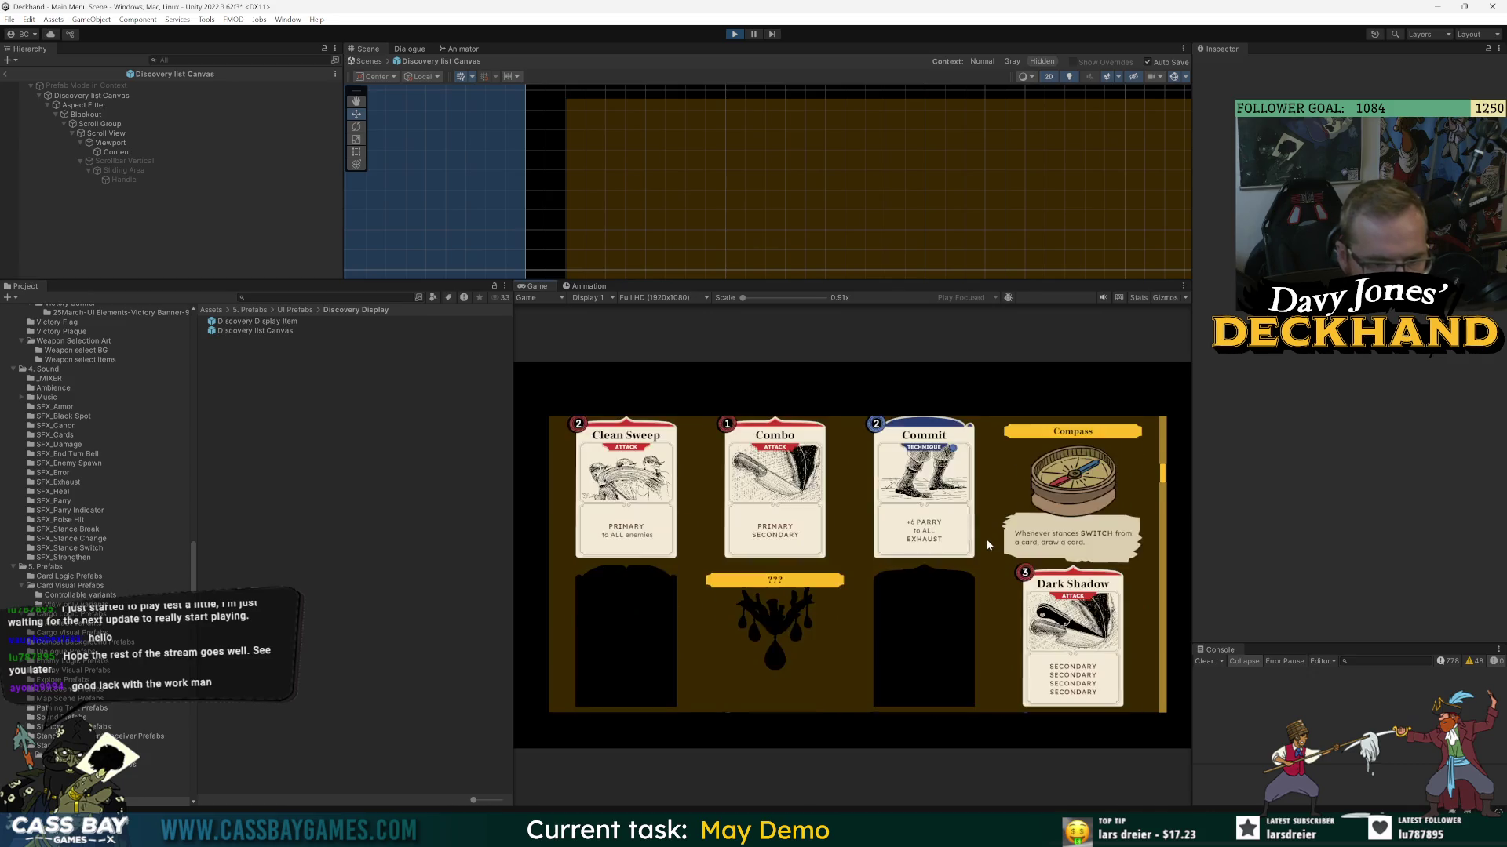
{"action": "scroll", "coordinate": [986, 541], "scroll_direction": "down", "scroll_amount": 8}
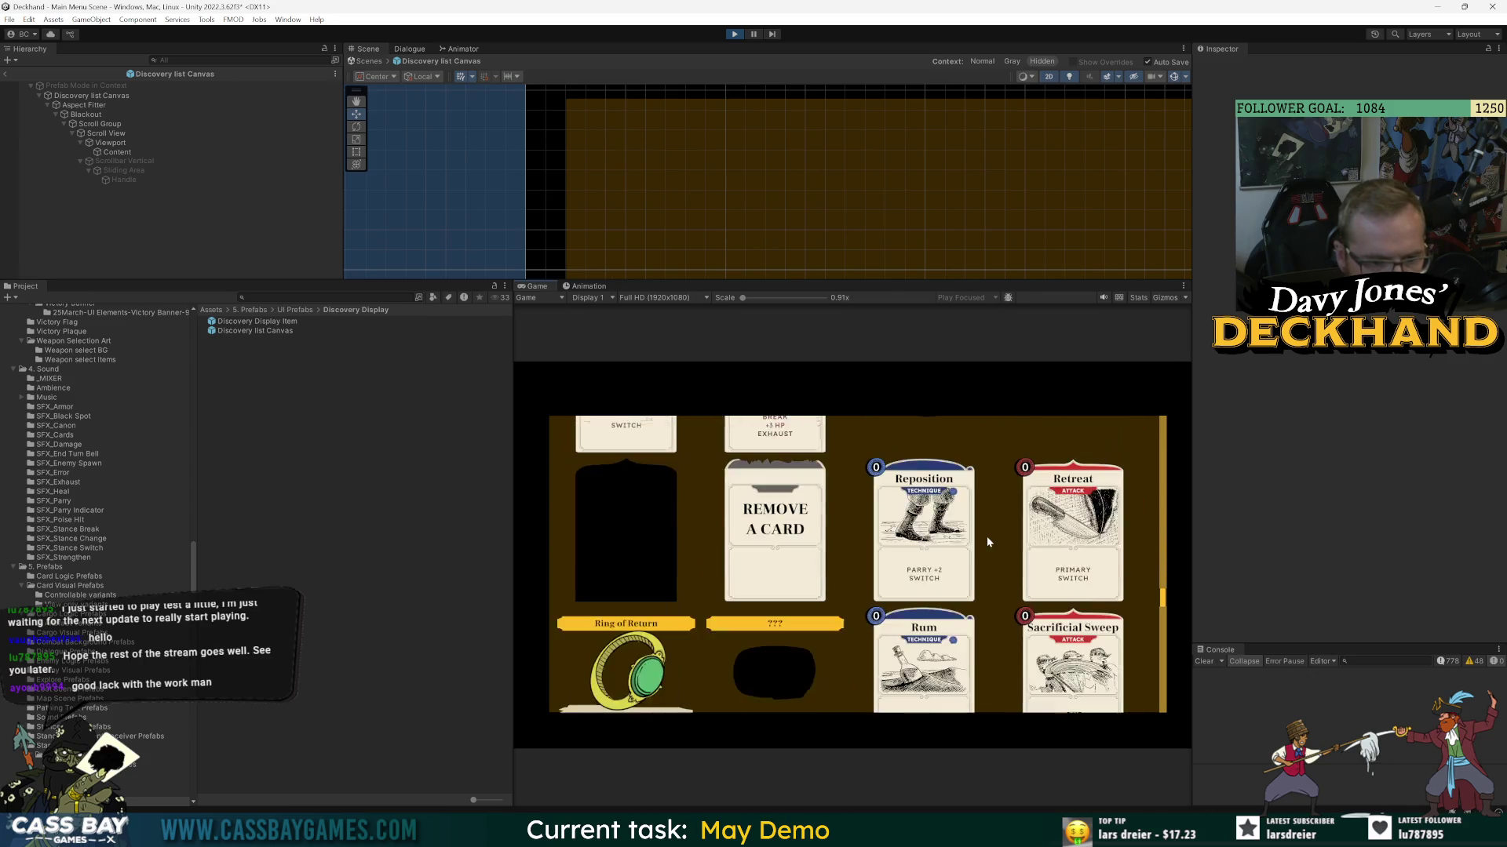
{"action": "scroll", "coordinate": [986, 535], "scroll_direction": "up", "scroll_amount": 3}
{"action": "scroll", "coordinate": [981, 538], "scroll_direction": "down", "scroll_amount": 3}
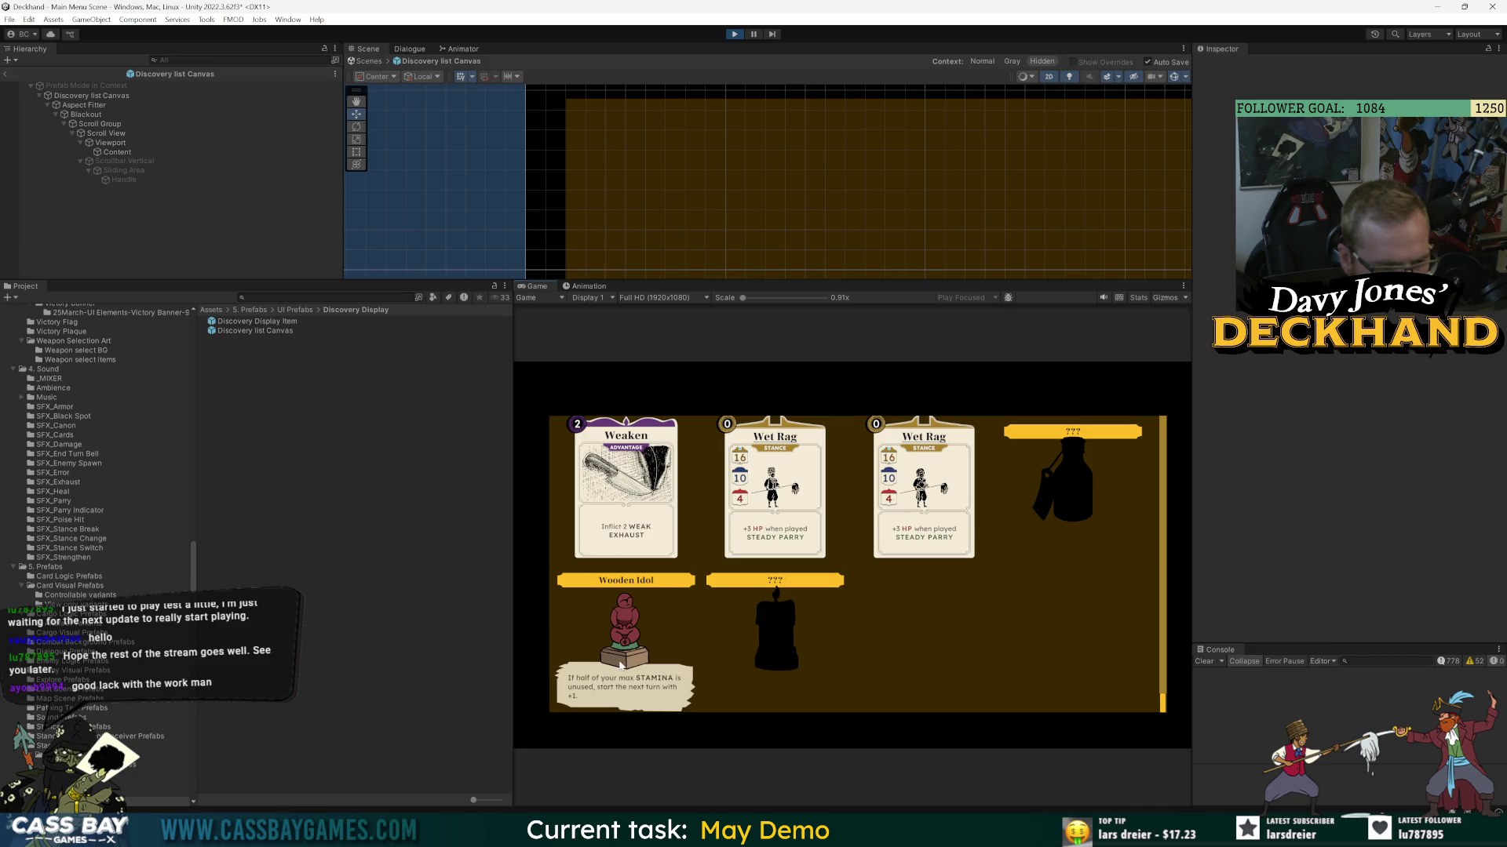
{"action": "scroll", "coordinate": [1006, 603], "scroll_direction": "up", "scroll_amount": 3}
{"action": "scroll", "coordinate": [1008, 605], "scroll_direction": "up", "scroll_amount": 5}
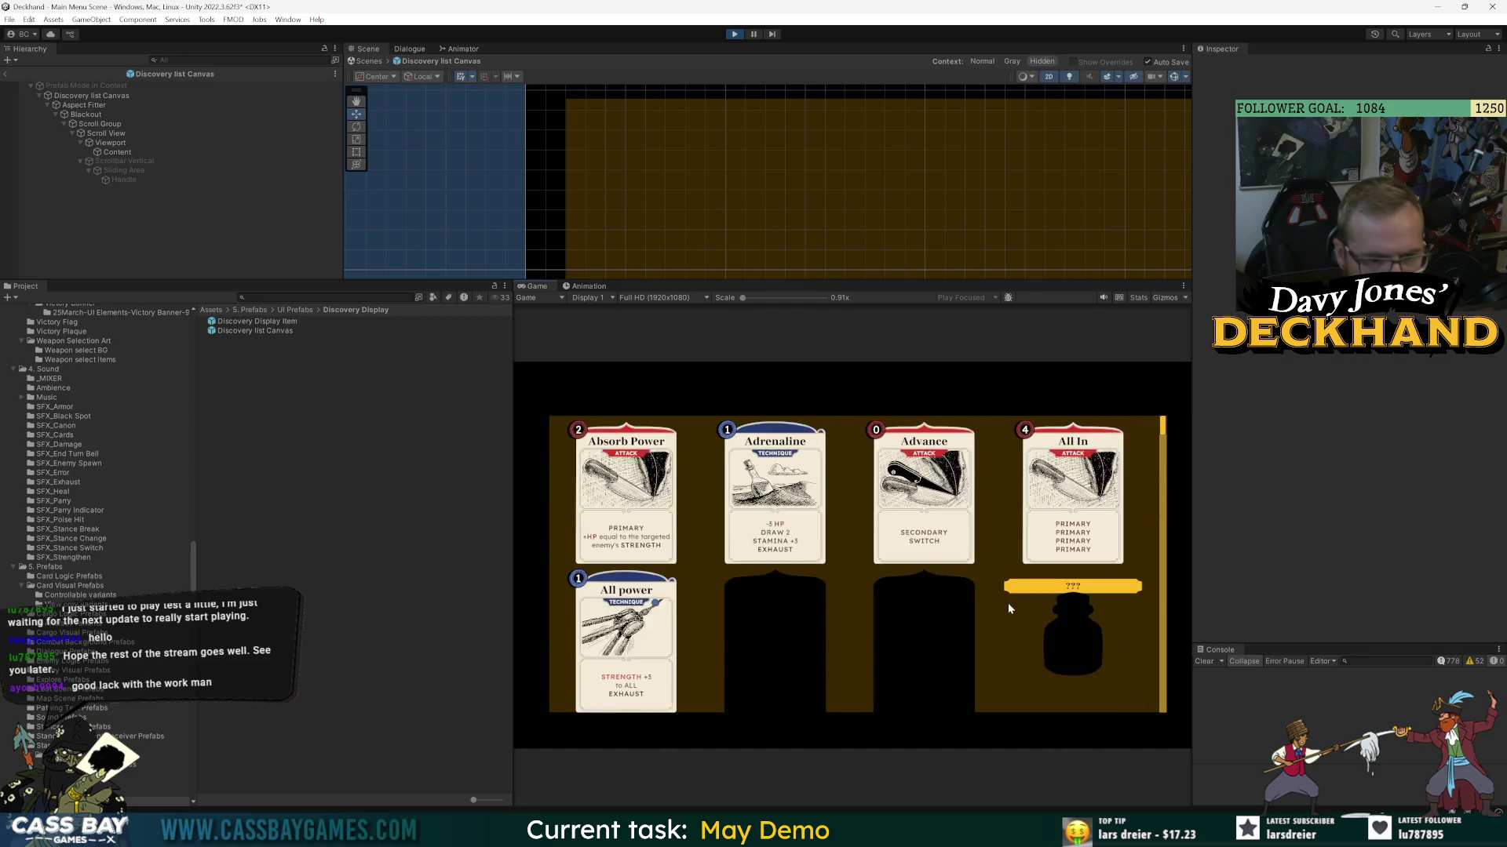
{"action": "scroll", "coordinate": [1008, 602], "scroll_direction": "down", "scroll_amount": 5}
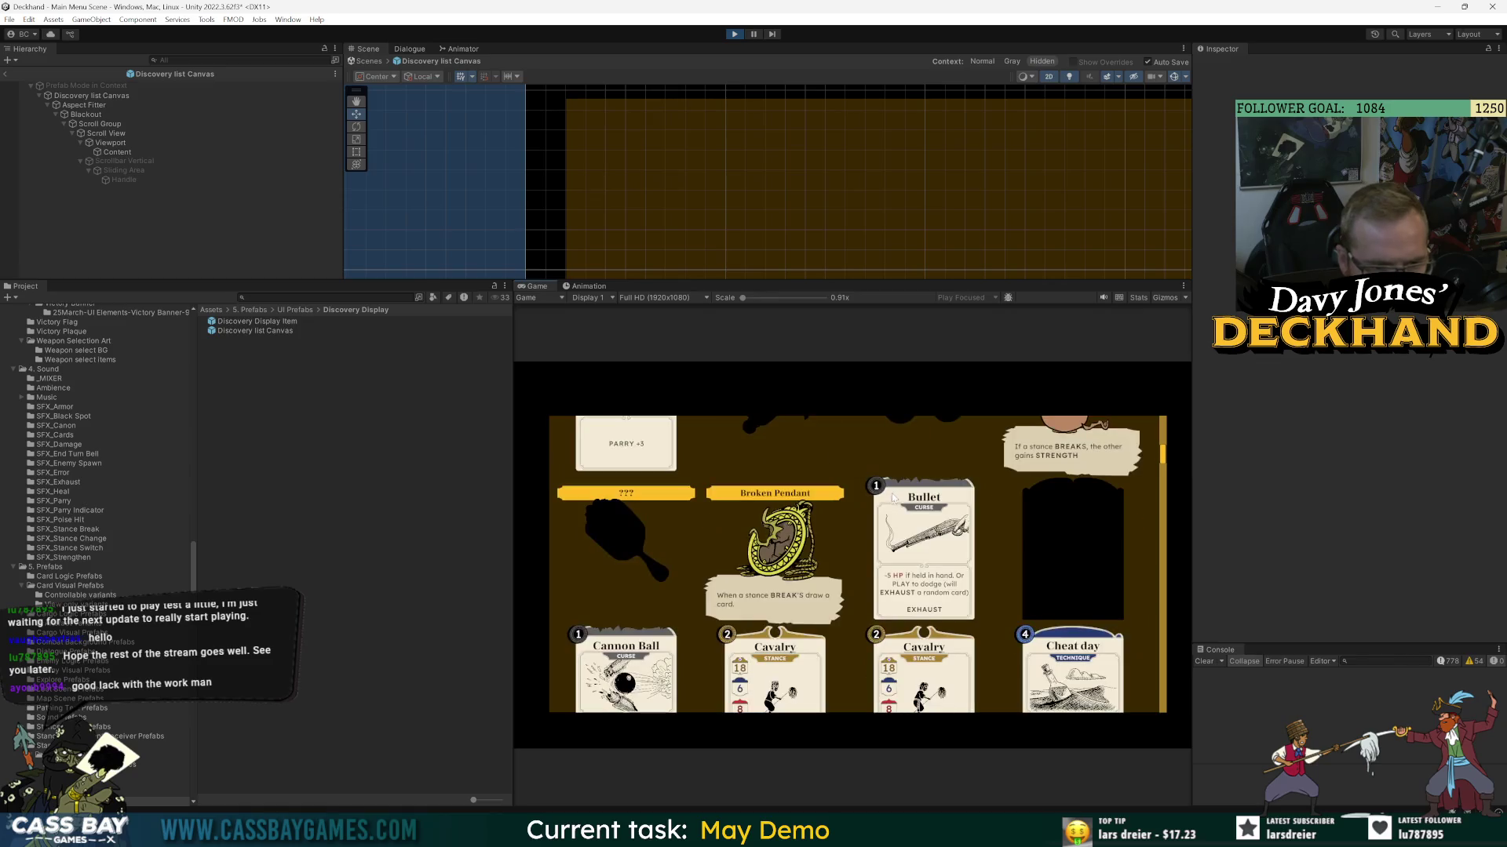
{"action": "scroll", "coordinate": [890, 508], "scroll_direction": "up", "scroll_amount": 5}
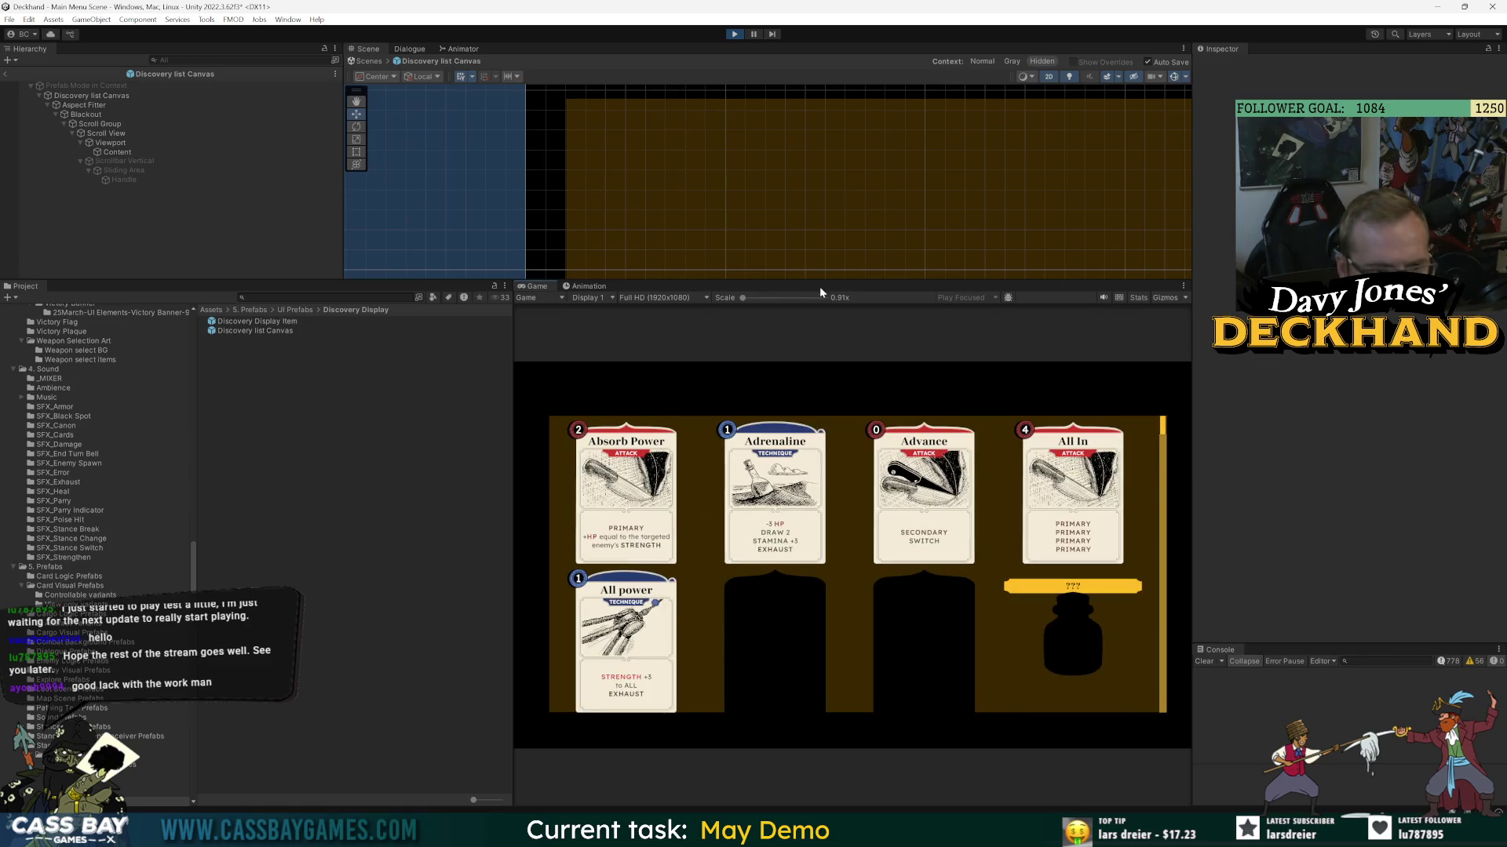
{"action": "scroll", "coordinate": [834, 237], "scroll_direction": "down", "scroll_amount": 3}
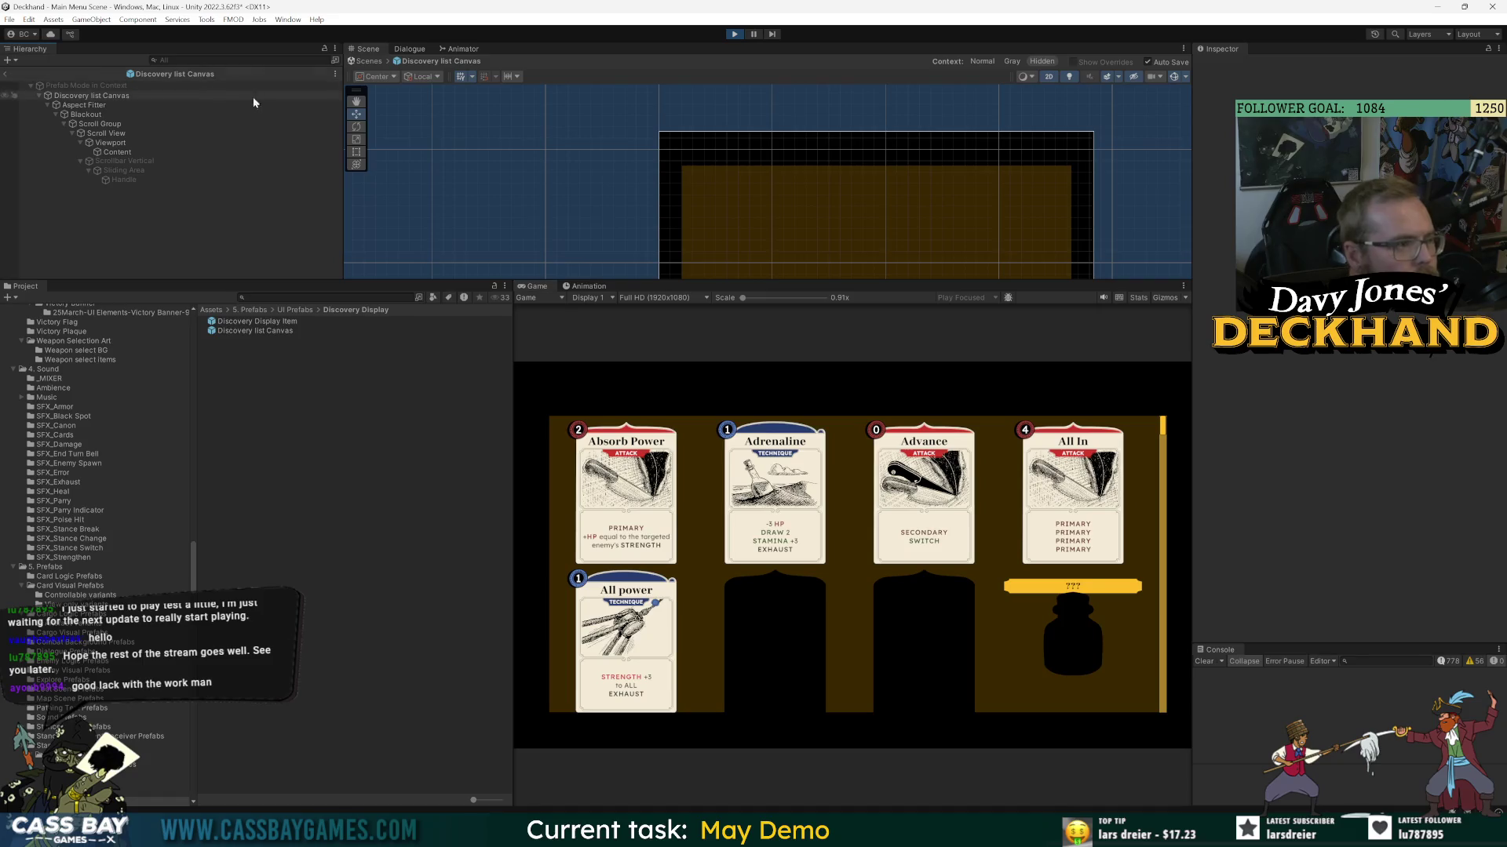
- Leave Prefab Mode, zoom into the live Canvas, and scroll the cards past Commit, Quick Heal and Switch
{"action": "left_click", "coordinate": [7, 74]}
{"action": "scroll", "coordinate": [989, 258], "scroll_direction": "up", "scroll_amount": 8}
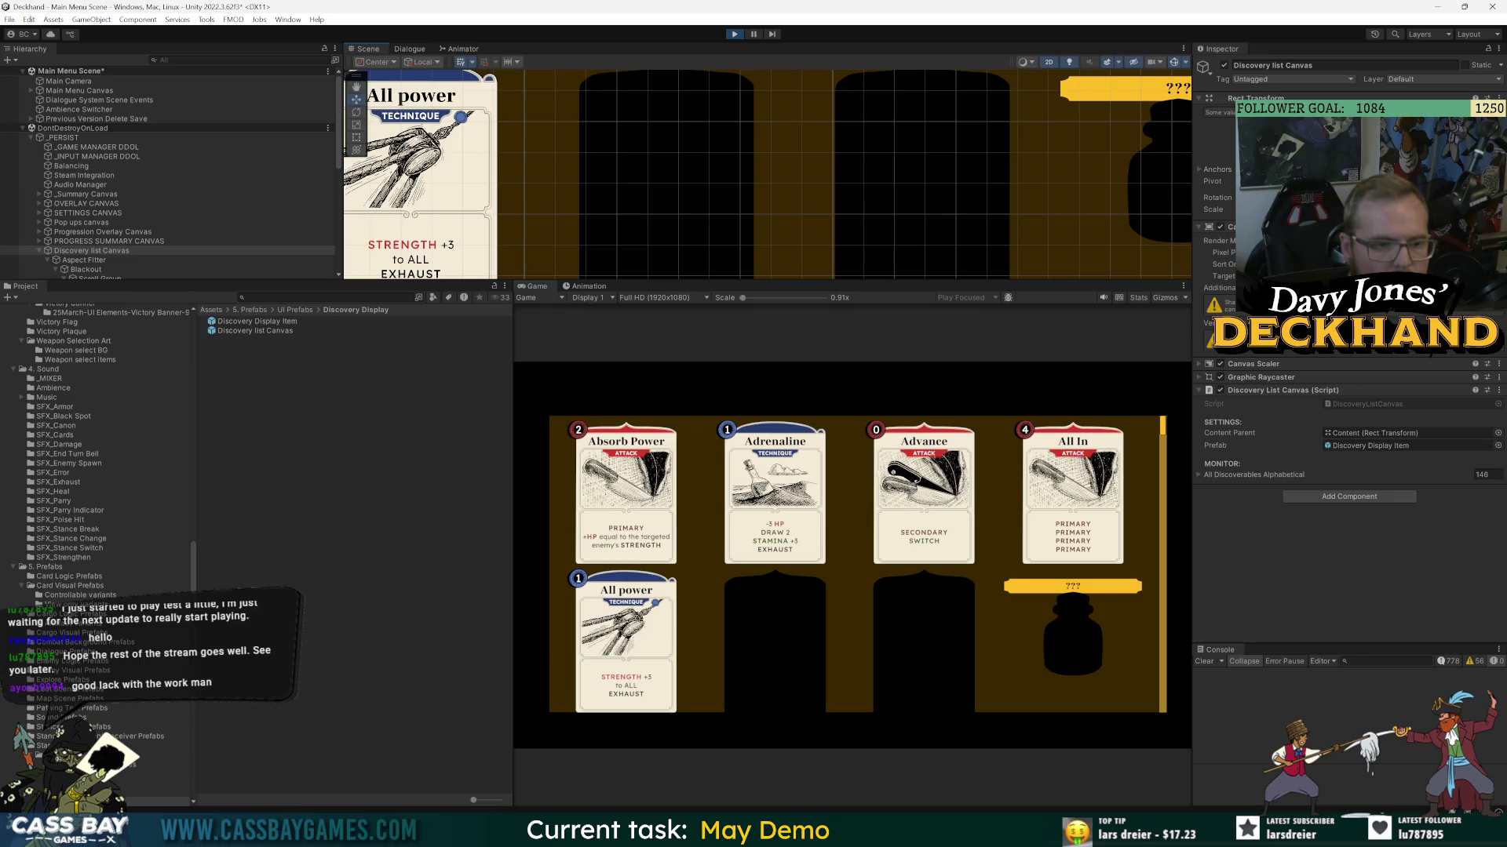
{"action": "scroll", "coordinate": [873, 466], "scroll_direction": "down", "scroll_amount": 5}
{"action": "scroll", "coordinate": [941, 173], "scroll_direction": "up", "scroll_amount": 2}
{"action": "scroll", "coordinate": [865, 141], "scroll_direction": "up", "scroll_amount": 3}
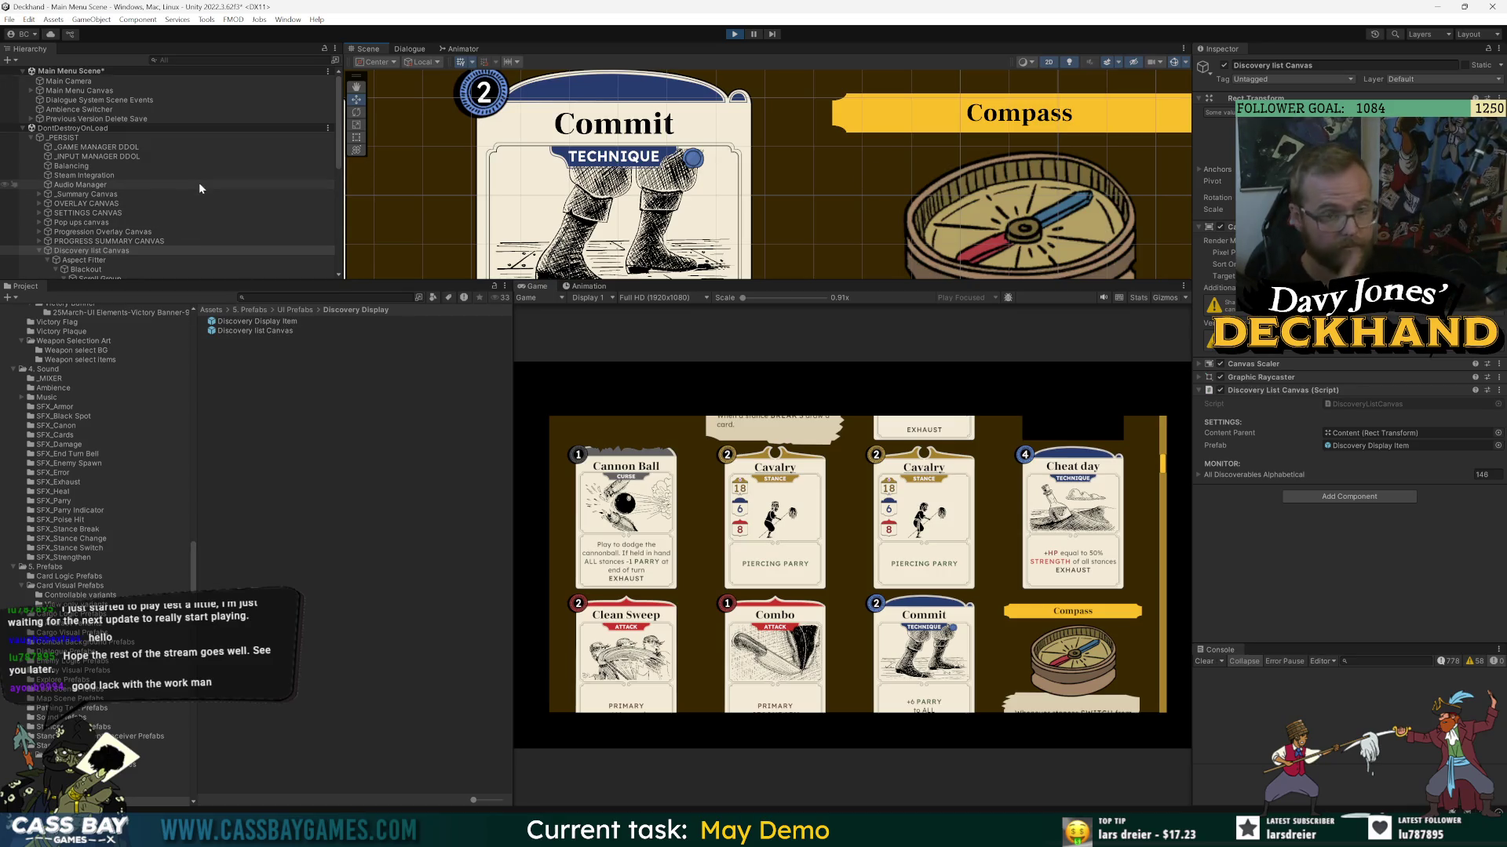
{"action": "scroll", "coordinate": [899, 123], "scroll_direction": "up", "scroll_amount": 1}
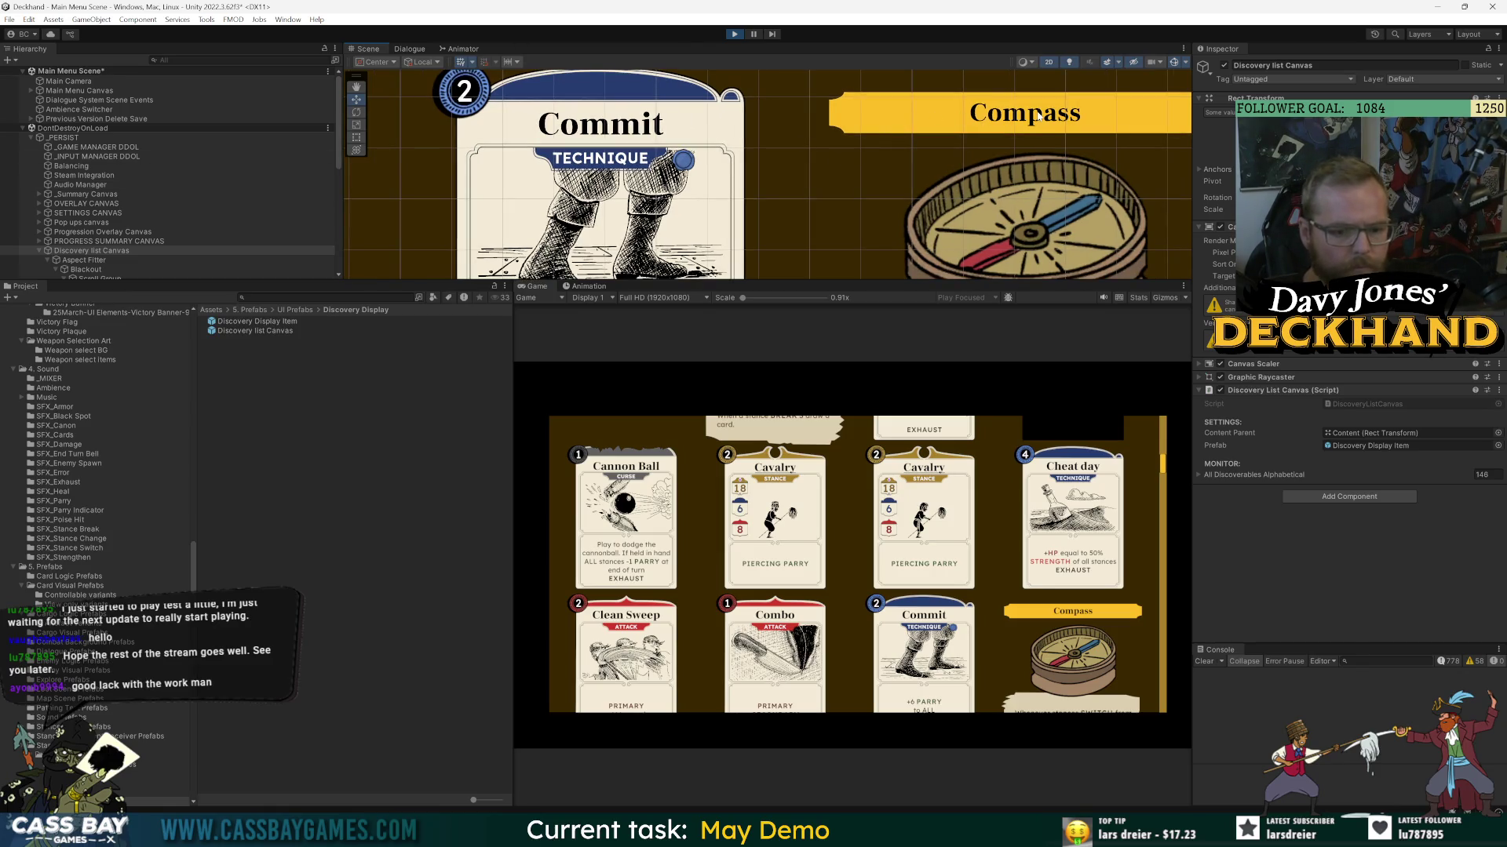
{"action": "scroll", "coordinate": [835, 570], "scroll_direction": "up", "scroll_amount": 5}
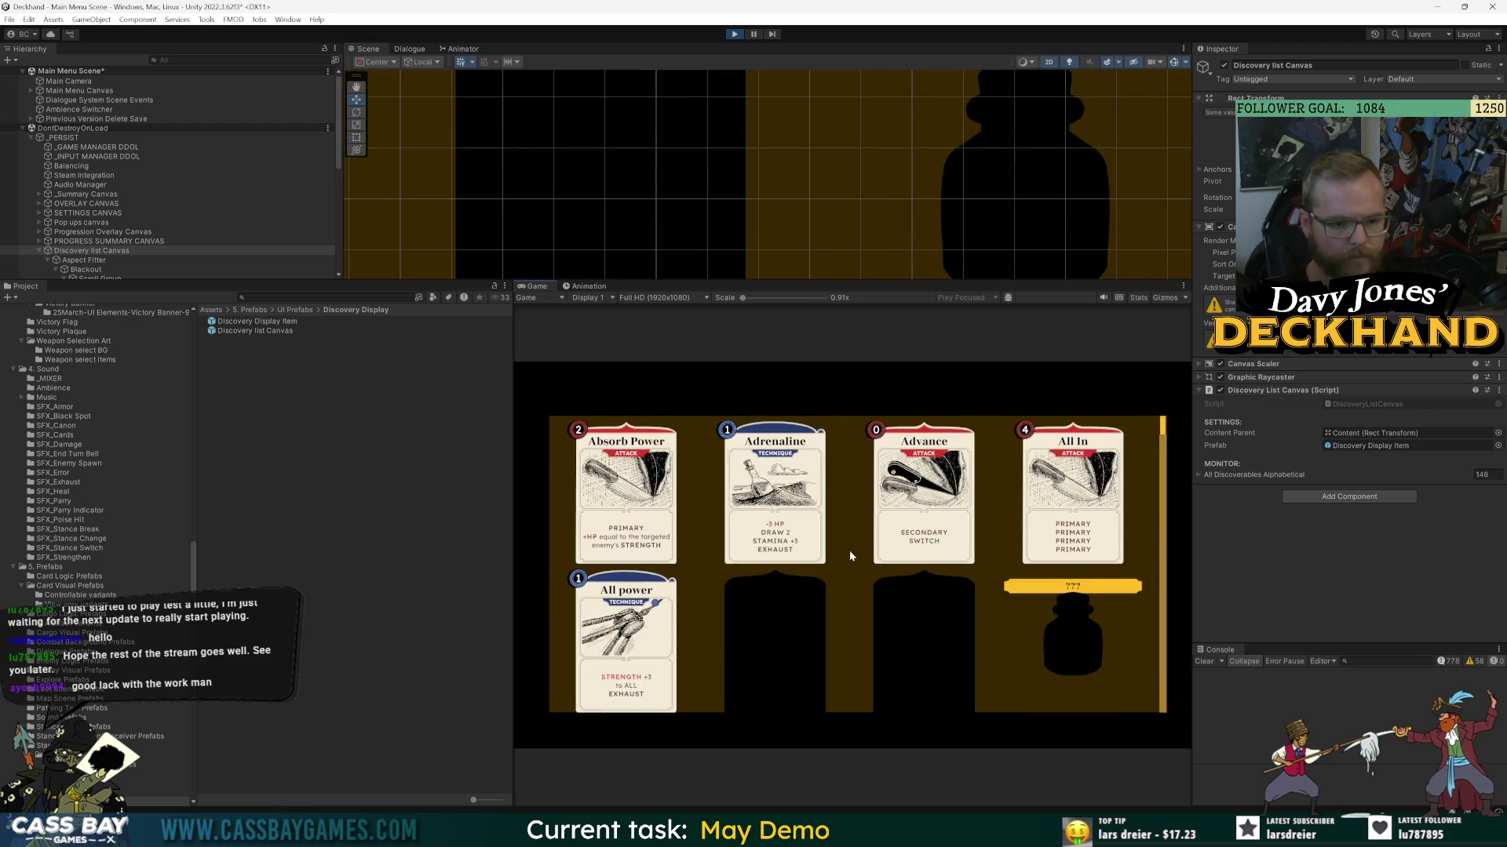
{"action": "scroll", "coordinate": [852, 547], "scroll_direction": "down", "scroll_amount": 3}
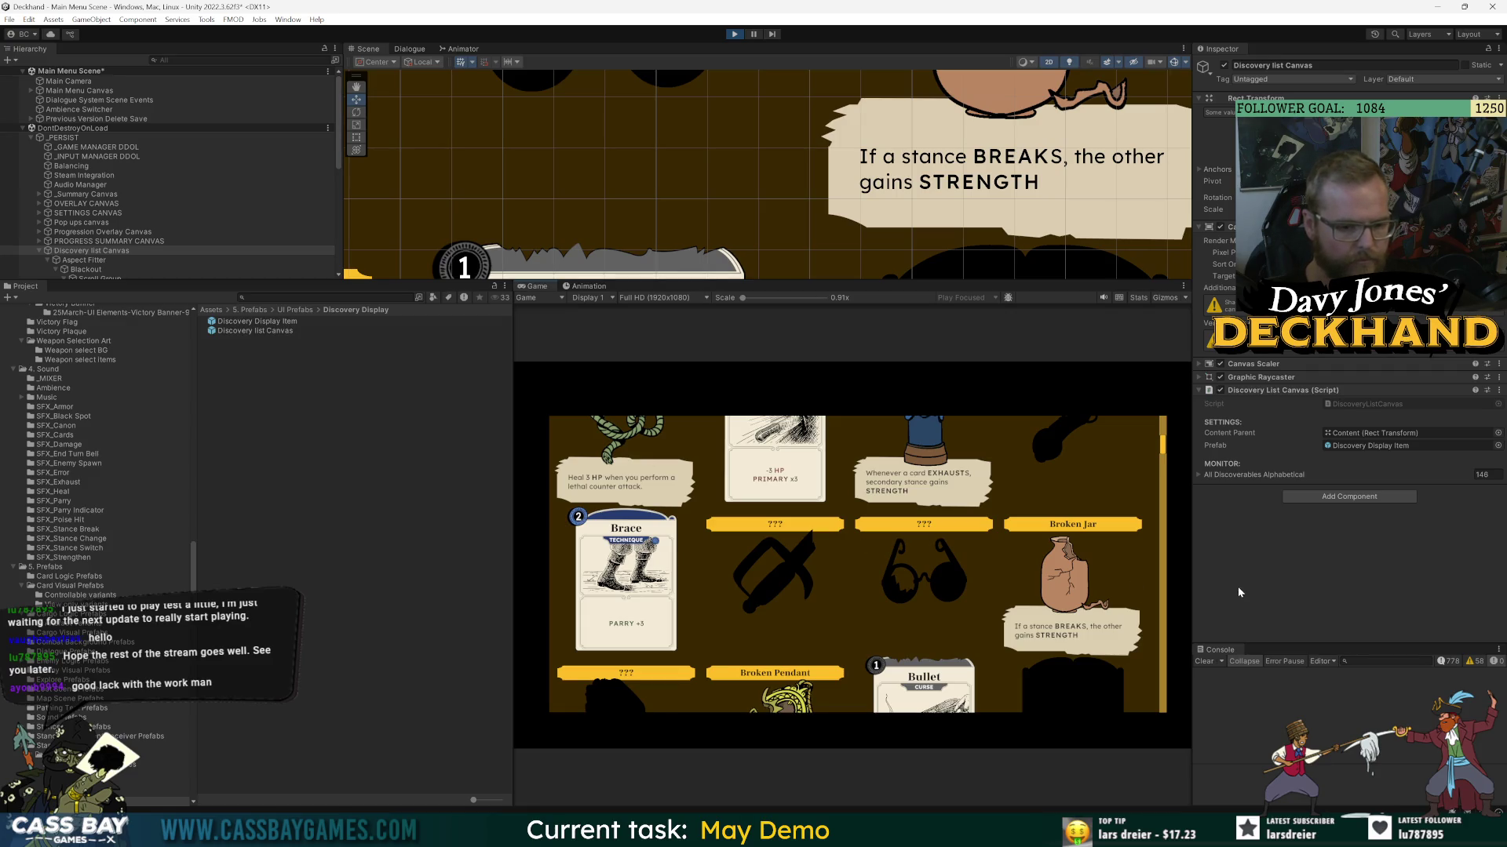
{"action": "scroll", "coordinate": [781, 537], "scroll_direction": "down", "scroll_amount": 5}
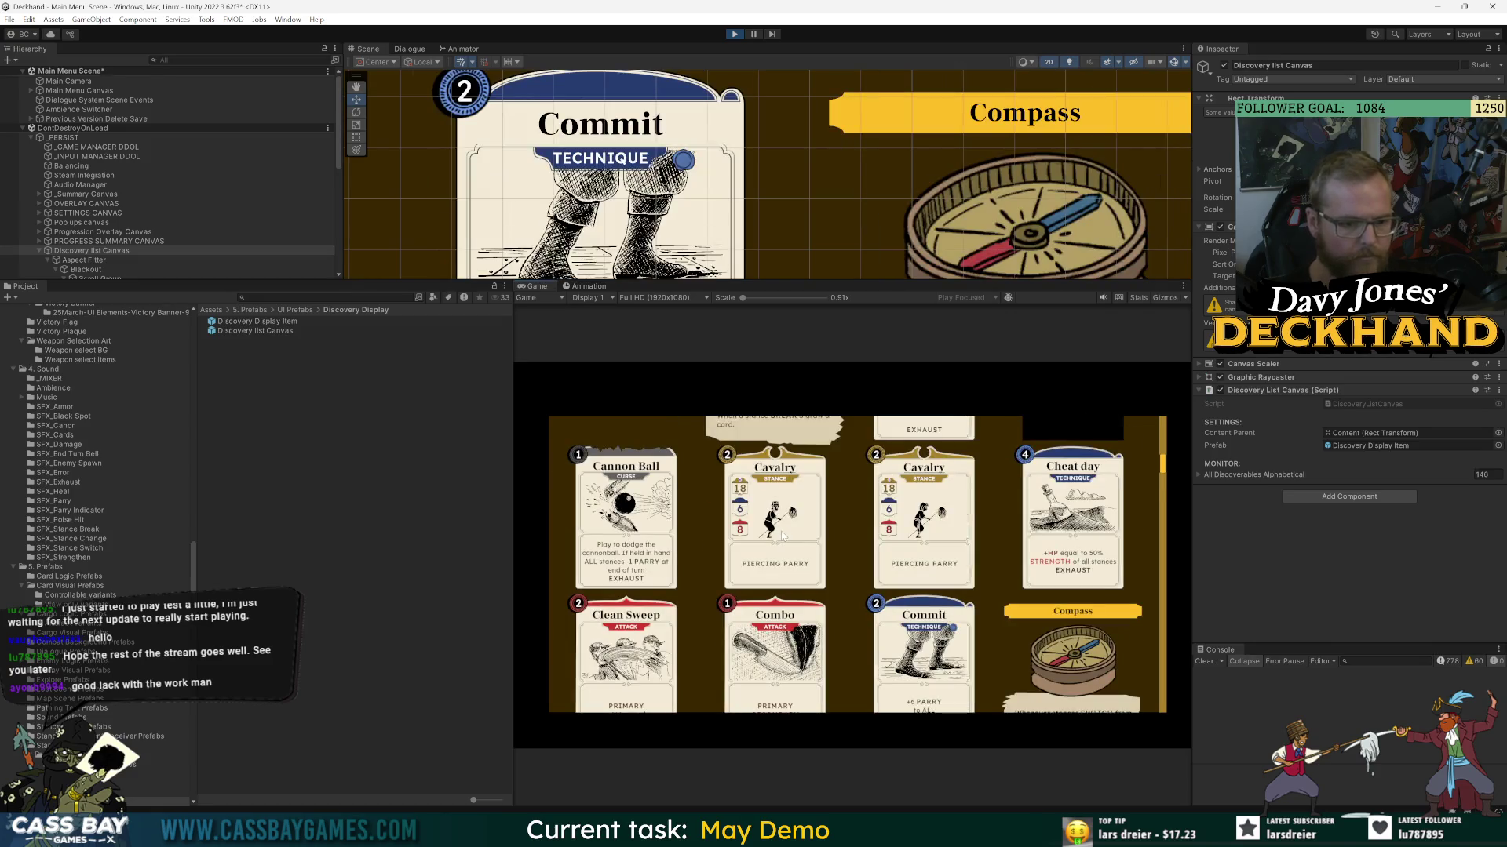
{"action": "scroll", "coordinate": [782, 536], "scroll_direction": "down", "scroll_amount": 5}
{"action": "scroll", "coordinate": [785, 534], "scroll_direction": "up", "scroll_amount": 3}
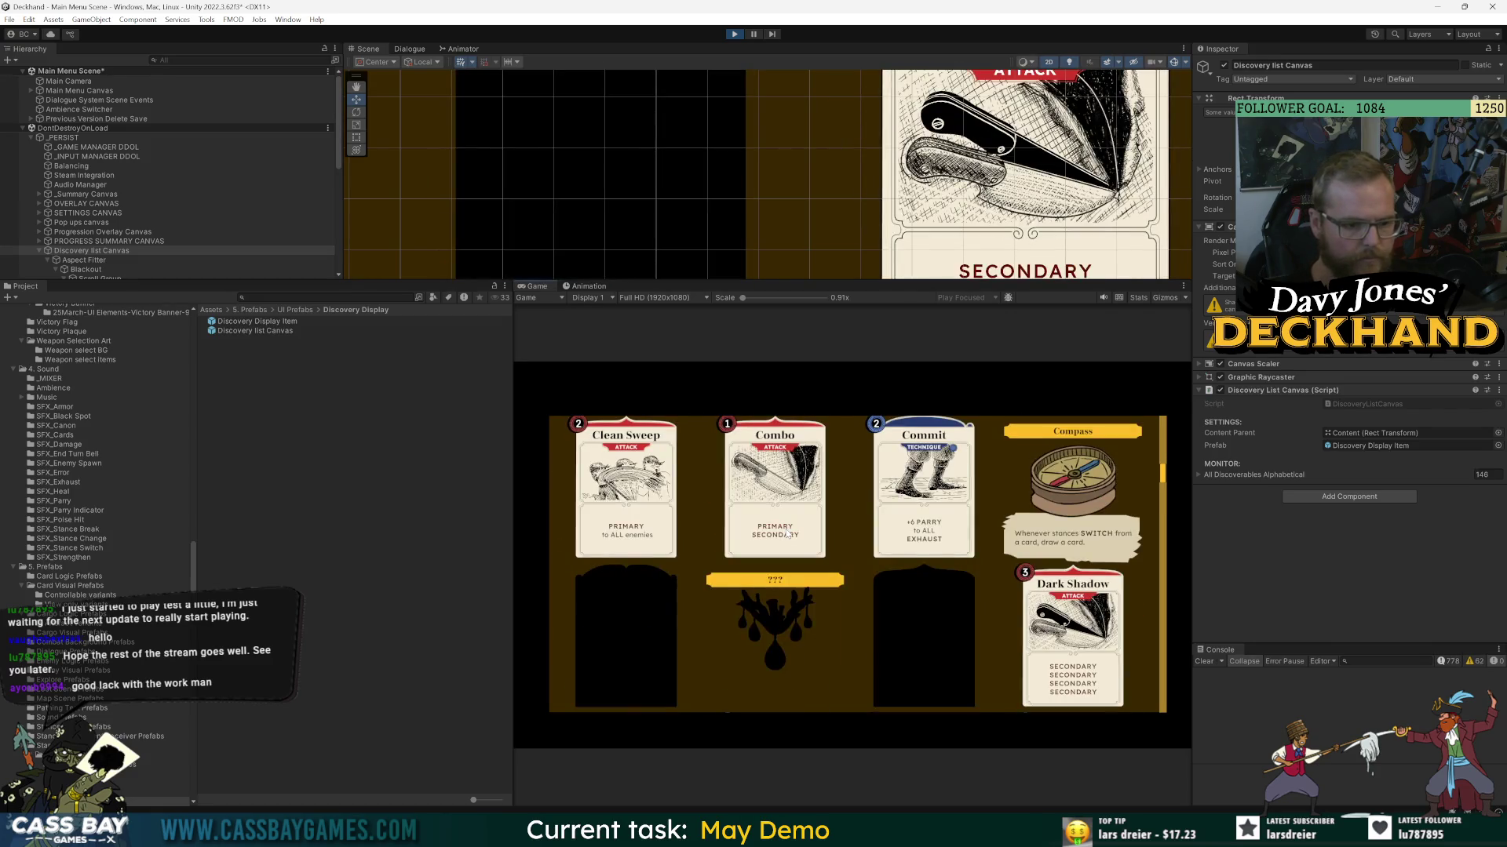
{"action": "scroll", "coordinate": [787, 534], "scroll_direction": "down", "scroll_amount": 3}
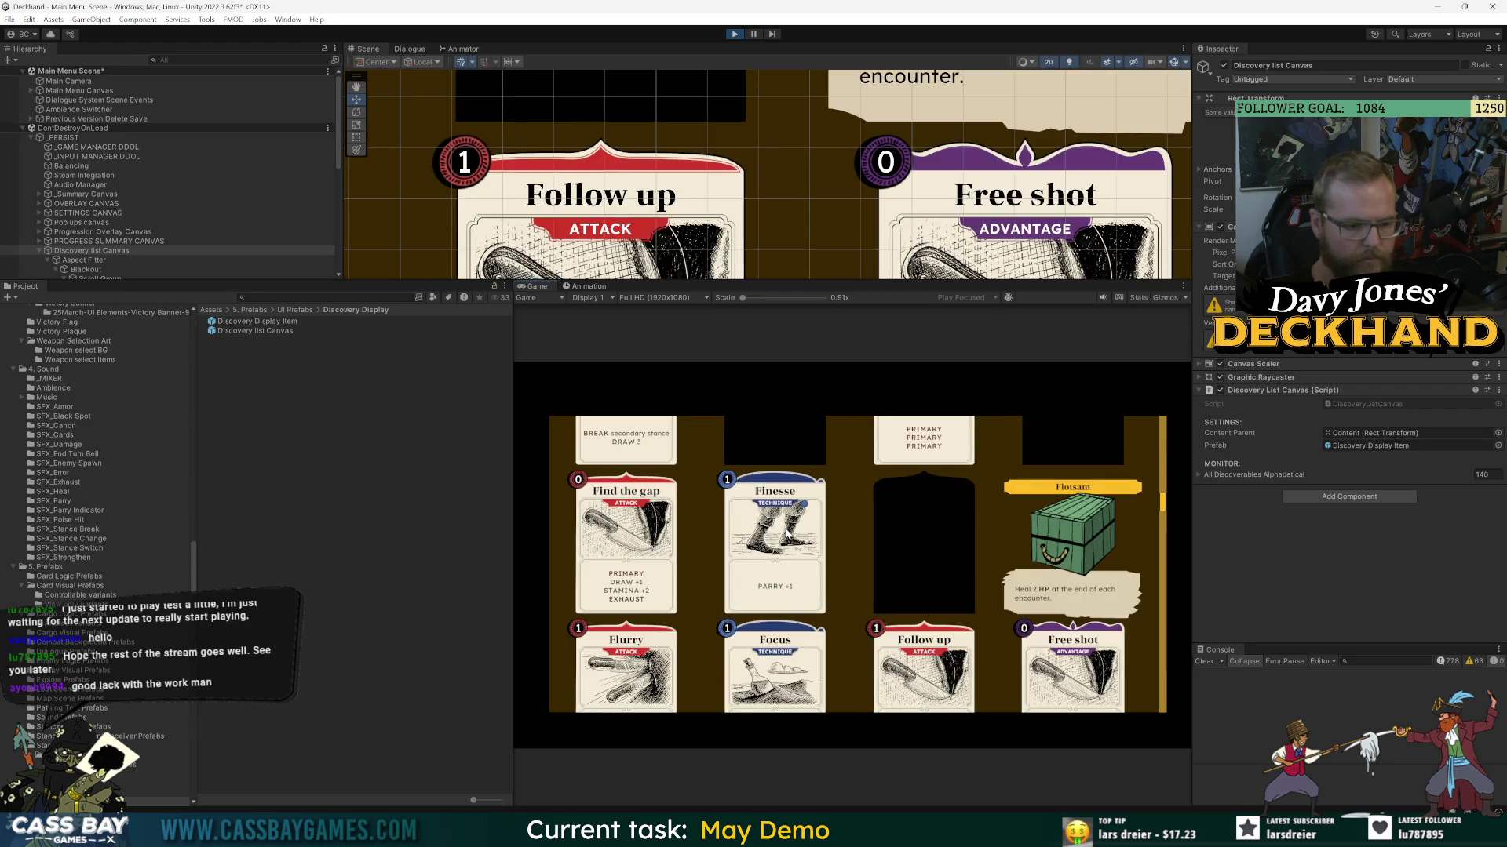
{"action": "scroll", "coordinate": [787, 534], "scroll_direction": "down", "scroll_amount": 3}
{"action": "scroll", "coordinate": [787, 534], "scroll_direction": "down", "scroll_amount": 15}
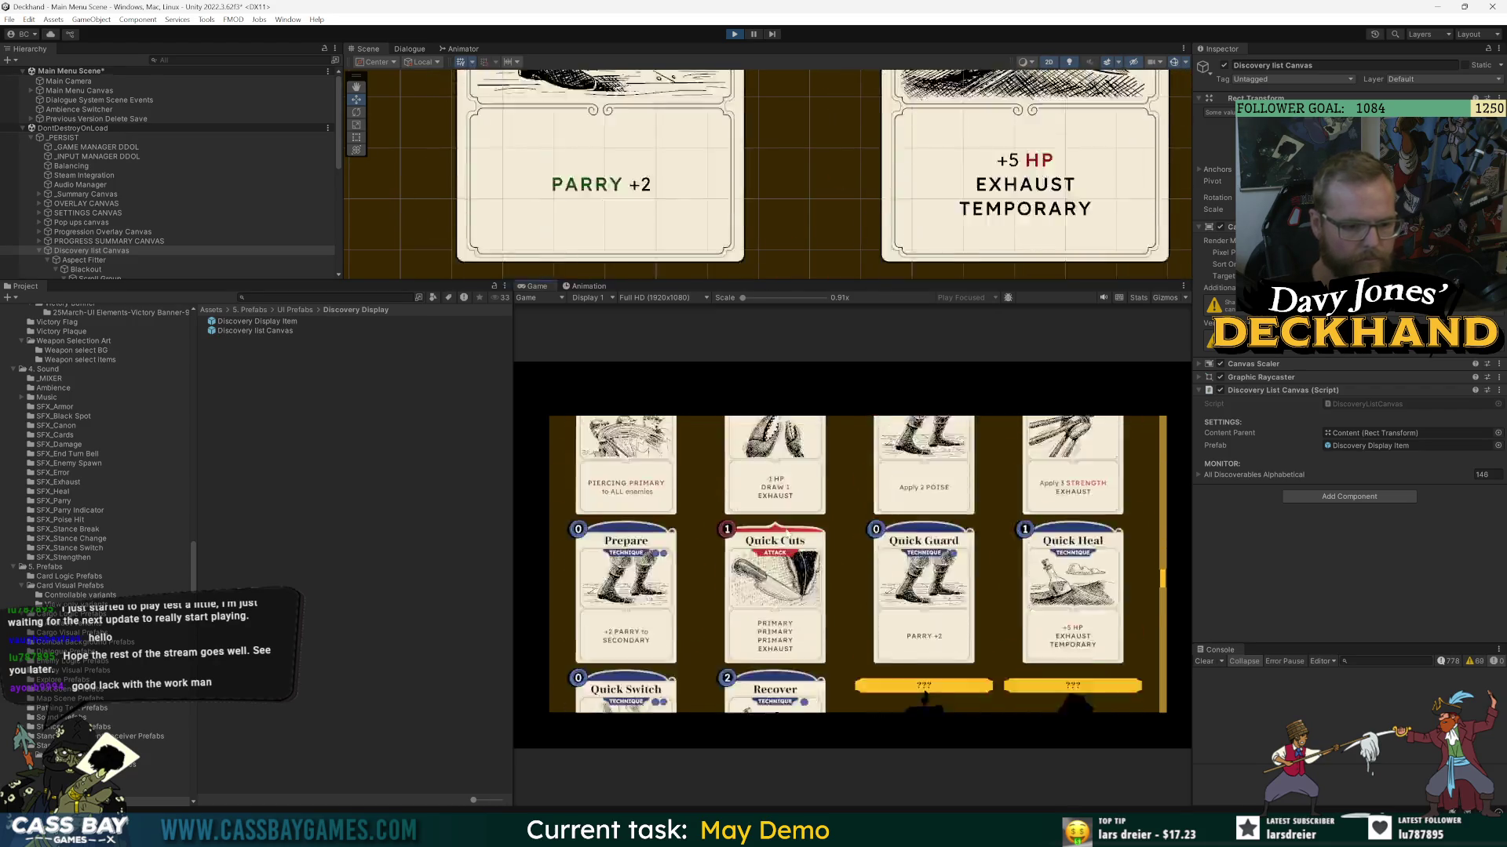
{"action": "scroll", "coordinate": [786, 534], "scroll_direction": "up", "scroll_amount": 20}
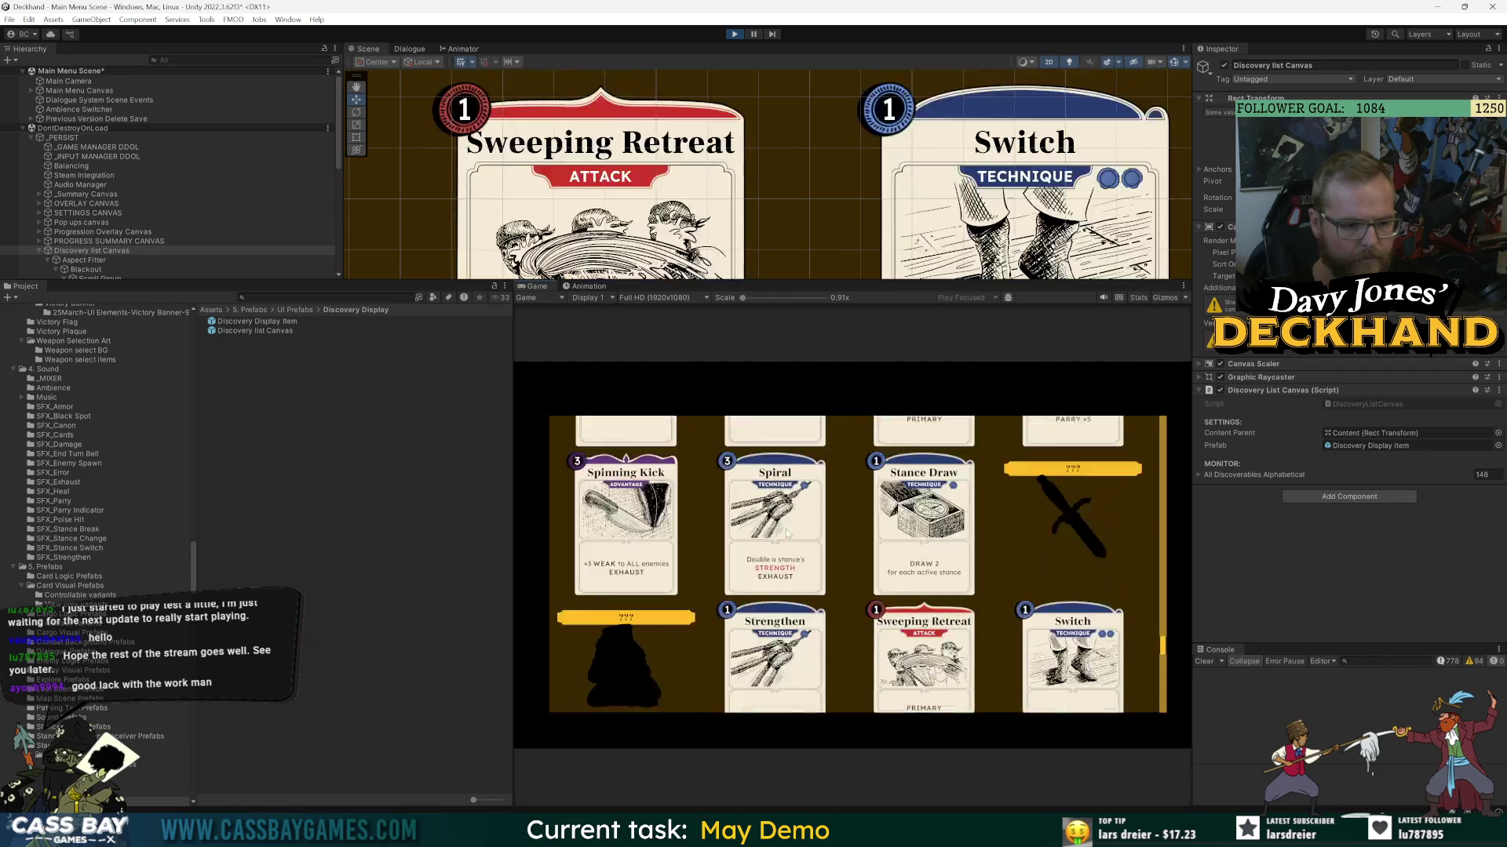
{"action": "scroll", "coordinate": [786, 534], "scroll_direction": "up", "scroll_amount": 5}
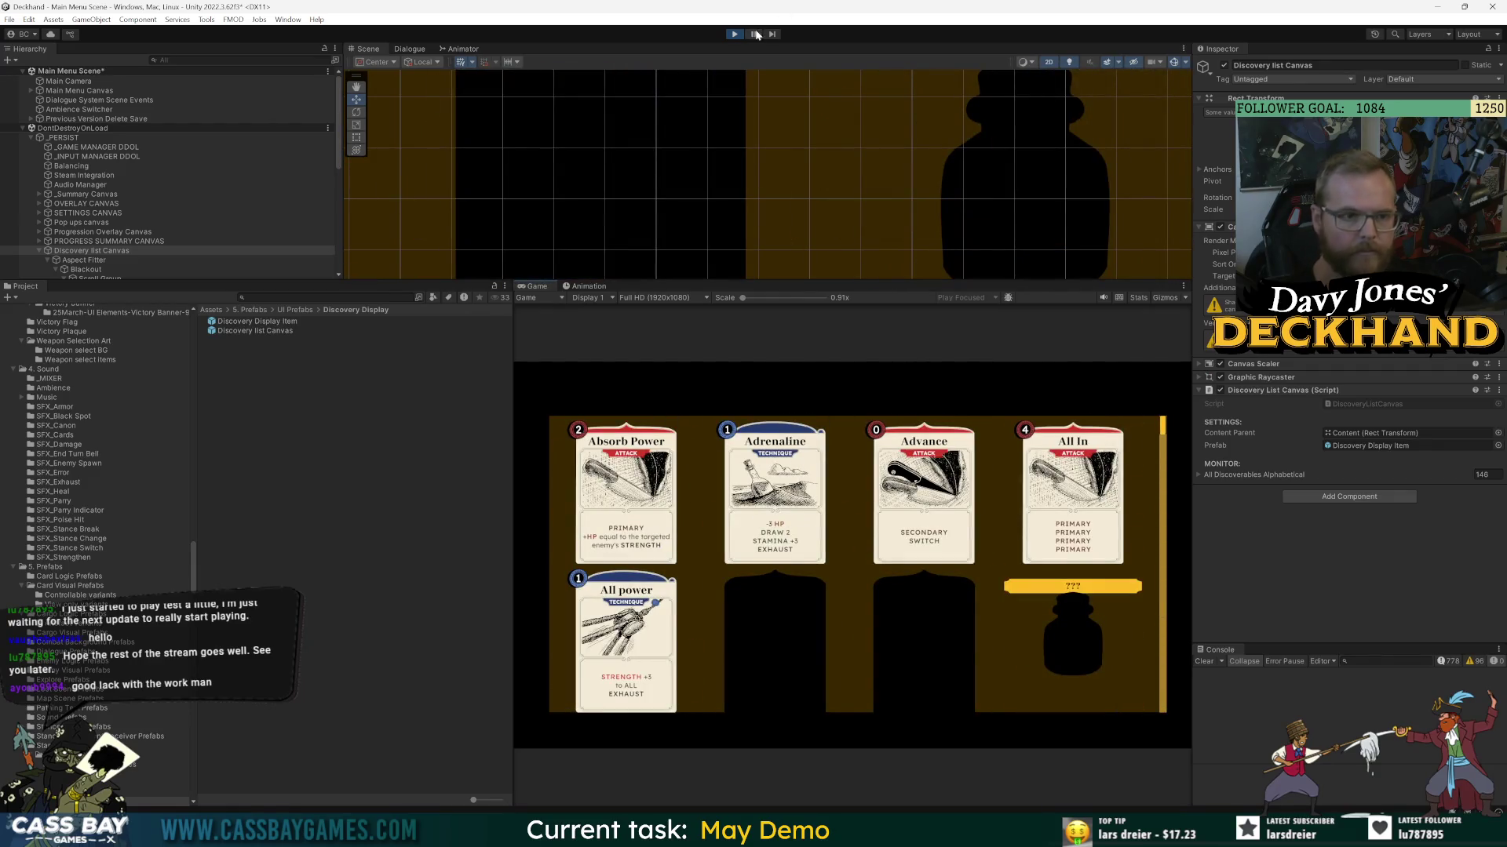
- Stop the game, open the Discovery list Canvas prefab, and fill Content with duplicated Discovery Display Items
{"action": "left_click", "coordinate": [734, 34]}
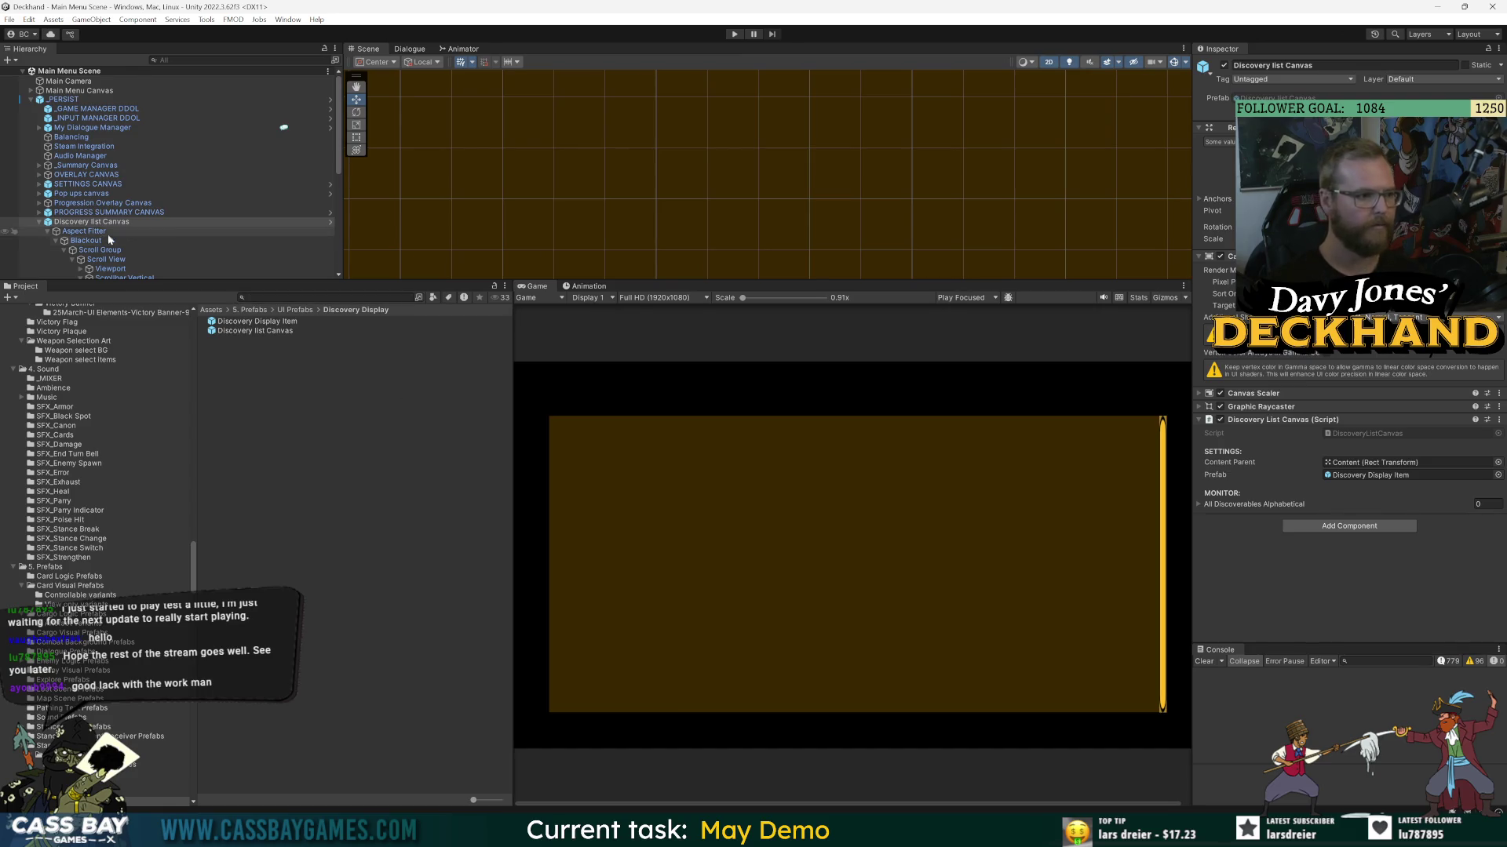
{"action": "double_click", "coordinate": [268, 332]}
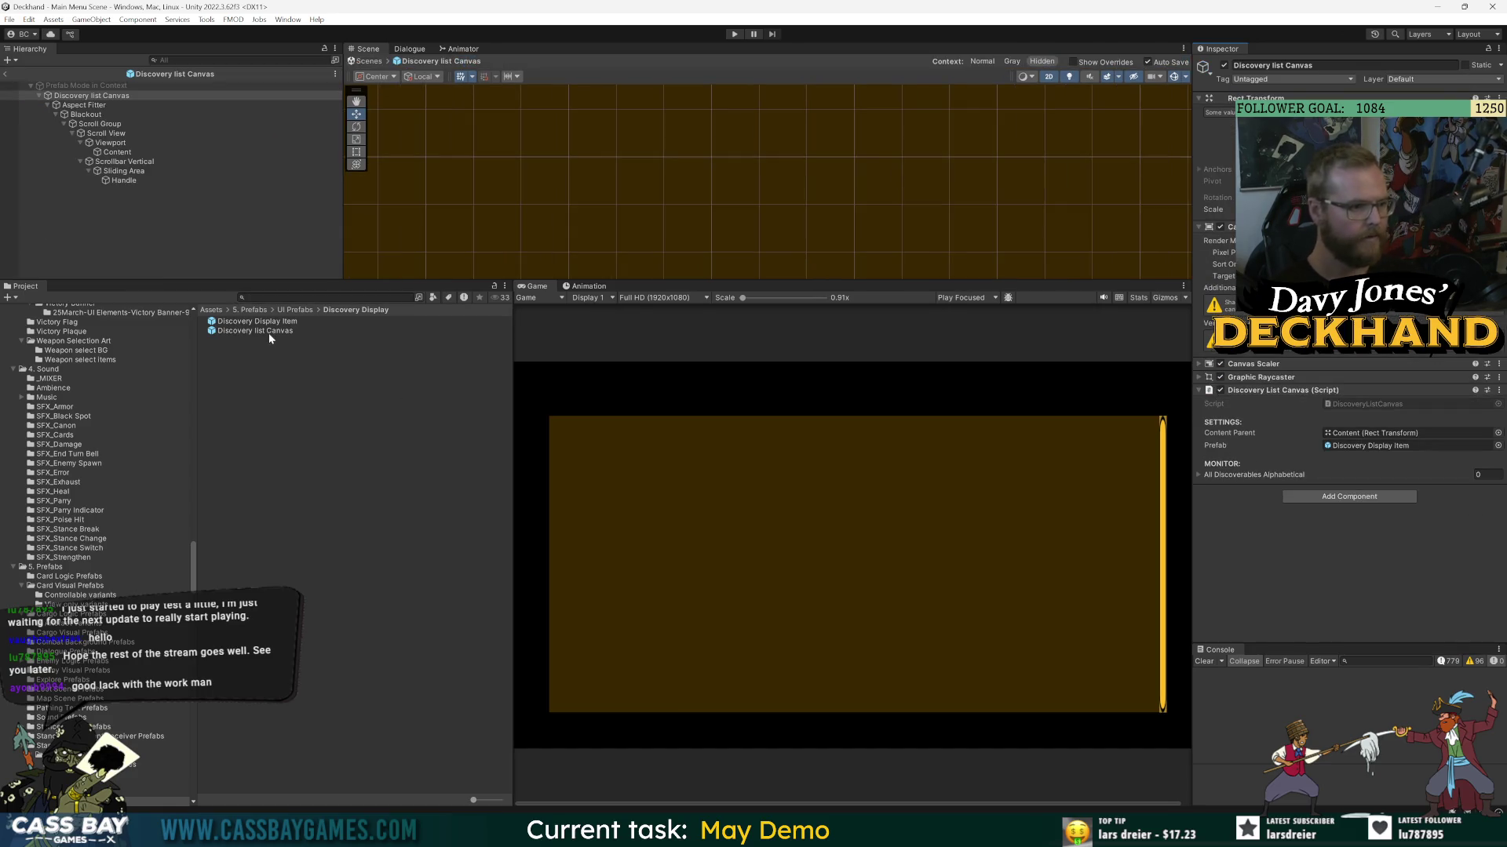
{"action": "left_click_drag", "start_coordinate": [250, 322], "coordinate": [119, 152]}
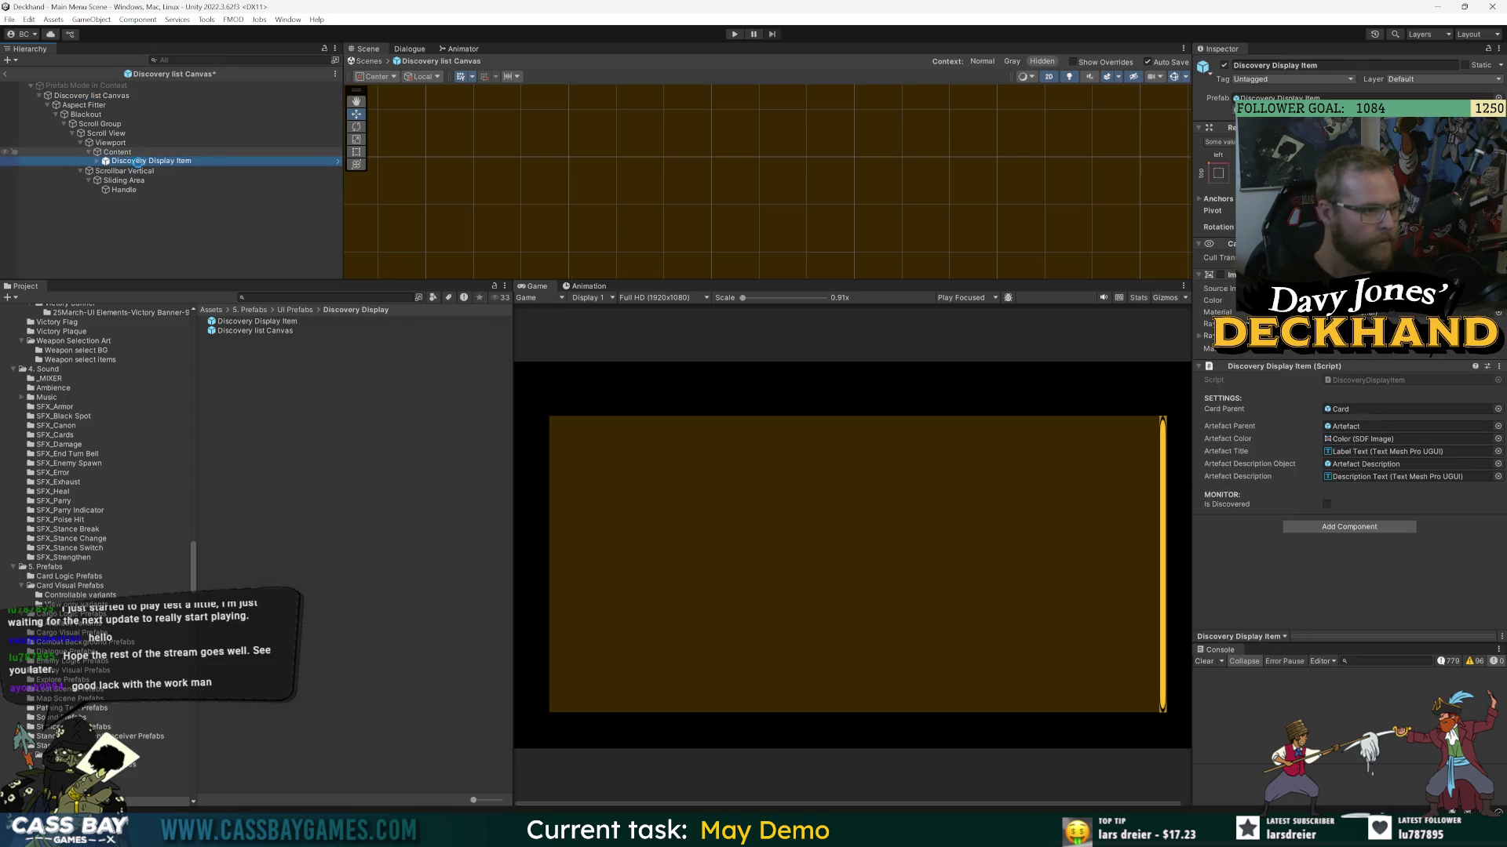
{"action": "key", "text": "ctrl+d"}
{"action": "key", "text": "ctrl+d"}
{"action": "key", "text": "ctrl+d"}
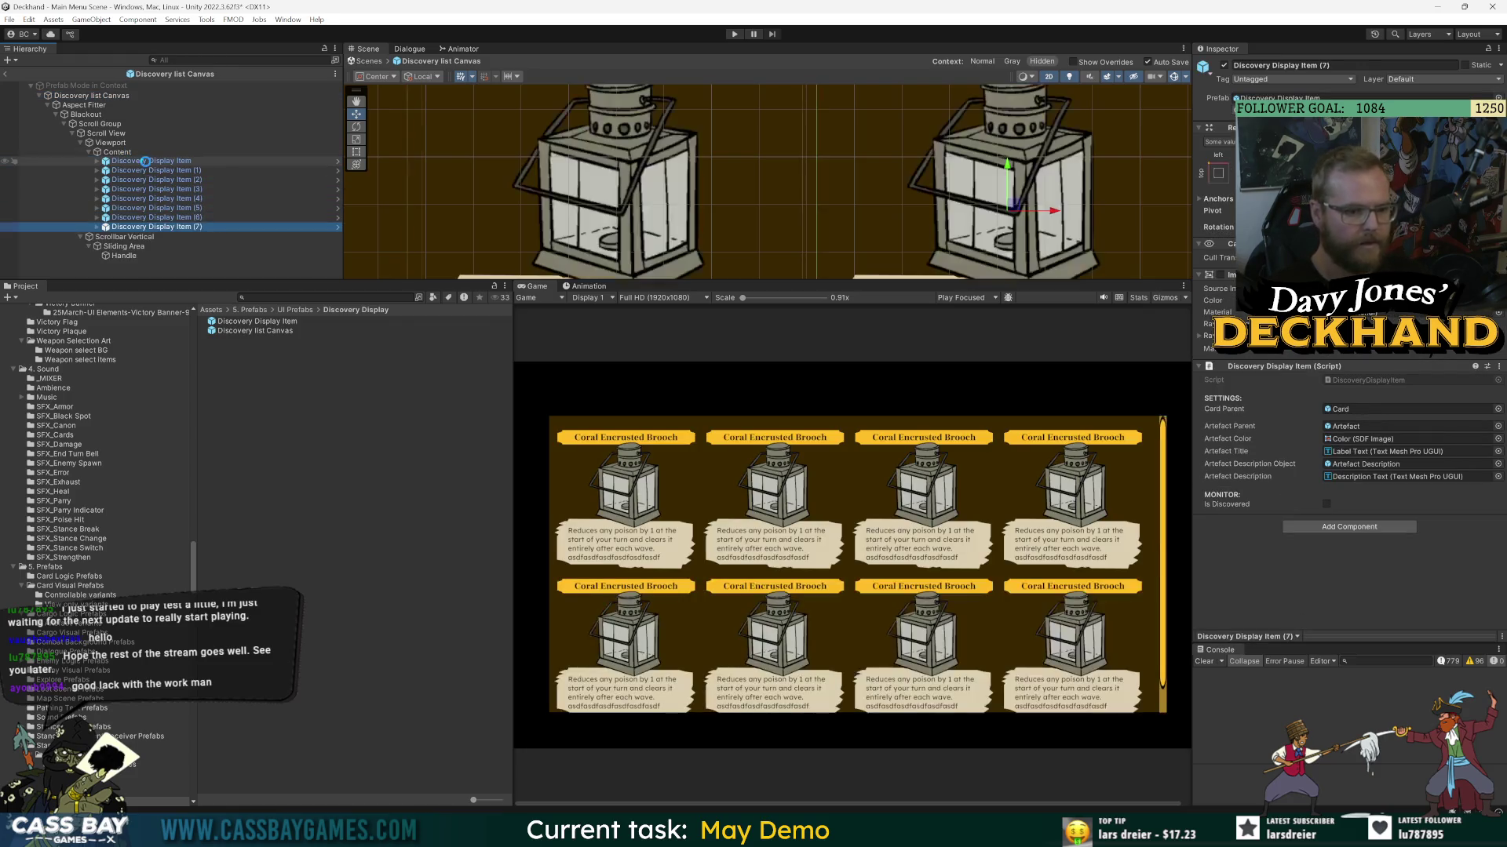
{"action": "key", "text": "ctrl+d"}
{"action": "key", "text": "ctrl+d"}
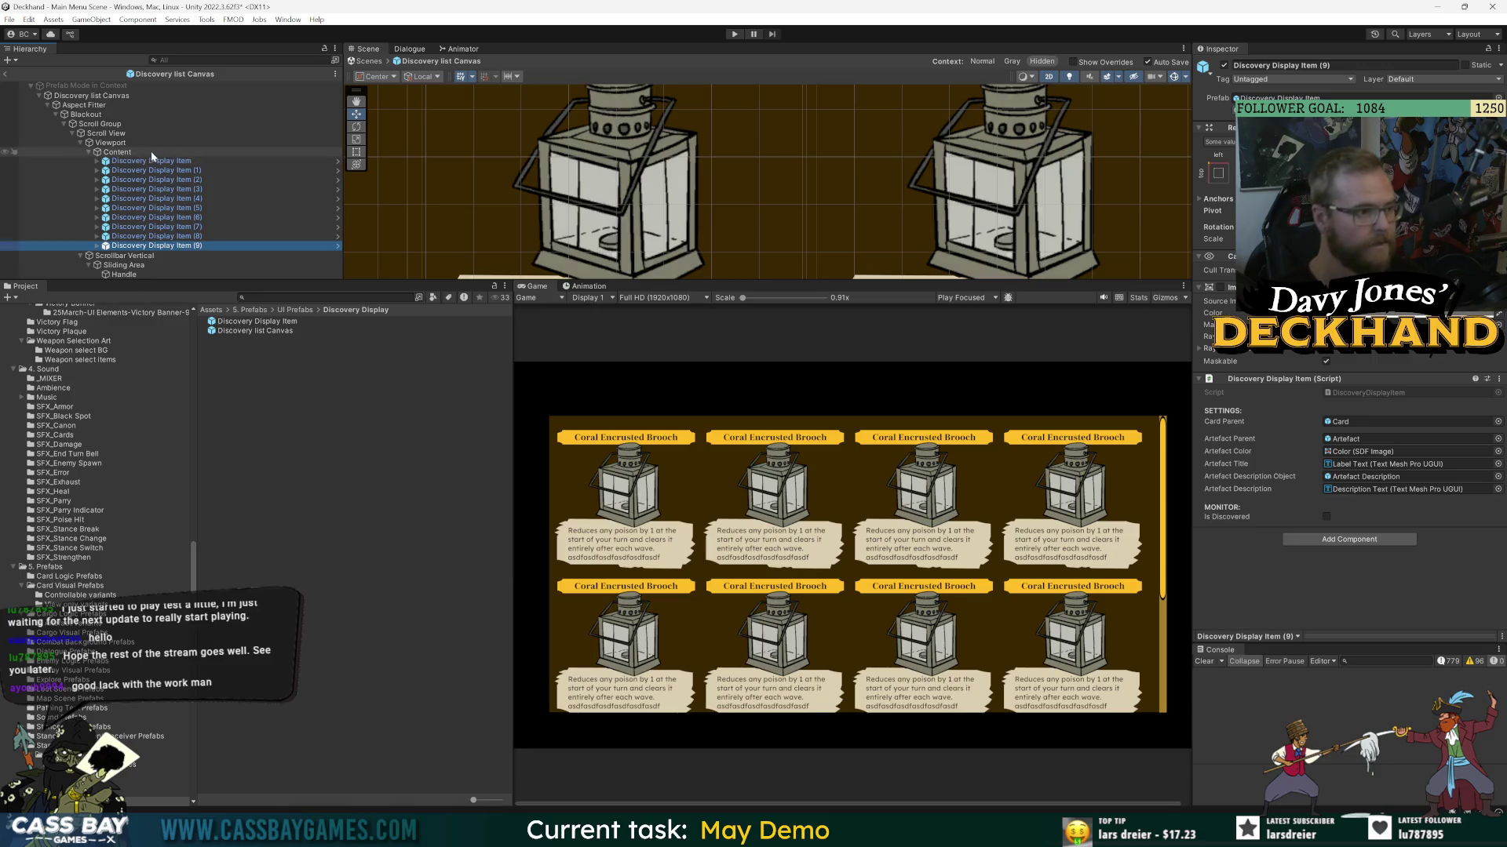
{"action": "left_click", "coordinate": [105, 134]}
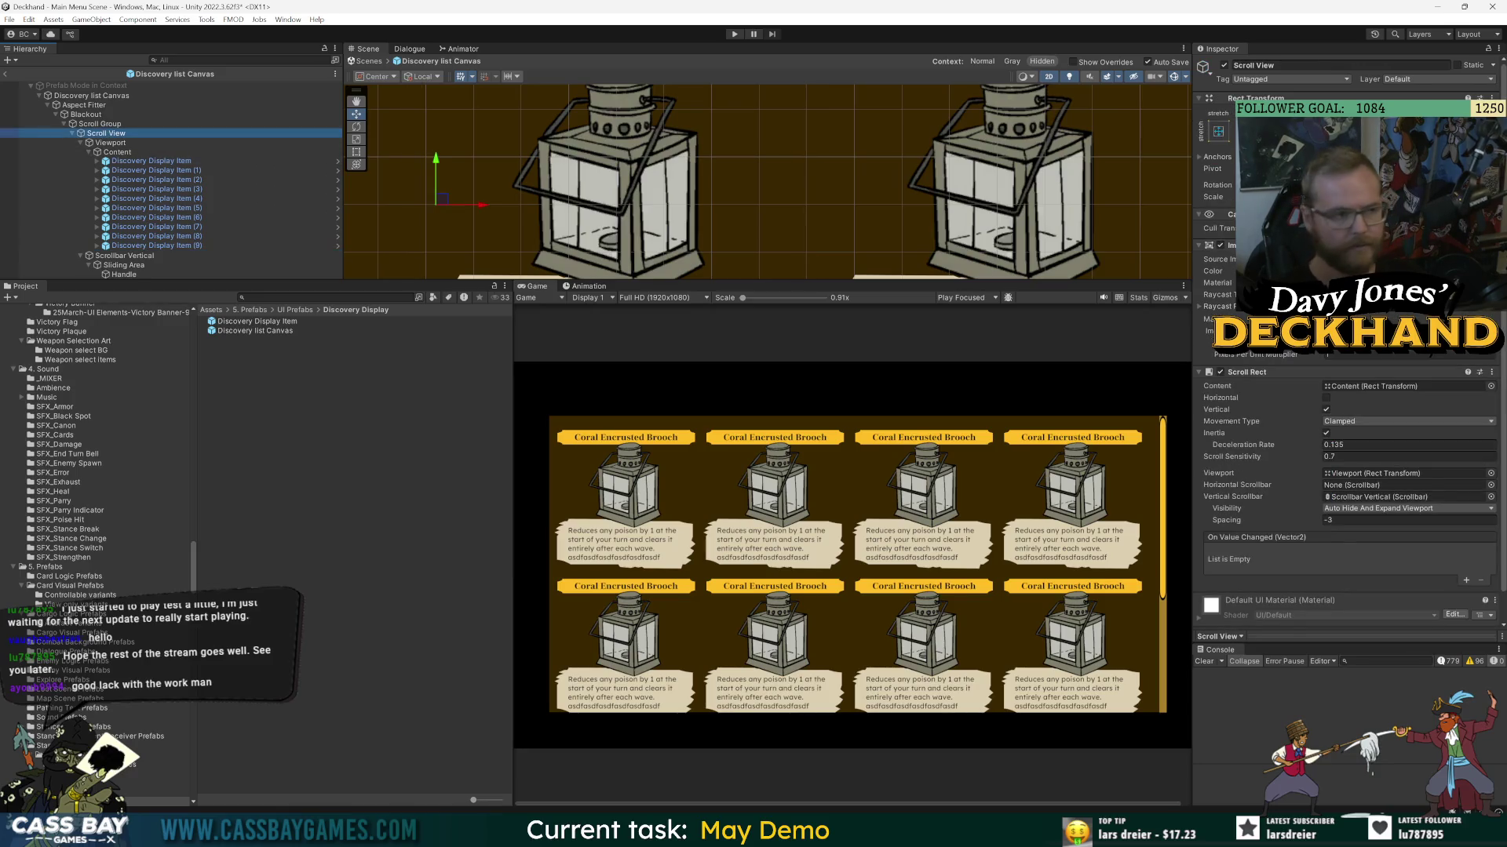
- Set the Scroll View image colour to dark brown (hex 3C2B07), then select the Blackout object
{"action": "left_click", "coordinate": [1370, 269]}
{"action": "left_click", "coordinate": [1452, 380]}
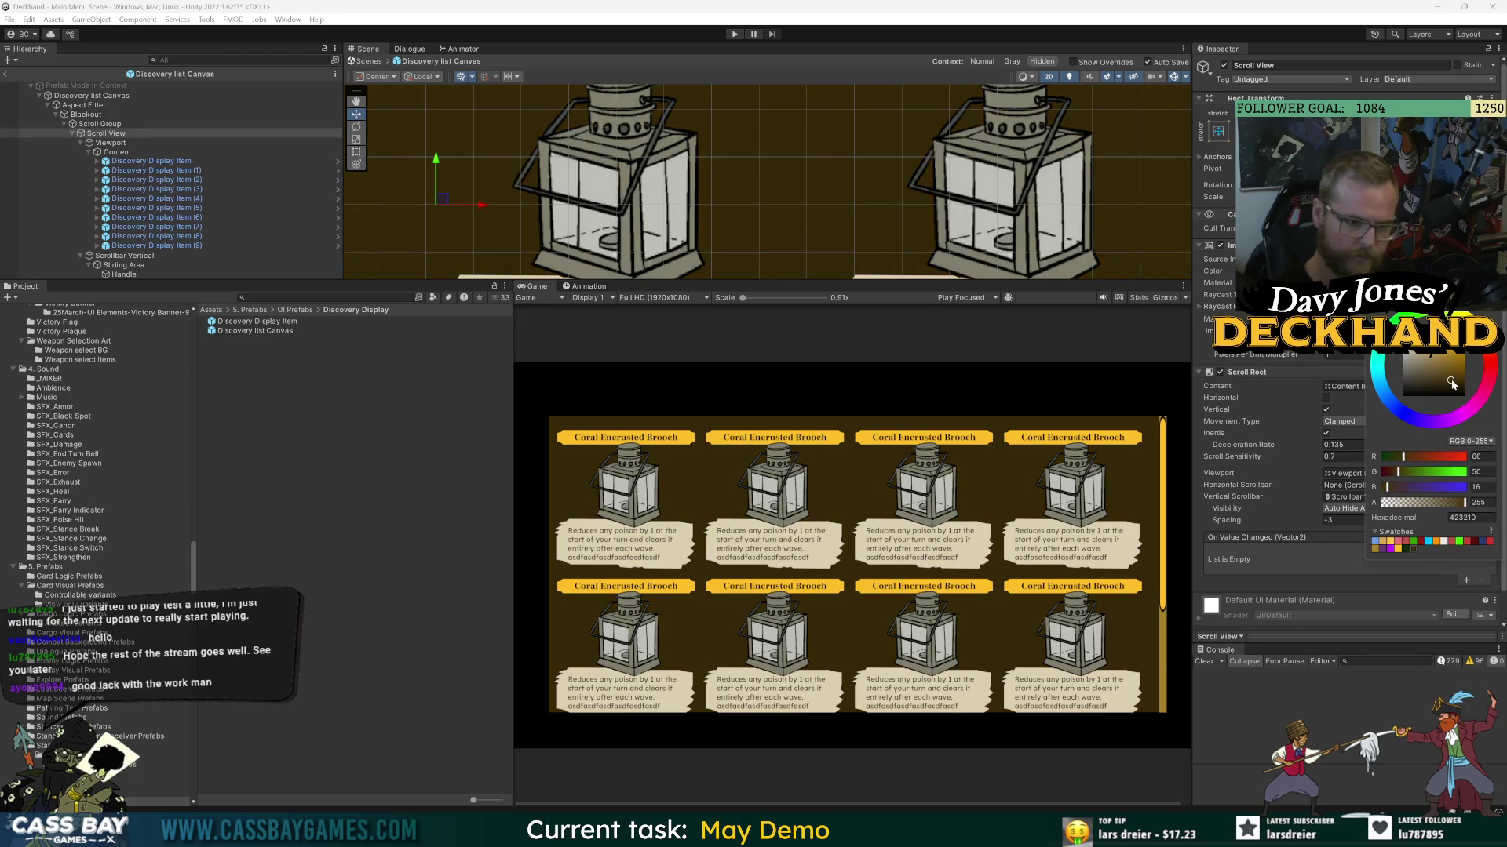
{"action": "left_click", "coordinate": [1436, 382]}
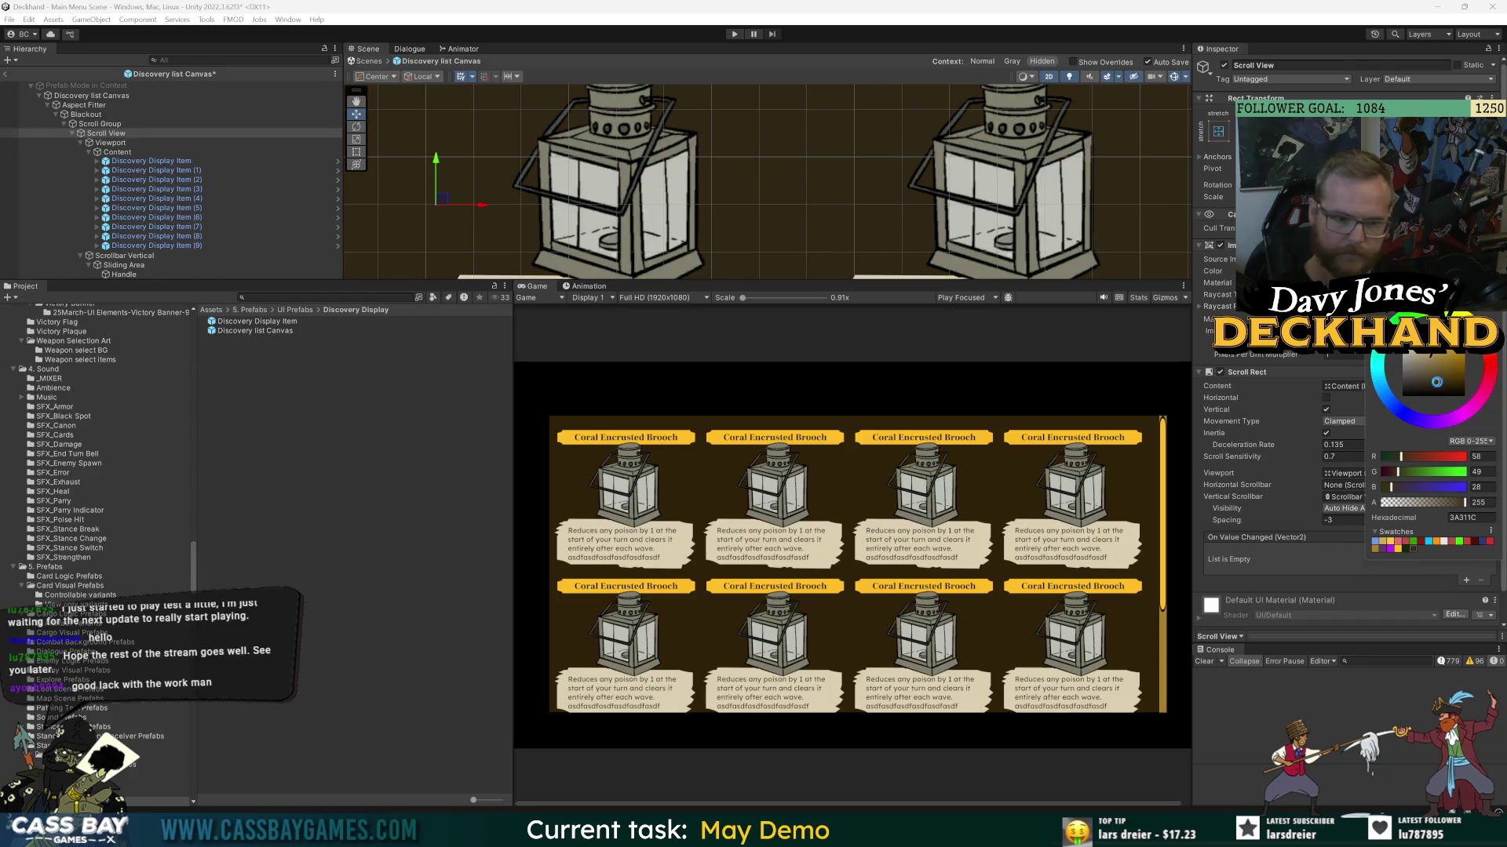
{"action": "left_click", "coordinate": [1424, 380]}
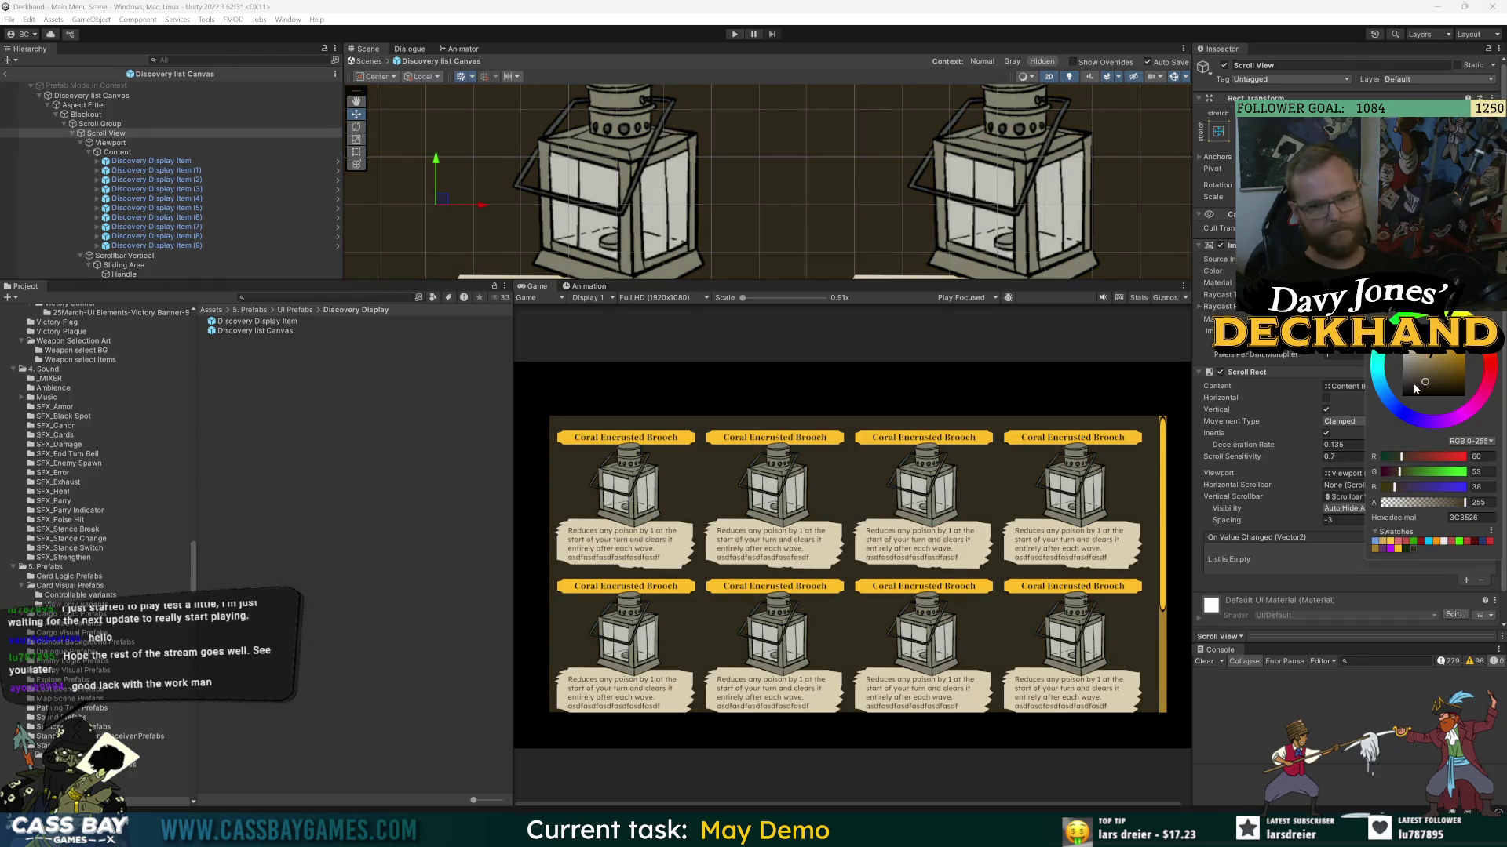
{"action": "left_click", "coordinate": [1458, 383]}
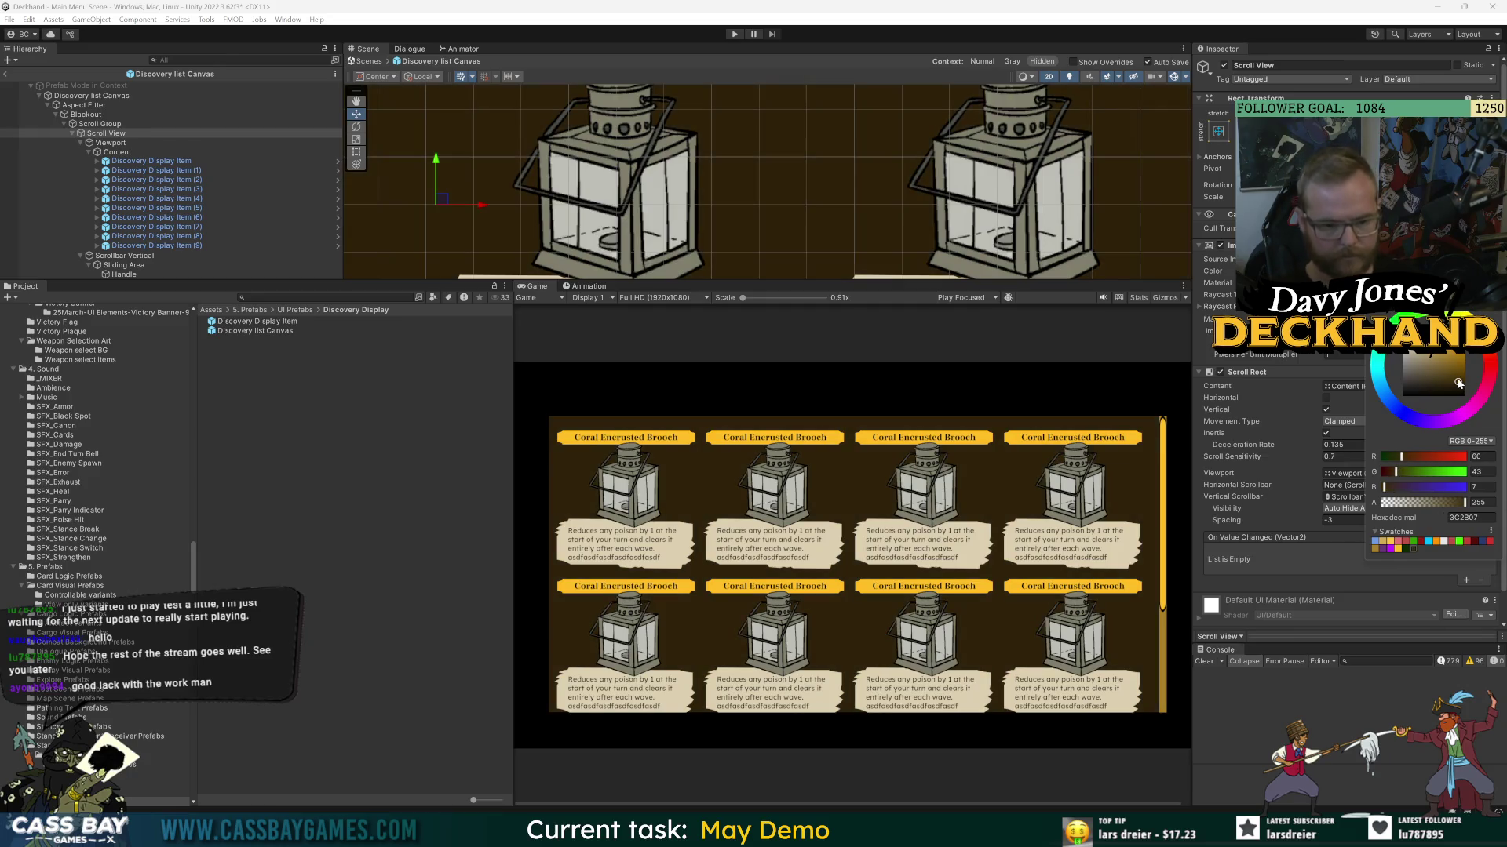
{"action": "key", "text": "Return"}
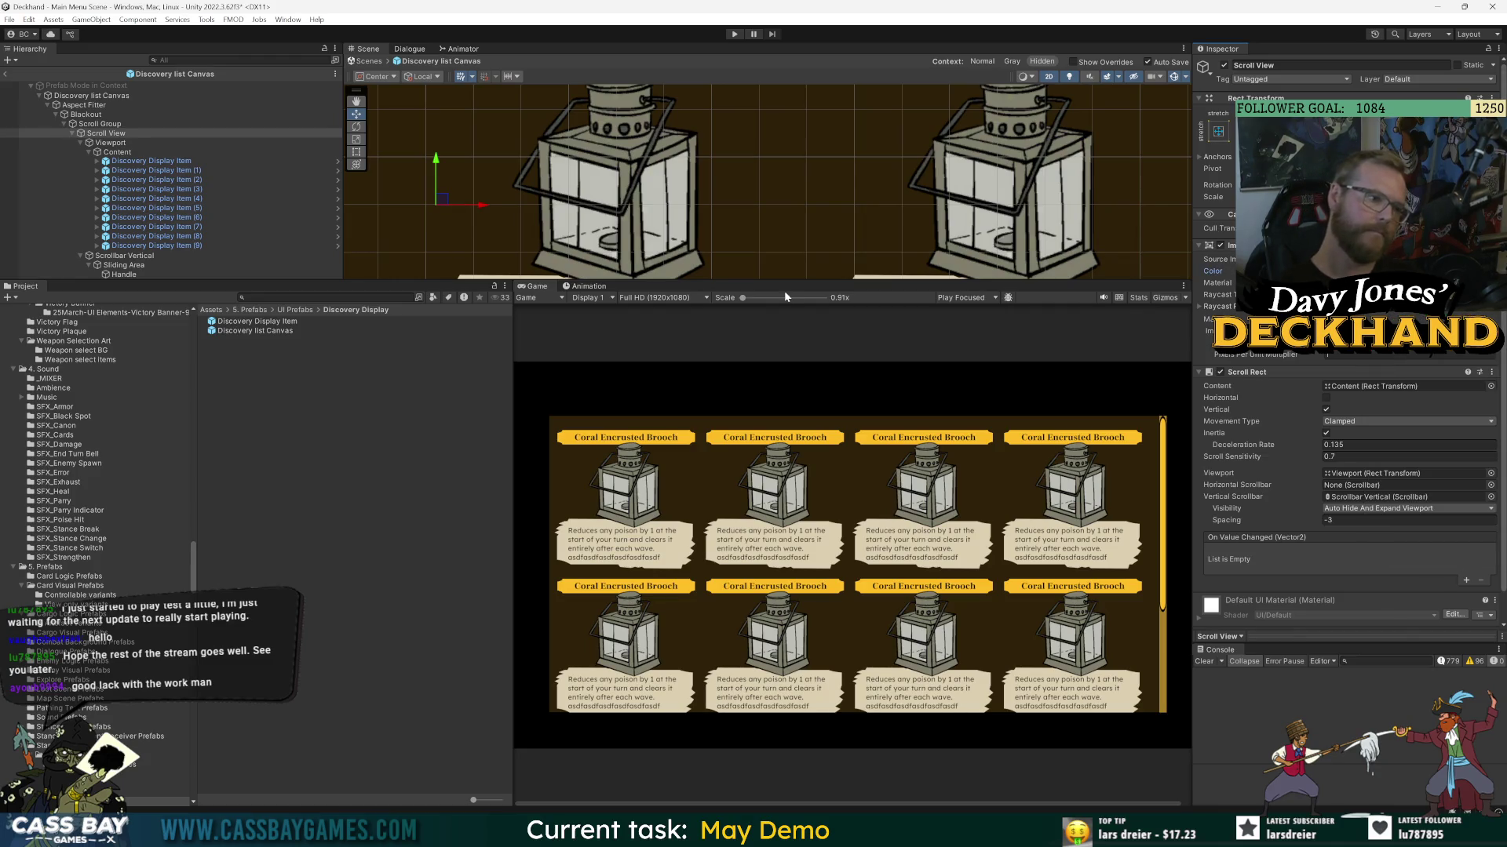
{"action": "left_click", "coordinate": [94, 124]}
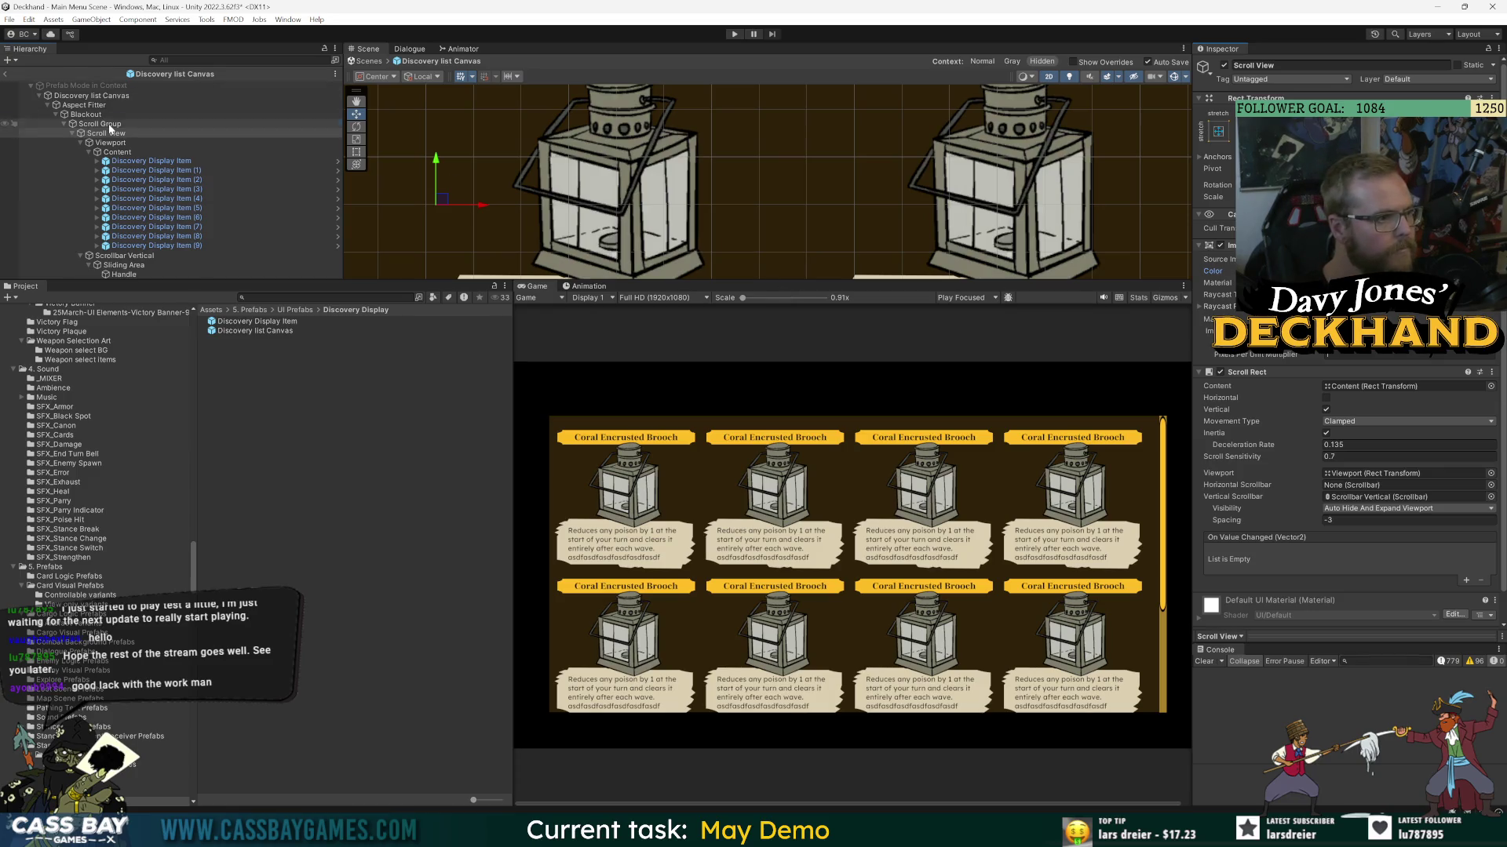
{"action": "left_click", "coordinate": [87, 115]}
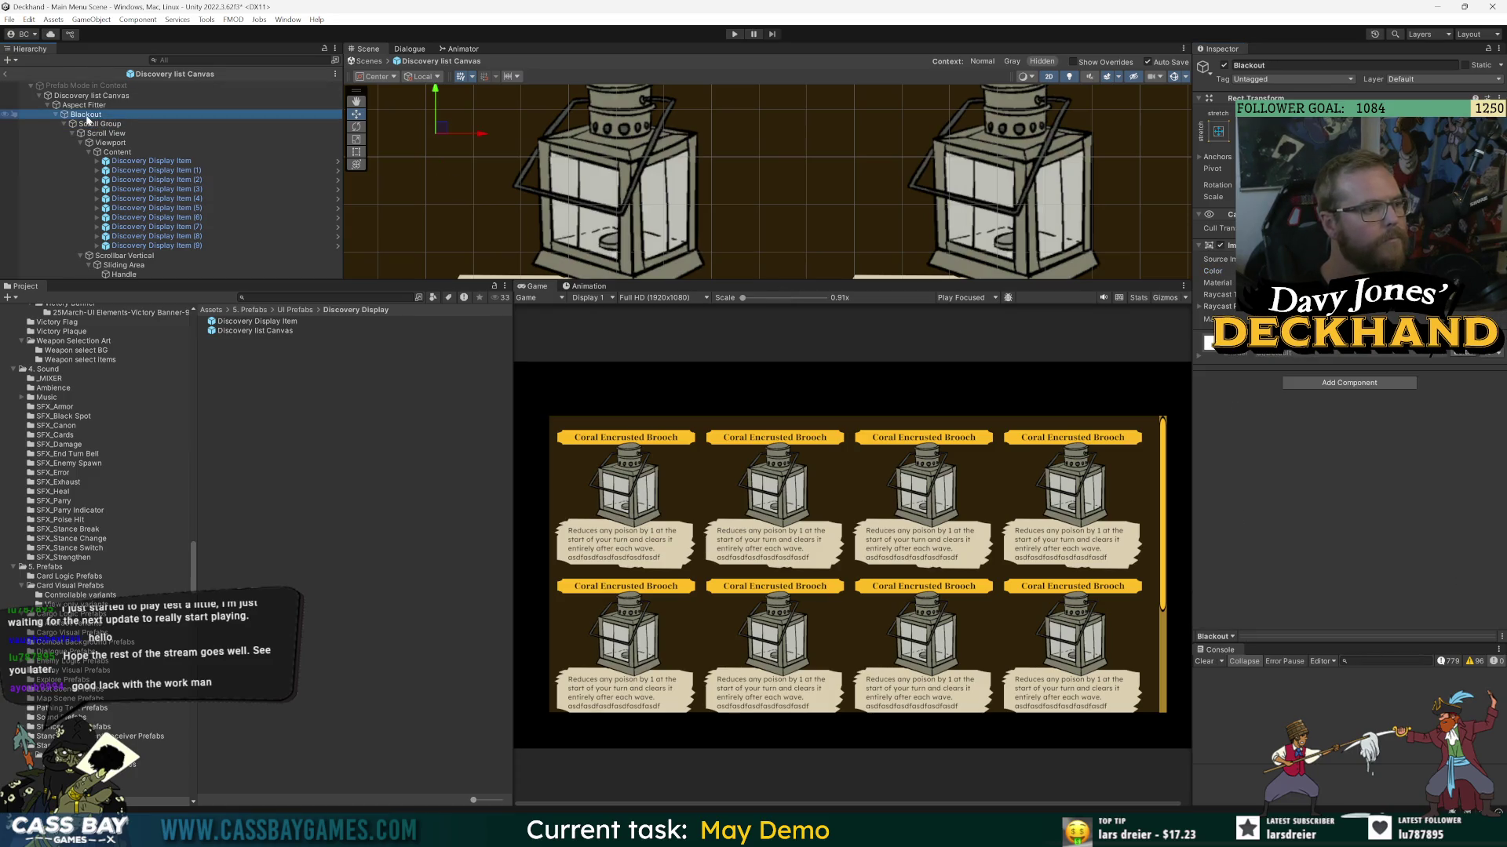
- Create a TextMeshPro text object under Blackout named Title
{"action": "right_click", "coordinate": [87, 117]}
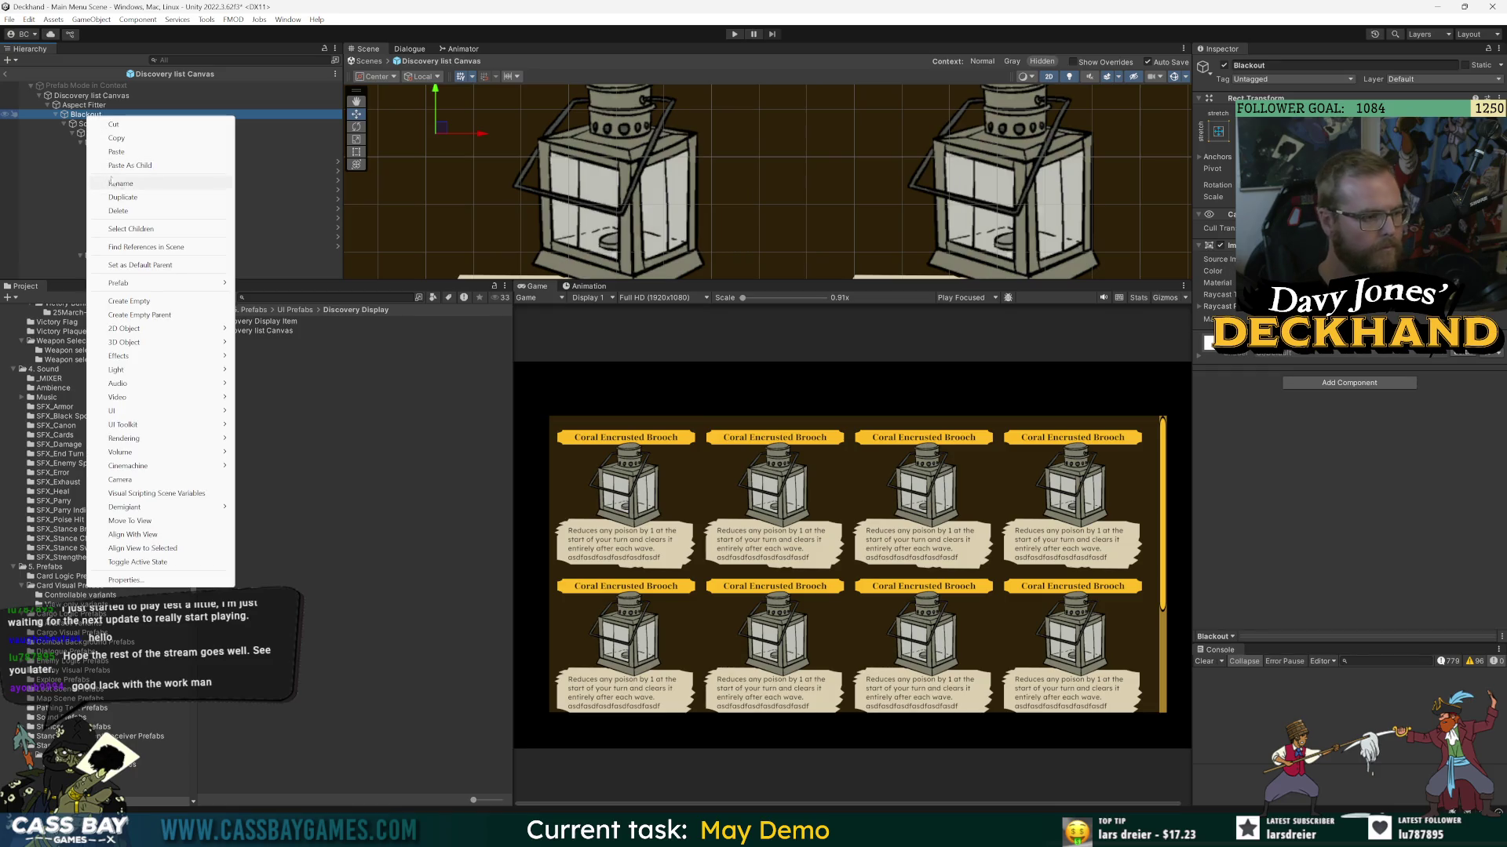
{"action": "mouse_move", "coordinate": [145, 416]}
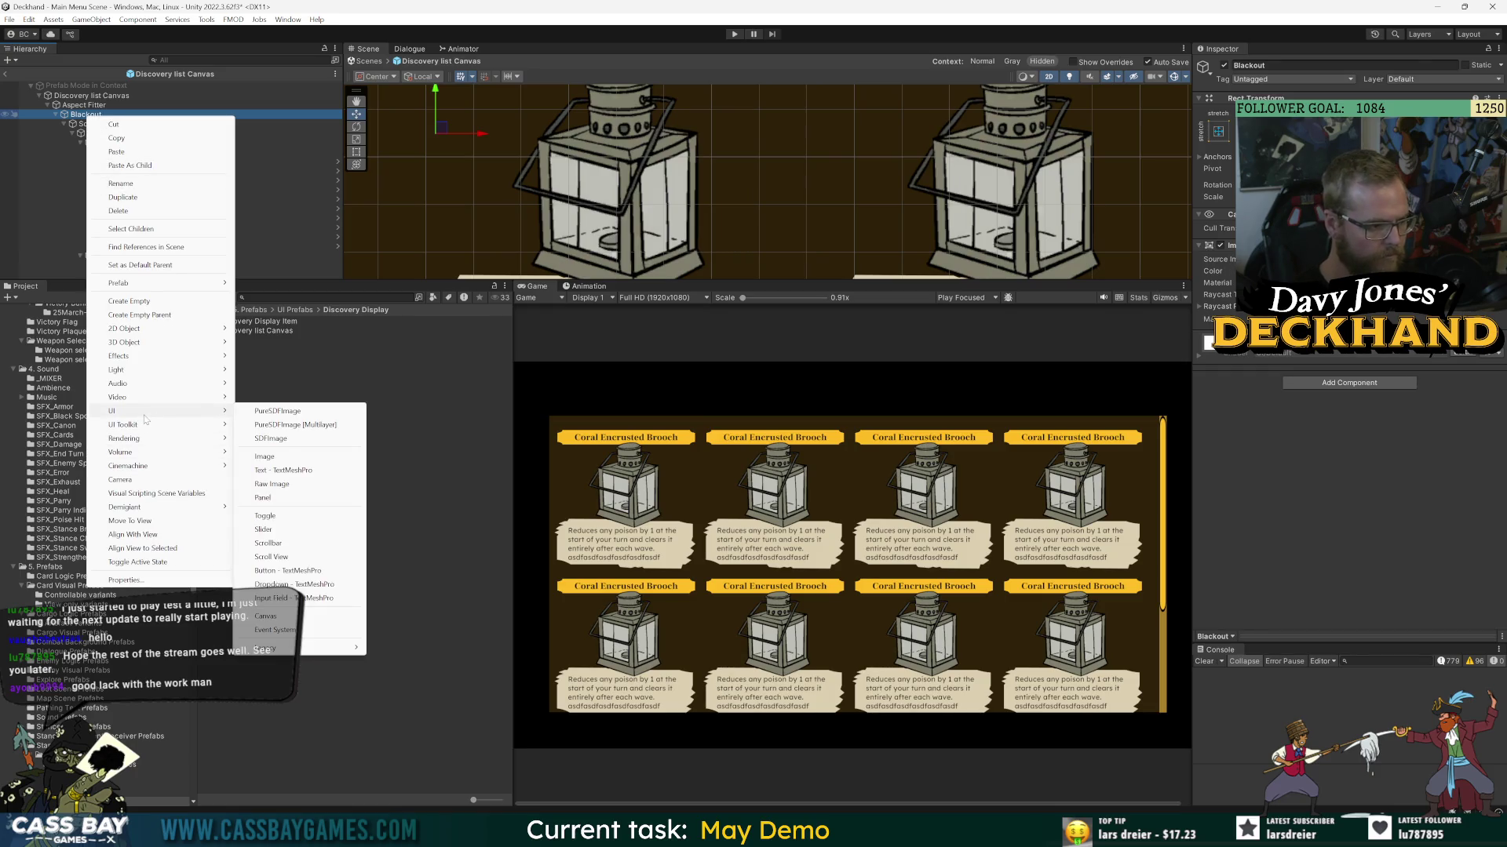
{"action": "left_click", "coordinate": [276, 472]}
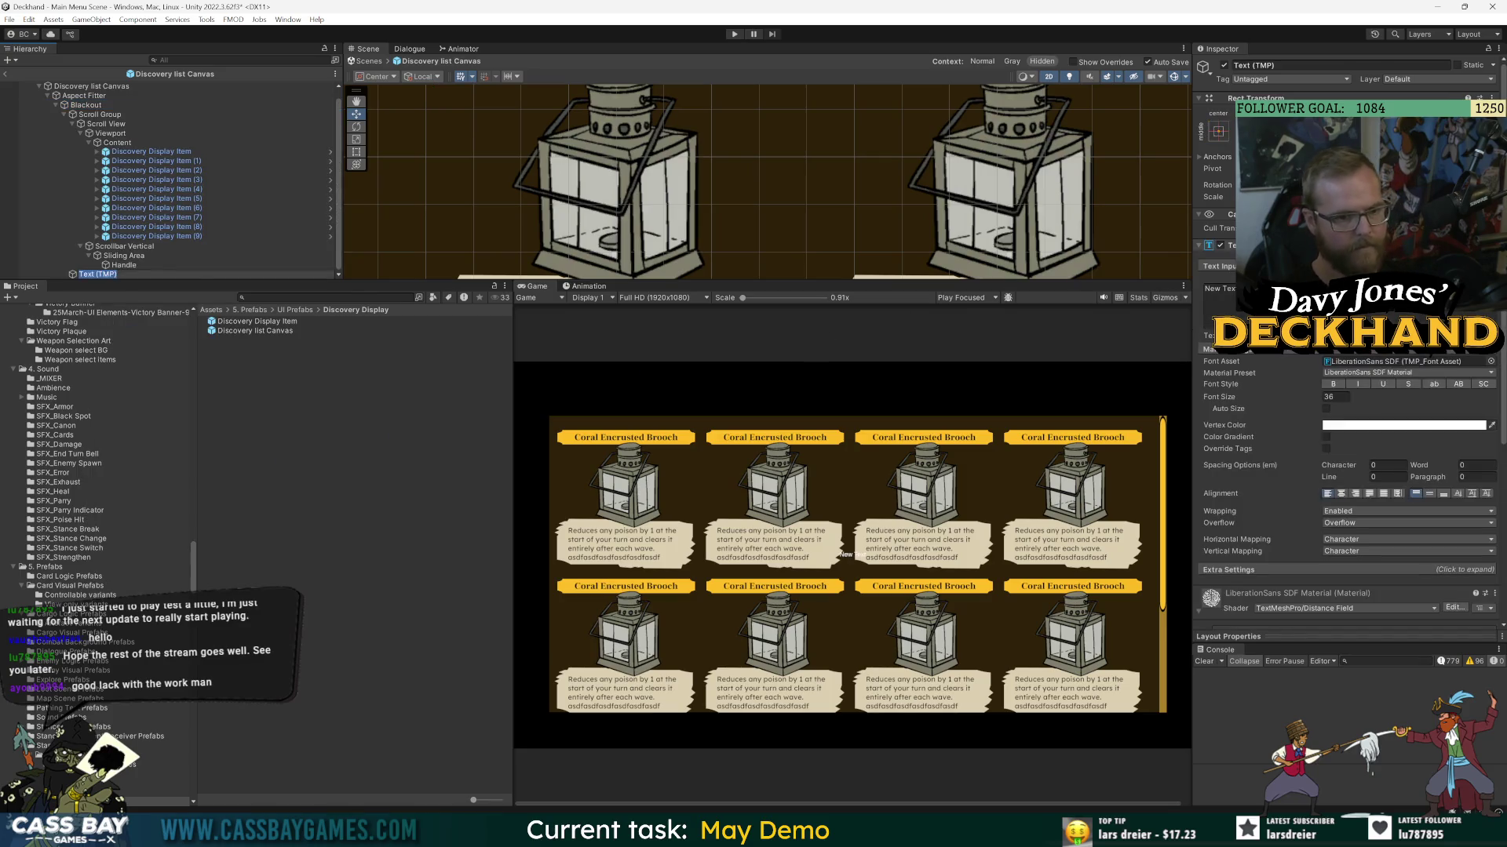
{"action": "left_click", "coordinate": [1261, 65]}
{"action": "type", "text": "Title"}
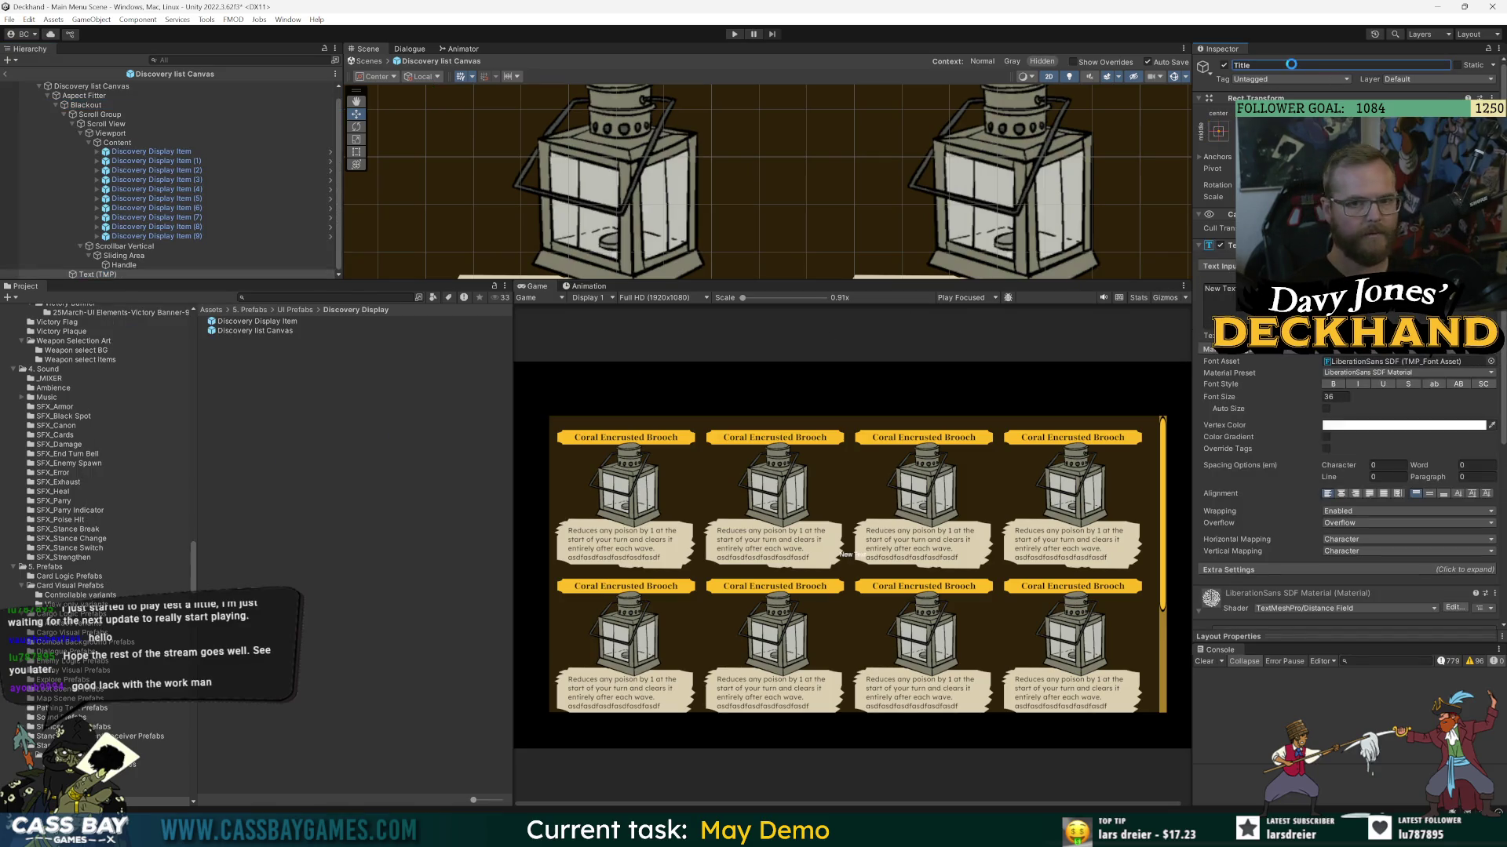
{"action": "key", "text": "Return"}
- Place Title above Scroll Group, anchor it top-centre, and begin entering the title text
{"action": "mouse_move", "coordinate": [86, 274]}
{"action": "left_mouse_down"}
{"action": "mouse_move", "coordinate": [102, 246]}
{"action": "mouse_move", "coordinate": [107, 112]}
{"action": "left_mouse_up"}
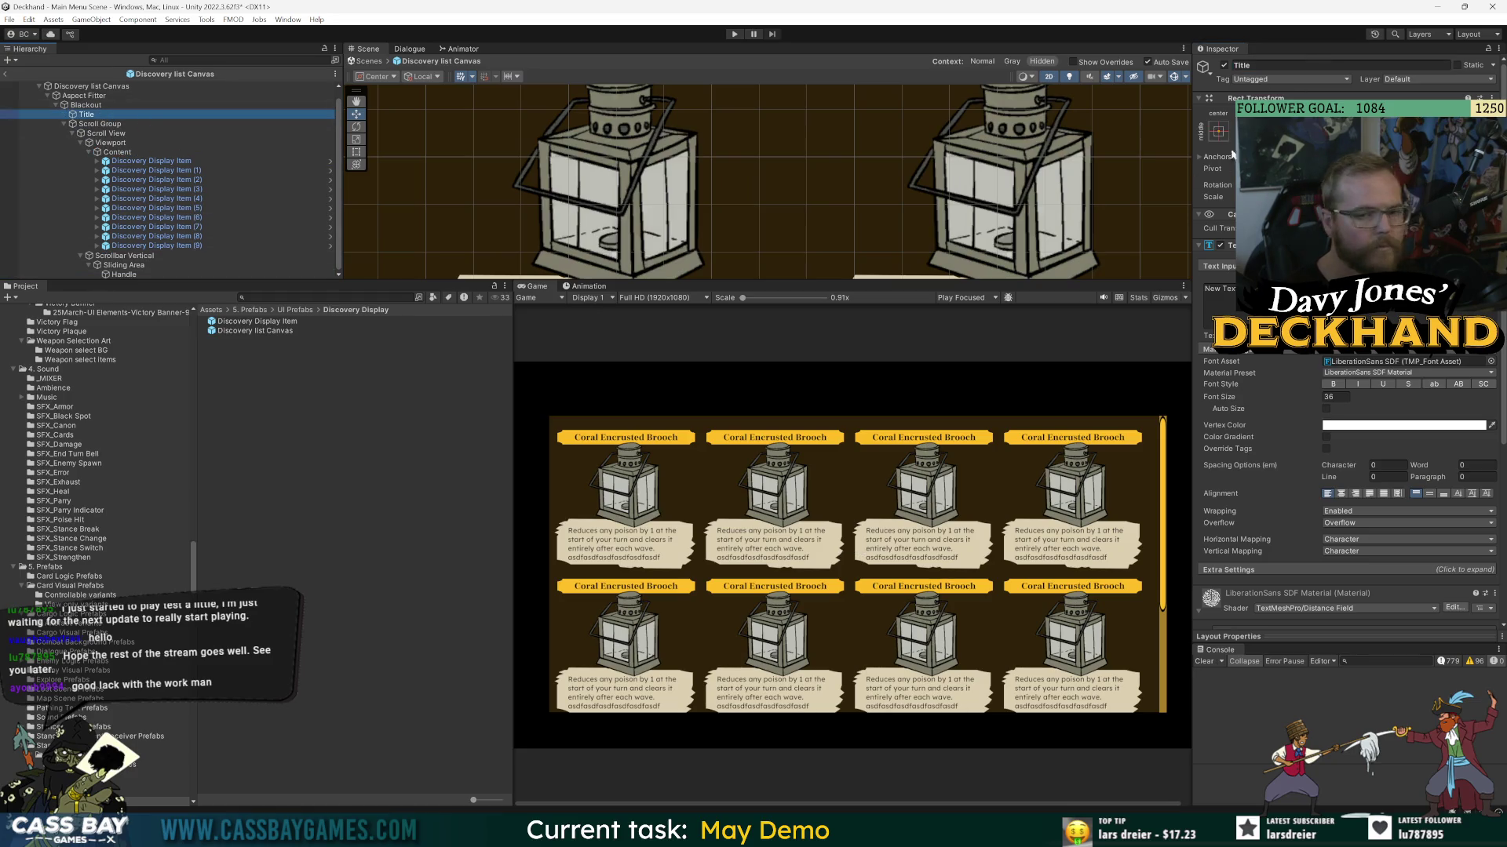
{"action": "left_click", "coordinate": [1224, 224]}
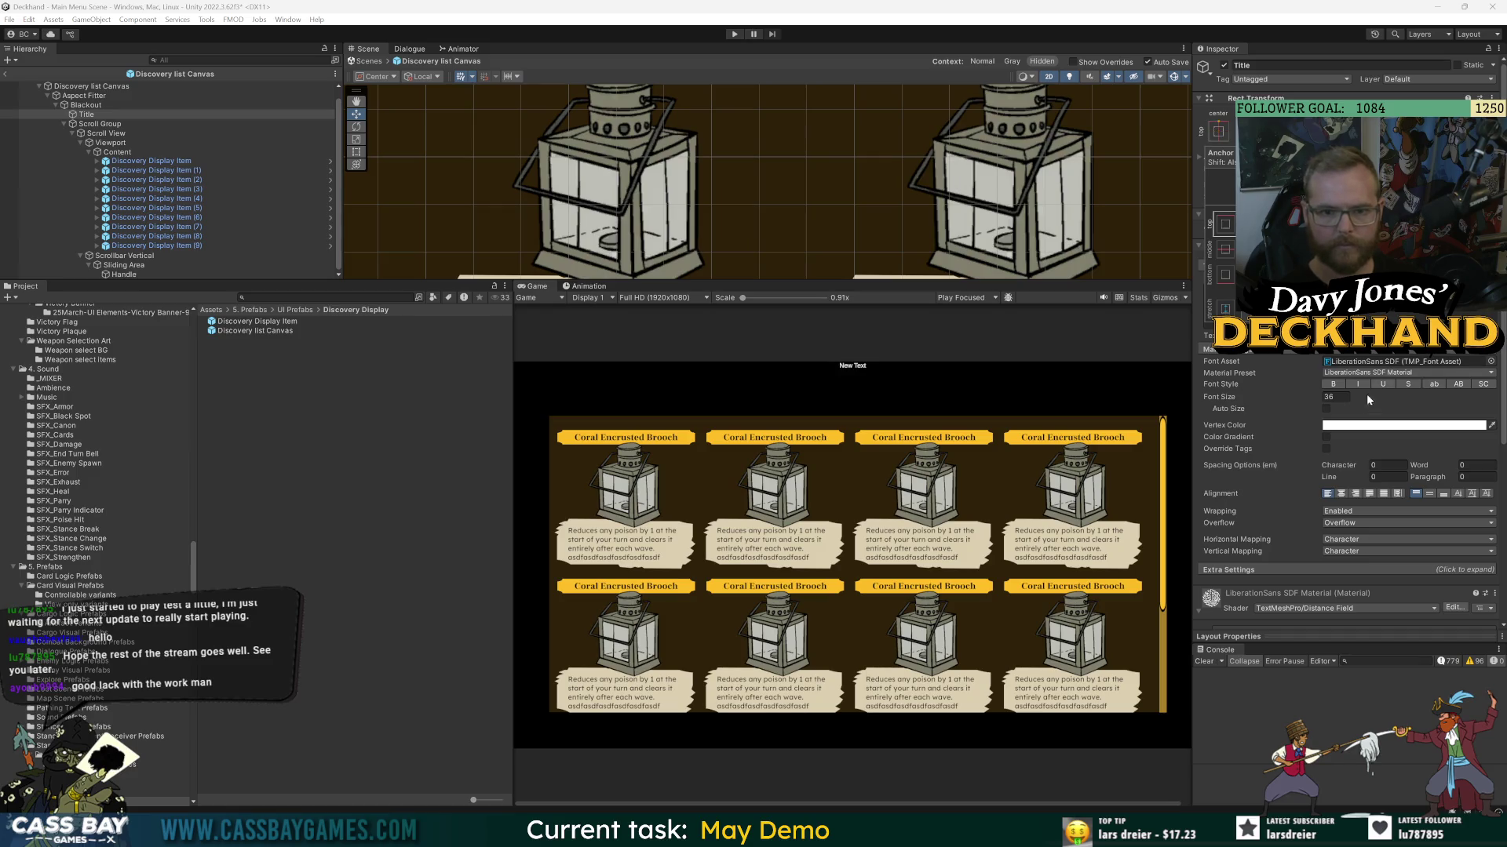
{"action": "key", "text": "Escape"}
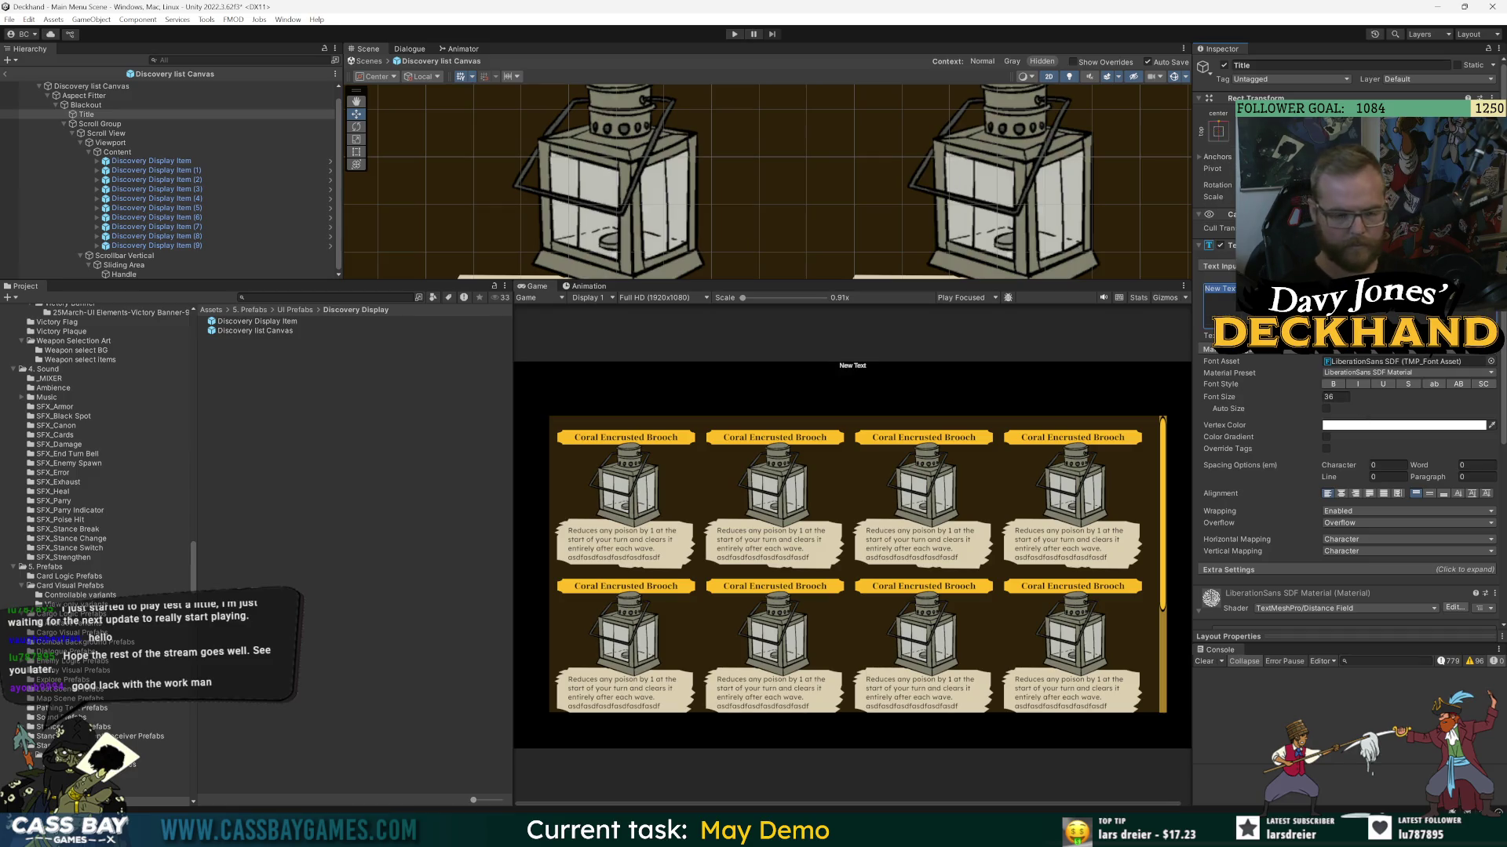
{"action": "type", "text": "Discover"}
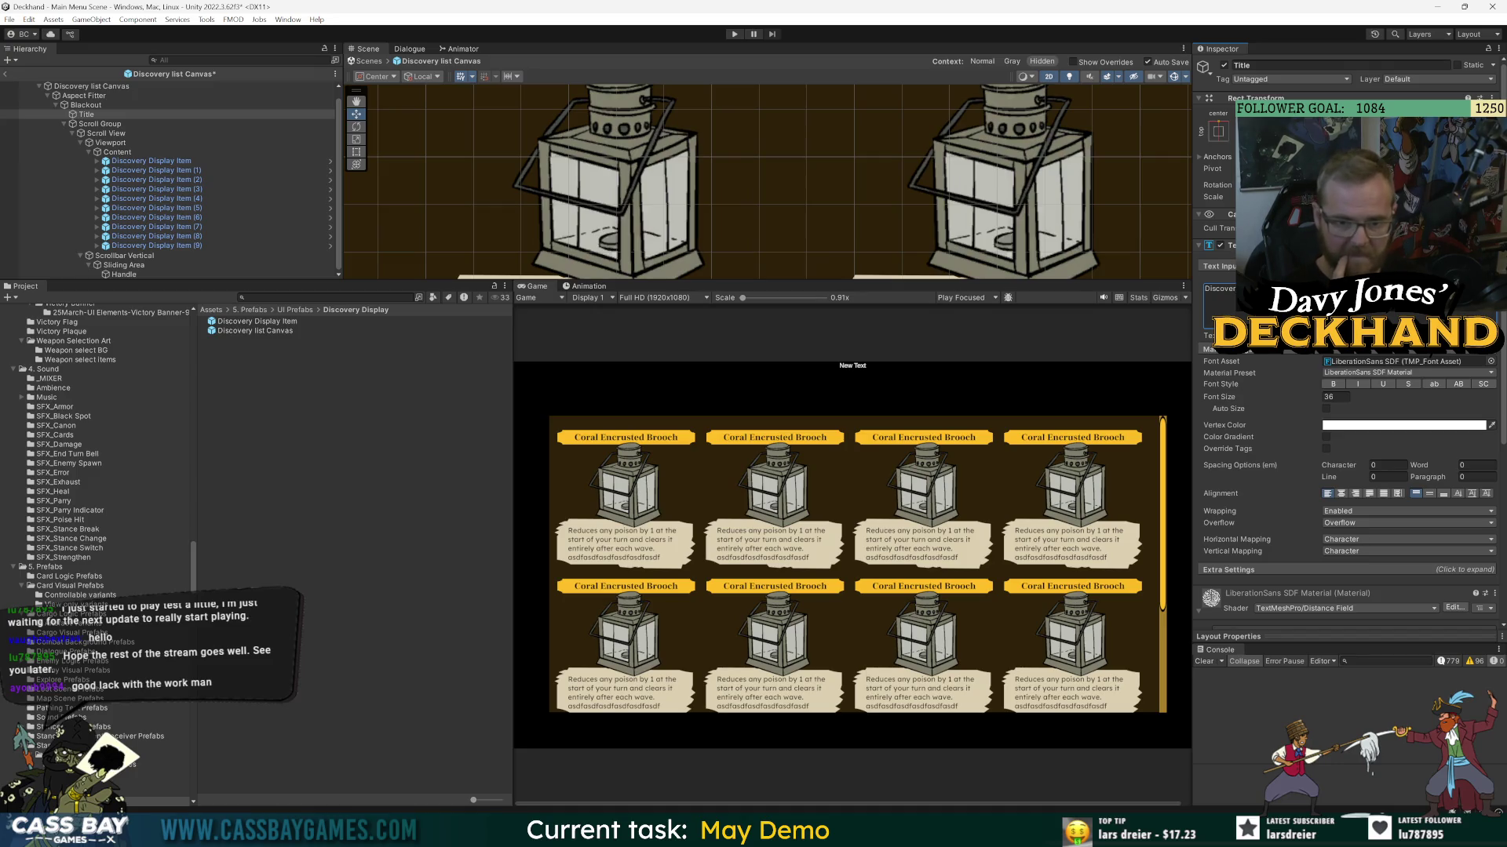
- Give the title the FrankRuhlLibre-Black SDF font at size 200
{"action": "left_click", "coordinate": [1490, 361]}
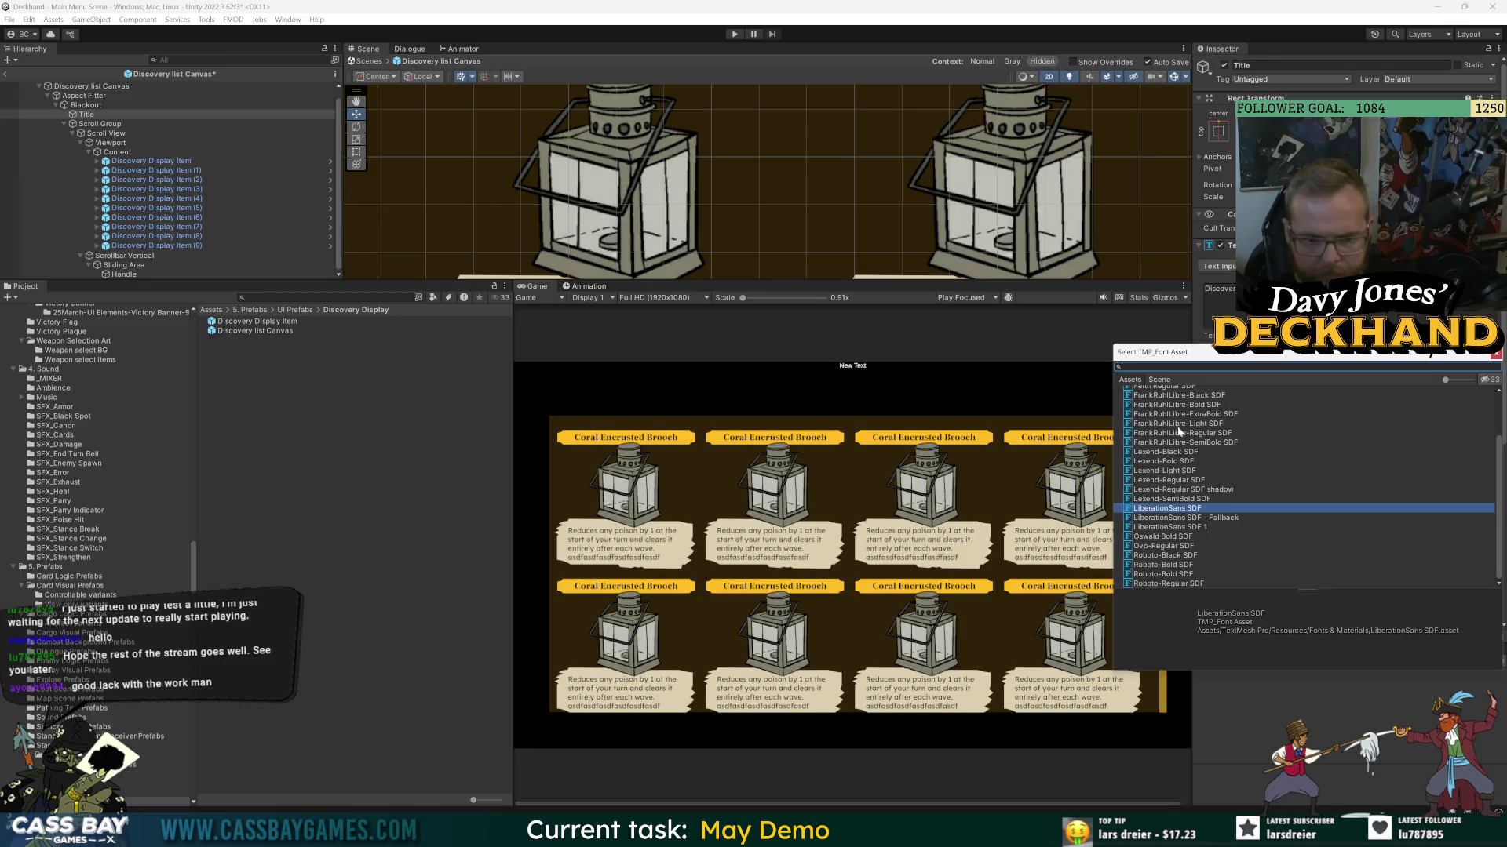
{"action": "double_click", "coordinate": [1213, 396]}
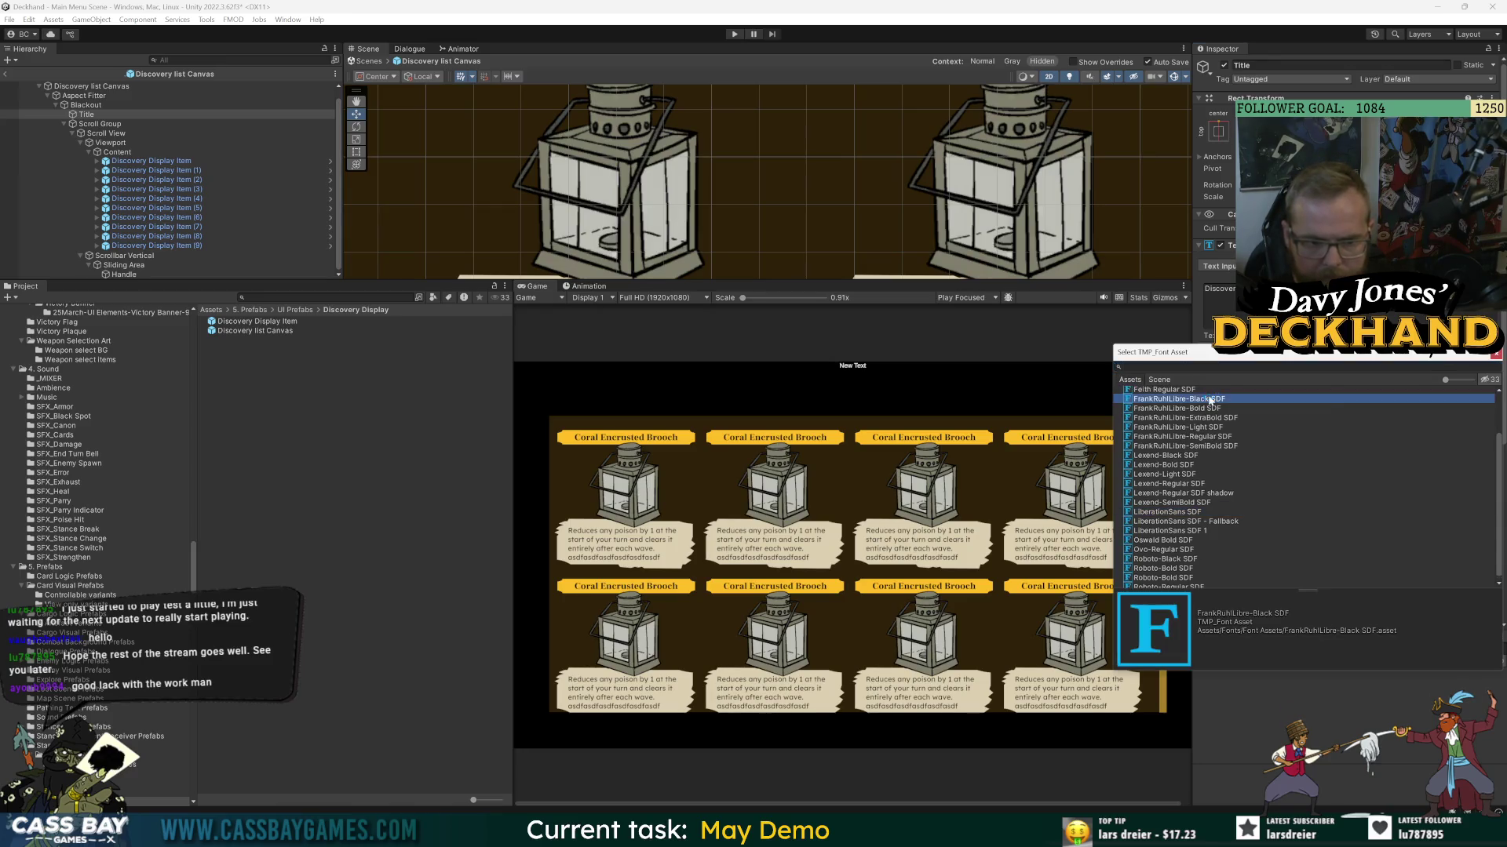
{"action": "left_click", "coordinate": [1334, 396]}
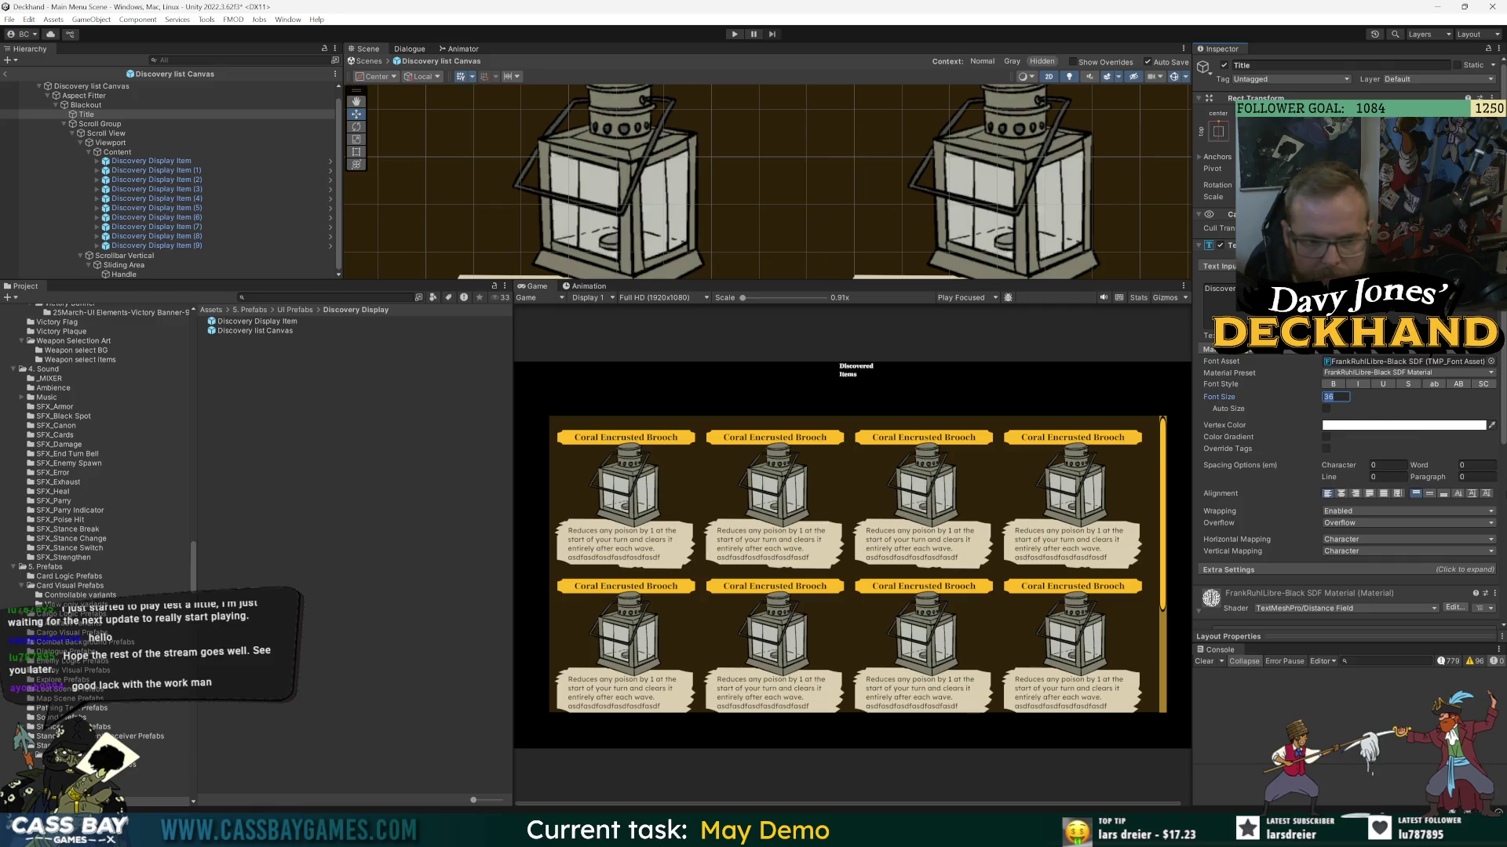
{"action": "type", "text": "200"}
{"action": "key", "text": "Return"}
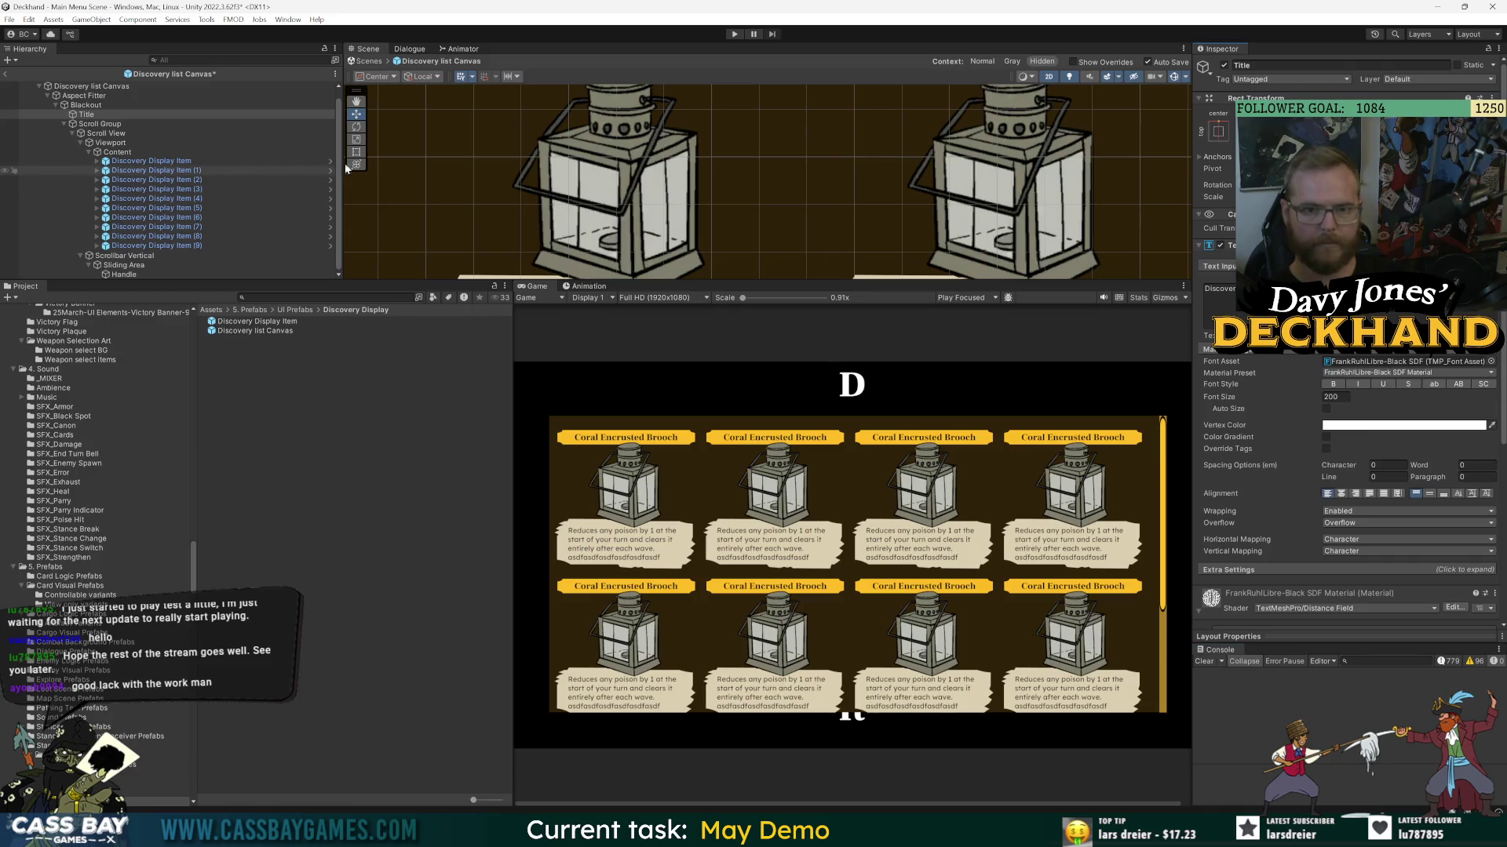
- Widen the title box to width 2000, centre its text both ways, and centre it on its anchor
{"action": "double_click", "coordinate": [188, 114]}
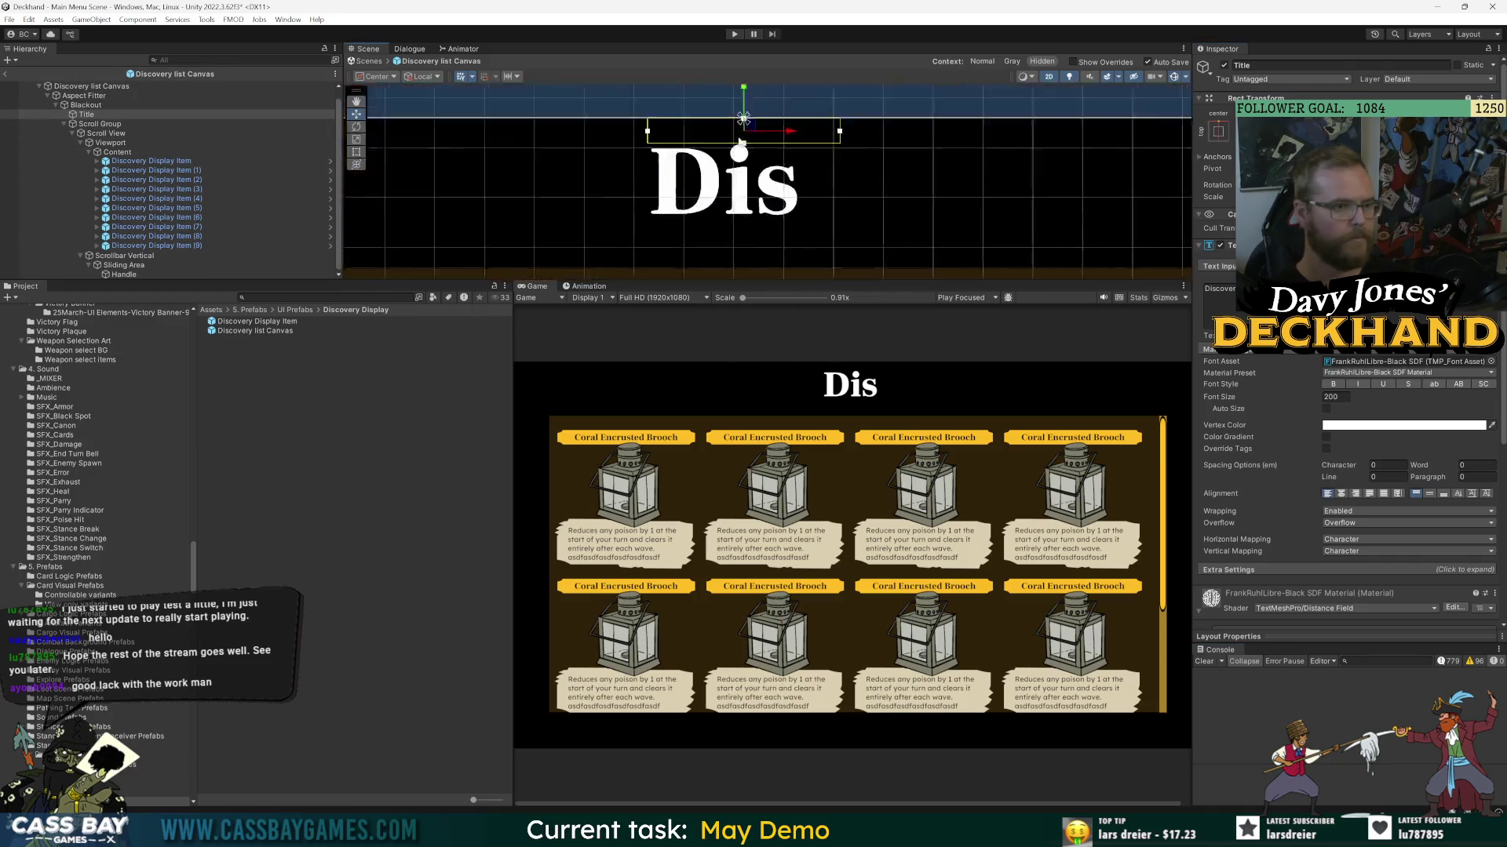
{"action": "scroll", "coordinate": [877, 165], "scroll_direction": "down", "scroll_amount": 2}
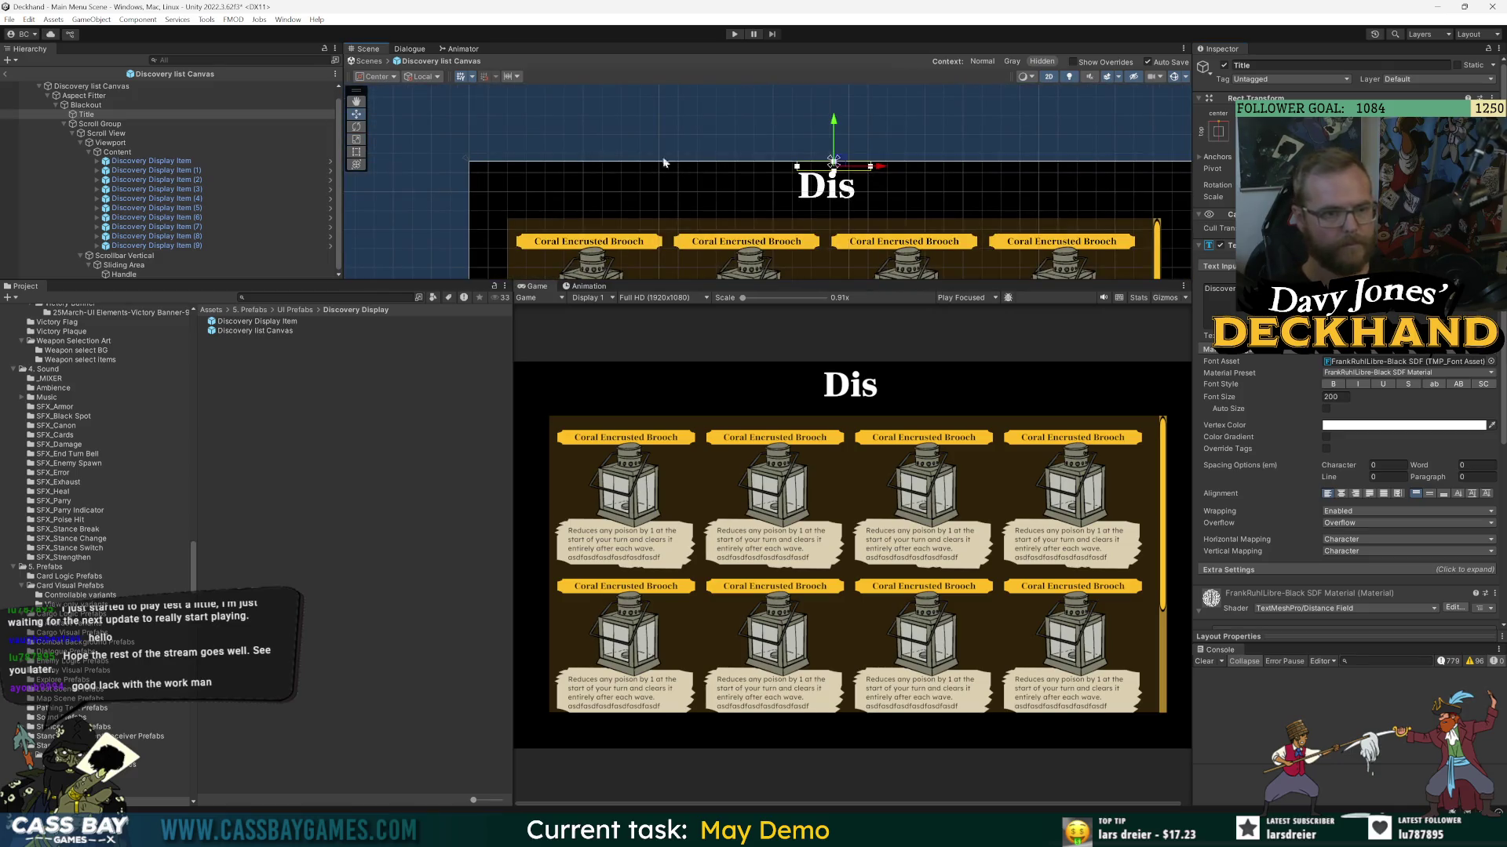
{"action": "left_click", "coordinate": [357, 152]}
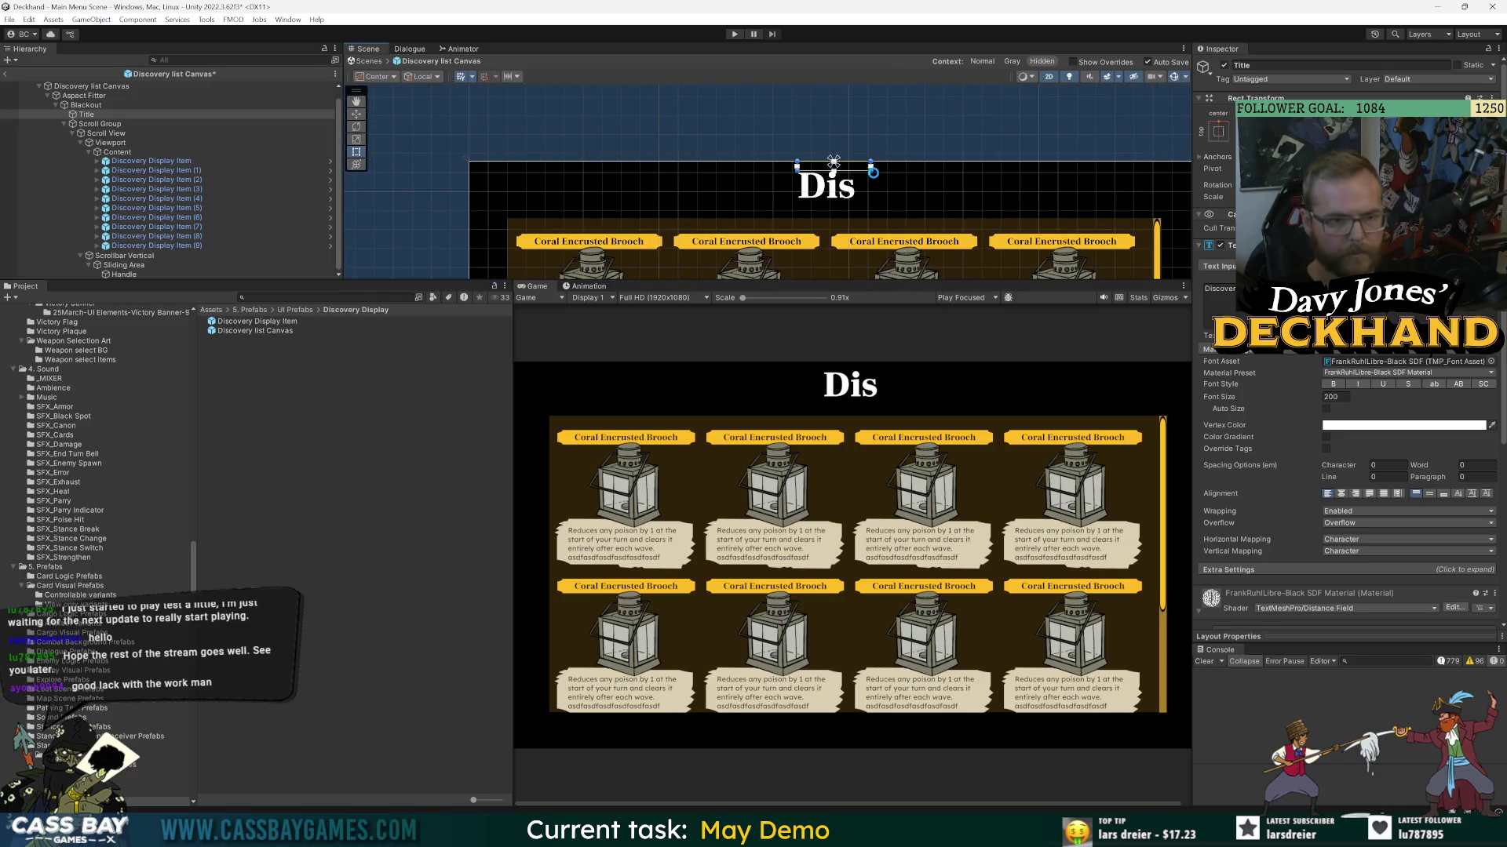
{"action": "left_click_drag", "start_coordinate": [871, 168], "coordinate": [1182, 207]}
{"action": "left_click", "coordinate": [1341, 494]}
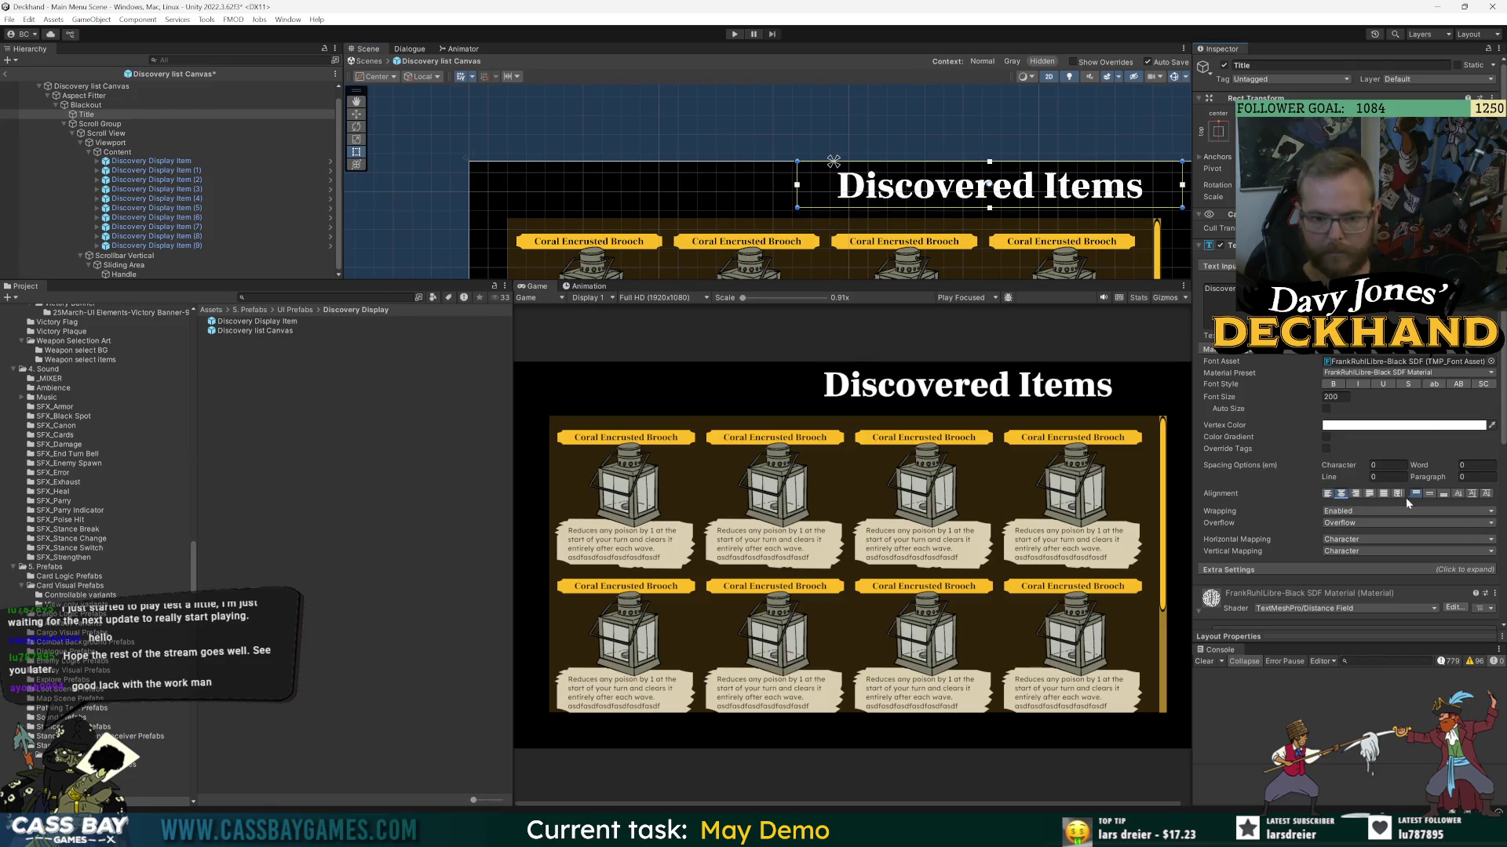
{"action": "left_click", "coordinate": [1430, 493]}
{"action": "left_click", "coordinate": [1218, 131]}
{"action": "left_click", "coordinate": [1256, 222], "text": "alt"}
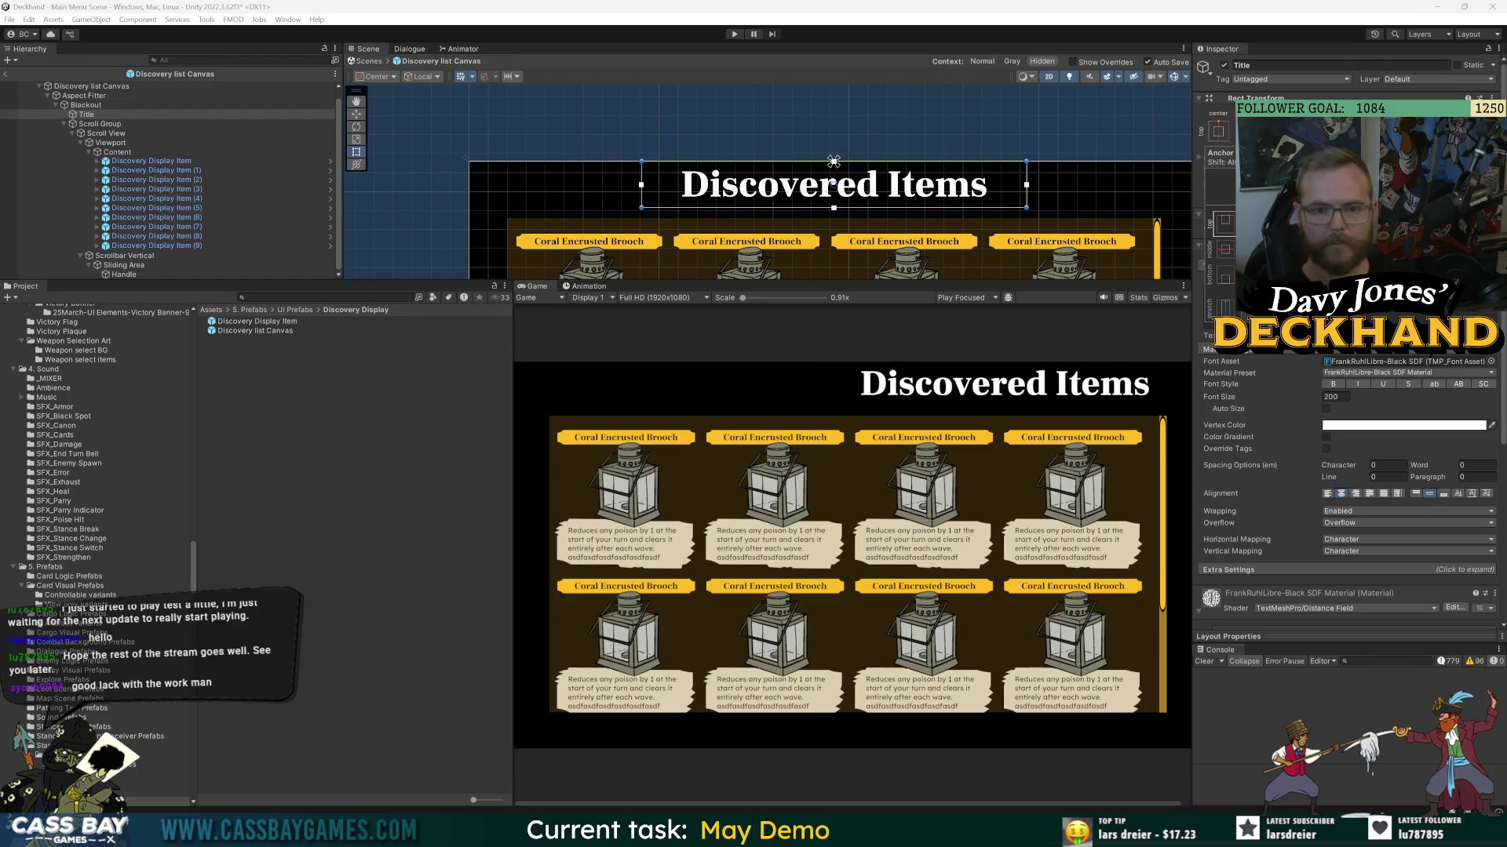
{"action": "type", "text": "2000"}
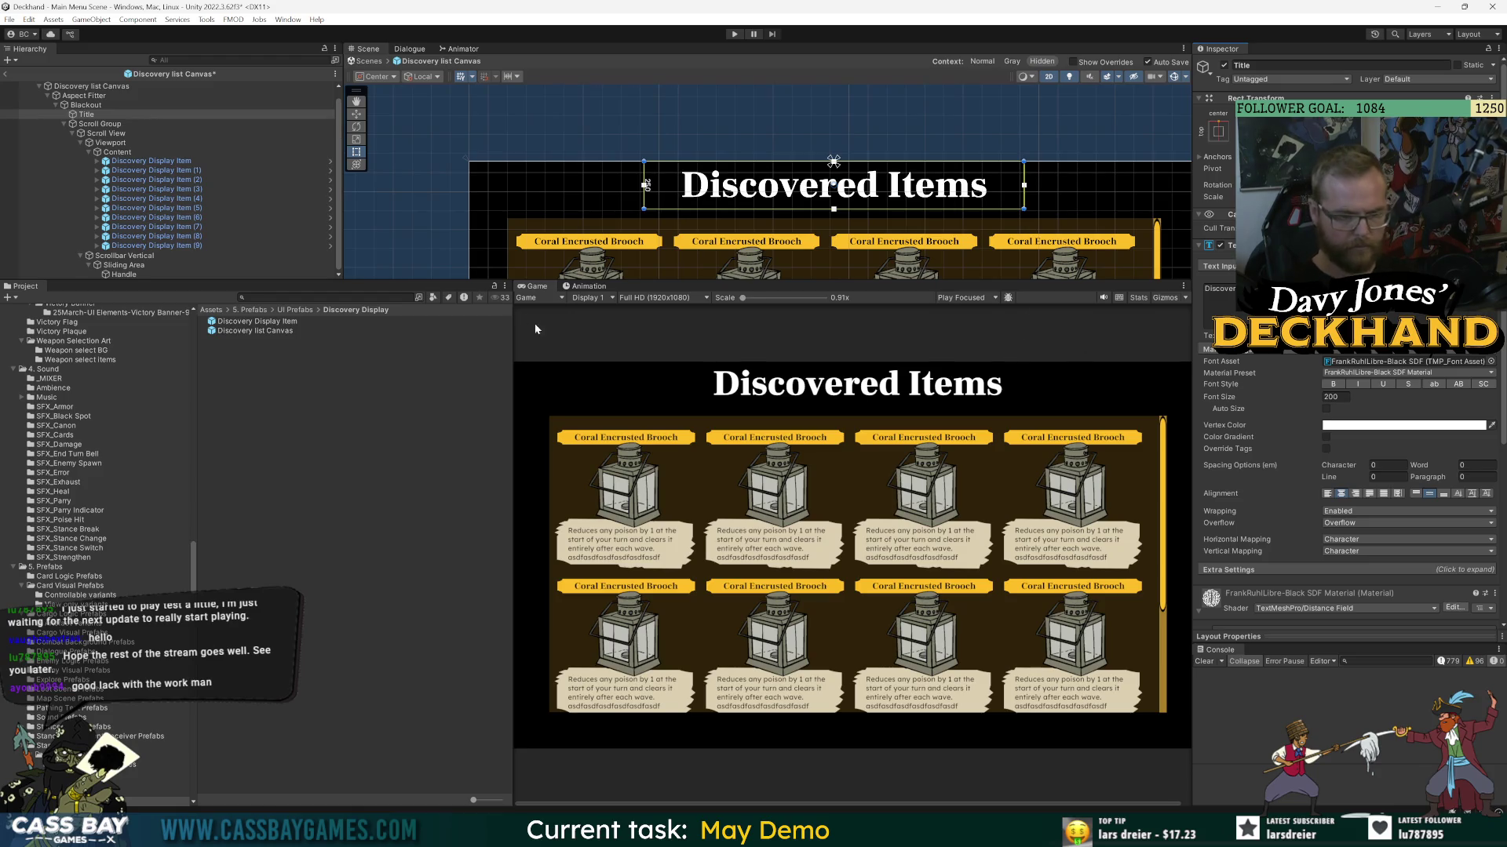
- Drag the Title box's bottom edge down and set its Height to 300
{"action": "left_click", "coordinate": [180, 170]}
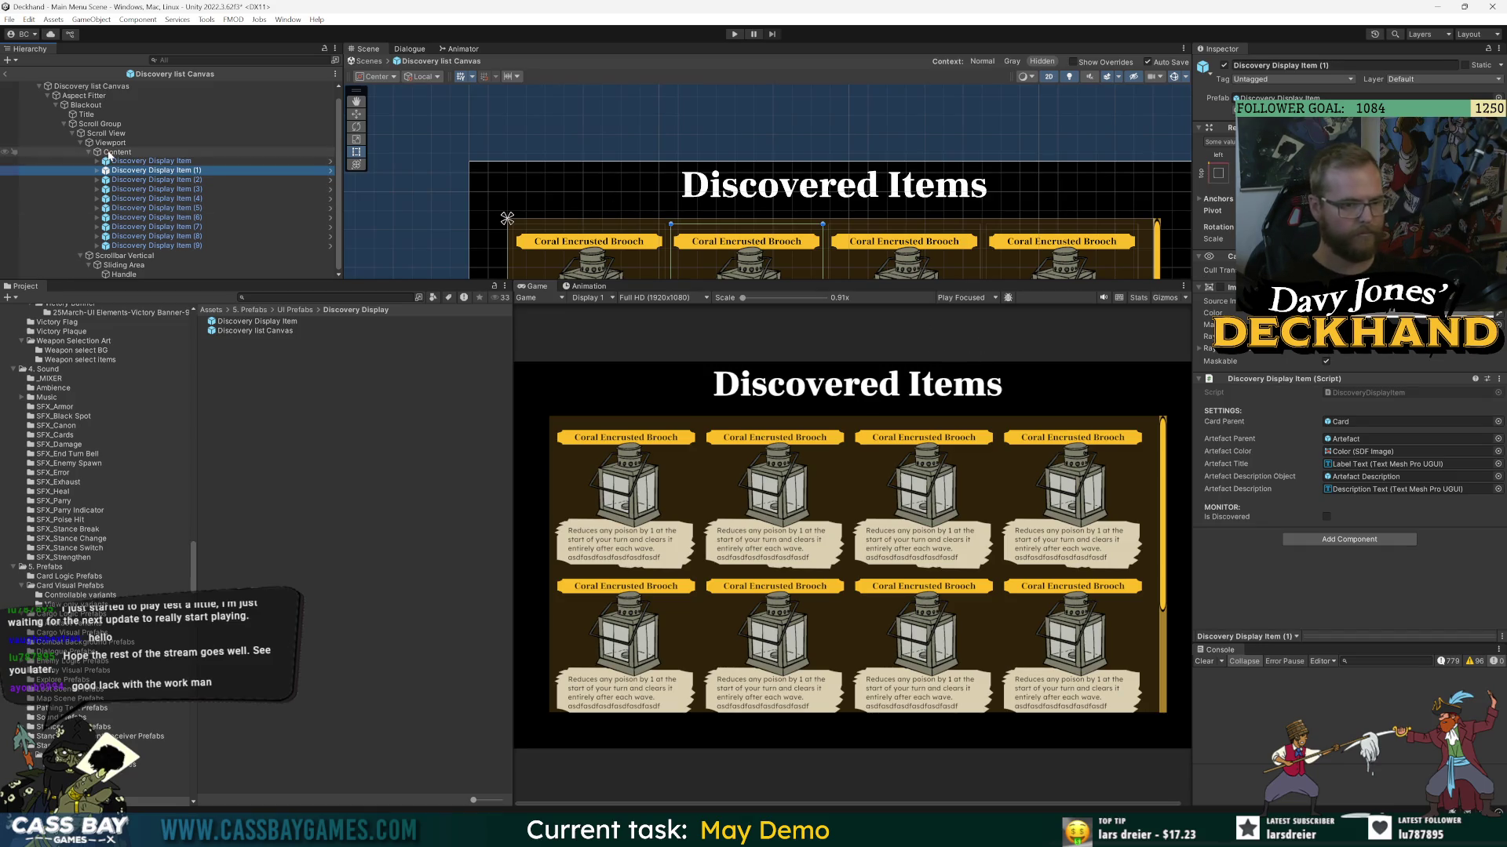
{"action": "left_click", "coordinate": [86, 114]}
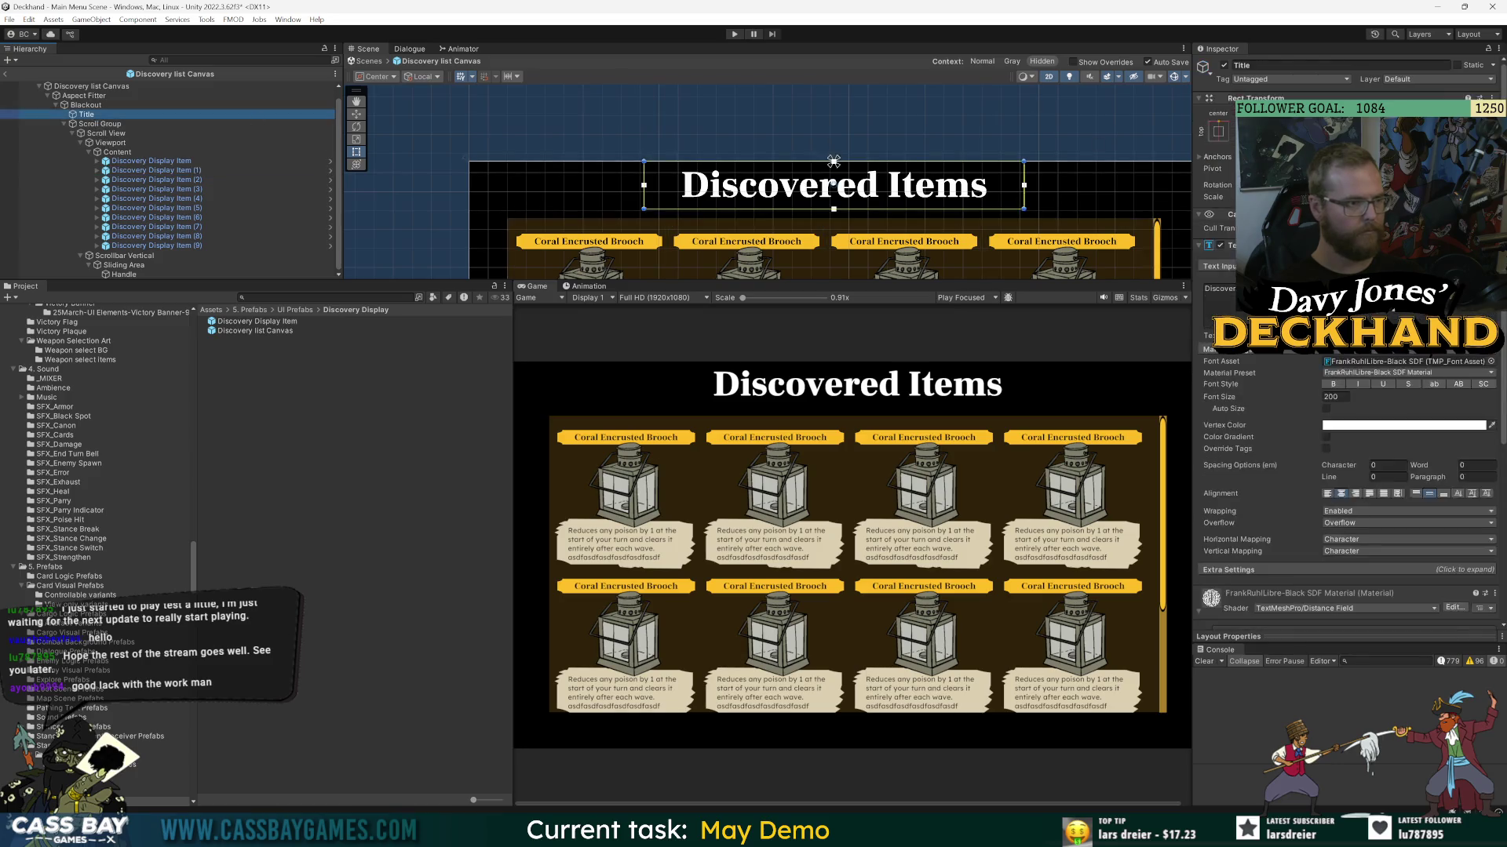
{"action": "left_click_drag", "start_coordinate": [833, 208], "coordinate": [833, 218]}
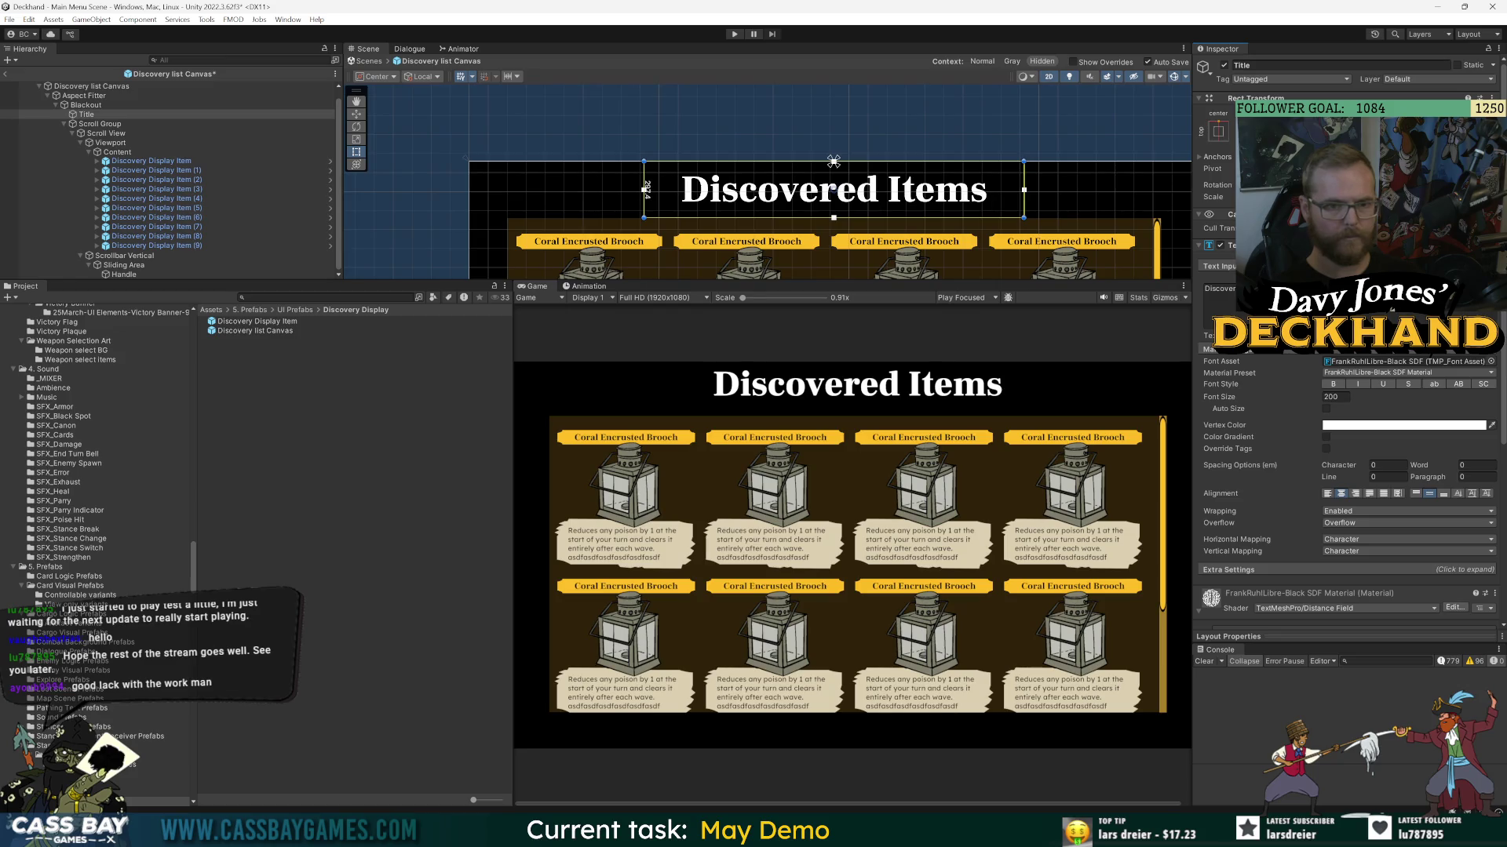
{"action": "key", "text": "Return"}
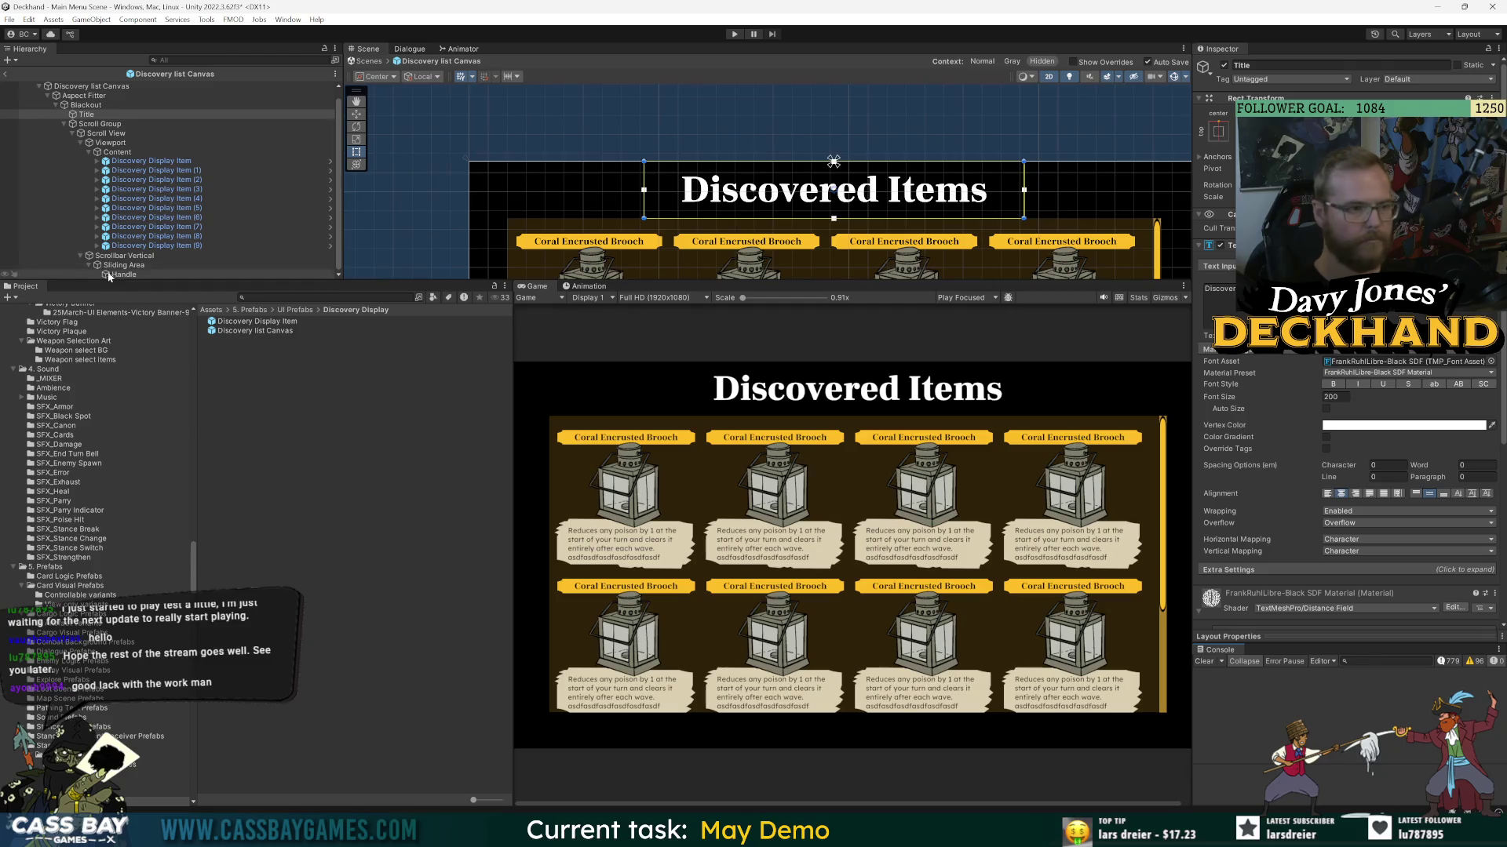
{"action": "left_click", "coordinate": [88, 105]}
- Duplicate Title as 'Amount' with font size 100 and the text '33/54'
{"action": "left_click", "coordinate": [86, 115]}
{"action": "key", "text": "ctrl+d"}
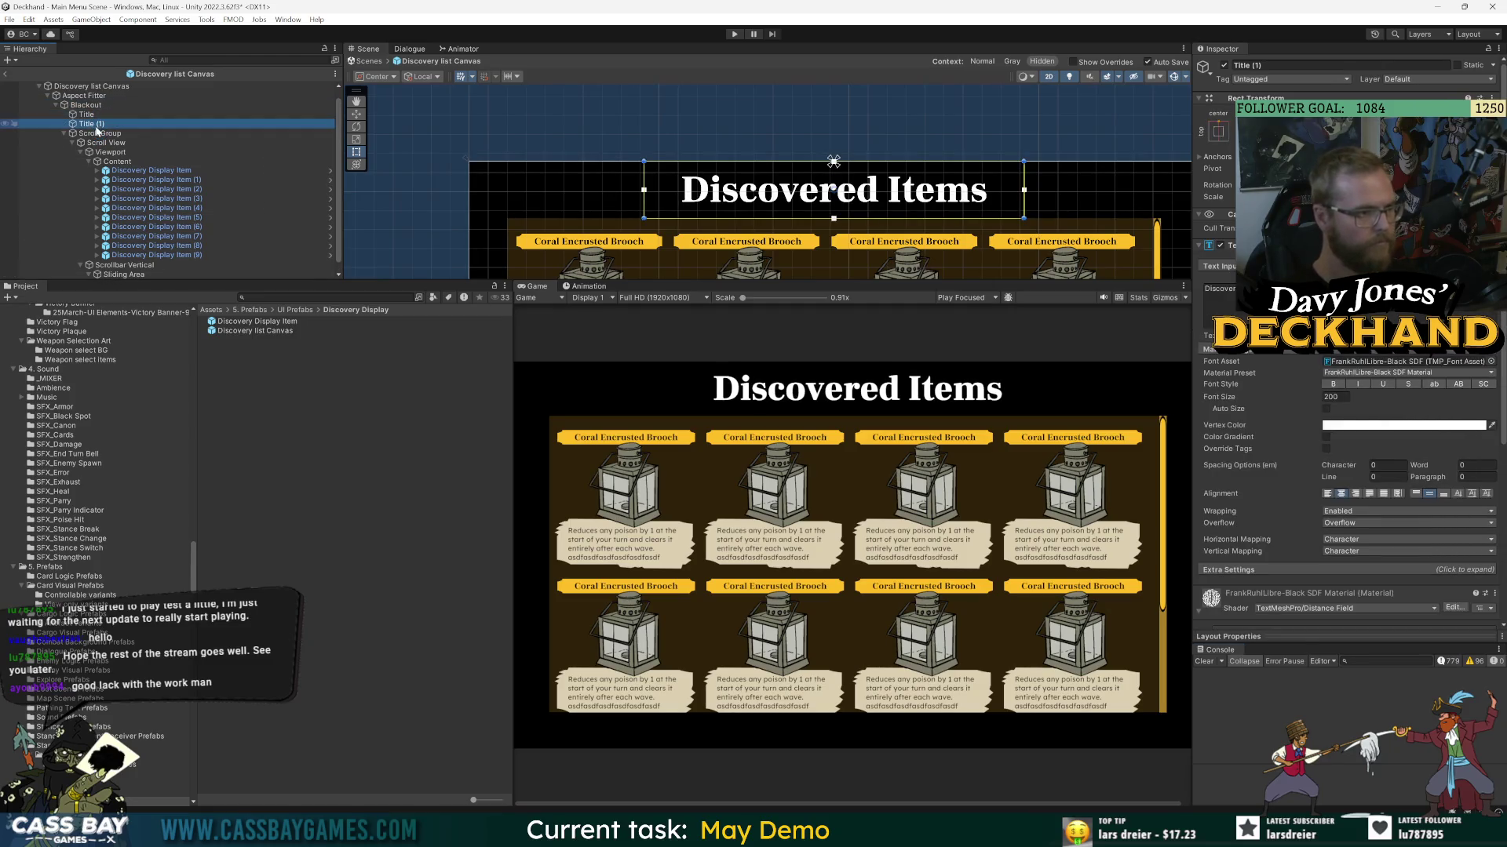
{"action": "type", "text": "Amount"}
{"action": "key", "text": "Return"}
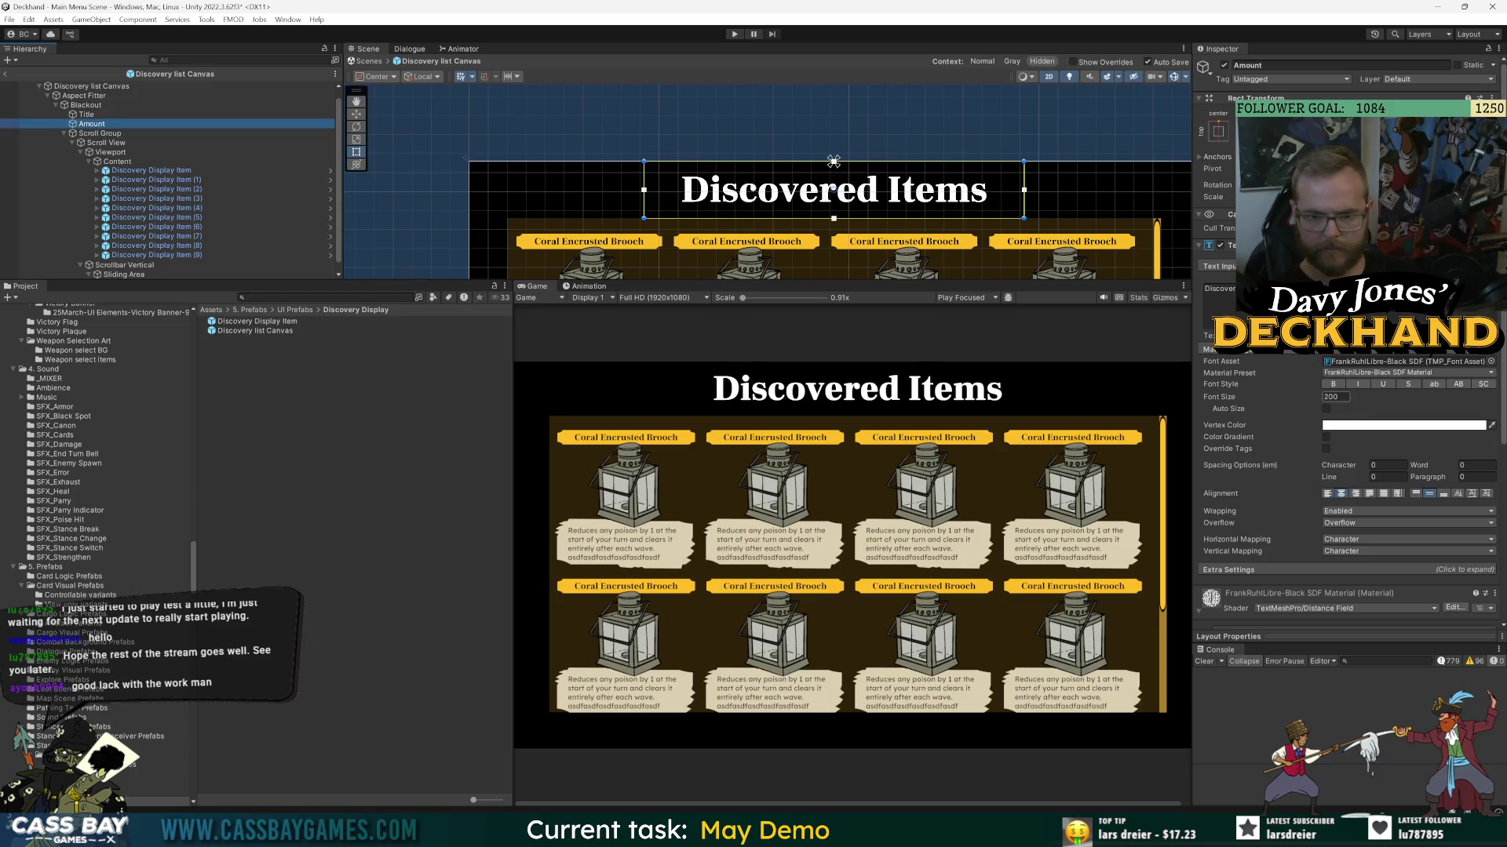
{"action": "left_click", "coordinate": [1334, 396]}
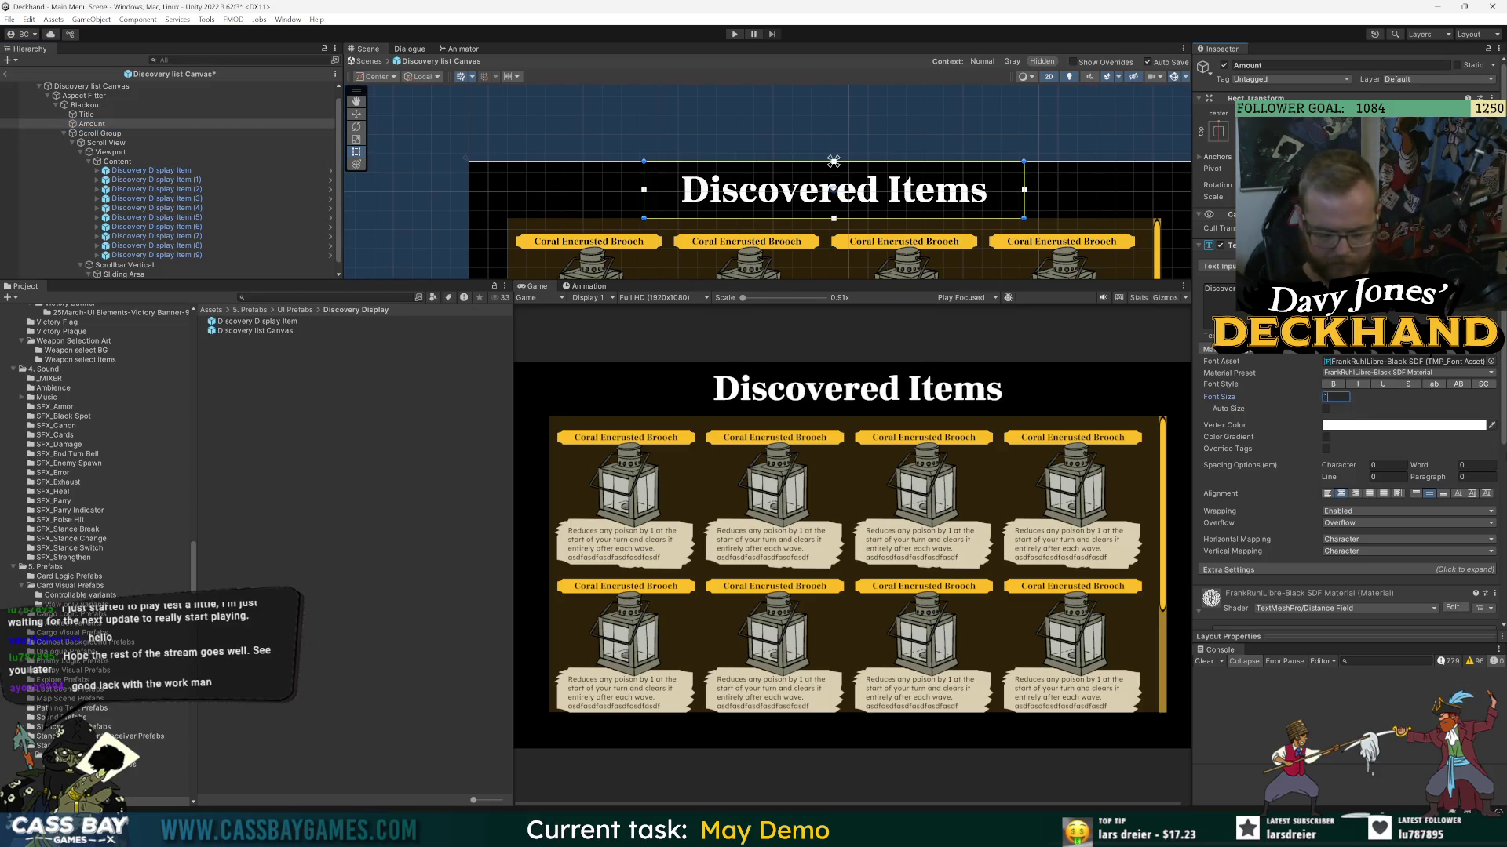
{"action": "type", "text": "100"}
{"action": "left_click", "coordinate": [1218, 289]}
{"action": "key", "text": "ctrl+a"}
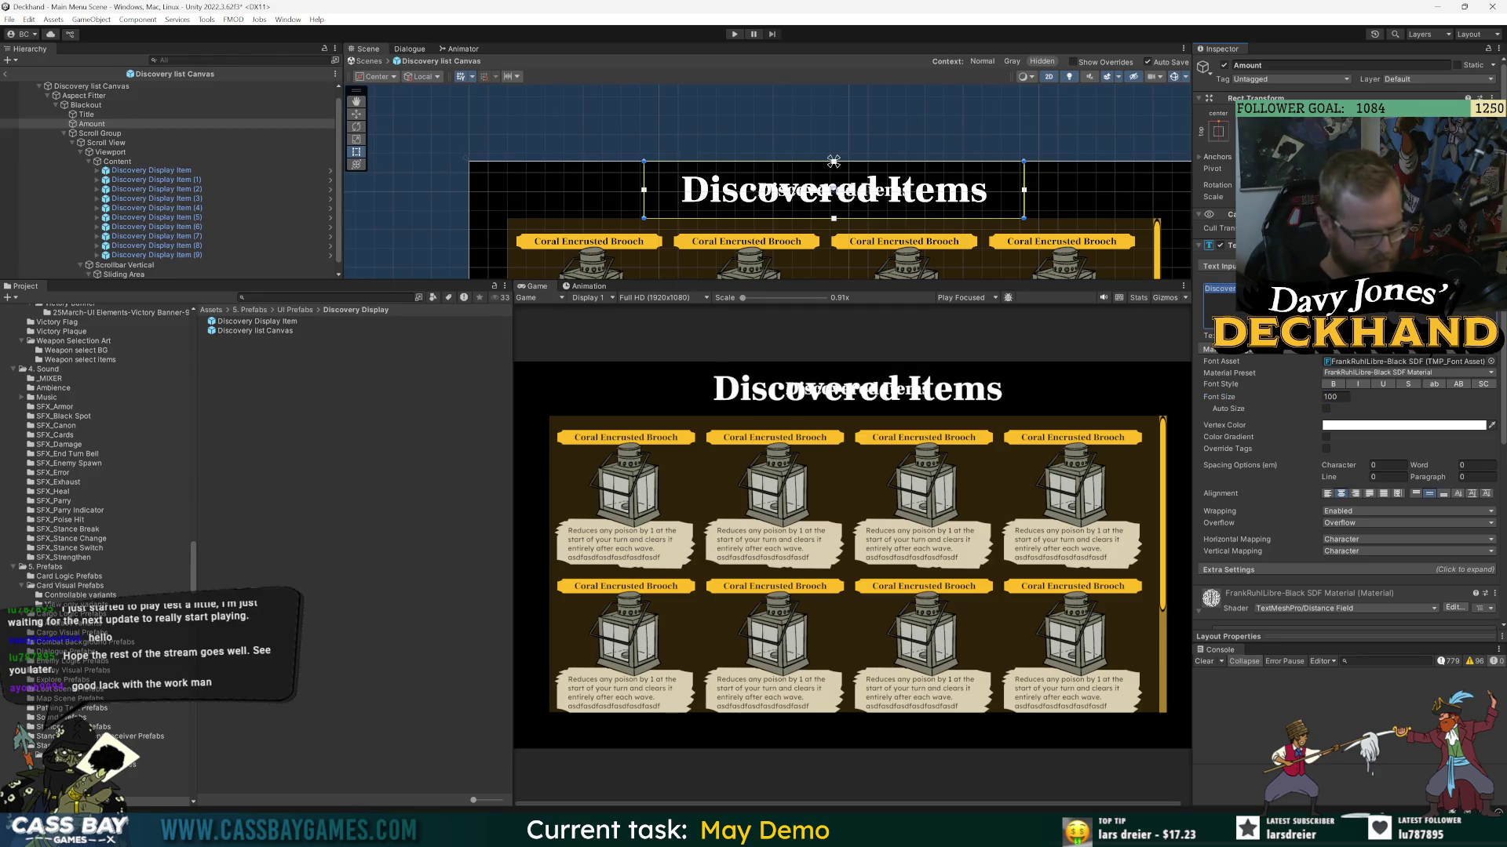
{"action": "type", "text": "33/54"}
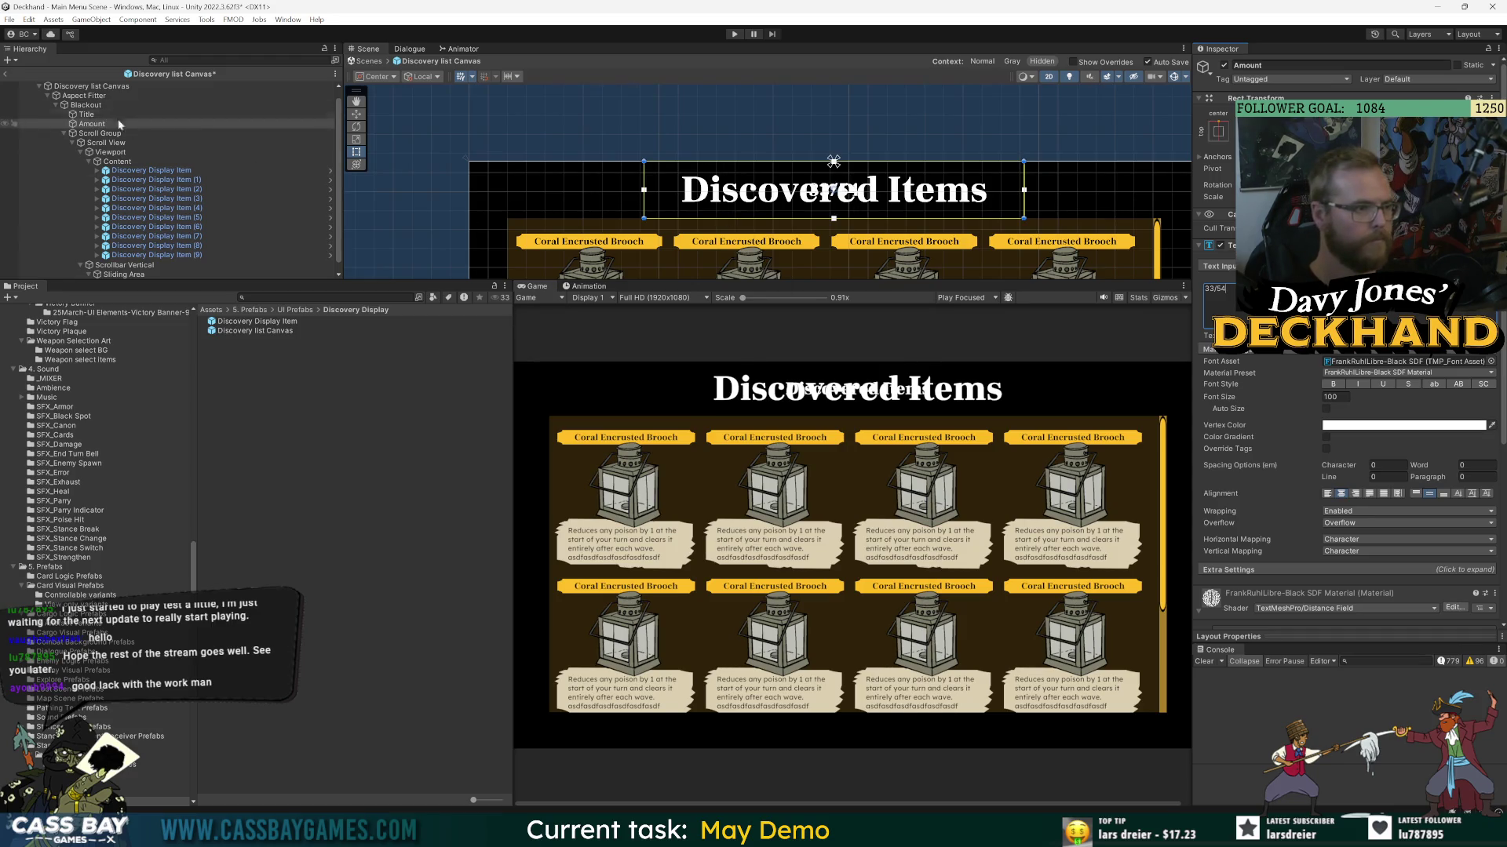
{"action": "left_click", "coordinate": [833, 216]}
- Anchor the 33/54 count top-right, right-align it, and shift it left into view
{"action": "key", "text": "ctrl+z"}
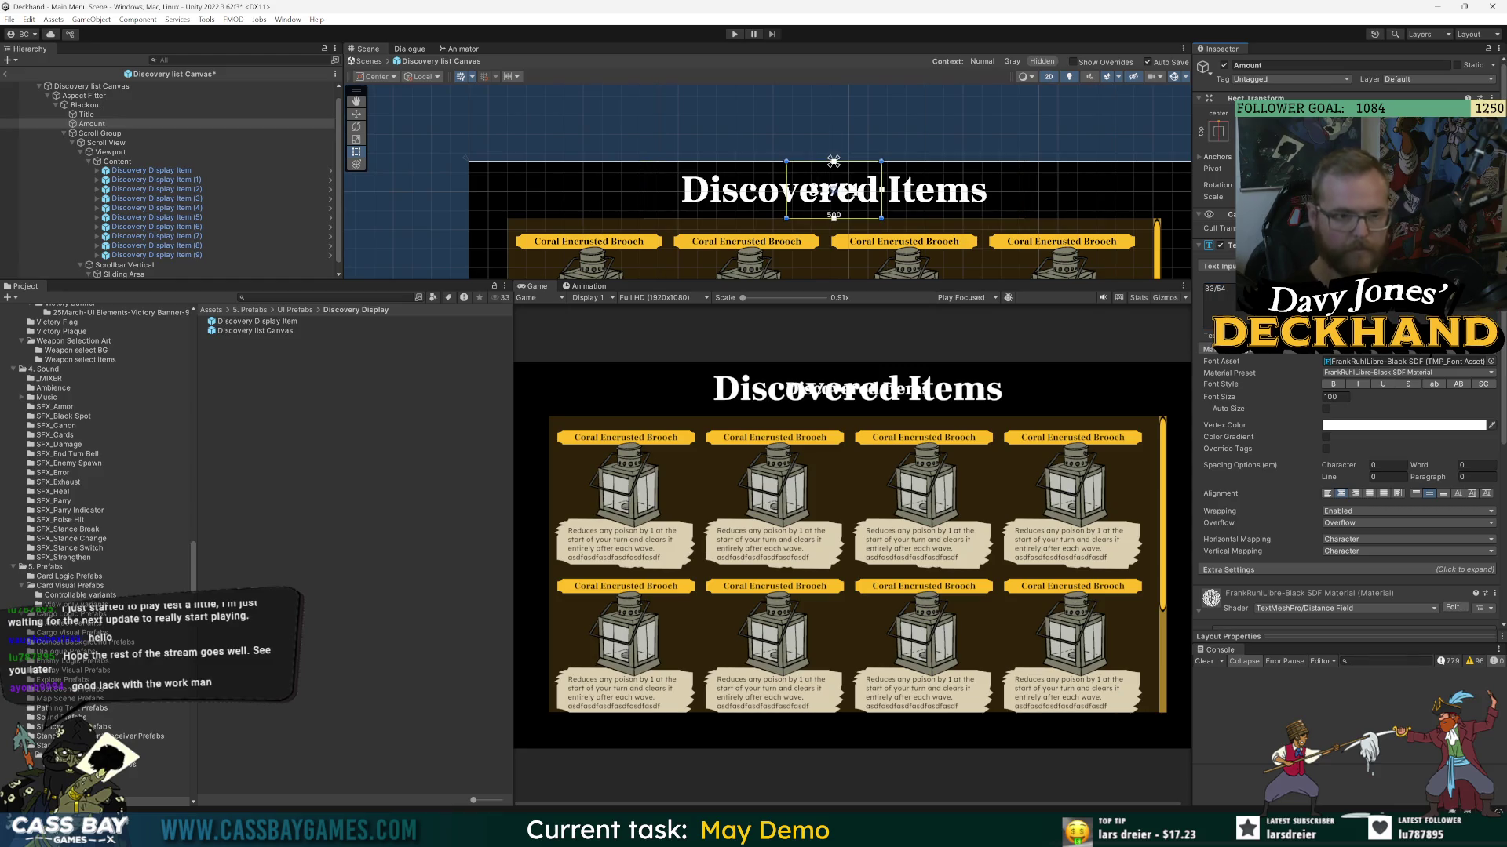
{"action": "left_click", "coordinate": [1218, 131]}
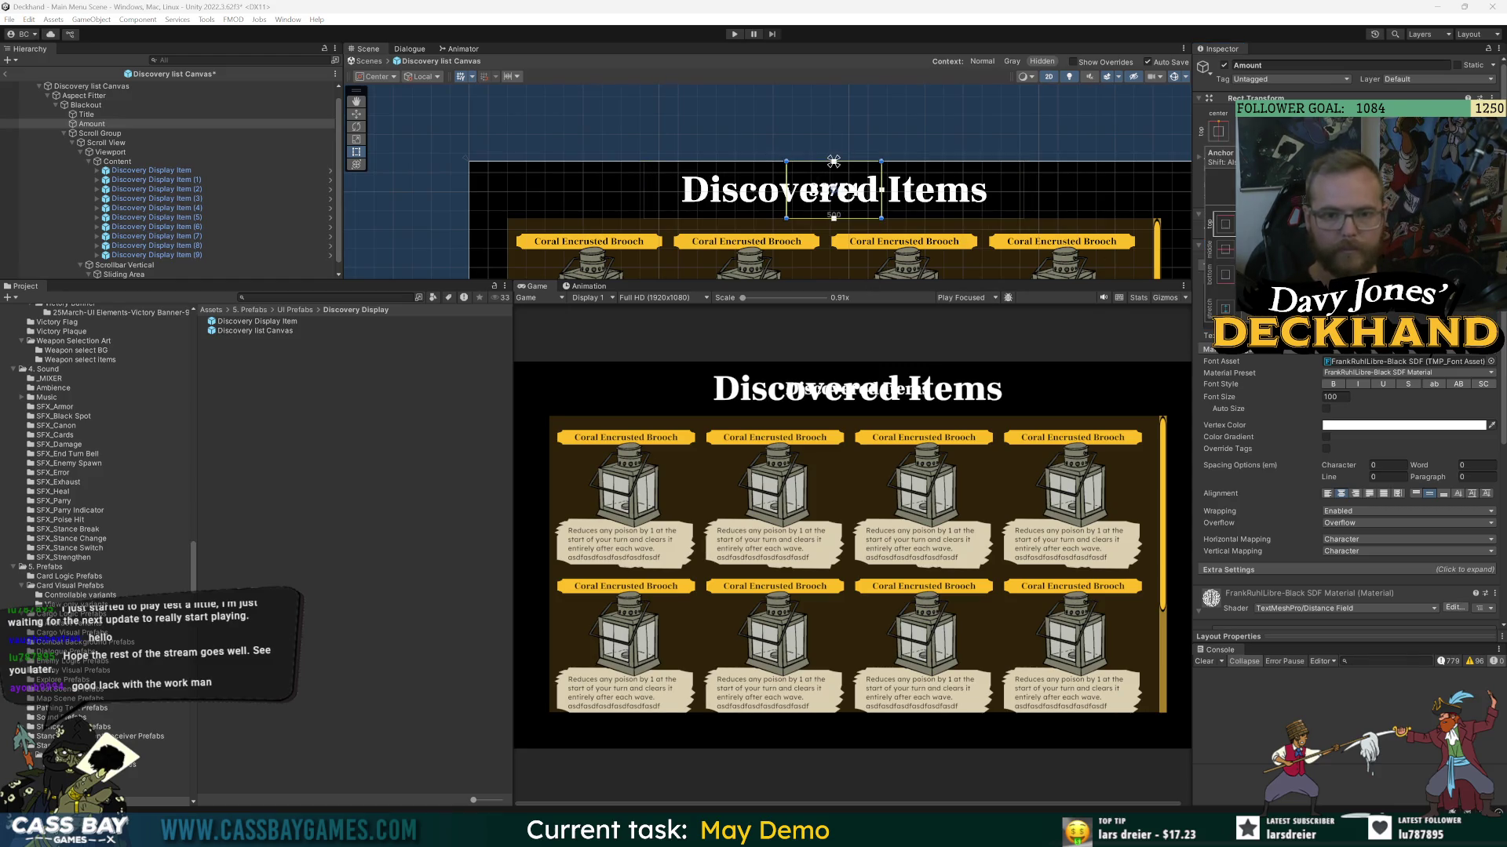
{"action": "left_click", "coordinate": [1275, 224], "text": "alt+shift"}
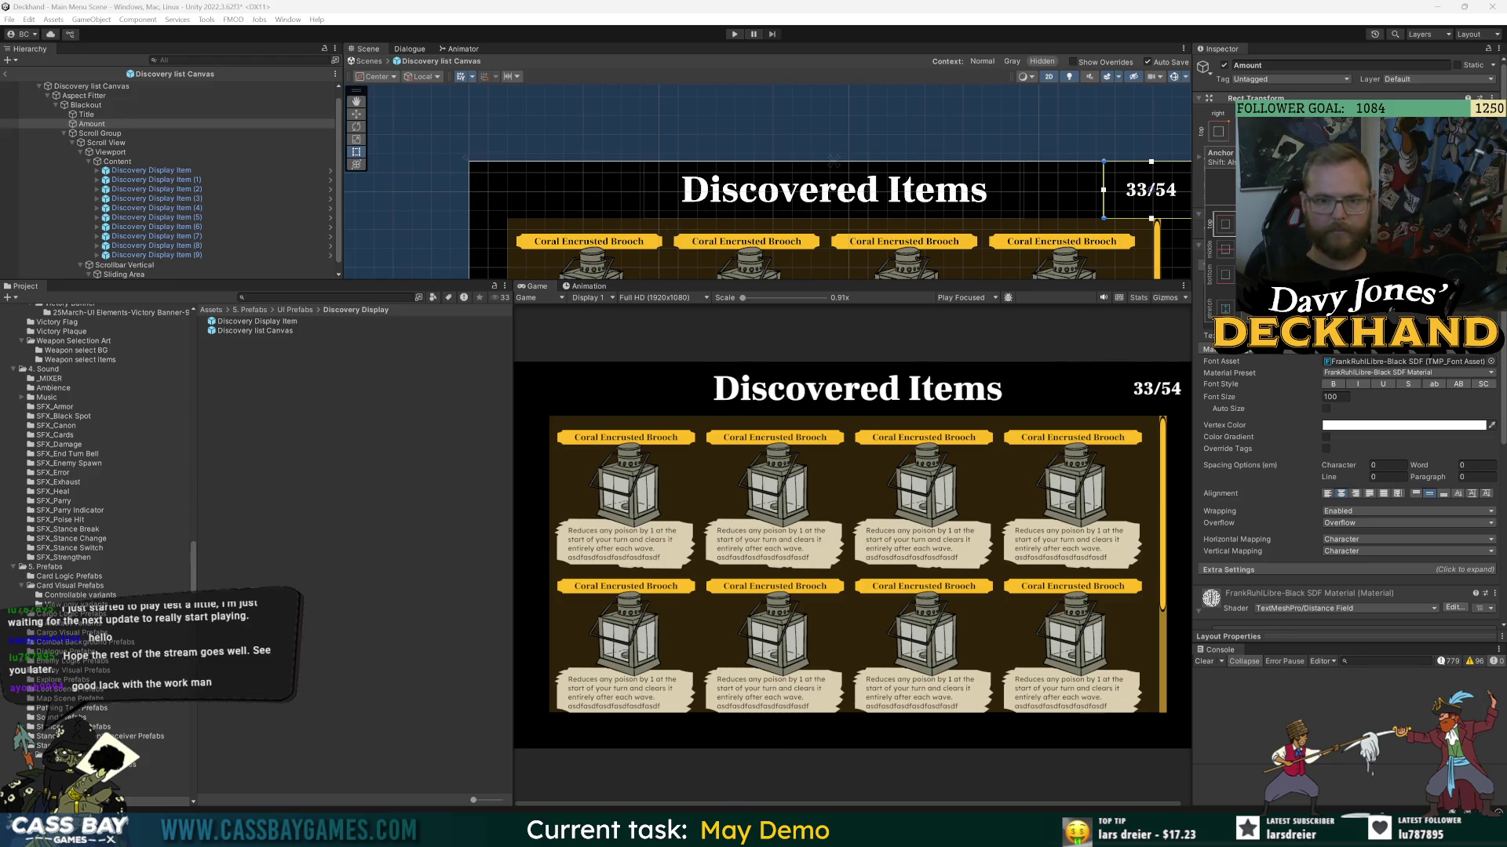
{"action": "left_click", "coordinate": [1355, 493]}
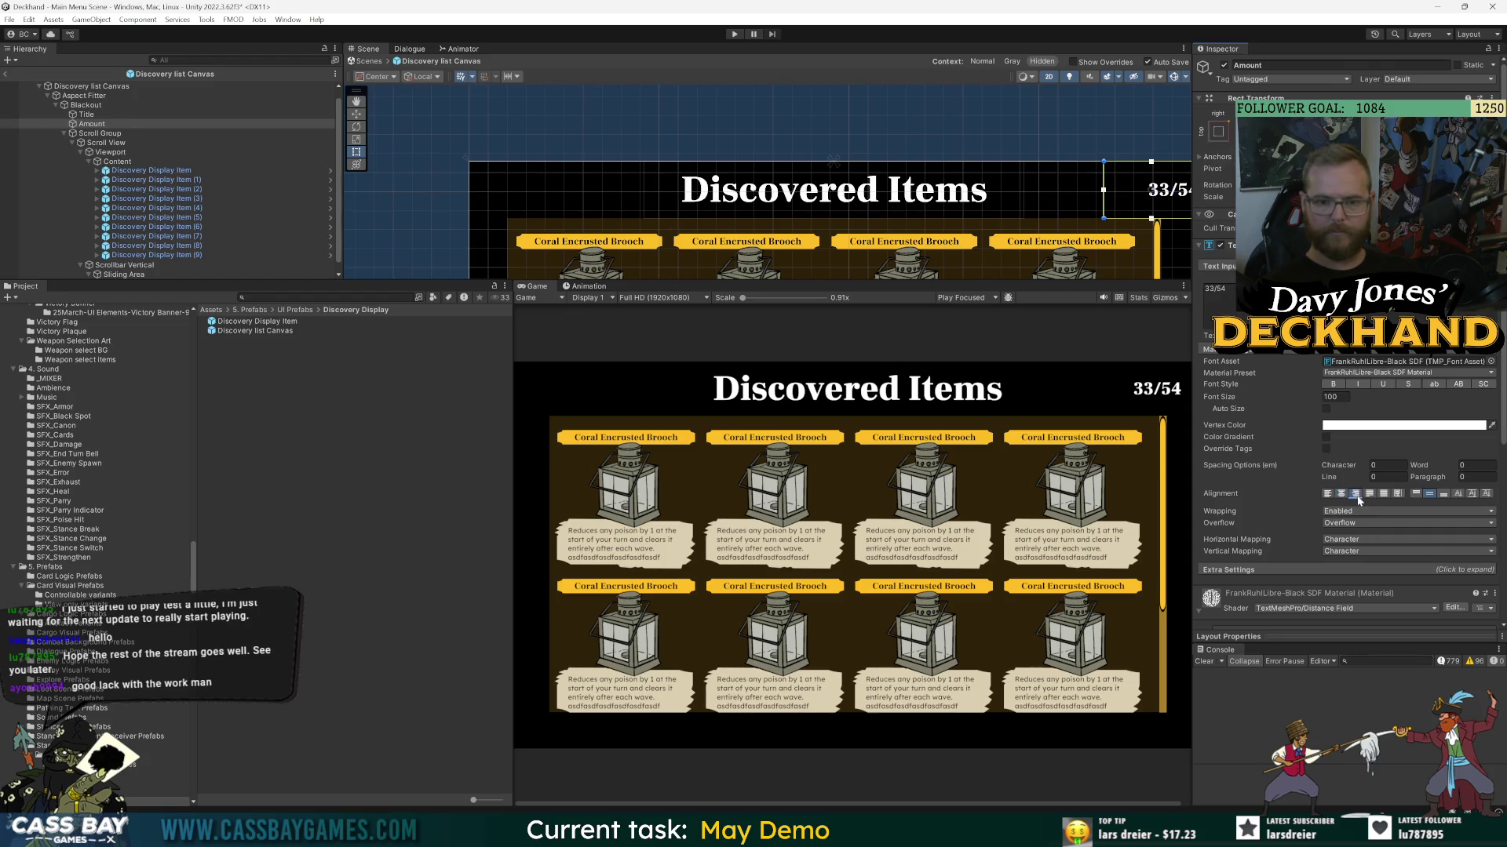
{"action": "mouse_move", "coordinate": [1130, 188]}
{"action": "left_mouse_down"}
{"action": "mouse_move", "coordinate": [946, 128]}
{"action": "mouse_move", "coordinate": [1086, 122]}
{"action": "left_mouse_up"}
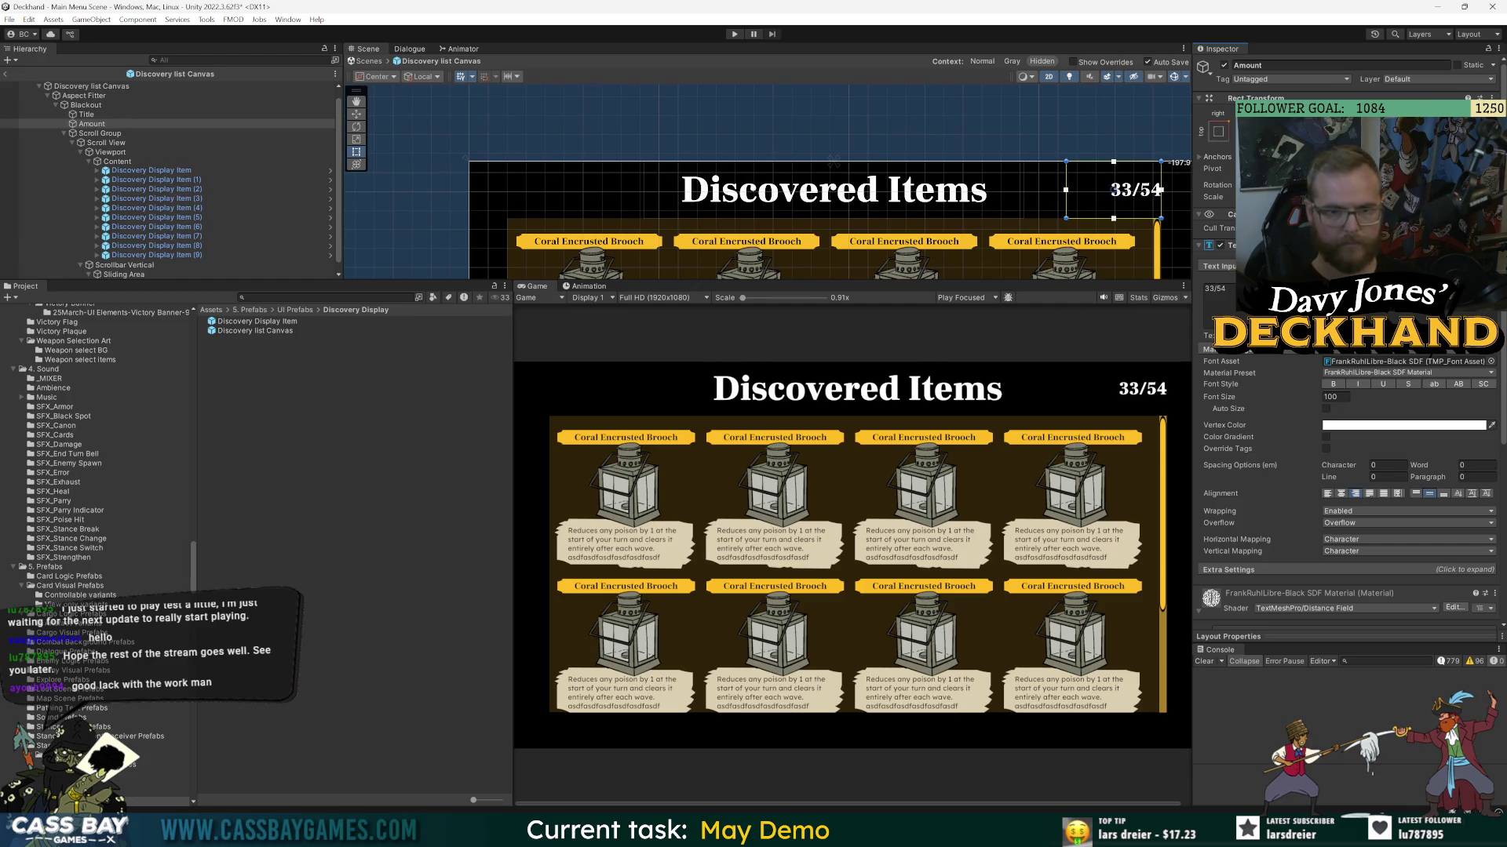
- Try the Lexend-SemiBold SDF font on the count at font size 150
{"action": "left_click", "coordinate": [1490, 362]}
{"action": "type", "text": "lexend"}
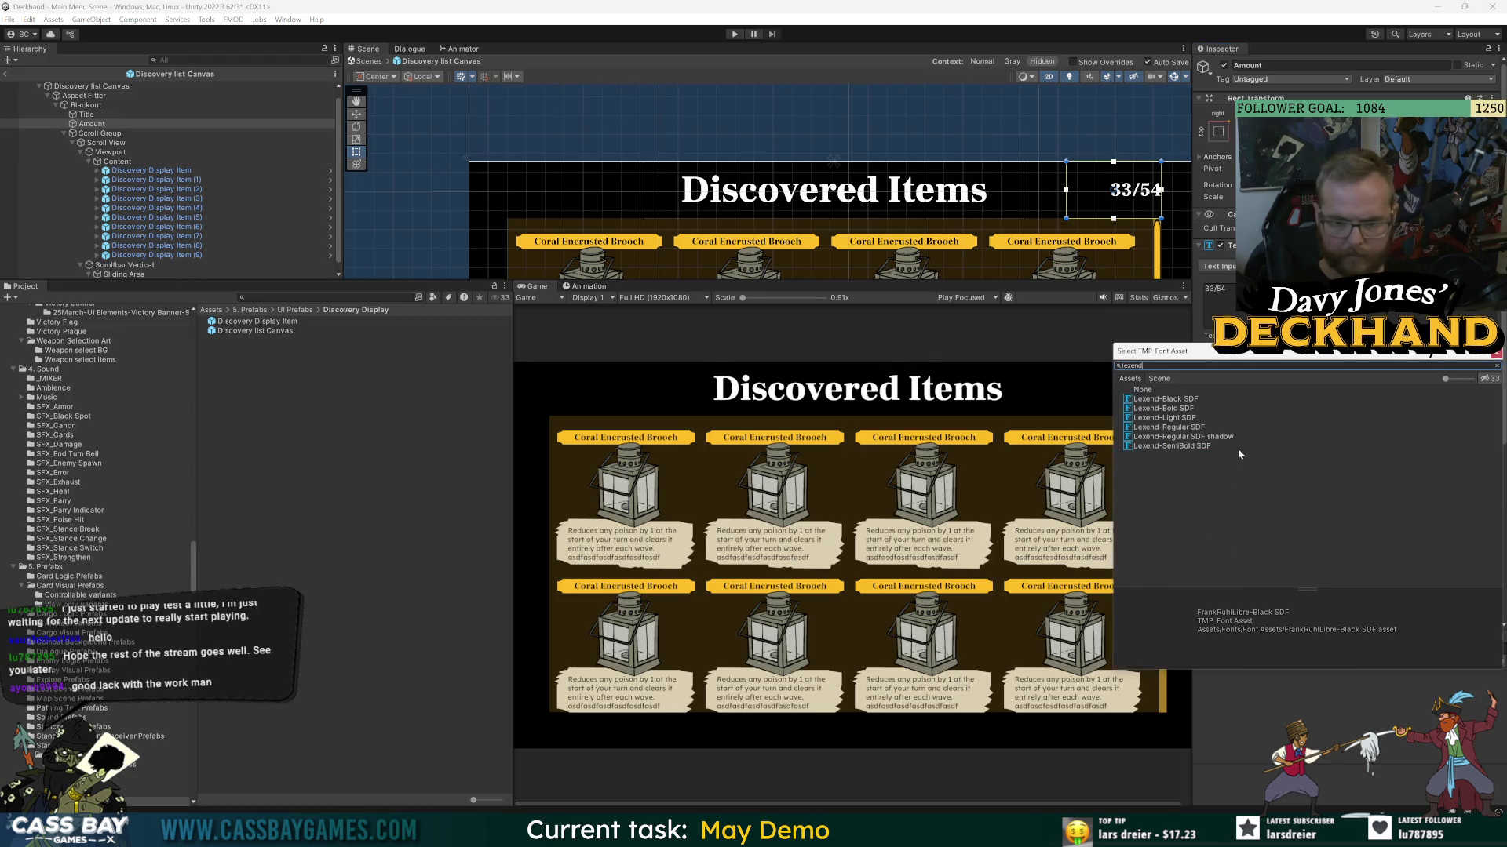
{"action": "double_click", "coordinate": [1177, 447]}
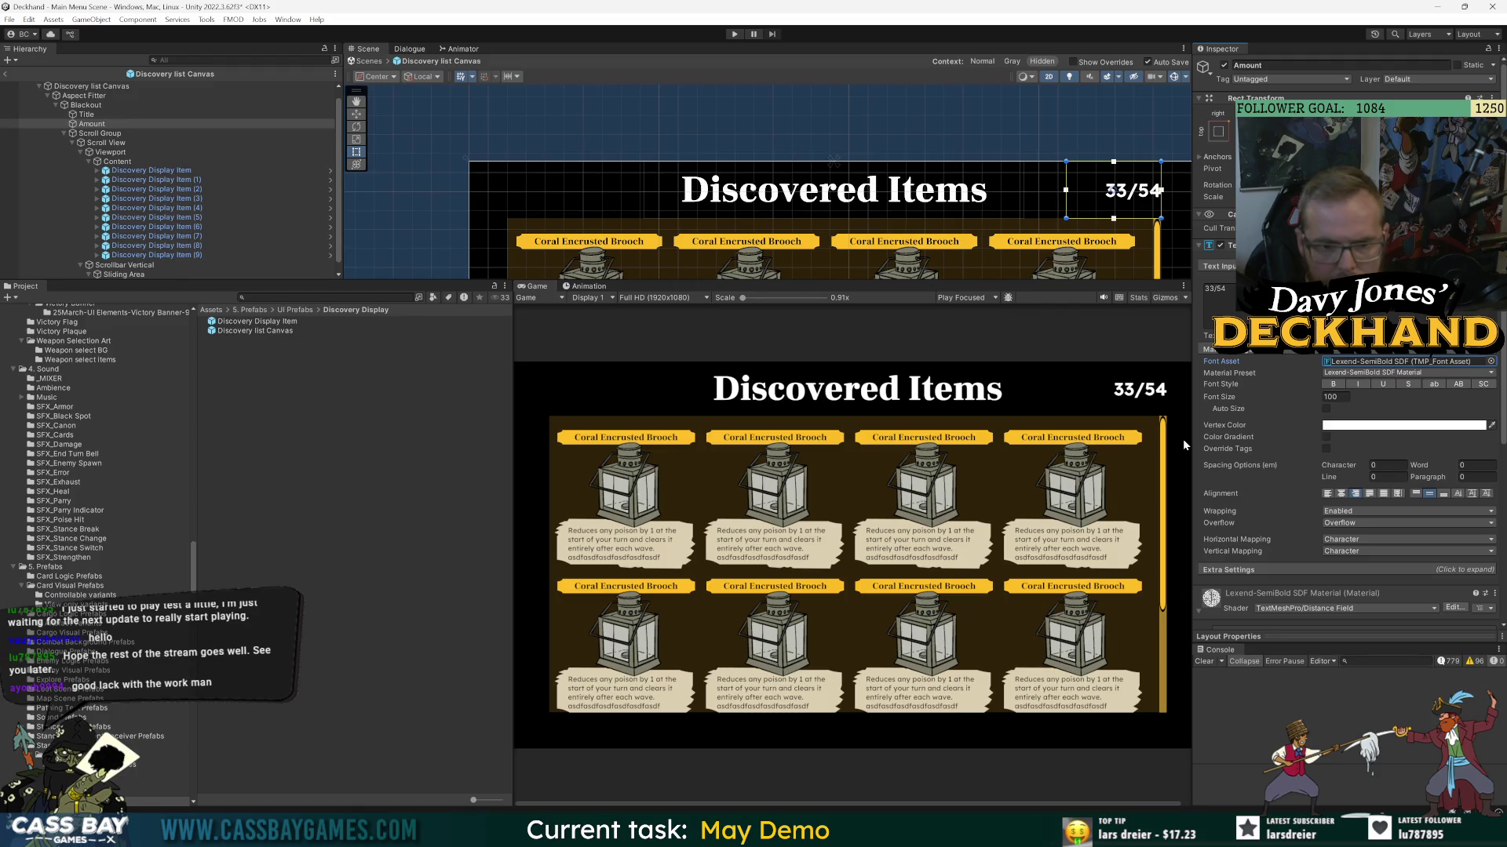
{"action": "left_click", "coordinate": [1338, 397]}
{"action": "type", "text": "150"}
{"action": "key", "text": "Return"}
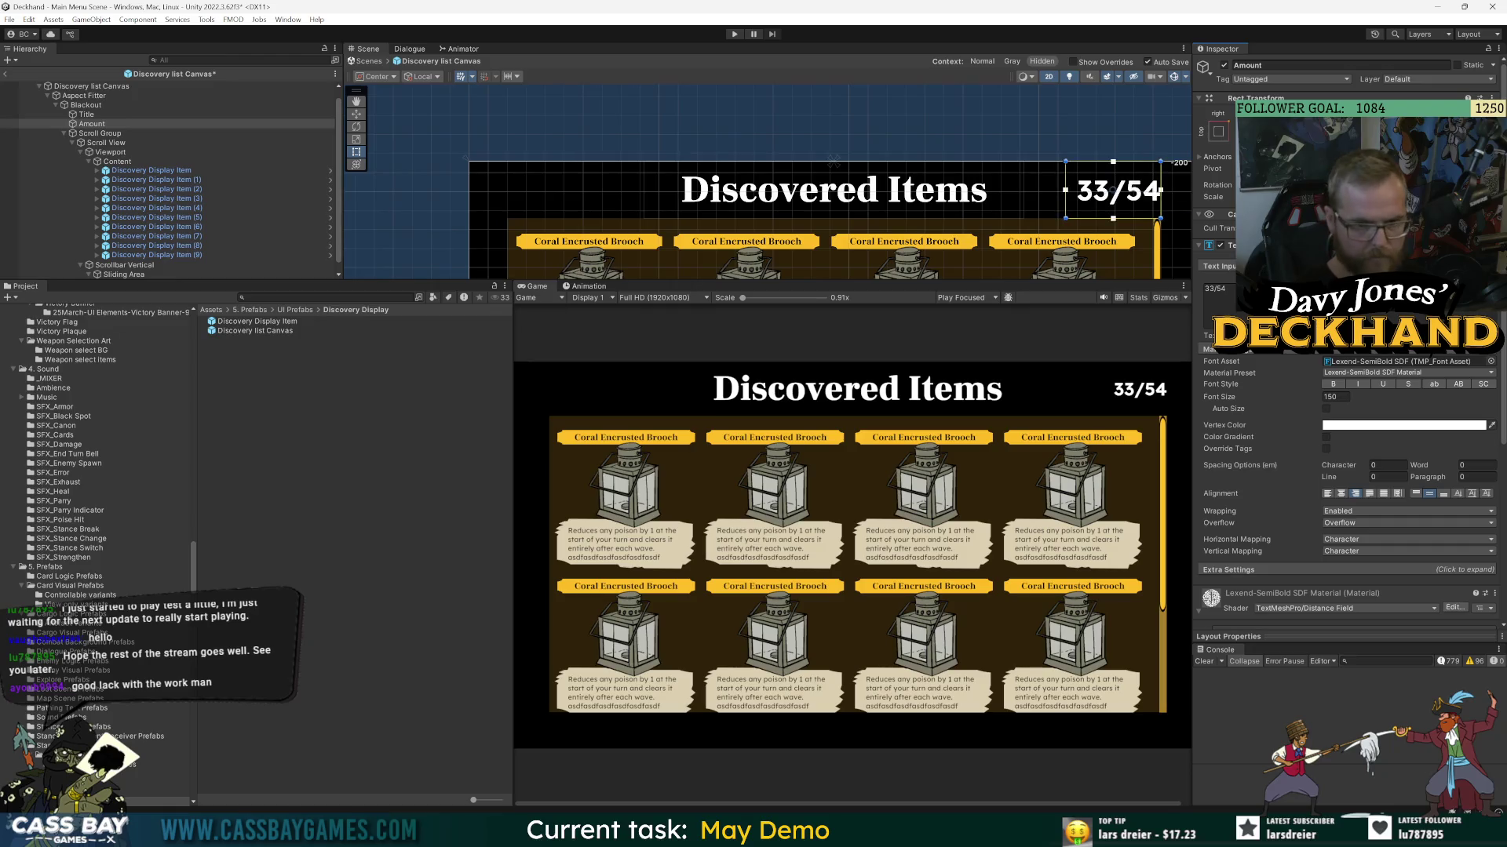
- Reselect the Amount count and set its font size back to 100
{"action": "left_click", "coordinate": [195, 131]}
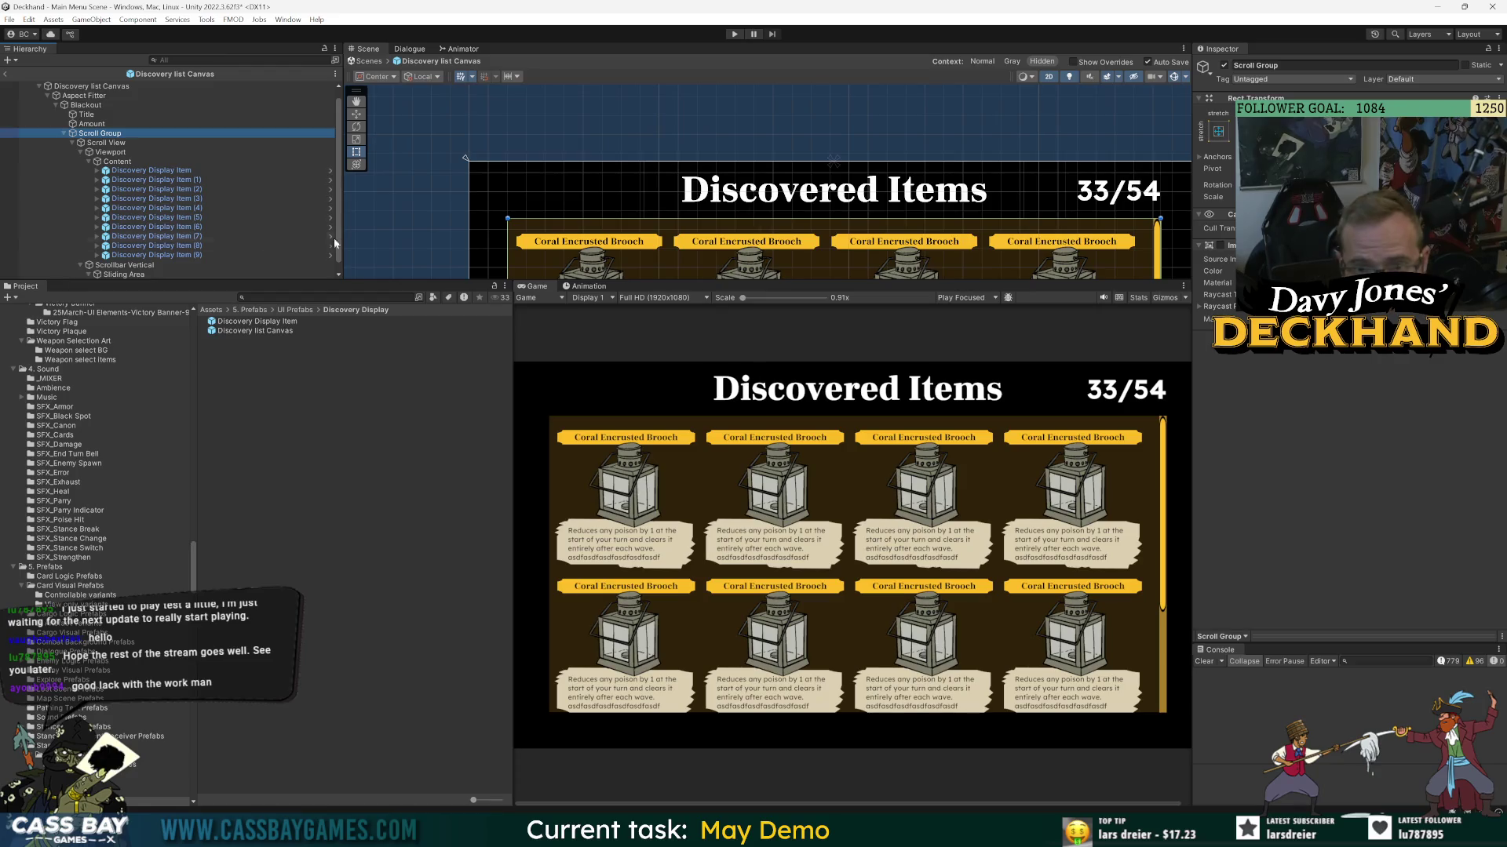
{"action": "scroll", "coordinate": [131, 174], "scroll_direction": "down", "scroll_amount": 1}
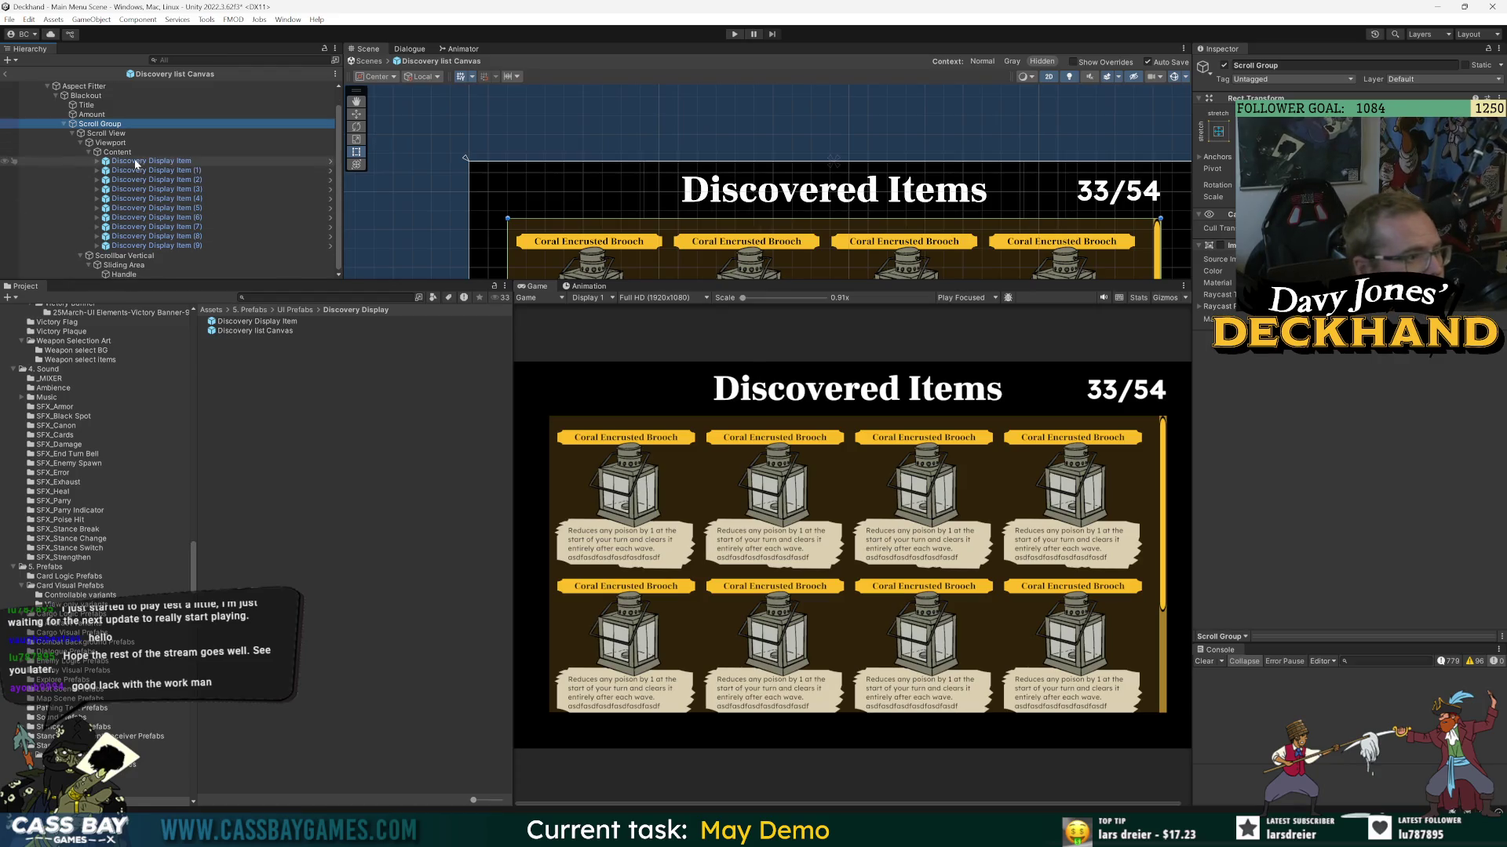
{"action": "left_click", "coordinate": [105, 106]}
{"action": "left_click", "coordinate": [115, 116]}
{"action": "left_click", "coordinate": [1336, 396]}
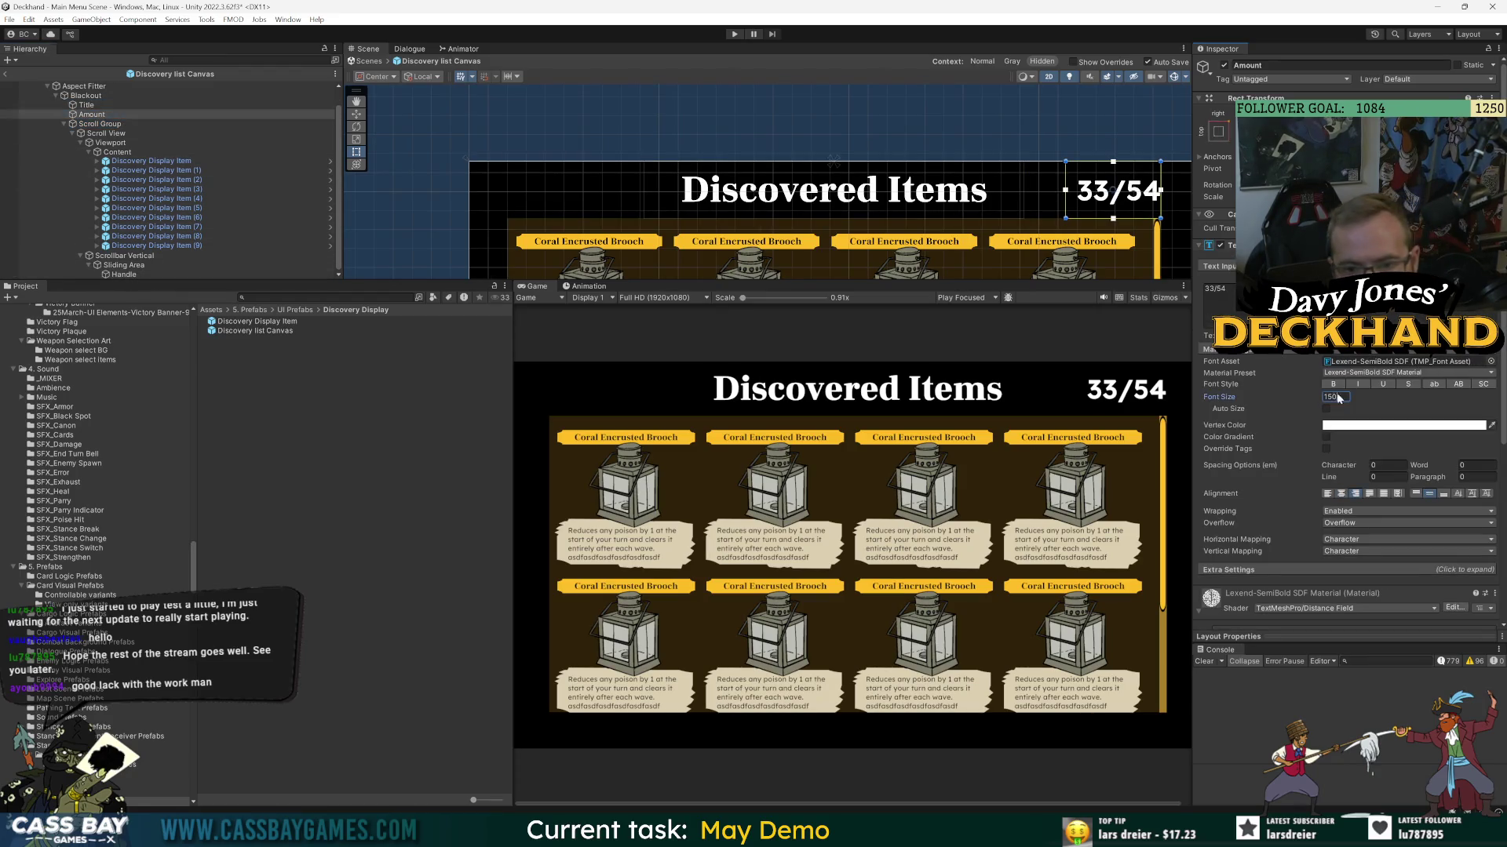
{"action": "type", "text": "100"}
{"action": "key", "text": "Return"}
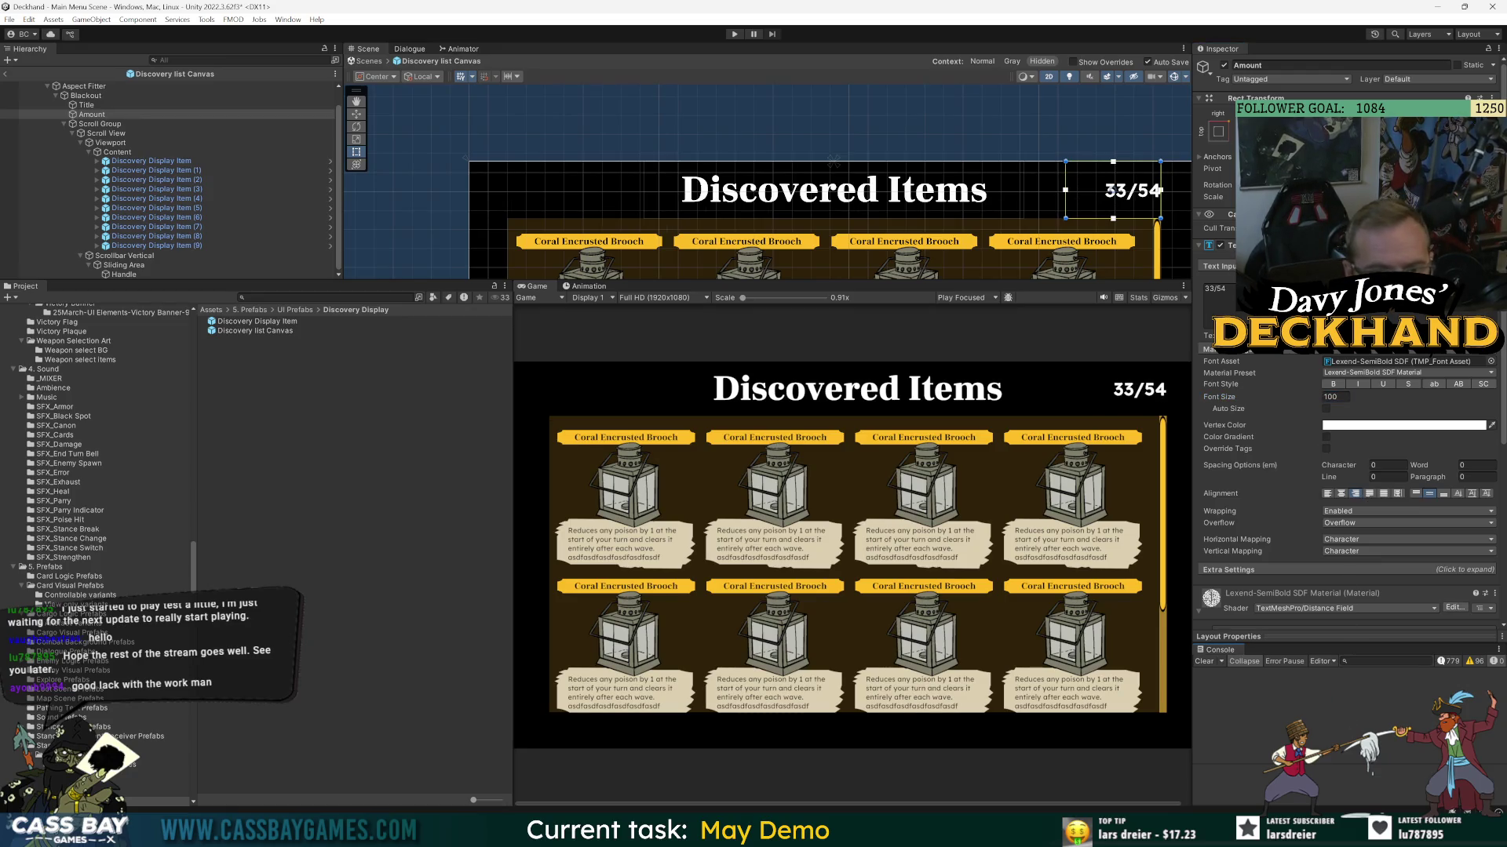
- Try FrankRuhlLibre-ExtraBold, then settle on FrankRuhlLibre-Black SDF at font size 150
{"action": "left_click", "coordinate": [1491, 361]}
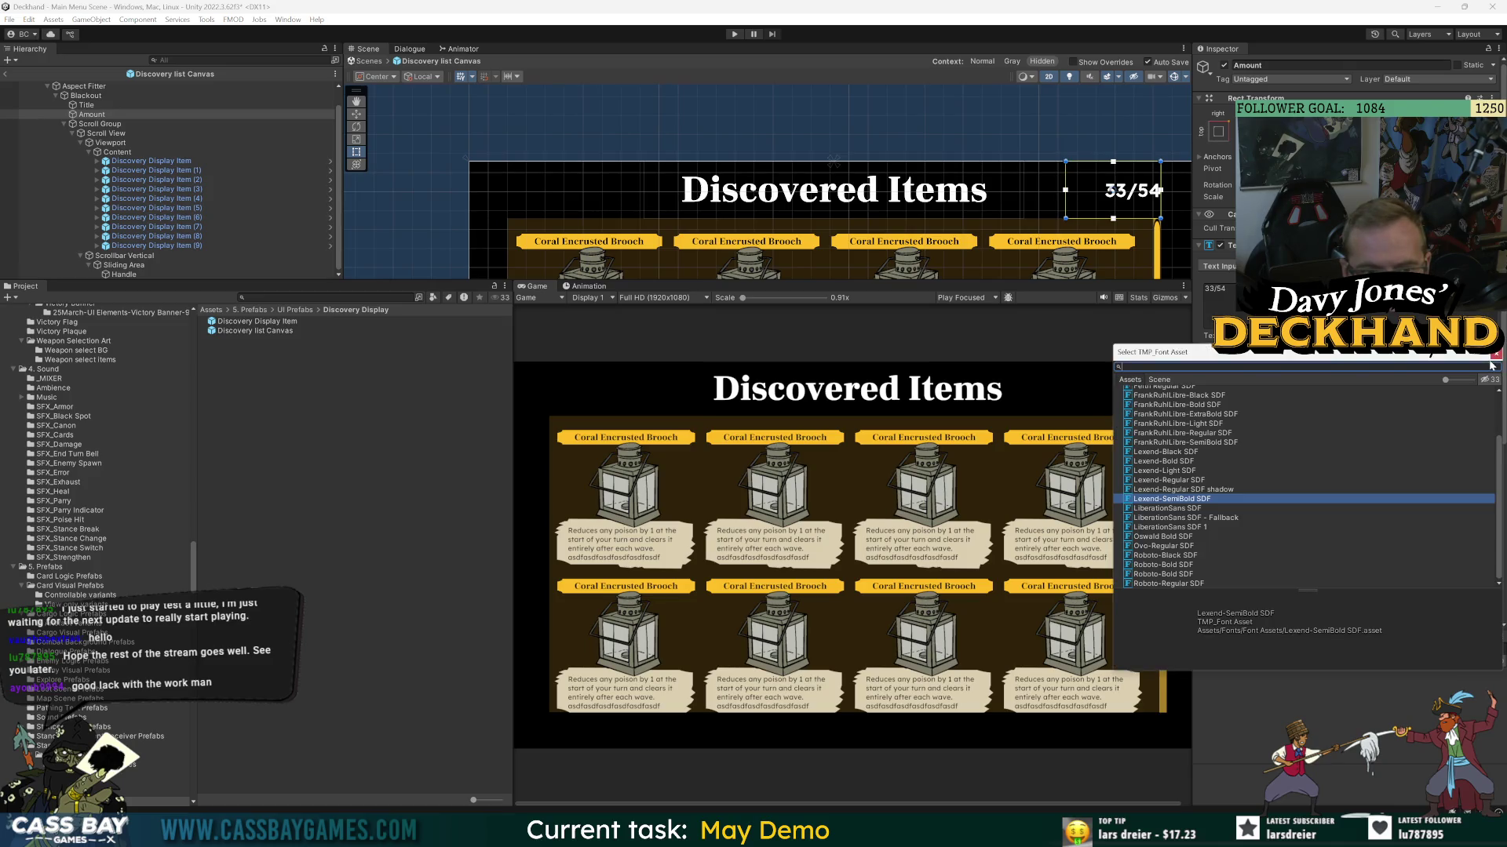
{"action": "double_click", "coordinate": [1198, 415]}
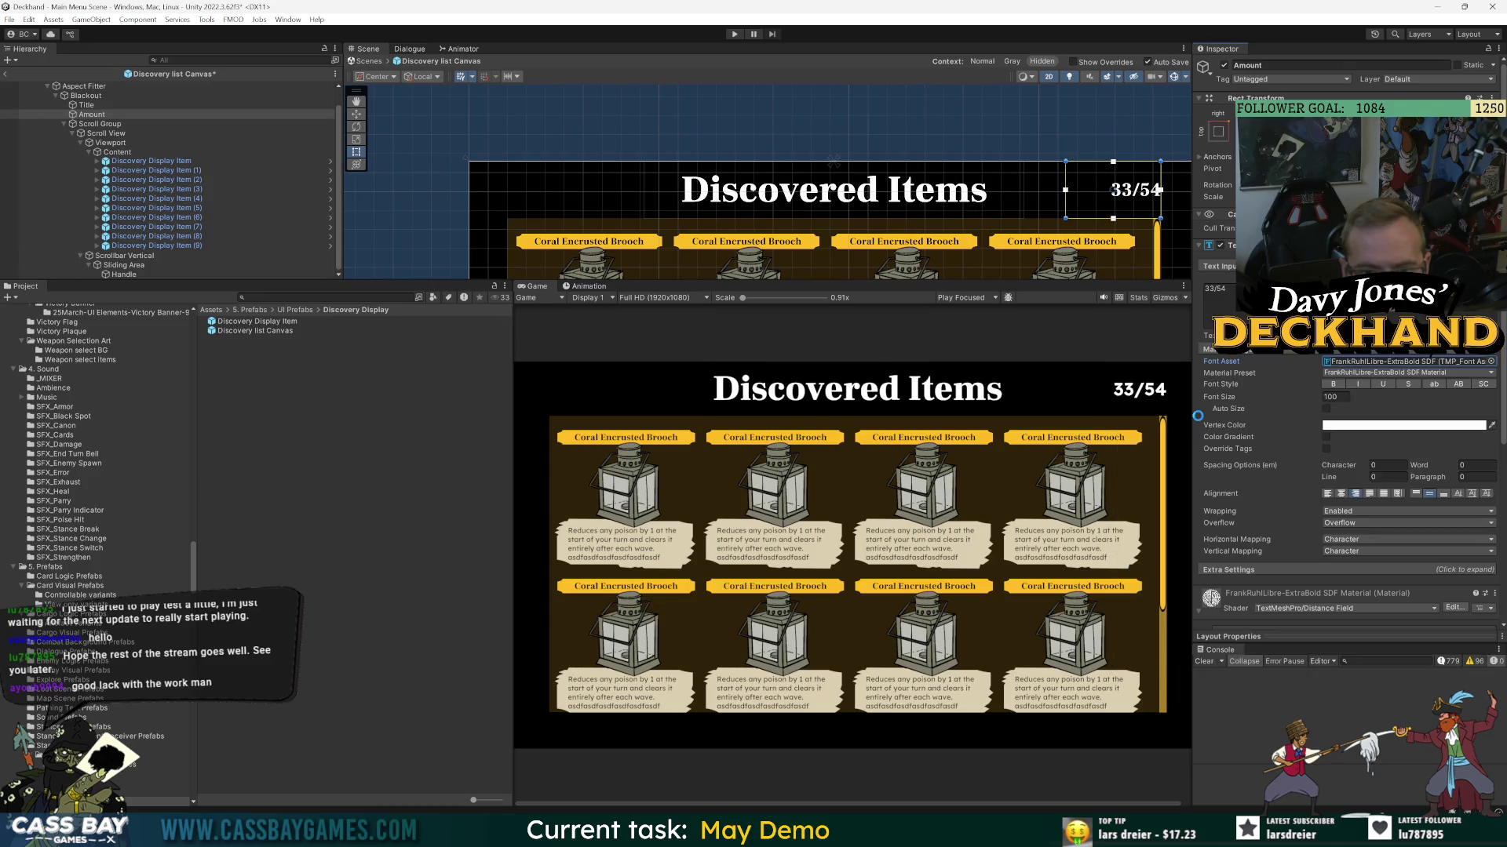
{"action": "left_click", "coordinate": [1490, 362]}
{"action": "double_click", "coordinate": [1209, 459]}
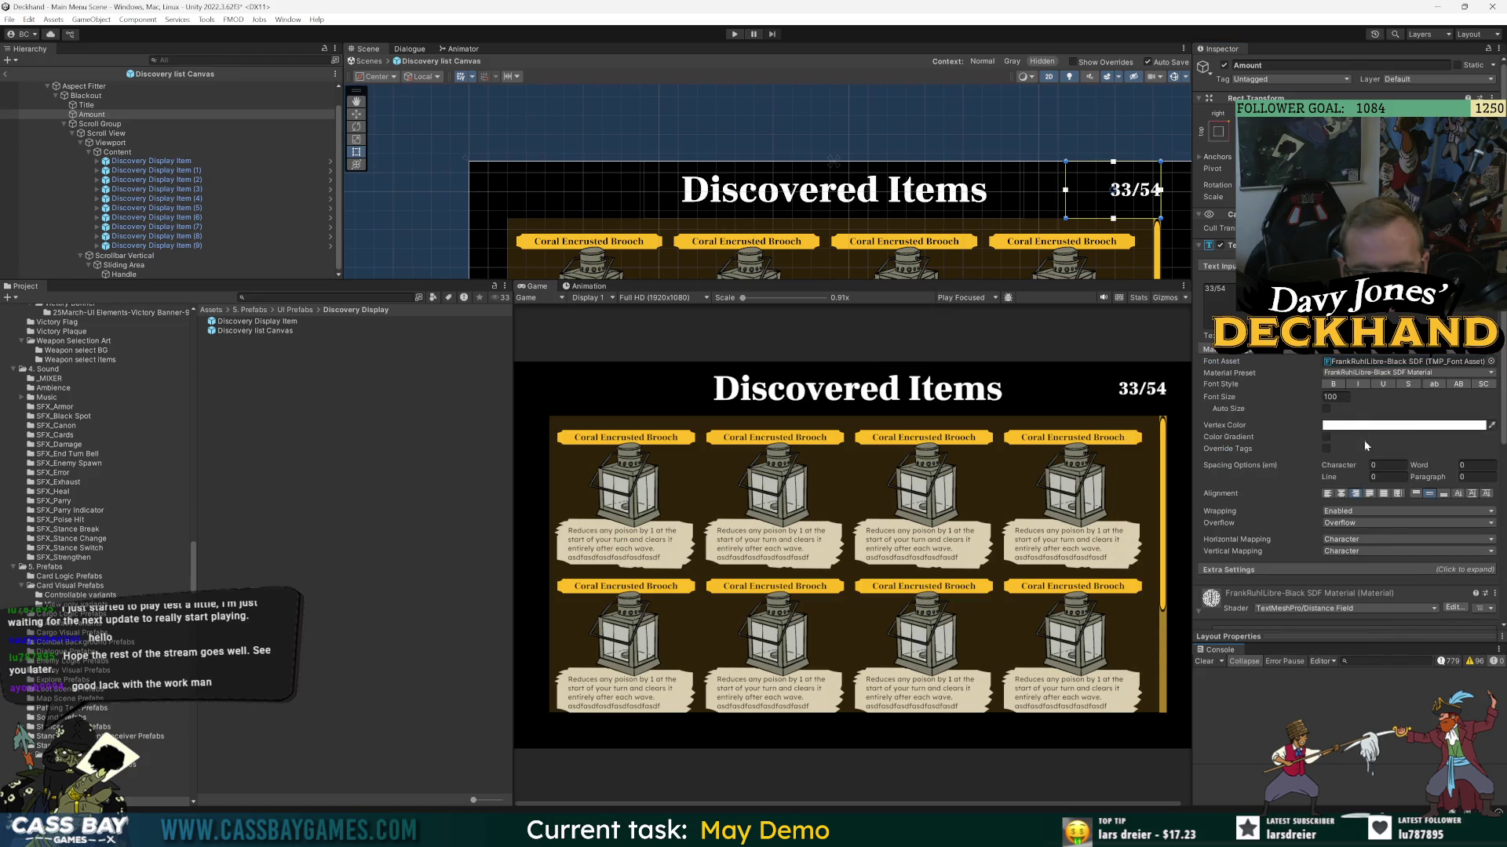
{"action": "double_click", "coordinate": [1334, 397]}
{"action": "type", "text": "150"}
{"action": "key", "text": "Return"}
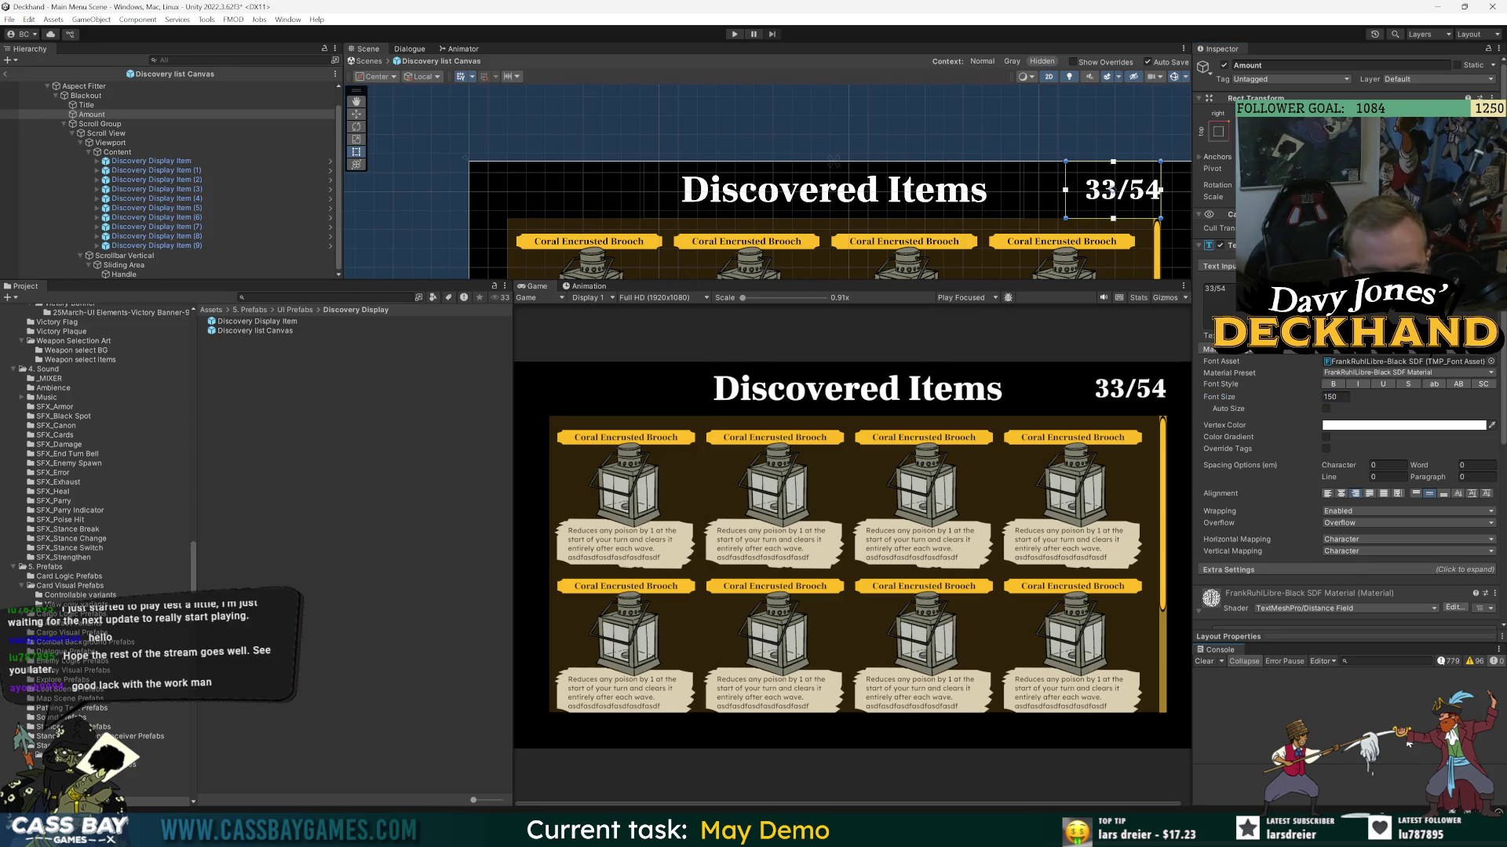
{"action": "scroll", "coordinate": [826, 533], "scroll_direction": "down", "scroll_amount": 1}
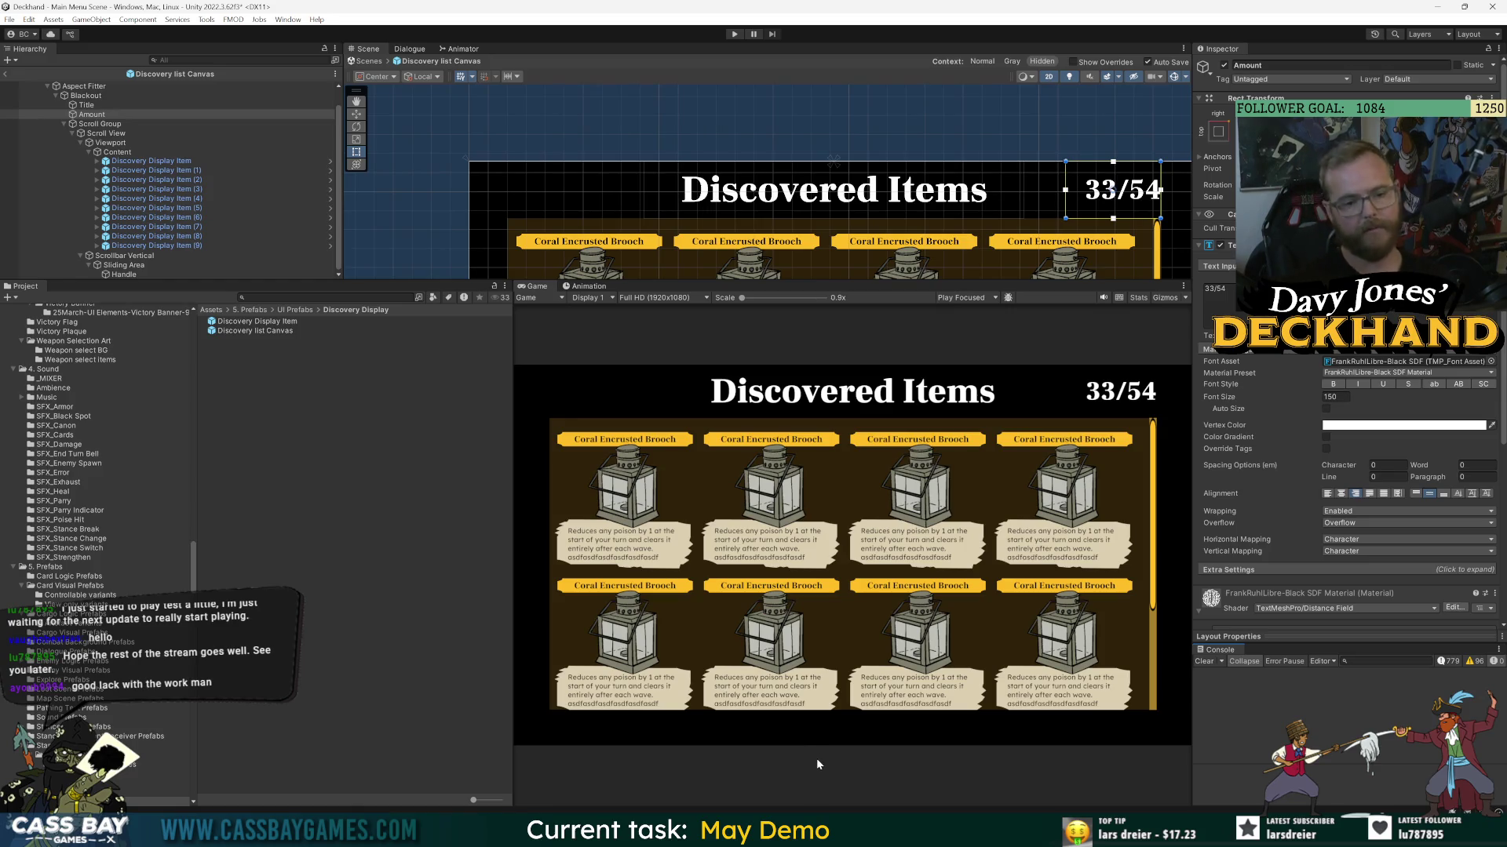
{"action": "left_click", "coordinate": [435, 502]}
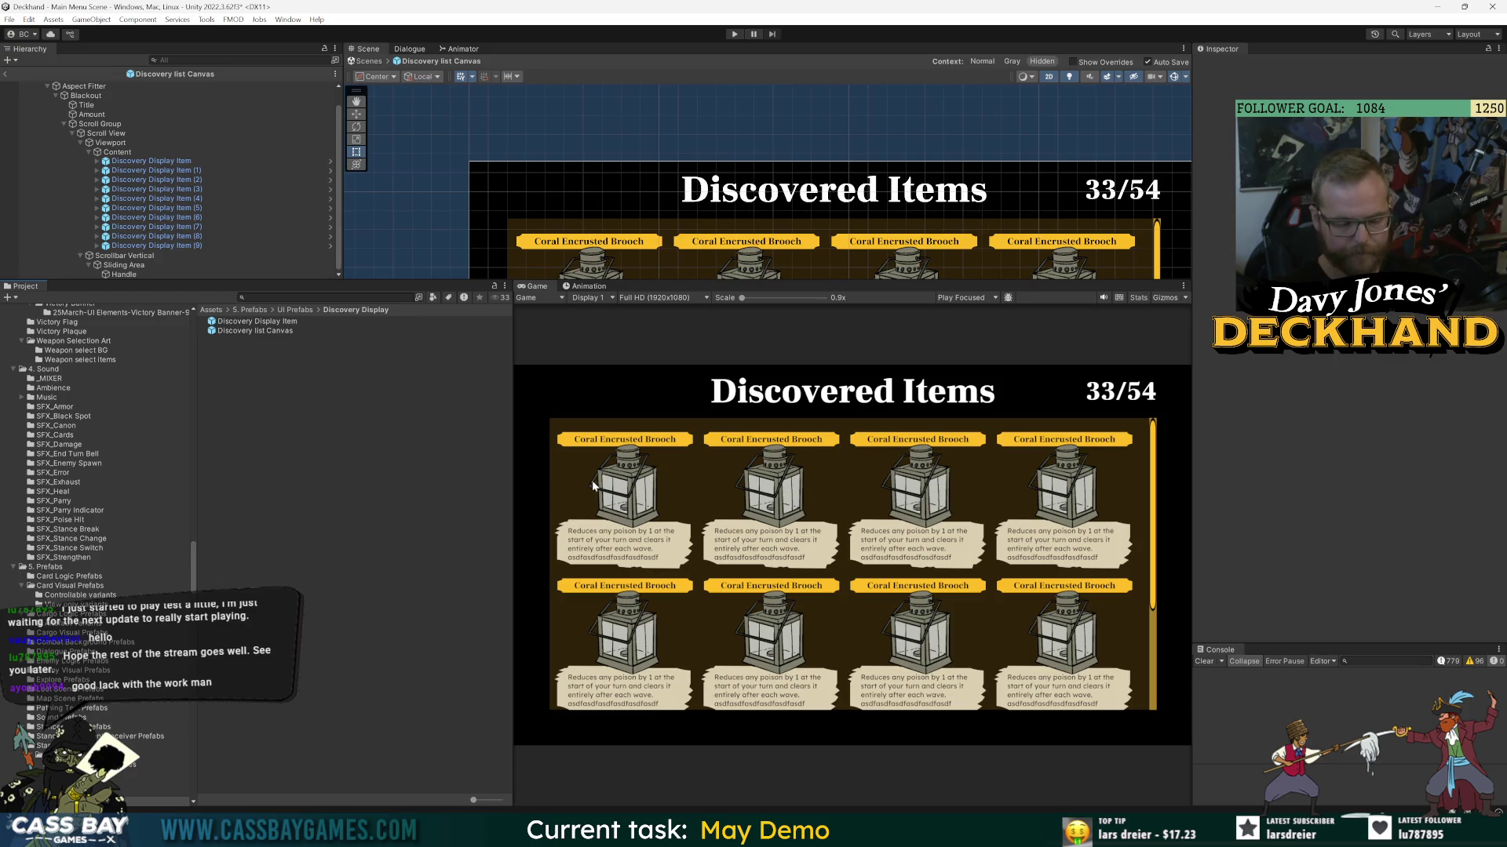
- Lower the Blackout Image colour's alpha from 217 to 189
{"action": "left_click", "coordinate": [87, 95]}
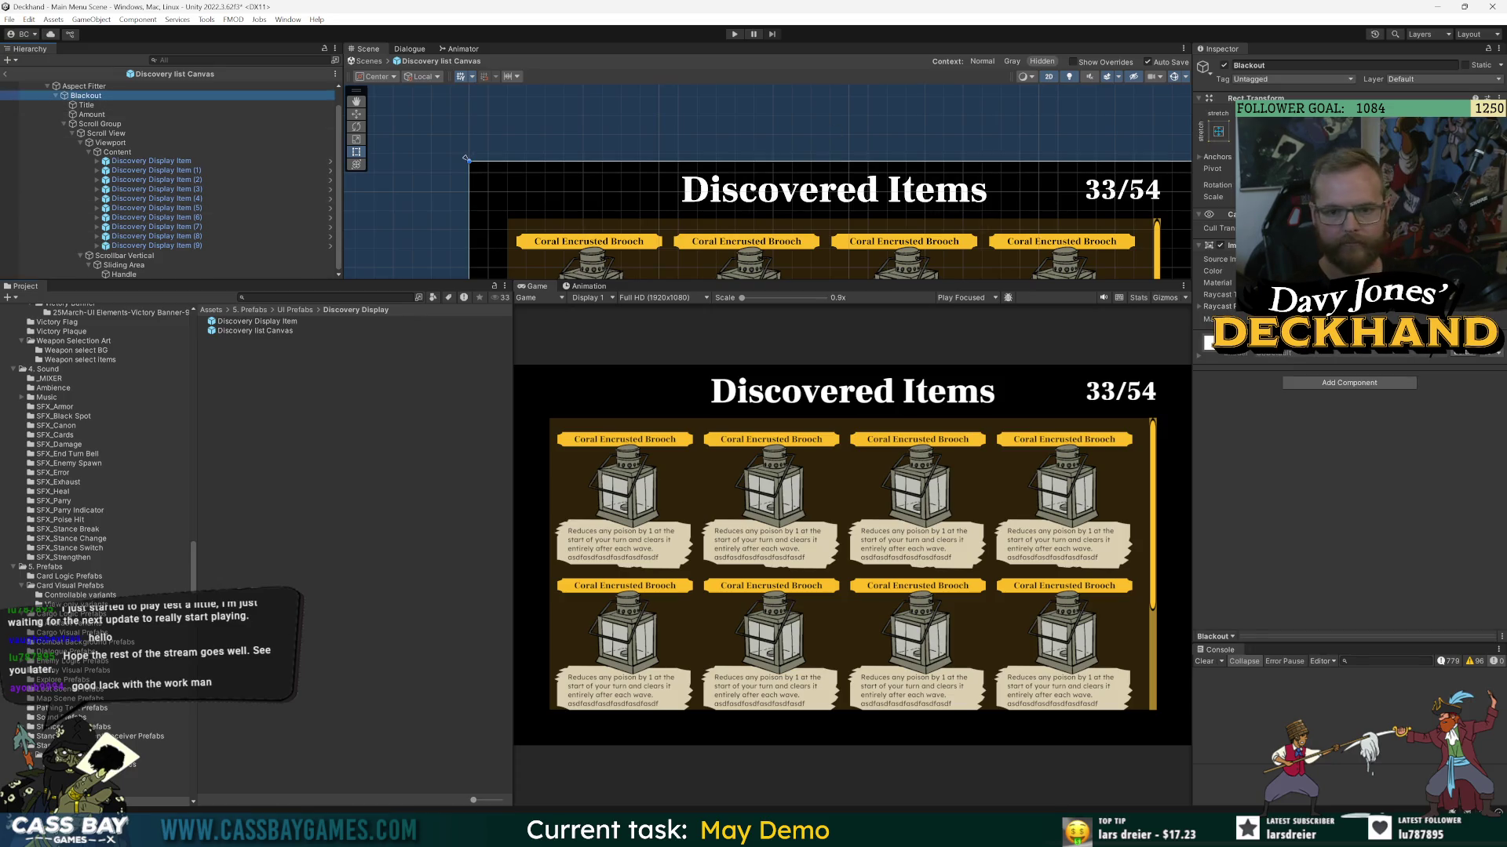
{"action": "left_click", "coordinate": [1334, 271]}
{"action": "left_click", "coordinate": [1450, 503]}
{"action": "left_click_drag", "start_coordinate": [1450, 506], "coordinate": [1428, 508]}
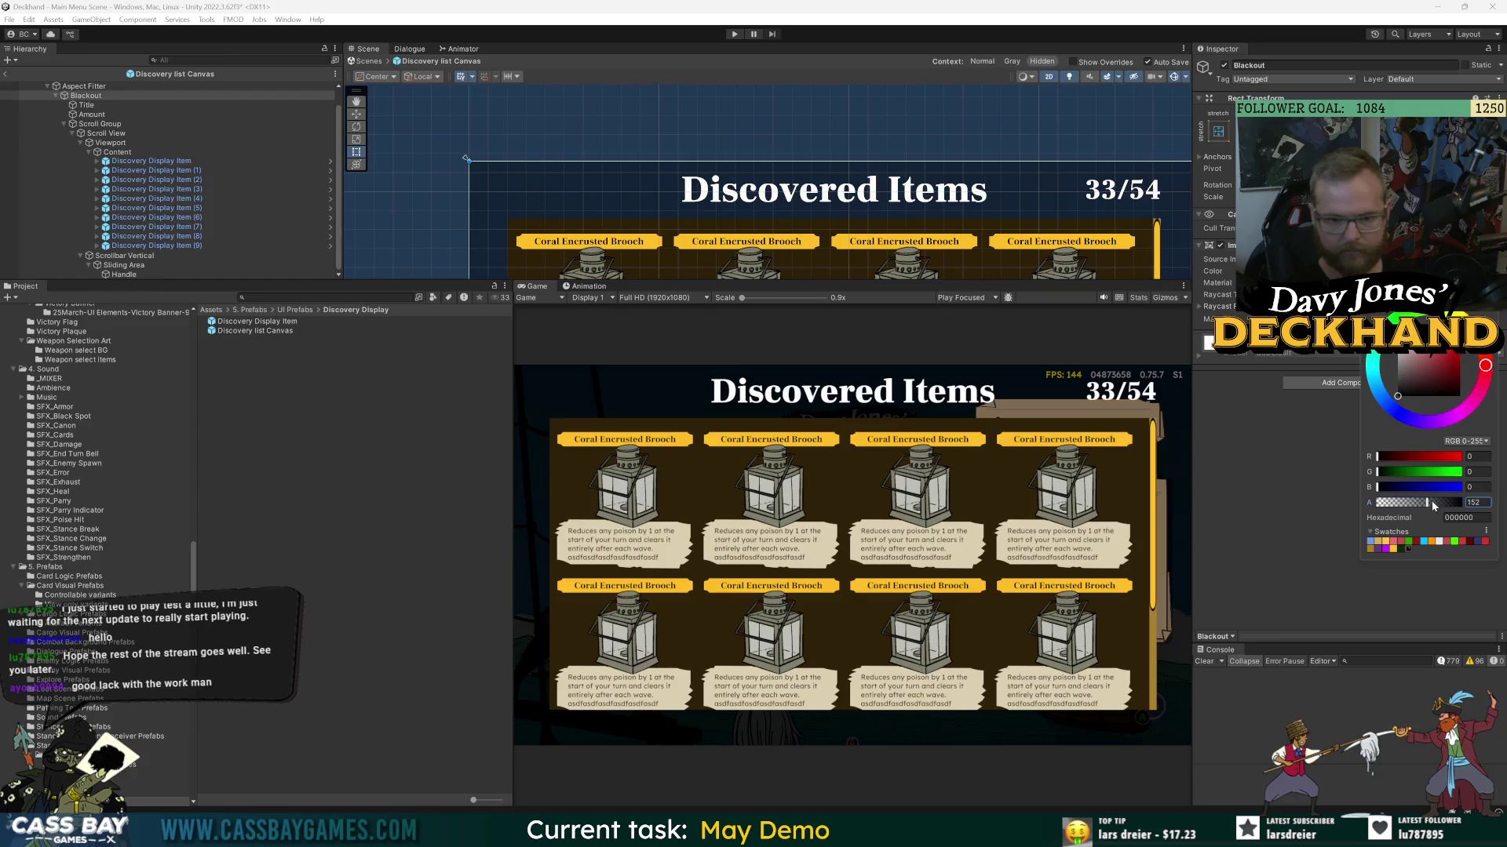
{"action": "left_click_drag", "start_coordinate": [1431, 506], "coordinate": [1440, 507]}
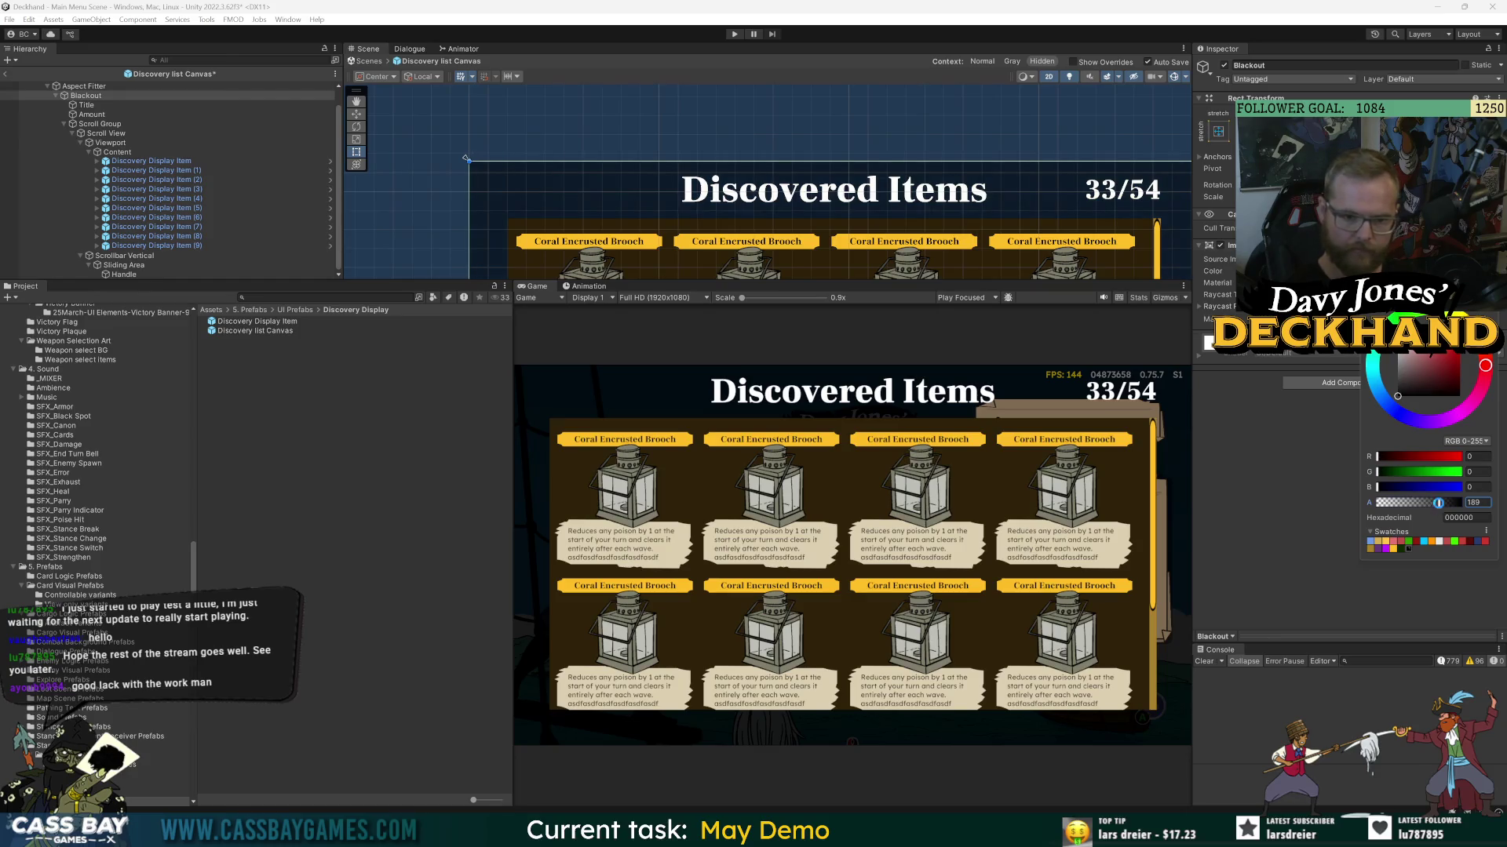
{"action": "left_click", "coordinate": [1407, 633]}
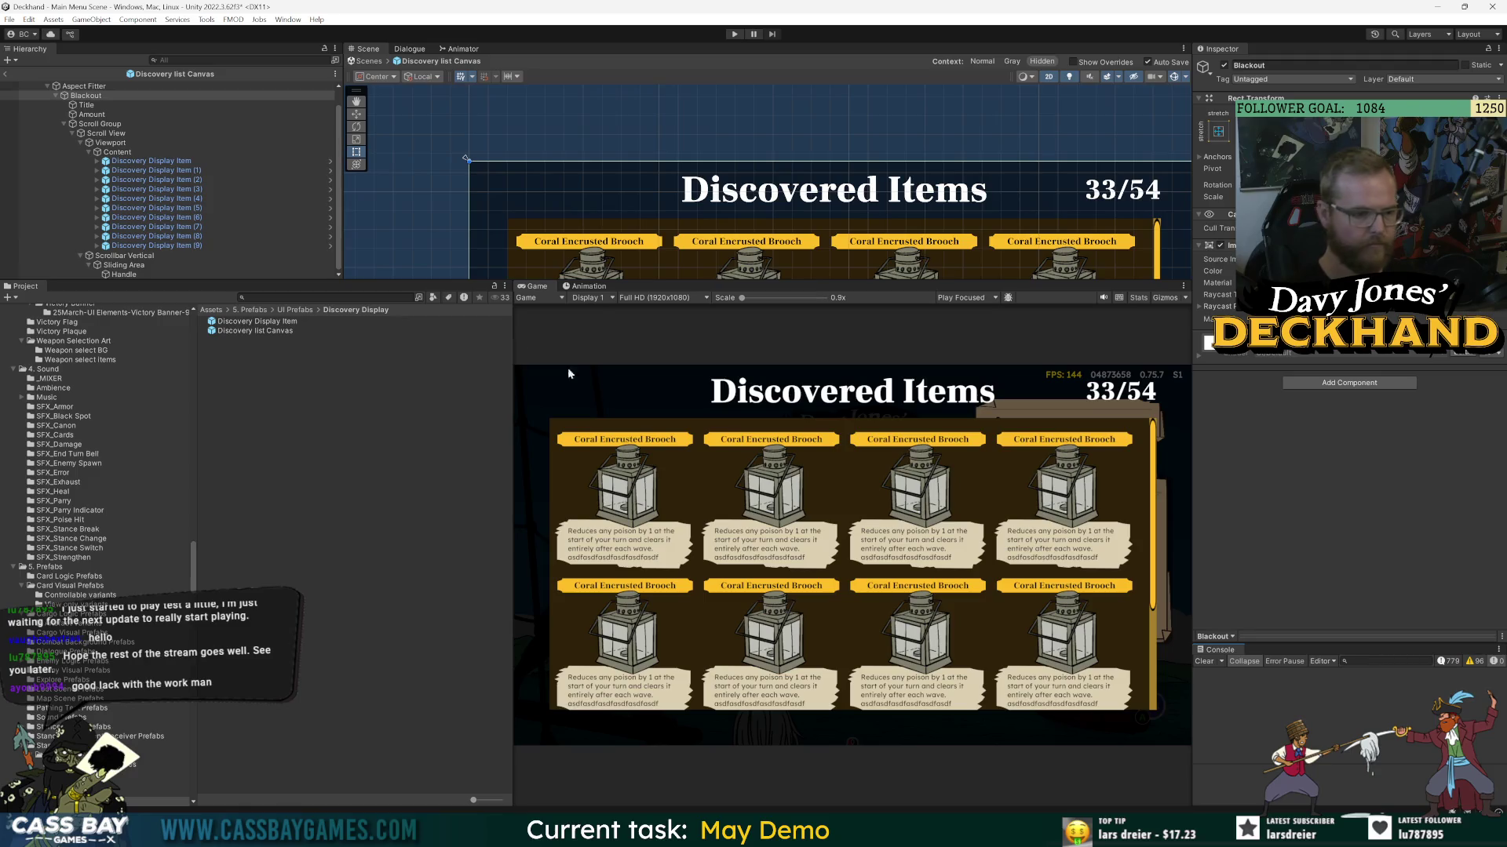
{"action": "left_click", "coordinate": [92, 143]}
{"action": "key", "text": "Up"}
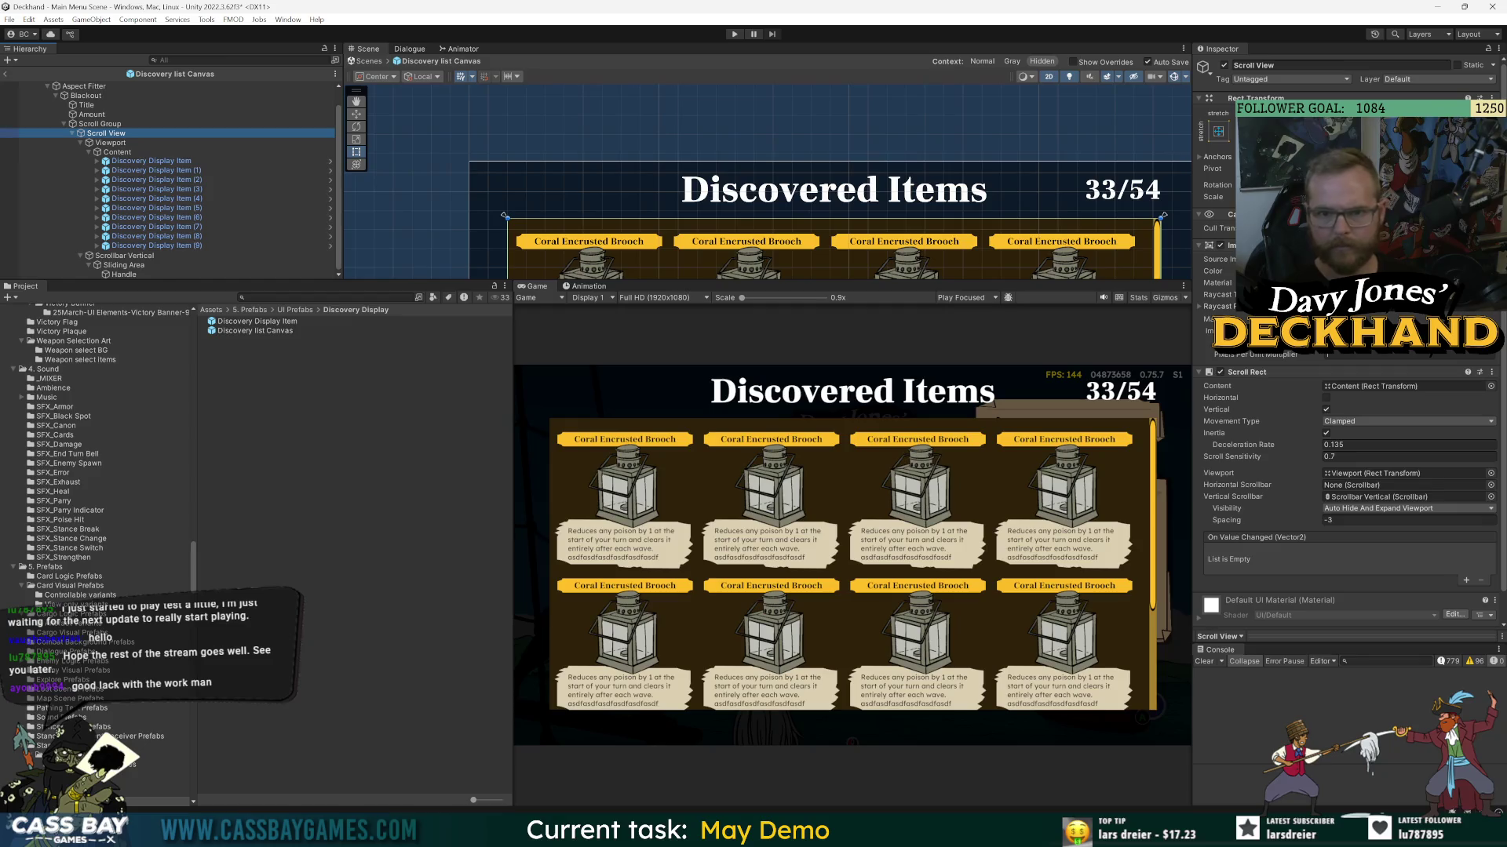
- Drag Scroll Group's top edge upward so the grid sits closer under the title
{"action": "left_click", "coordinate": [100, 125]}
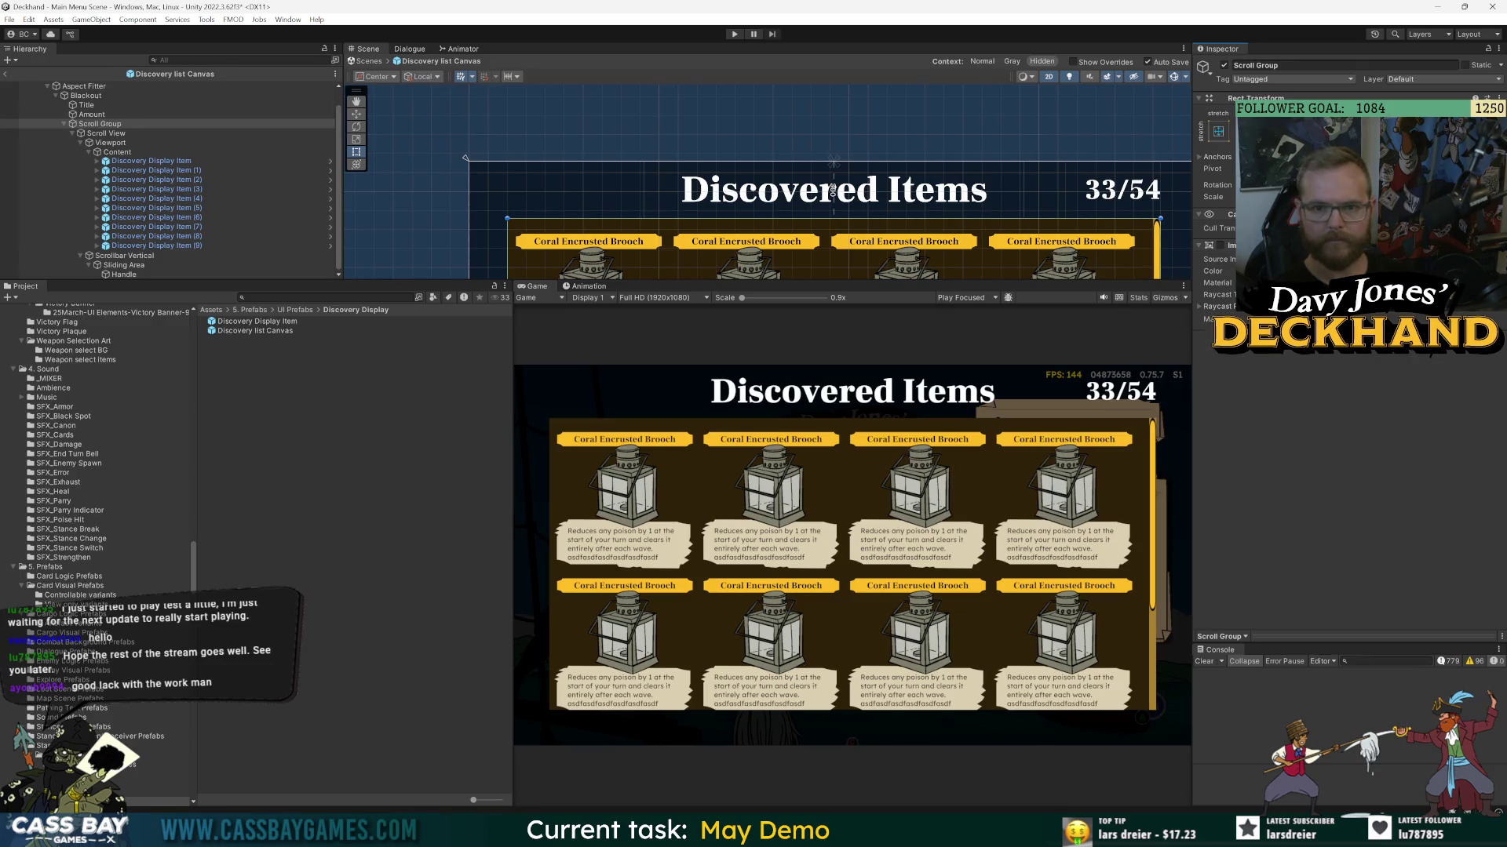
{"action": "left_click_drag", "start_coordinate": [833, 161], "coordinate": [832, 163]}
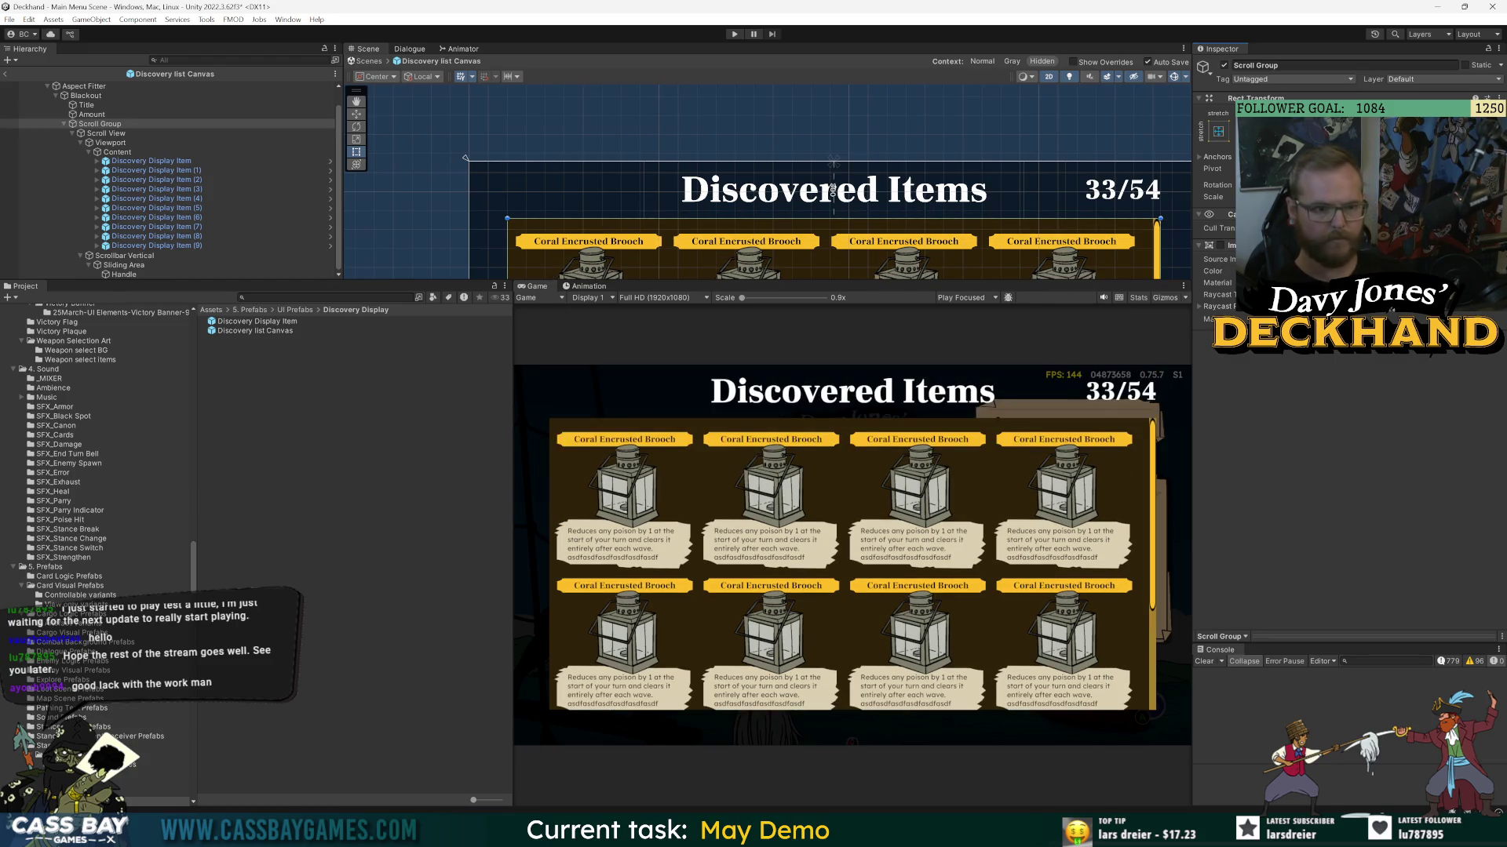
{"action": "left_click_drag", "start_coordinate": [834, 219], "coordinate": [832, 183]}
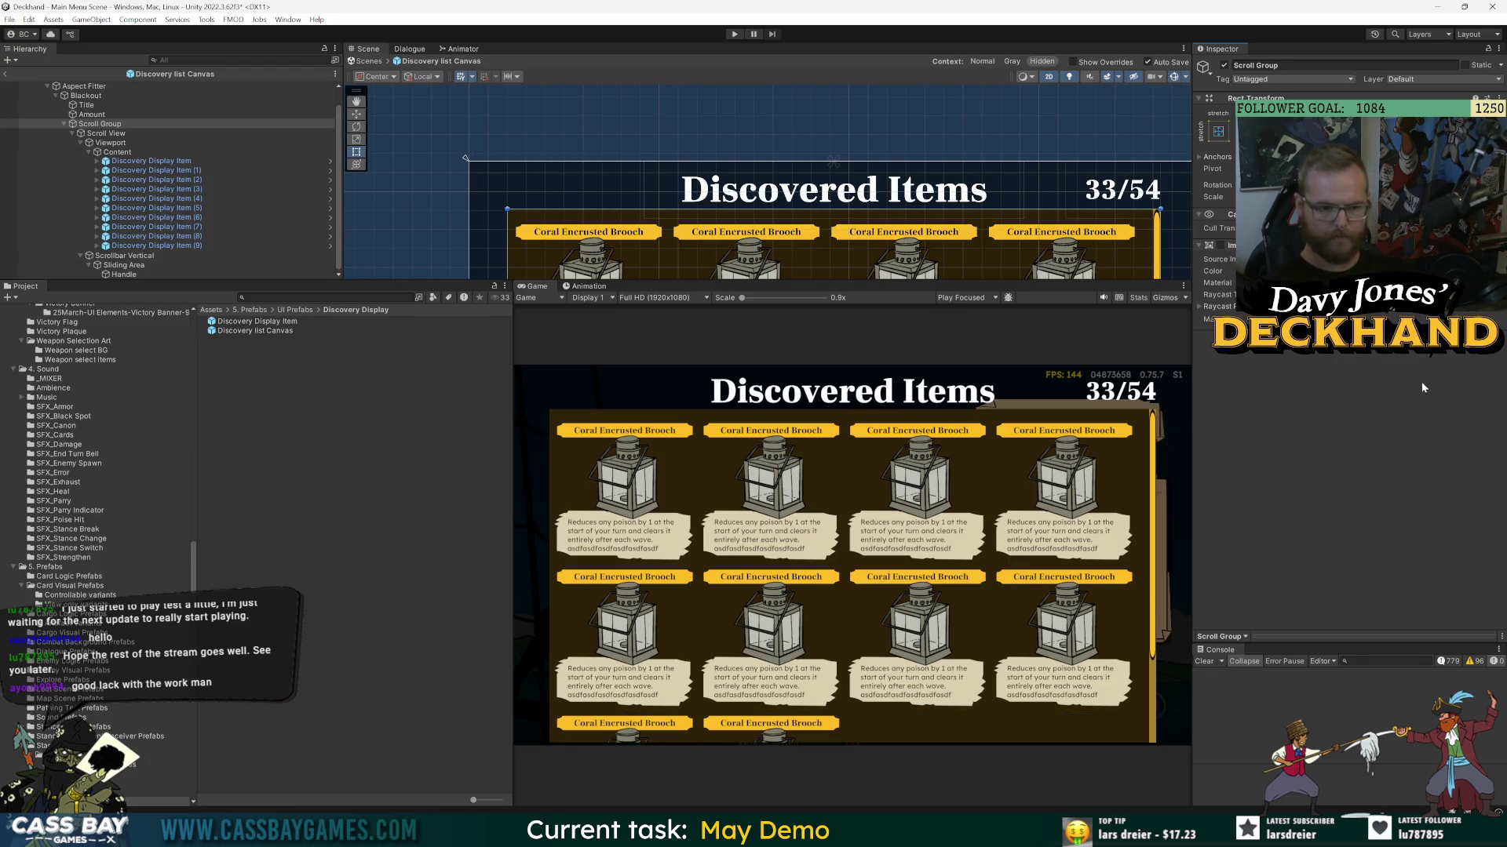
{"action": "scroll", "coordinate": [869, 273], "scroll_direction": "down", "scroll_amount": 8}
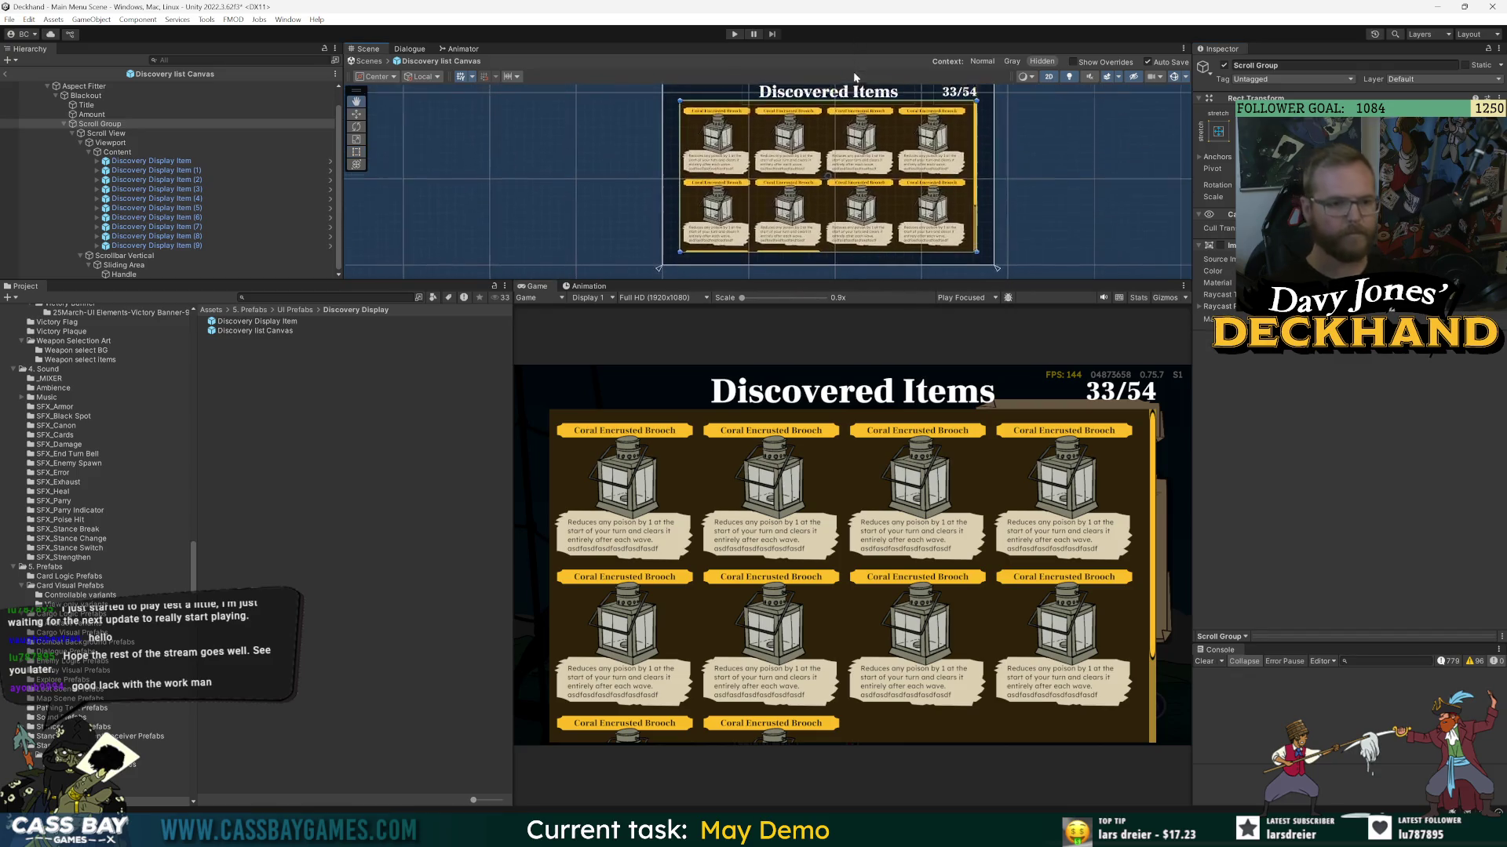
{"action": "left_click_drag", "start_coordinate": [903, 282], "coordinate": [908, 369]}
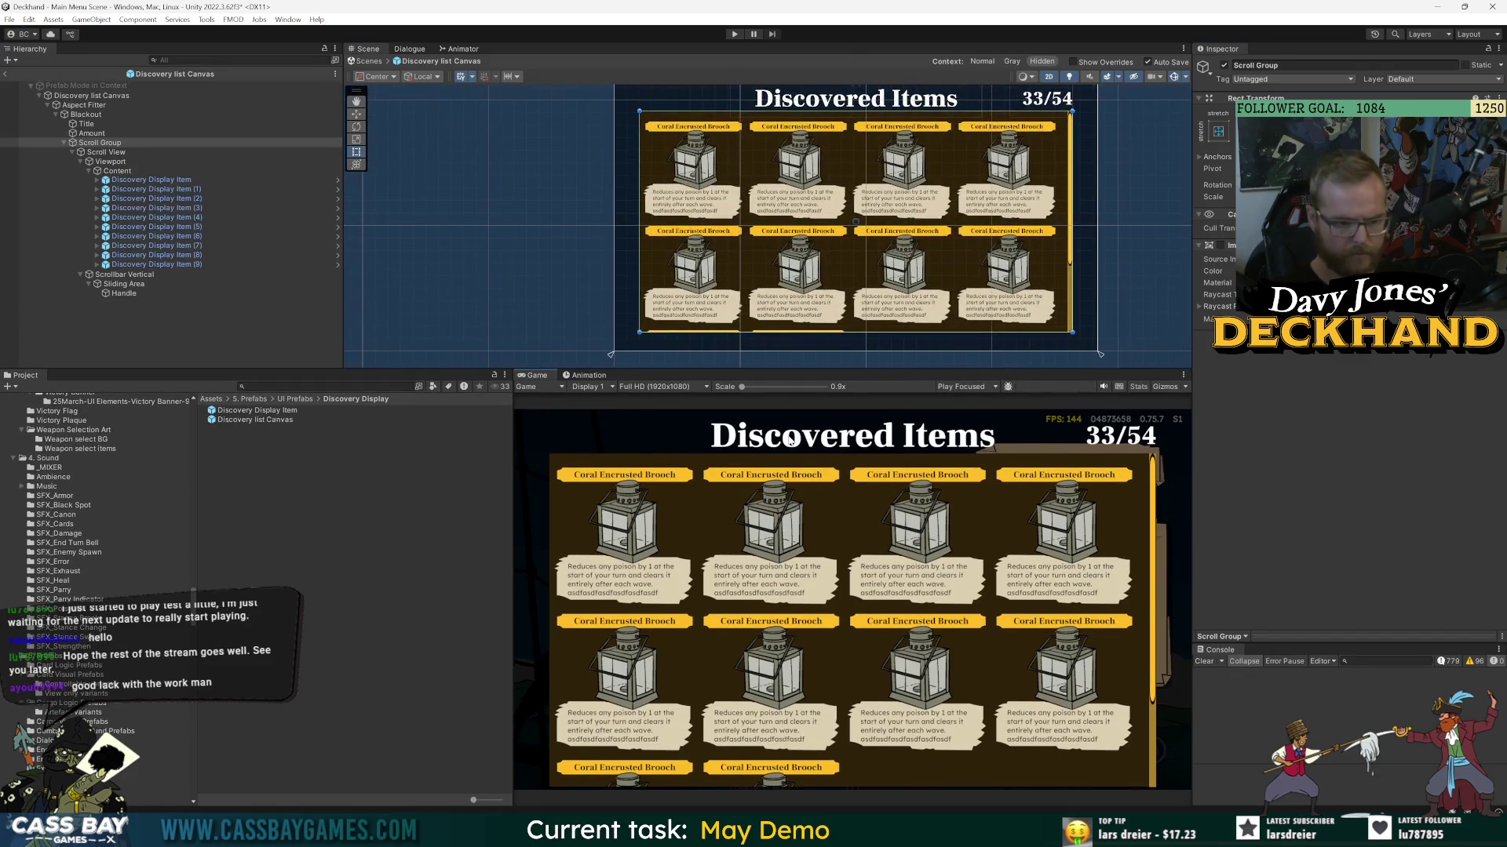
- Exit Prefab Mode and open the Discovery list Canvas prefab nested inside _PERSIST
{"action": "left_click", "coordinate": [6, 73]}
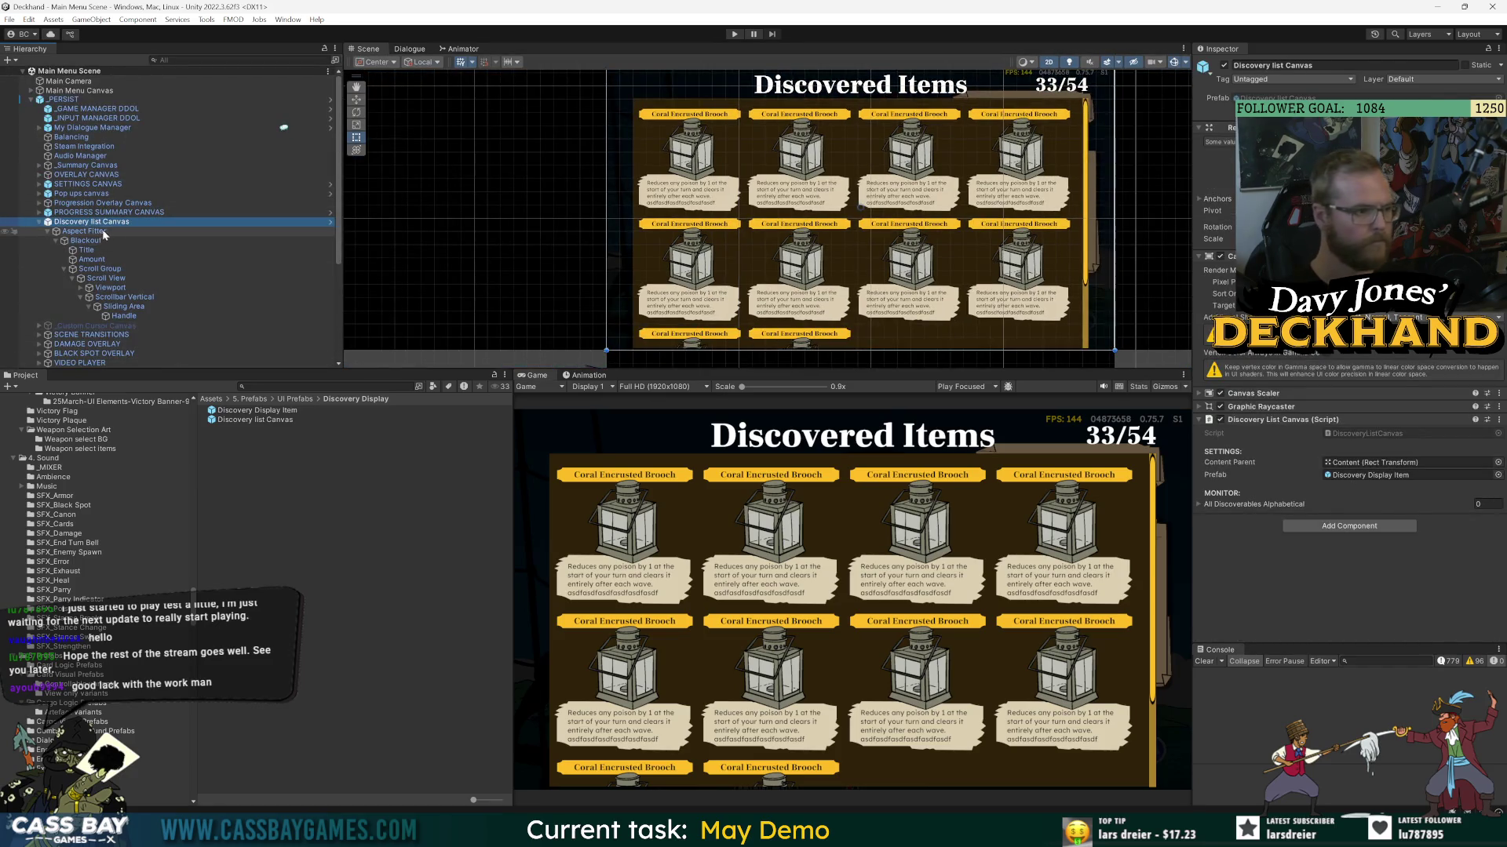
{"action": "left_click", "coordinate": [62, 100]}
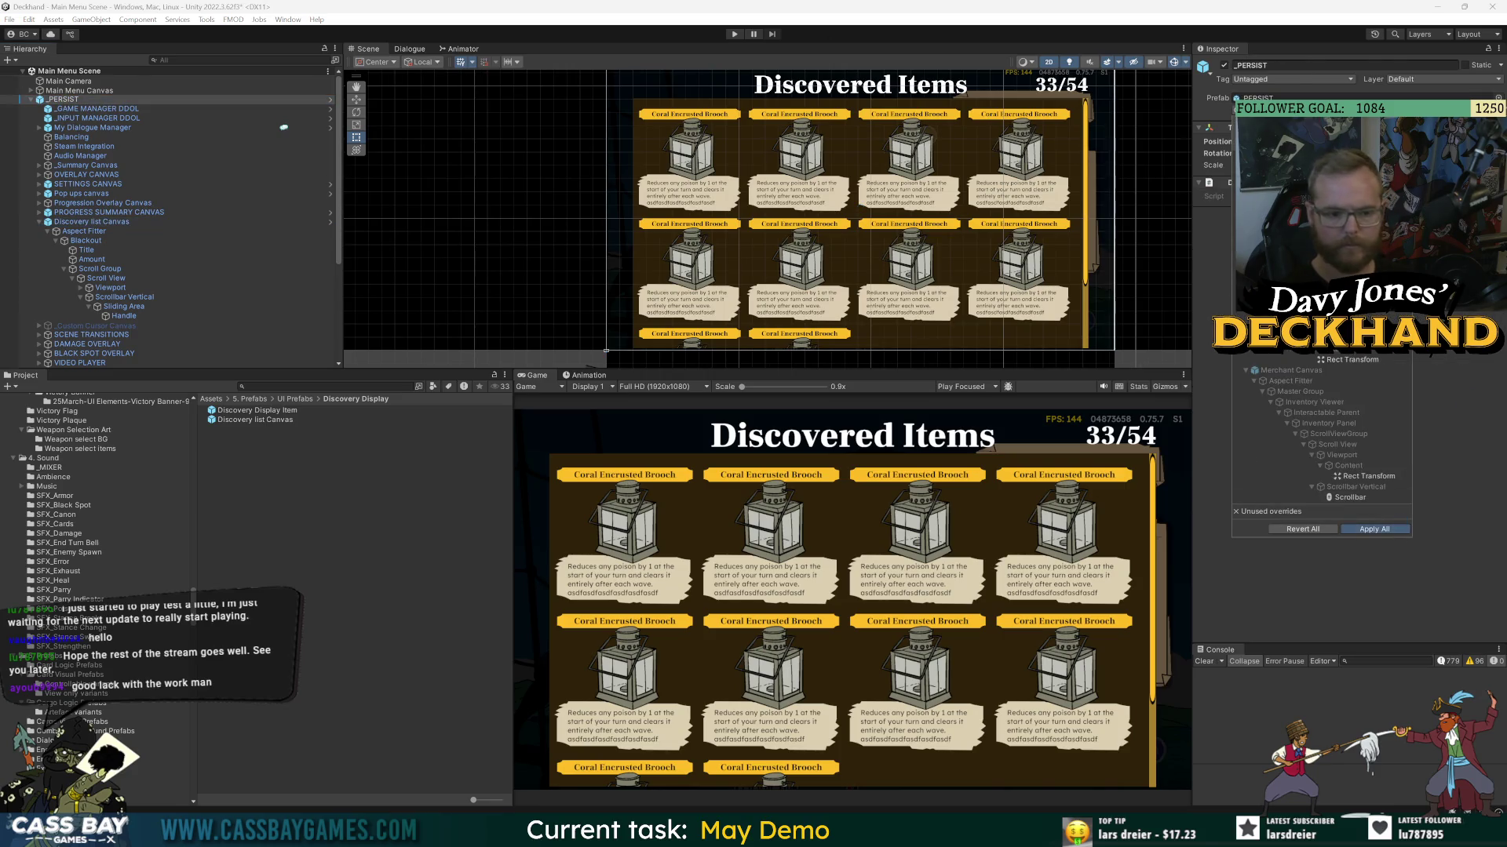
{"action": "left_click", "coordinate": [331, 100]}
{"action": "left_click", "coordinate": [94, 208]}
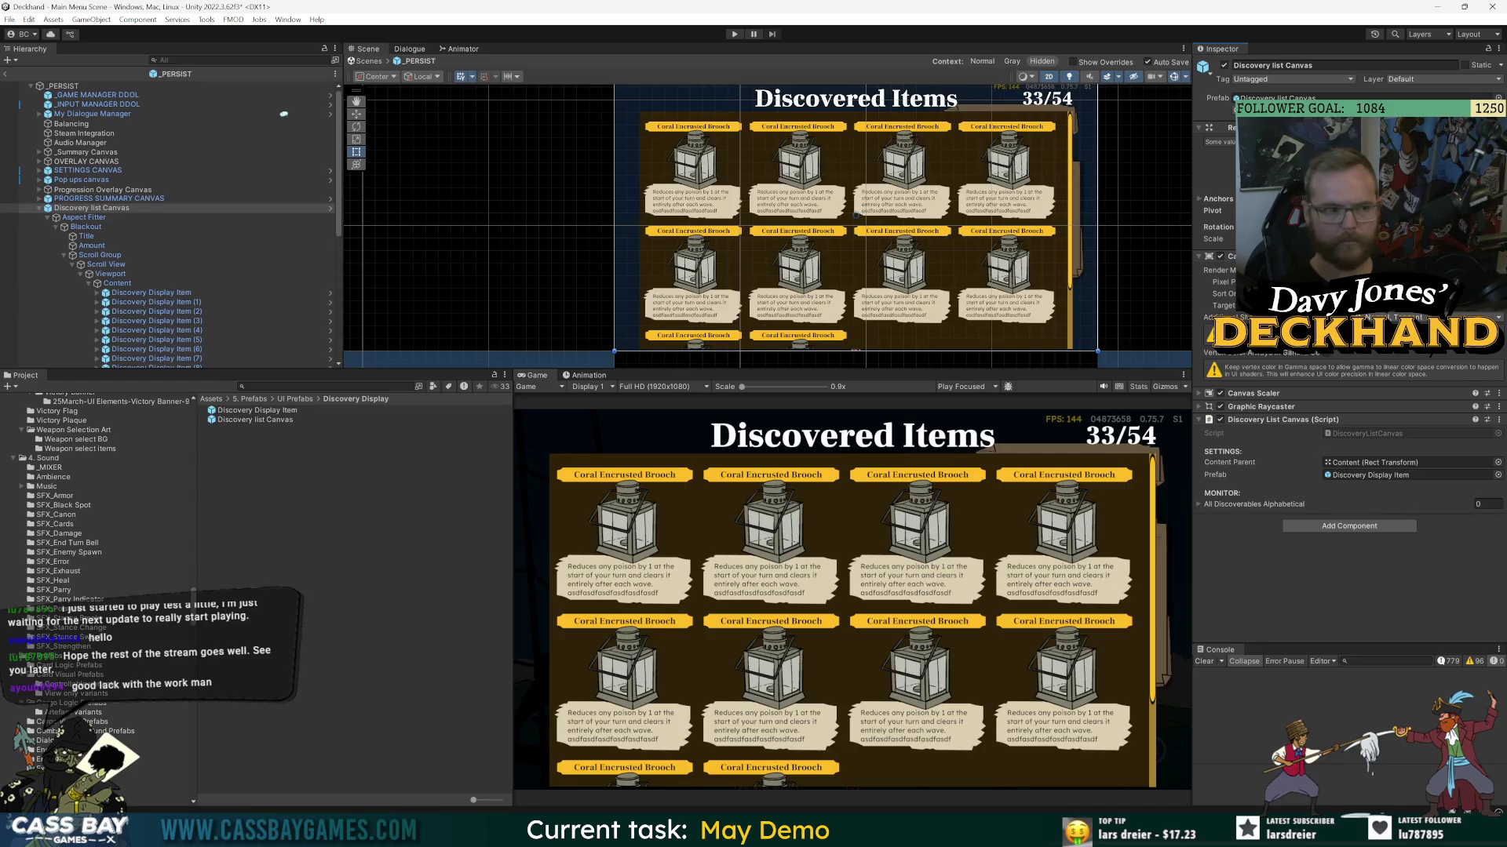
{"action": "left_click", "coordinate": [330, 208]}
- Apply the stretch-both anchor preset to Scroll Group
{"action": "left_click", "coordinate": [47, 142]}
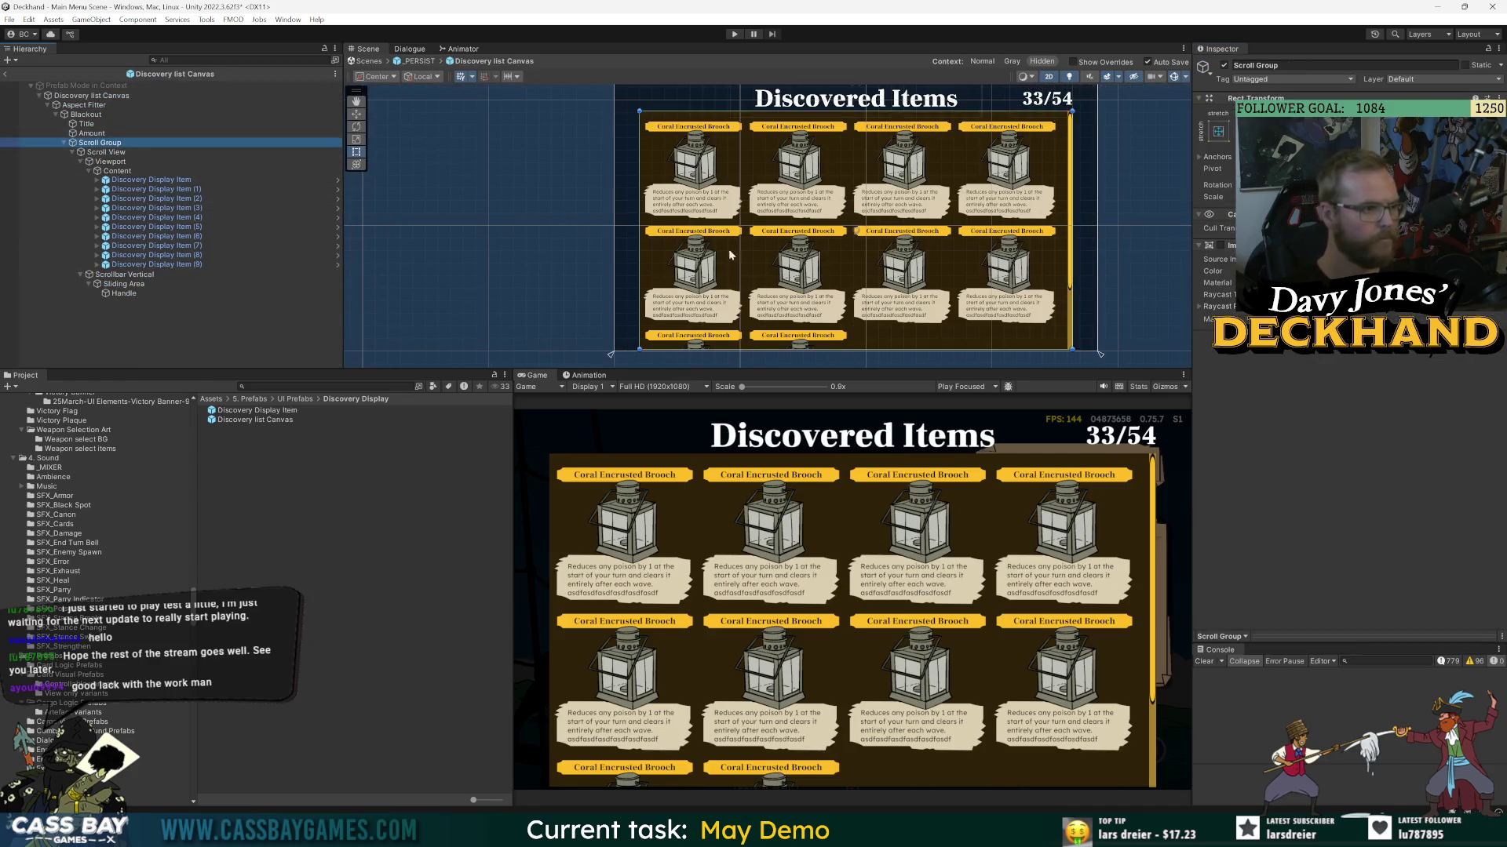
{"action": "left_click", "coordinate": [1218, 131]}
{"action": "left_click", "coordinate": [1308, 306], "text": "alt"}
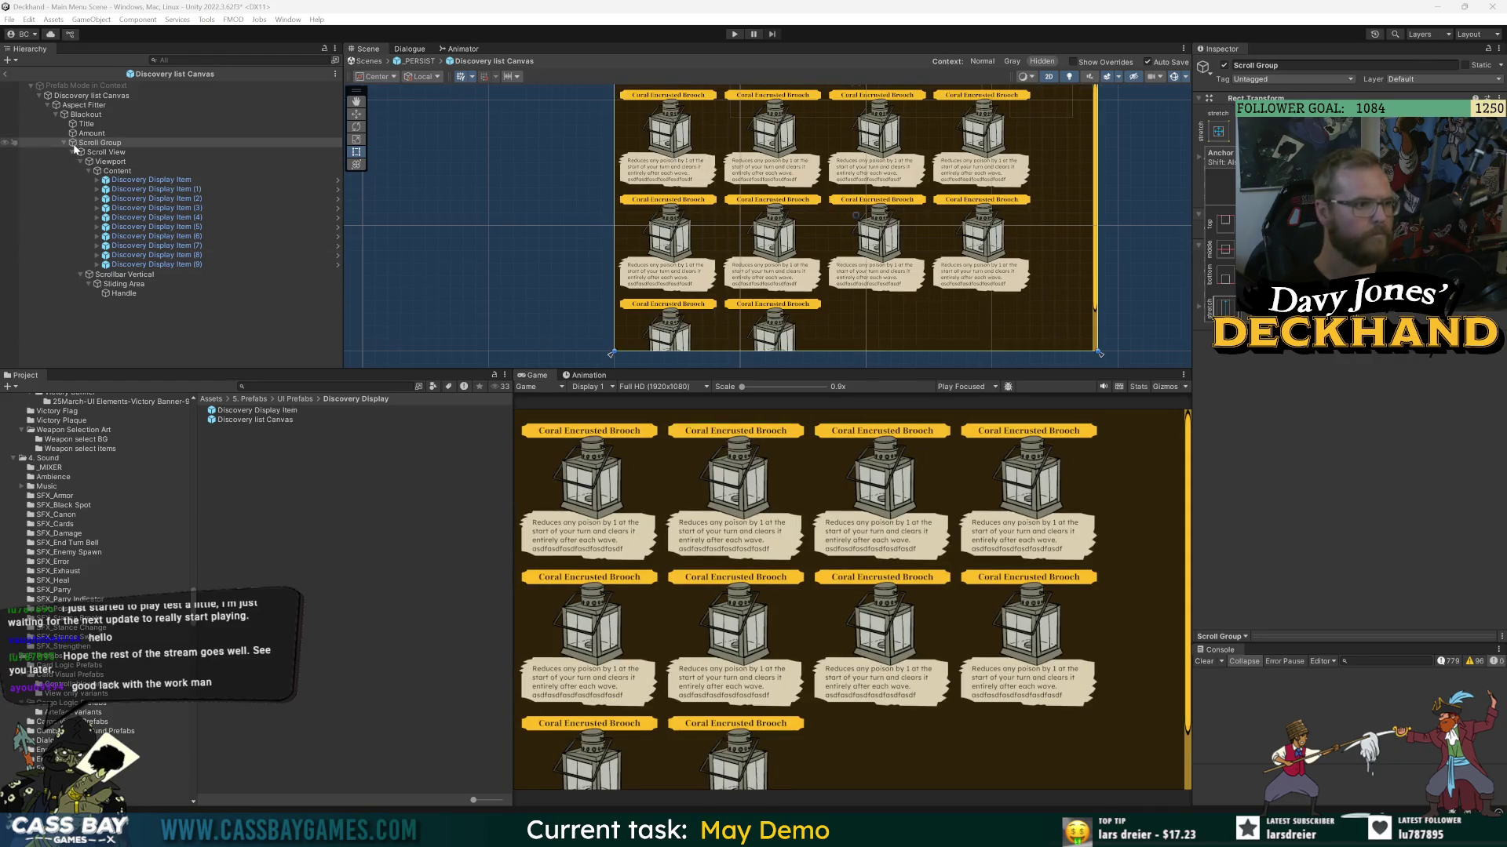
- Undo the Scroll Group stretch and disable its background Image component
{"action": "key", "text": "ctrl+z"}
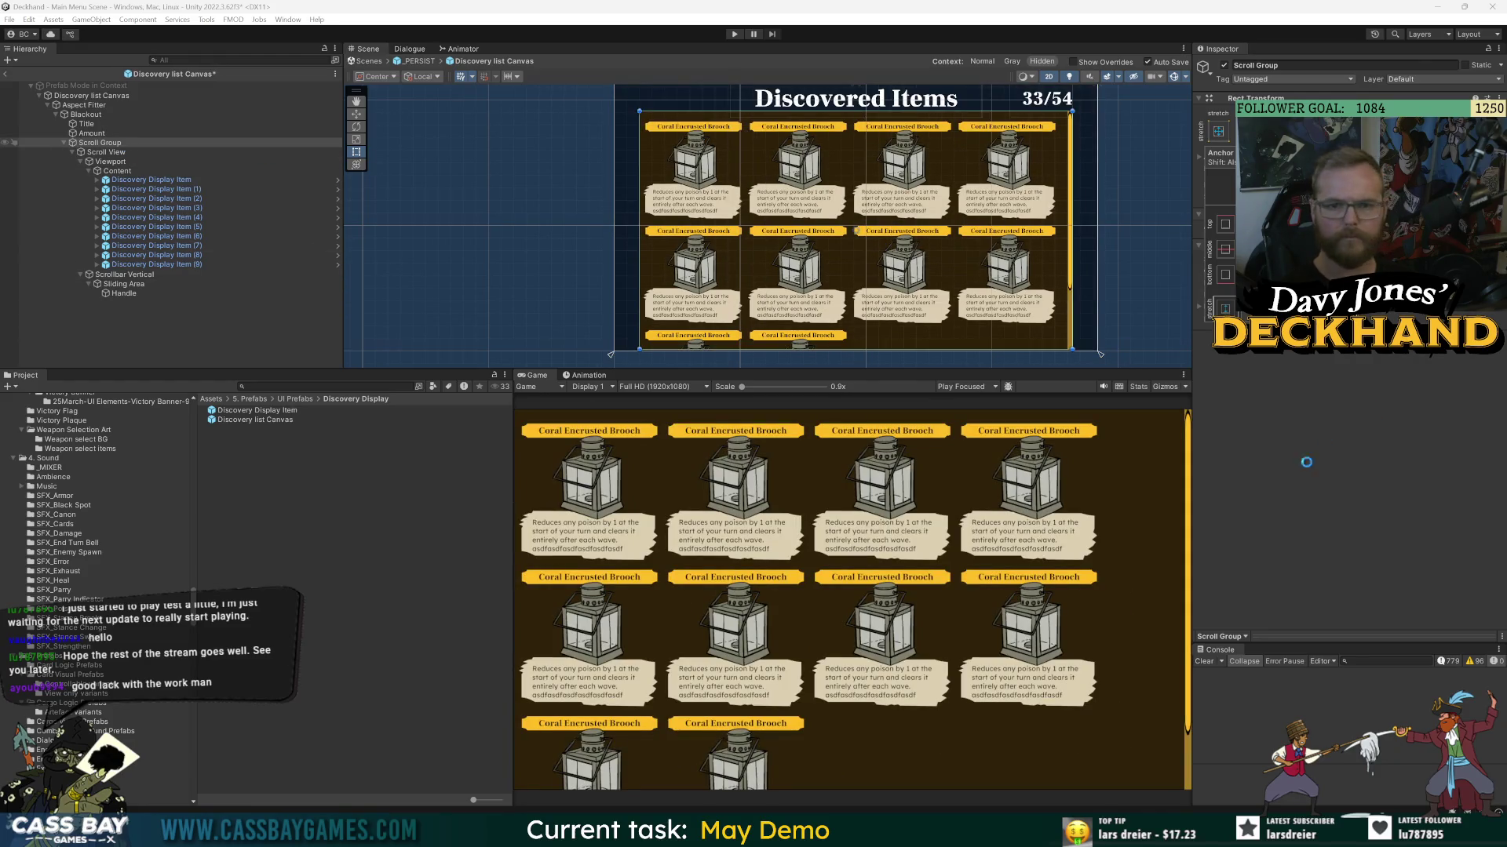
{"action": "left_click", "coordinate": [1371, 476]}
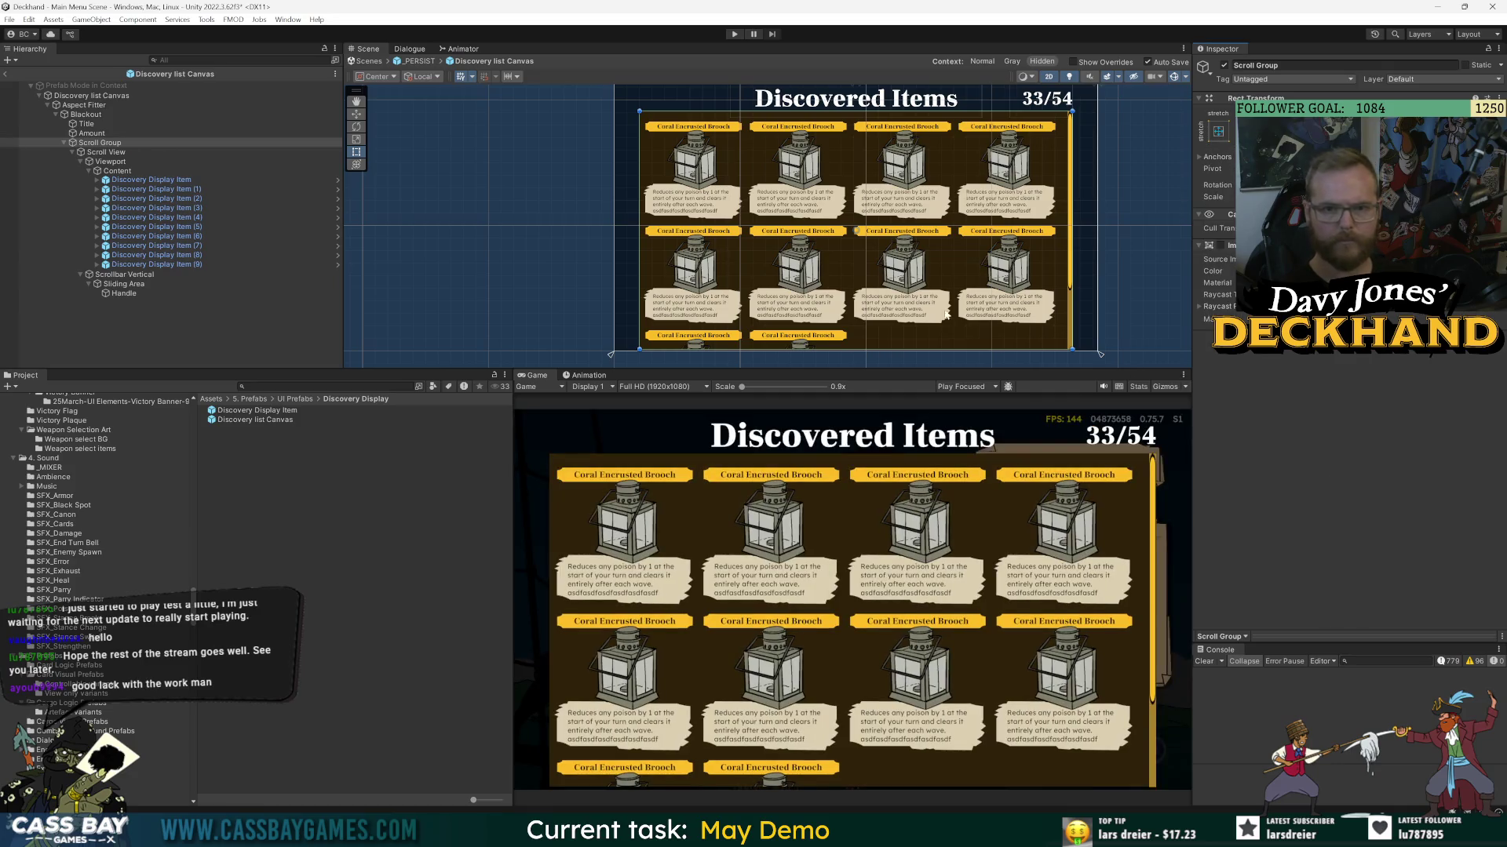
{"action": "left_click", "coordinate": [125, 154]}
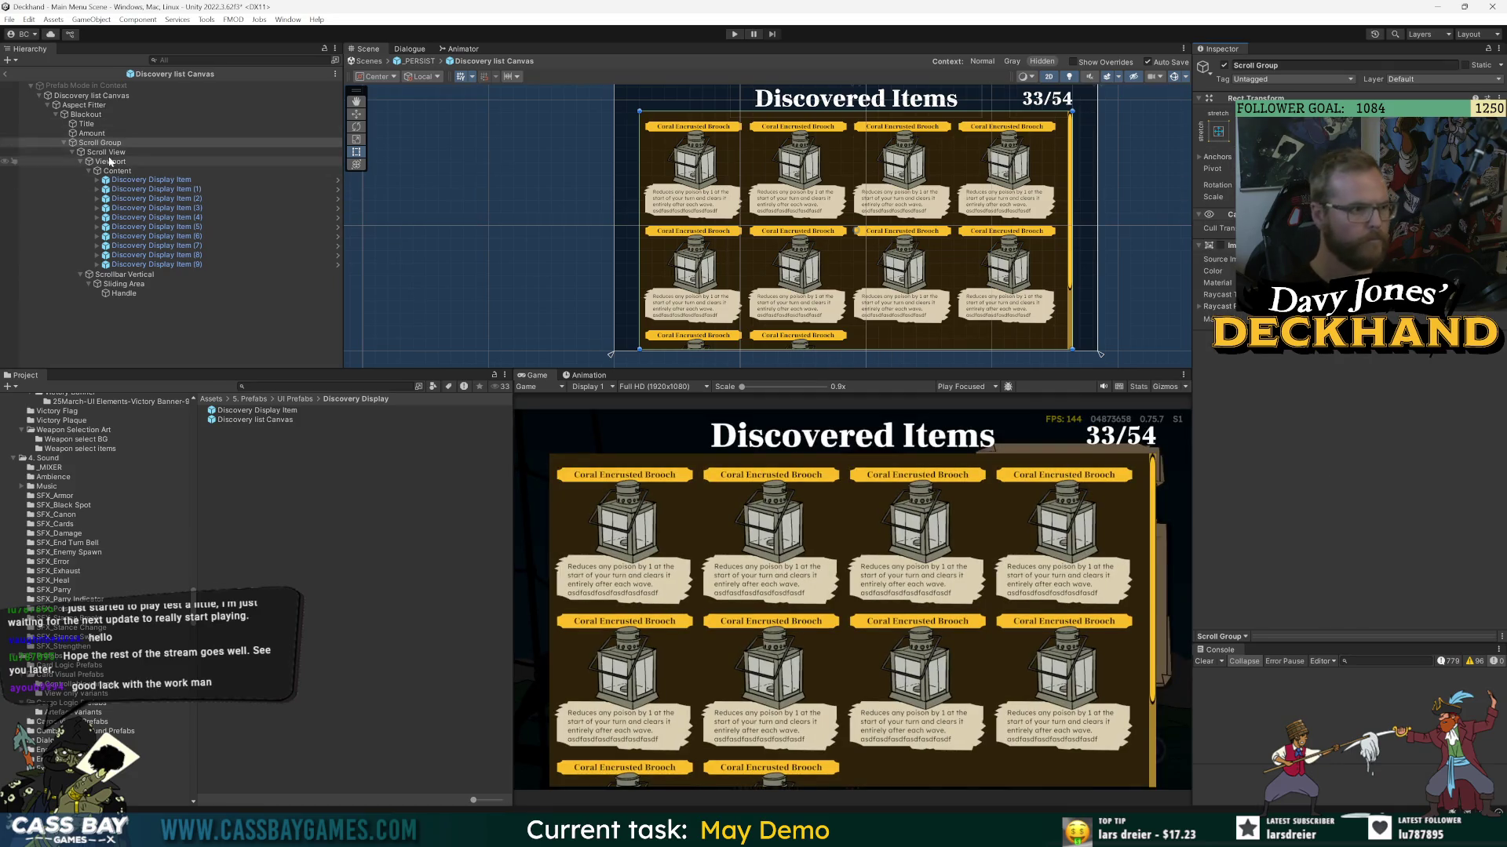
{"action": "left_click", "coordinate": [1218, 133]}
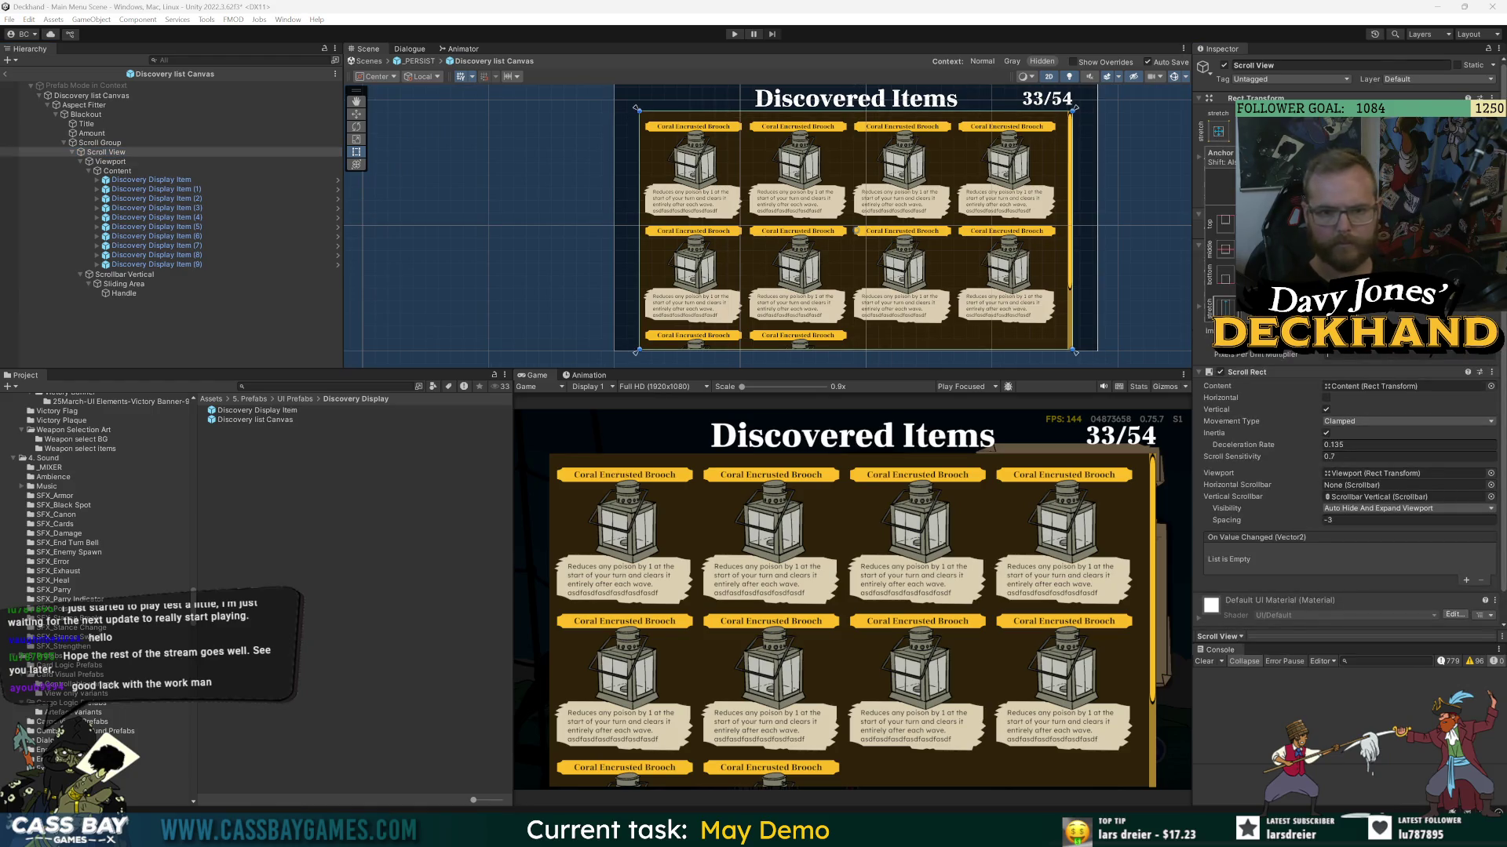
{"action": "left_click", "coordinate": [641, 232]}
{"action": "left_click", "coordinate": [1222, 259]}
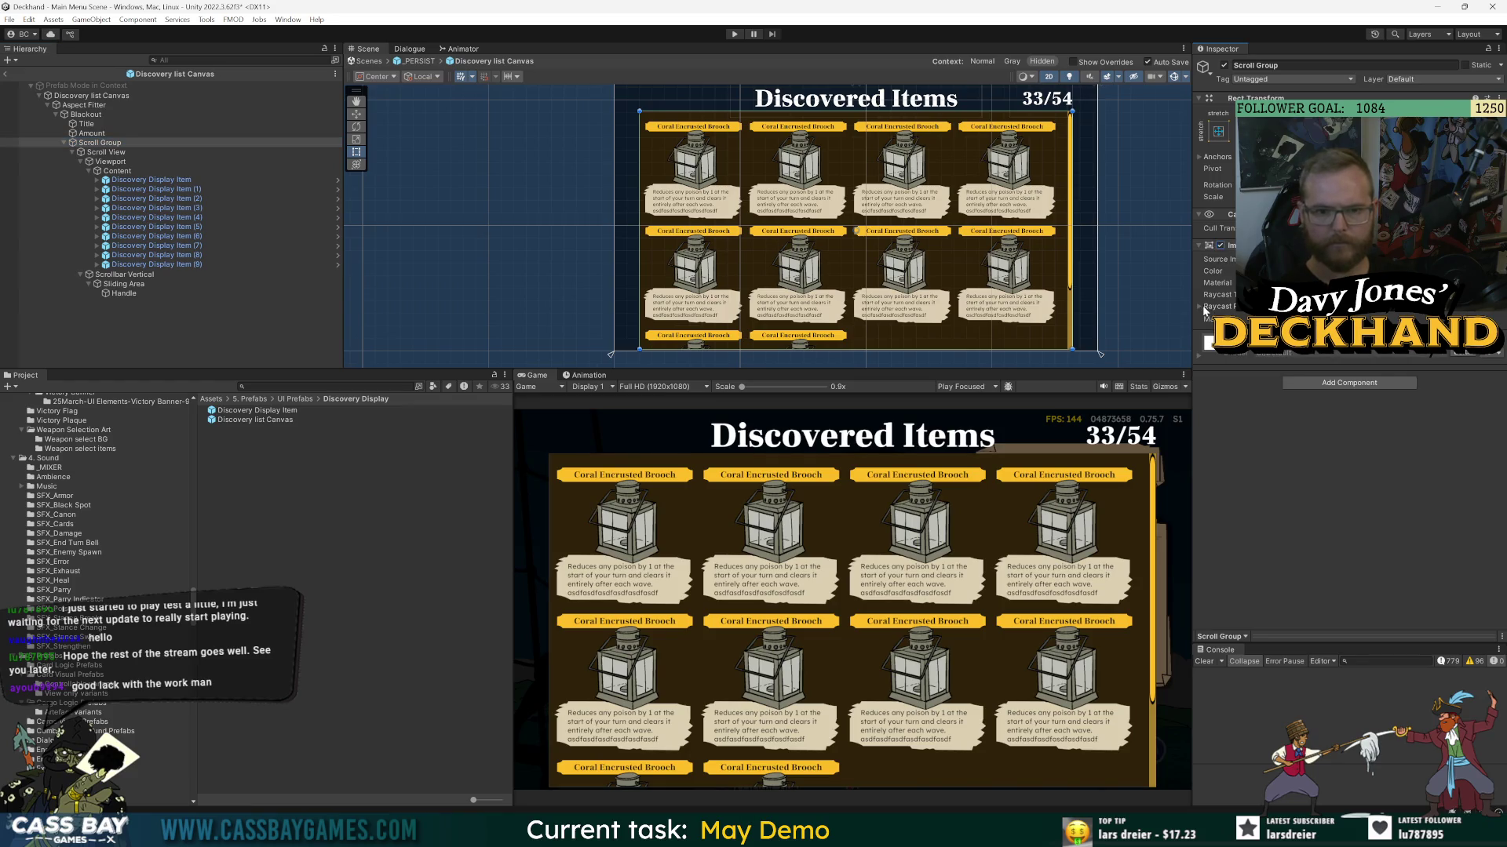
{"action": "left_click", "coordinate": [1221, 246]}
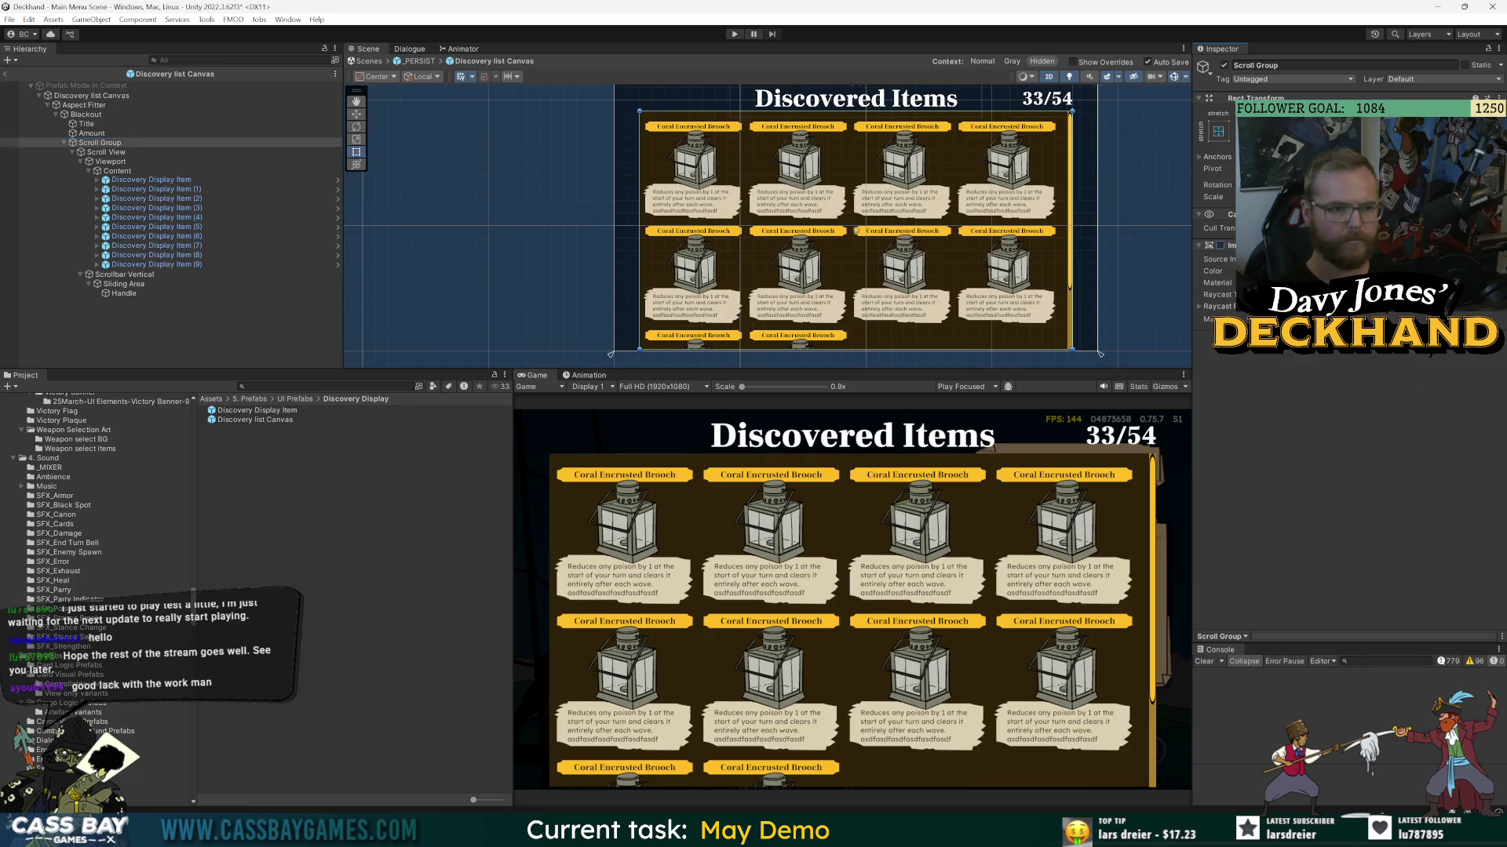
- Turn off Content's Content Size Fitter and select Discovery Display Items (6)–(9)
{"action": "left_click", "coordinate": [110, 161]}
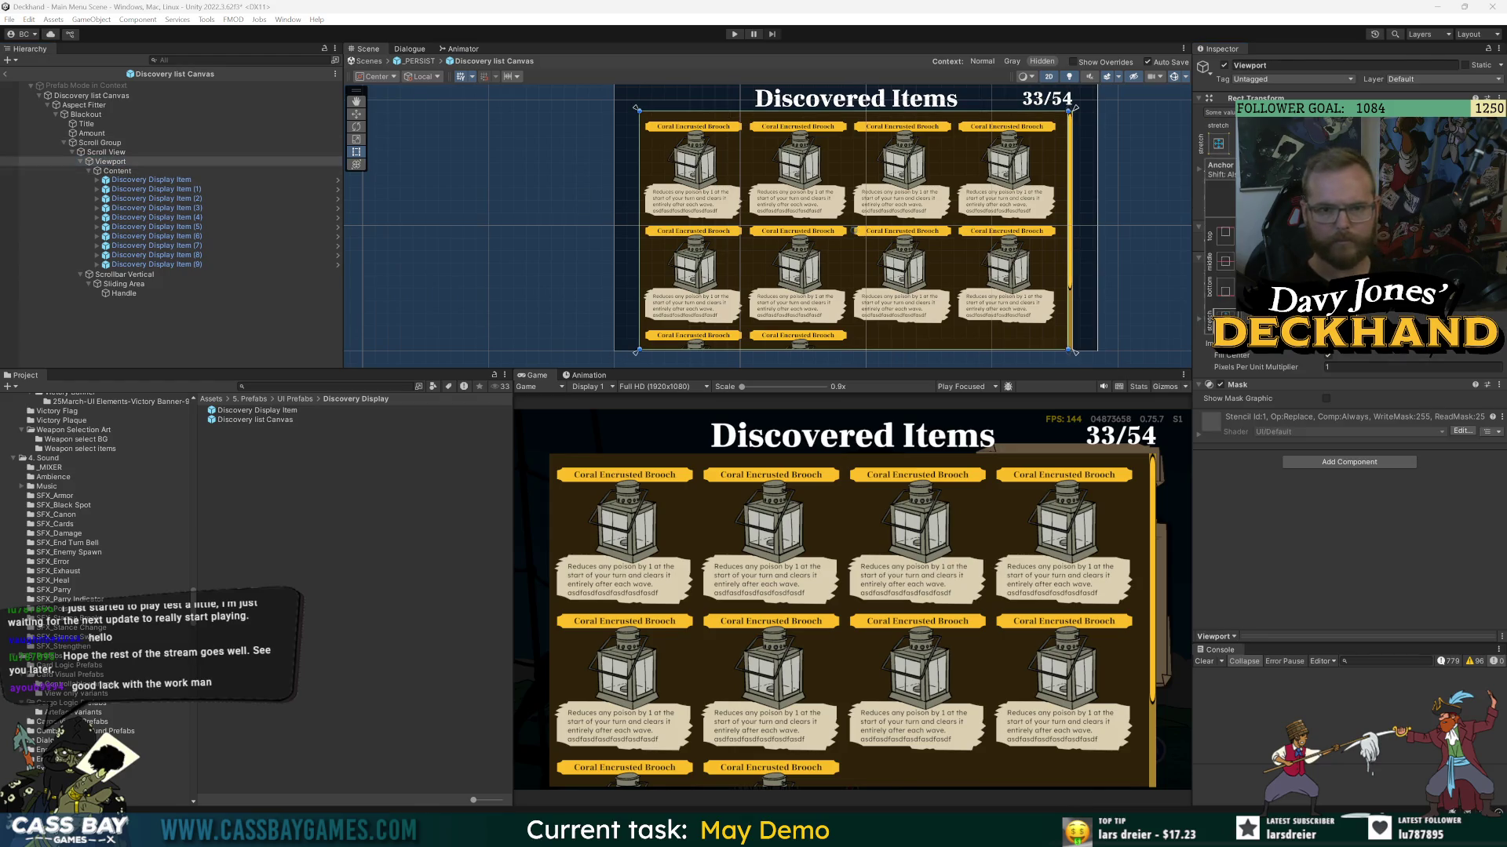
{"action": "left_click", "coordinate": [117, 170]}
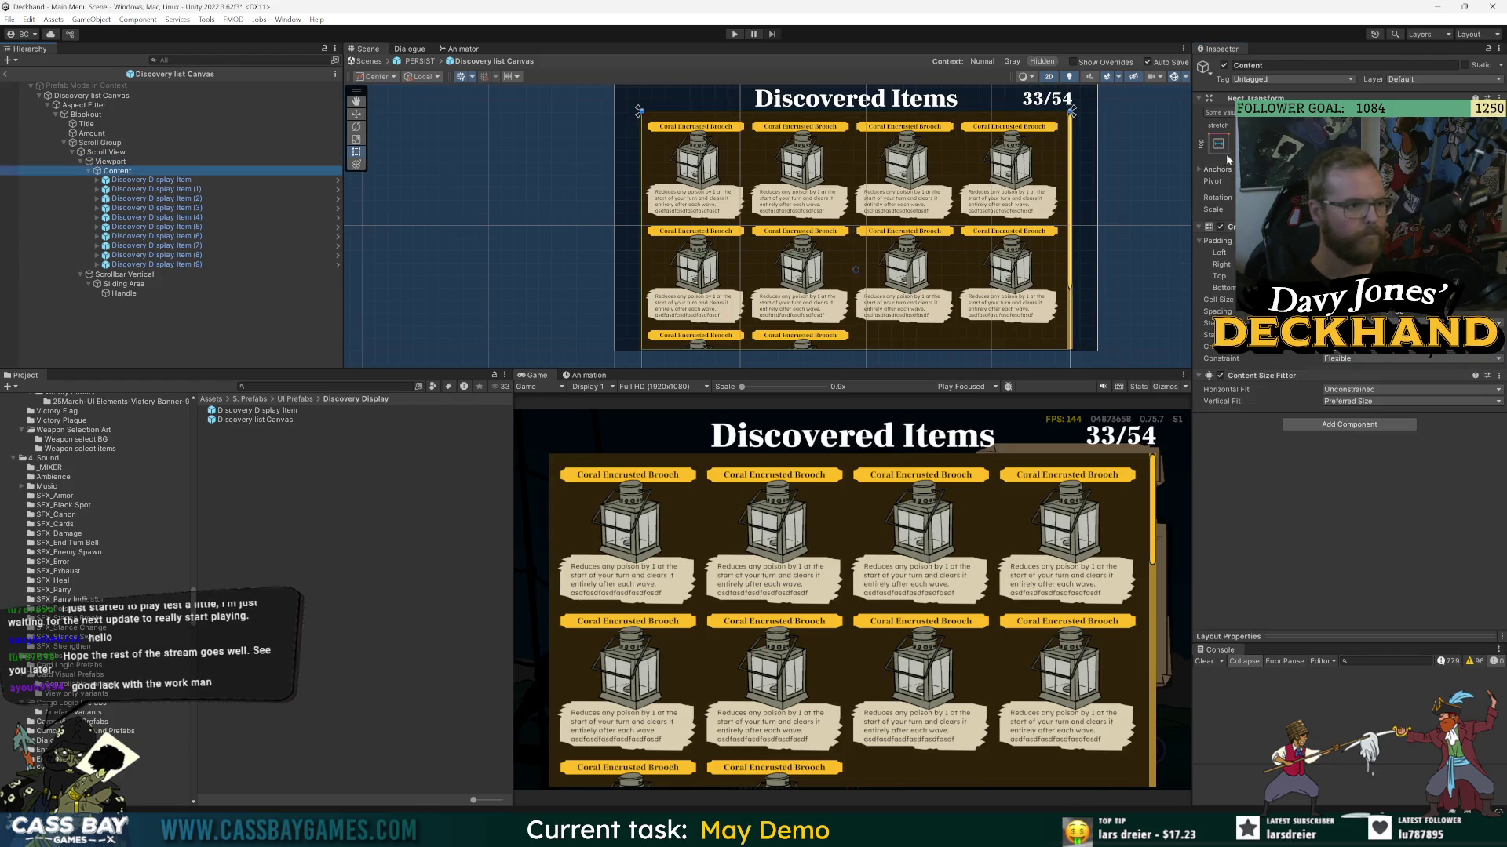
{"action": "left_click", "coordinate": [1225, 145]}
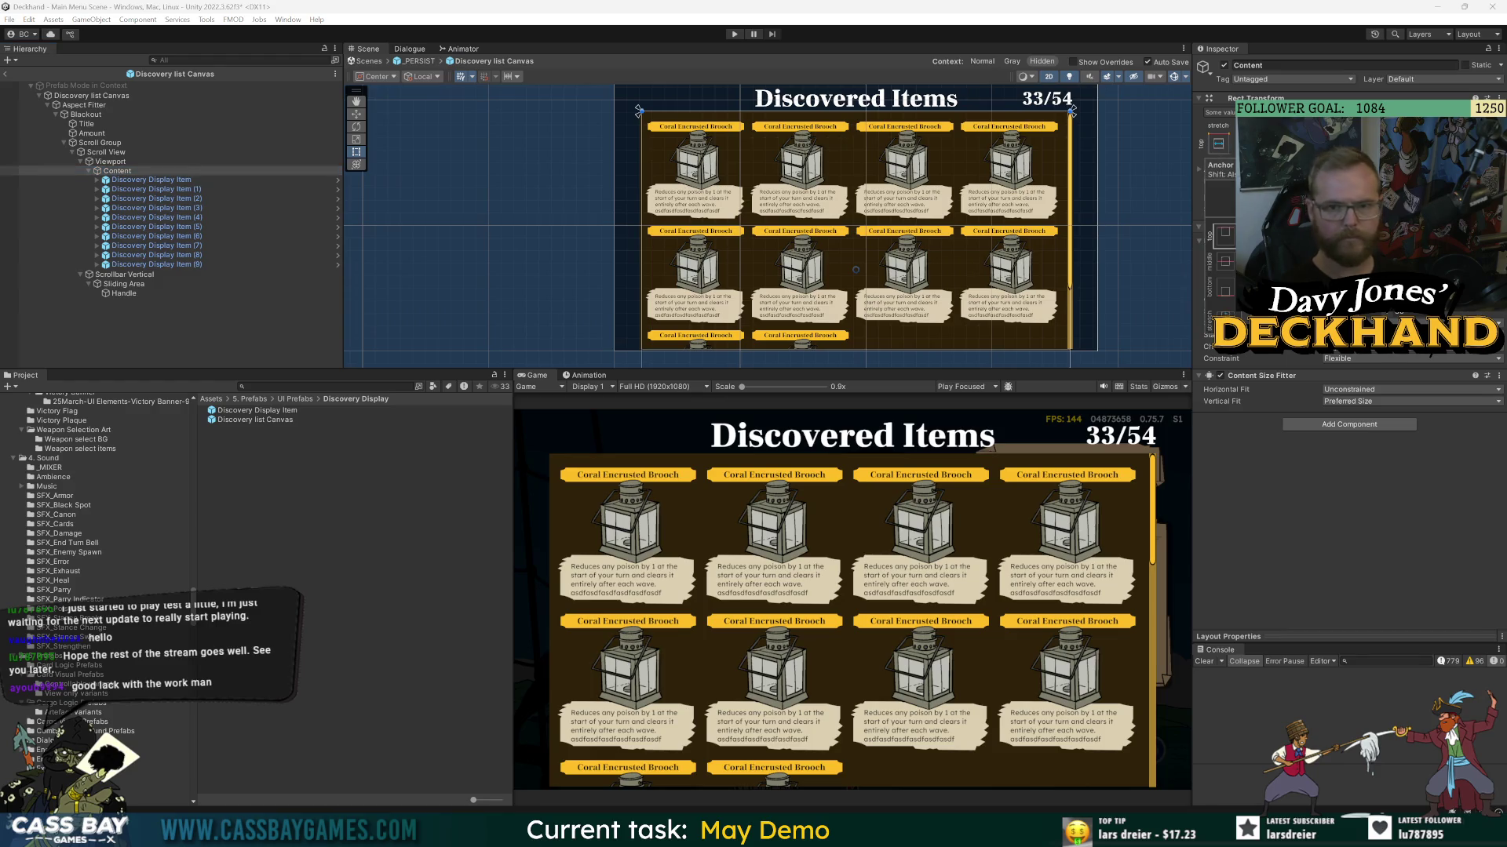
{"action": "left_click", "coordinate": [1430, 498]}
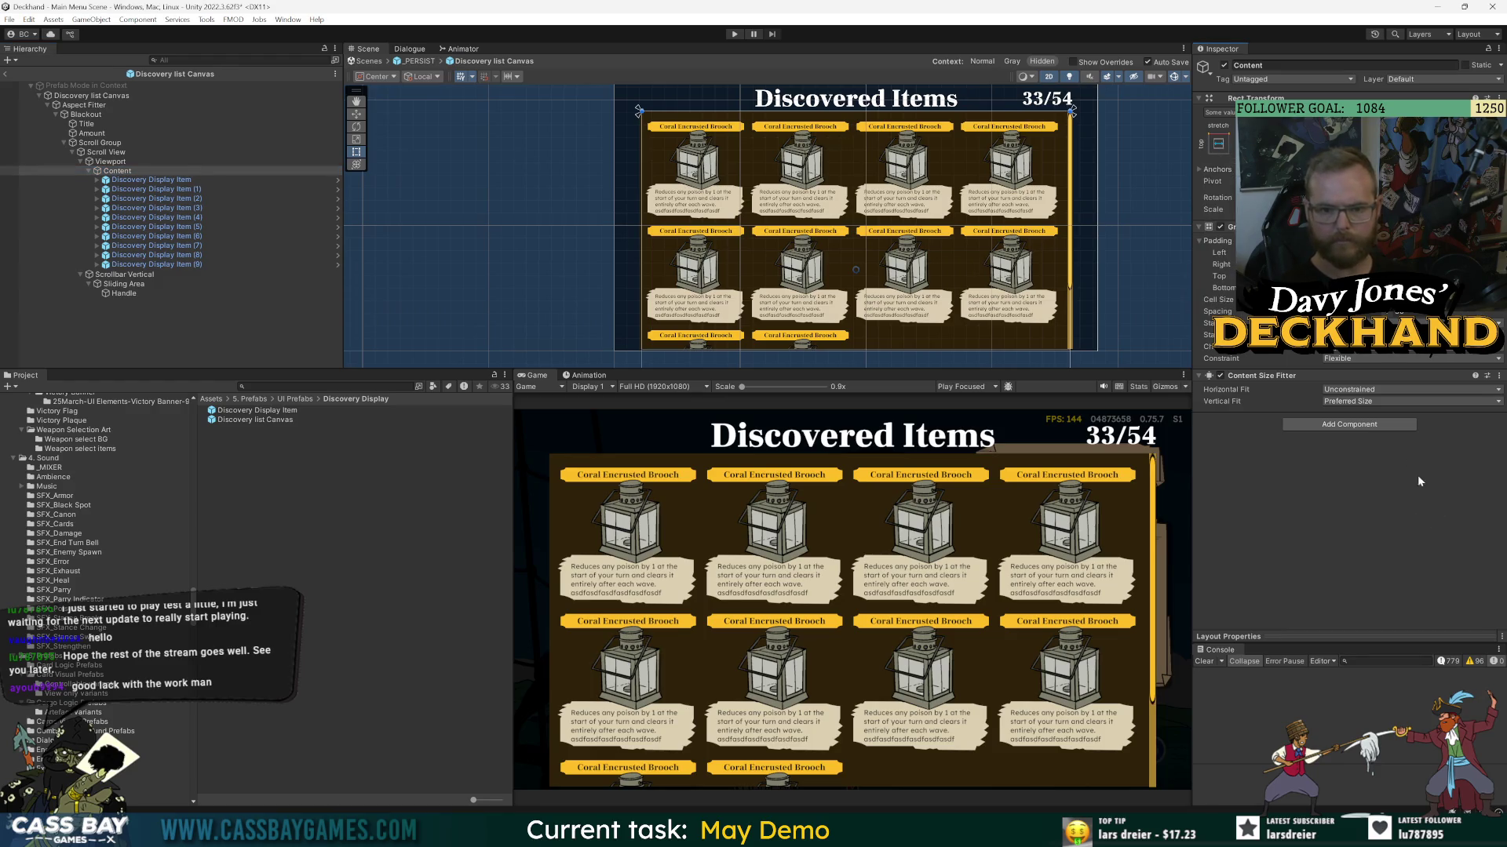
{"action": "left_click", "coordinate": [1221, 376]}
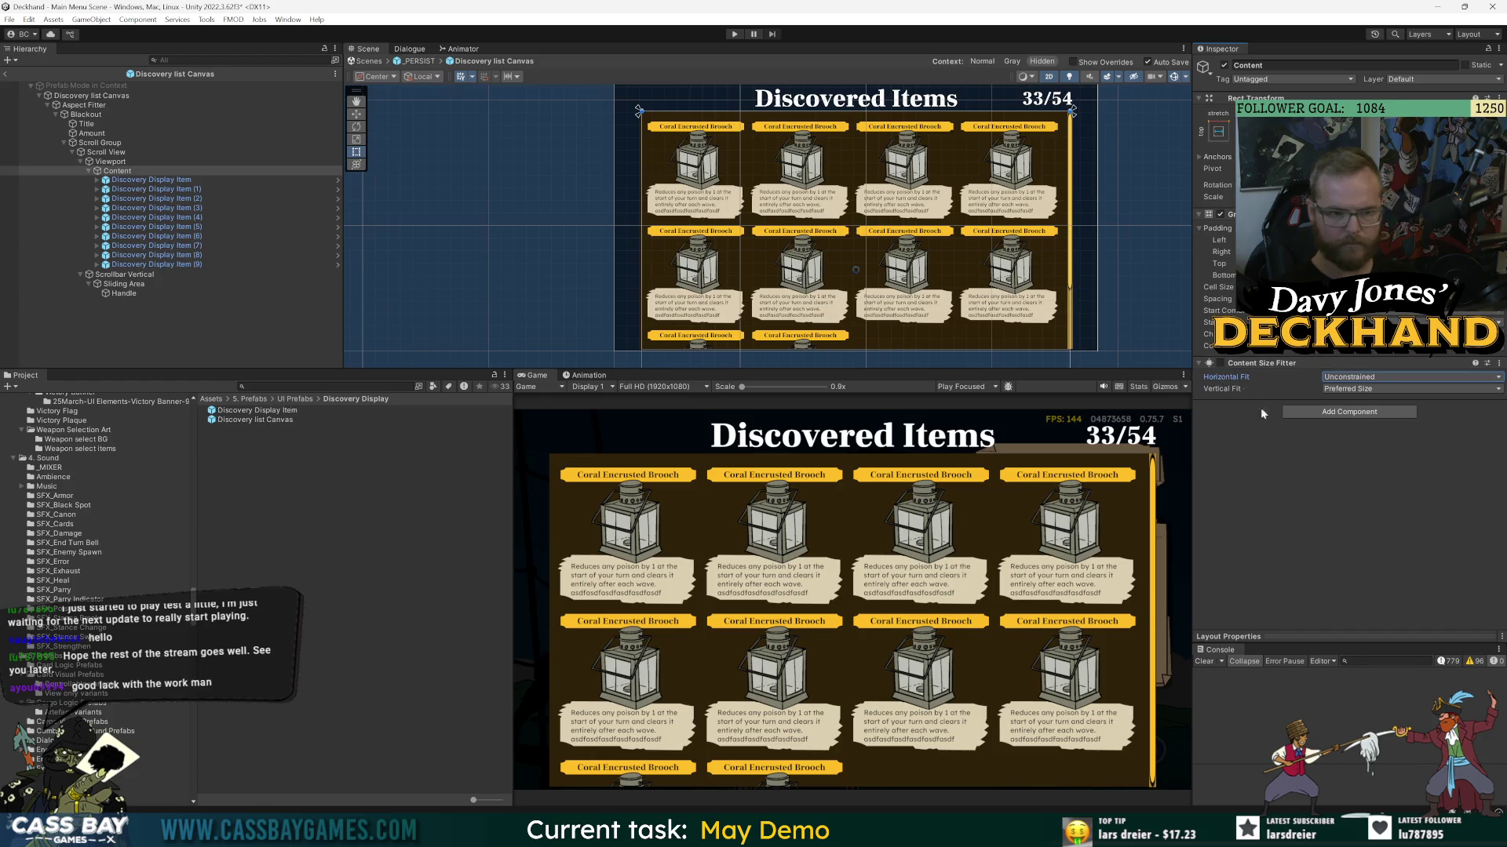
{"action": "left_click", "coordinate": [180, 264]}
{"action": "left_click", "coordinate": [199, 237], "text": "shift"}
- Delete Discovery Display Items (6)–(9), leaving six cards in the grid
{"action": "key", "text": "Delete"}
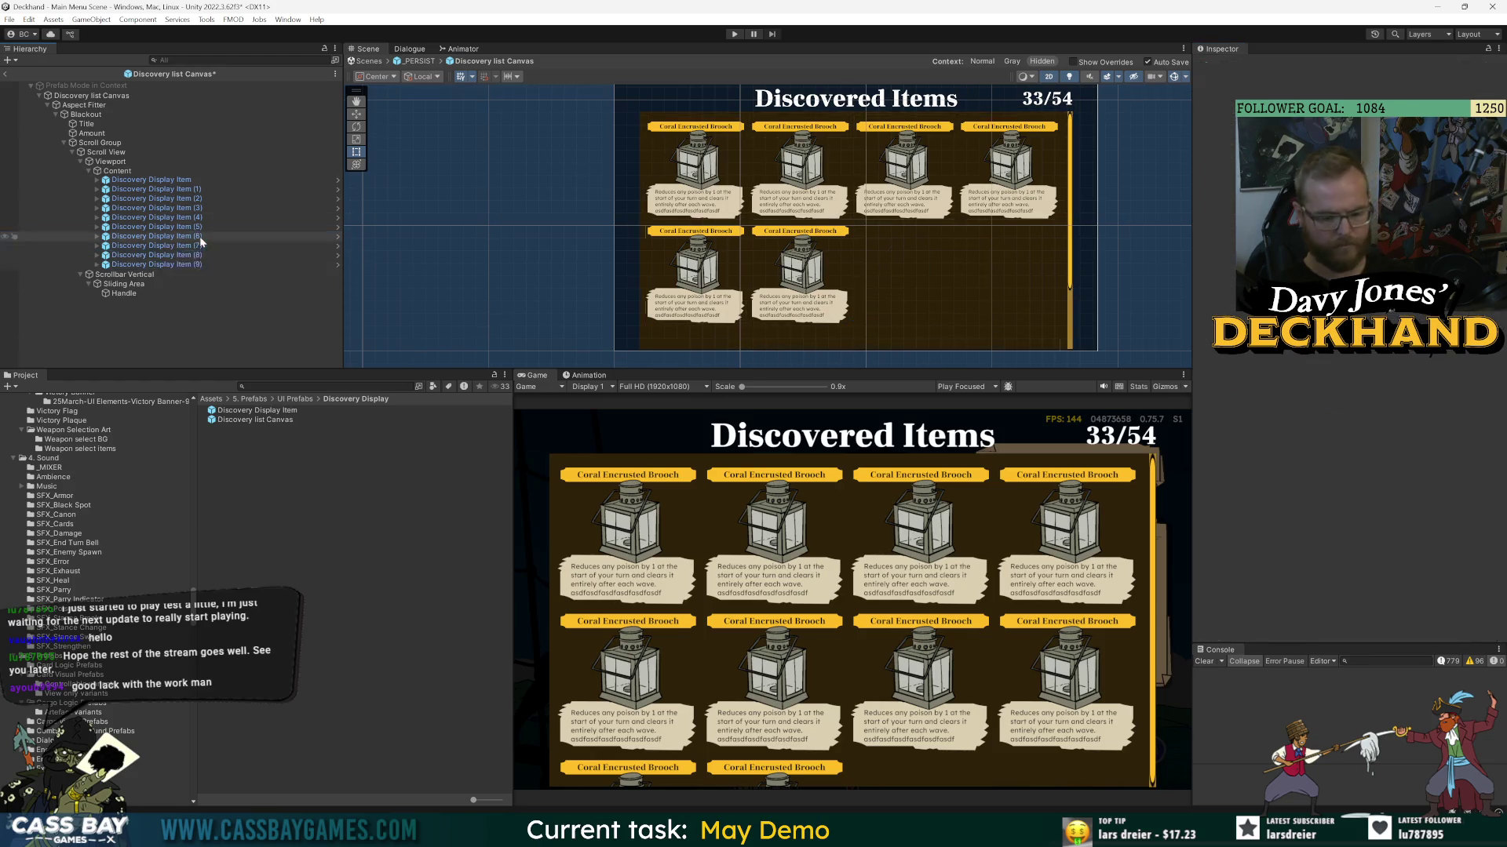
{"action": "left_click", "coordinate": [108, 153]}
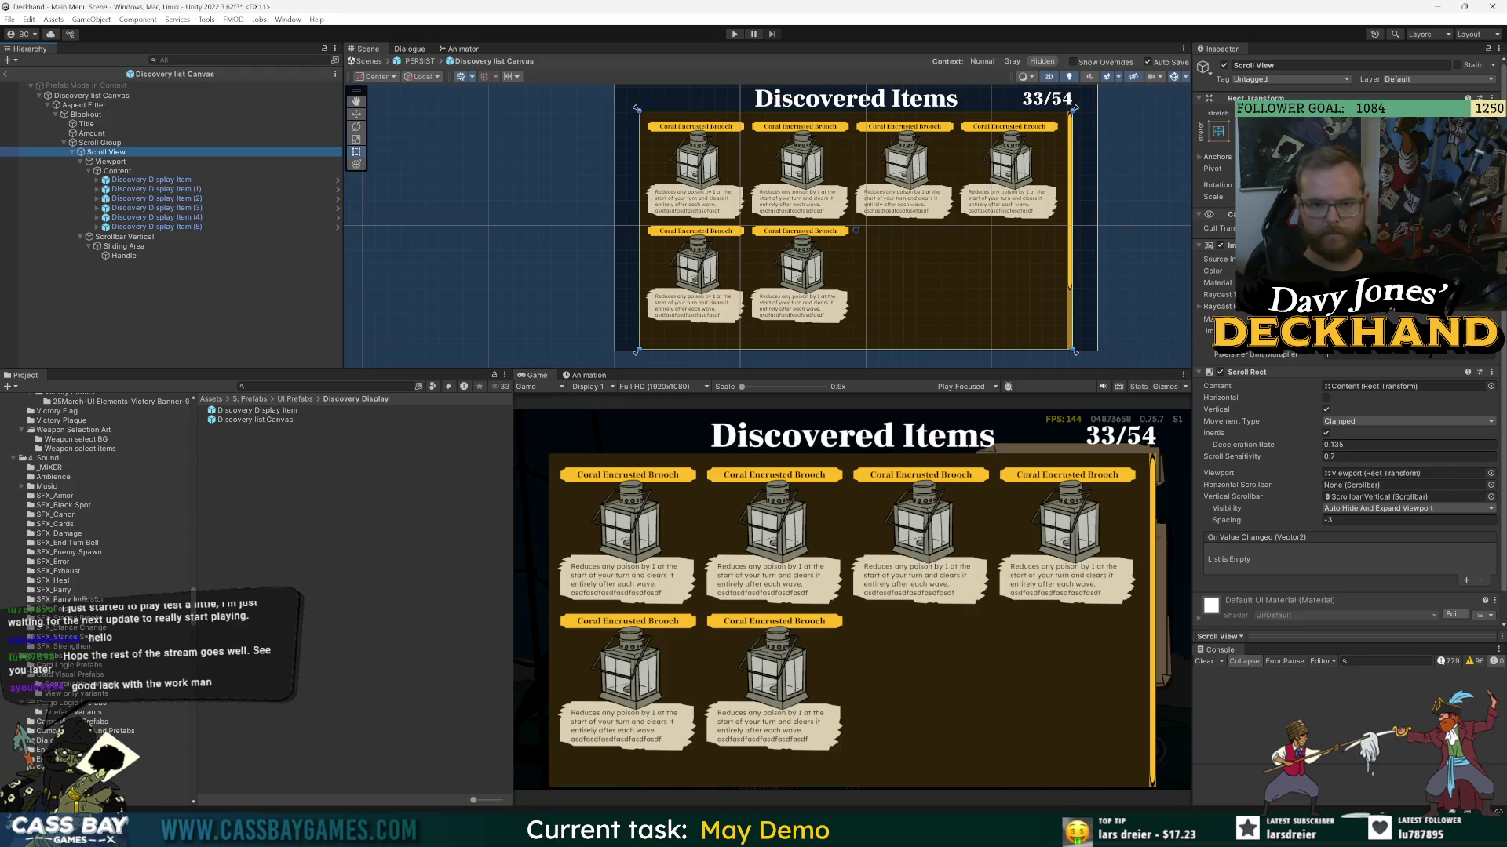
{"action": "left_click", "coordinate": [91, 143]}
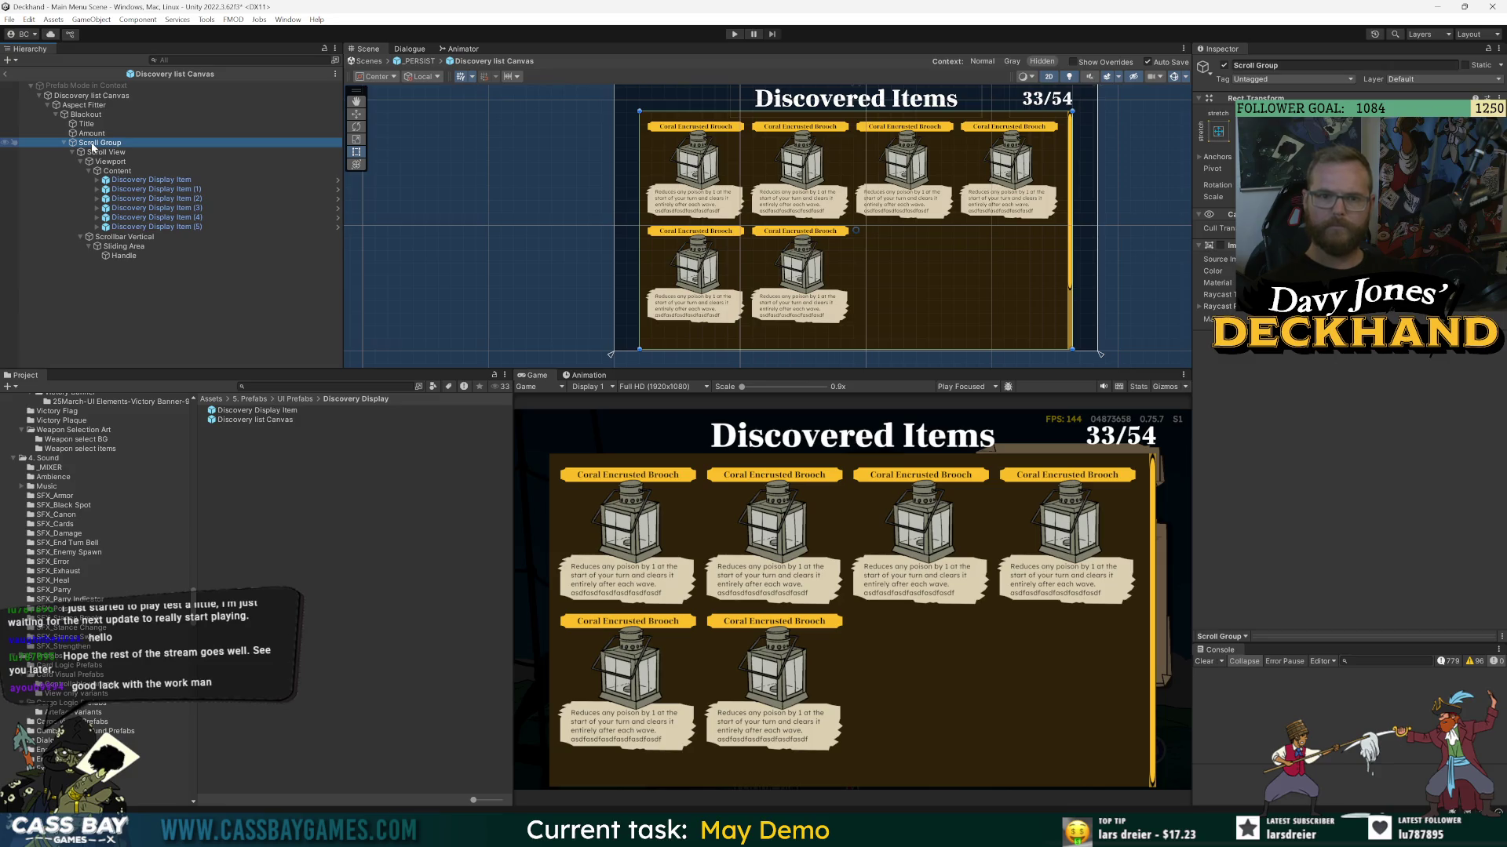
{"action": "left_click", "coordinate": [96, 152]}
{"action": "left_click", "coordinate": [1219, 132]}
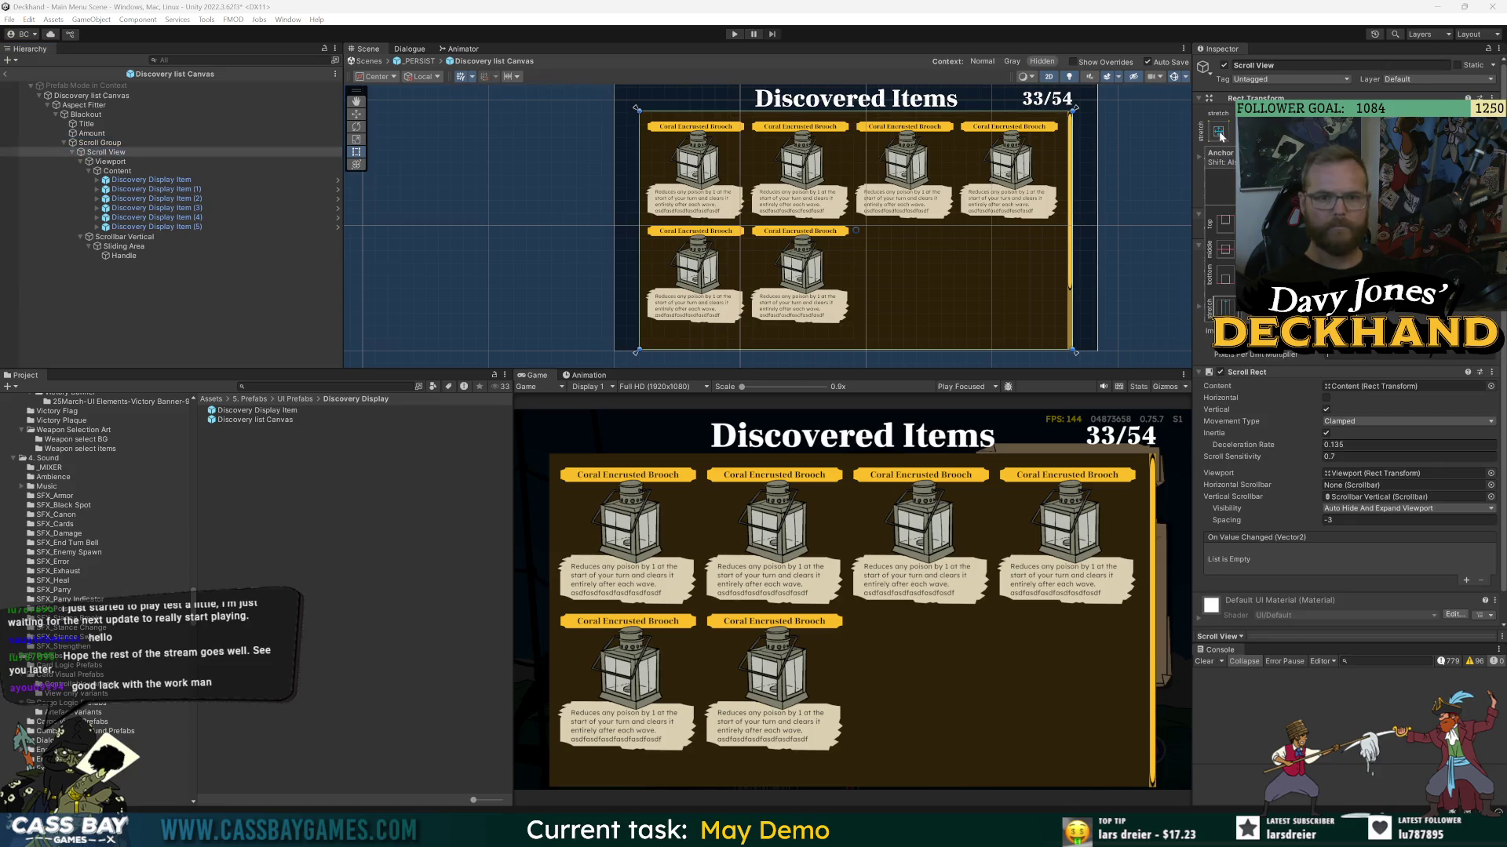
{"action": "left_click", "coordinate": [100, 144]}
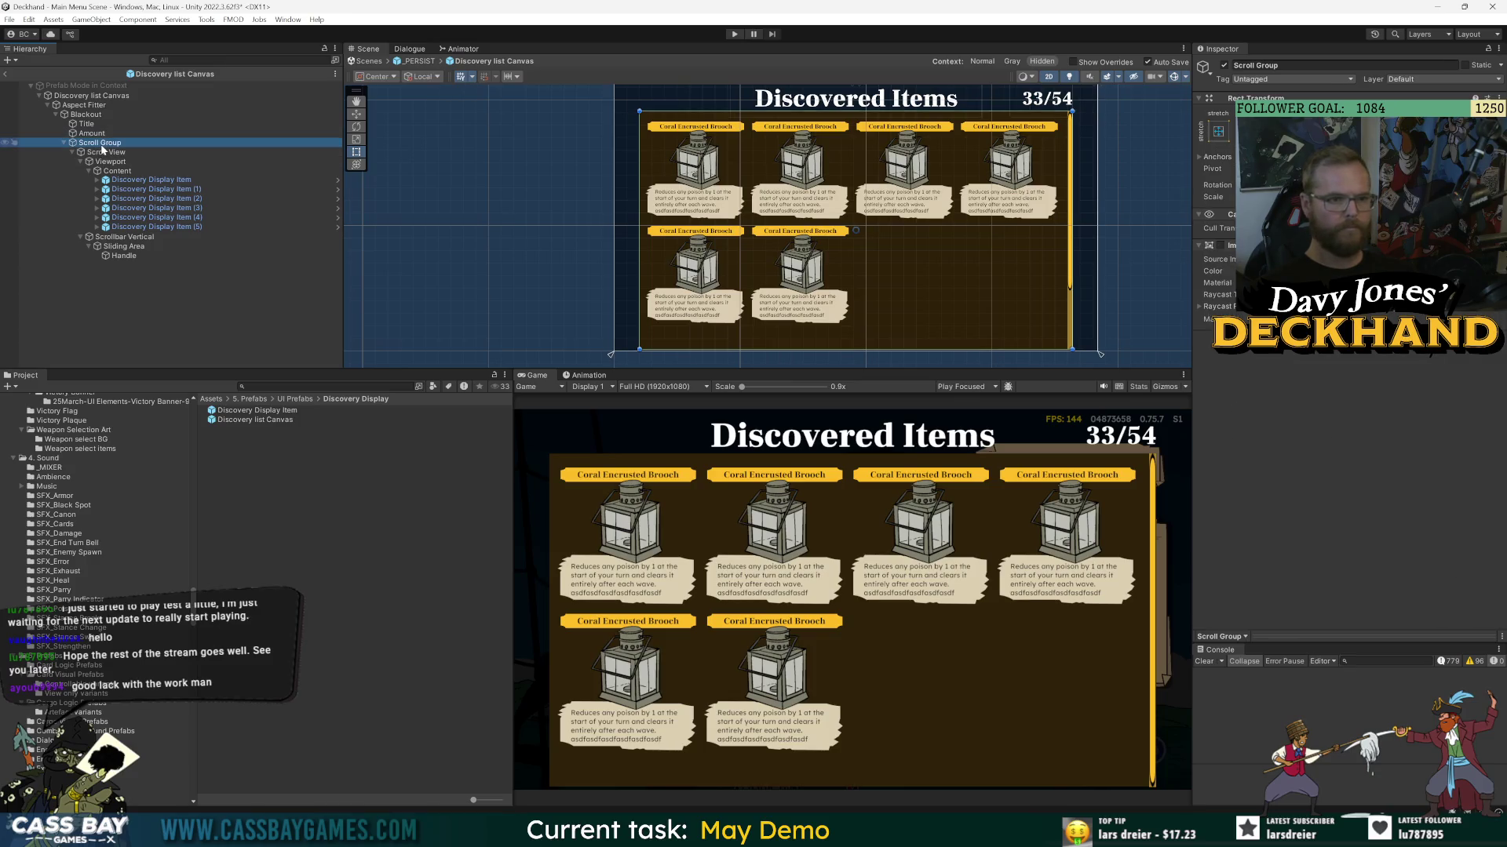
{"action": "left_click", "coordinate": [855, 351]}
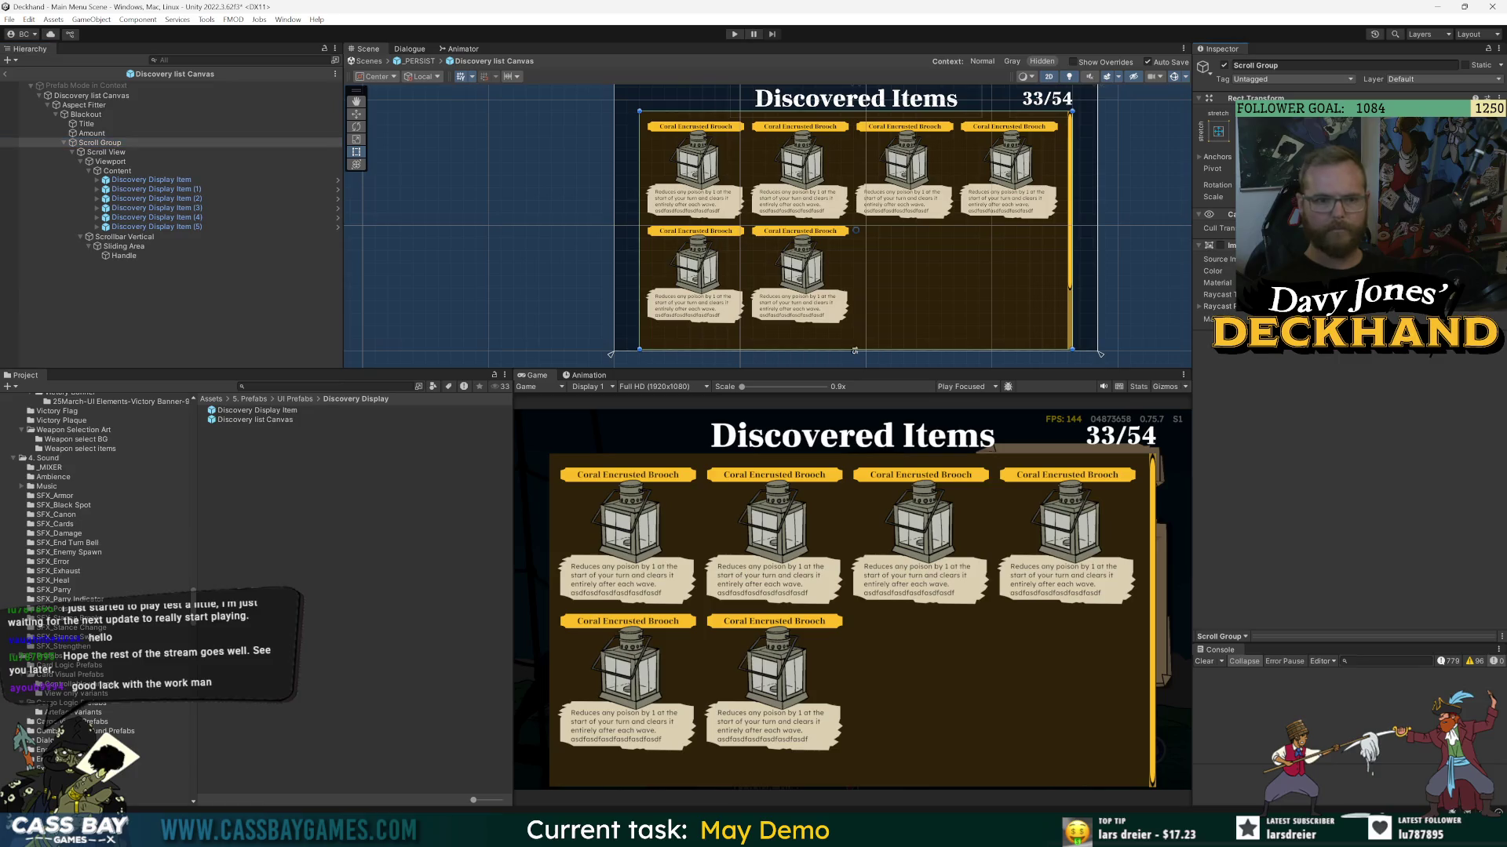
- Shorten Scroll Group by raising its bottom edge
{"action": "left_click_drag", "start_coordinate": [854, 351], "coordinate": [855, 332]}
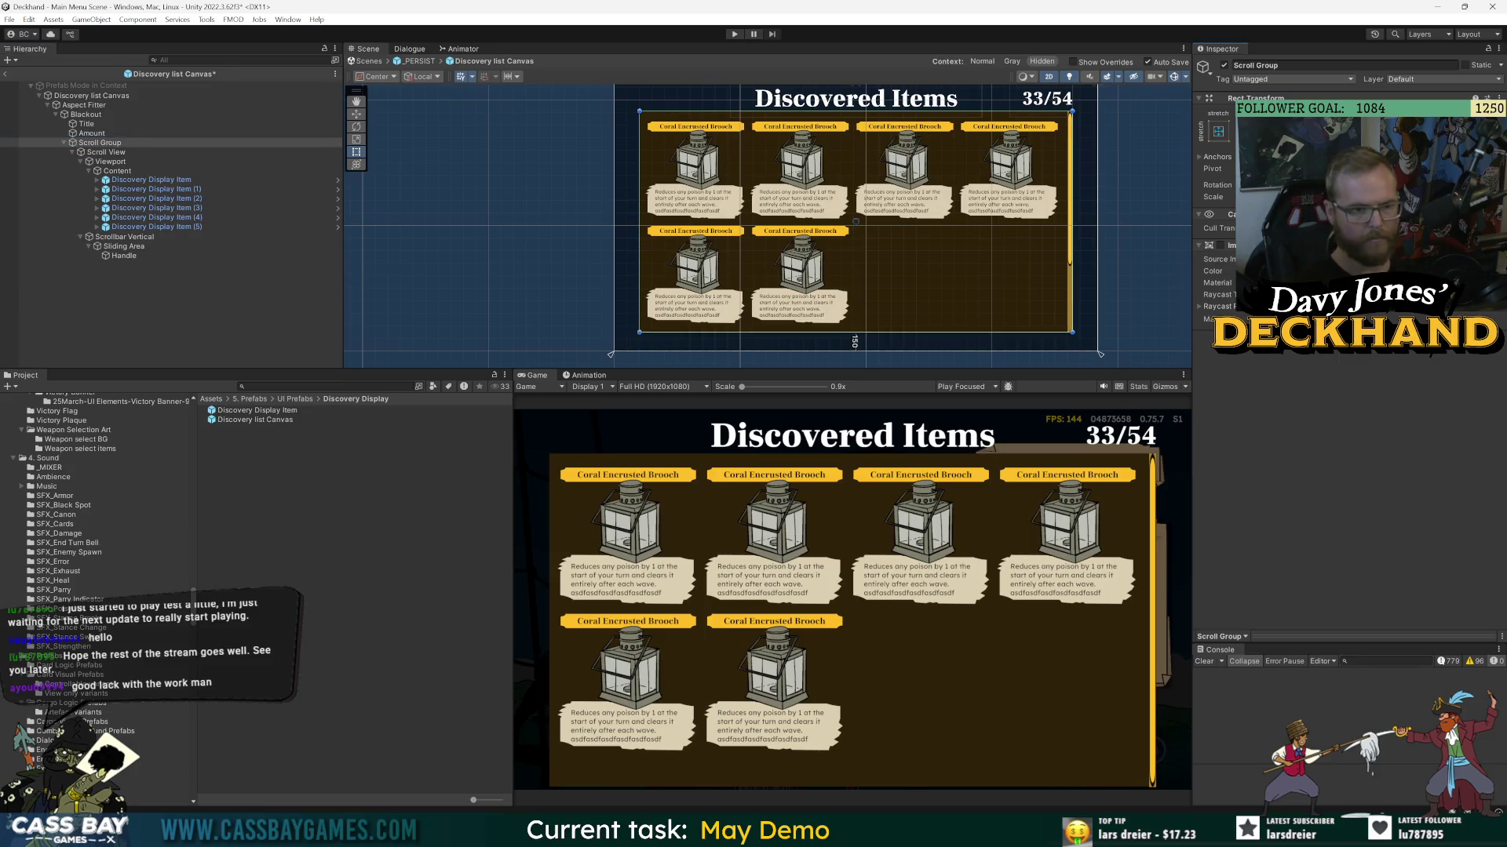
{"action": "left_click", "coordinate": [201, 342]}
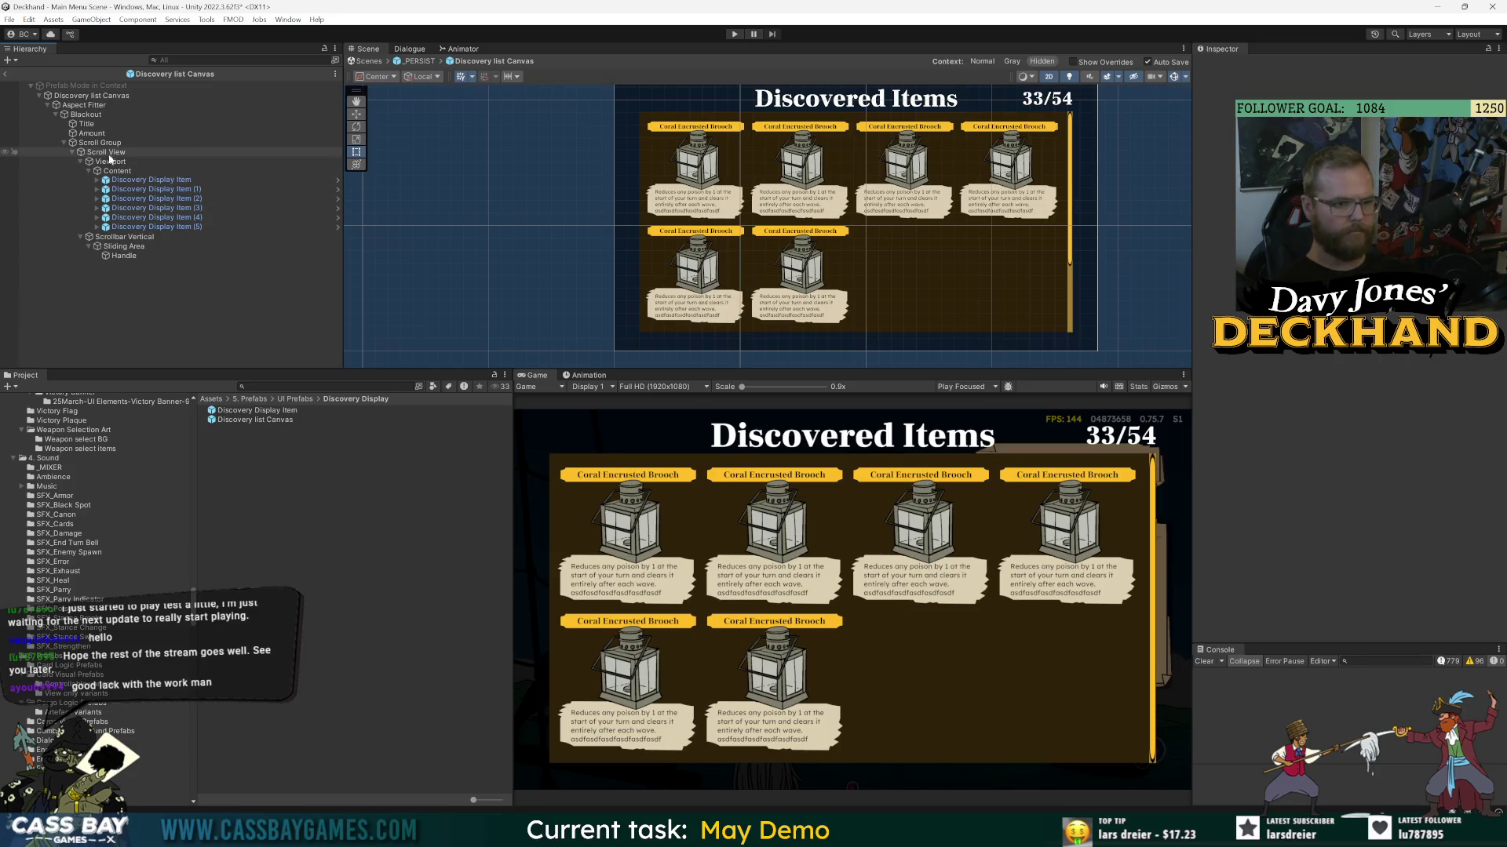
{"action": "left_click", "coordinate": [109, 154]}
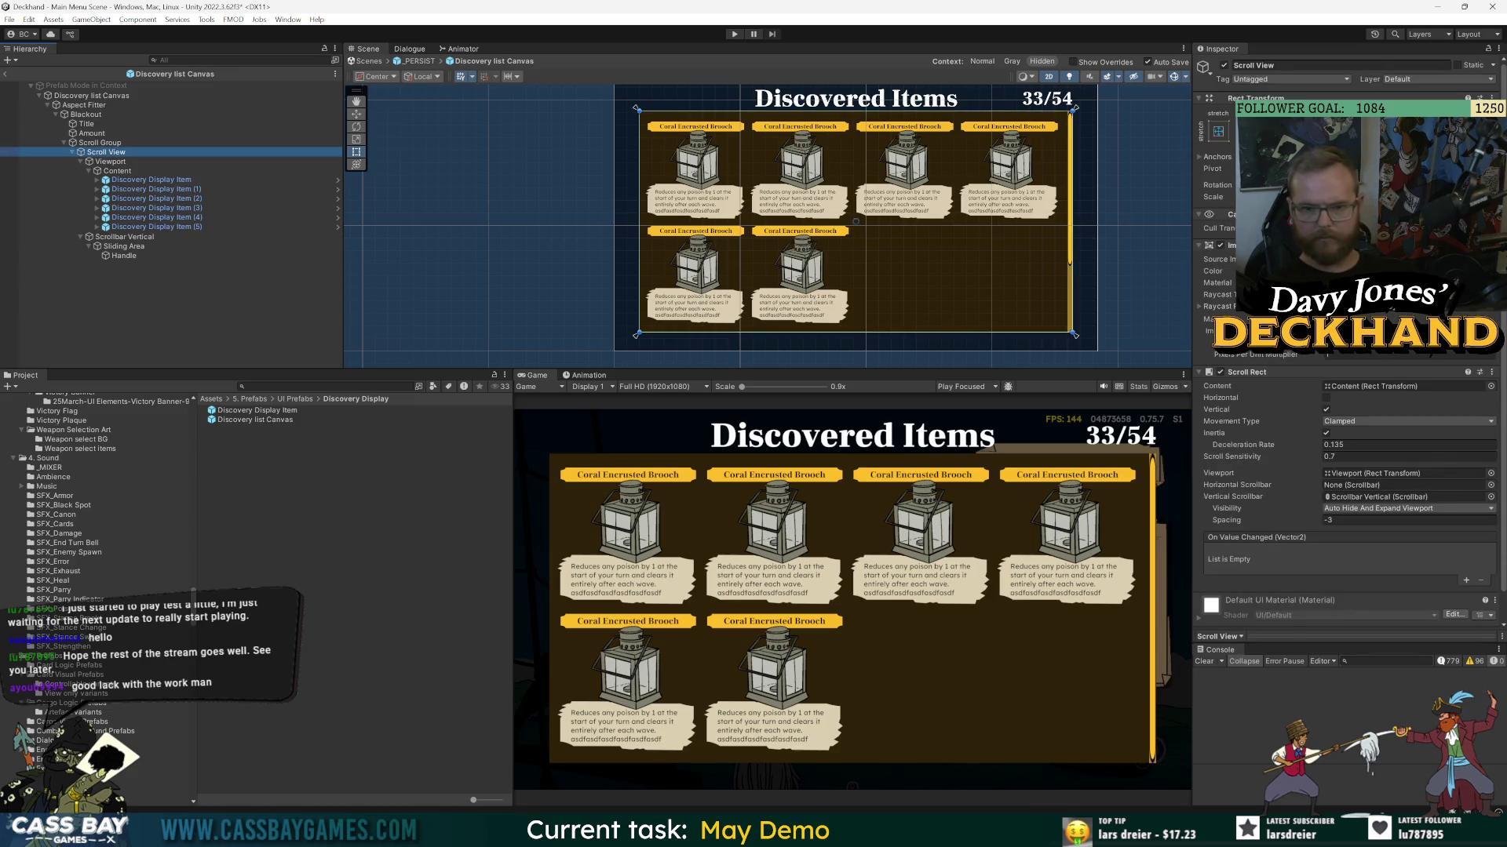
- Set Scroll View's Source Image to the ButtonBrass MainPanel sprite
{"action": "left_click", "coordinate": [1490, 260]}
{"action": "type", "text": "ANEL"}
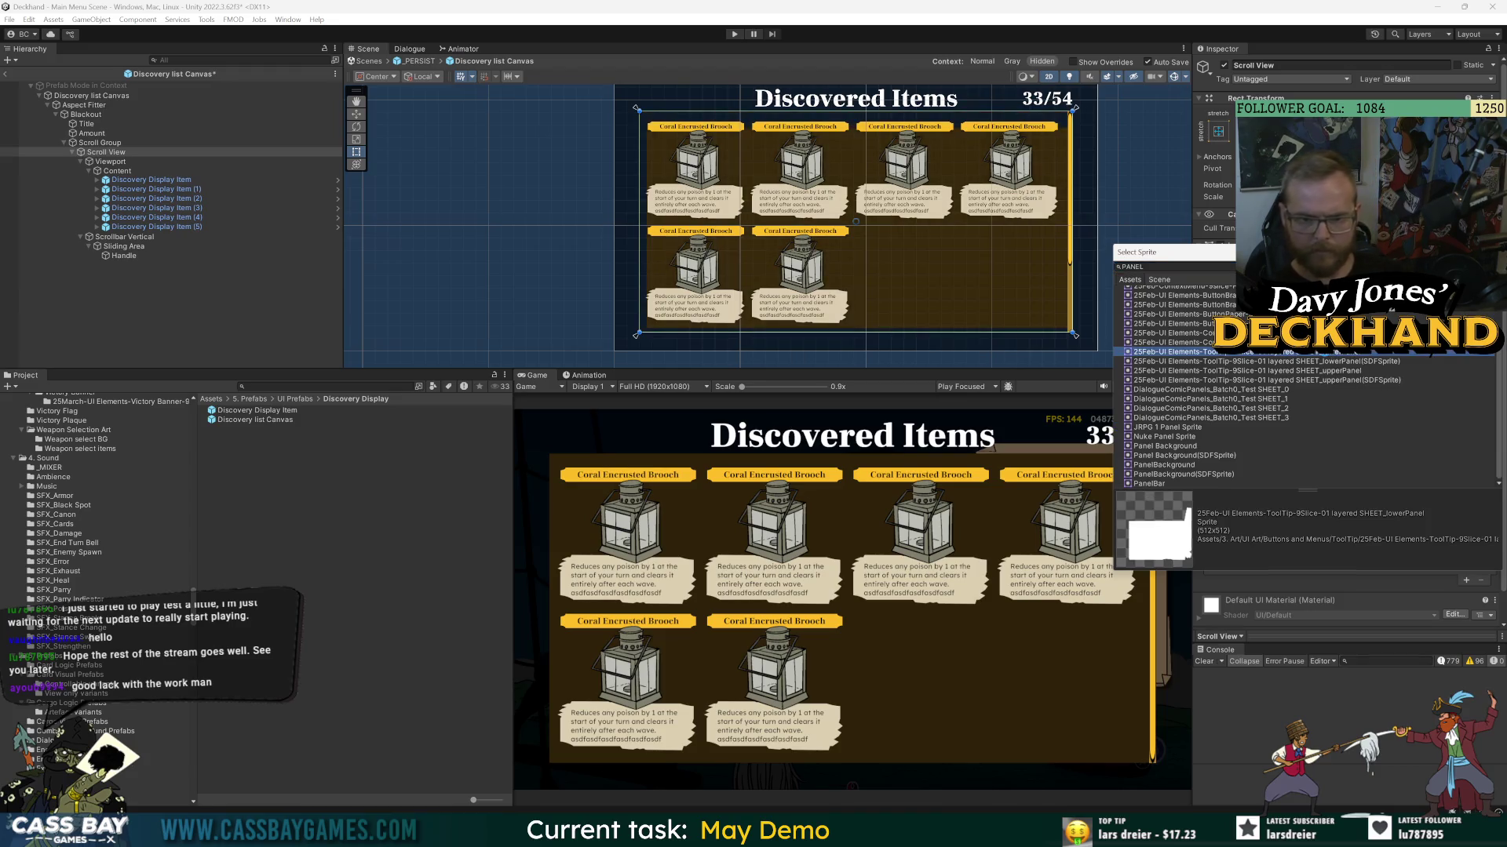
{"action": "left_click", "coordinate": [1328, 370]}
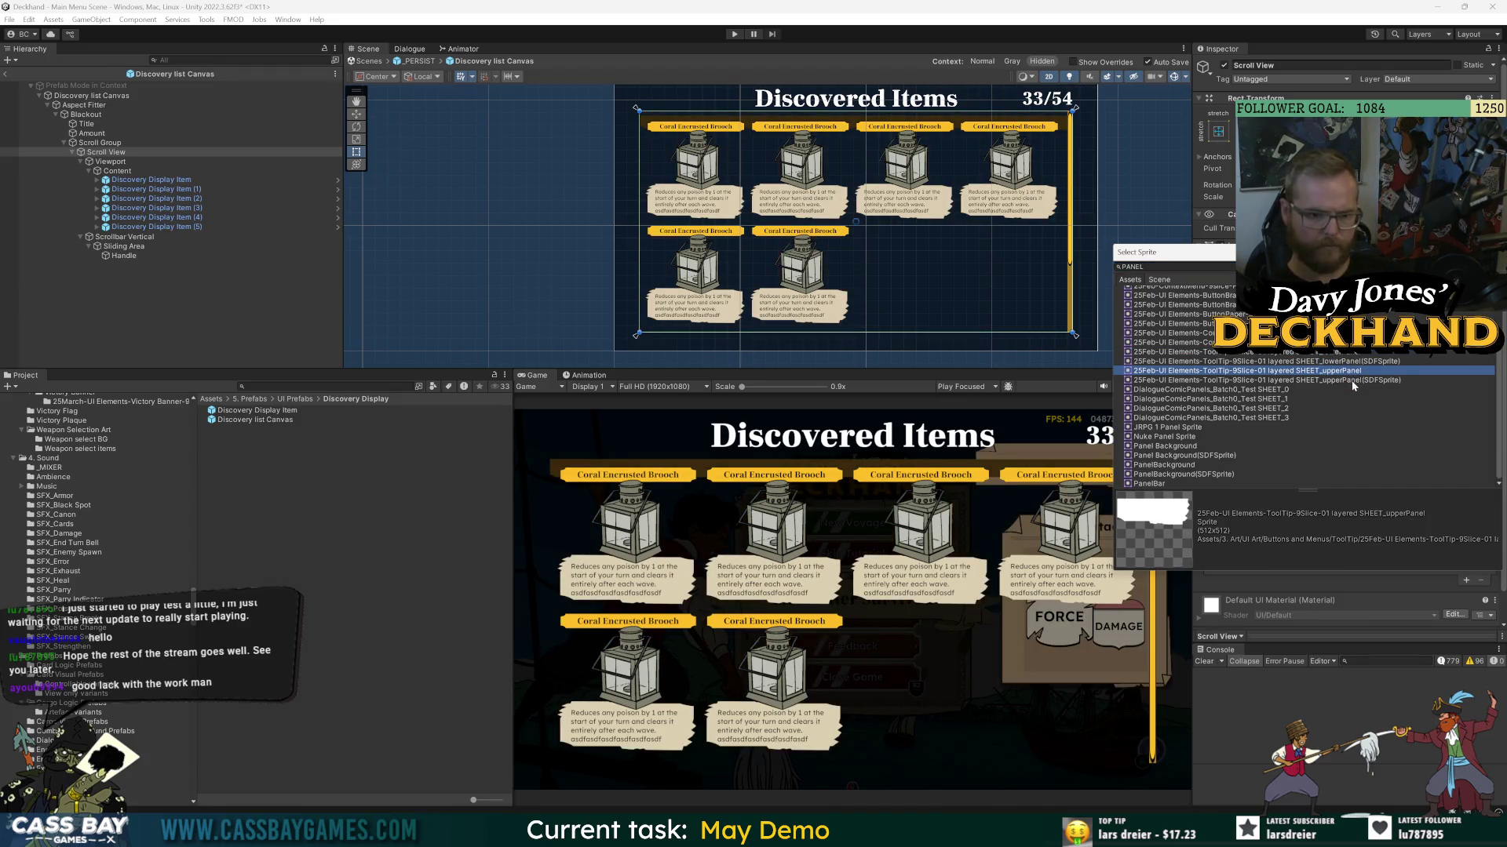
{"action": "scroll", "coordinate": [1296, 362], "scroll_direction": "up", "scroll_amount": 3}
{"action": "left_click", "coordinate": [1332, 385]}
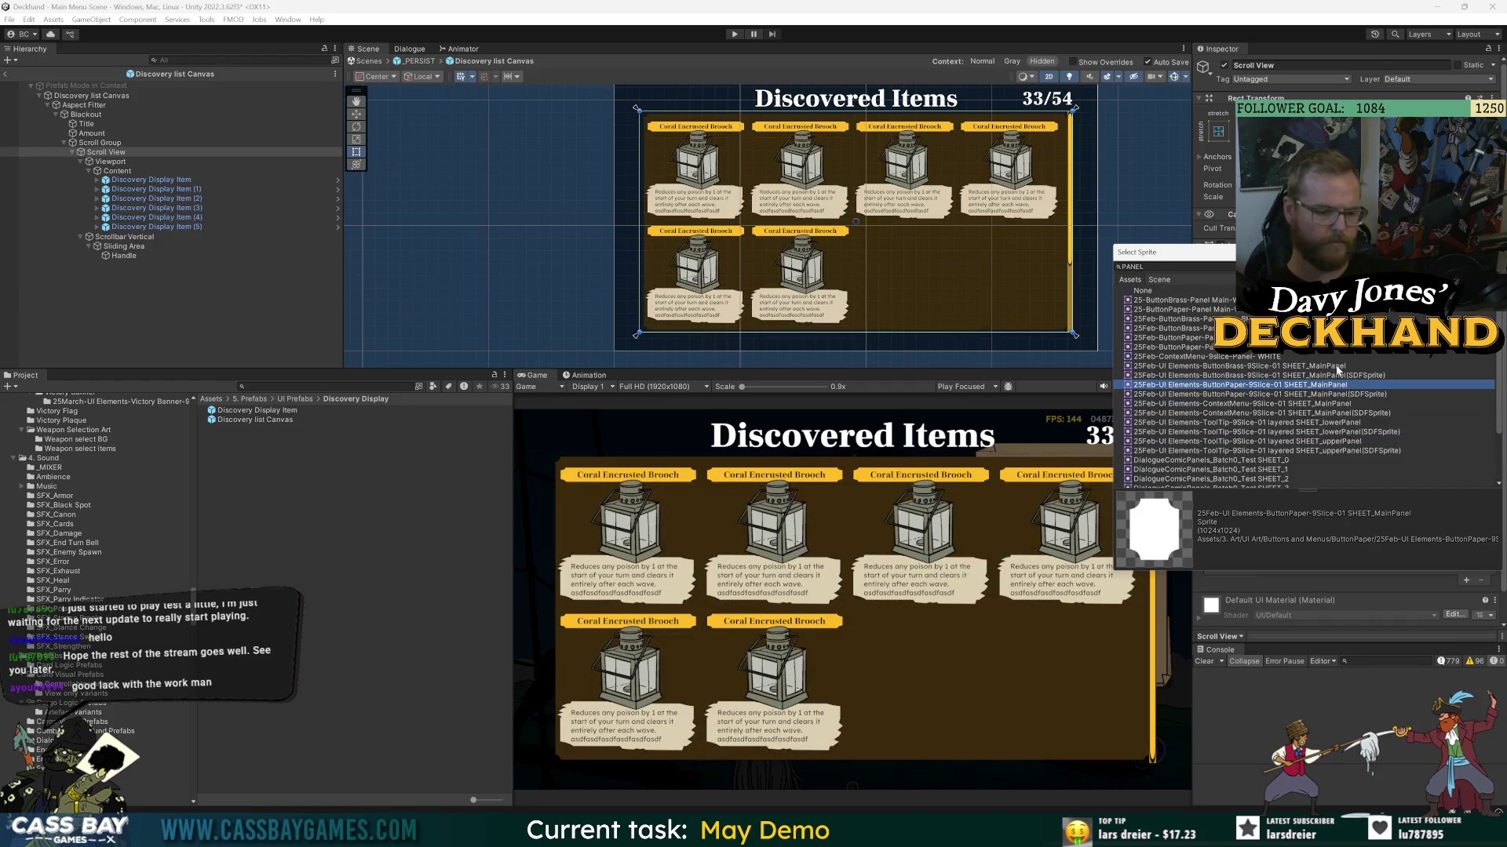
{"action": "left_click", "coordinate": [1321, 366]}
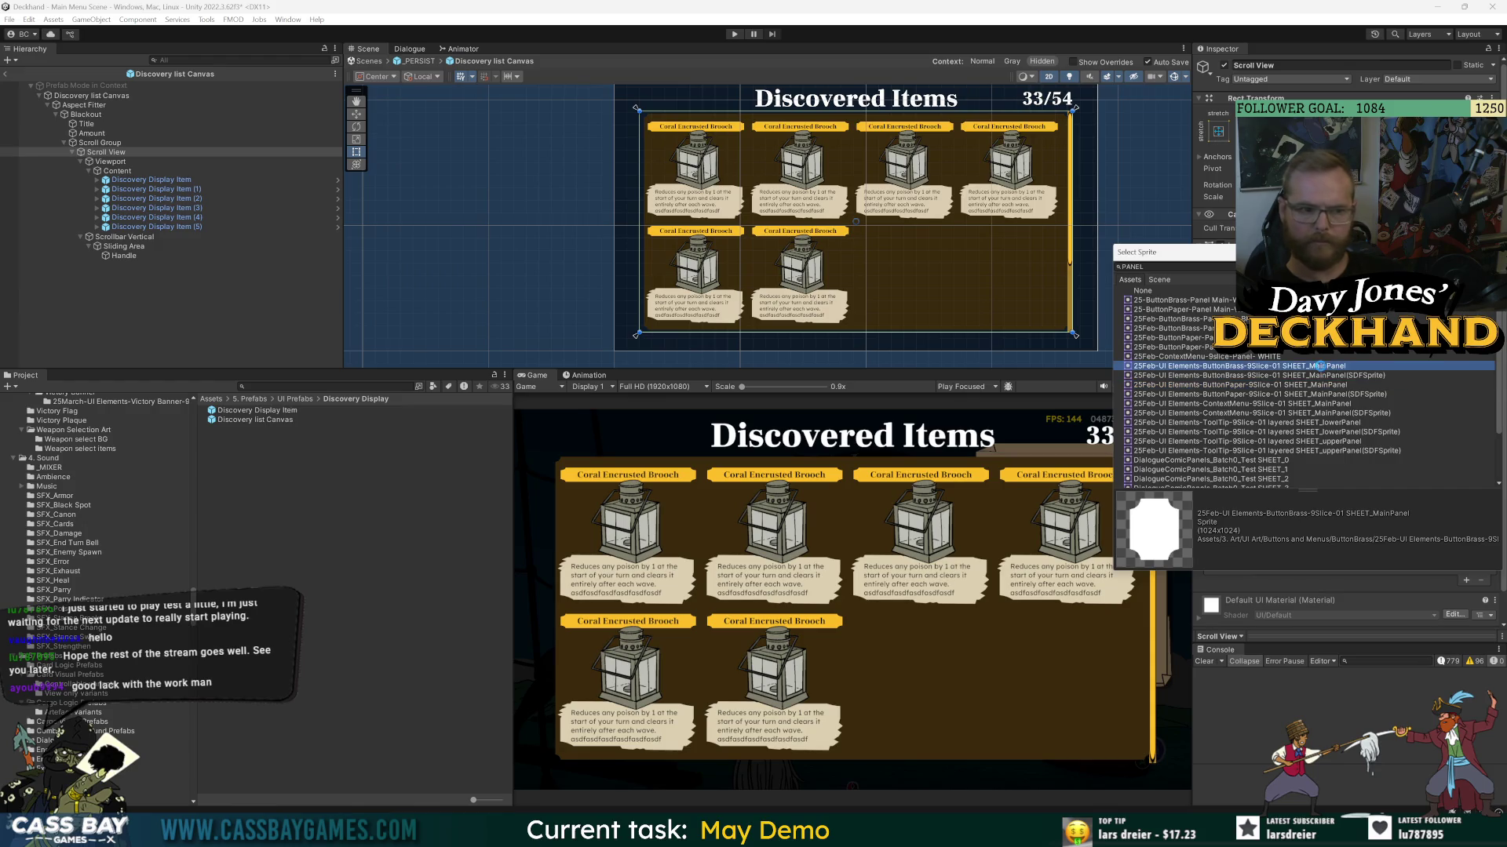
{"action": "double_click", "coordinate": [1321, 367]}
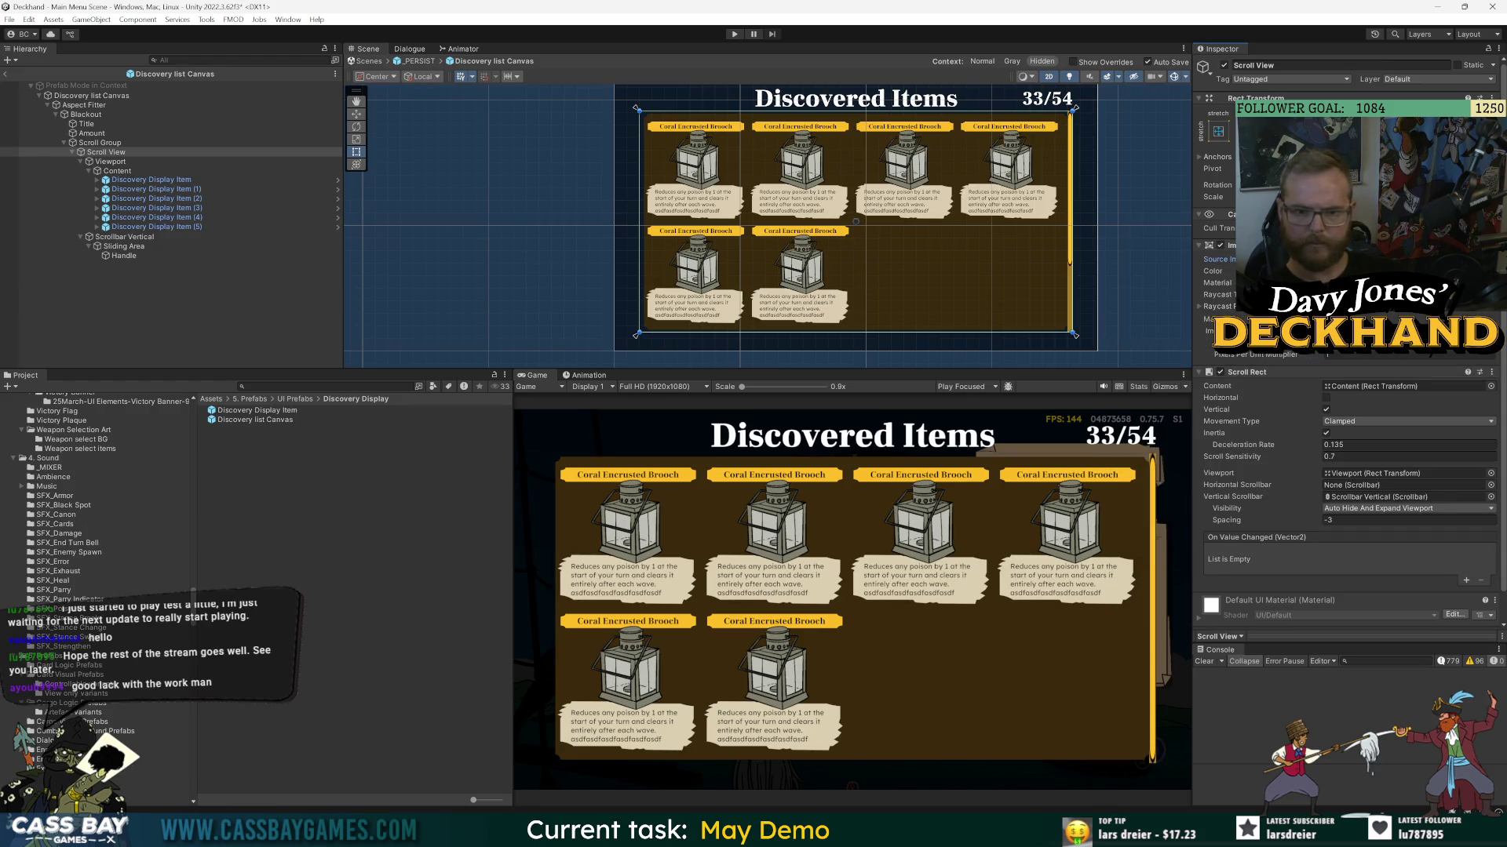
- Try Pixels Per Unit Multiplier values 2 and 0.3, then settle on 1
{"action": "type", "text": "2"}
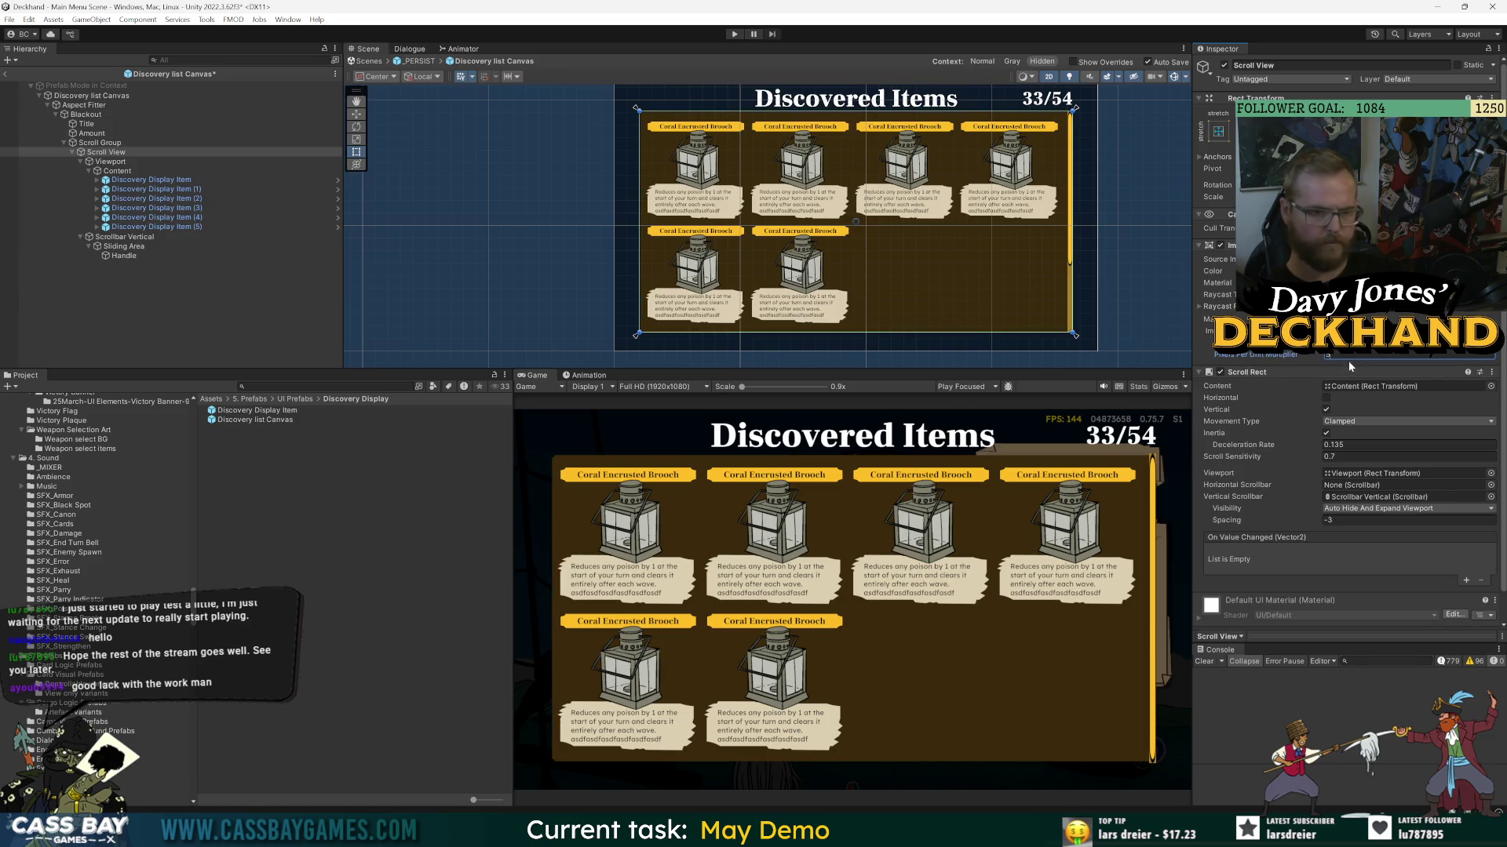
{"action": "key", "text": "Return"}
{"action": "type", "text": ".3"}
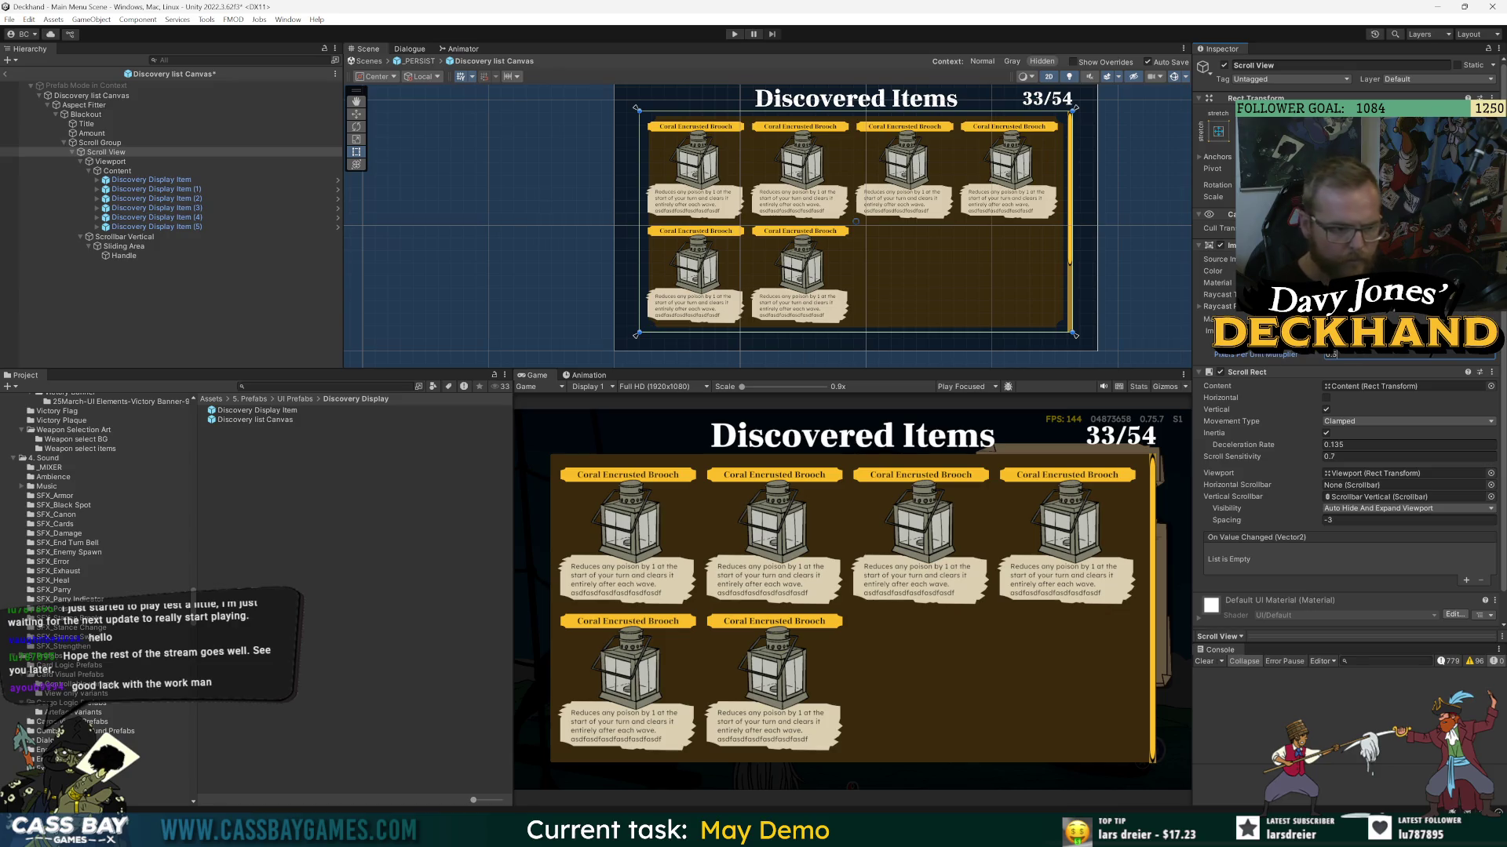
{"action": "key", "text": "Return"}
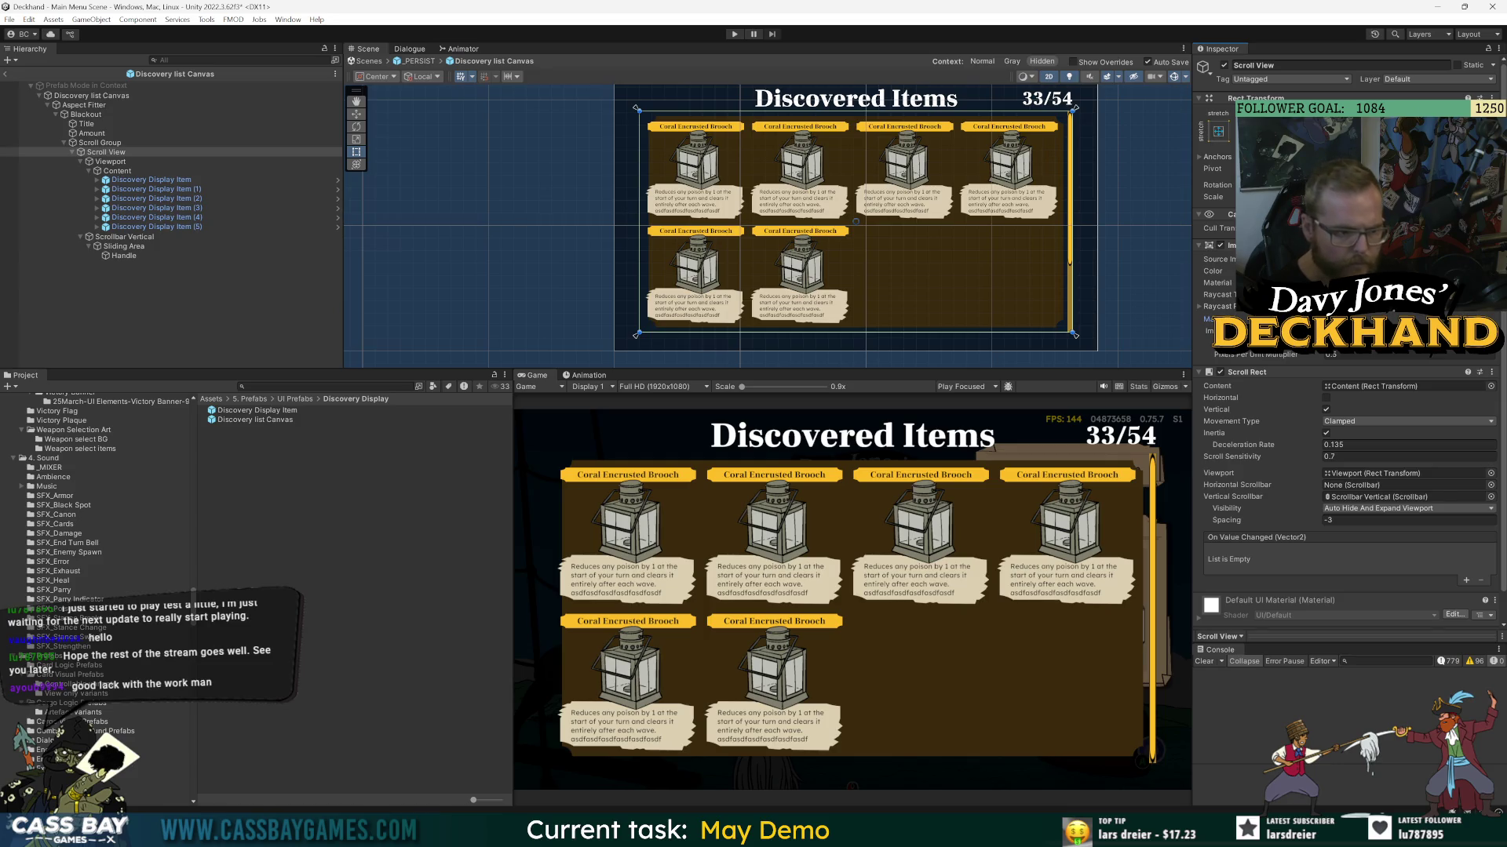
{"action": "left_click", "coordinate": [1365, 355]}
{"action": "type", "text": "1"}
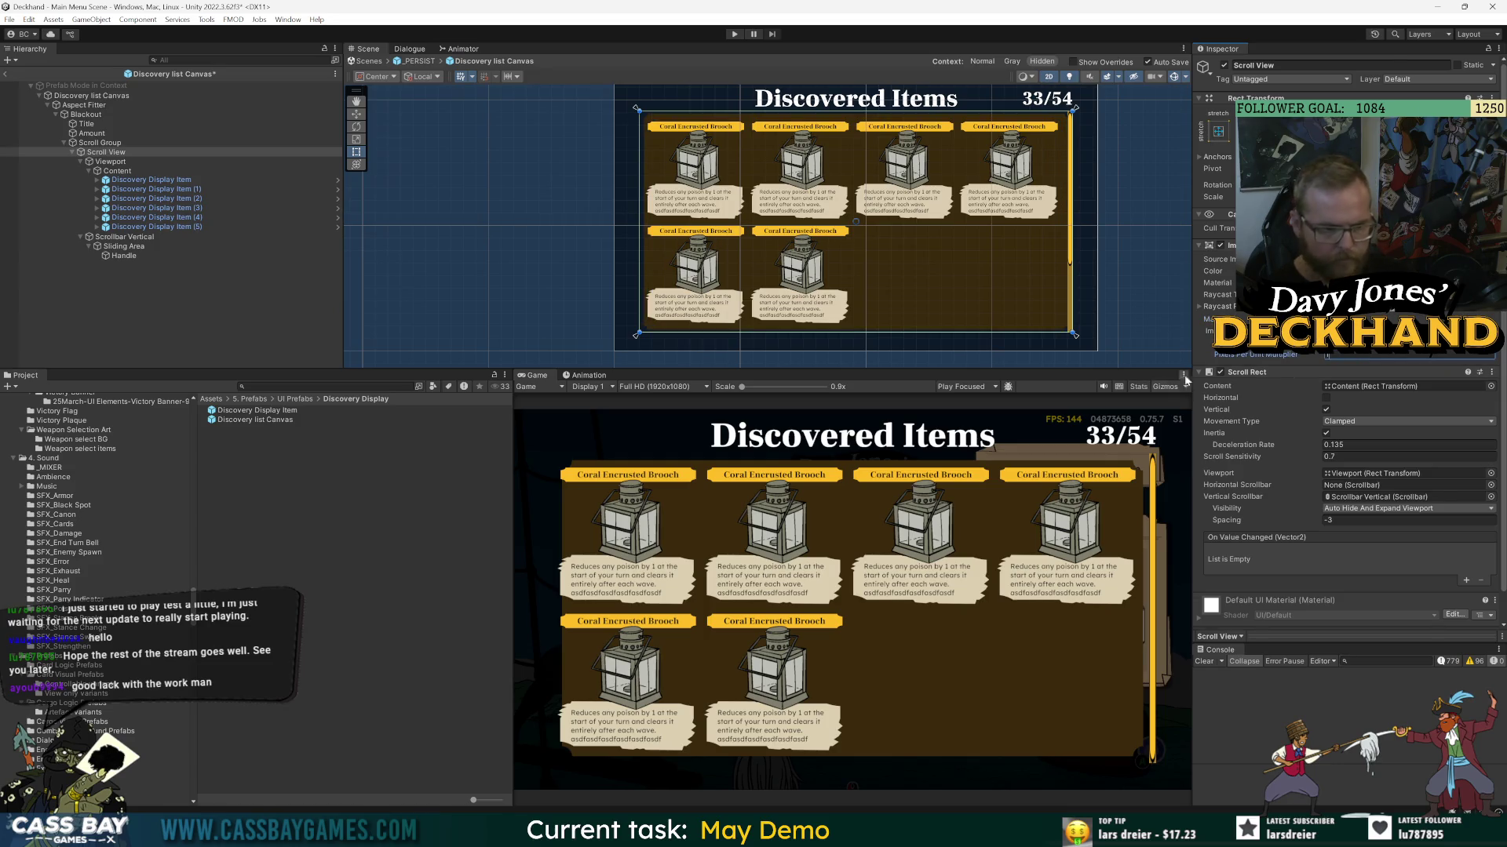
{"action": "key", "text": "Return"}
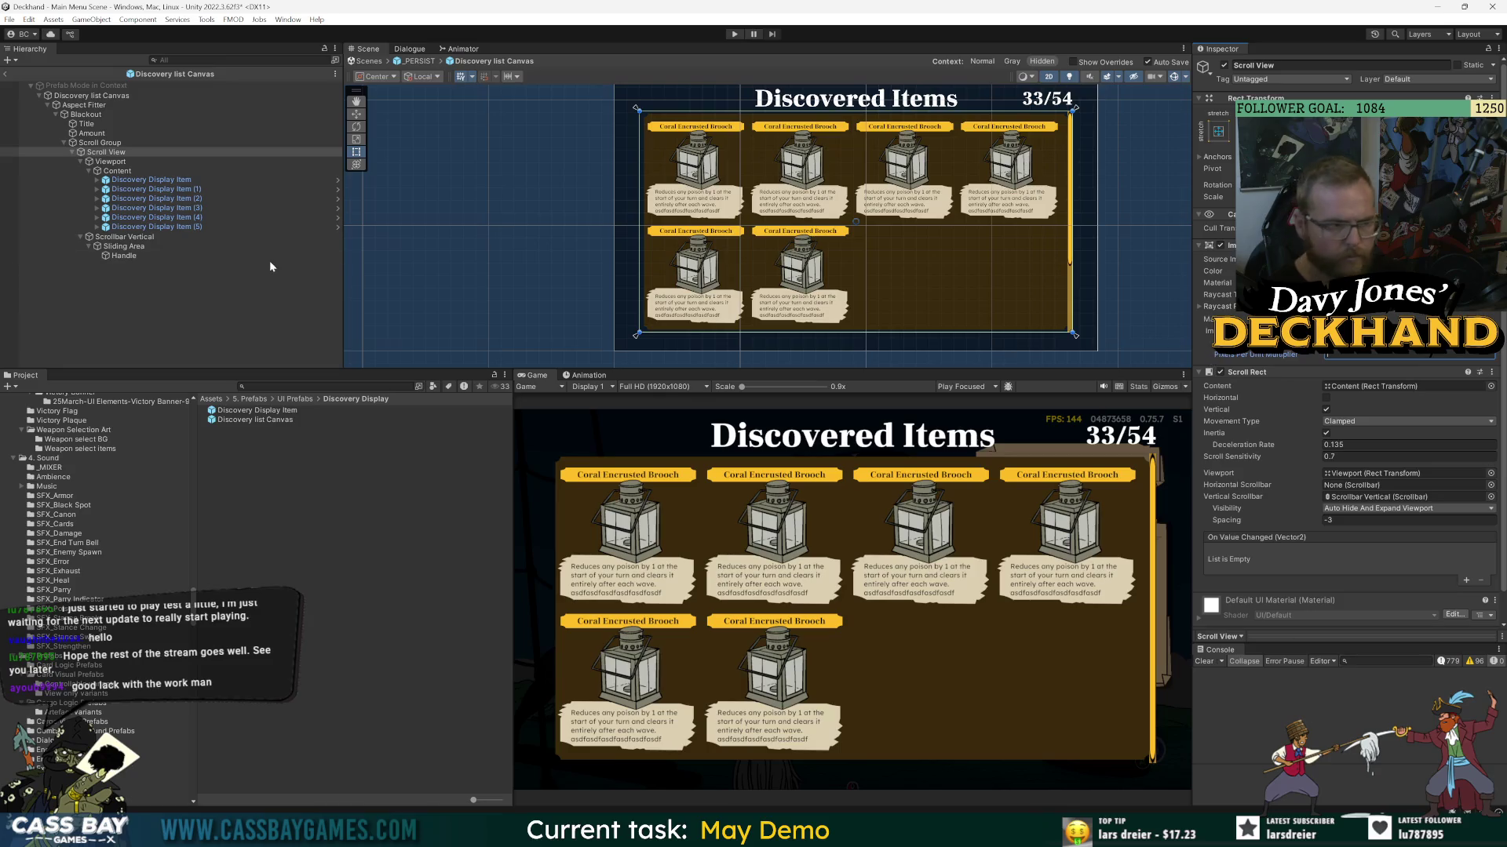
{"action": "left_click", "coordinate": [126, 237]}
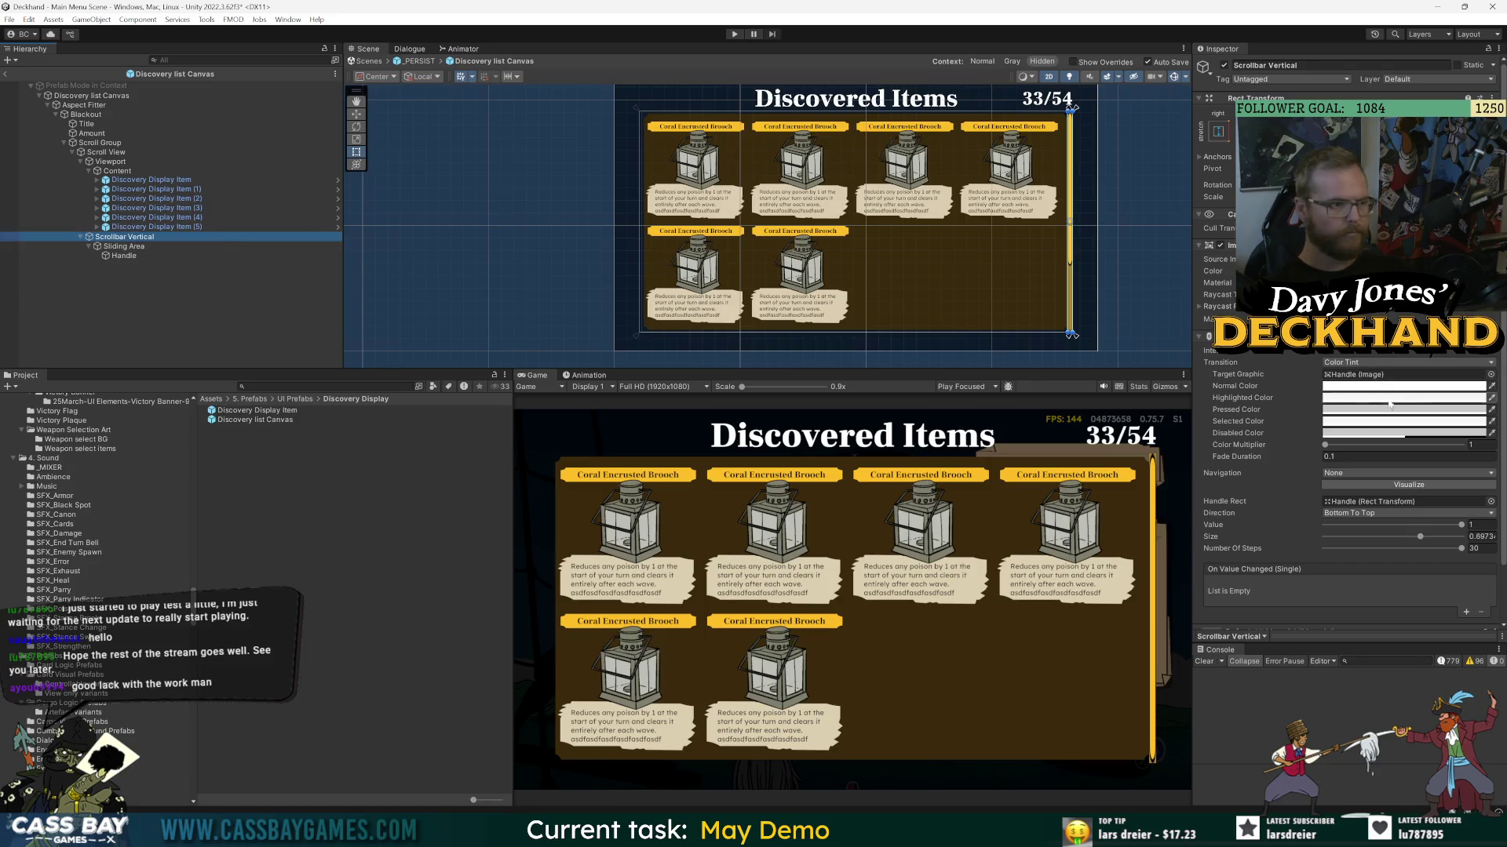
- Set the vertical scrollbar's Target Graphic to None
{"action": "left_click", "coordinate": [1489, 374]}
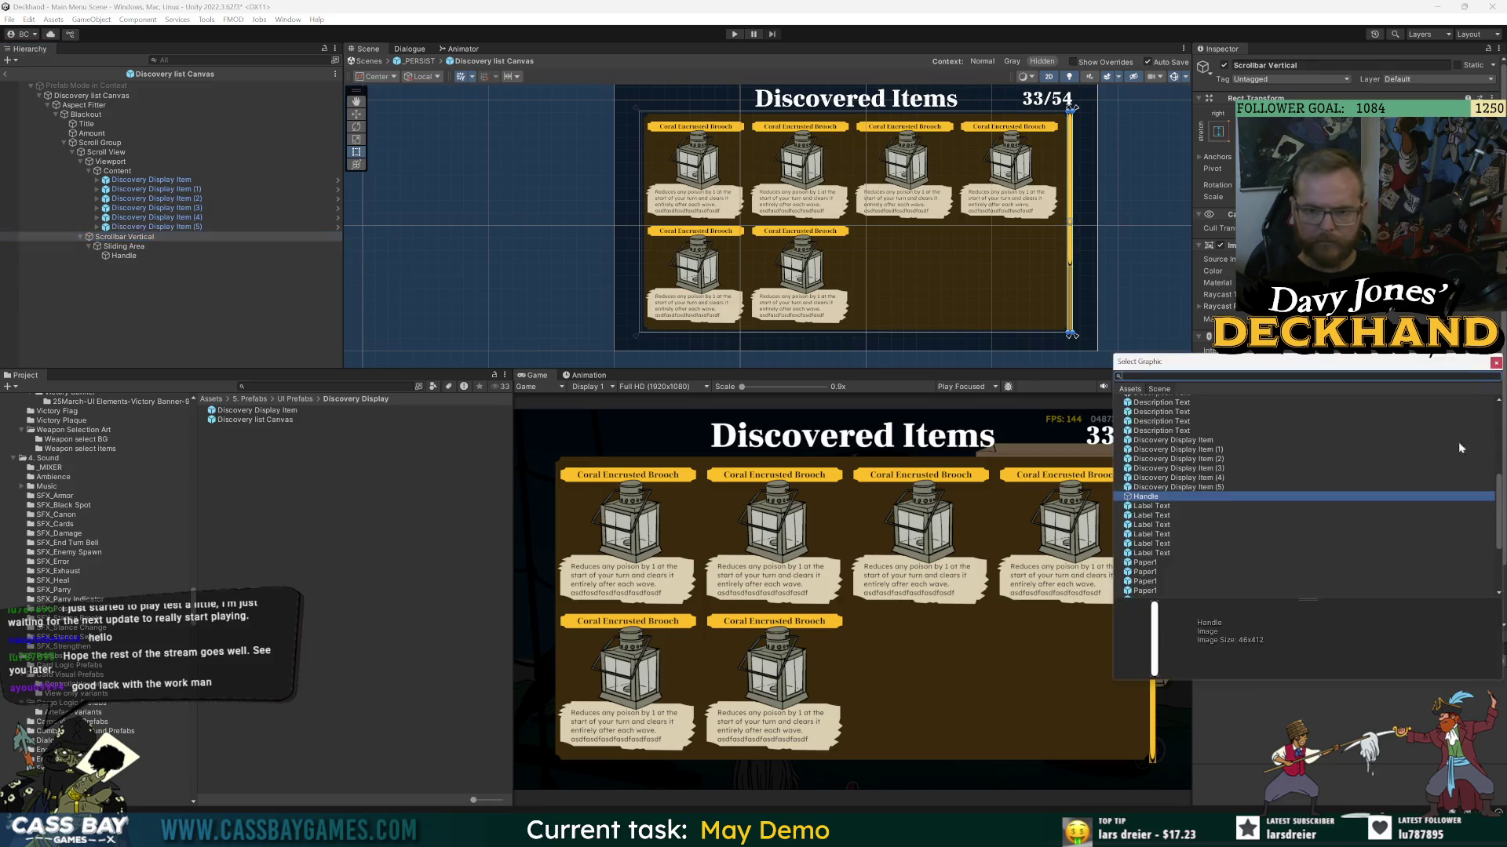
{"action": "left_click", "coordinate": [1146, 401]}
{"action": "double_click", "coordinate": [1150, 401]}
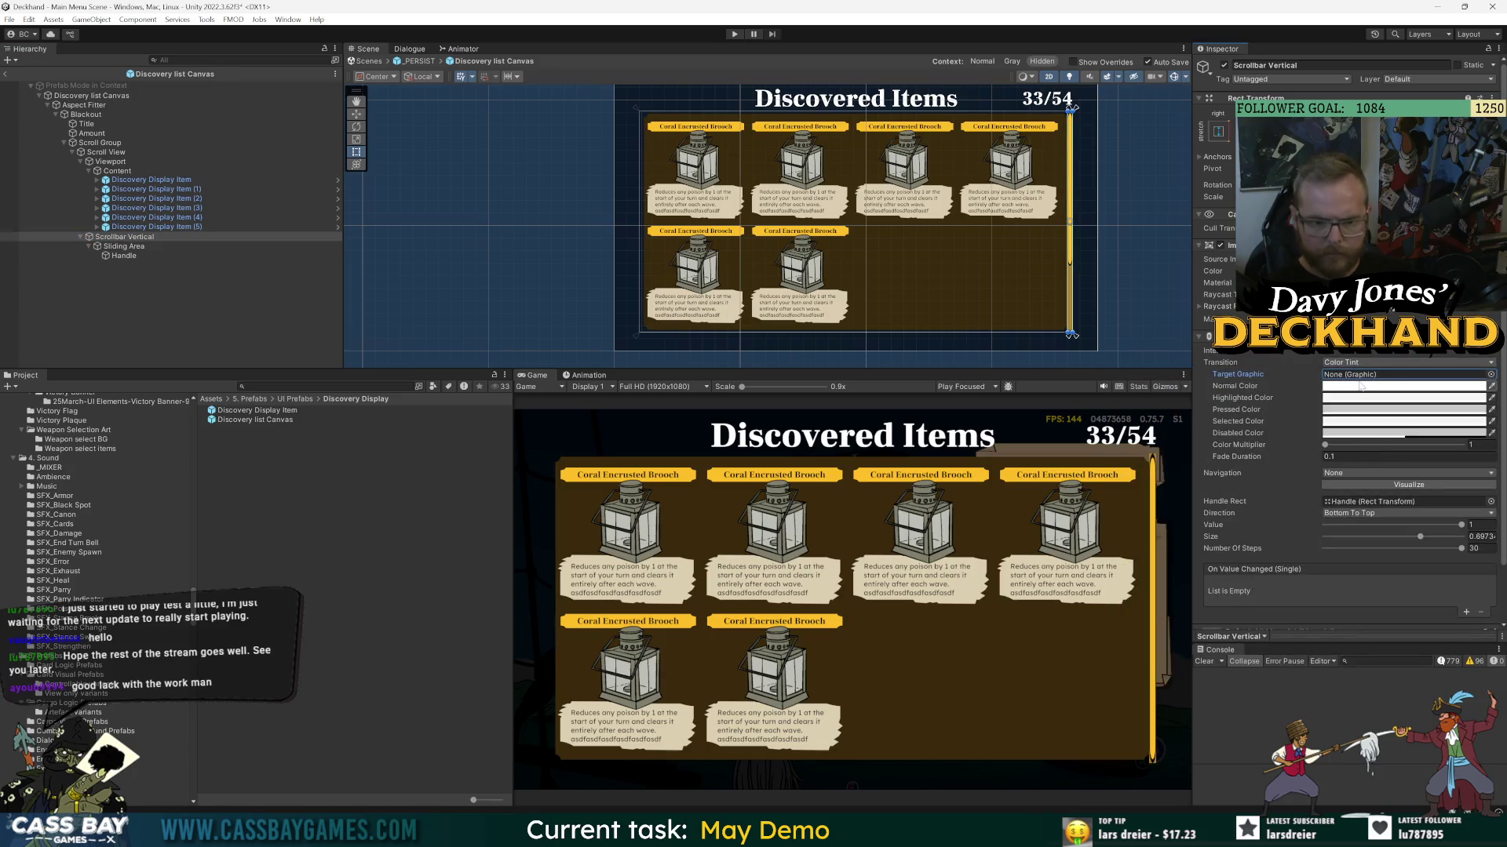
- Make the Handle image Sliced with multiplier 1 and locate its source sprite
{"action": "left_click", "coordinate": [126, 257]}
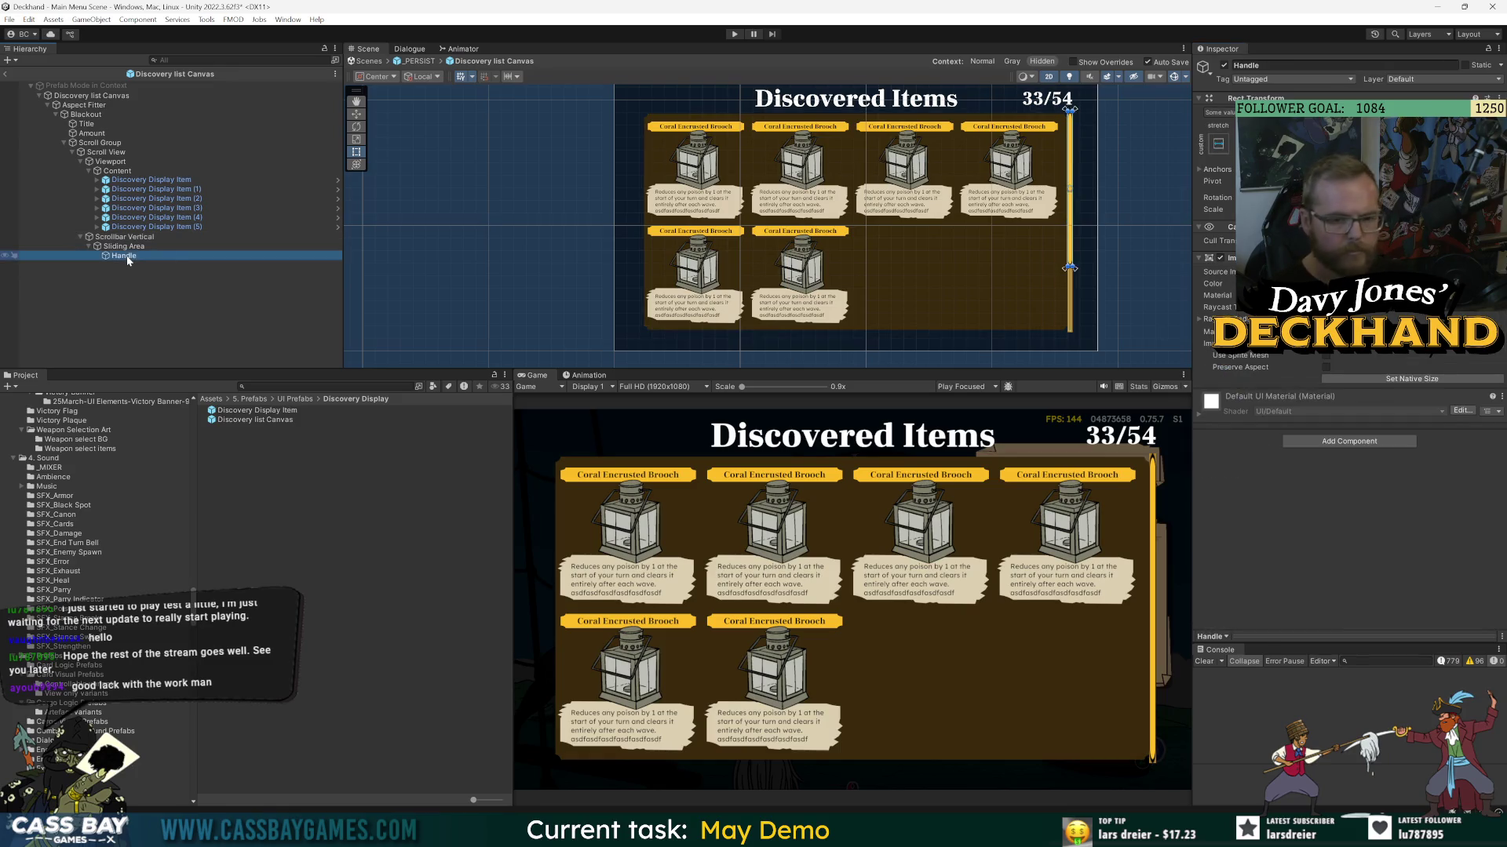
{"action": "left_click", "coordinate": [1348, 343]}
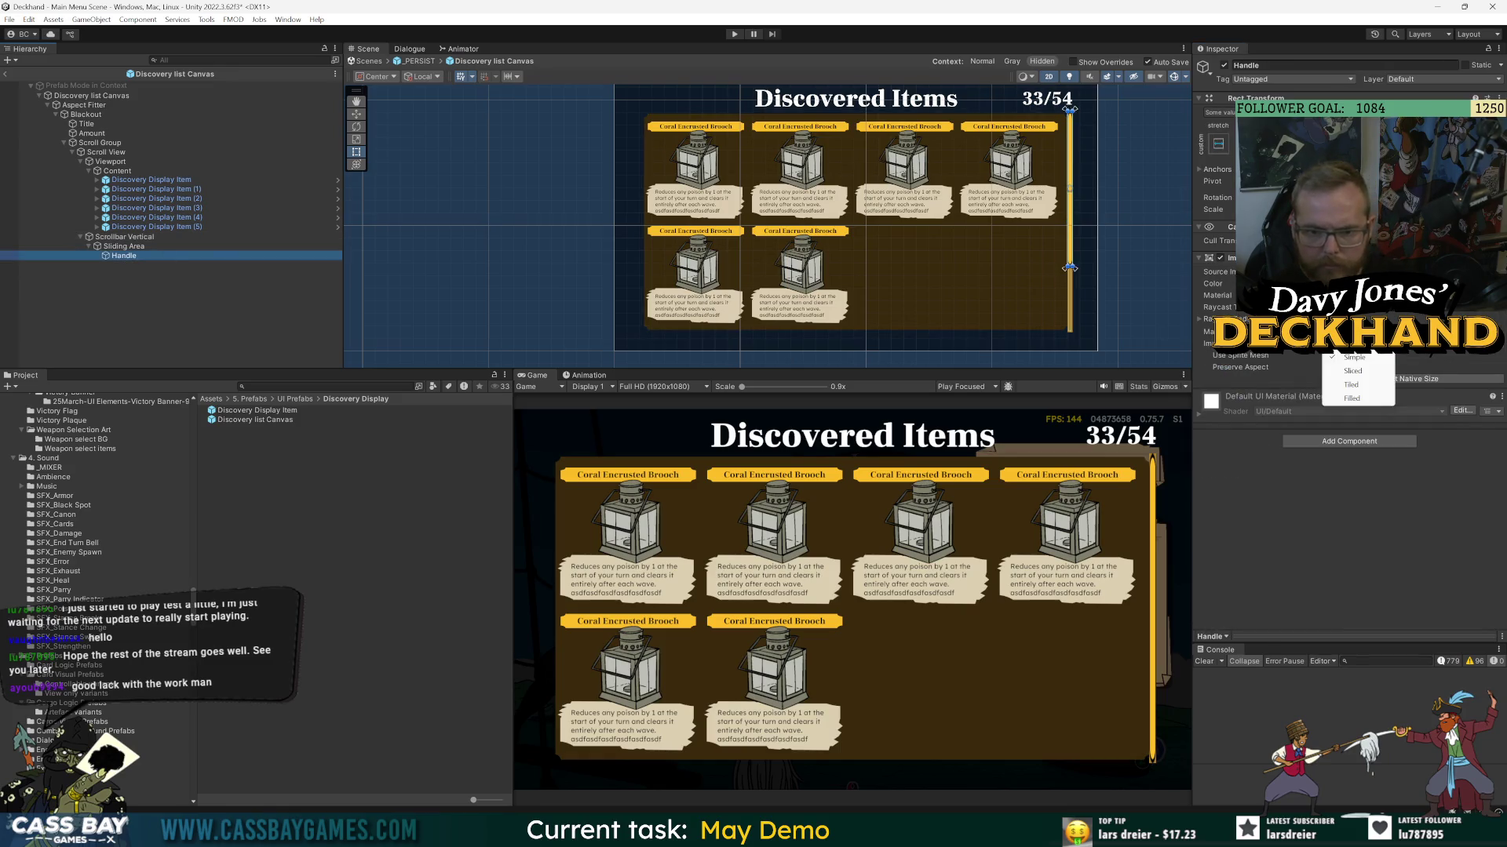
{"action": "left_click", "coordinate": [1371, 372]}
{"action": "left_click_drag", "start_coordinate": [1285, 361], "coordinate": [1289, 361]}
{"action": "key", "text": "ctrl+z"}
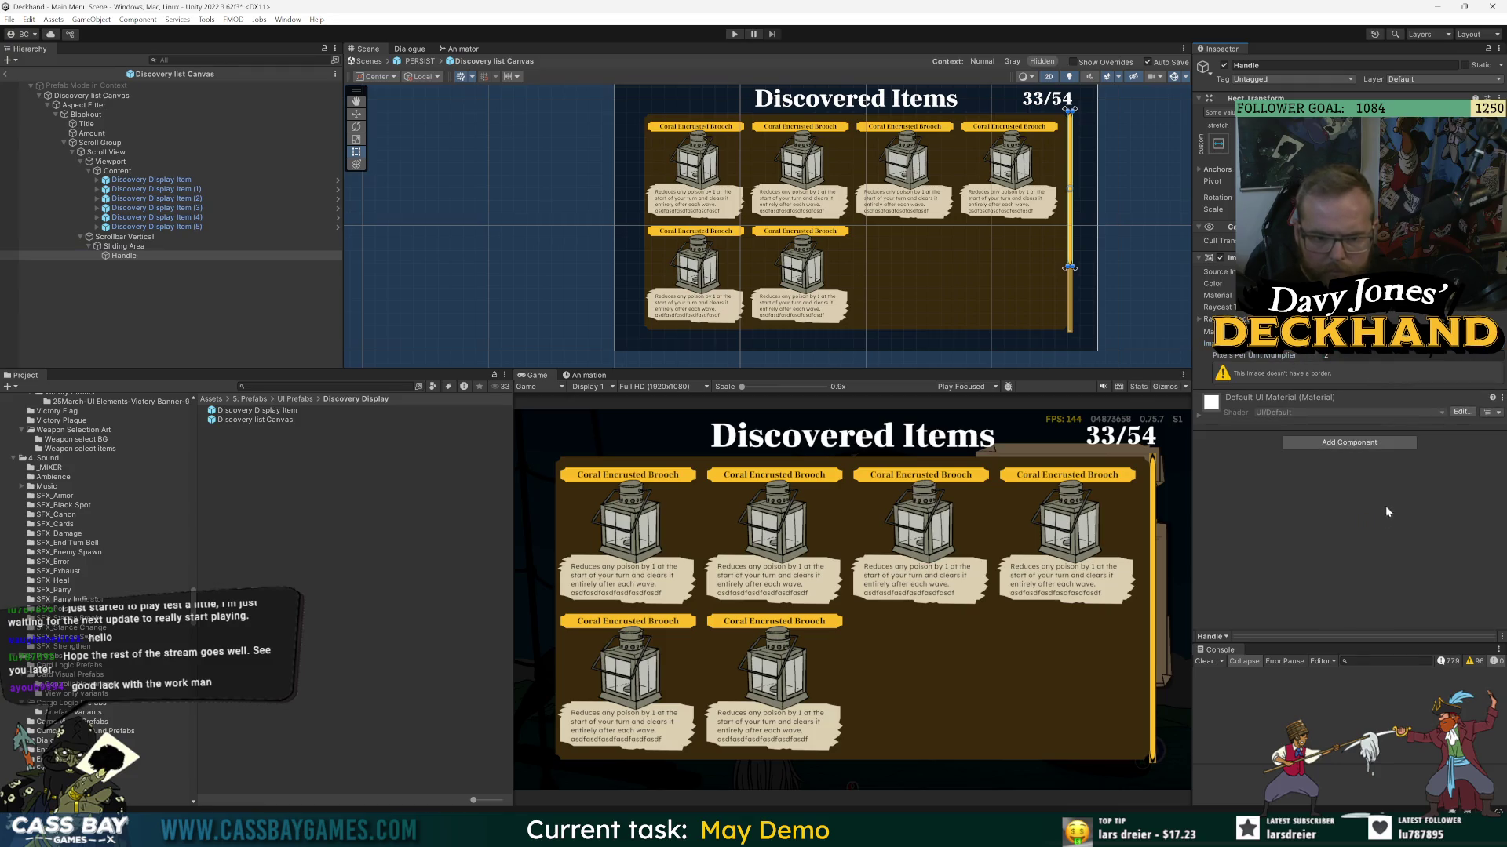
{"action": "left_click", "coordinate": [1350, 272]}
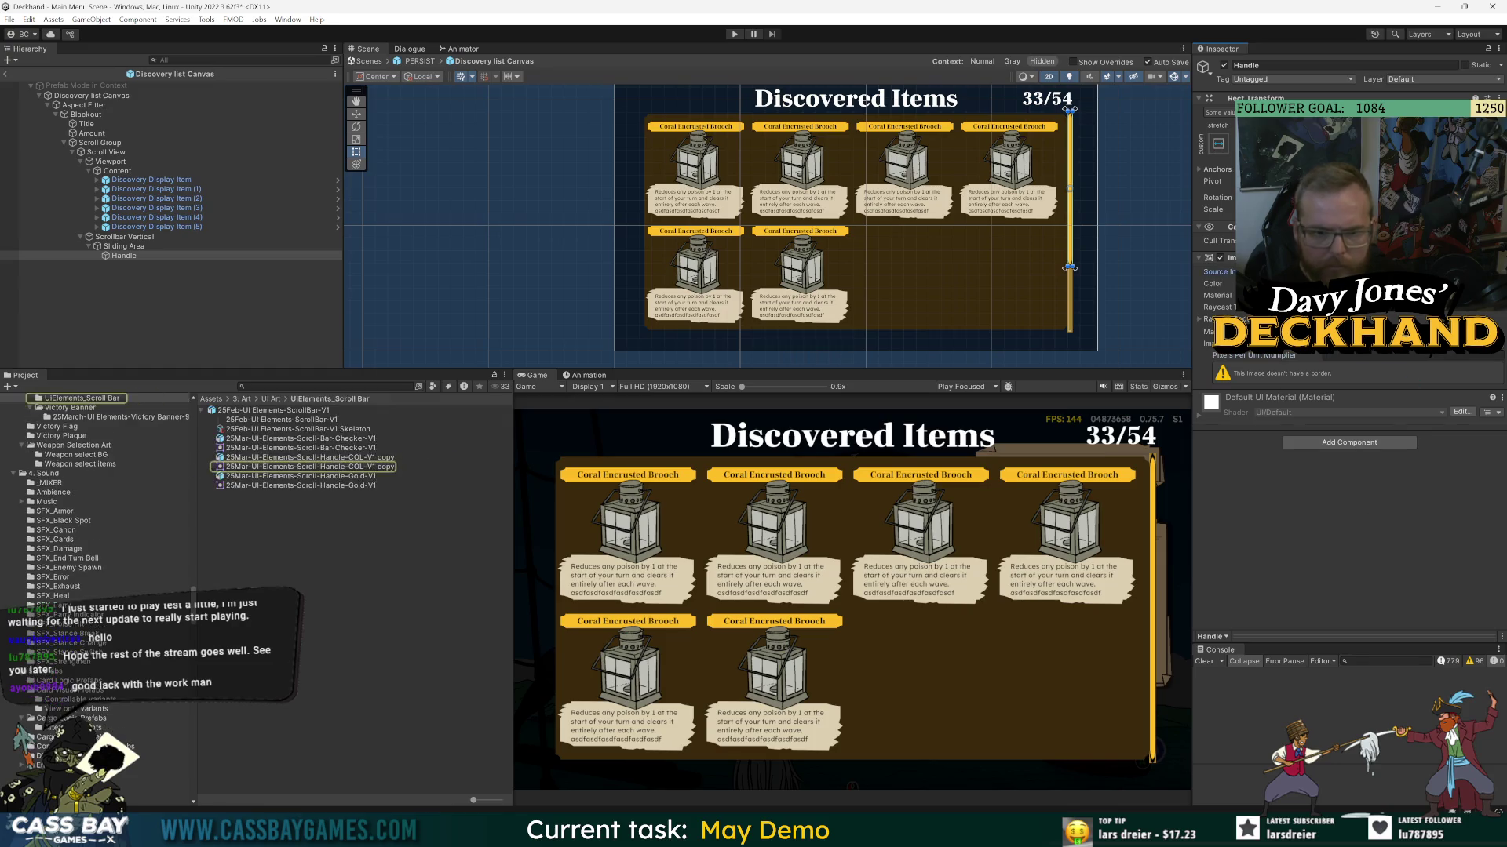
- Browse the handle, checker and skeleton scroll bar sprites and the ScrollBar-V1 texture
{"action": "left_click", "coordinate": [345, 466]}
{"action": "left_click", "coordinate": [334, 448]}
{"action": "left_click", "coordinate": [310, 457]}
{"action": "left_click", "coordinate": [311, 467]}
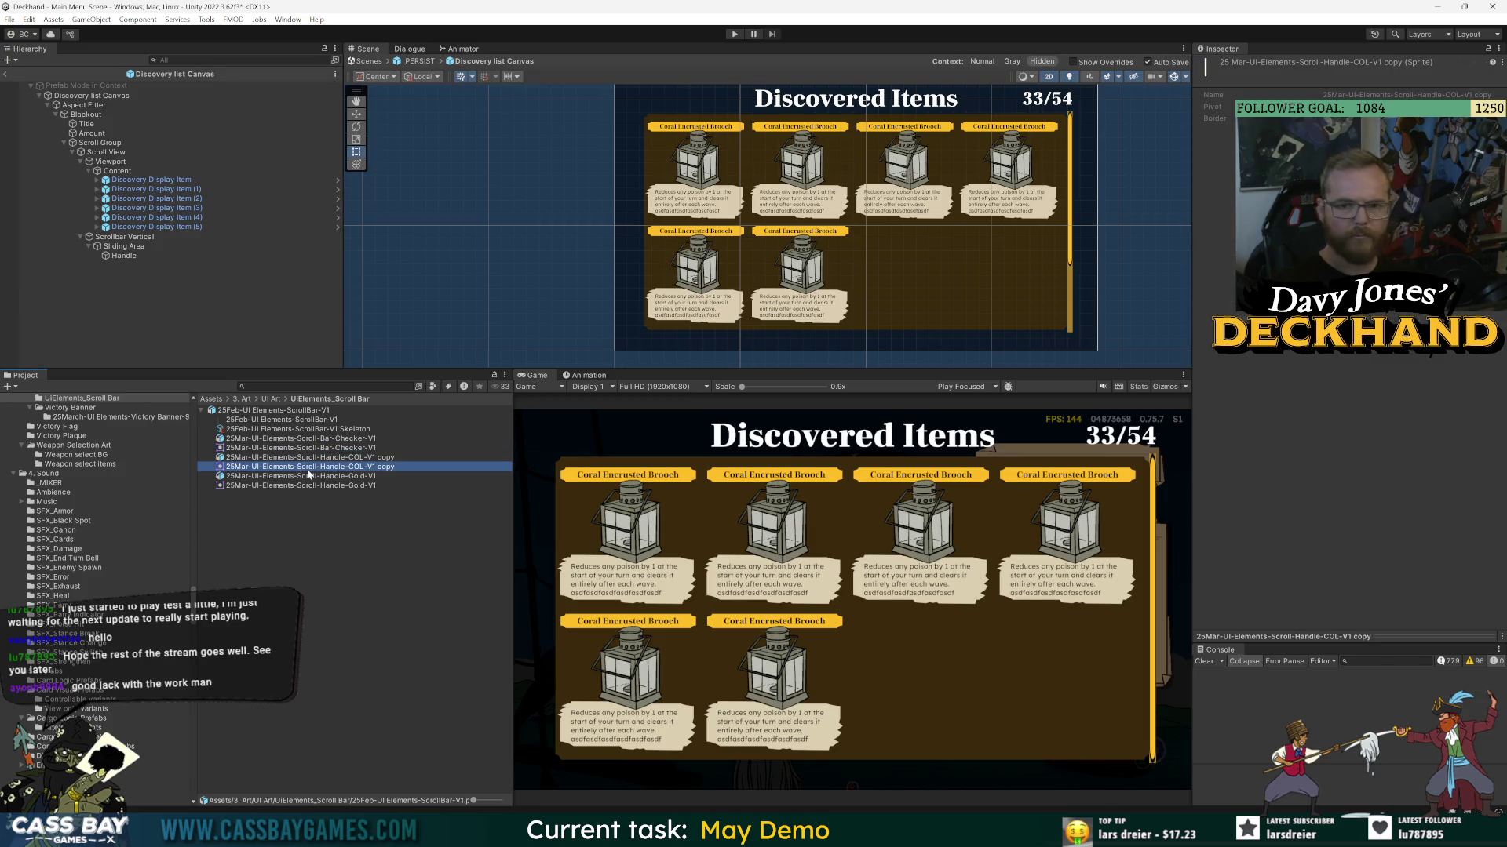
{"action": "left_click", "coordinate": [299, 430]}
{"action": "left_click", "coordinate": [283, 420]}
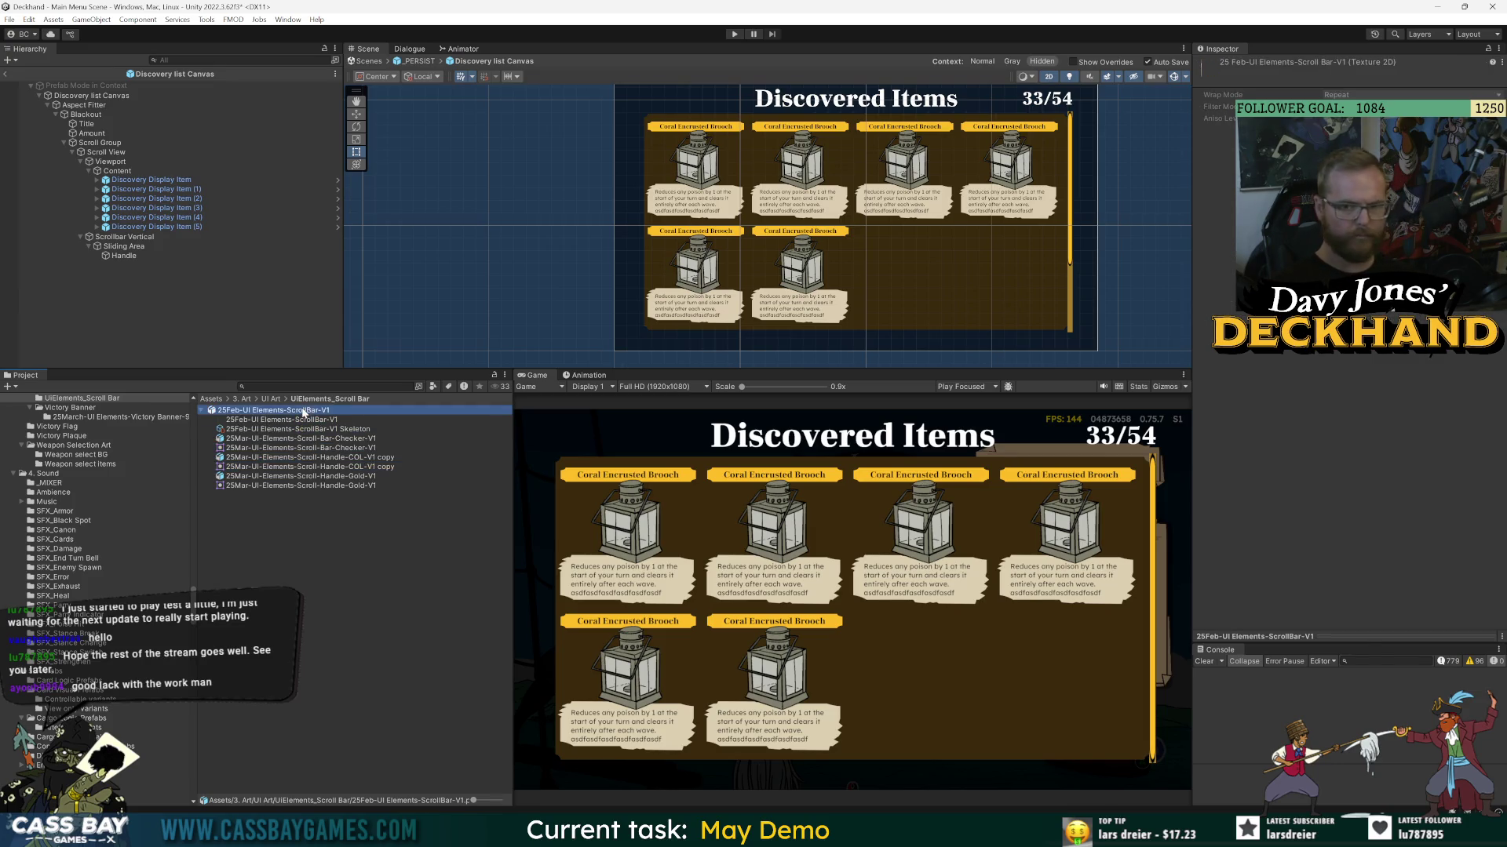
{"action": "left_click", "coordinate": [270, 411]}
{"action": "left_click", "coordinate": [189, 256]}
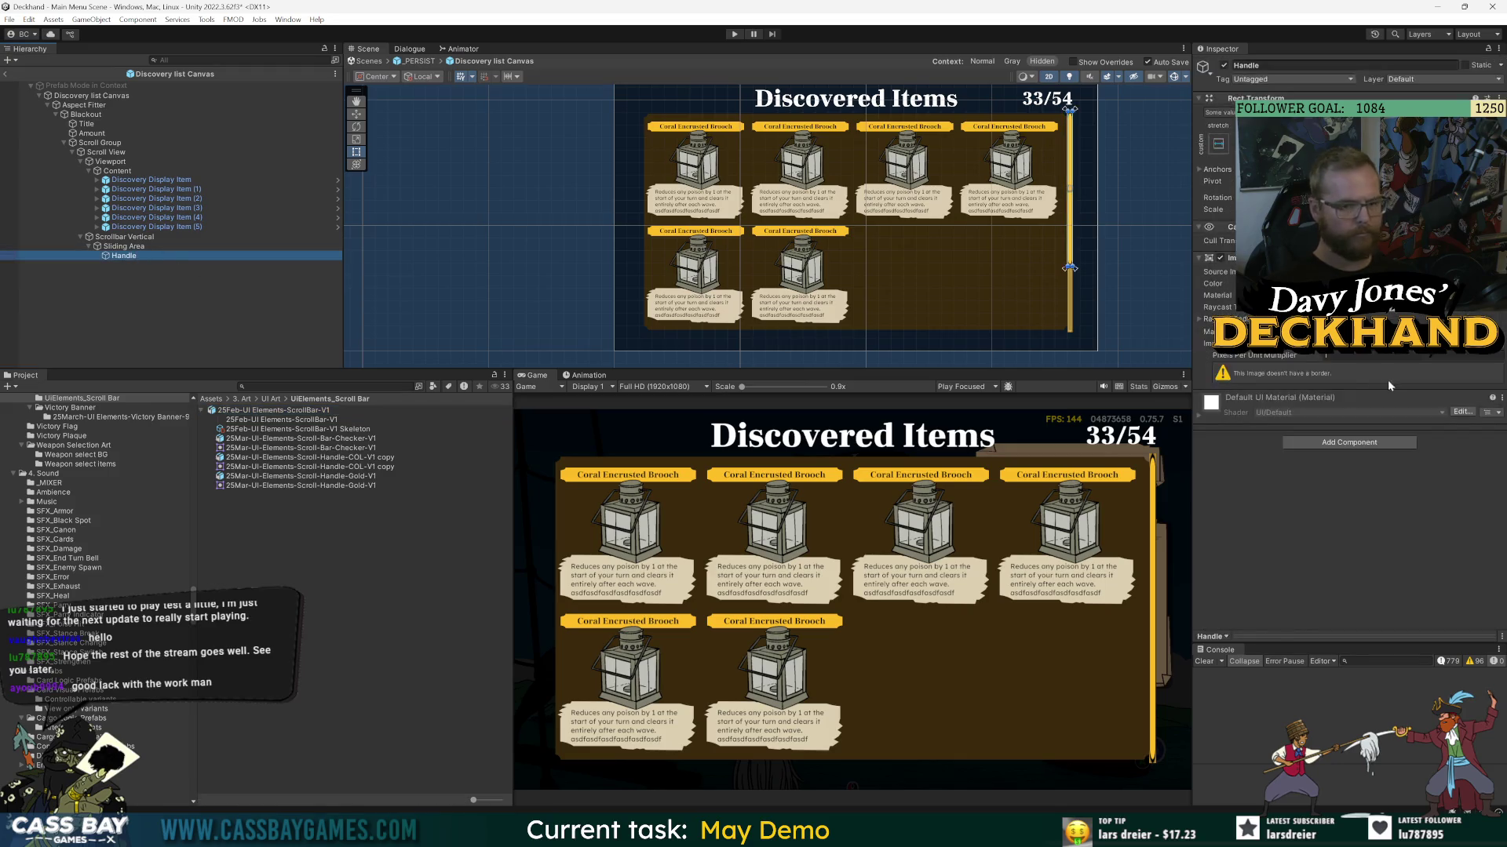
- Inspect the Scroll-Handle-COL-V1 copy and Scroll-Bar-Checker-V1 sprites, then the ScrollBar-V1 import settings
{"action": "left_click", "coordinate": [343, 457]}
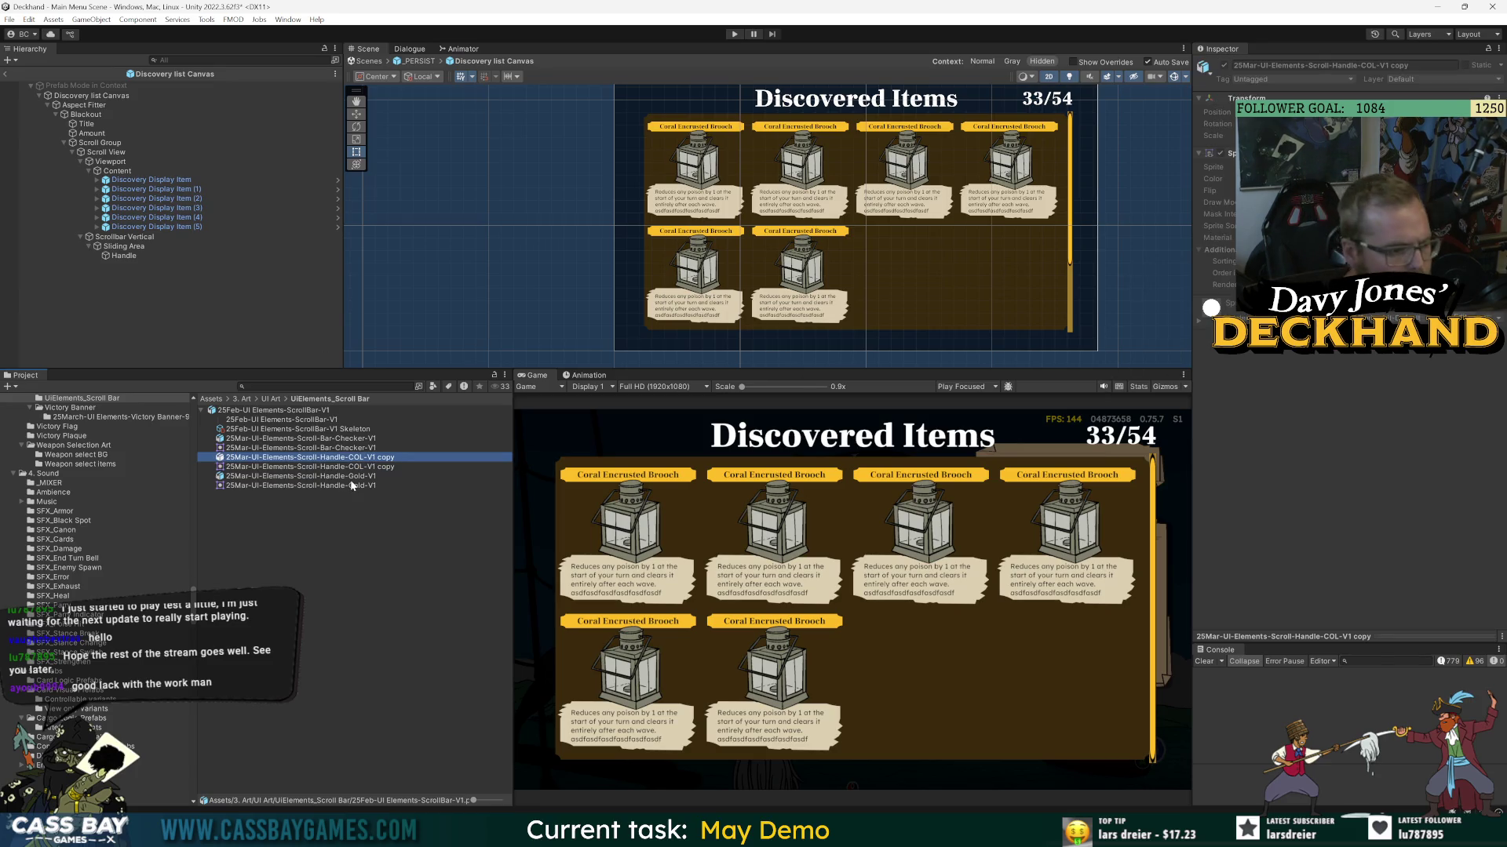
{"action": "left_click", "coordinate": [257, 448]}
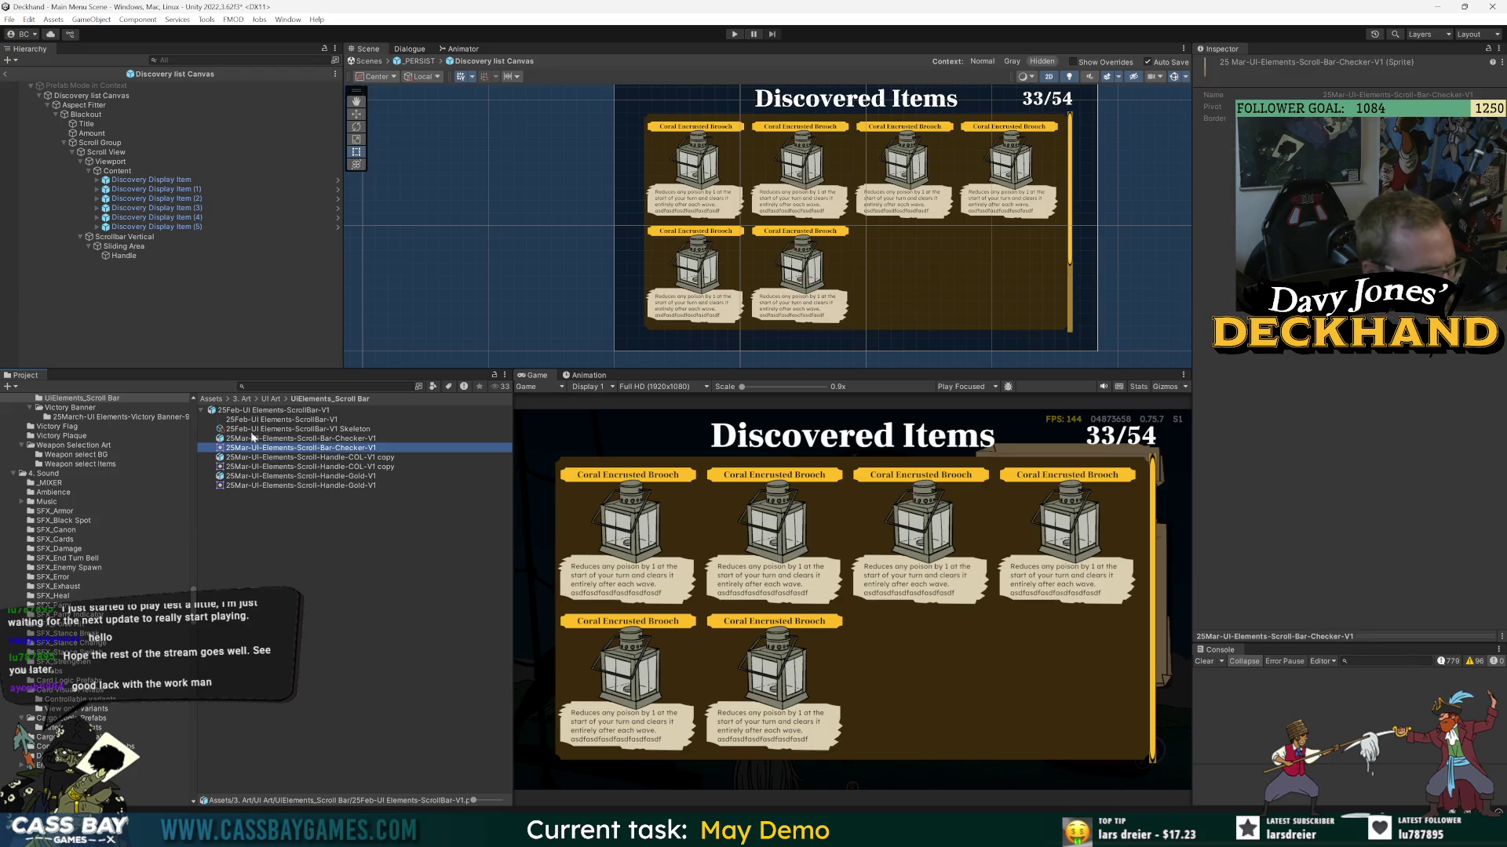
{"action": "left_click", "coordinate": [250, 410]}
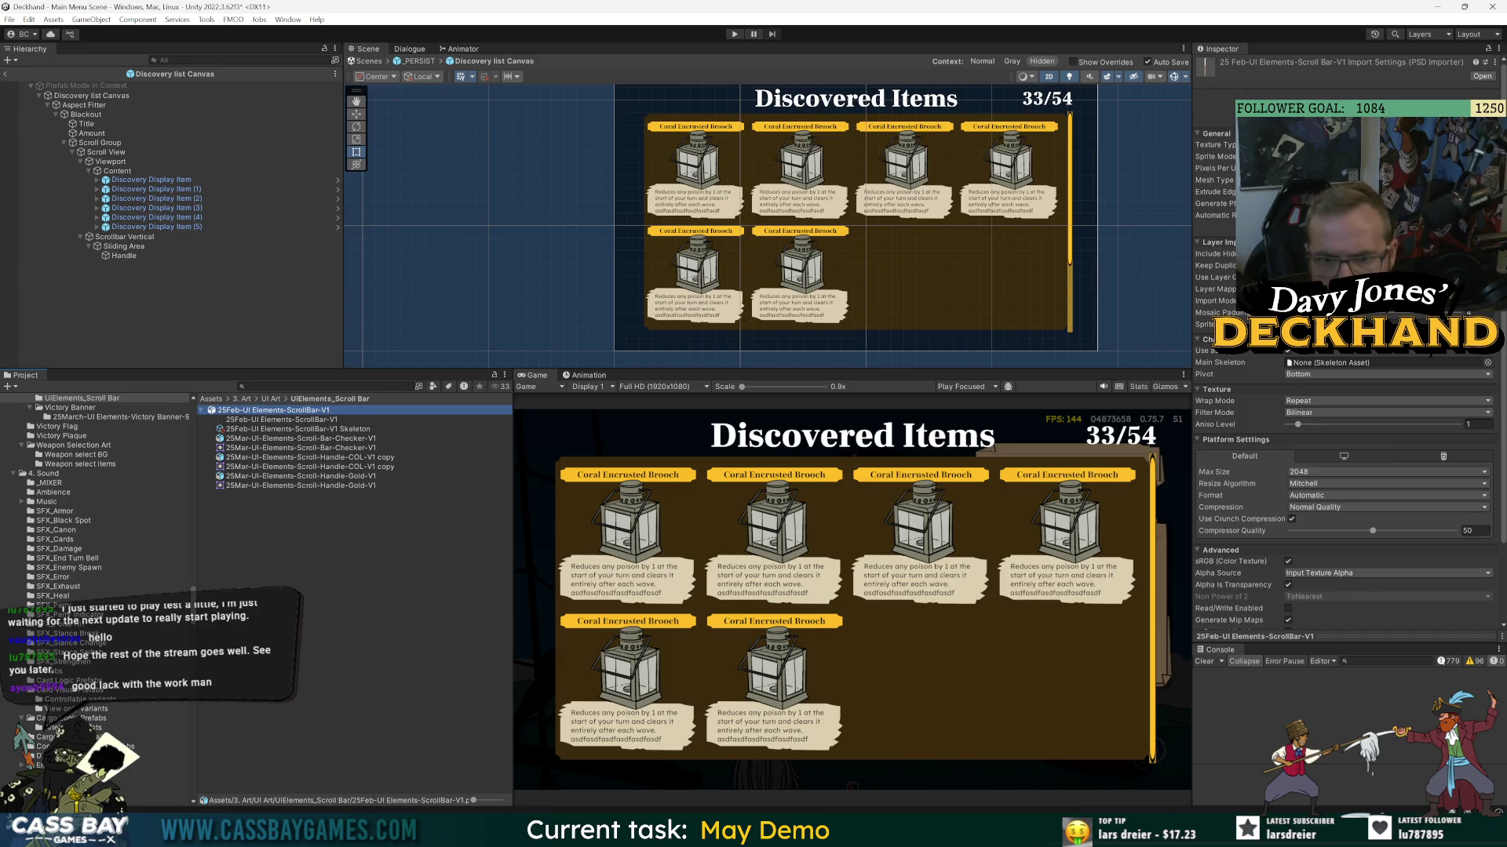
{"action": "scroll", "coordinate": [1256, 387], "scroll_direction": "down", "scroll_amount": 3}
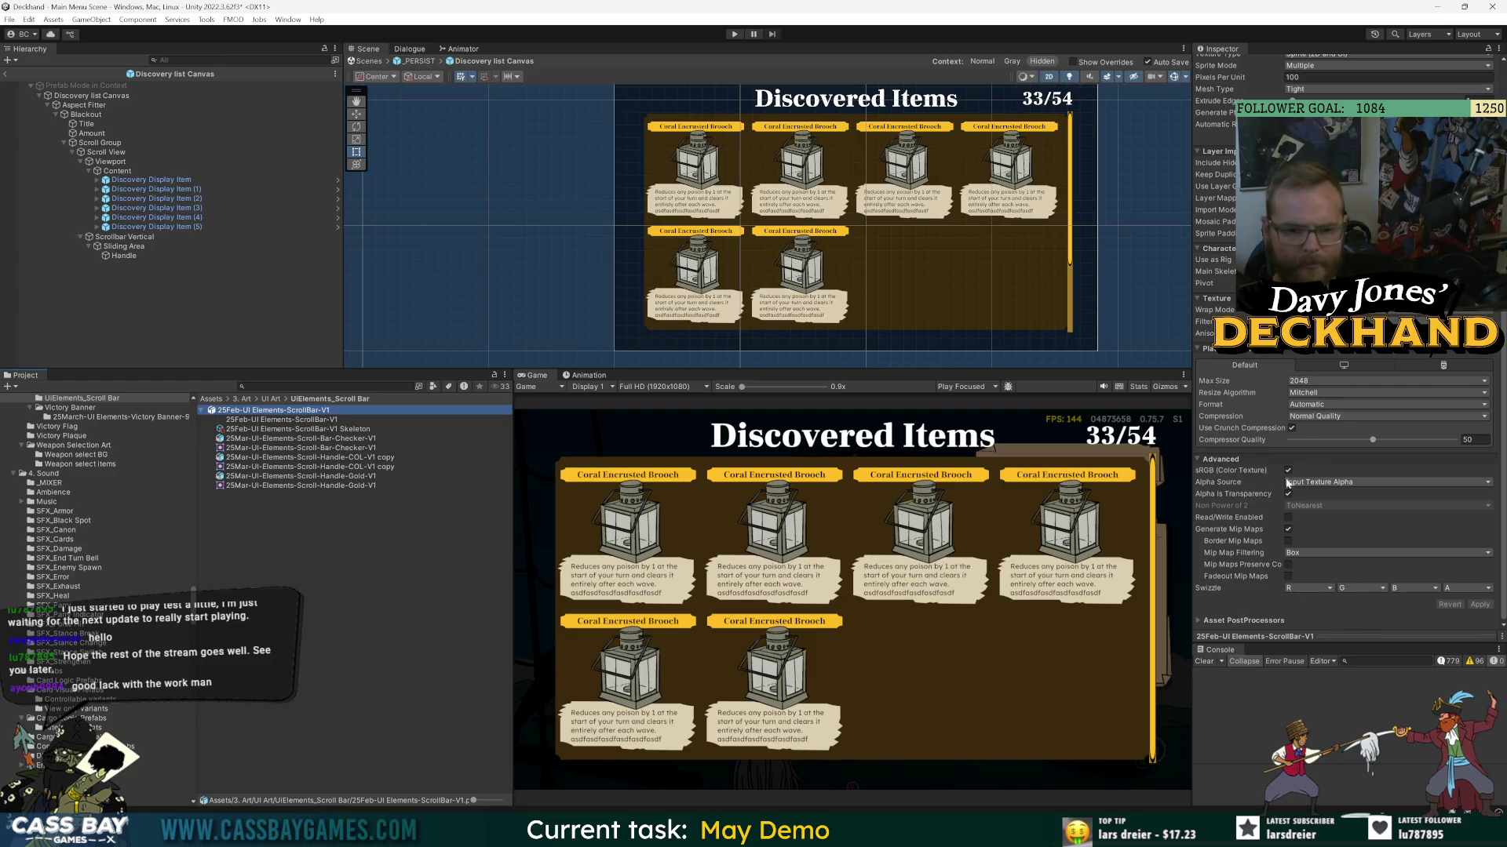
{"action": "scroll", "coordinate": [1241, 383], "scroll_direction": "up", "scroll_amount": 3}
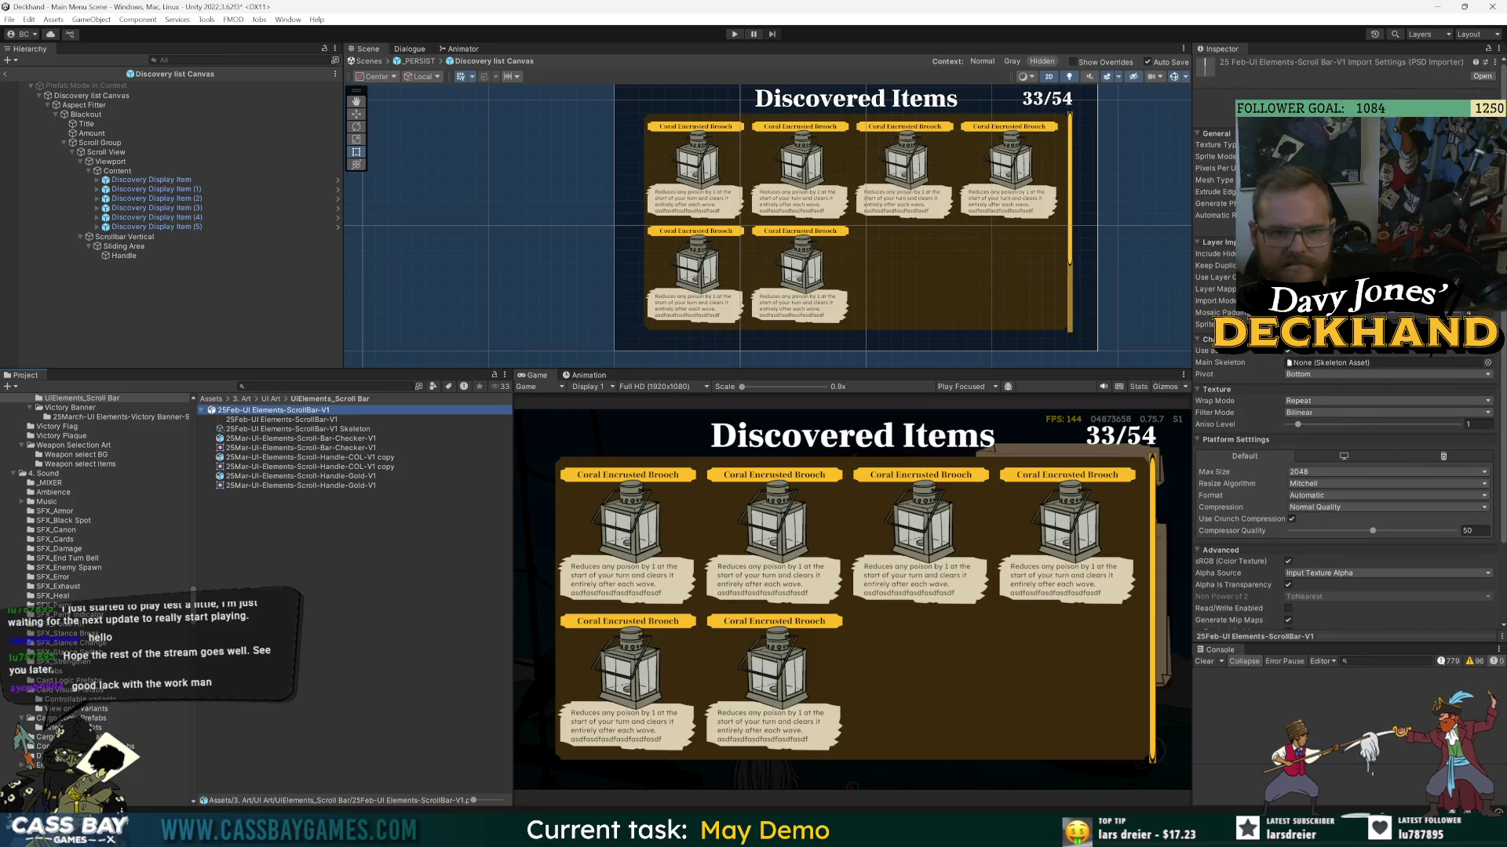
- Change and apply the ScrollBar-V1 import settings, check its slices in the Sprite Editor, and reselect Handle
{"action": "left_click", "coordinate": [1215, 196]}
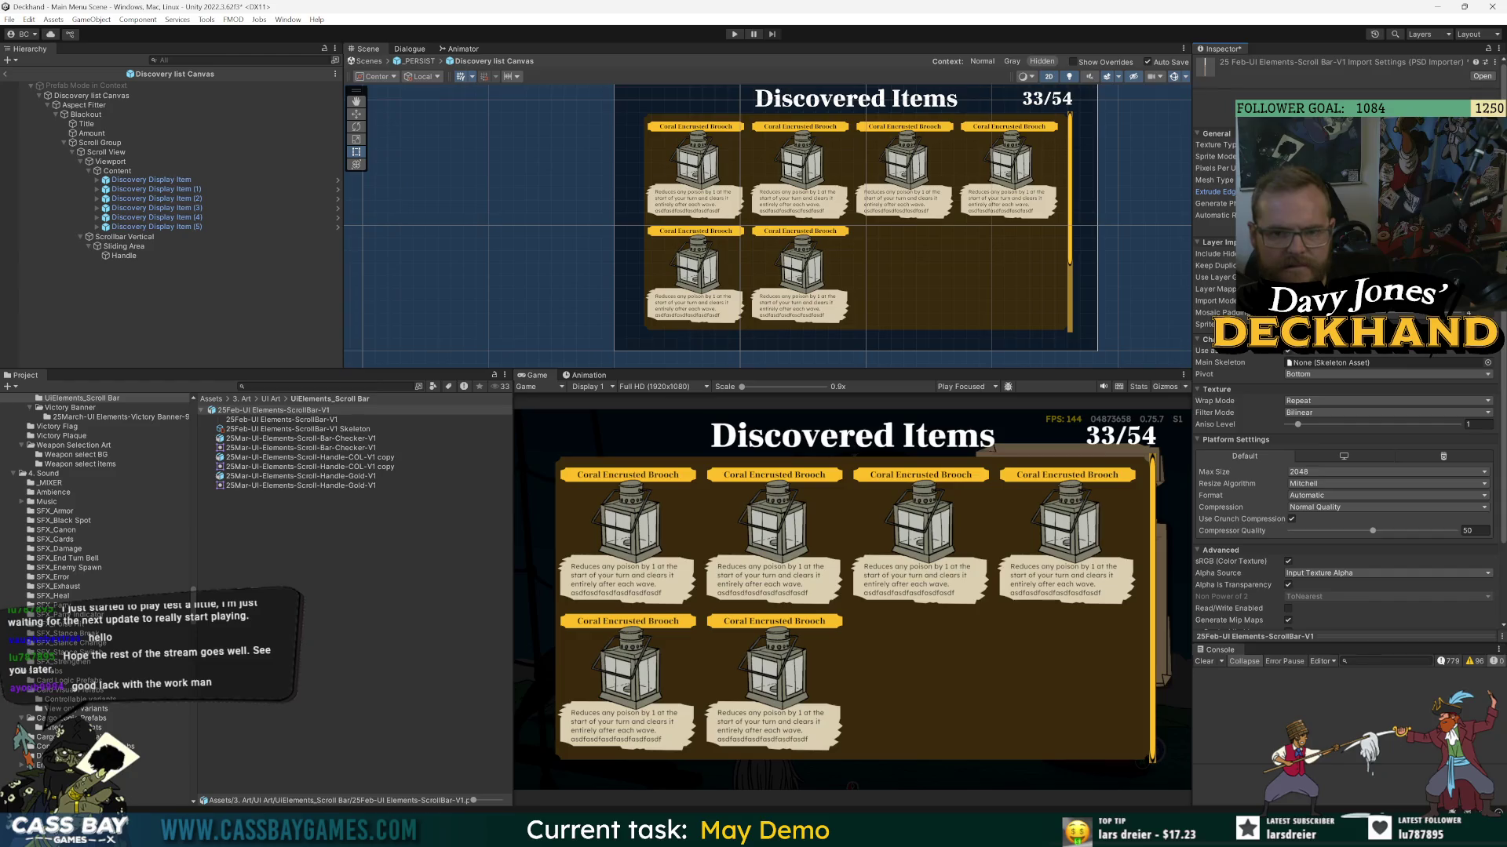
{"action": "scroll", "coordinate": [1482, 606], "scroll_direction": "down", "scroll_amount": 3}
{"action": "left_click", "coordinate": [1481, 605]}
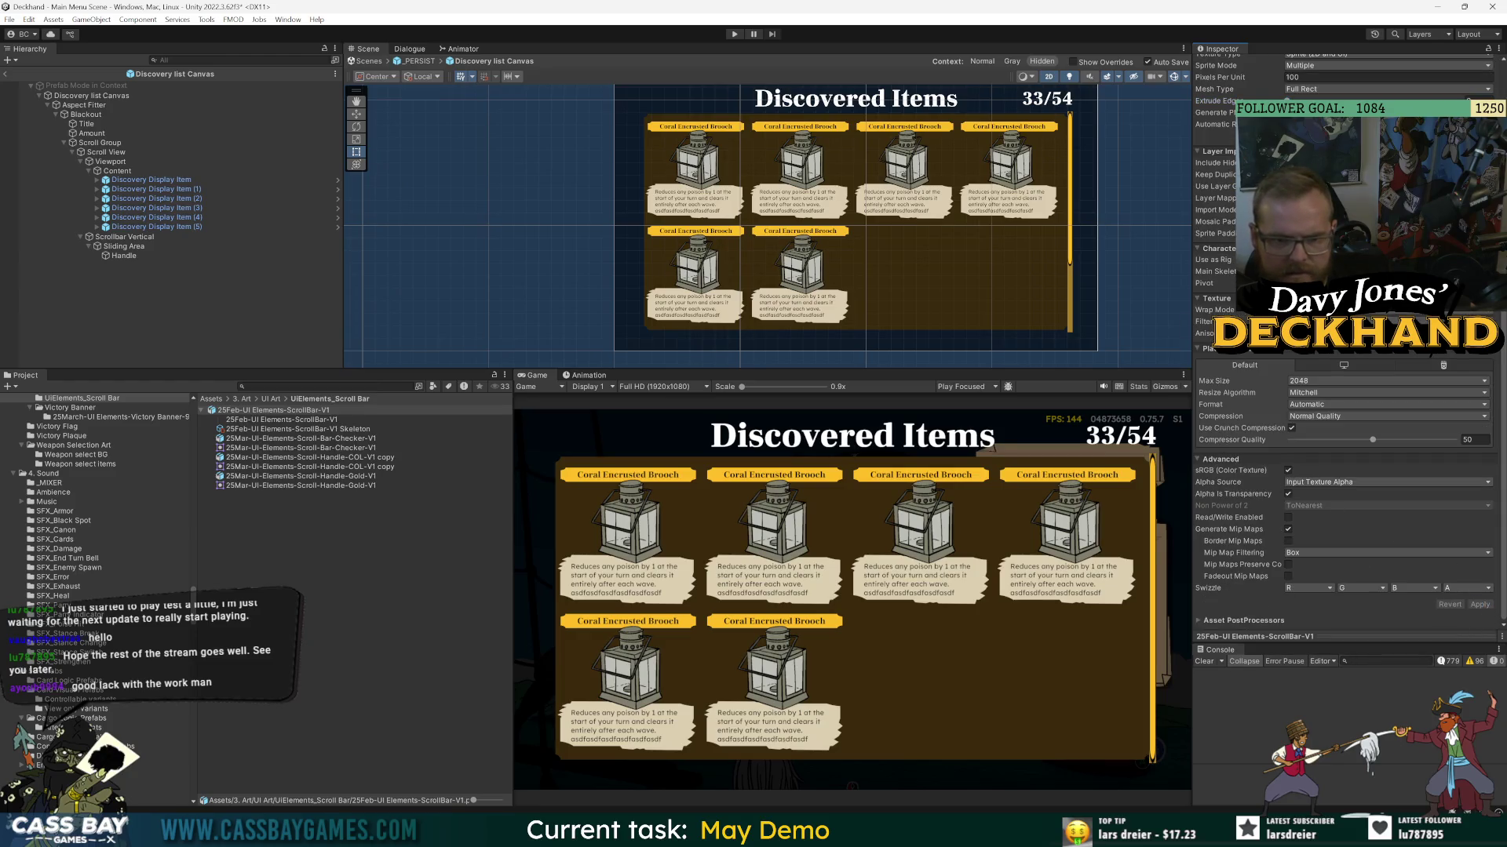
{"action": "scroll", "coordinate": [1233, 273], "scroll_direction": "up", "scroll_amount": 3}
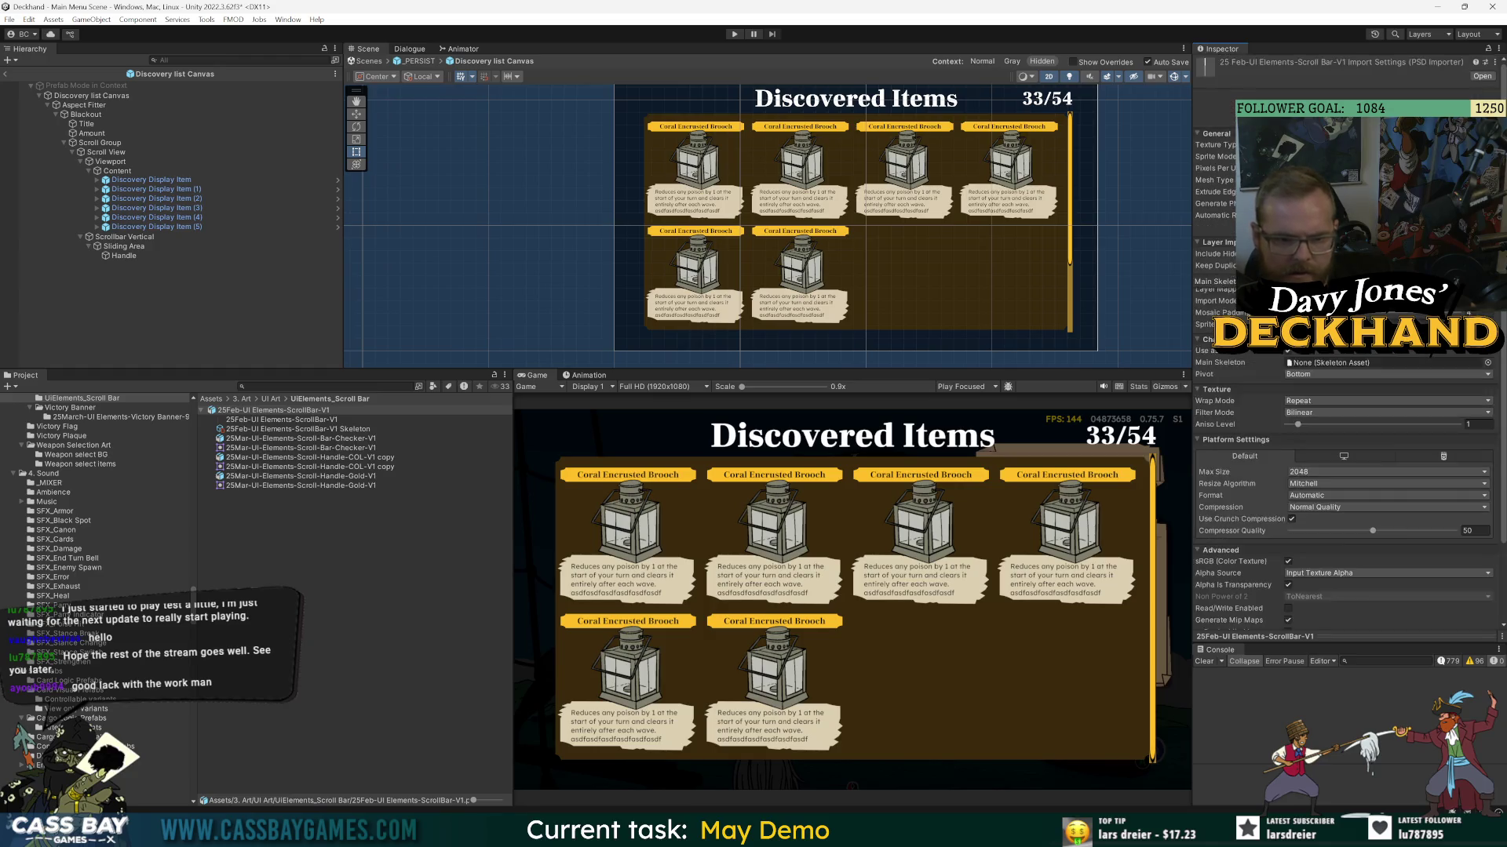
{"action": "left_click", "coordinate": [1468, 227]}
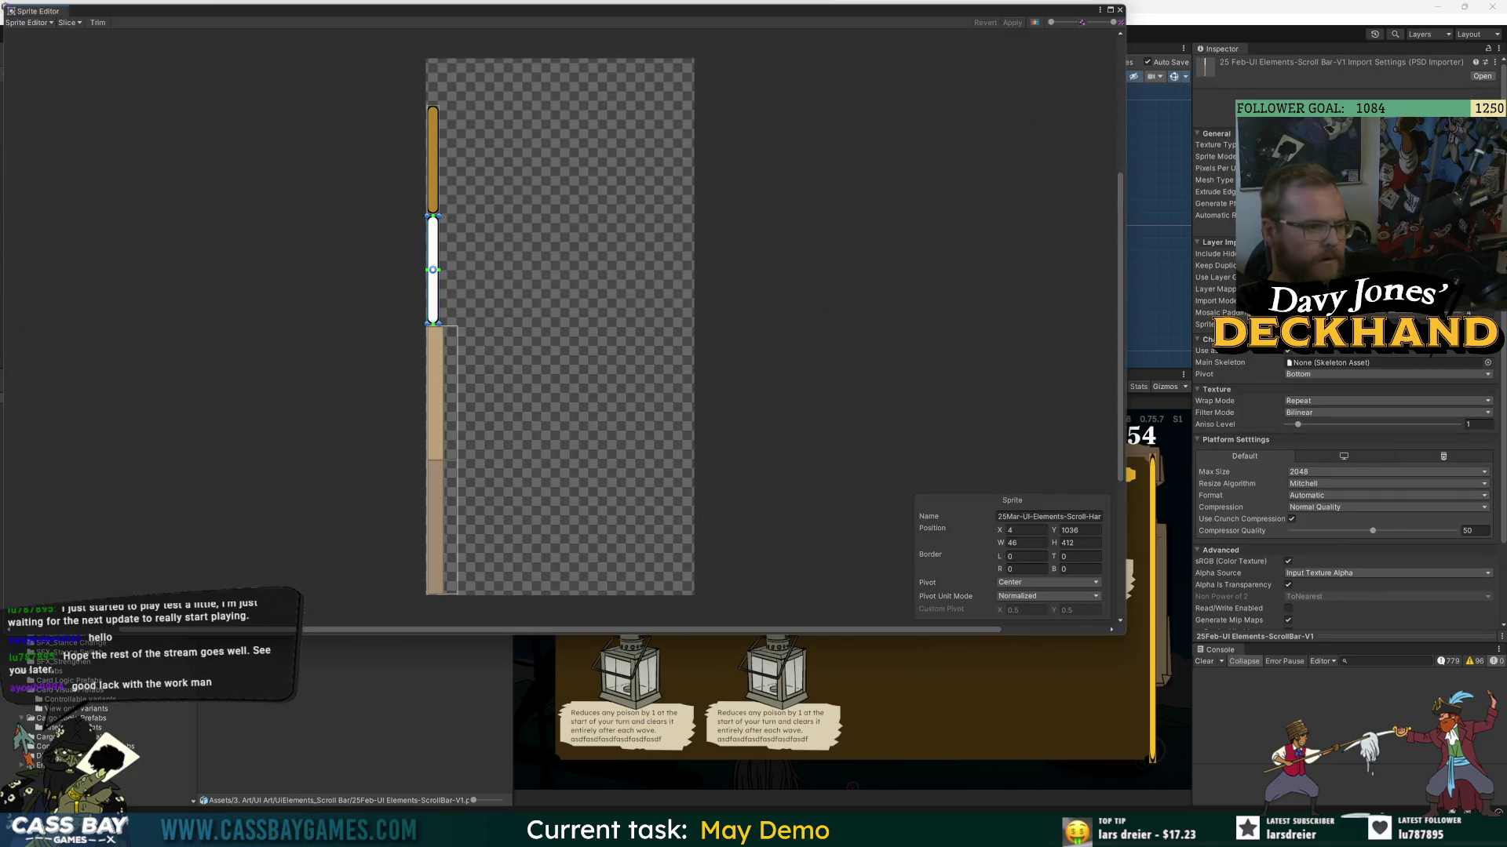
{"action": "left_click", "coordinate": [1121, 10]}
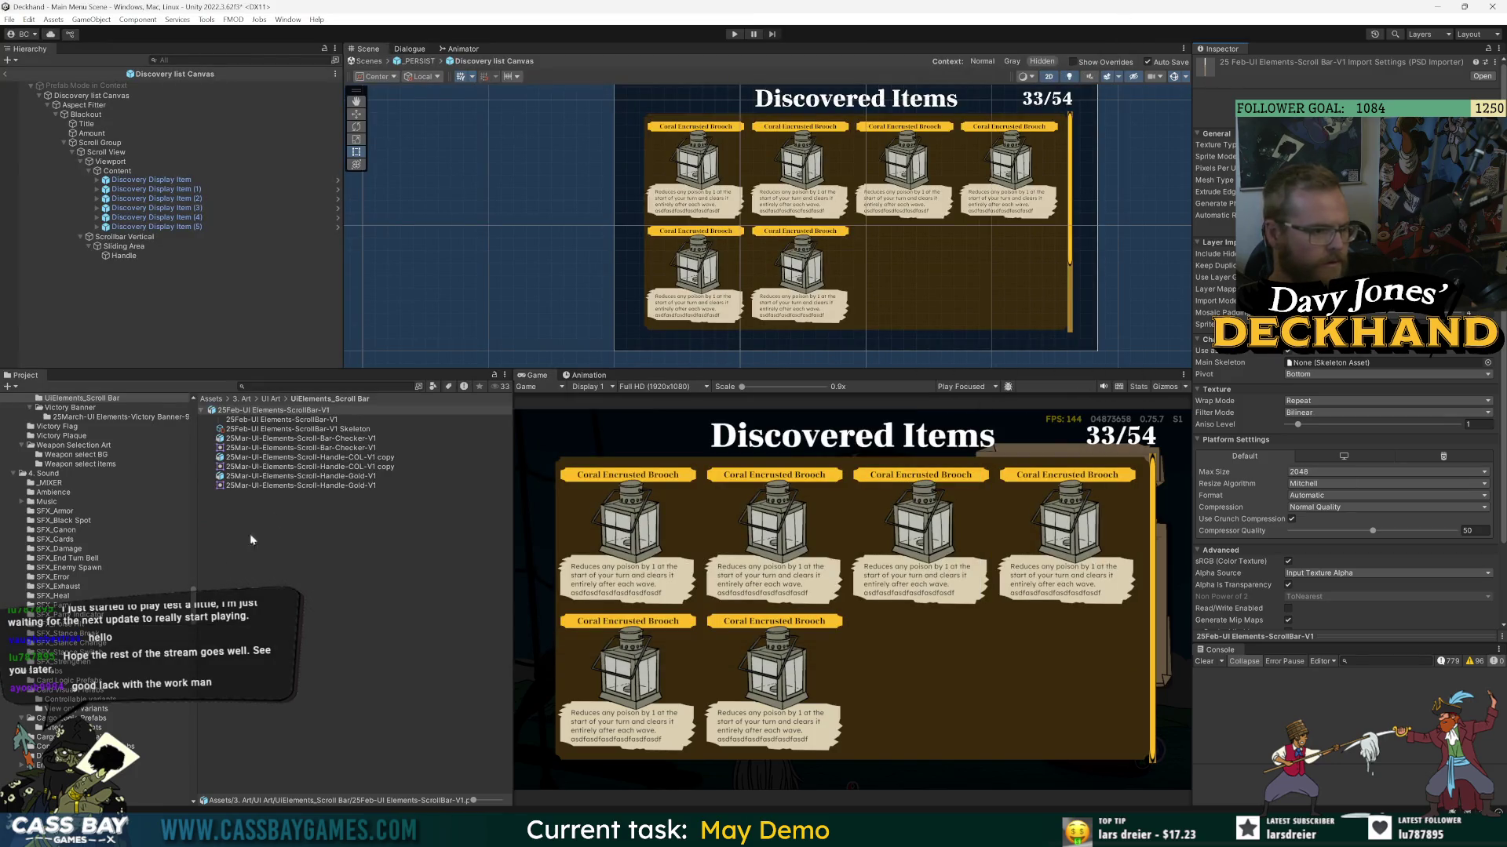
{"action": "left_click", "coordinate": [122, 256]}
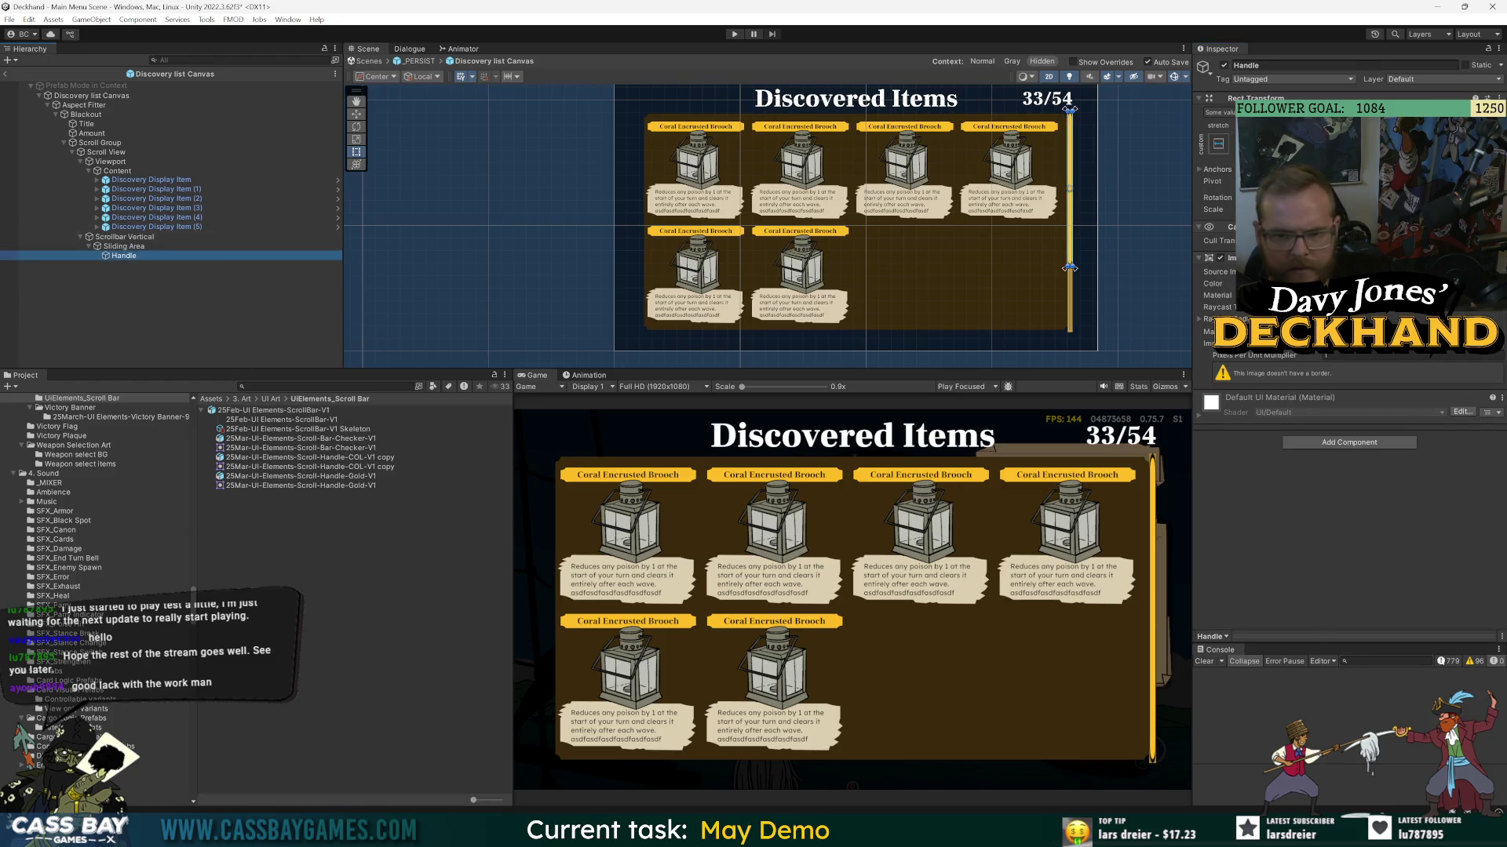
- Keep Handle's original Source Image after previewing the alternative sprite, then run the game past the warning
{"action": "left_click", "coordinate": [1495, 272]}
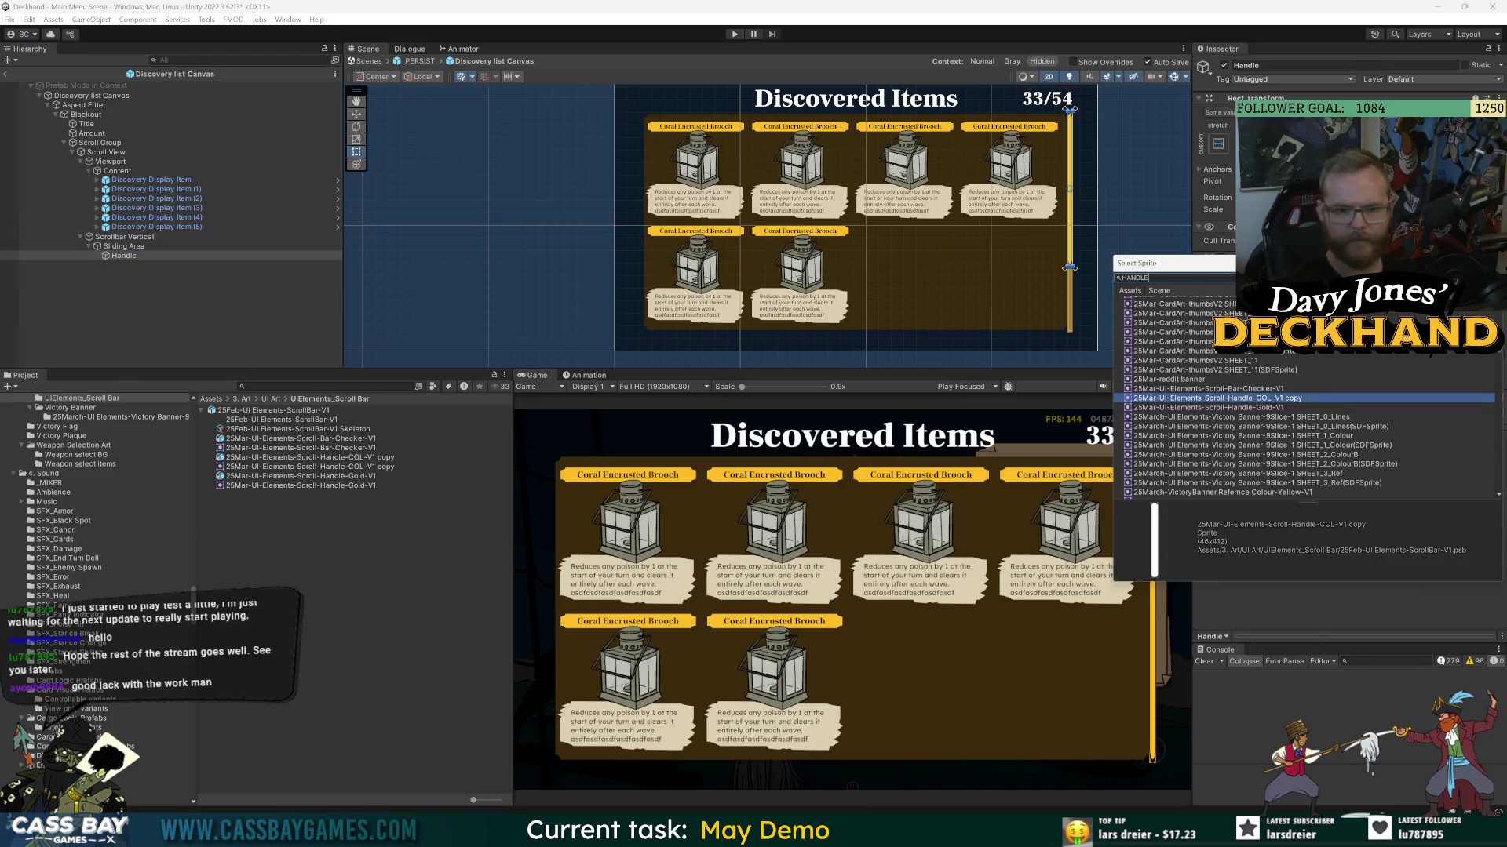
{"action": "key", "text": "Down"}
{"action": "key", "text": "Up"}
{"action": "key", "text": "Return"}
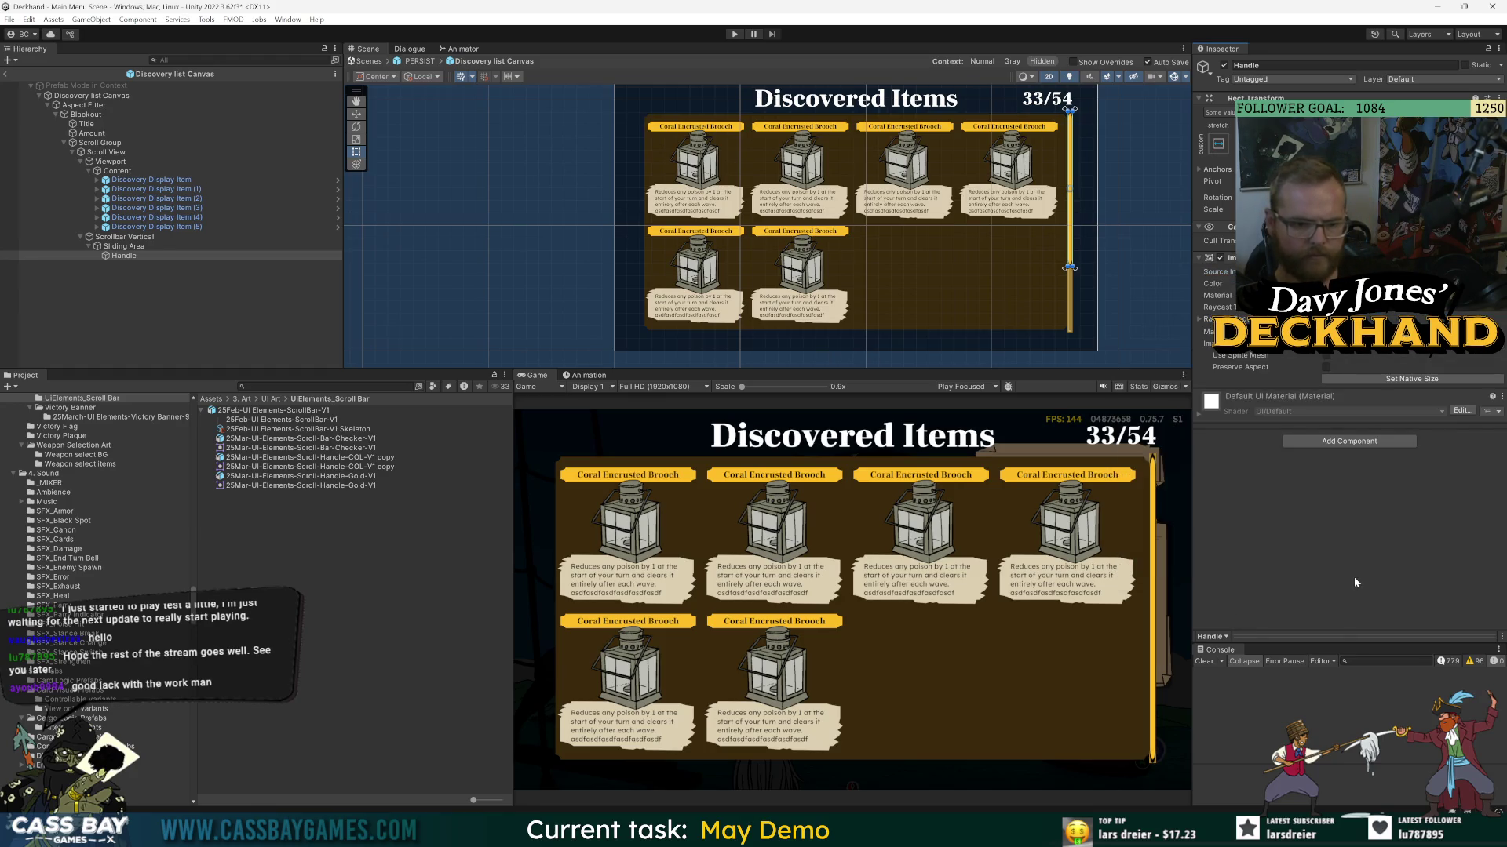
{"action": "left_click", "coordinate": [741, 34]}
{"action": "left_click", "coordinate": [821, 457]}
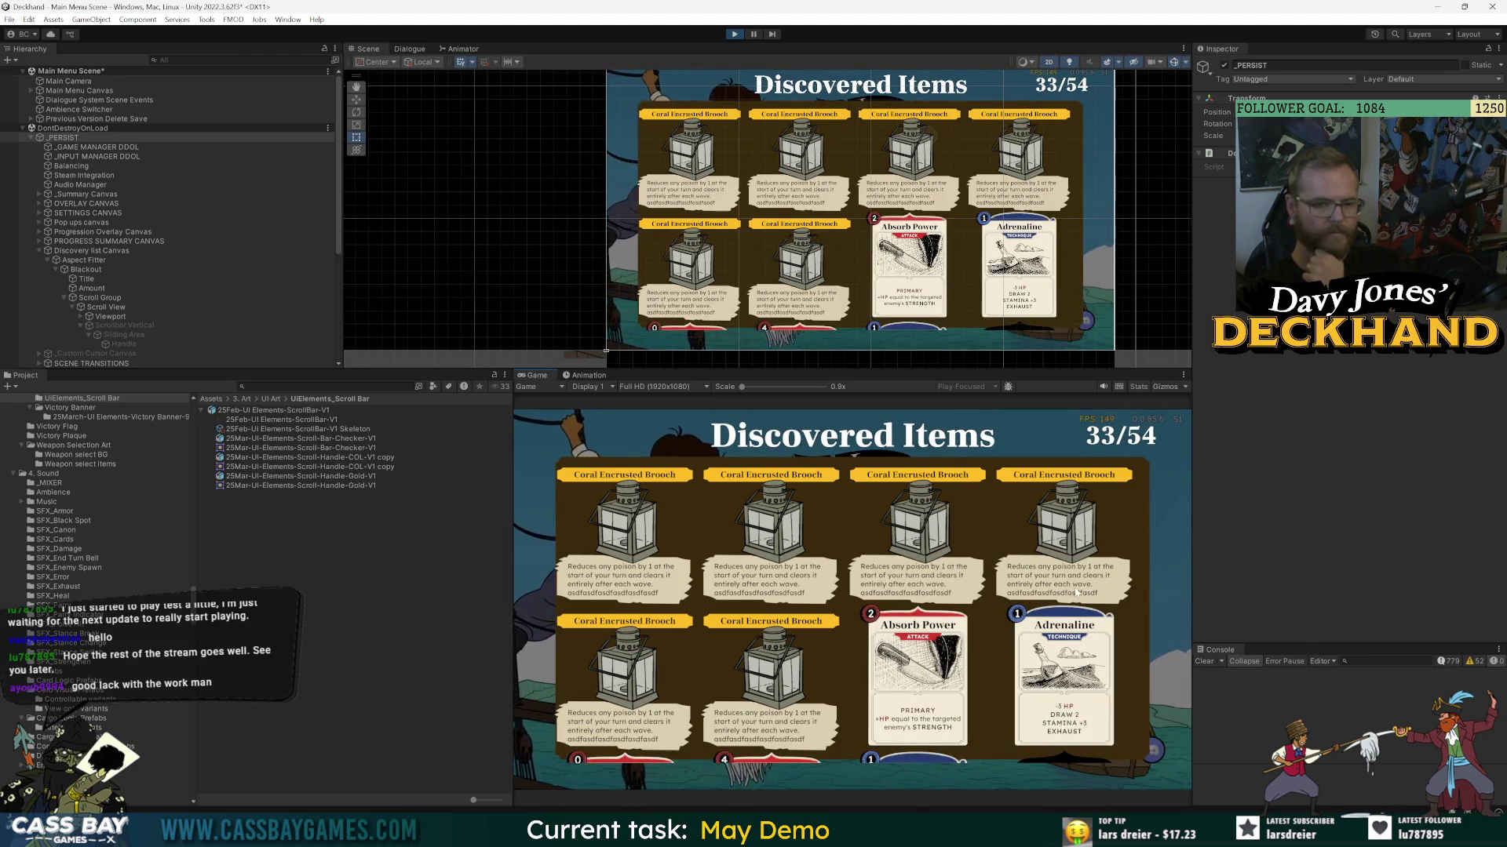
- Stop the game, delete the six placeholder Discovery Display Items in the prefab, and rerun it
{"action": "left_click", "coordinate": [742, 37]}
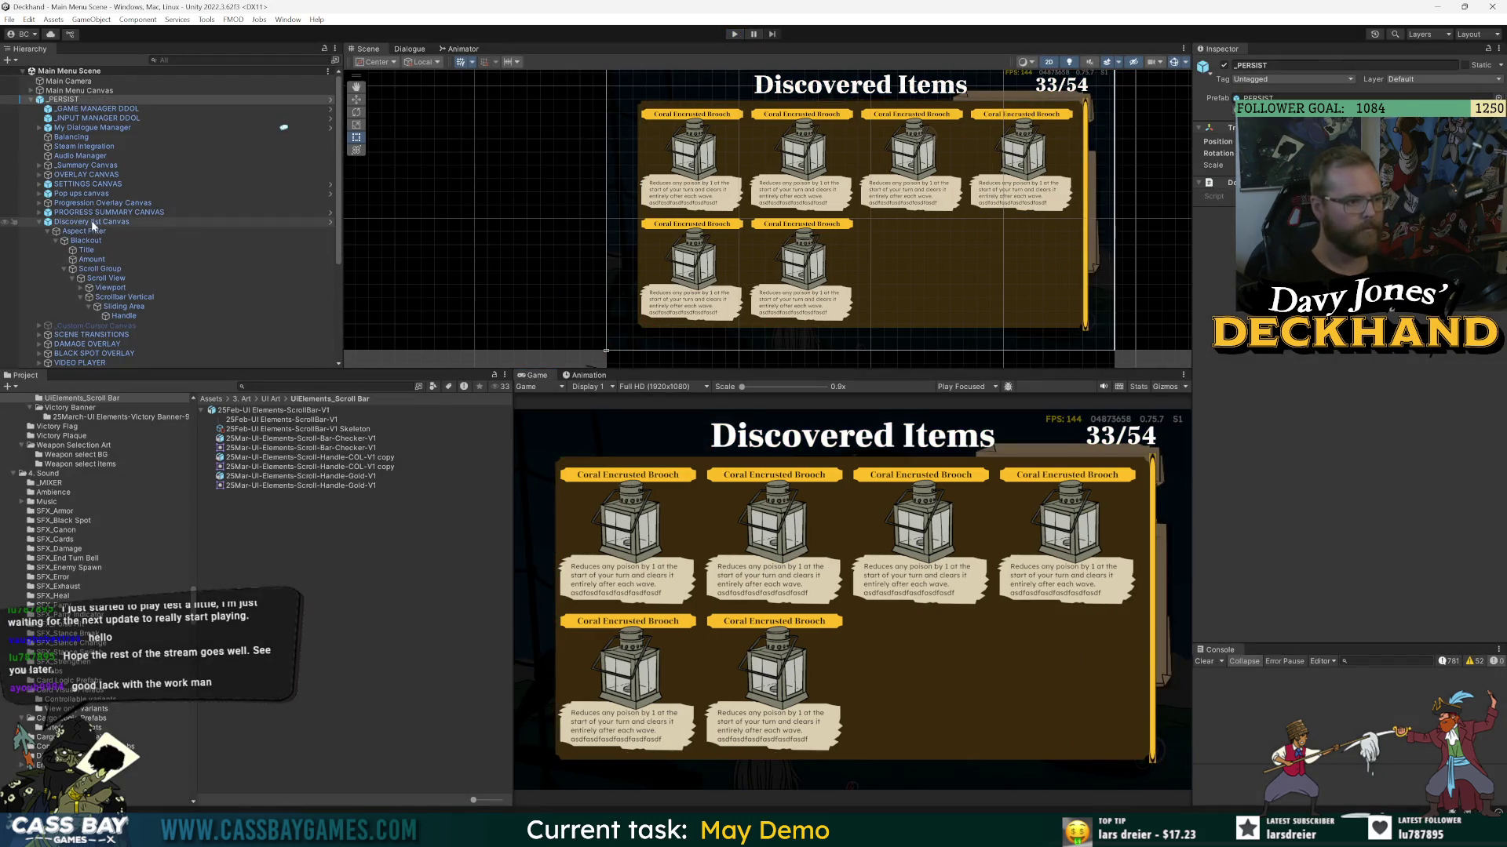
{"action": "left_click", "coordinate": [92, 222]}
{"action": "left_click", "coordinate": [330, 221]}
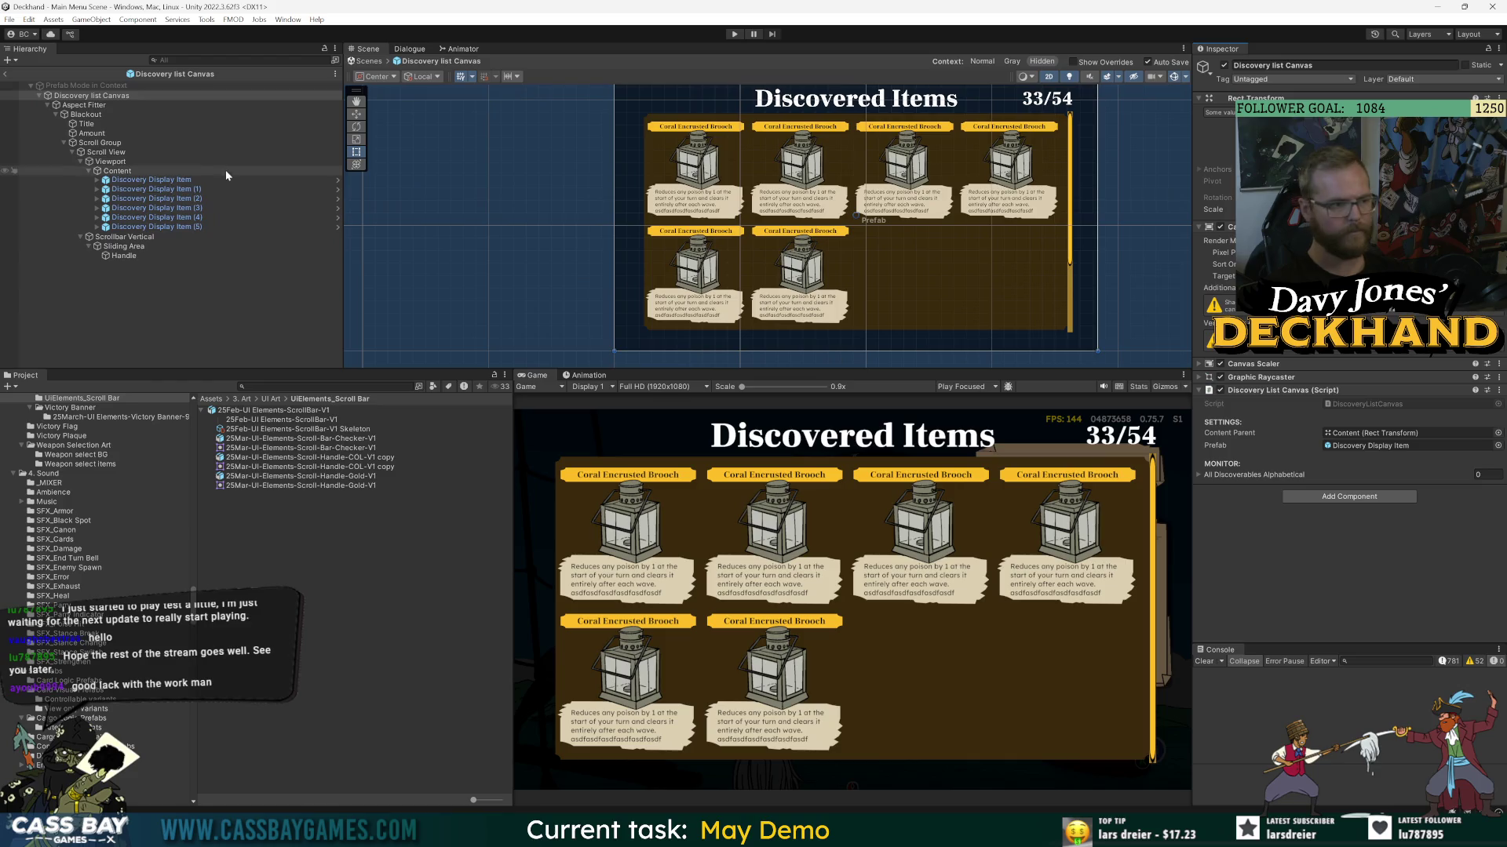
{"action": "left_click", "coordinate": [134, 179]}
{"action": "left_click", "coordinate": [212, 226], "text": "shift"}
{"action": "key", "text": "Delete"}
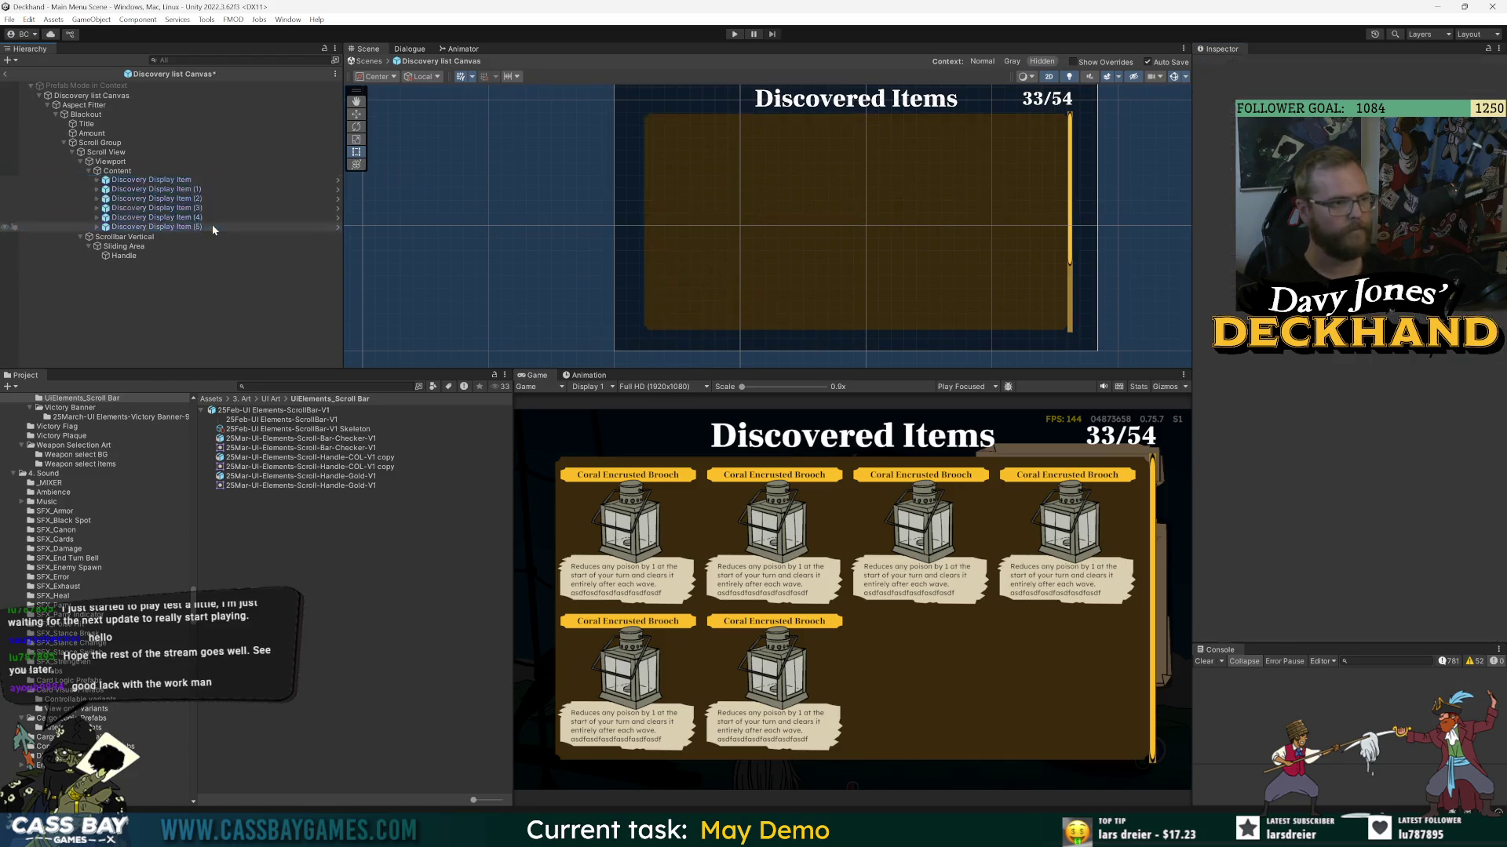
{"action": "left_click", "coordinate": [106, 153]}
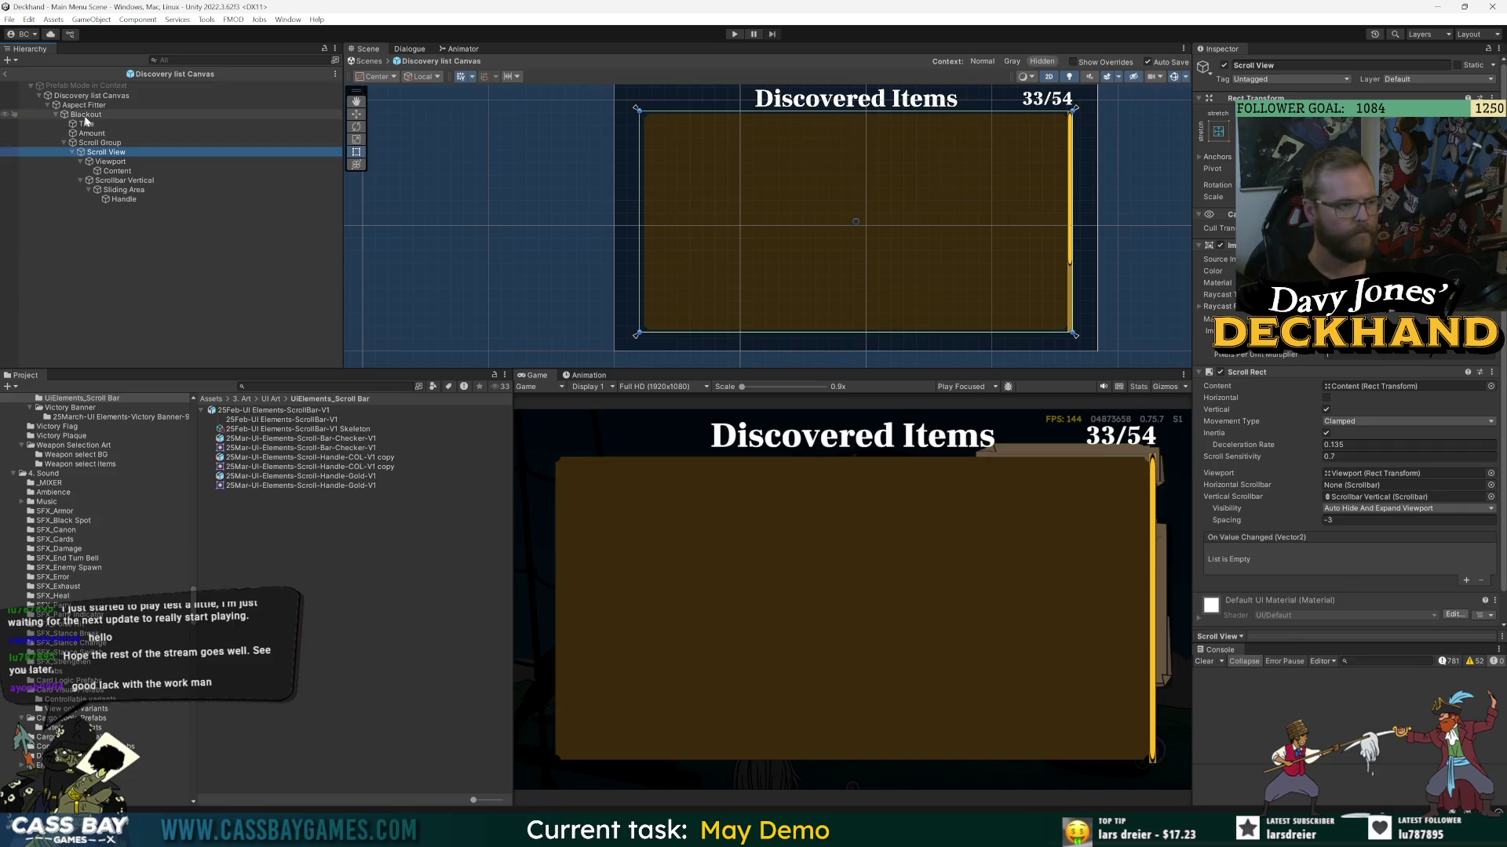
{"action": "left_click", "coordinate": [734, 36]}
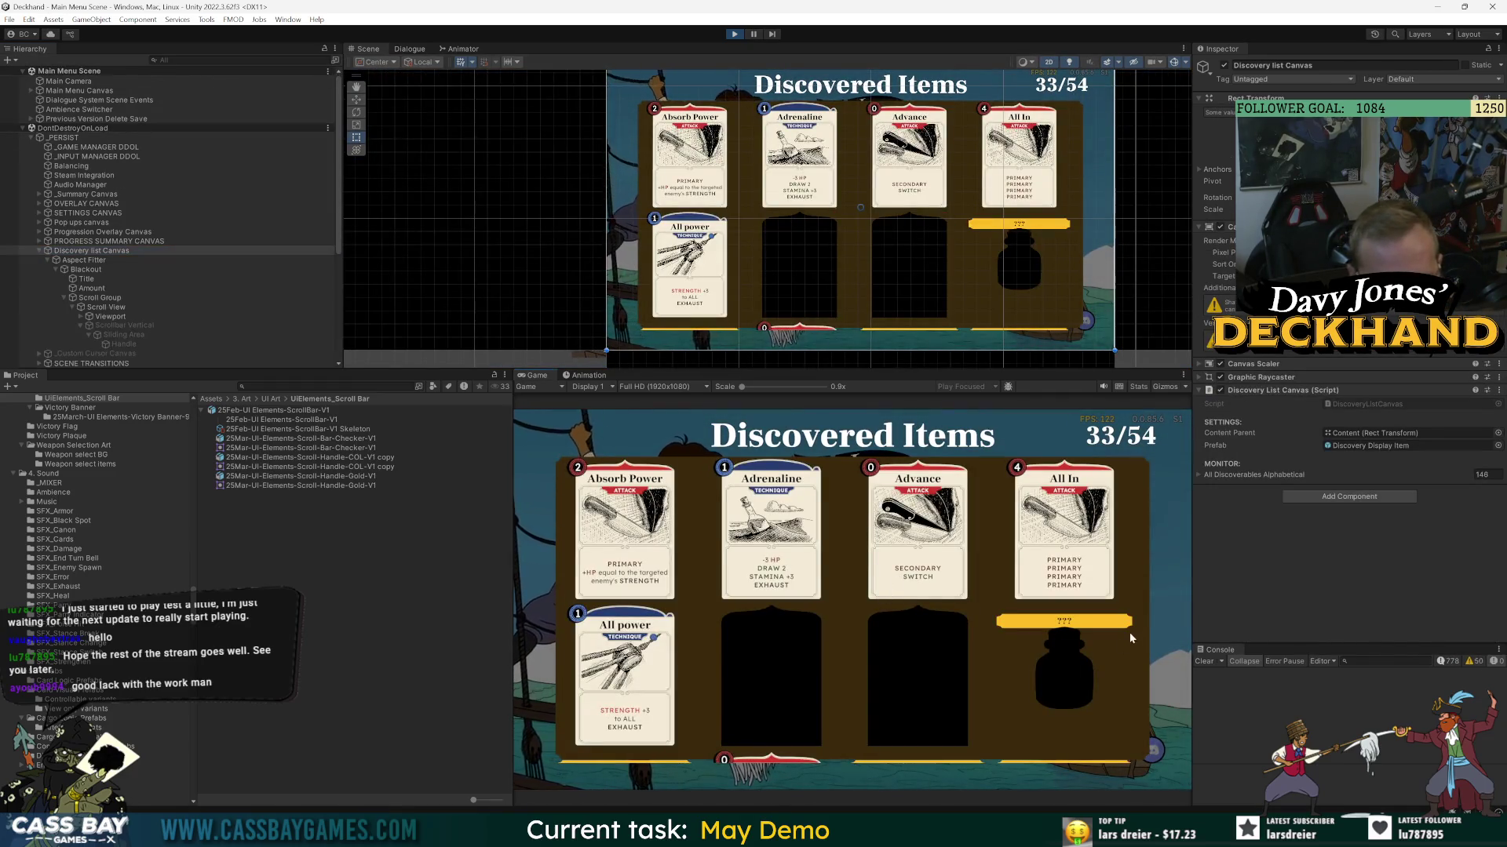
- Check Scrollbar Vertical, stop the game, enable Console warnings, and clear the Console
{"action": "scroll", "coordinate": [142, 147], "scroll_direction": "down", "scroll_amount": 5}
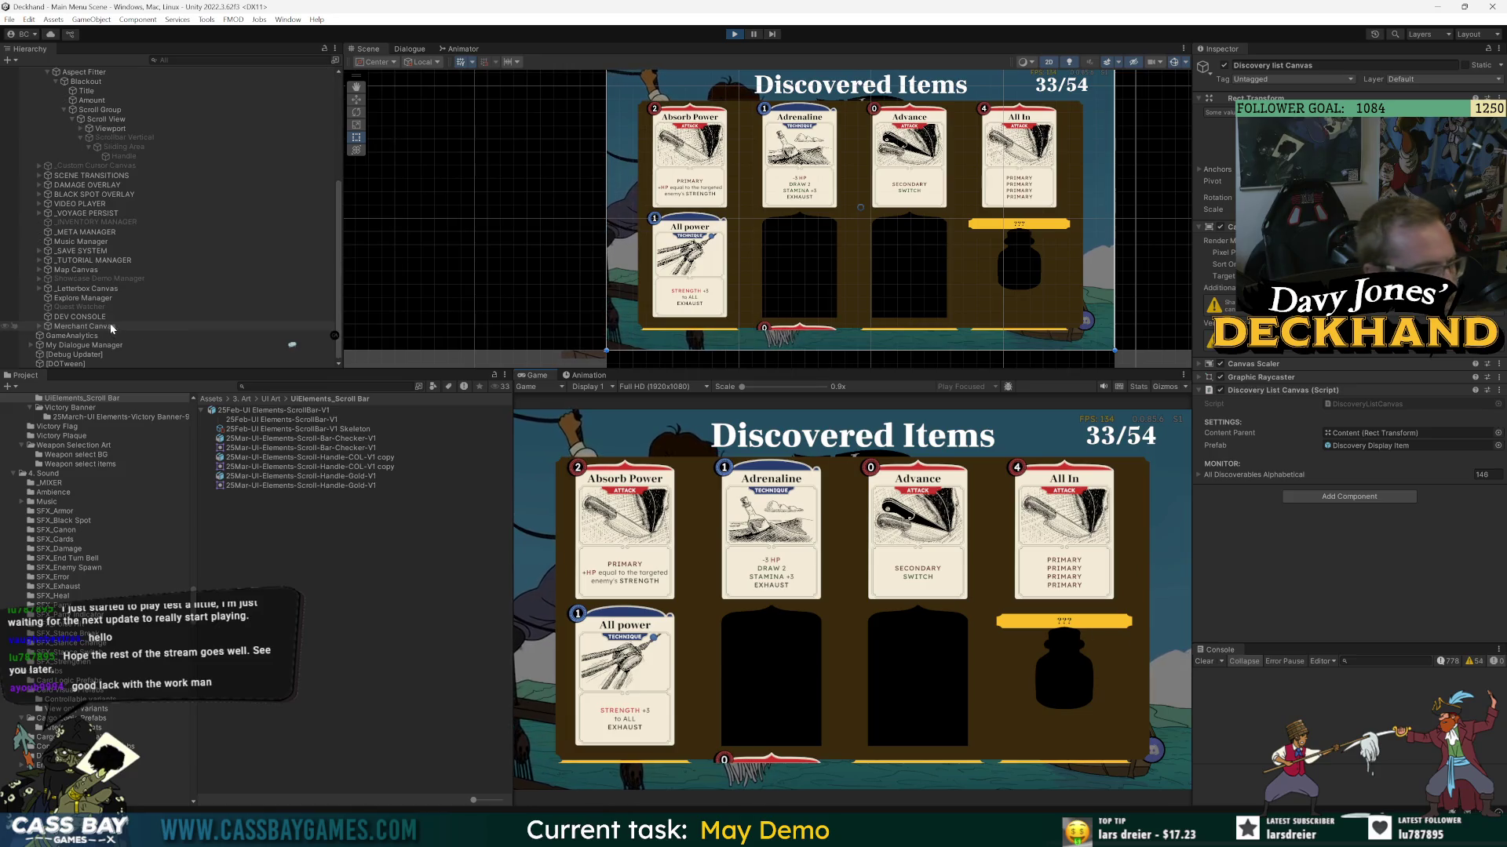
{"action": "left_click", "coordinate": [125, 138]}
{"action": "left_click", "coordinate": [1225, 69]}
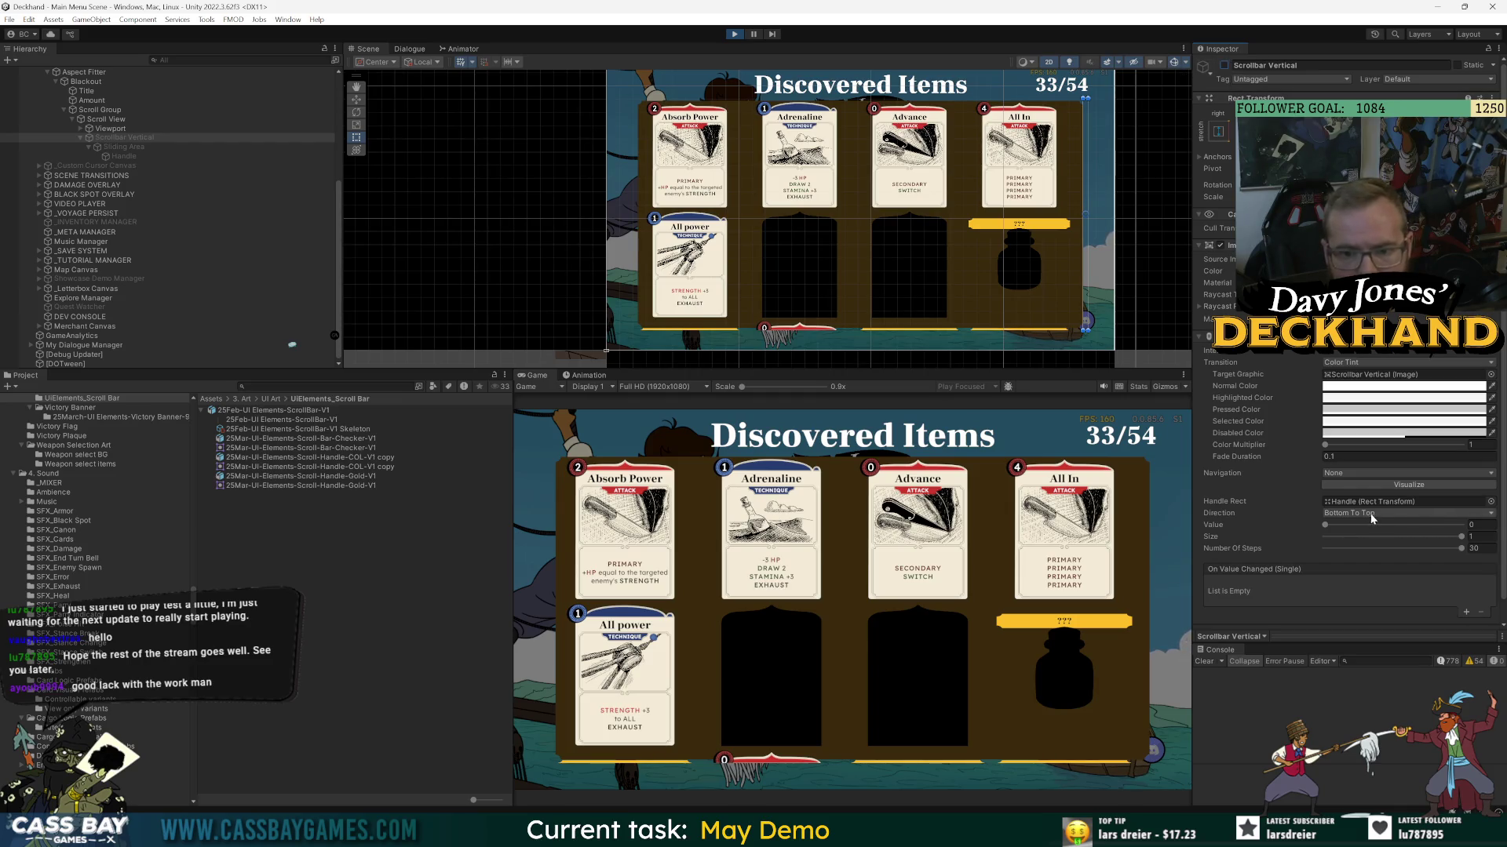
{"action": "left_click", "coordinate": [734, 34]}
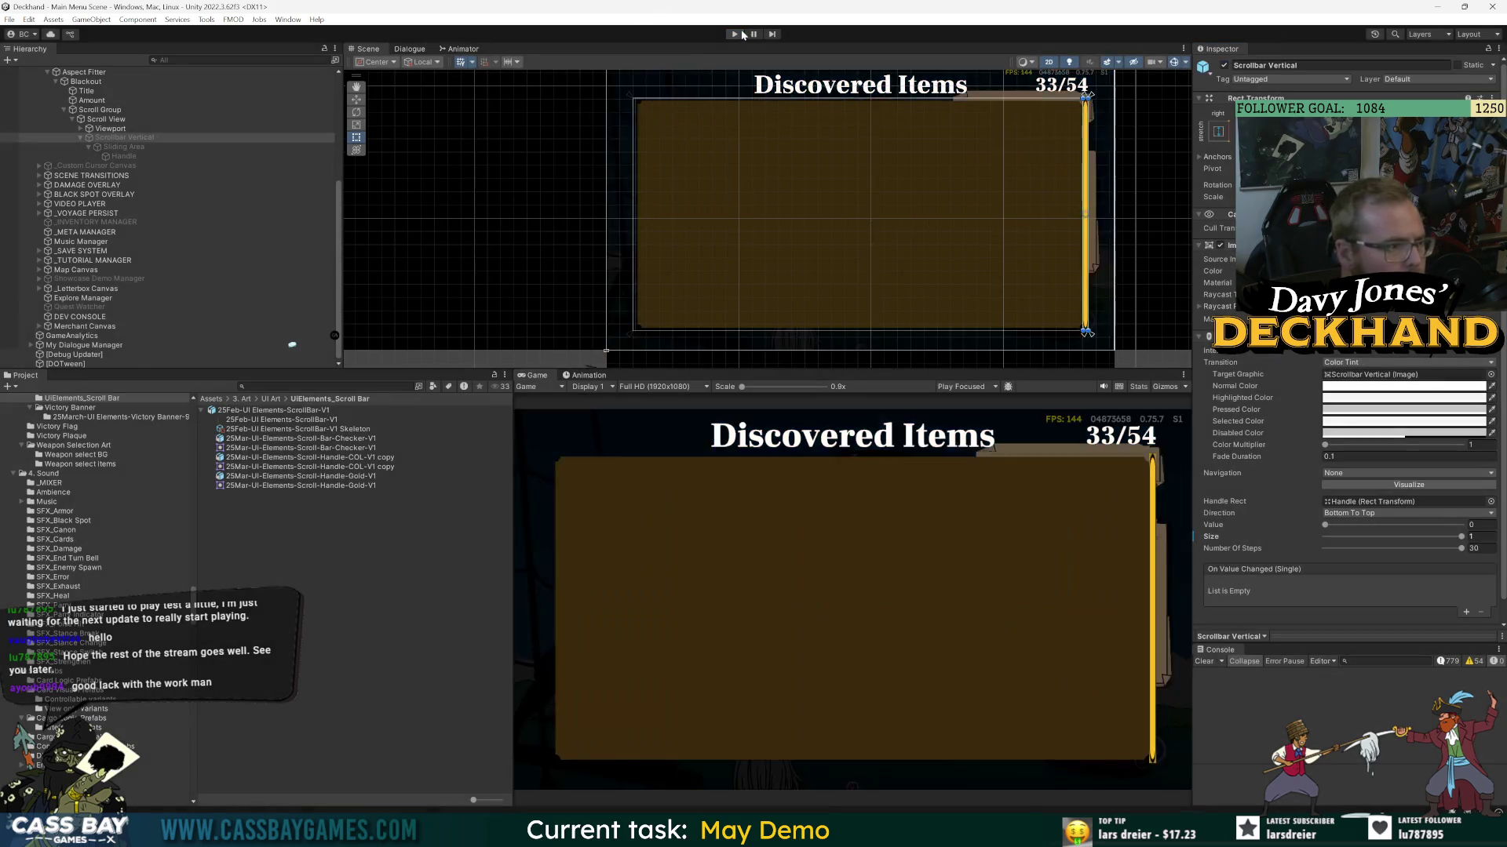
{"action": "scroll", "coordinate": [1252, 377], "scroll_direction": "down", "scroll_amount": 2}
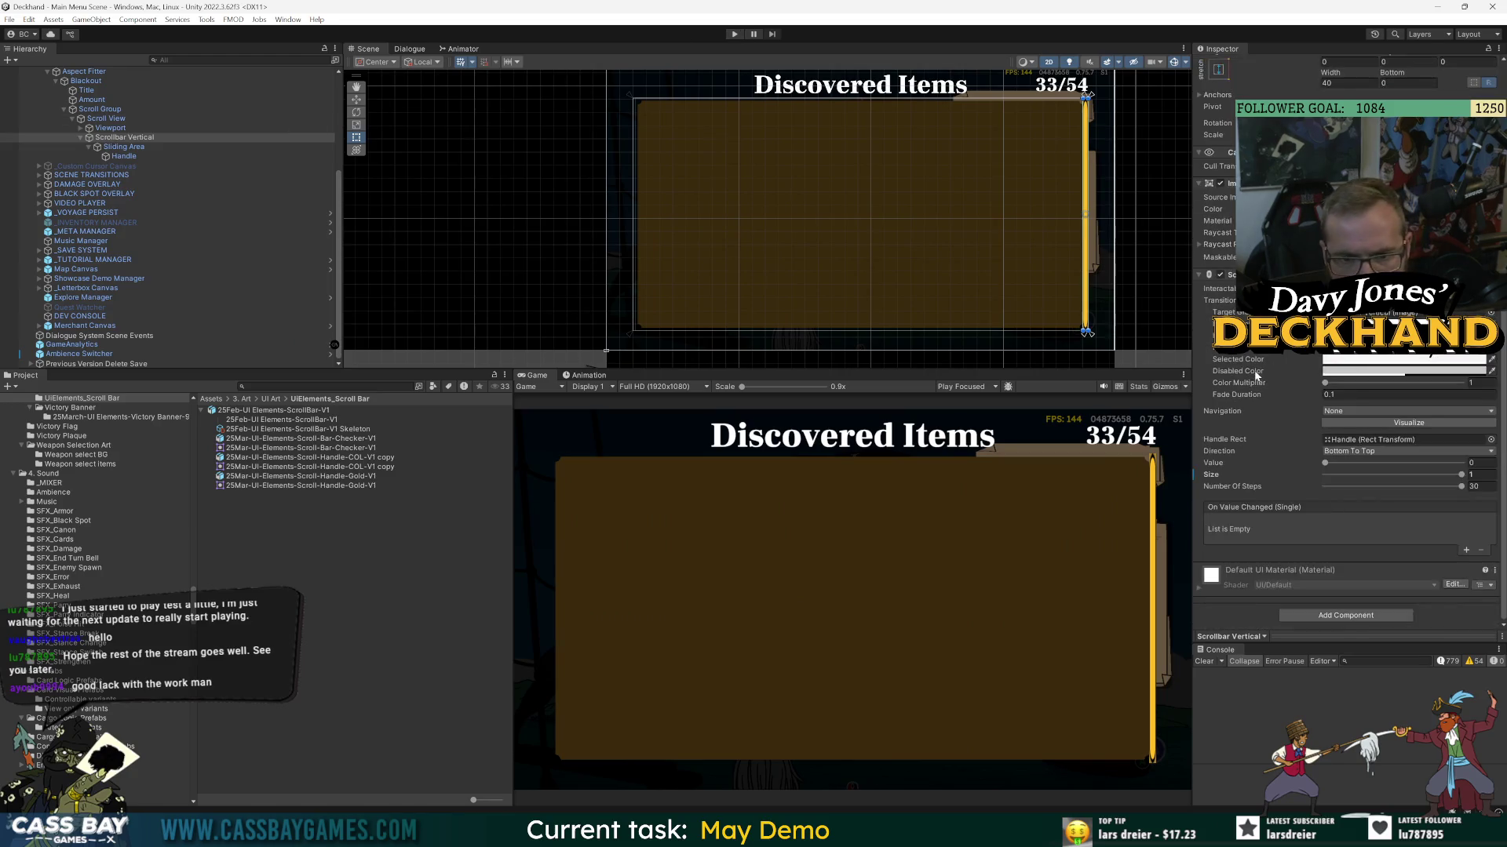
{"action": "left_click", "coordinate": [1473, 664]}
{"action": "left_click", "coordinate": [1204, 662]}
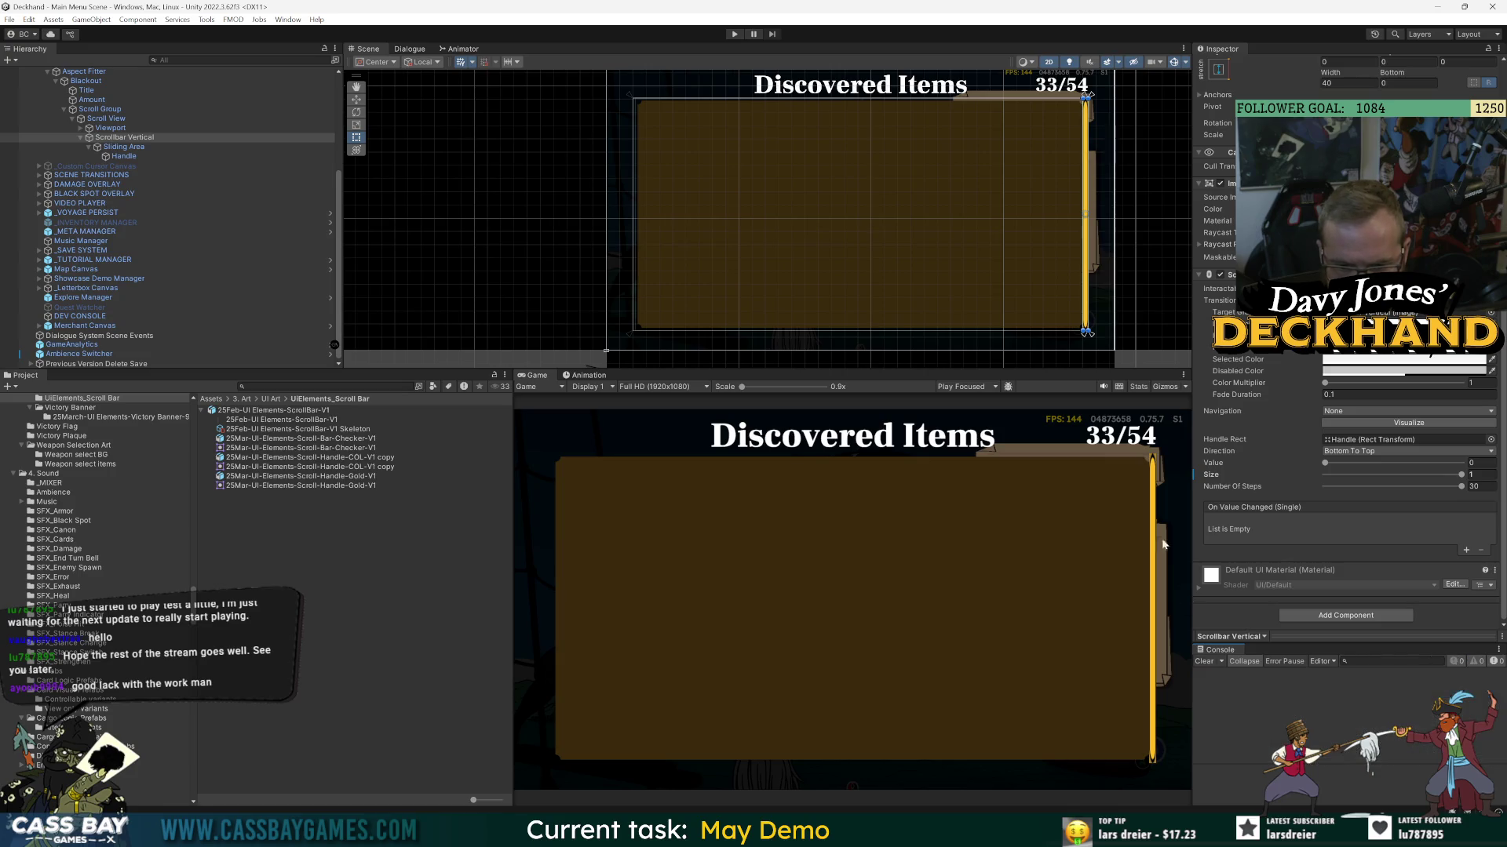
{"action": "scroll", "coordinate": [118, 204], "scroll_direction": "up", "scroll_amount": 5}
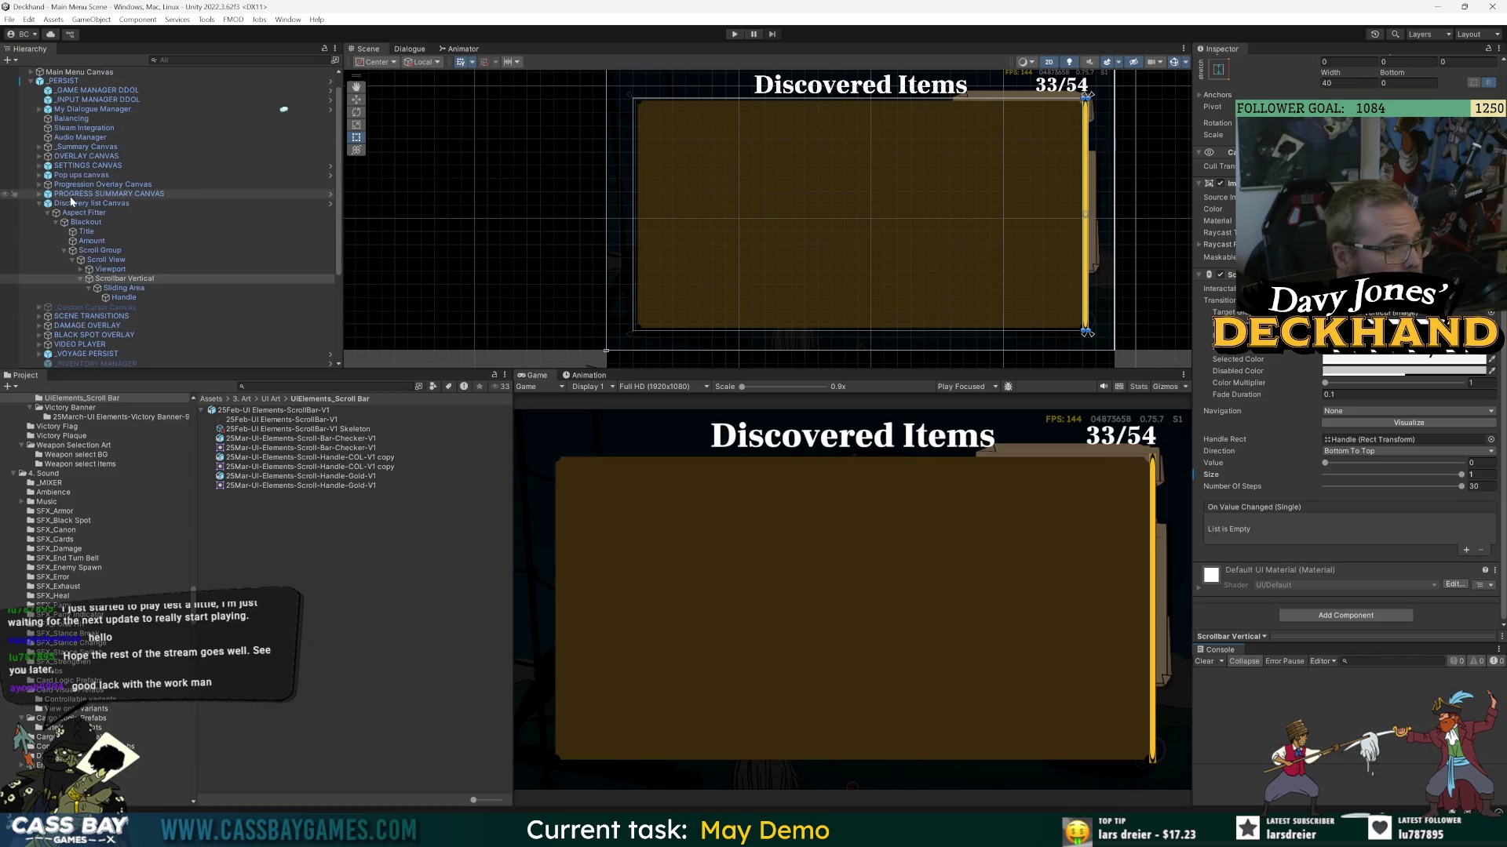
- Open the Discovery list Canvas prefab and expand its All Discoverables Alphabetical list
{"action": "left_click", "coordinate": [89, 204]}
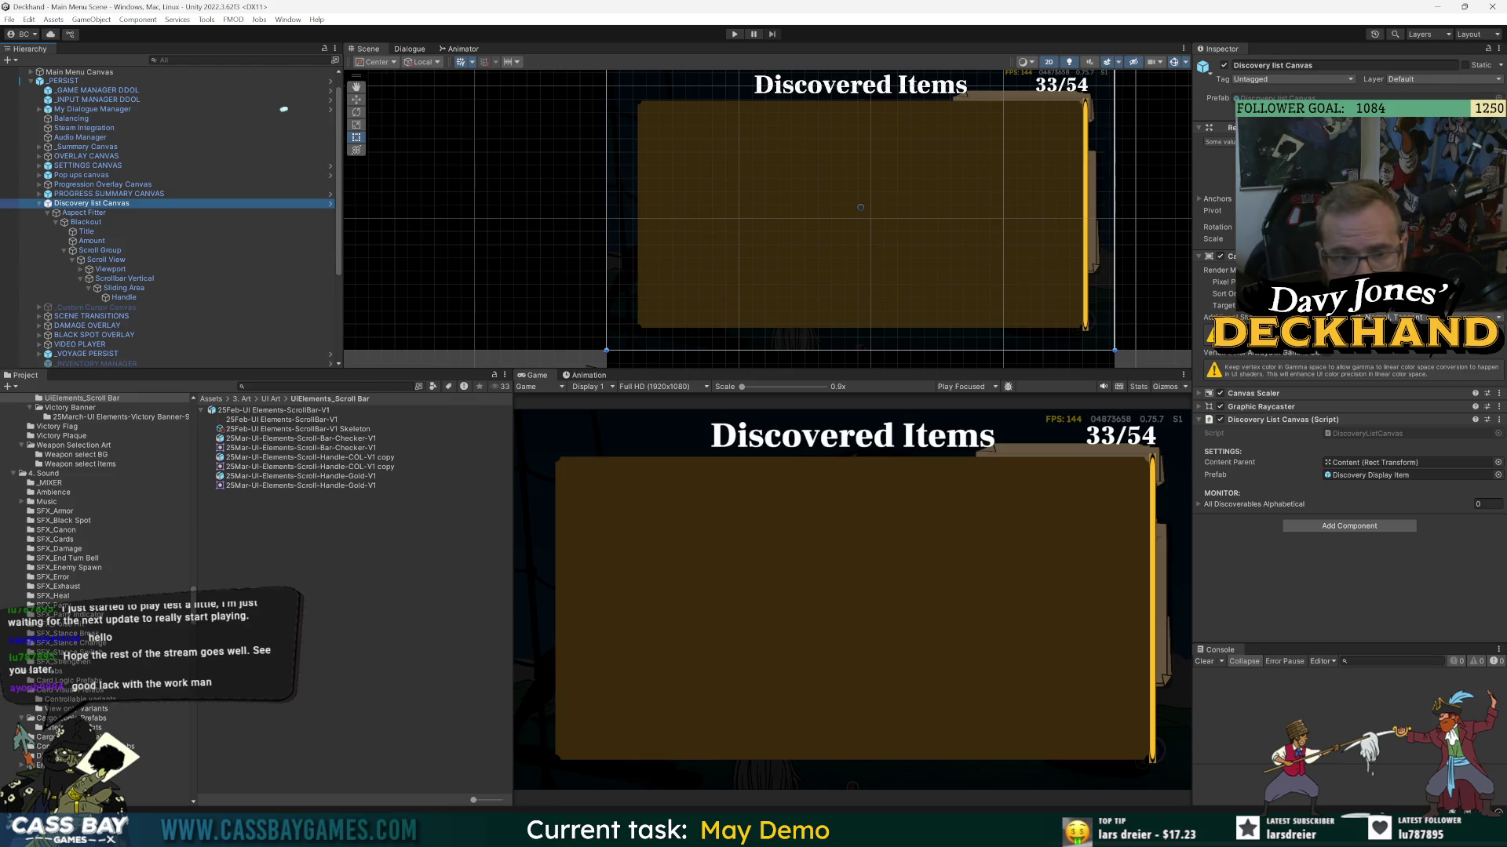
{"action": "left_click", "coordinate": [329, 203]}
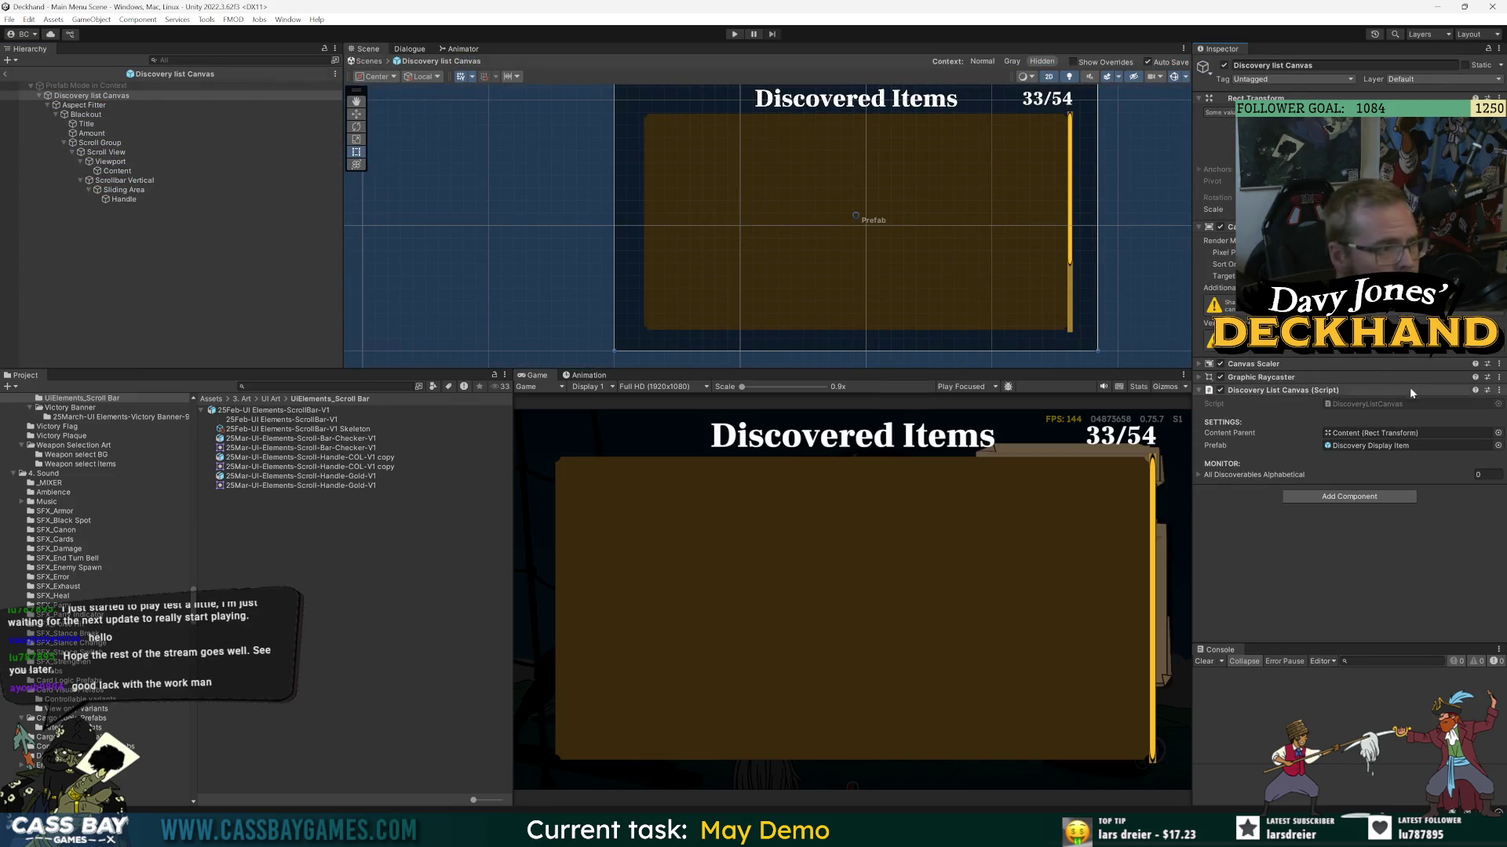
{"action": "left_click", "coordinate": [1200, 474]}
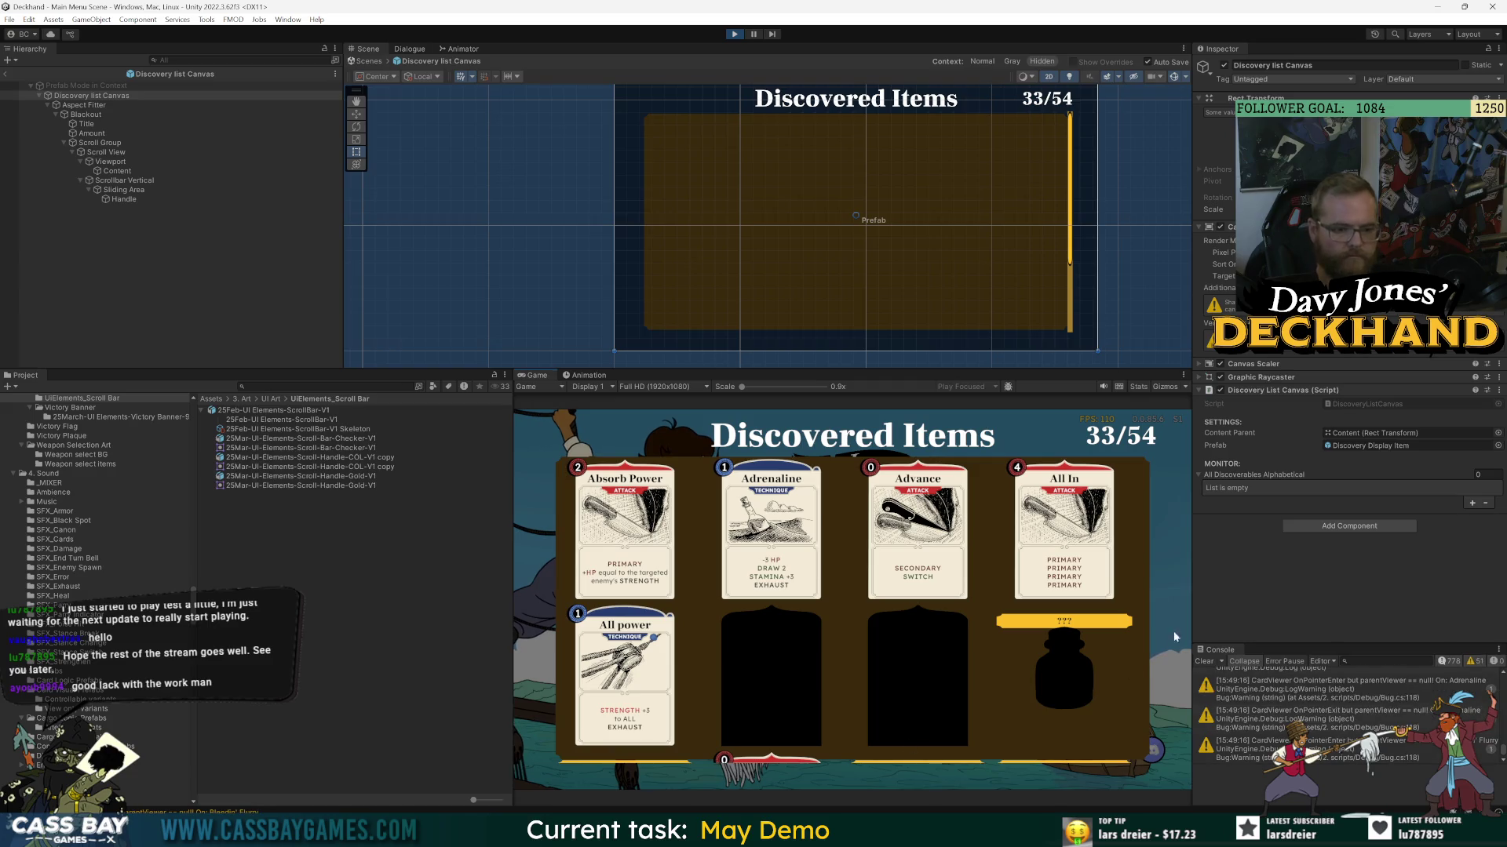
- Inspect the Amount text, Scrollbar Vertical, Scroll Group, Viewport and Scroll View in the scene
{"action": "left_click", "coordinate": [92, 133]}
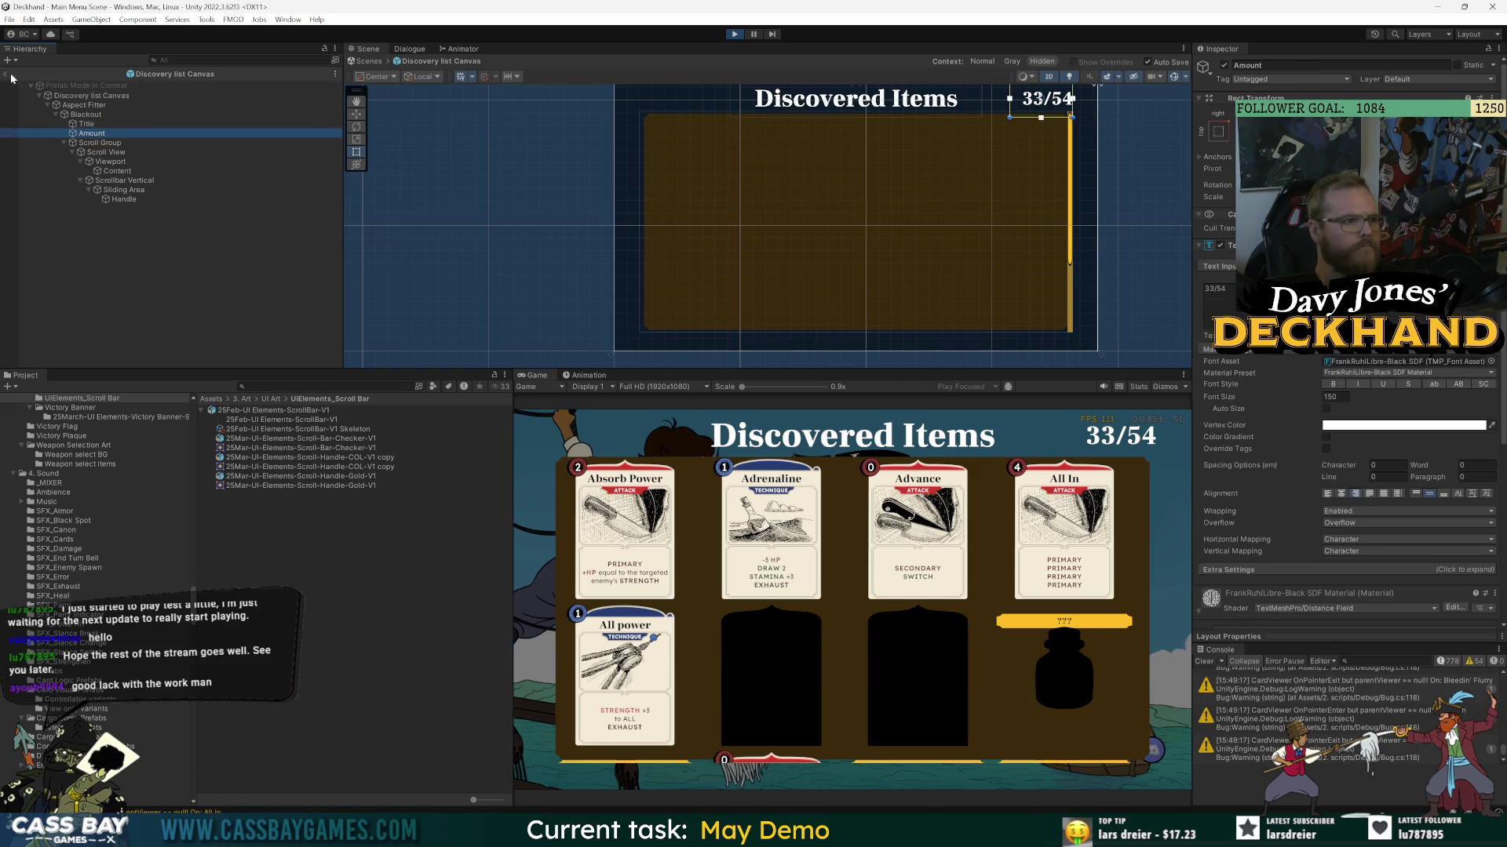
{"action": "left_click", "coordinate": [14, 75]}
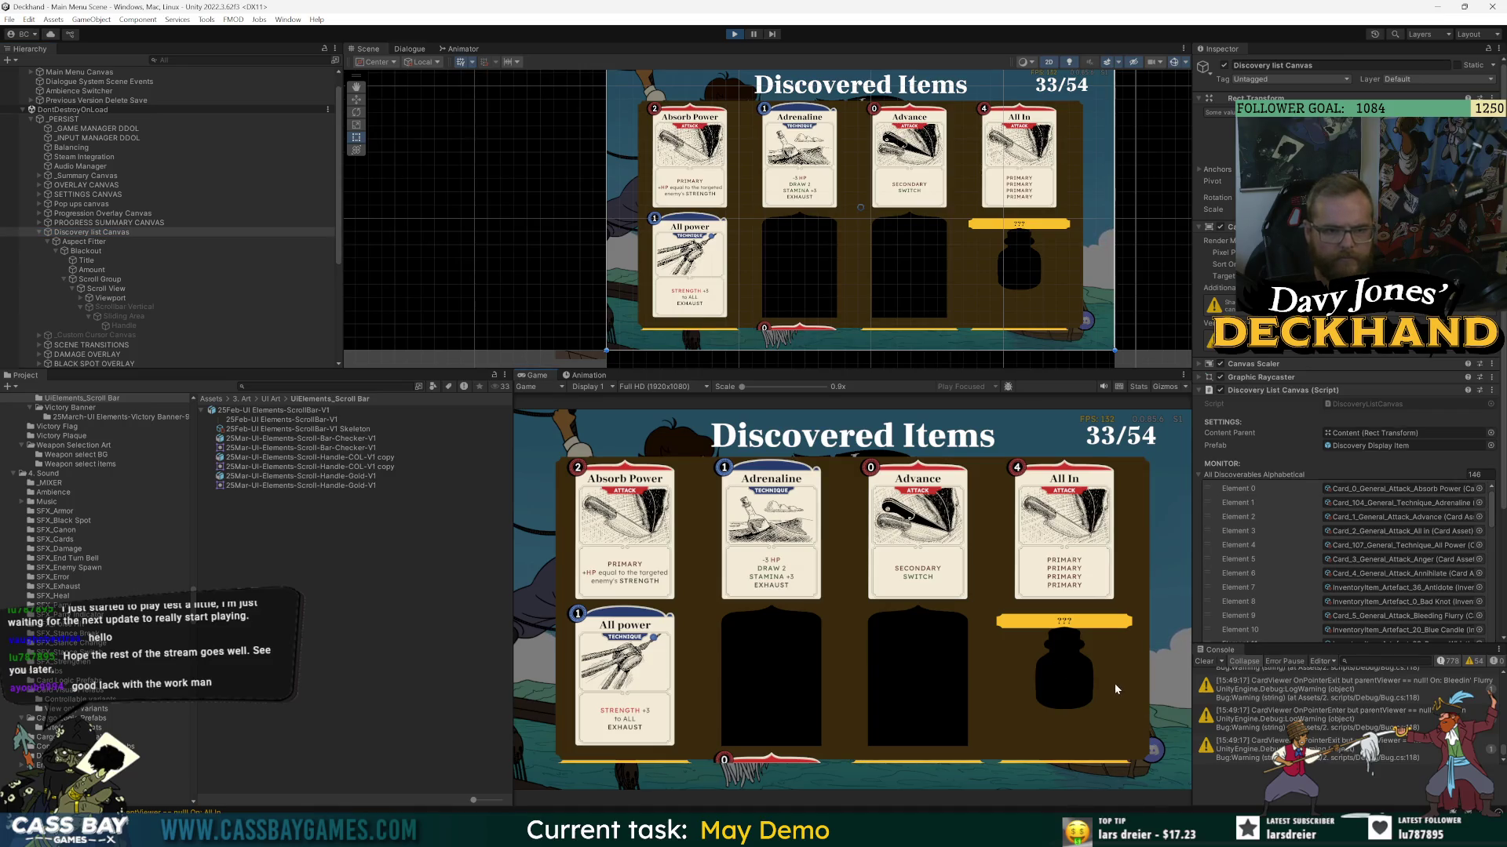
{"action": "left_click", "coordinate": [111, 307]}
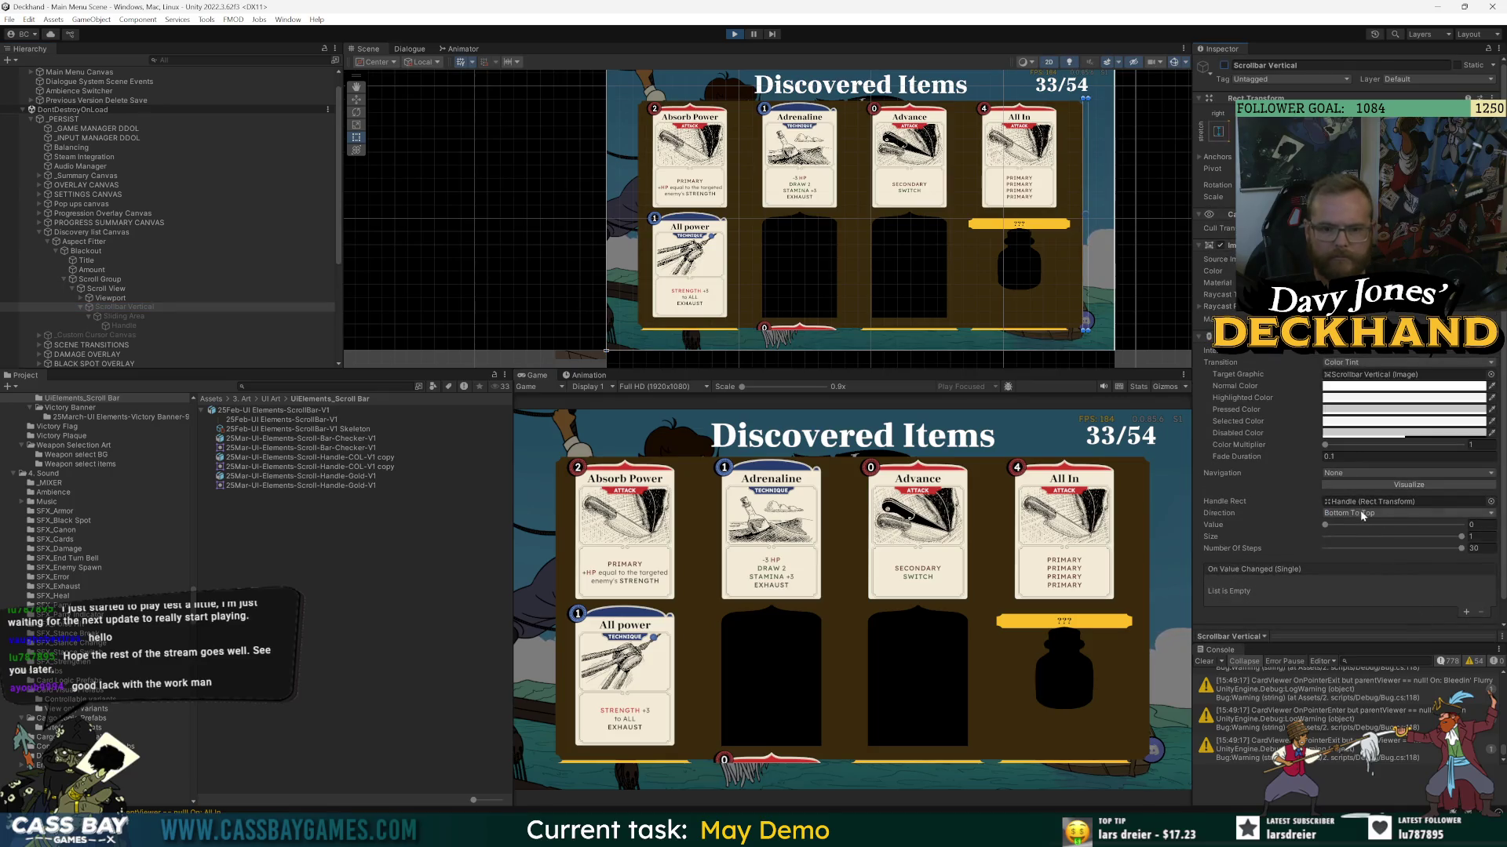
{"action": "left_click", "coordinate": [92, 280]}
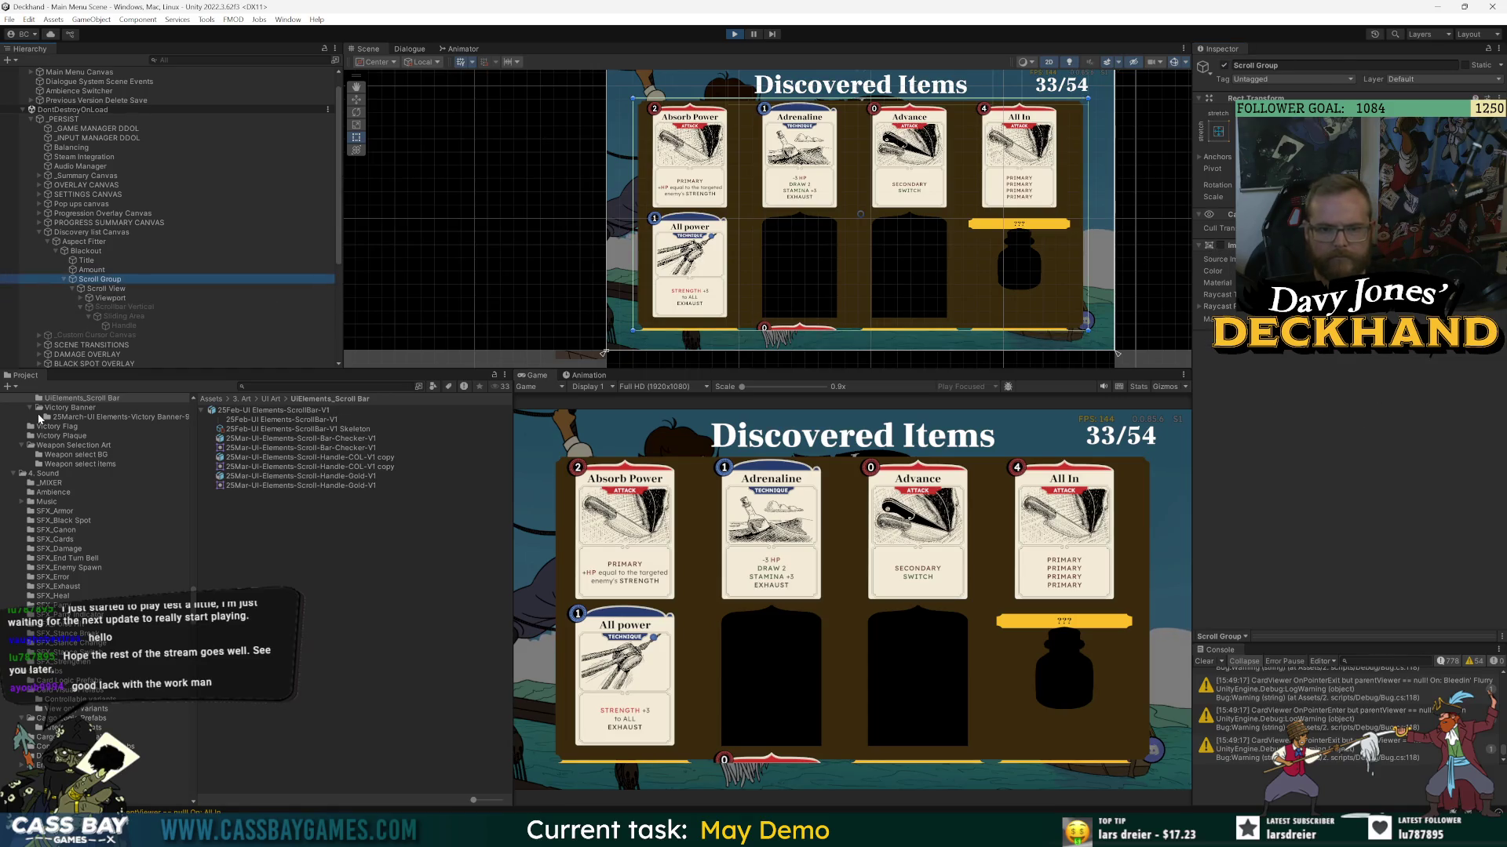
{"action": "left_click", "coordinate": [88, 297]}
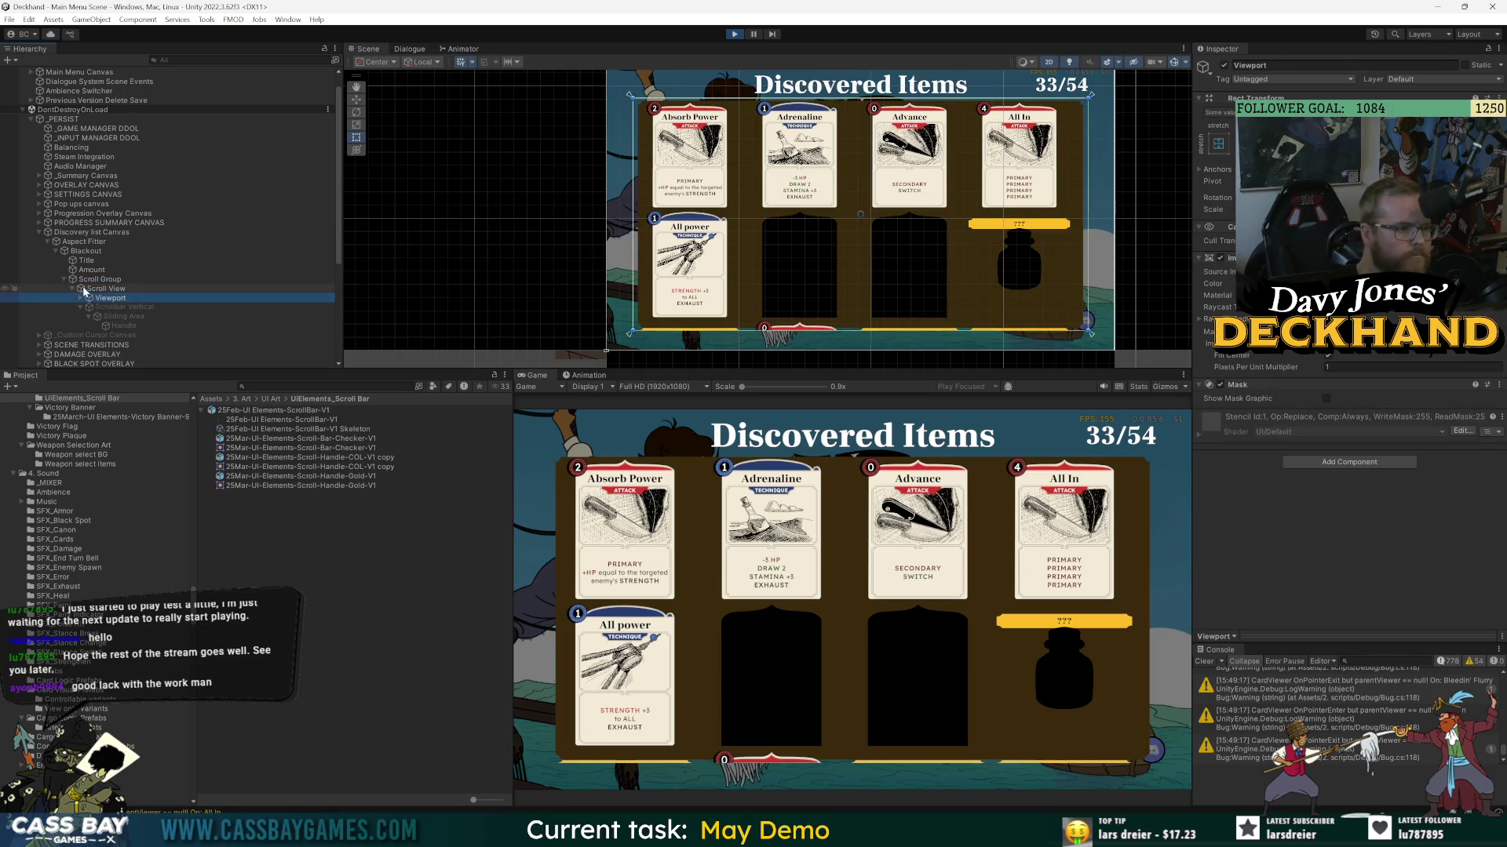
{"action": "left_click", "coordinate": [84, 290]}
- Try the Vertical Scrollbar Visibility as Permanent, then Auto Hide, and stop the game
{"action": "left_click", "coordinate": [1358, 507]}
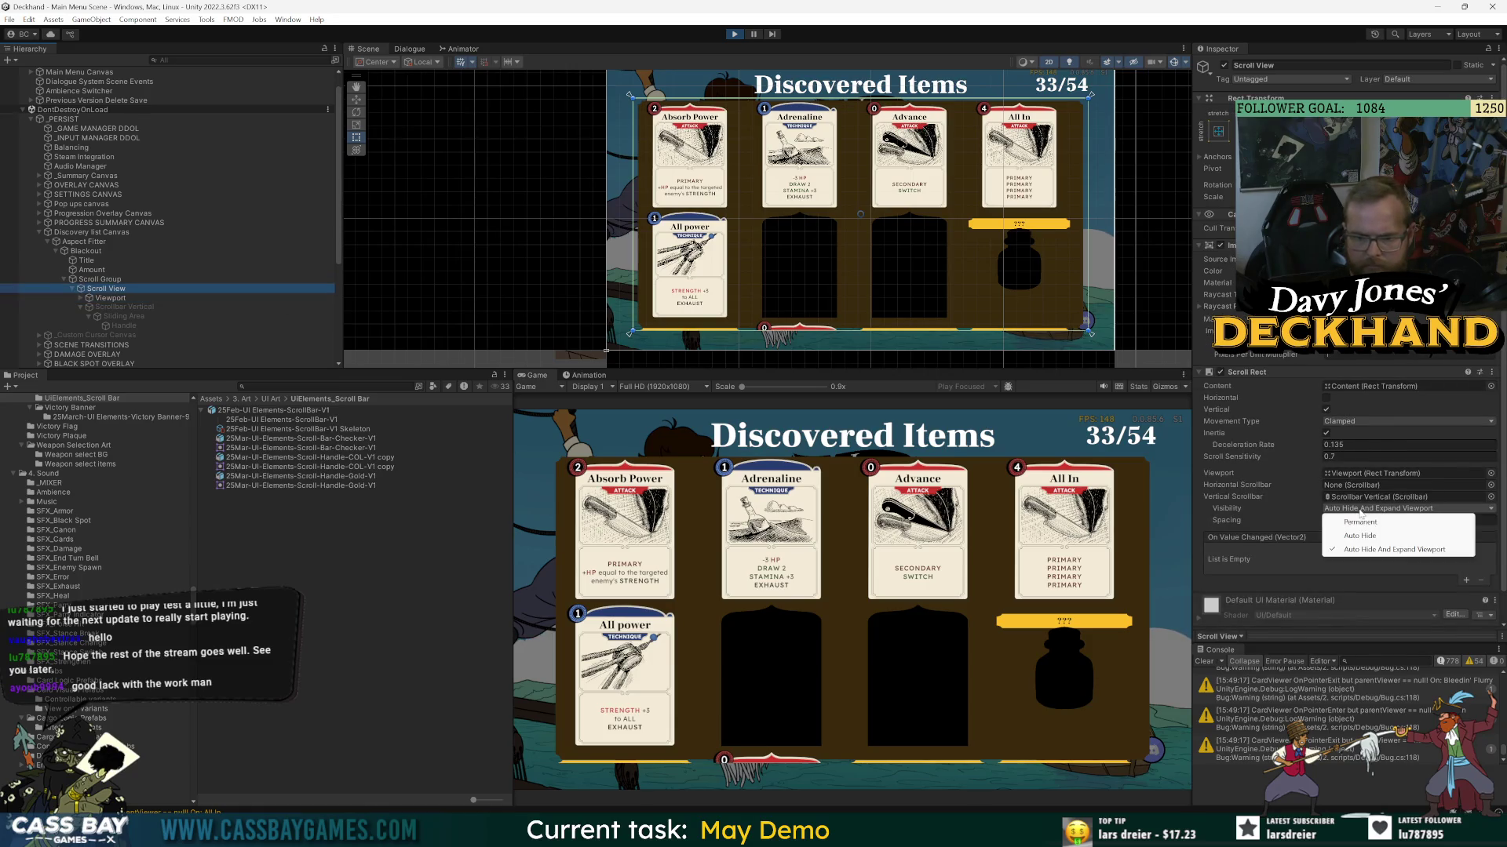
{"action": "left_click", "coordinate": [1360, 522]}
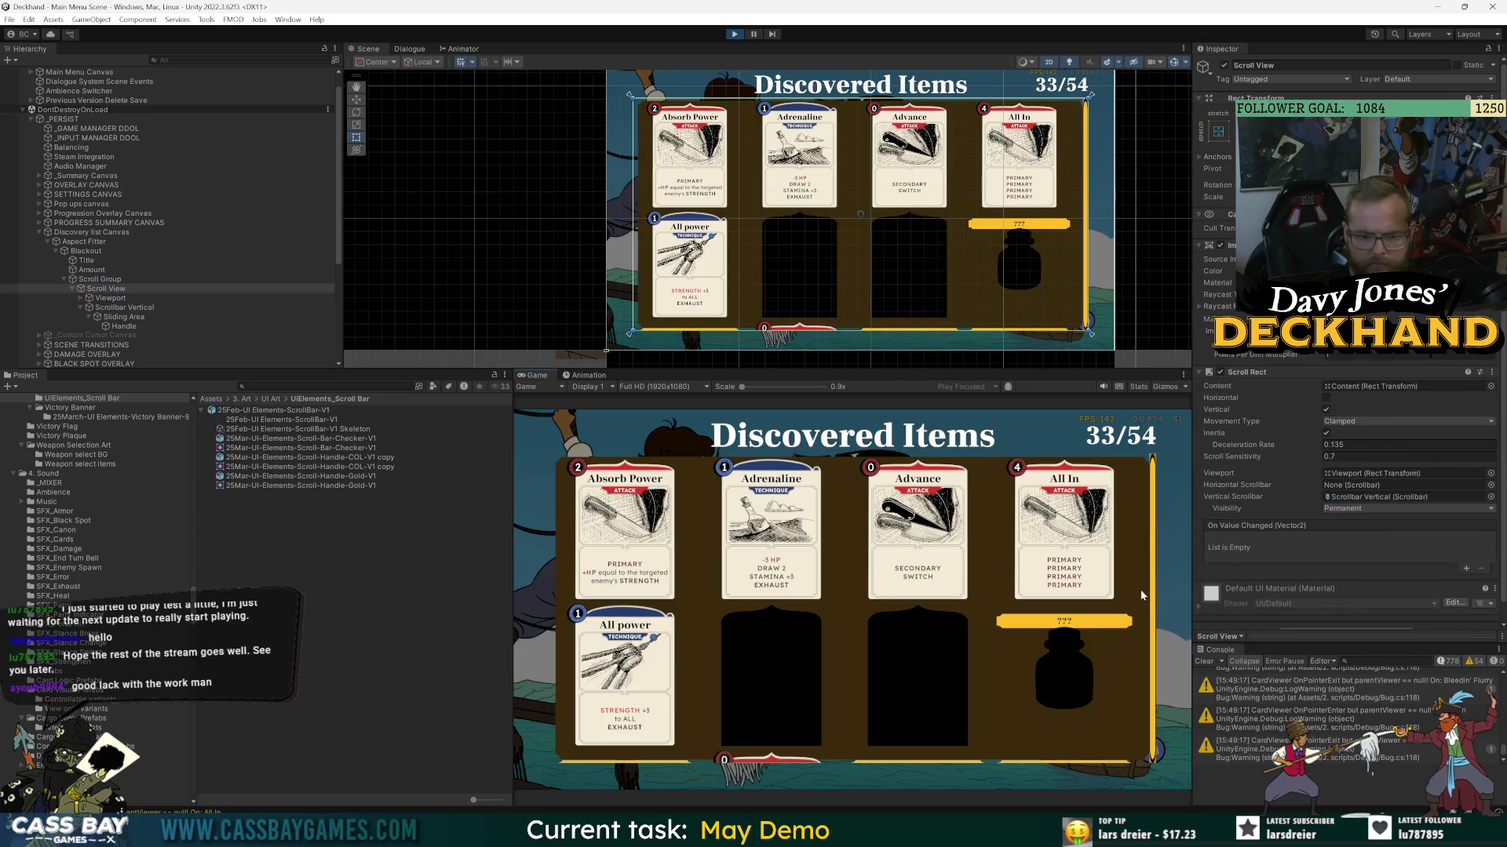
{"action": "left_click", "coordinate": [1358, 508]}
{"action": "left_click", "coordinate": [1358, 534]}
{"action": "left_click", "coordinate": [735, 34]}
{"action": "left_click_drag", "start_coordinate": [107, 255], "coordinate": [109, 284]}
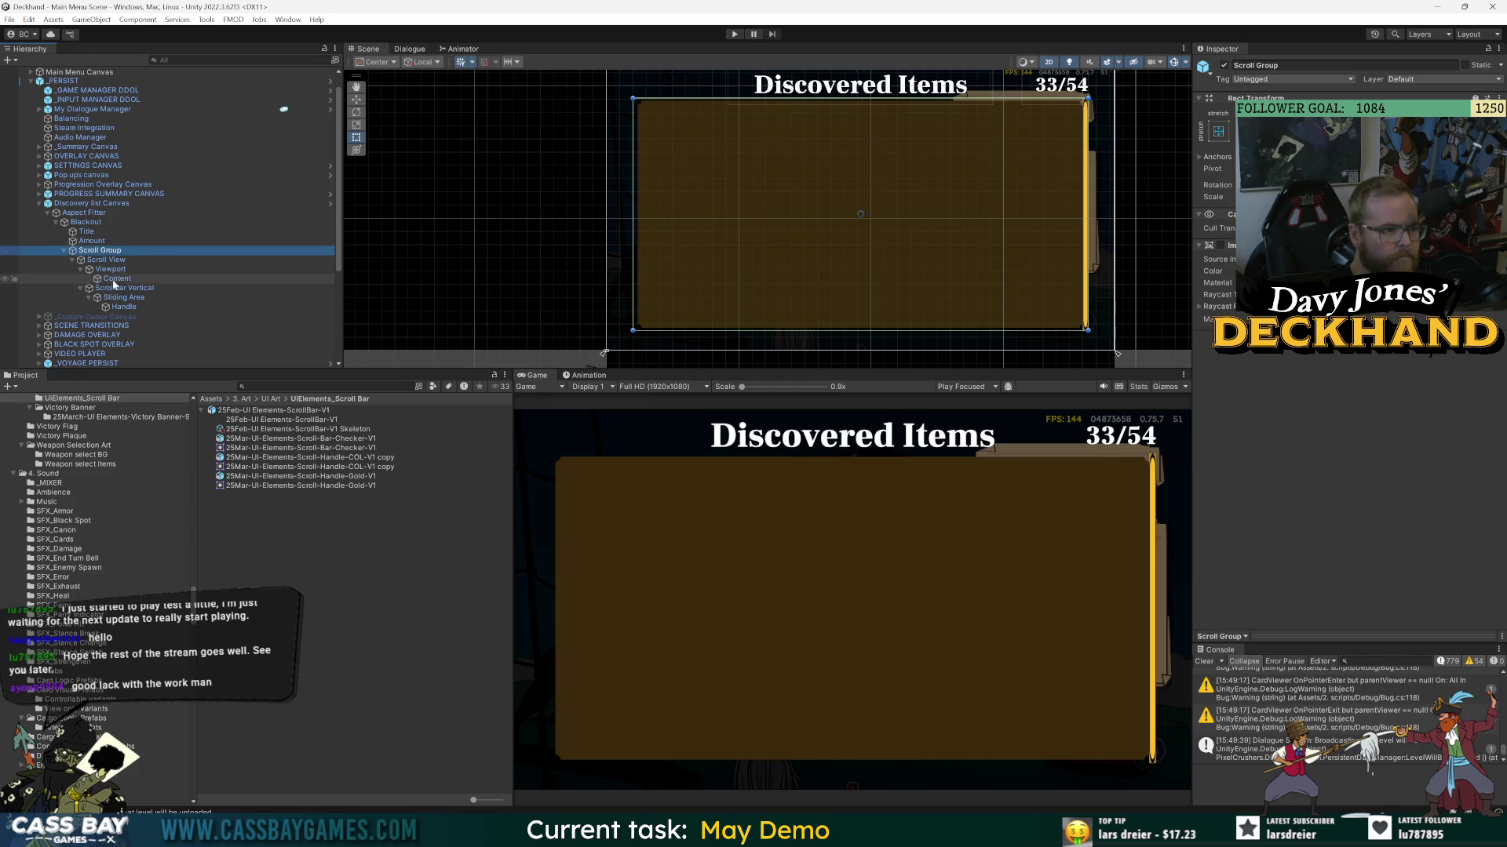
- Inspect Content's layout and size fitting in the scene and inside the Discovery list Canvas prefab
{"action": "left_click", "coordinate": [117, 281]}
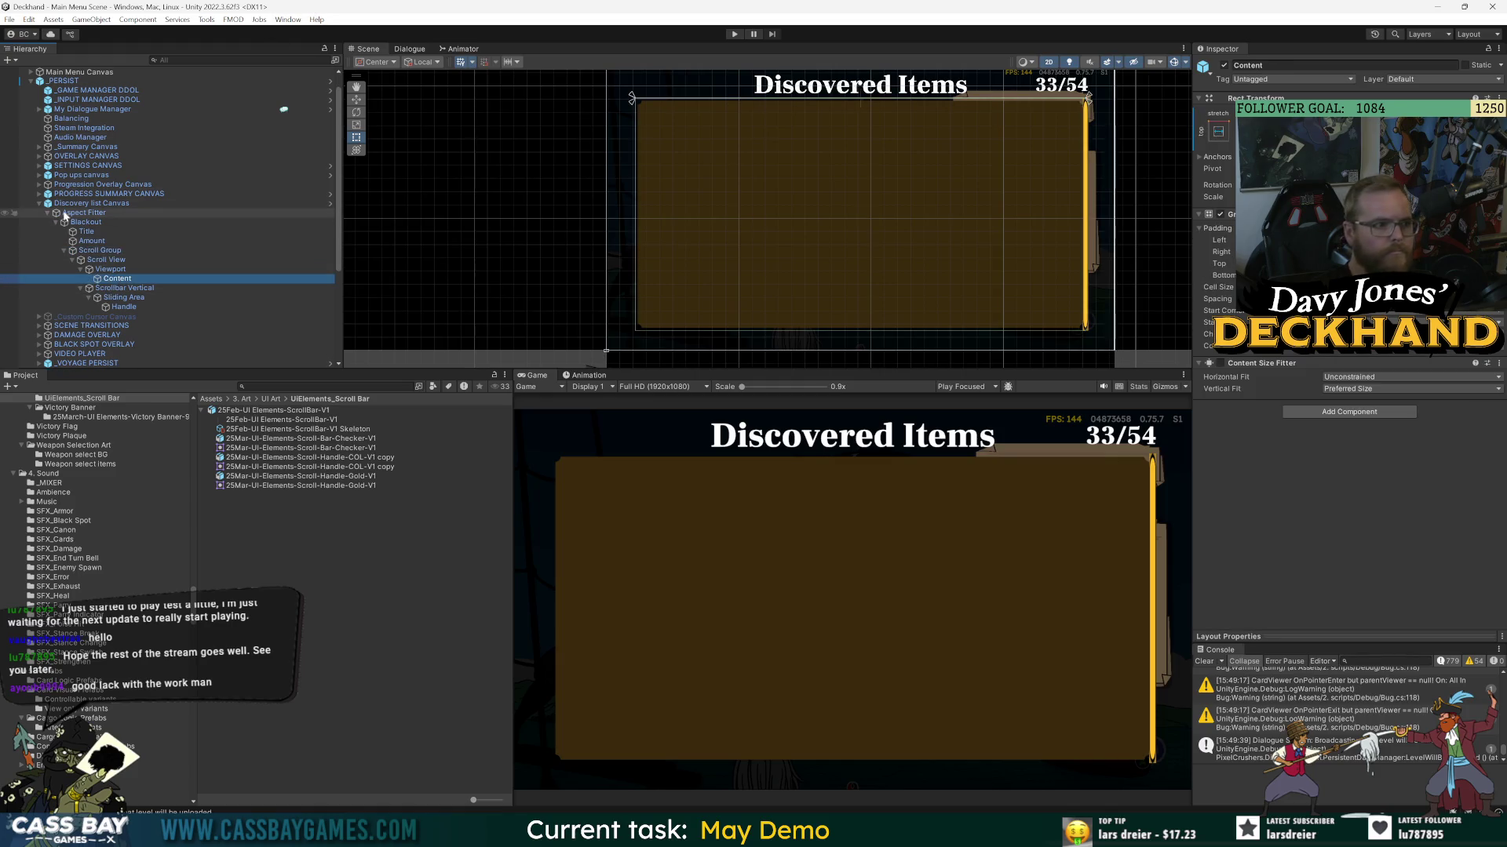
{"action": "left_click", "coordinate": [93, 203]}
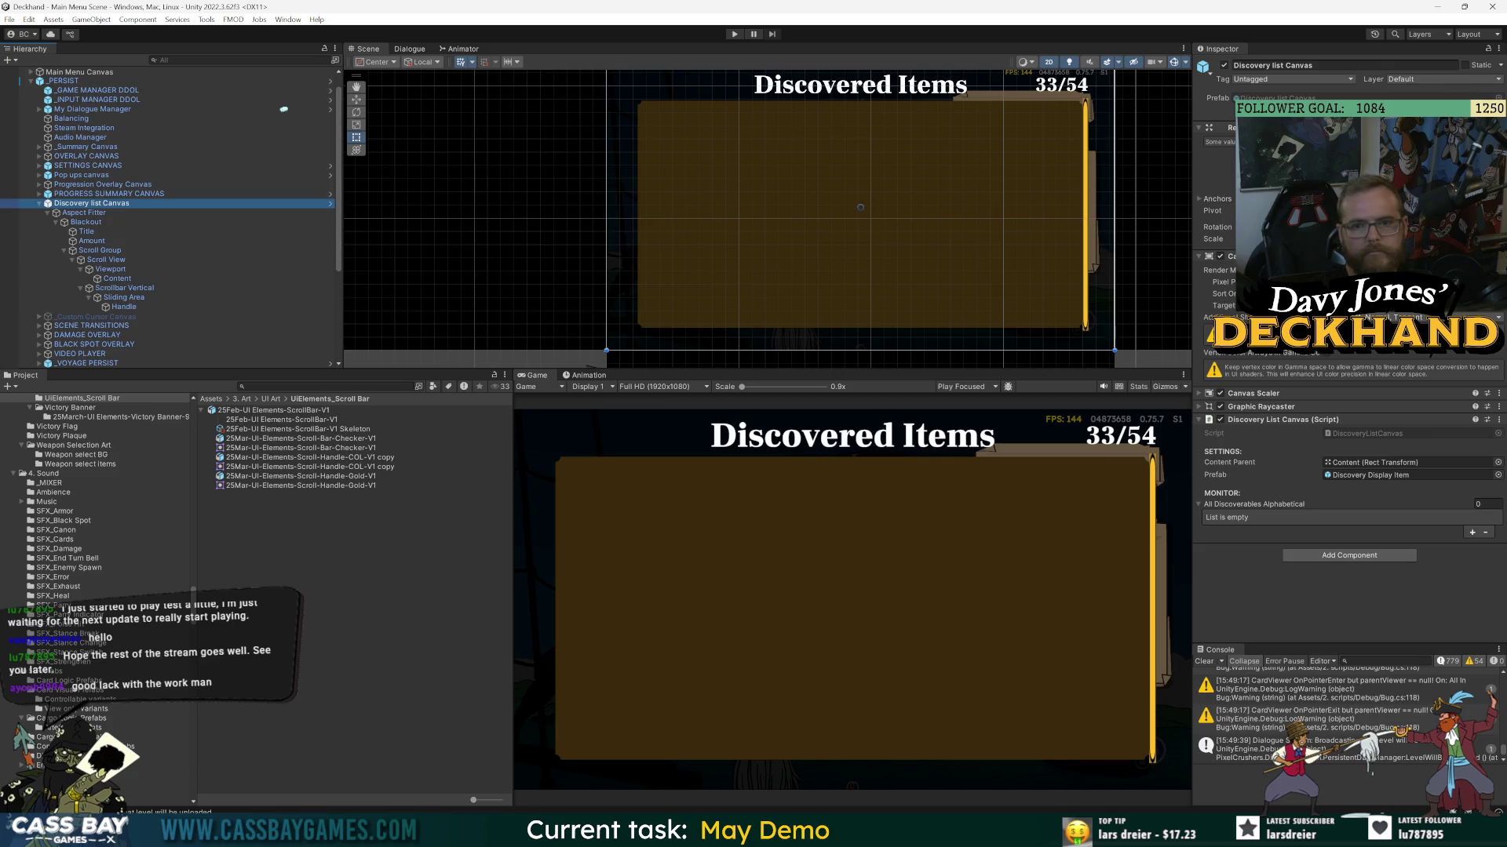
{"action": "left_click", "coordinate": [331, 204]}
{"action": "left_click", "coordinate": [117, 170]}
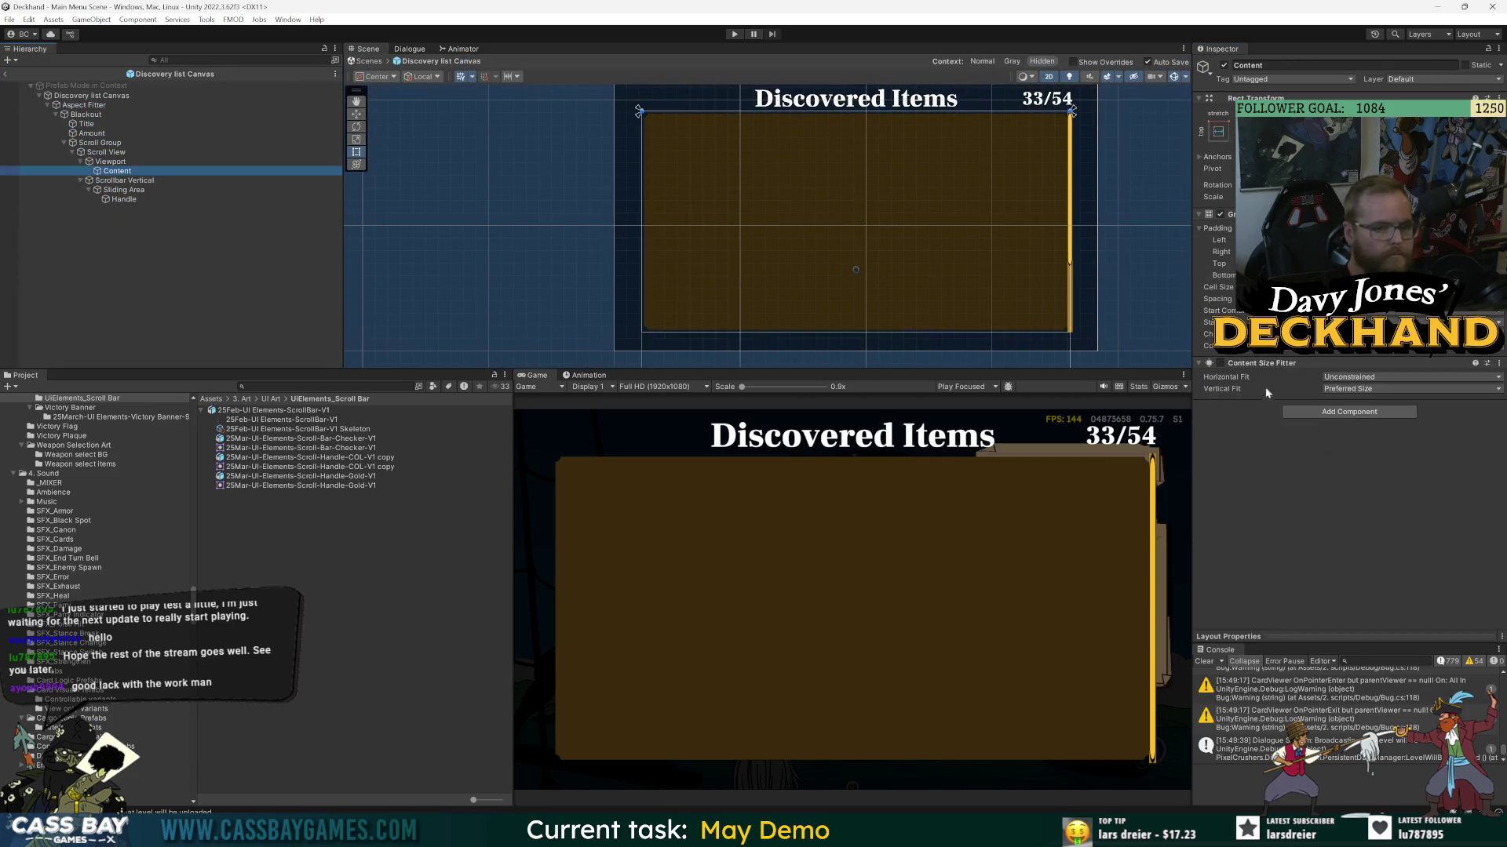
{"action": "left_click", "coordinate": [1264, 397]}
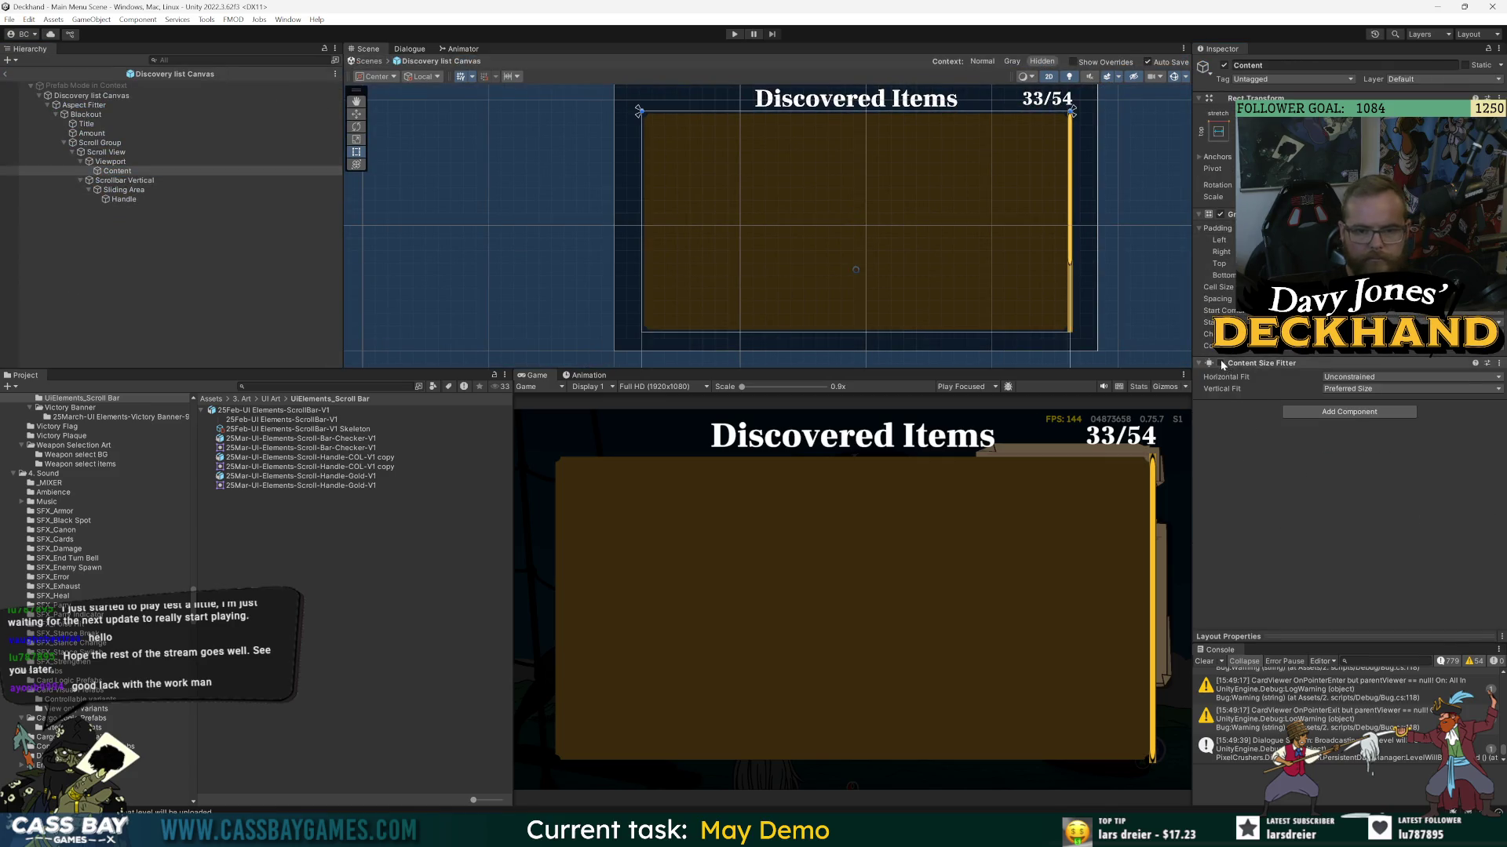
{"action": "left_click", "coordinate": [4, 74]}
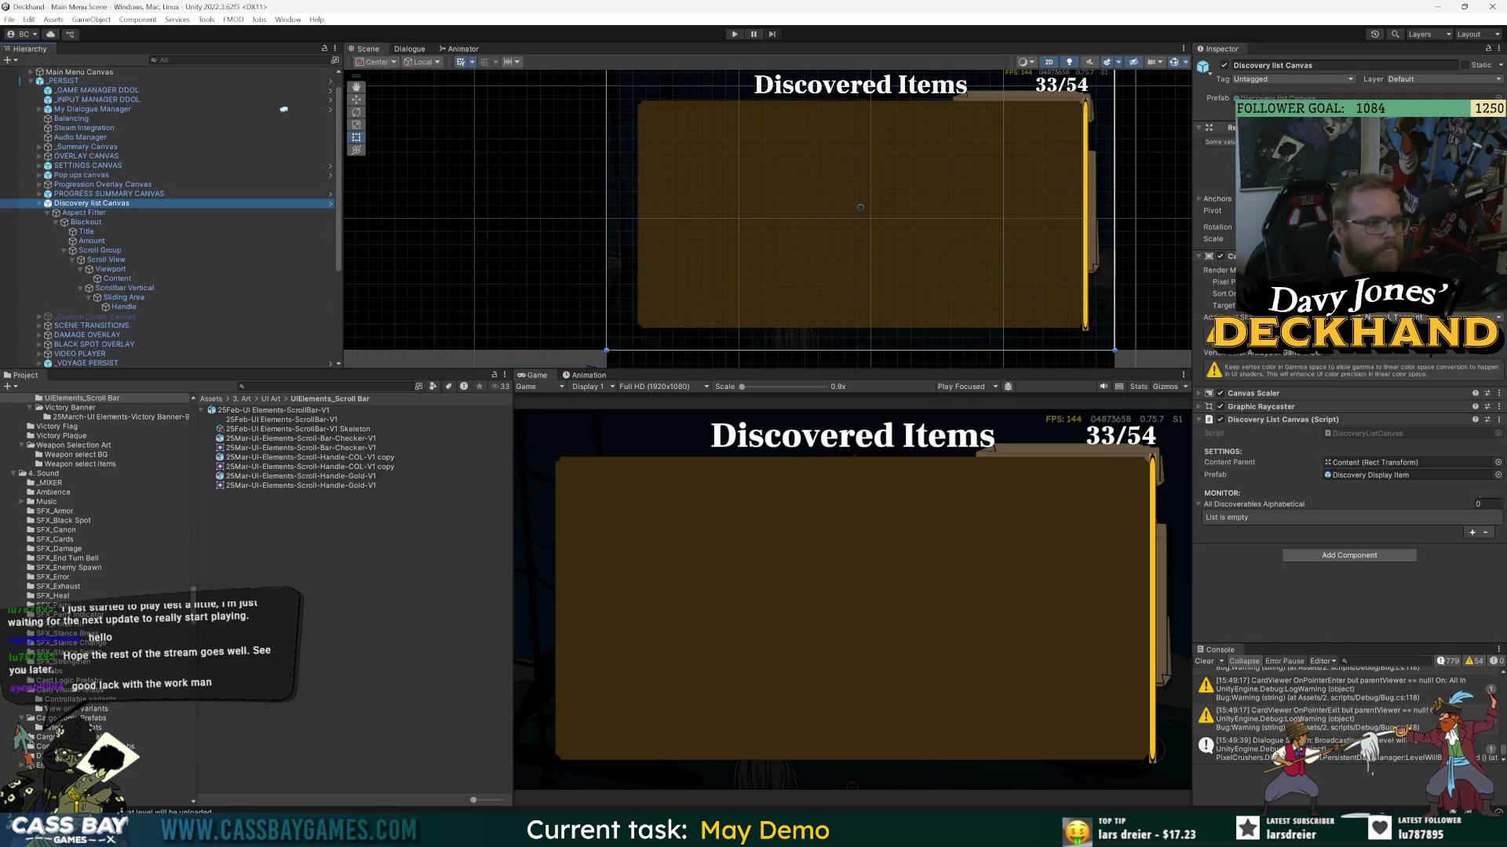
- Review the _PERSIST prefab's overrides, open it for editing, and play past the modification warning
{"action": "left_click", "coordinate": [64, 81]}
{"action": "left_click", "coordinate": [1466, 98]}
{"action": "left_click", "coordinate": [1254, 97]}
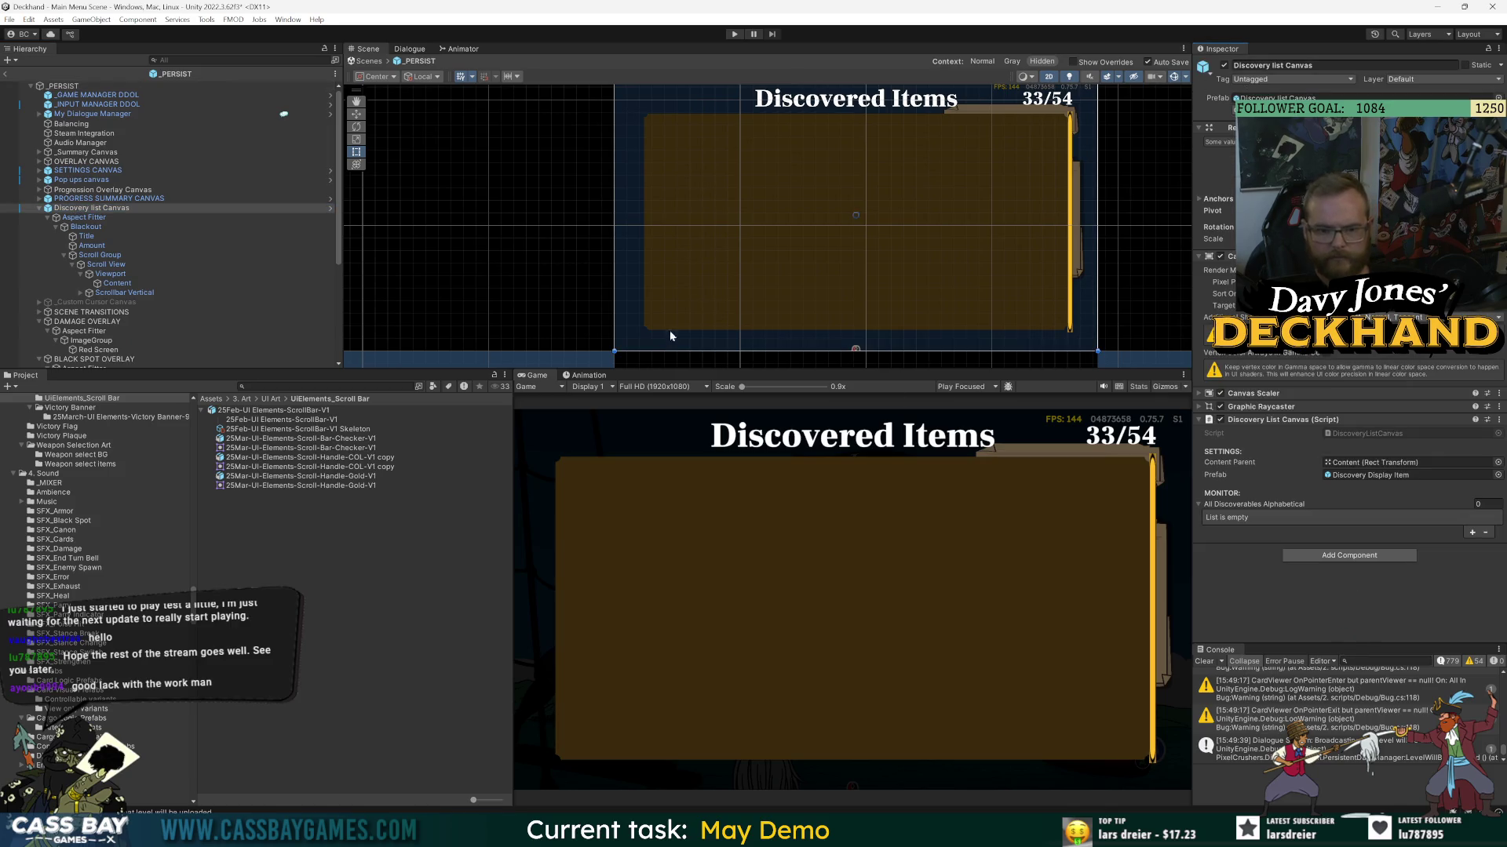
{"action": "left_click", "coordinate": [113, 284]}
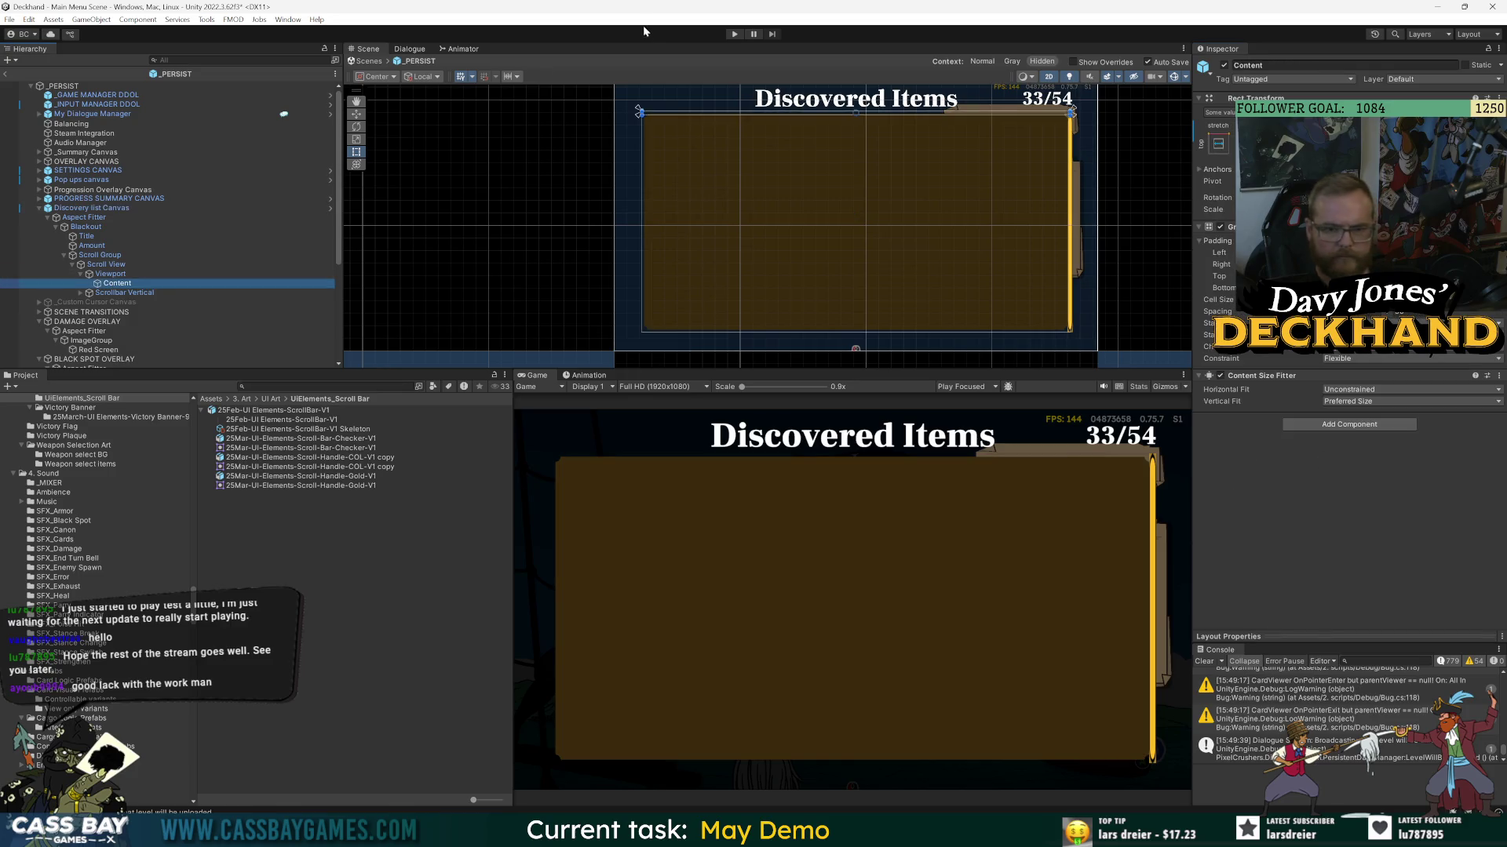
{"action": "left_click", "coordinate": [738, 34]}
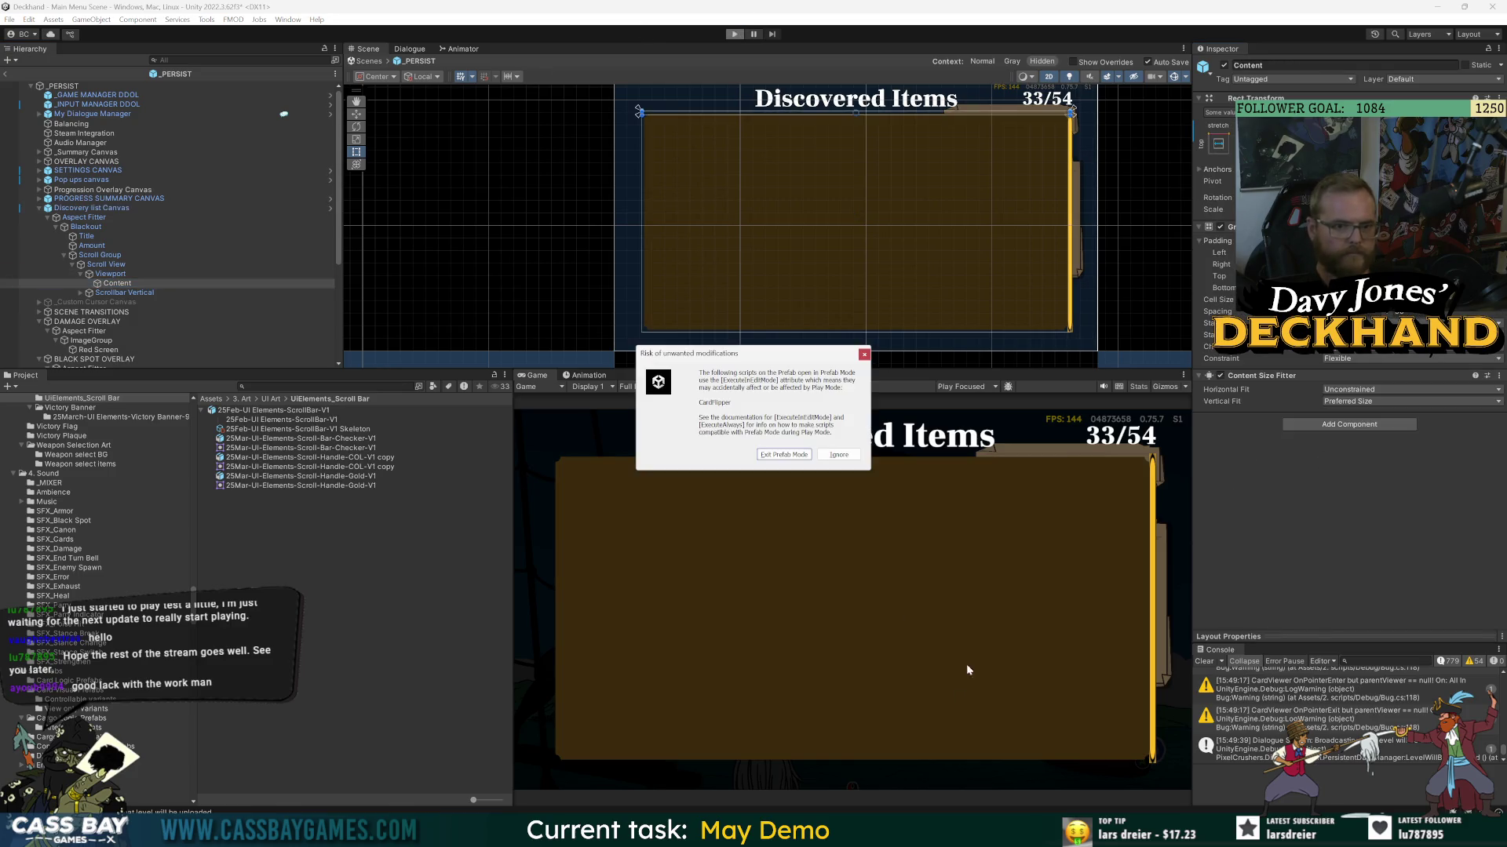
{"action": "left_click", "coordinate": [784, 454]}
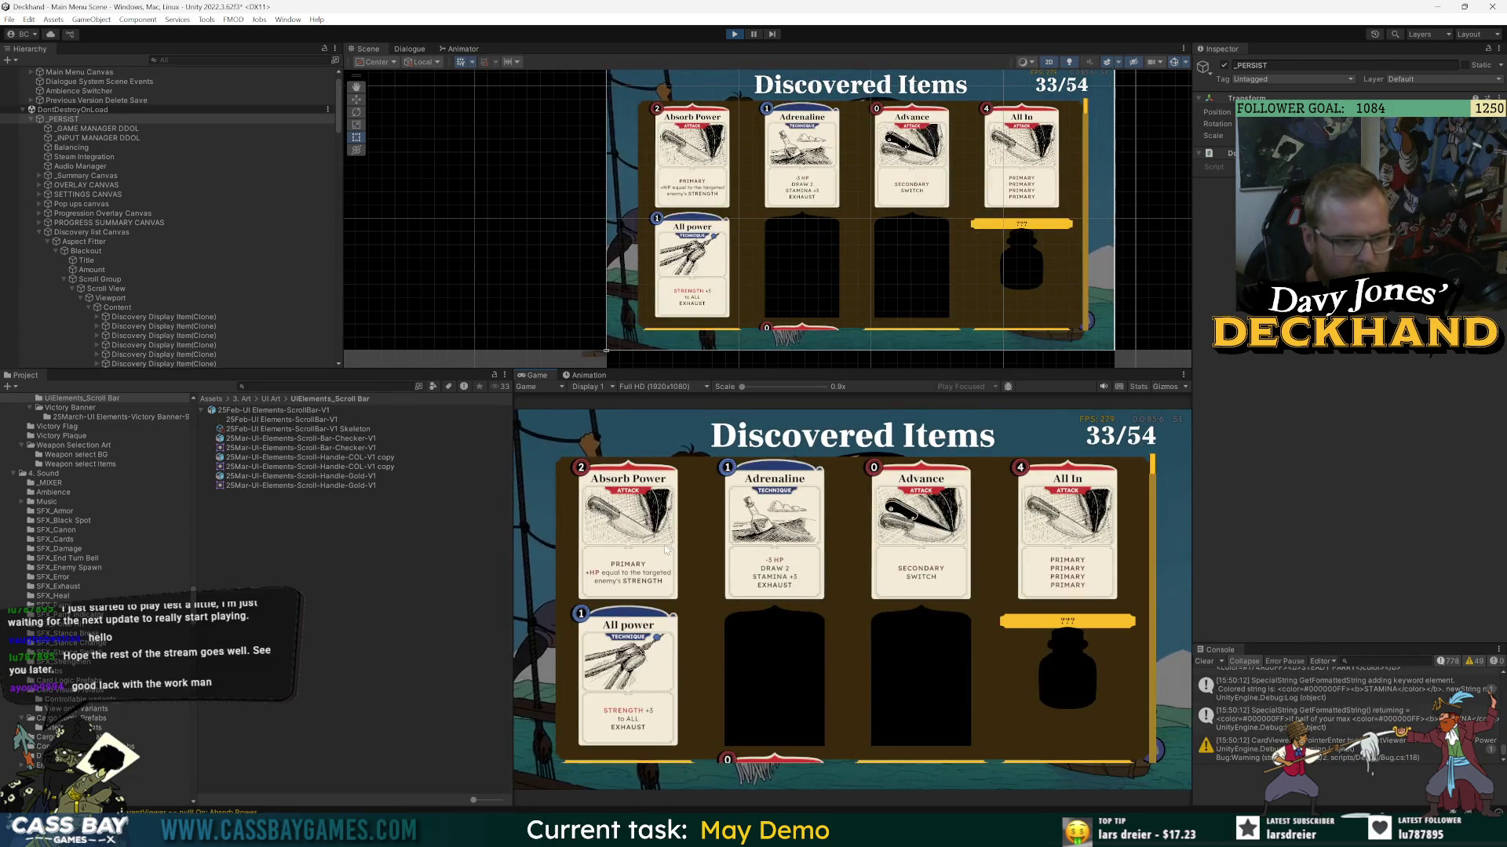
- Scroll the filled Discovered Items card grid up and down, then stop the game
{"action": "scroll", "coordinate": [1059, 617], "scroll_direction": "down", "scroll_amount": 5}
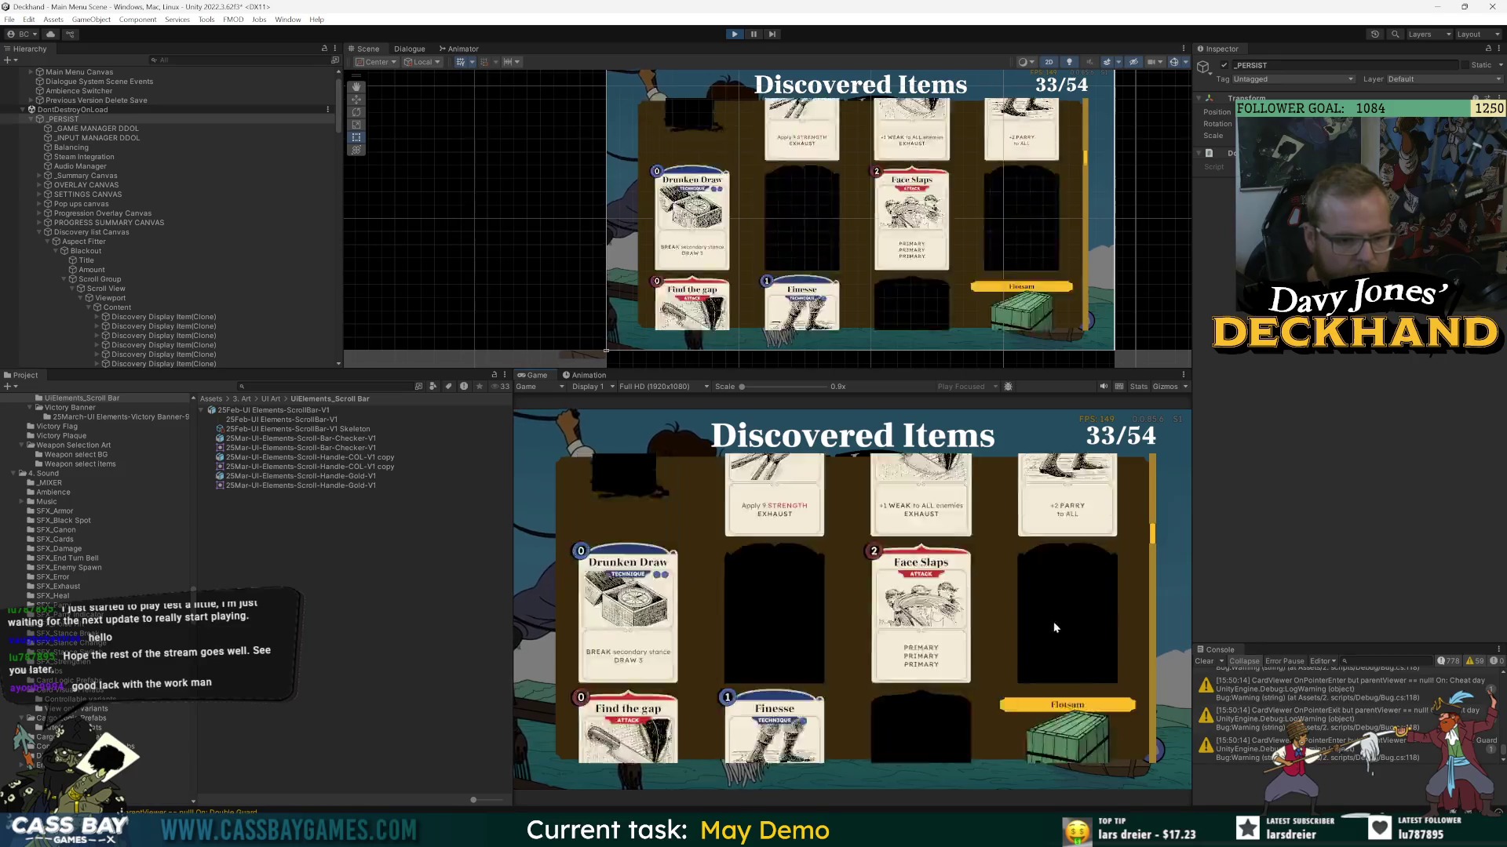
{"action": "scroll", "coordinate": [1056, 636], "scroll_direction": "up", "scroll_amount": 8}
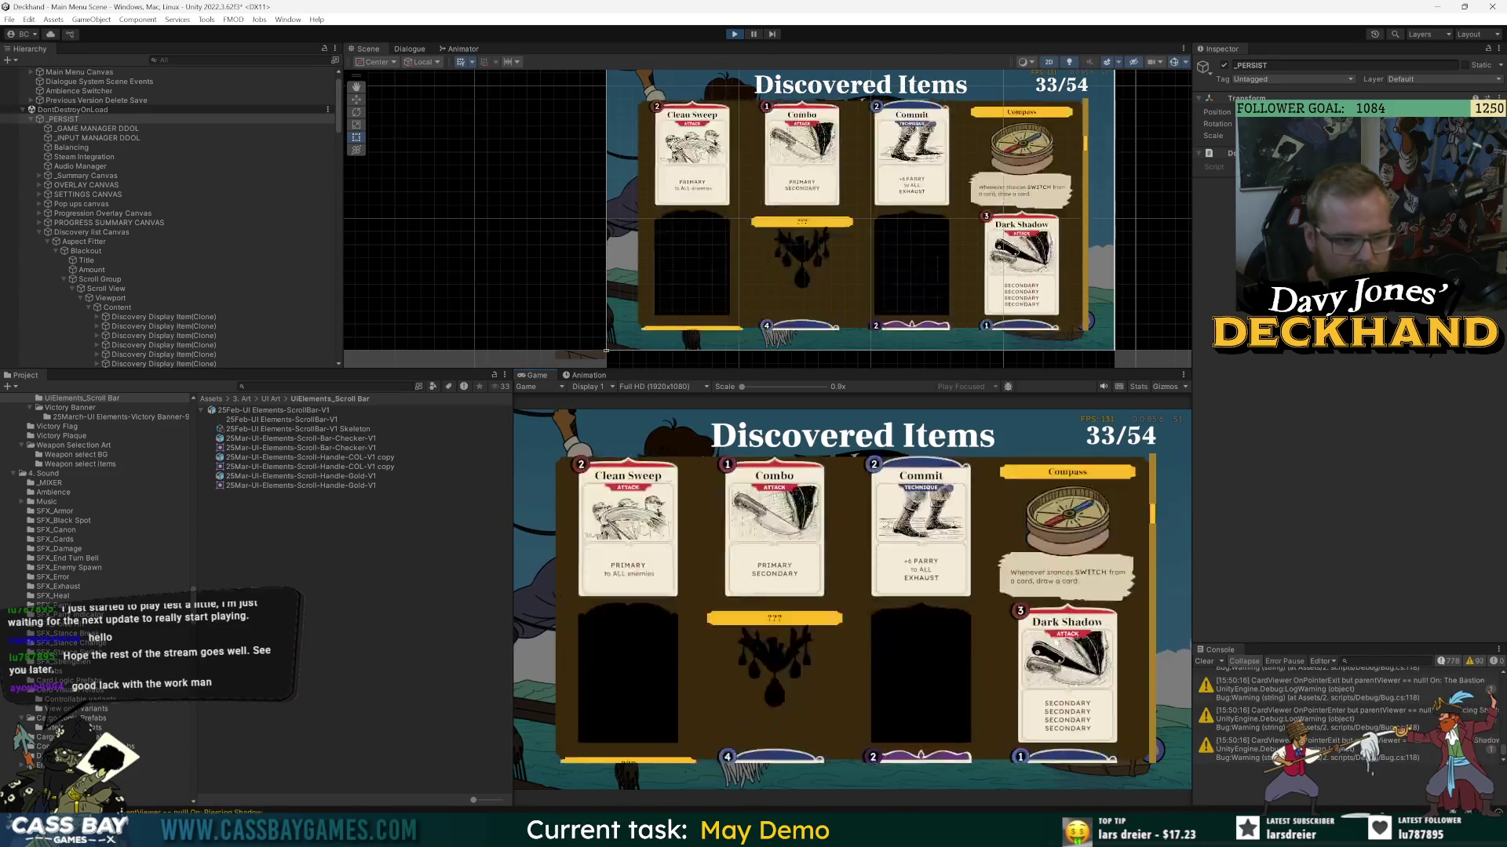
{"action": "scroll", "coordinate": [1052, 639], "scroll_direction": "up", "scroll_amount": 3}
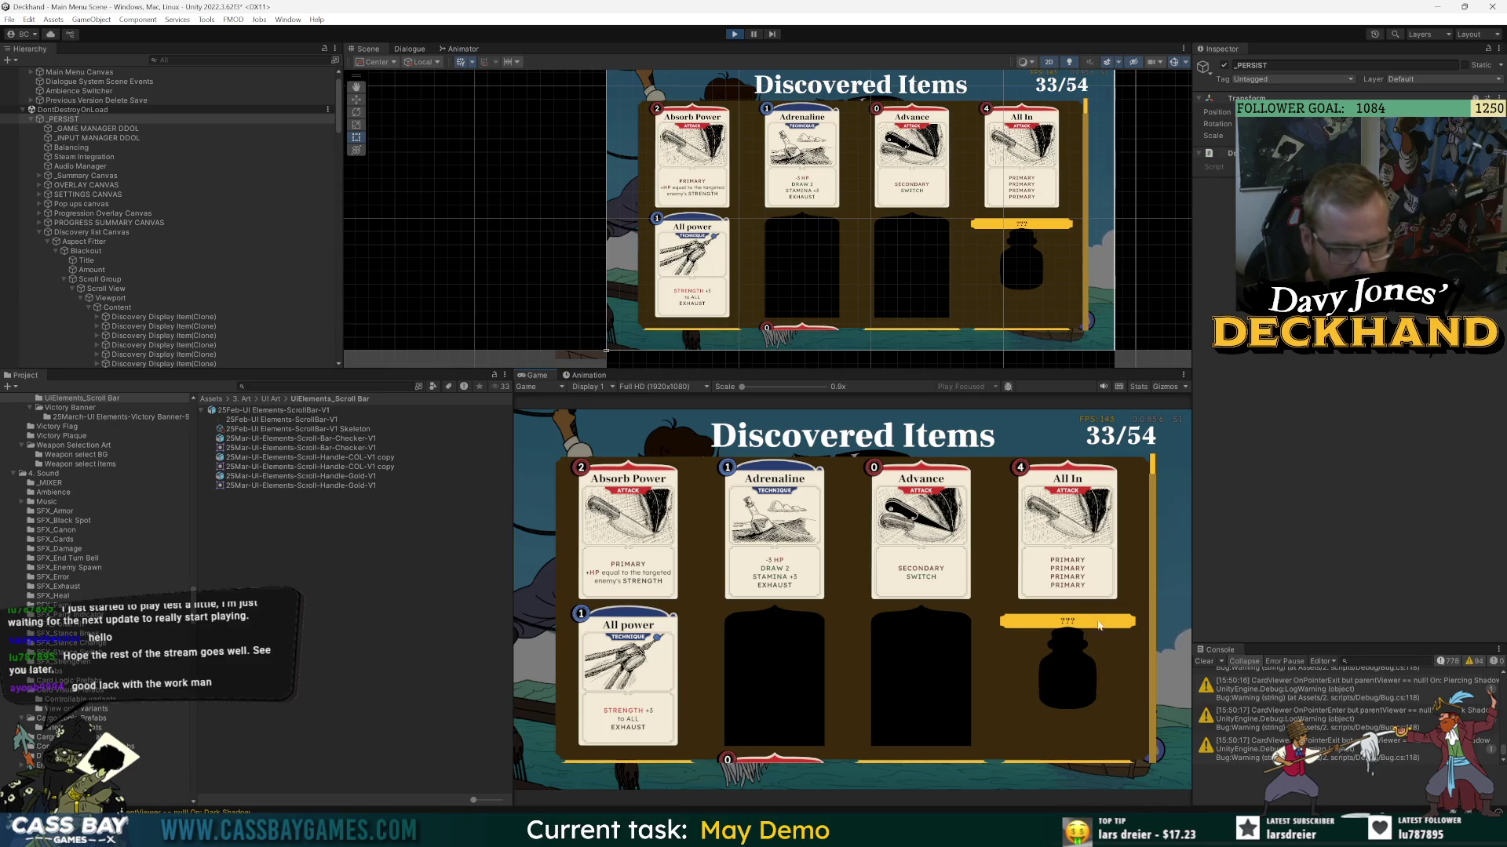
{"action": "scroll", "coordinate": [1154, 479], "scroll_direction": "down", "scroll_amount": 3}
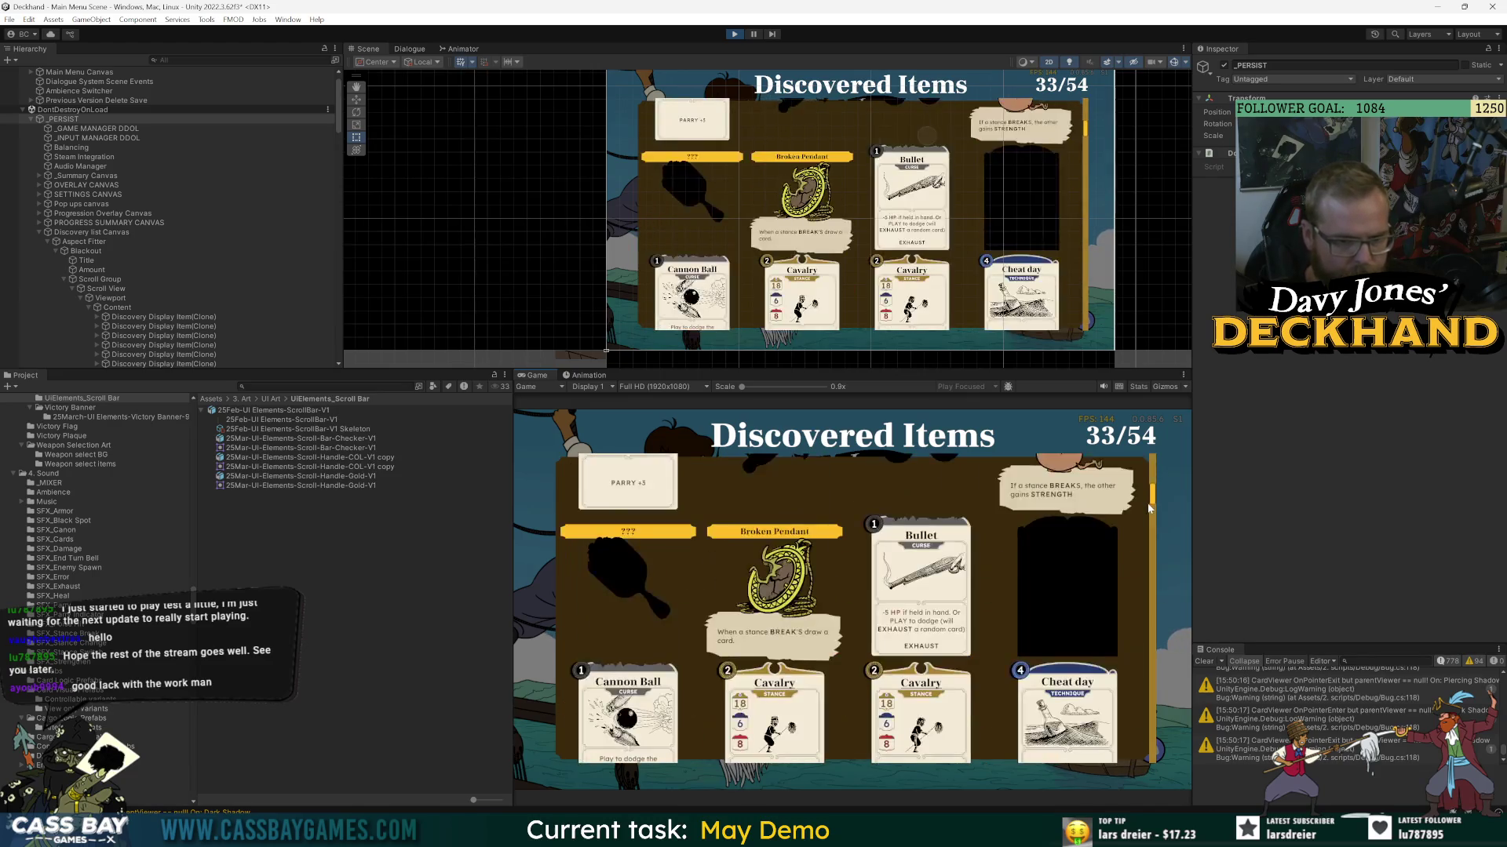
{"action": "scroll", "coordinate": [1148, 510], "scroll_direction": "up", "scroll_amount": 3}
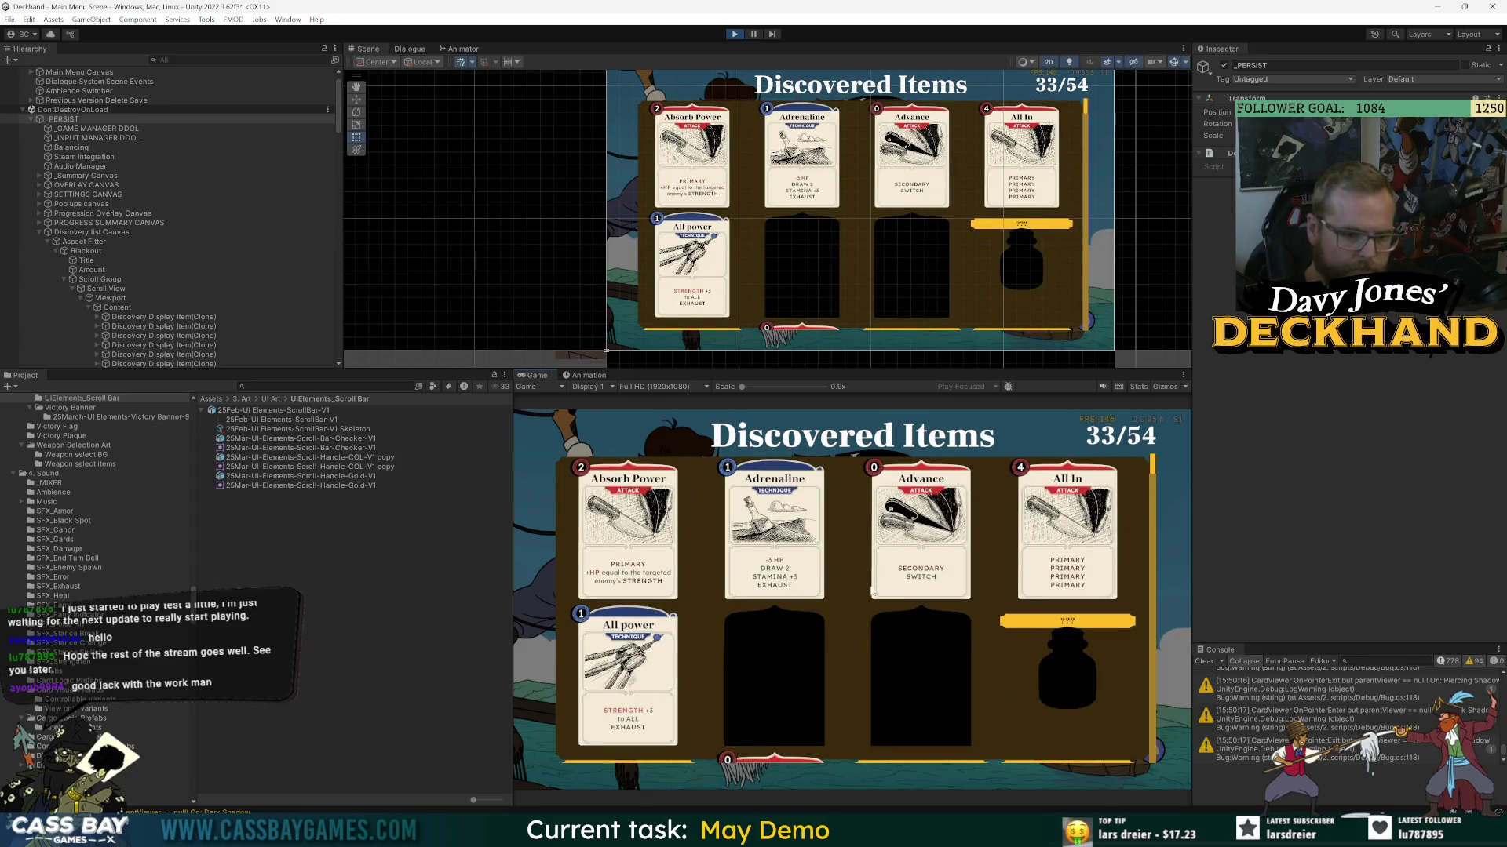
{"action": "scroll", "coordinate": [702, 703], "scroll_direction": "down", "scroll_amount": 2}
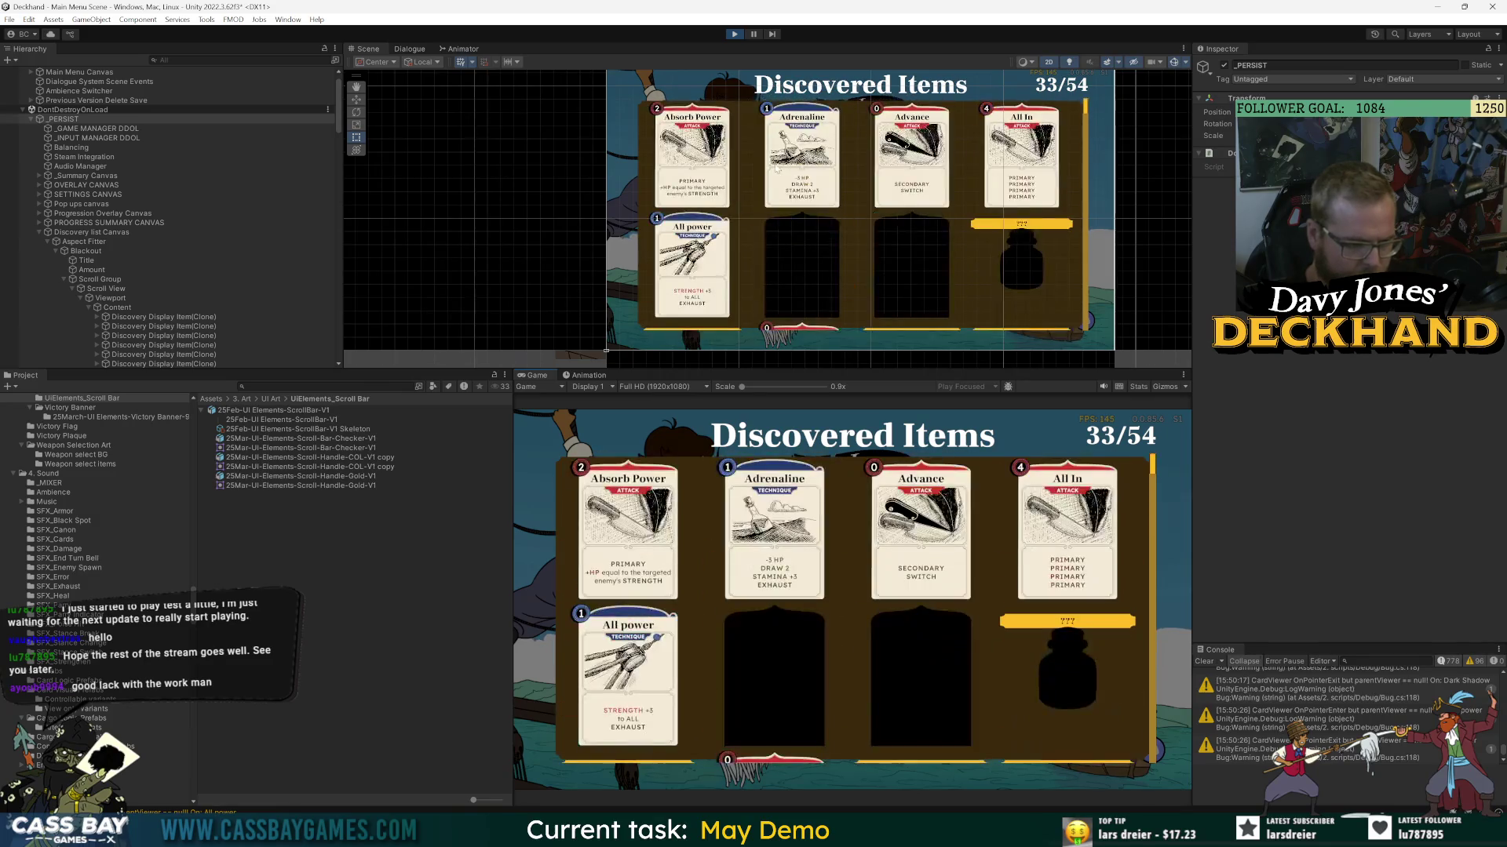
{"action": "scroll", "coordinate": [791, 601], "scroll_direction": "down", "scroll_amount": 2}
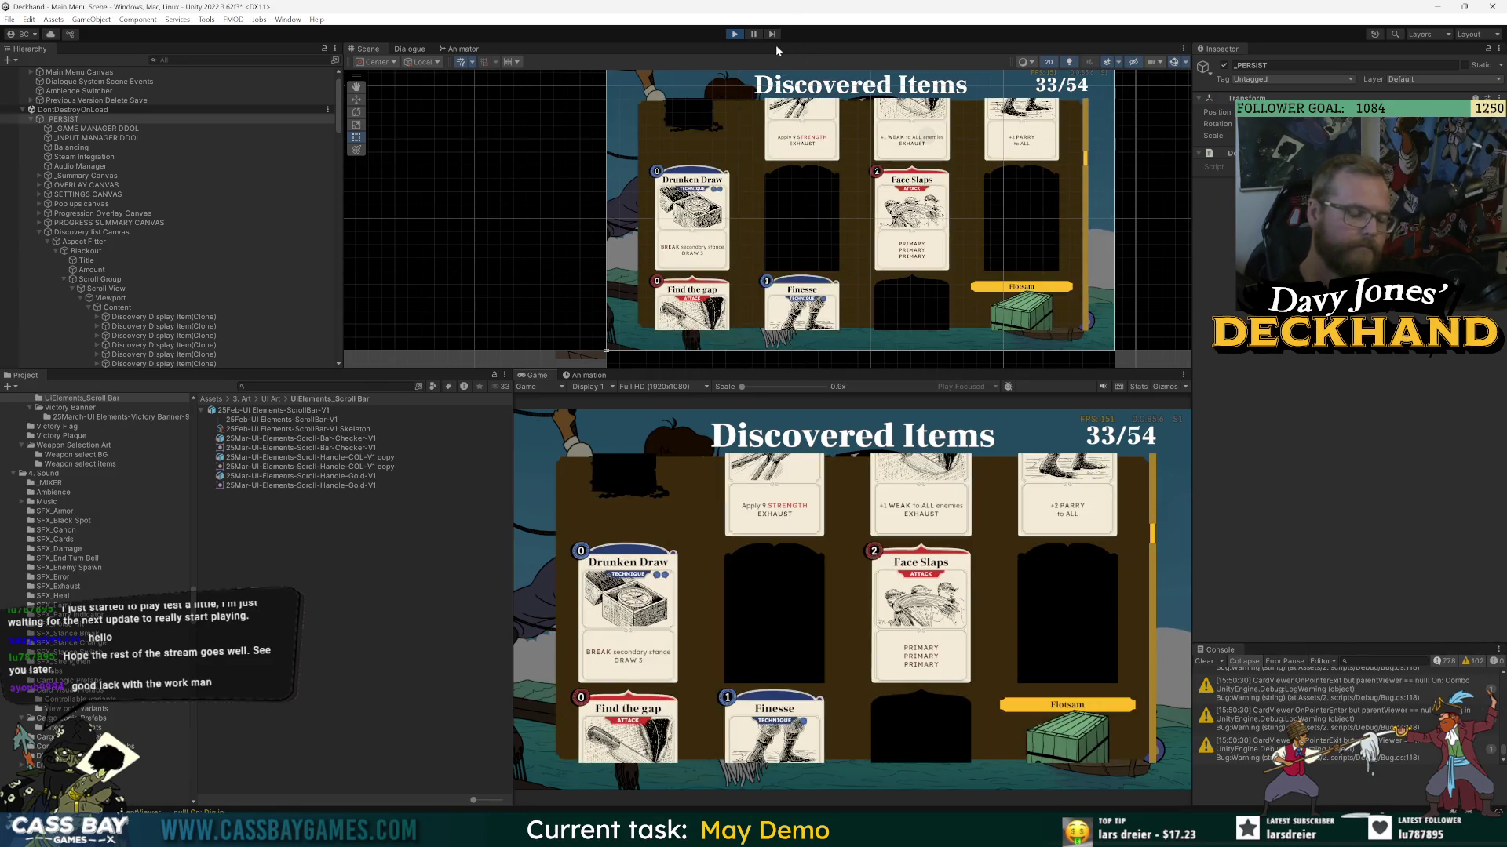
{"action": "left_click", "coordinate": [734, 35]}
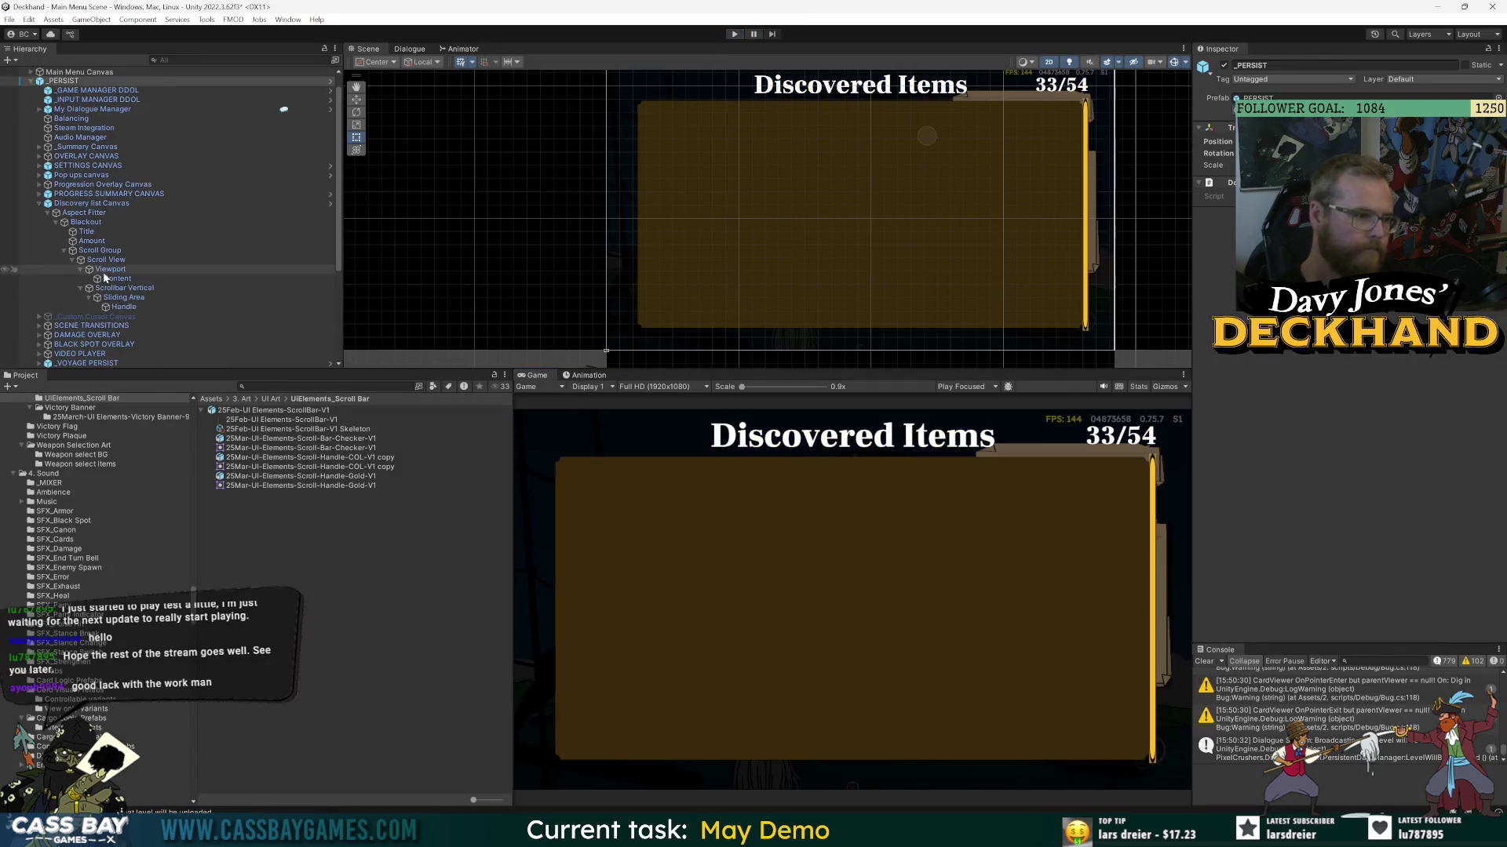
- Hide the Scroll View's brown backdrop image and run the game to preview the card grid
{"action": "left_click", "coordinate": [100, 250]}
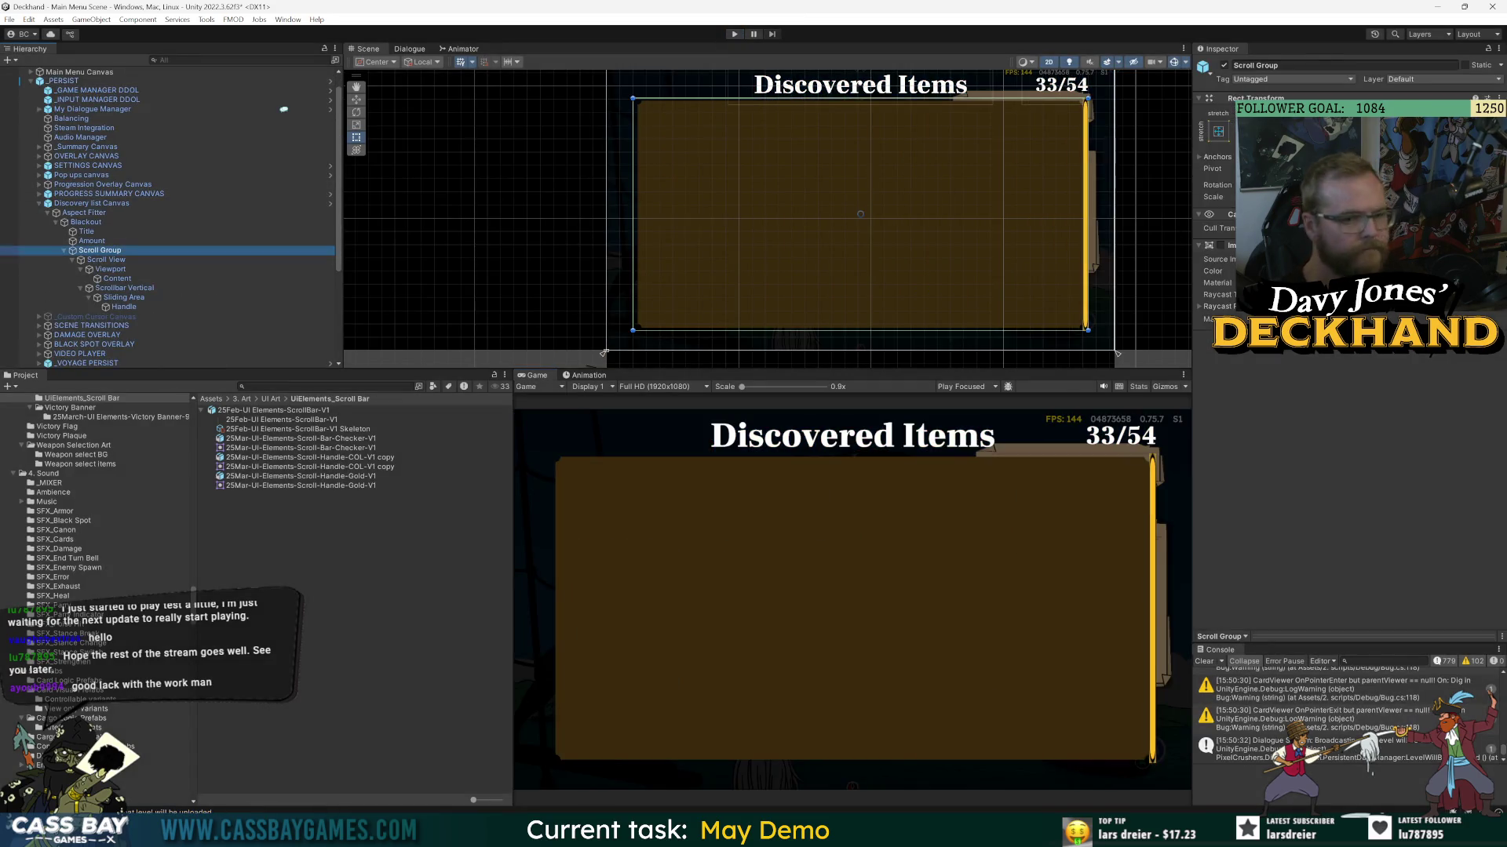
{"action": "left_click", "coordinate": [105, 260]}
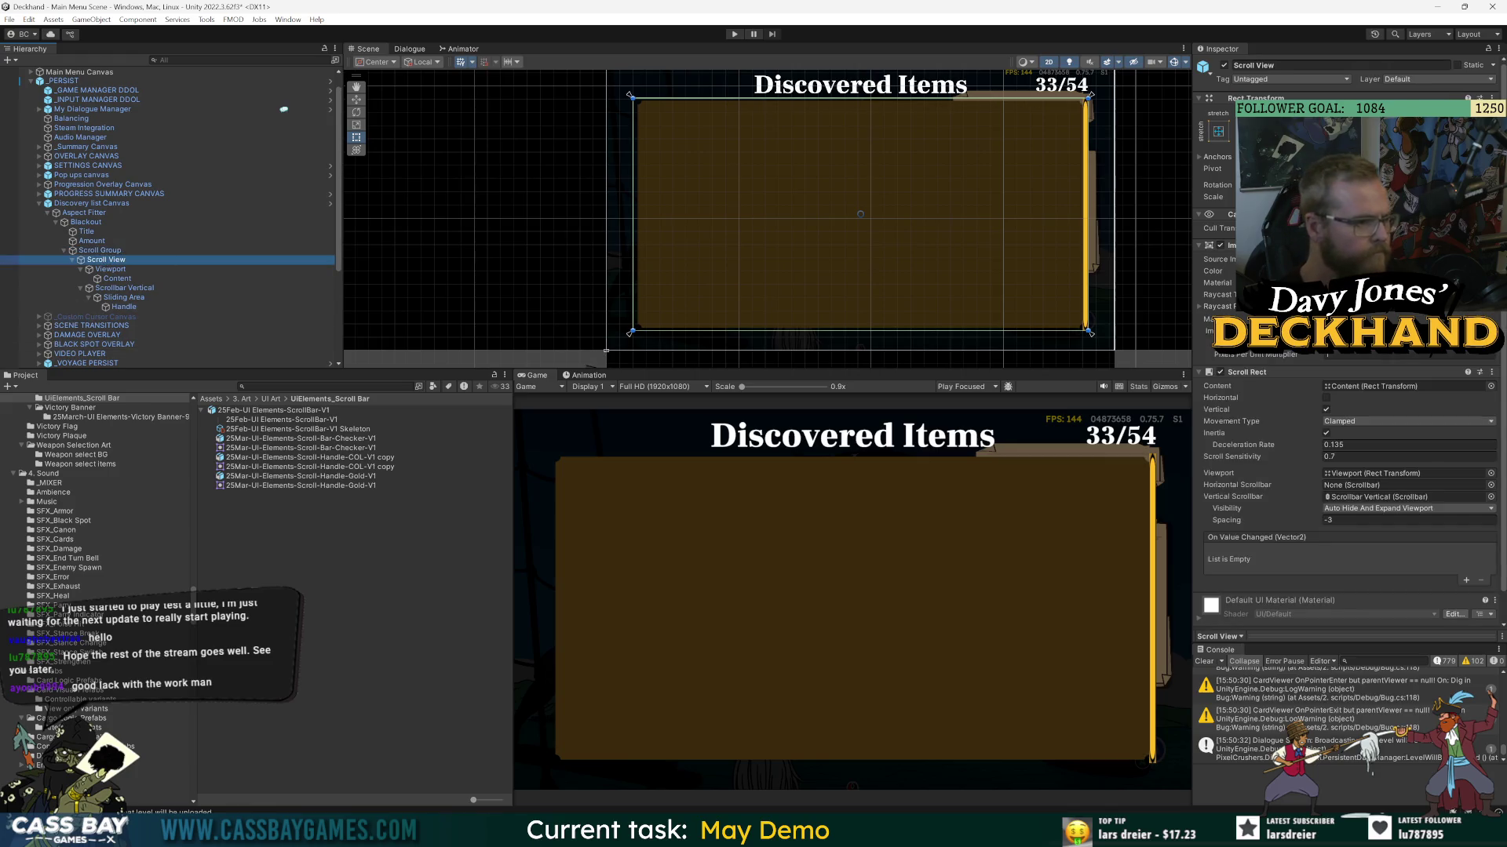
{"action": "left_click", "coordinate": [1221, 247]}
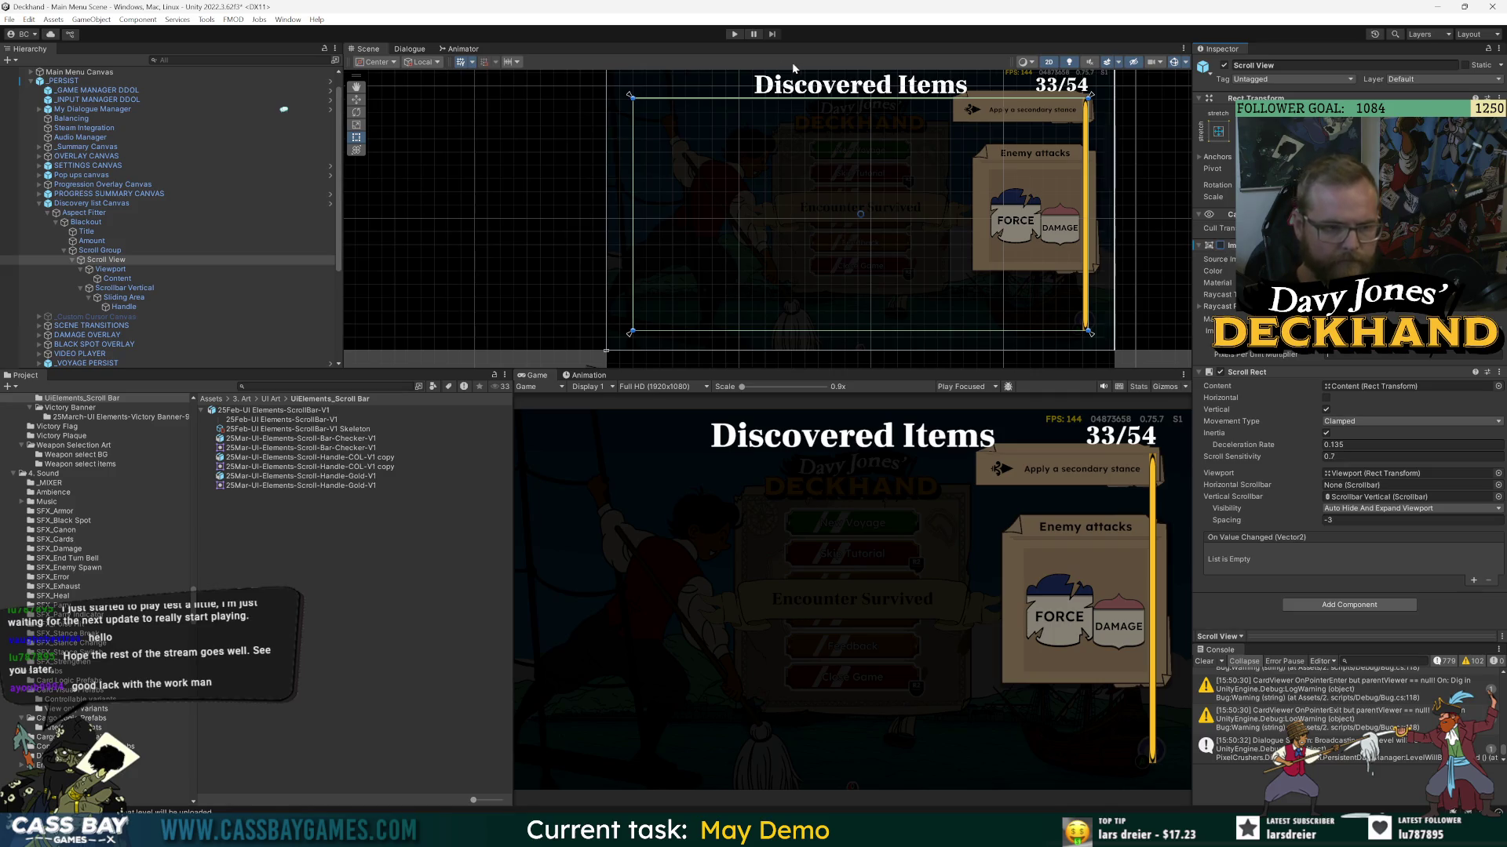
{"action": "left_click", "coordinate": [733, 34]}
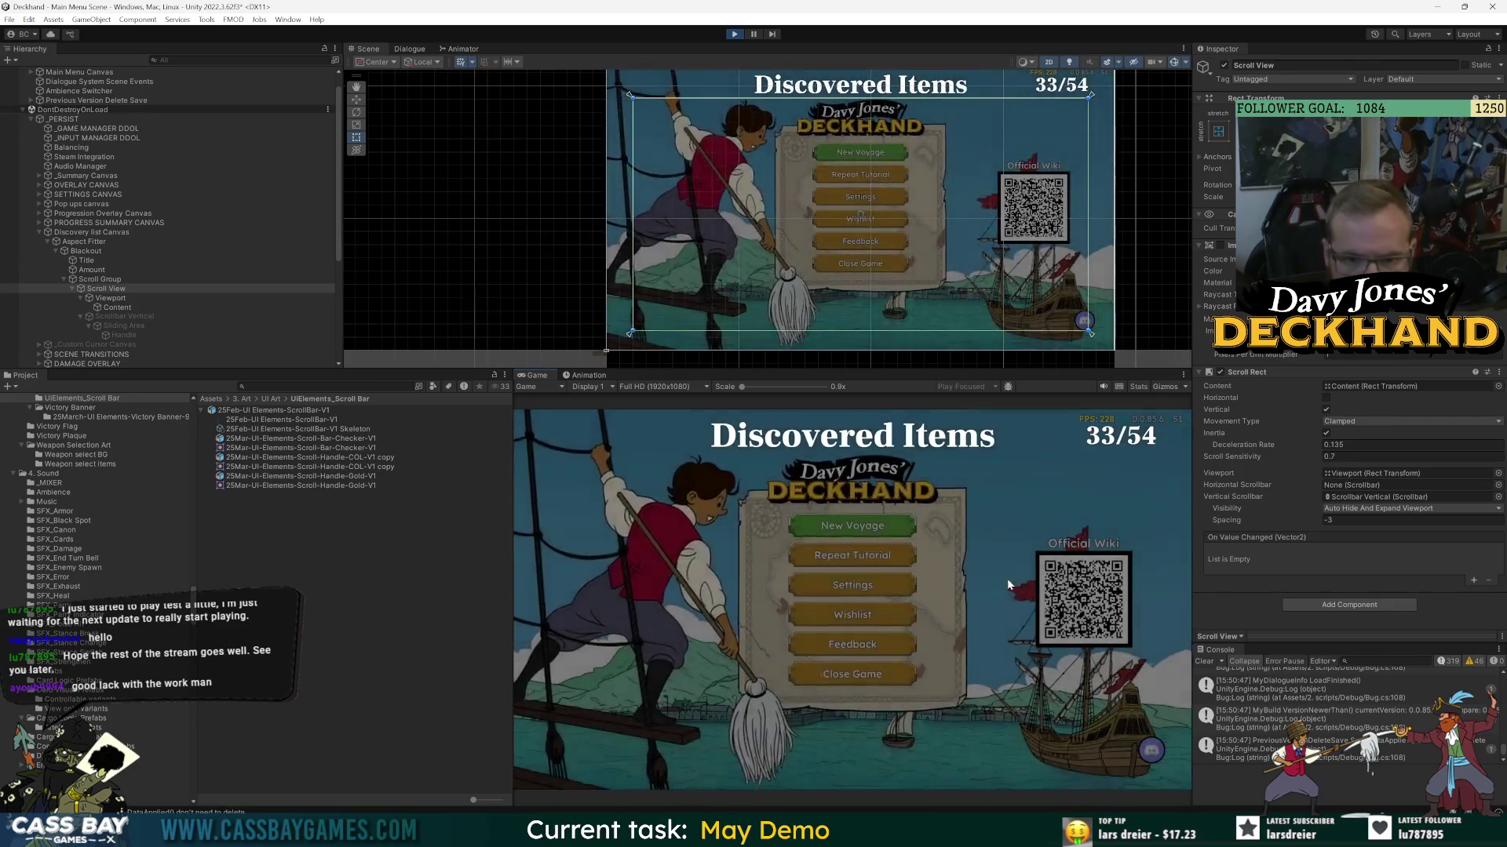
{"action": "scroll", "coordinate": [1005, 554], "scroll_direction": "down", "scroll_amount": 10}
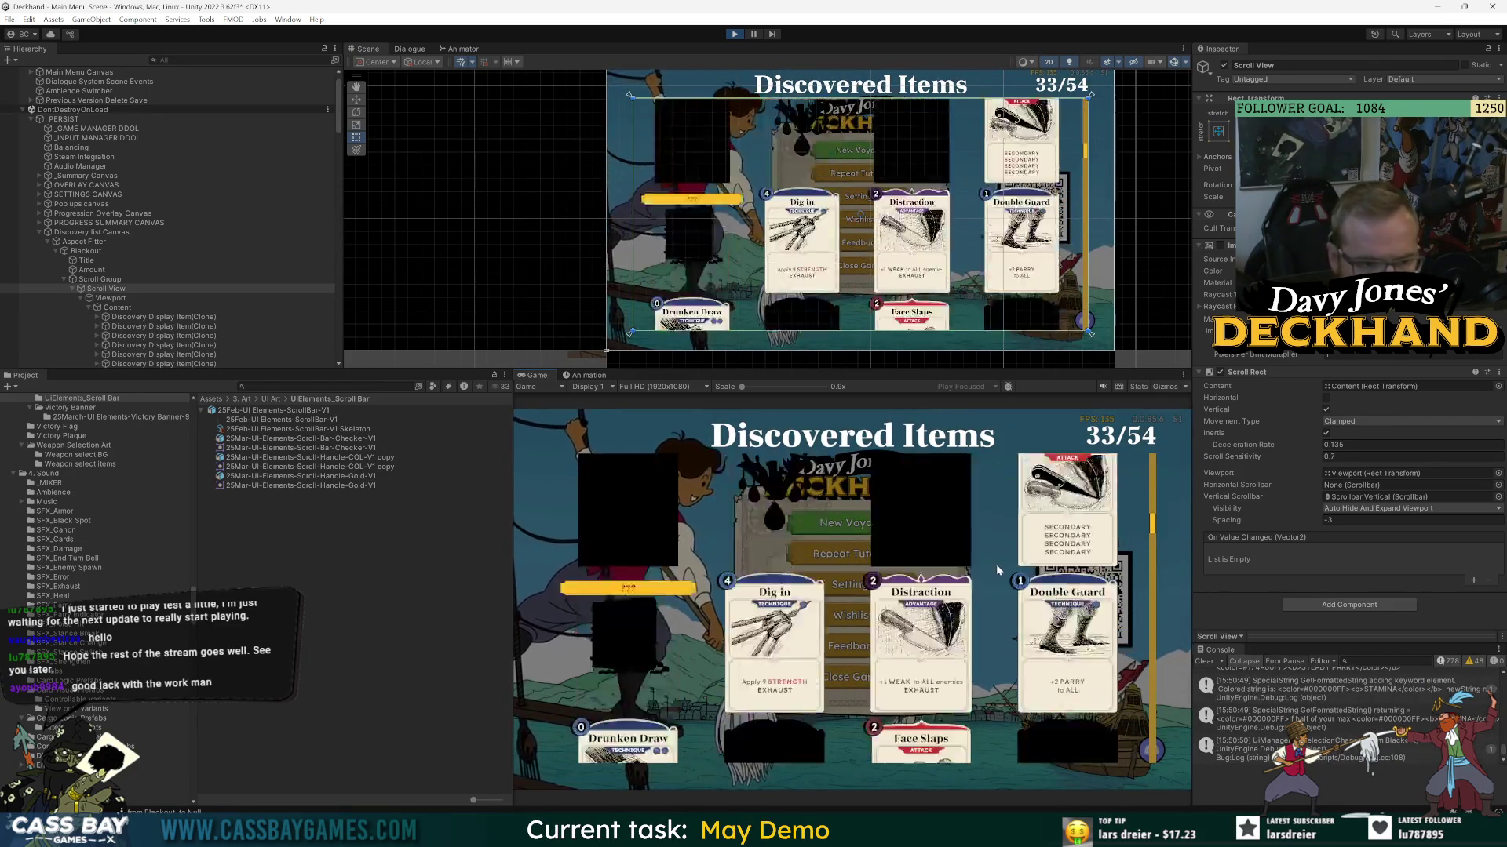
- Raise the Blackout backdrop's Image alpha to 250
{"action": "scroll", "coordinate": [1021, 620], "scroll_direction": "up", "scroll_amount": 5}
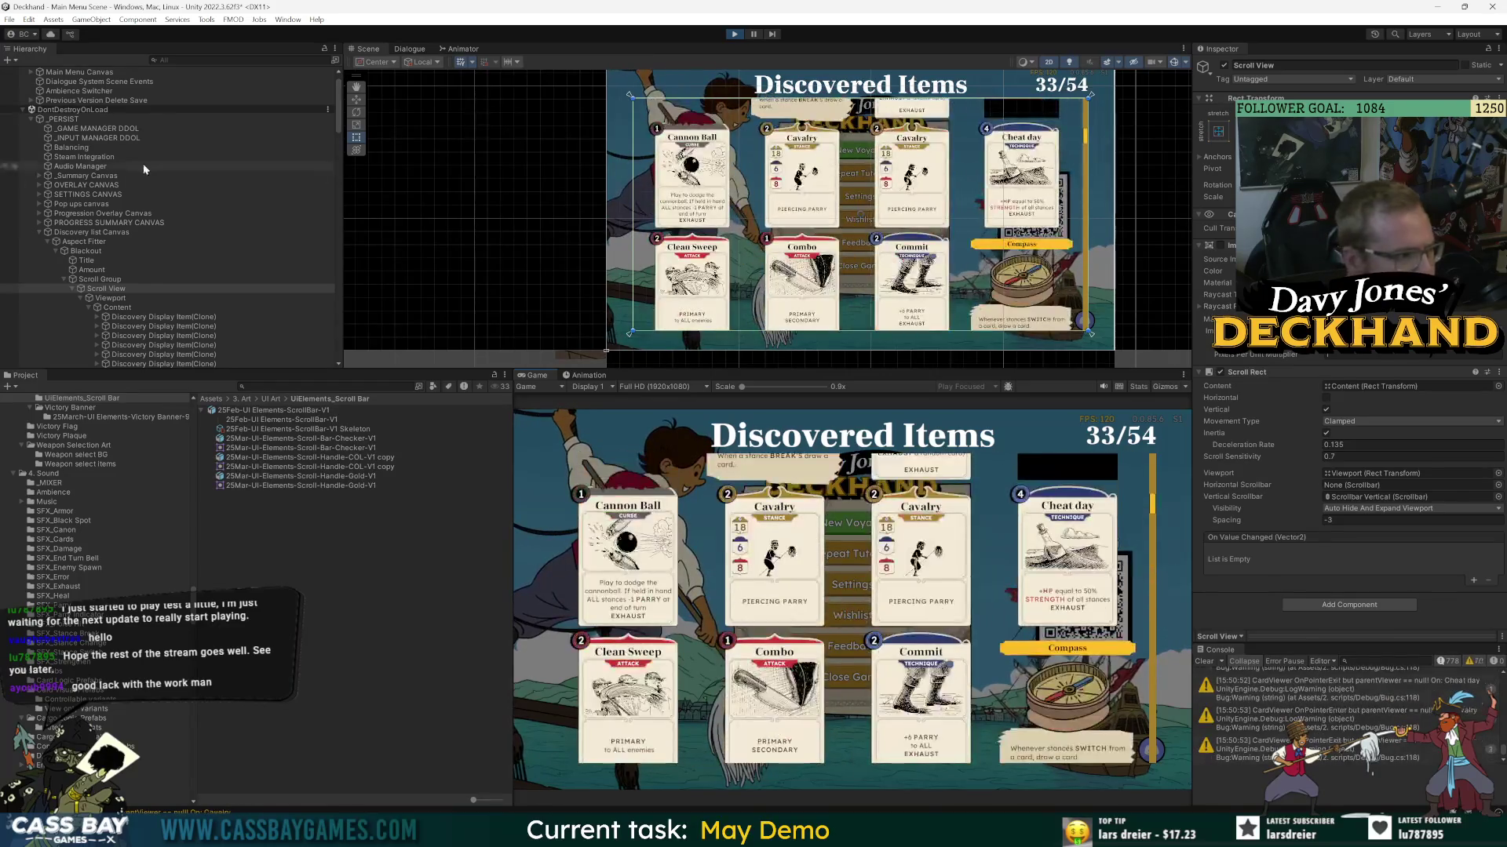
{"action": "left_click", "coordinate": [85, 251]}
{"action": "left_click", "coordinate": [1350, 271]}
{"action": "left_click_drag", "start_coordinate": [1448, 501], "coordinate": [1452, 500]}
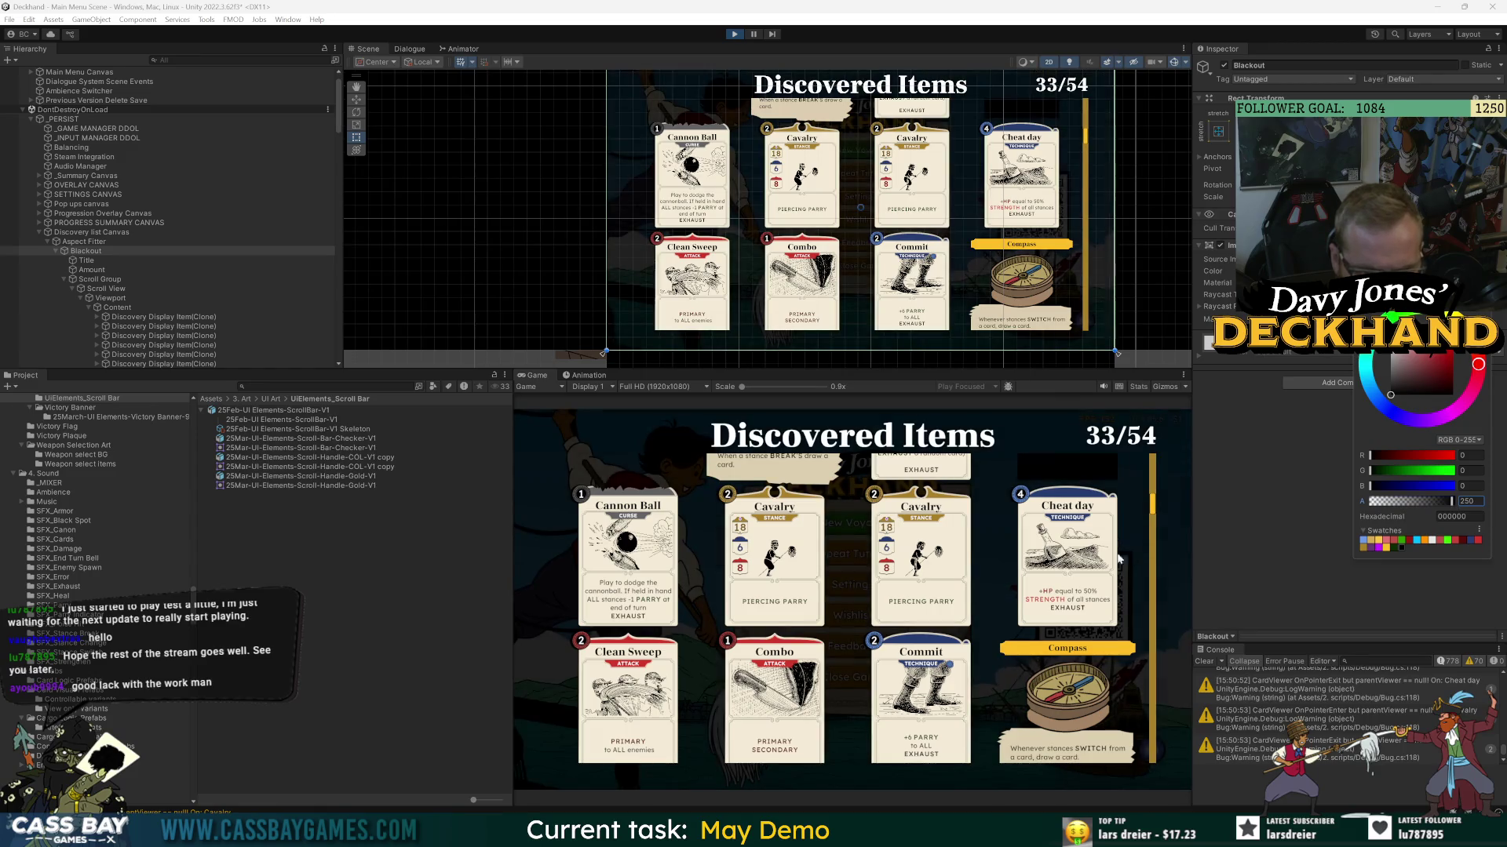
{"action": "left_click", "coordinate": [987, 539]}
- Darken the Blackout colour to near-black grey (about 242424) with alpha around 251
{"action": "scroll", "coordinate": [1004, 541], "scroll_direction": "down", "scroll_amount": 15}
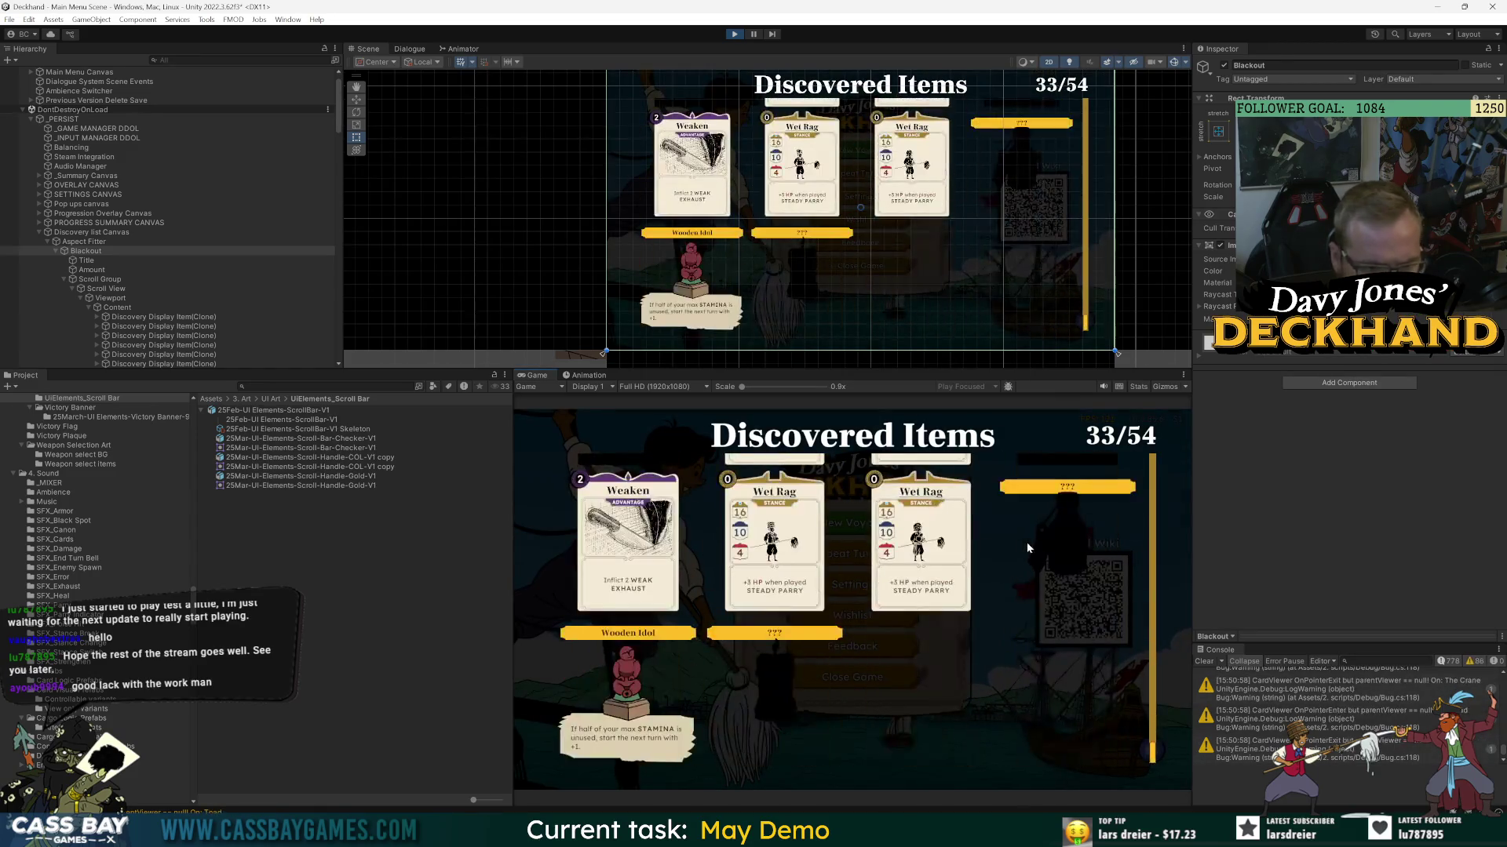
{"action": "scroll", "coordinate": [1031, 557], "scroll_direction": "up", "scroll_amount": 4}
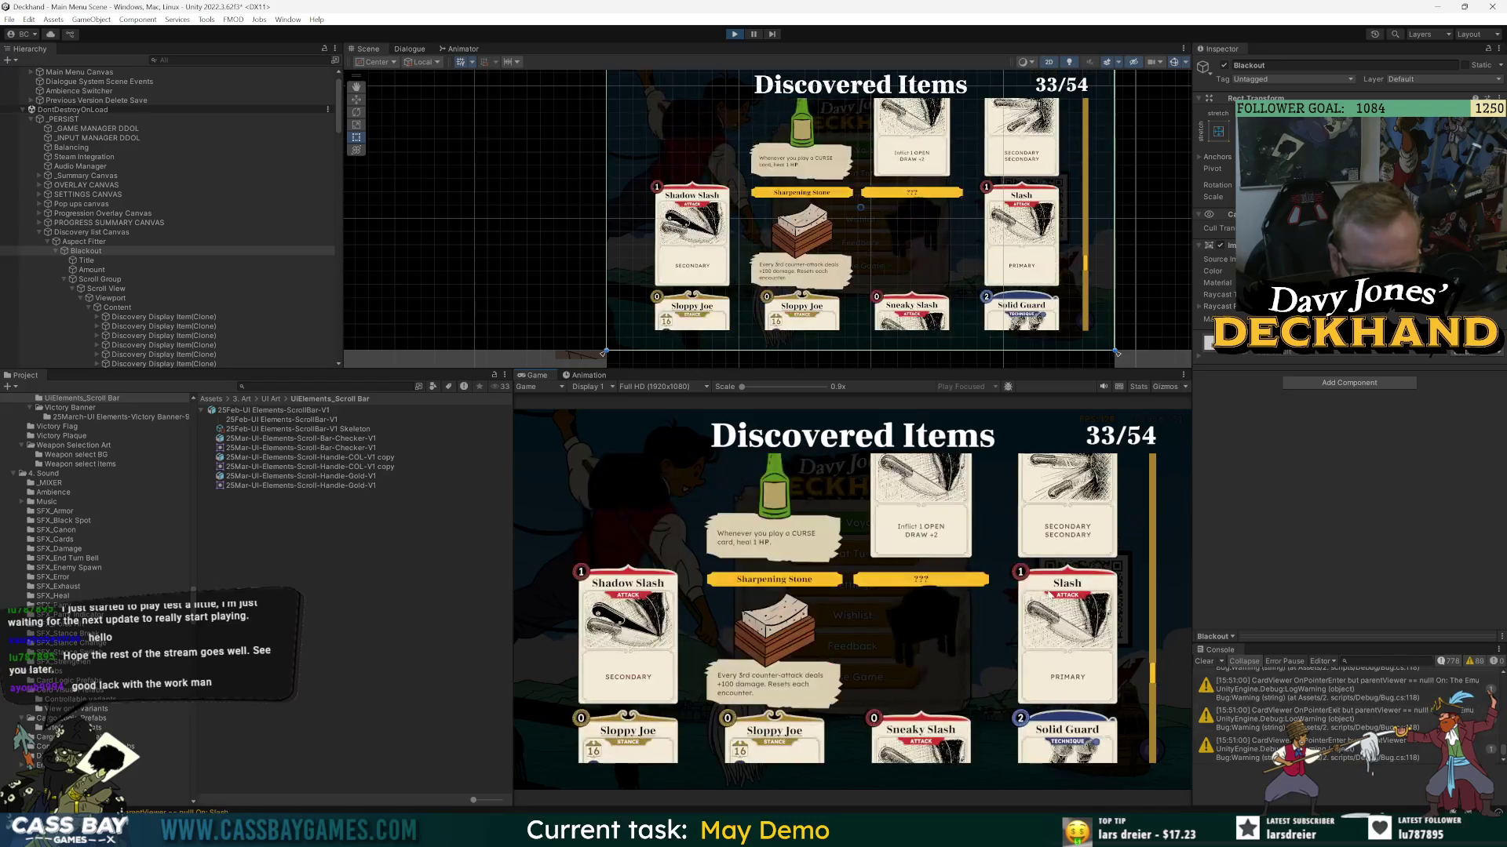
{"action": "scroll", "coordinate": [1021, 600], "scroll_direction": "up", "scroll_amount": 10}
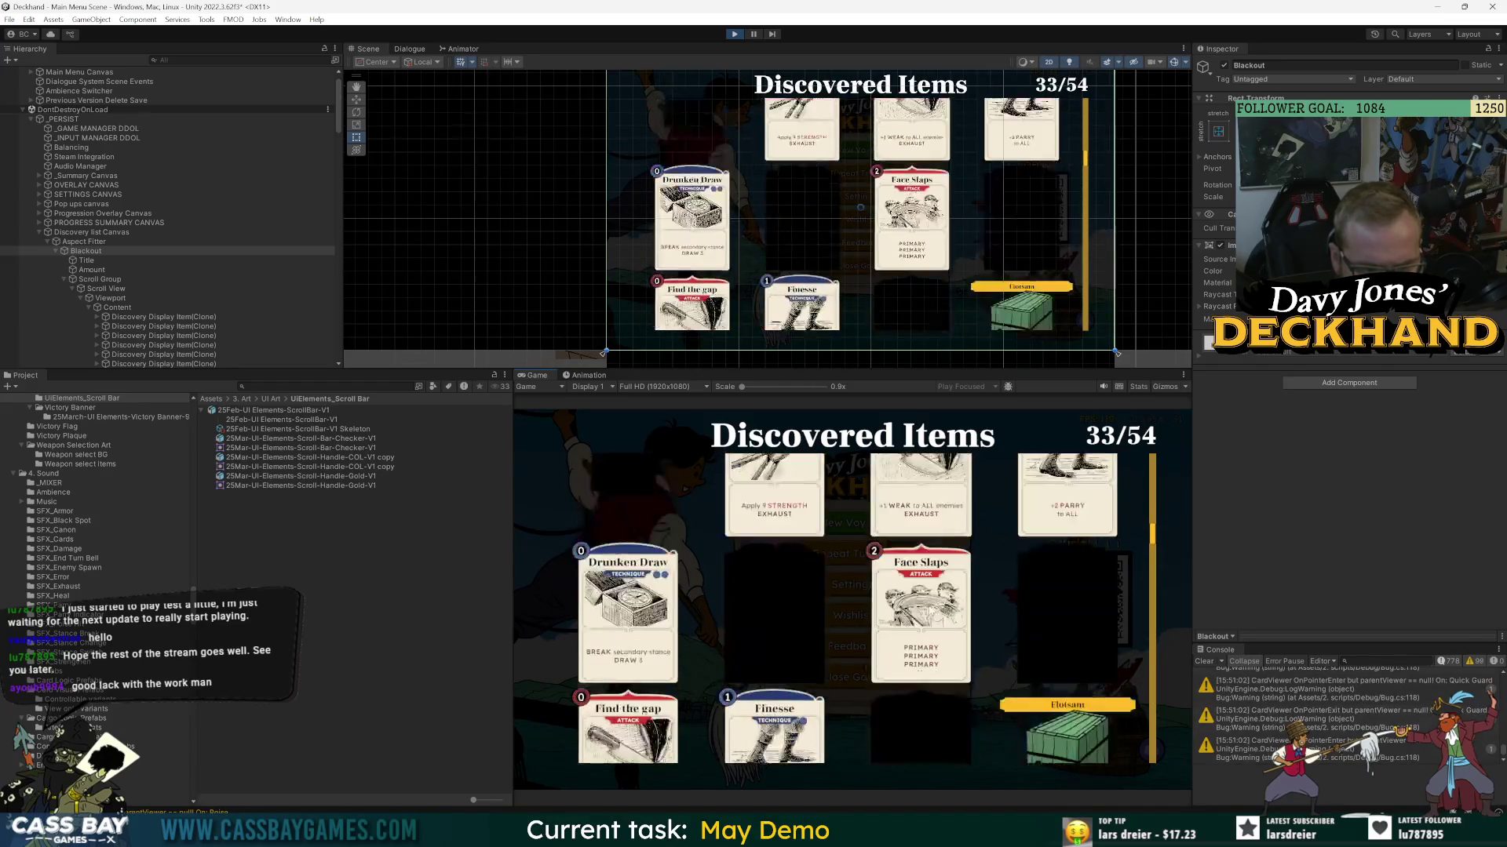
{"action": "scroll", "coordinate": [933, 603], "scroll_direction": "up", "scroll_amount": 3}
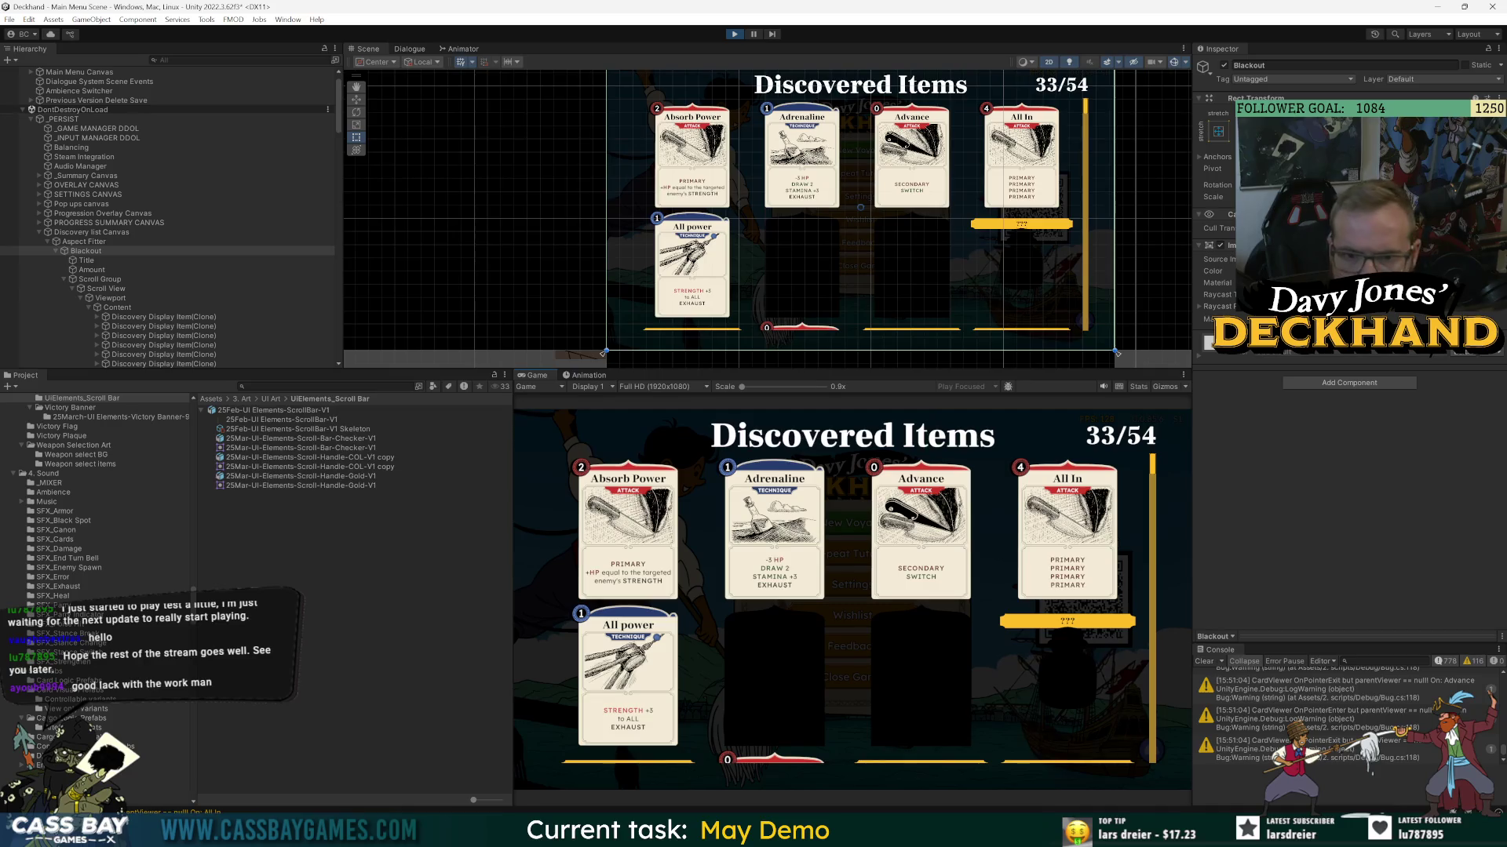
{"action": "left_click", "coordinate": [1374, 271]}
{"action": "left_click_drag", "start_coordinate": [1406, 378], "coordinate": [1366, 387]}
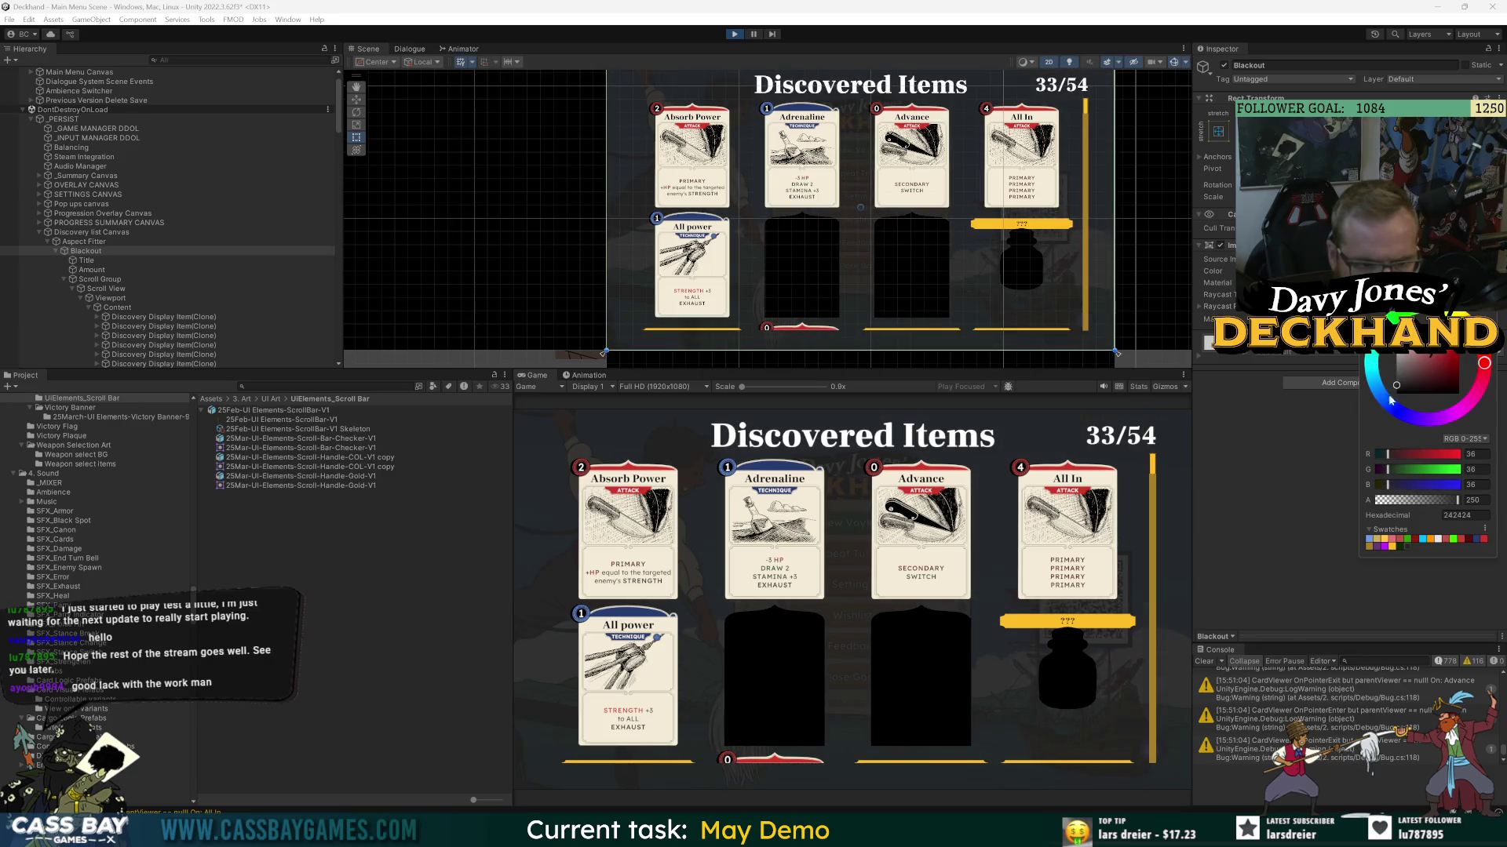
{"action": "left_click", "coordinate": [1460, 502]}
{"action": "left_click_drag", "start_coordinate": [1459, 506], "coordinate": [1458, 506]}
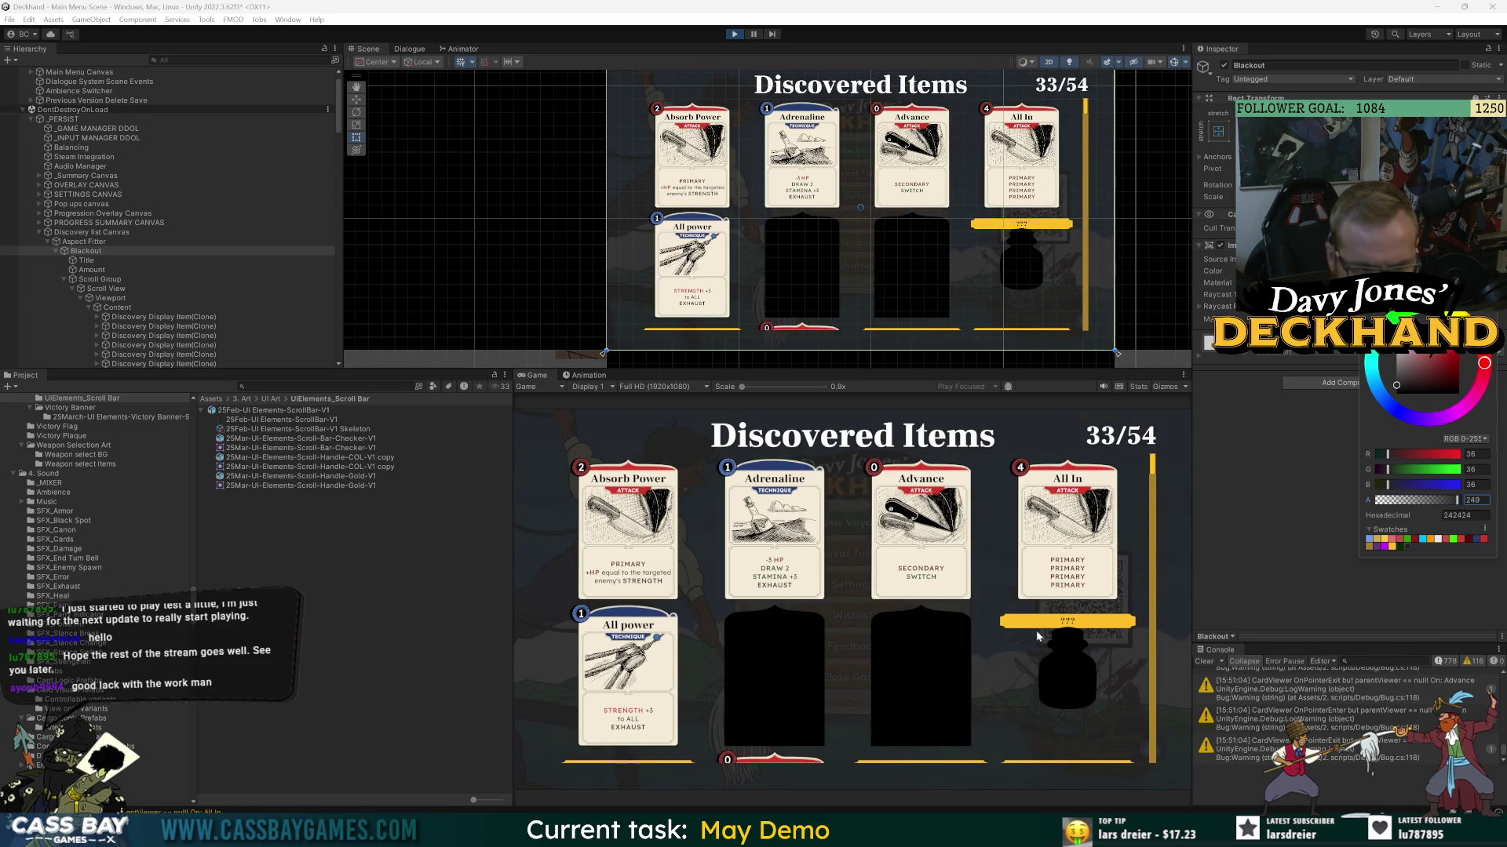
{"action": "left_click", "coordinate": [1044, 638]}
- Scroll the card grid to its end, where Weaken, Wet Rag and Wooden Idol appear
{"action": "scroll", "coordinate": [1020, 620], "scroll_direction": "down", "scroll_amount": 10}
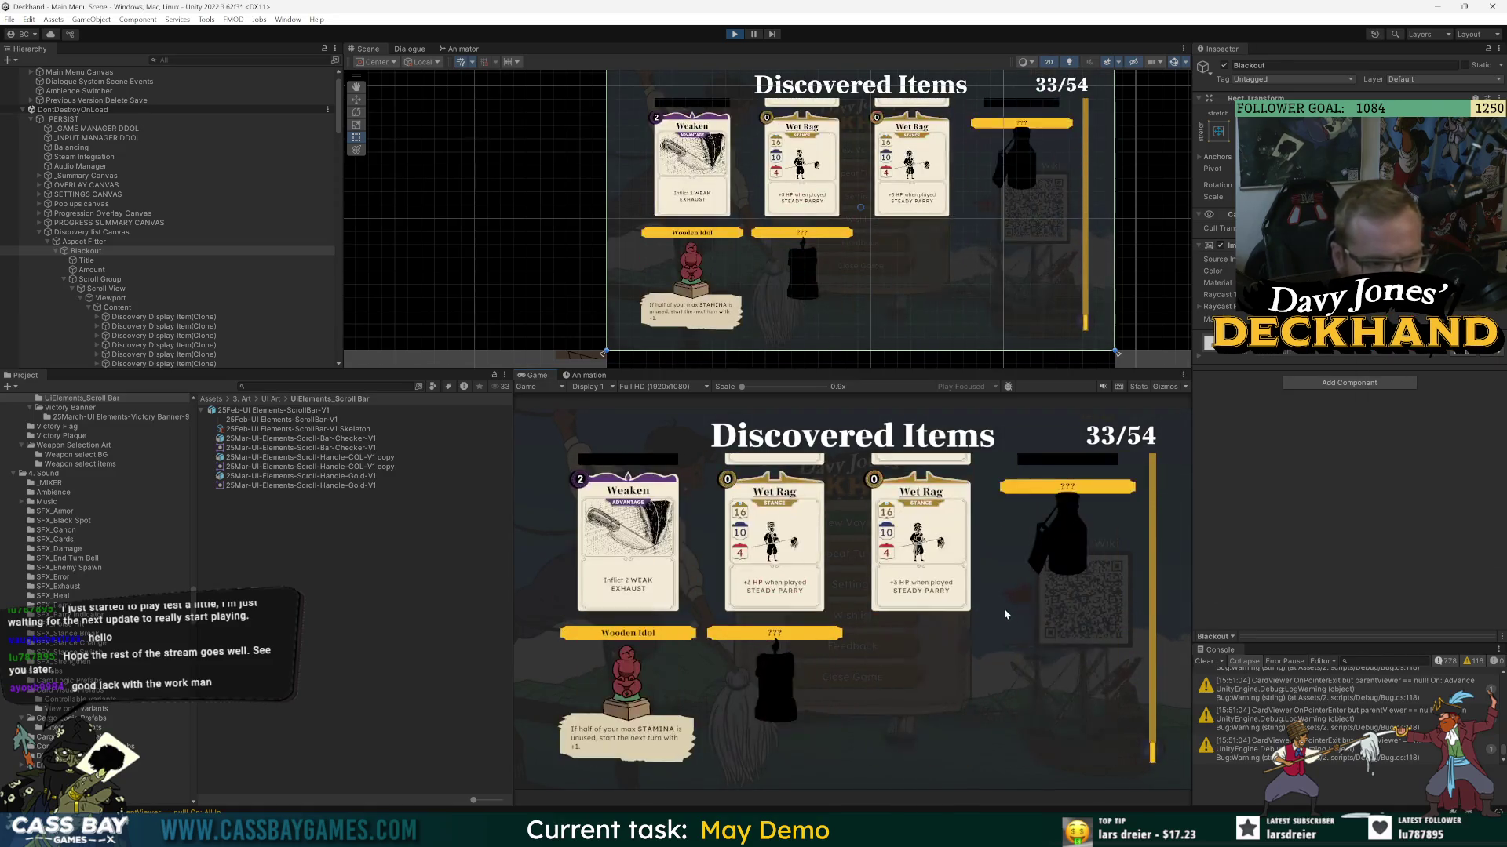
{"action": "scroll", "coordinate": [1003, 616], "scroll_direction": "up", "scroll_amount": 8}
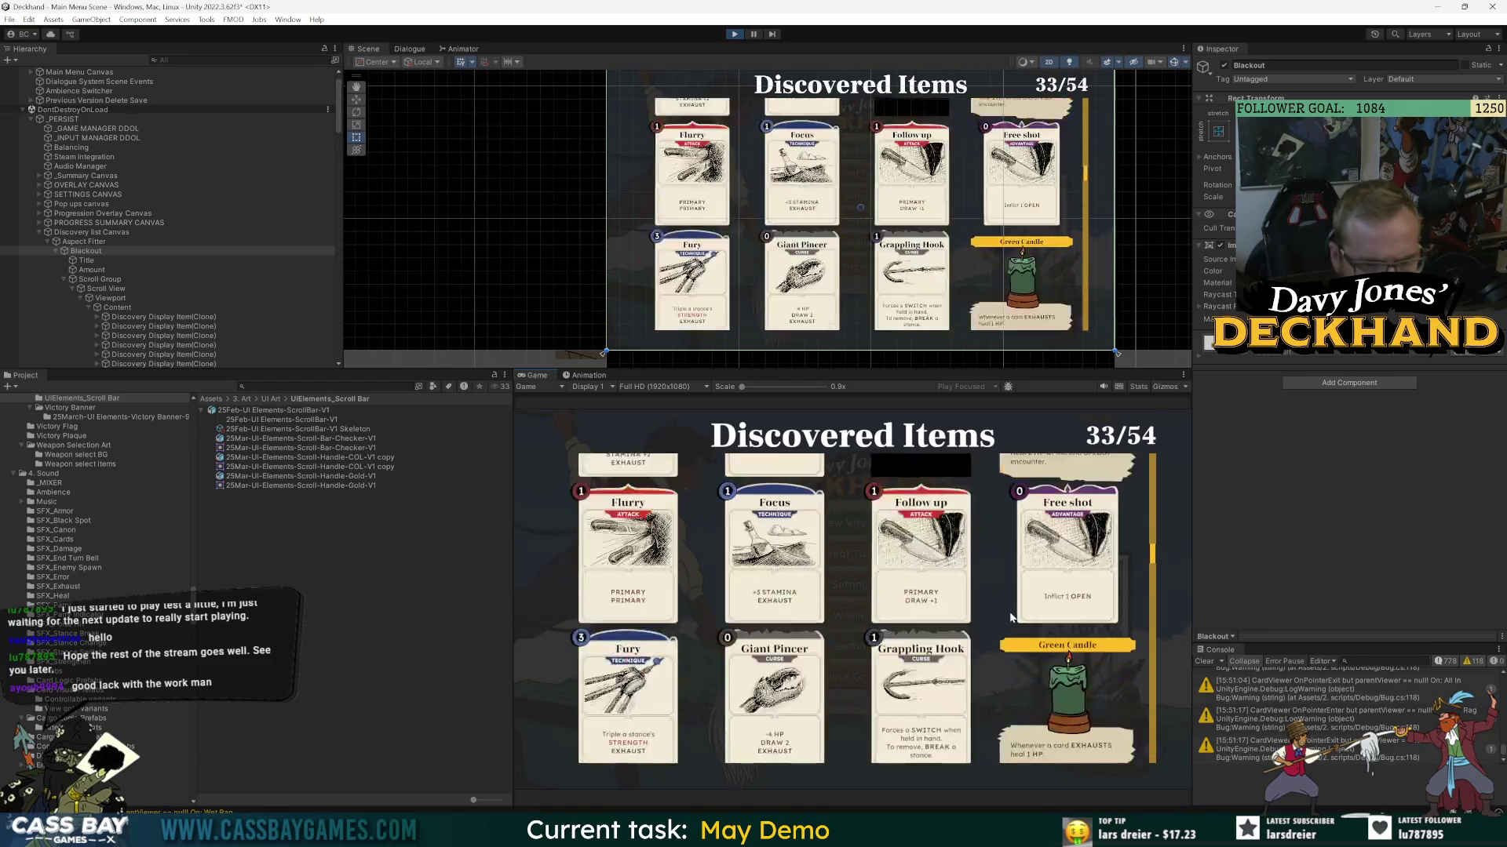
{"action": "scroll", "coordinate": [1010, 617], "scroll_direction": "up", "scroll_amount": 3}
{"action": "left_click_drag", "start_coordinate": [1152, 470], "coordinate": [1157, 768]}
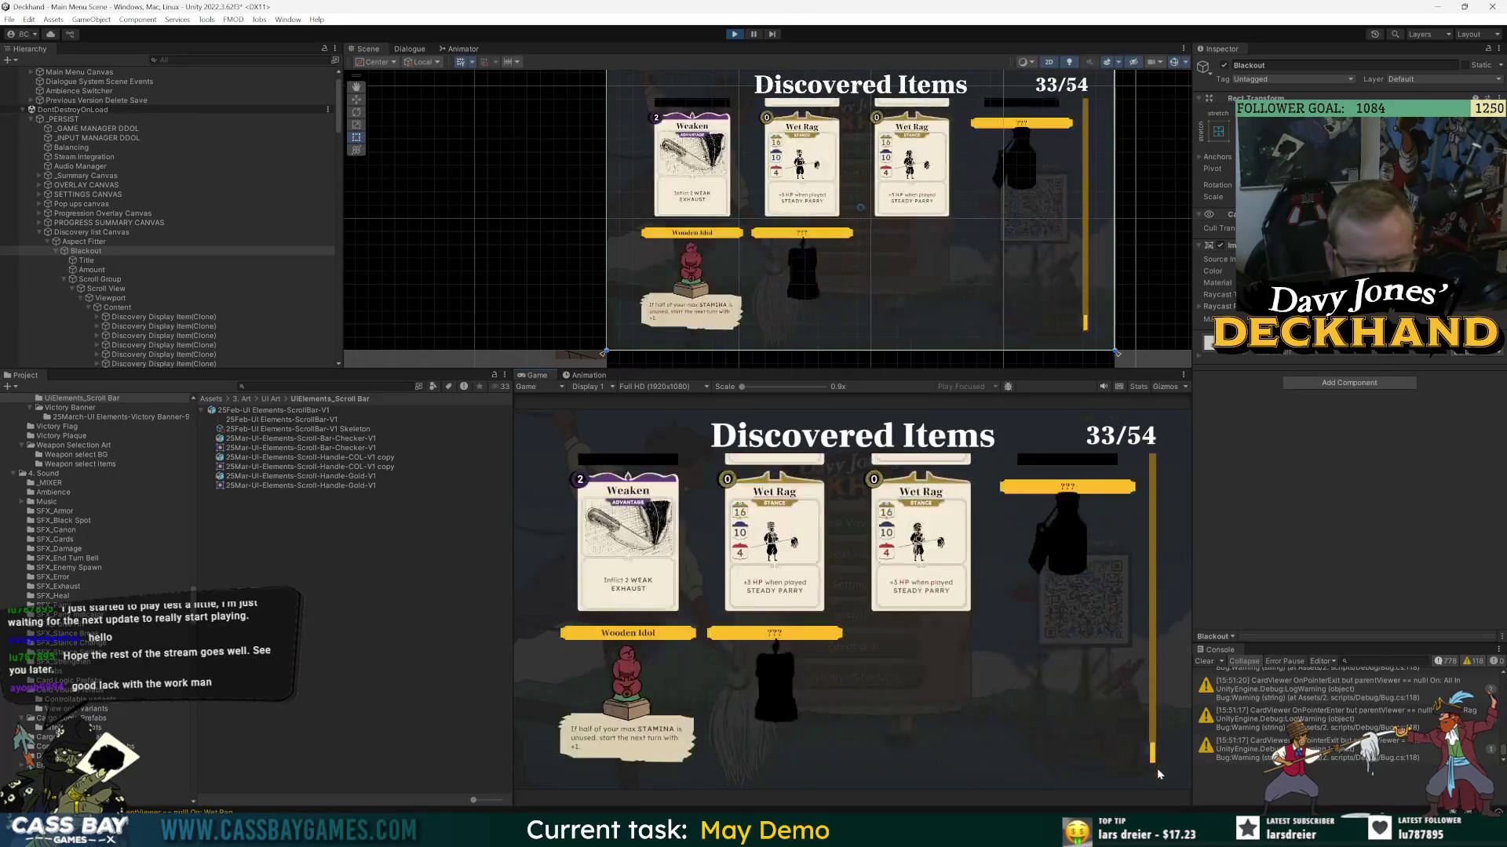
{"action": "scroll", "coordinate": [836, 544], "scroll_direction": "up", "scroll_amount": 10}
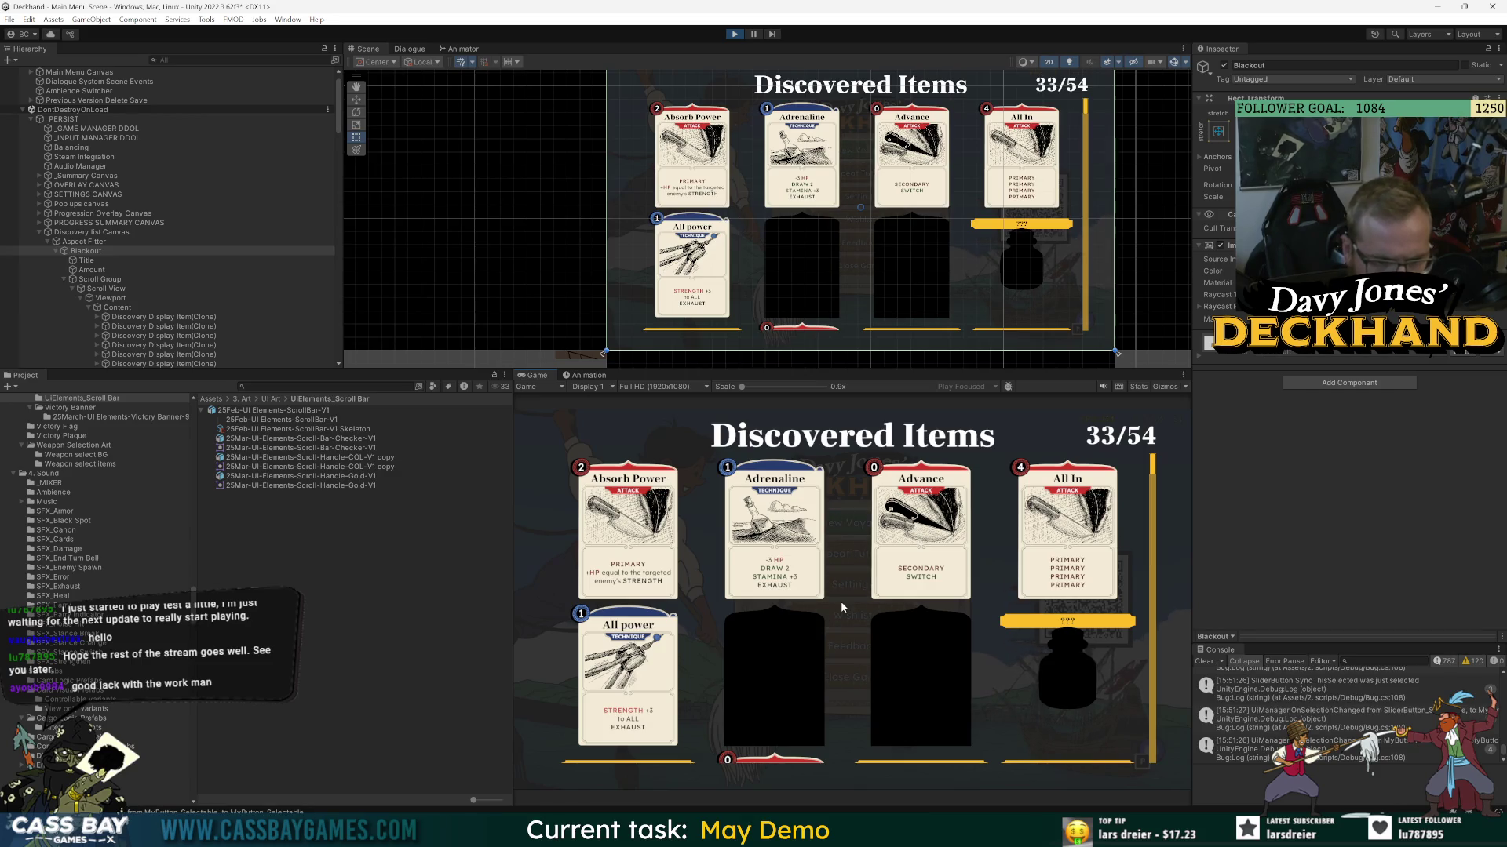
{"action": "scroll", "coordinate": [993, 548], "scroll_direction": "down", "scroll_amount": 5}
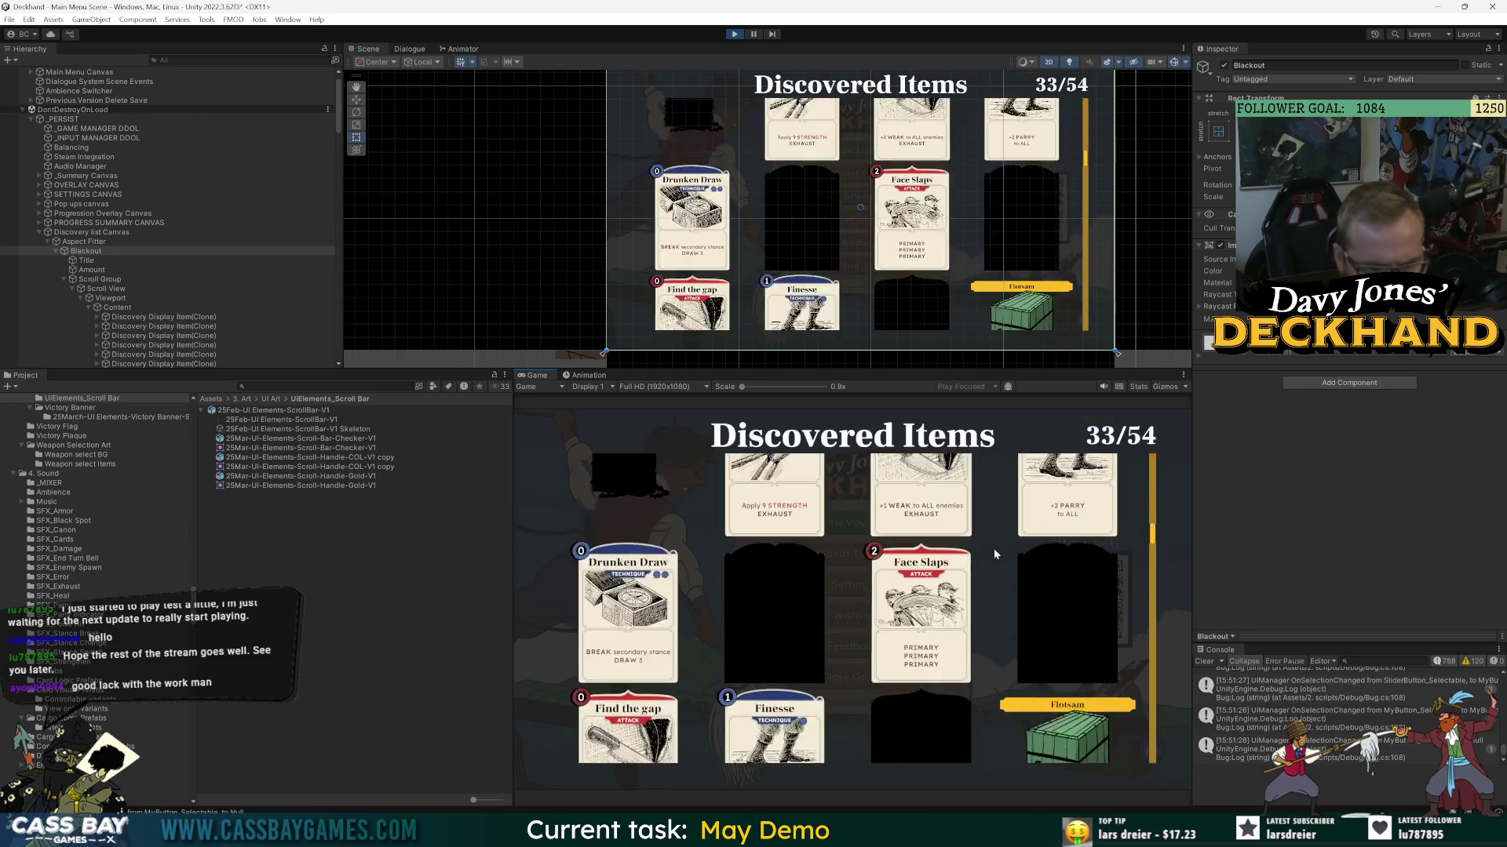
{"action": "scroll", "coordinate": [1006, 550], "scroll_direction": "down", "scroll_amount": 6}
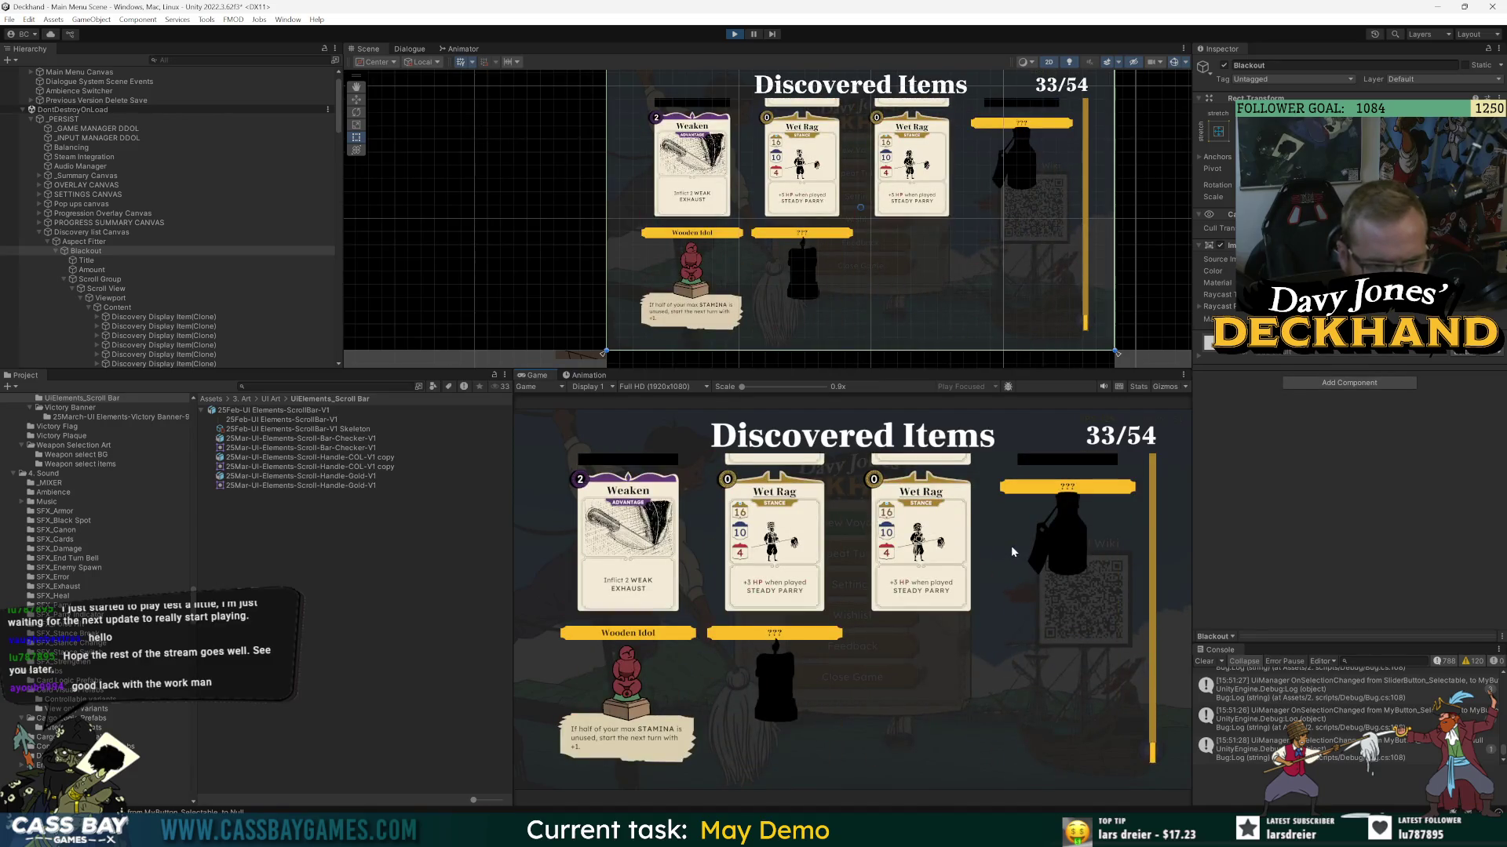
{"action": "scroll", "coordinate": [1012, 551], "scroll_direction": "up", "scroll_amount": 10}
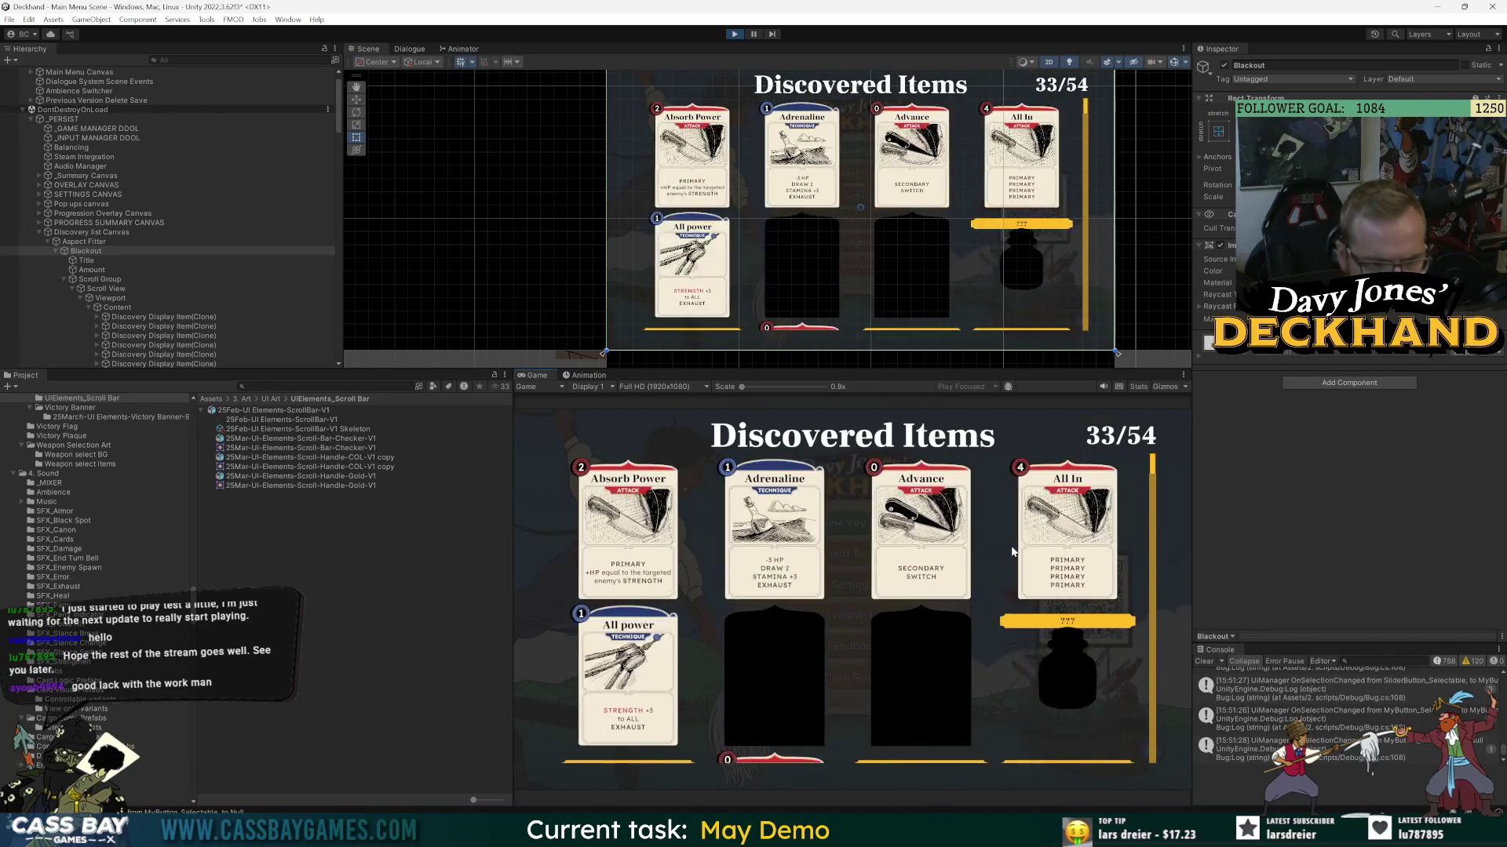
{"action": "scroll", "coordinate": [1013, 552], "scroll_direction": "down", "scroll_amount": 5}
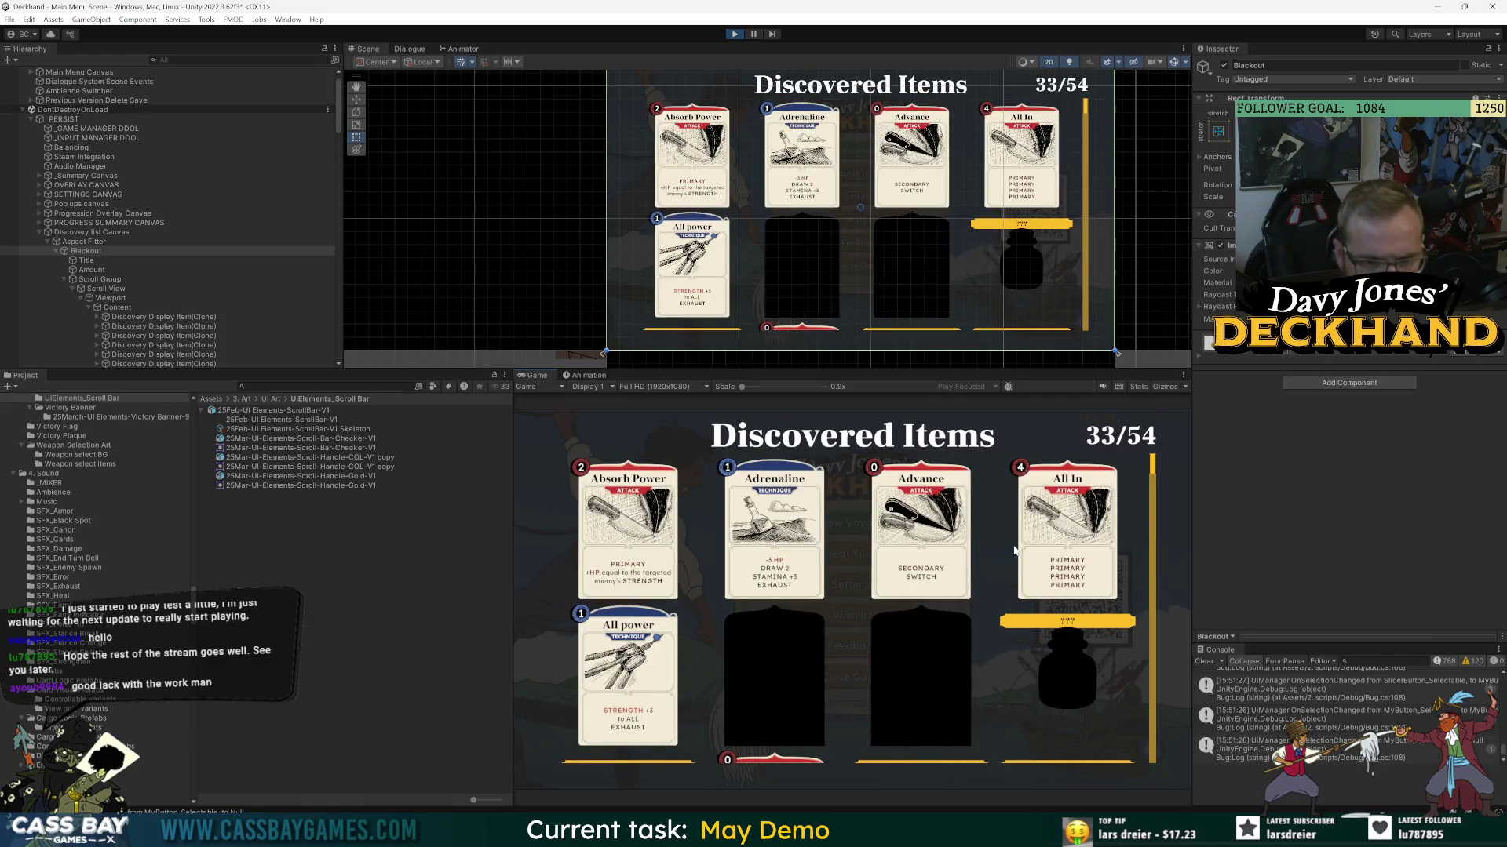
{"action": "scroll", "coordinate": [1033, 568], "scroll_direction": "down", "scroll_amount": 15}
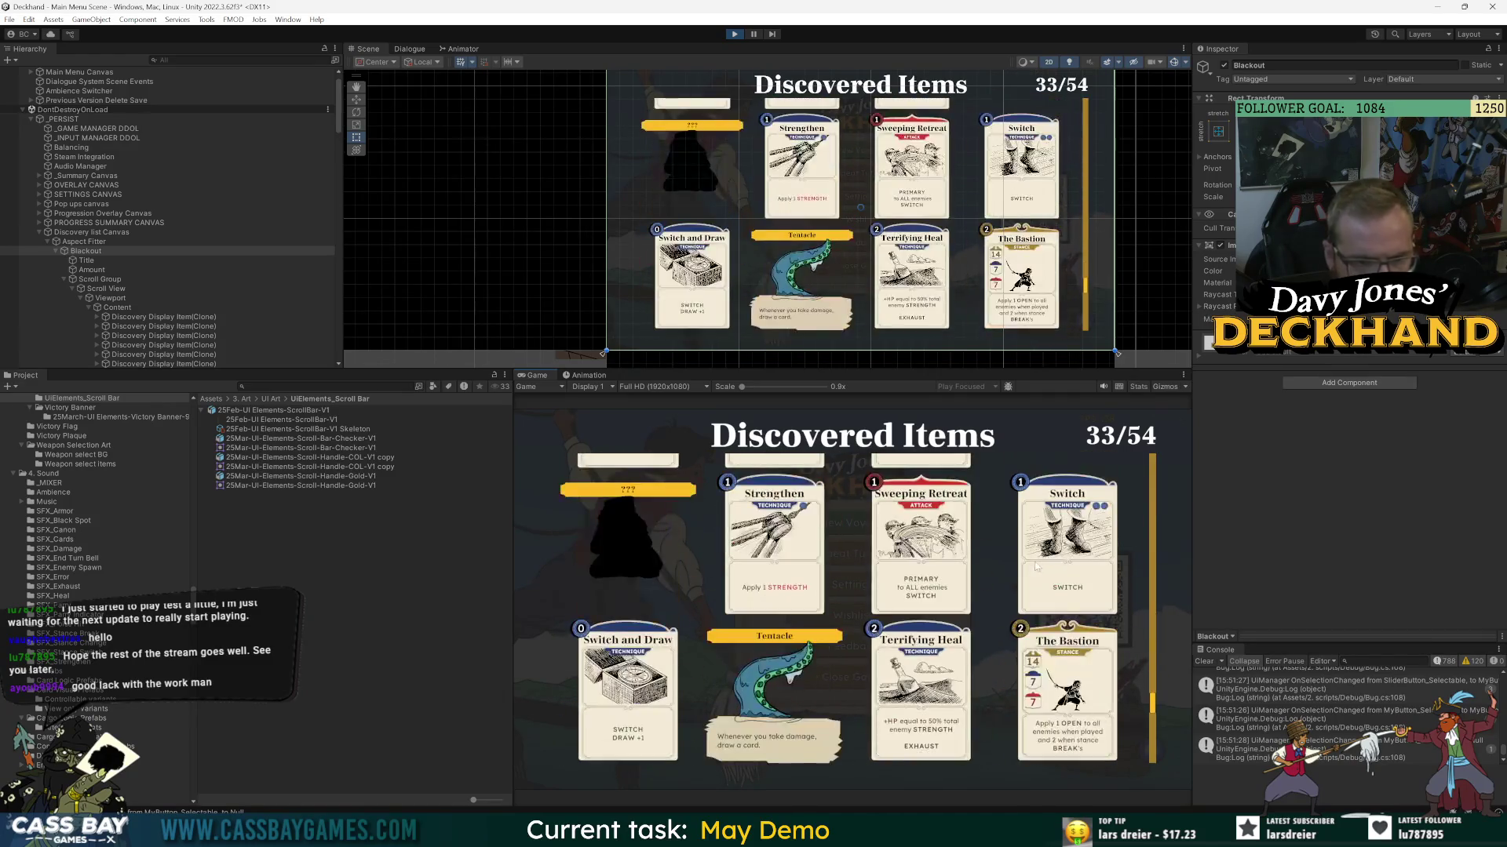
{"action": "scroll", "coordinate": [1039, 559], "scroll_direction": "up", "scroll_amount": 20}
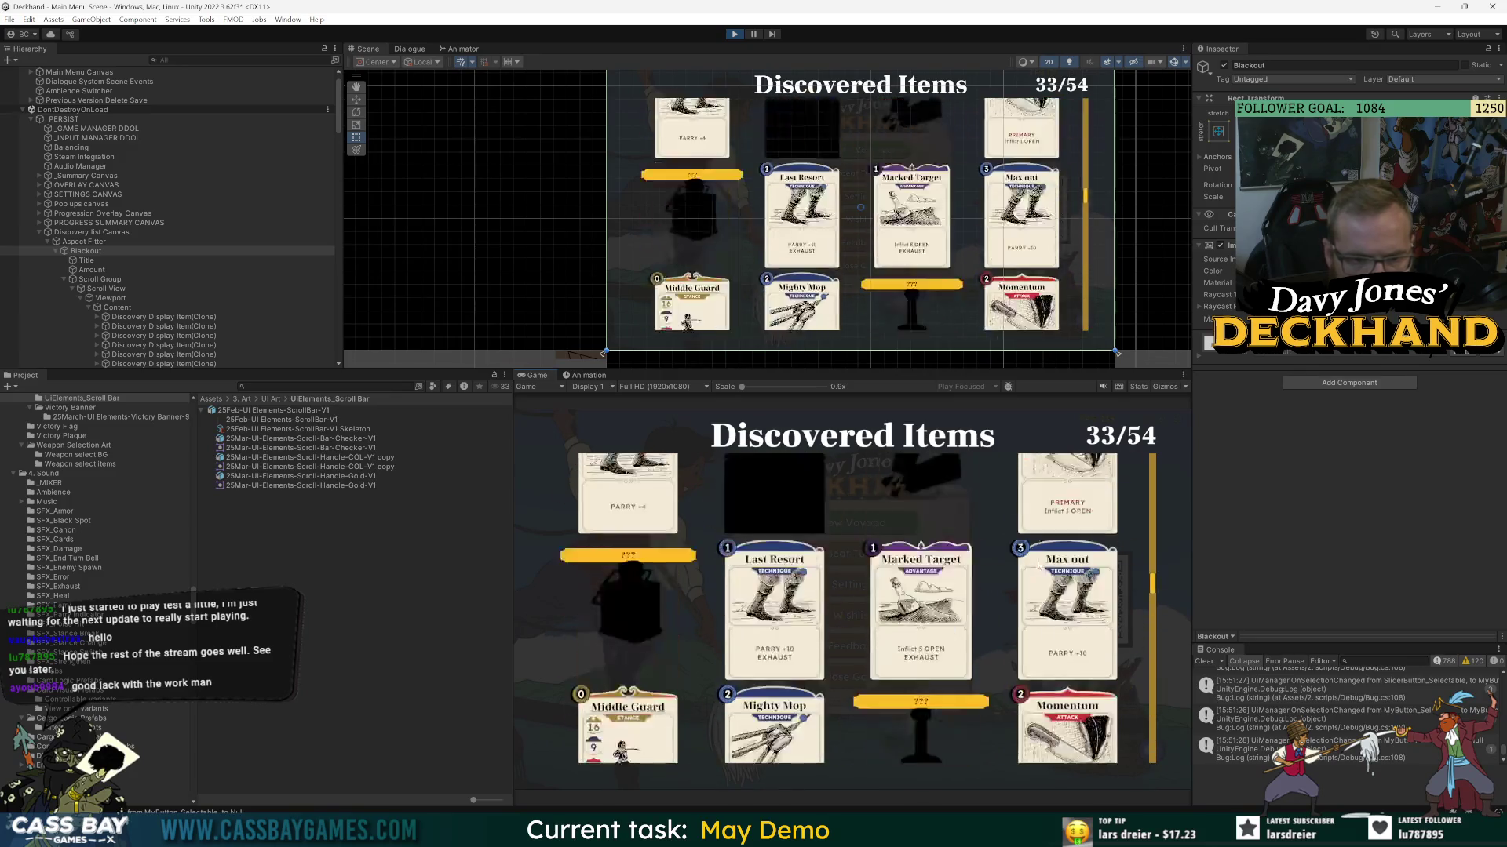
{"action": "scroll", "coordinate": [1036, 566], "scroll_direction": "down", "scroll_amount": 20}
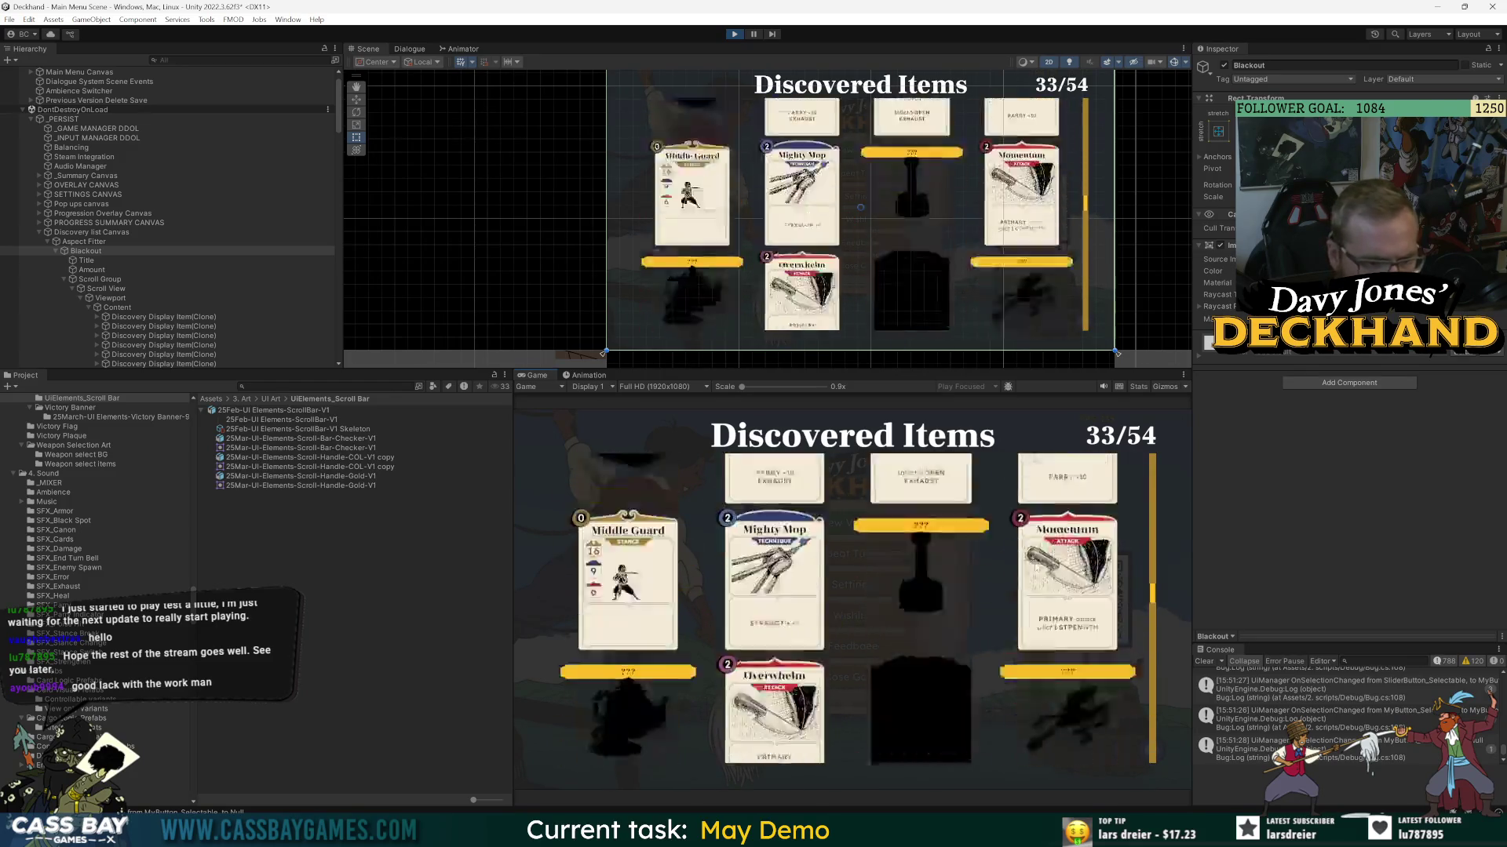
{"action": "scroll", "coordinate": [1034, 562], "scroll_direction": "up", "scroll_amount": 20}
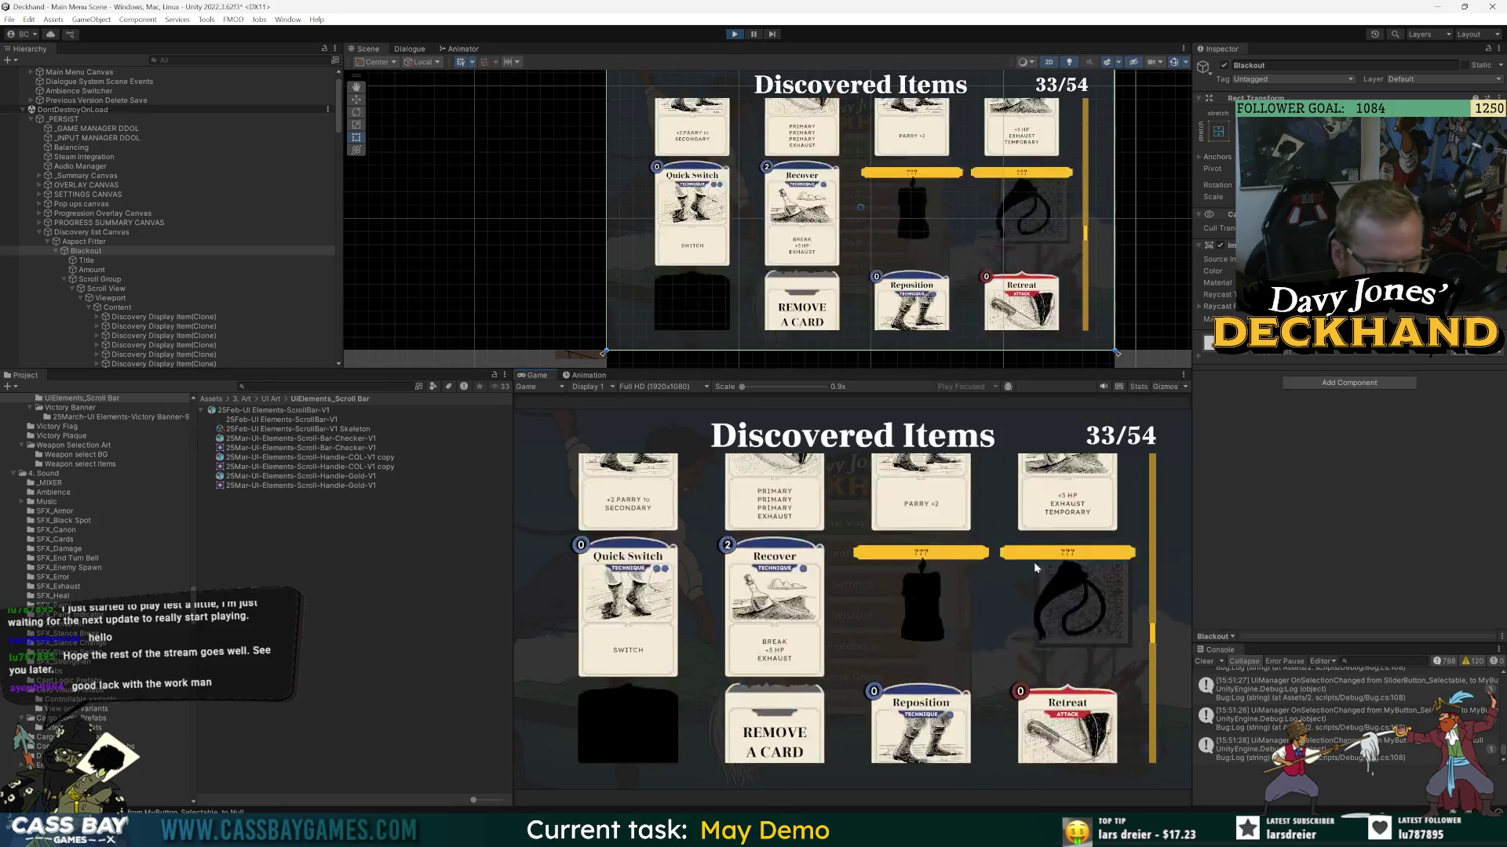
{"action": "scroll", "coordinate": [1036, 570], "scroll_direction": "down", "scroll_amount": 20}
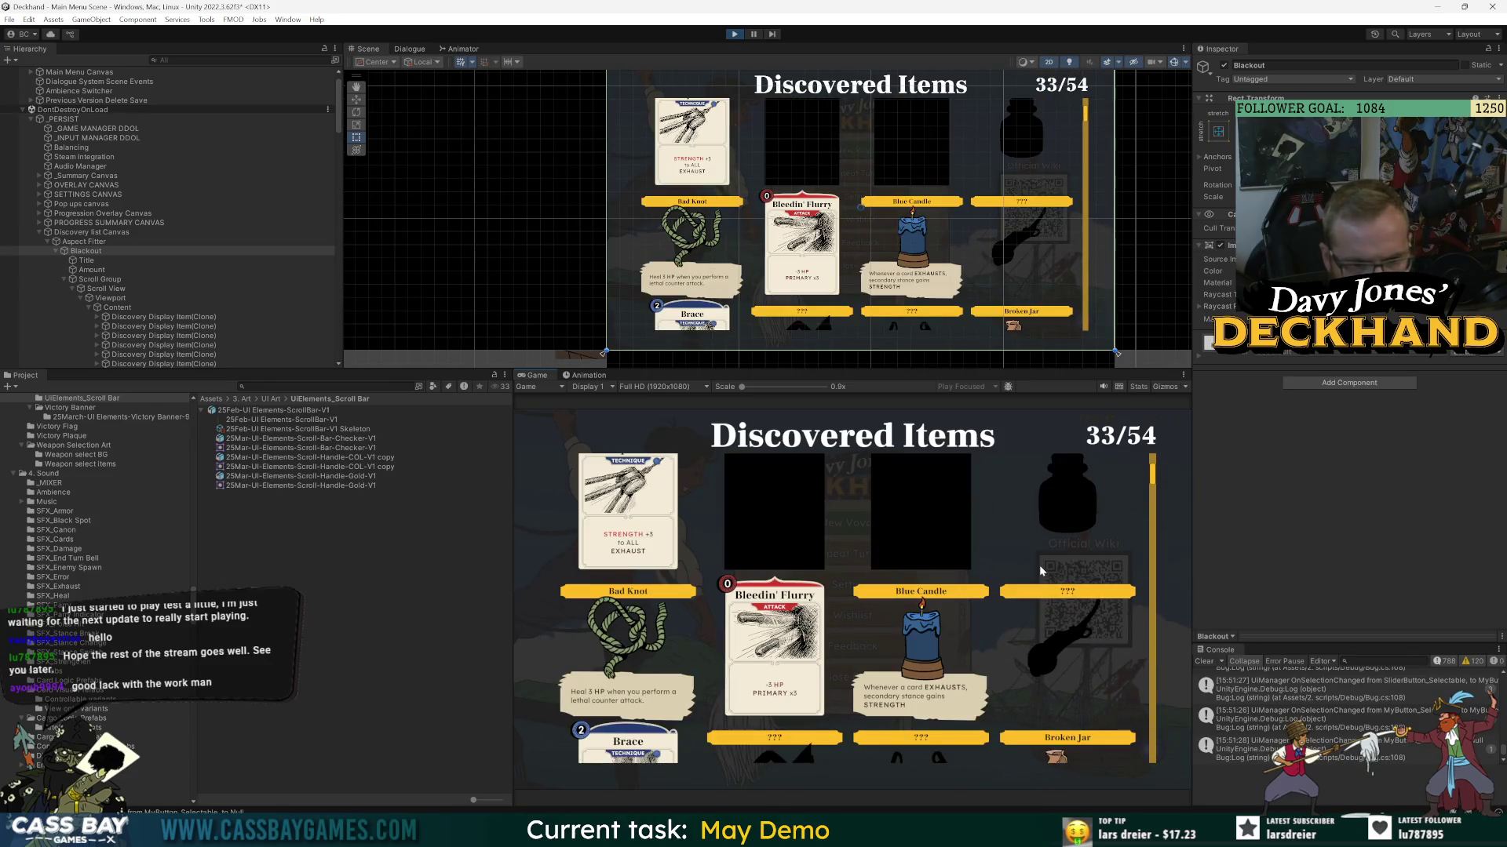
{"action": "scroll", "coordinate": [1037, 575], "scroll_direction": "up", "scroll_amount": 20}
{"action": "scroll", "coordinate": [1036, 575], "scroll_direction": "down", "scroll_amount": 10}
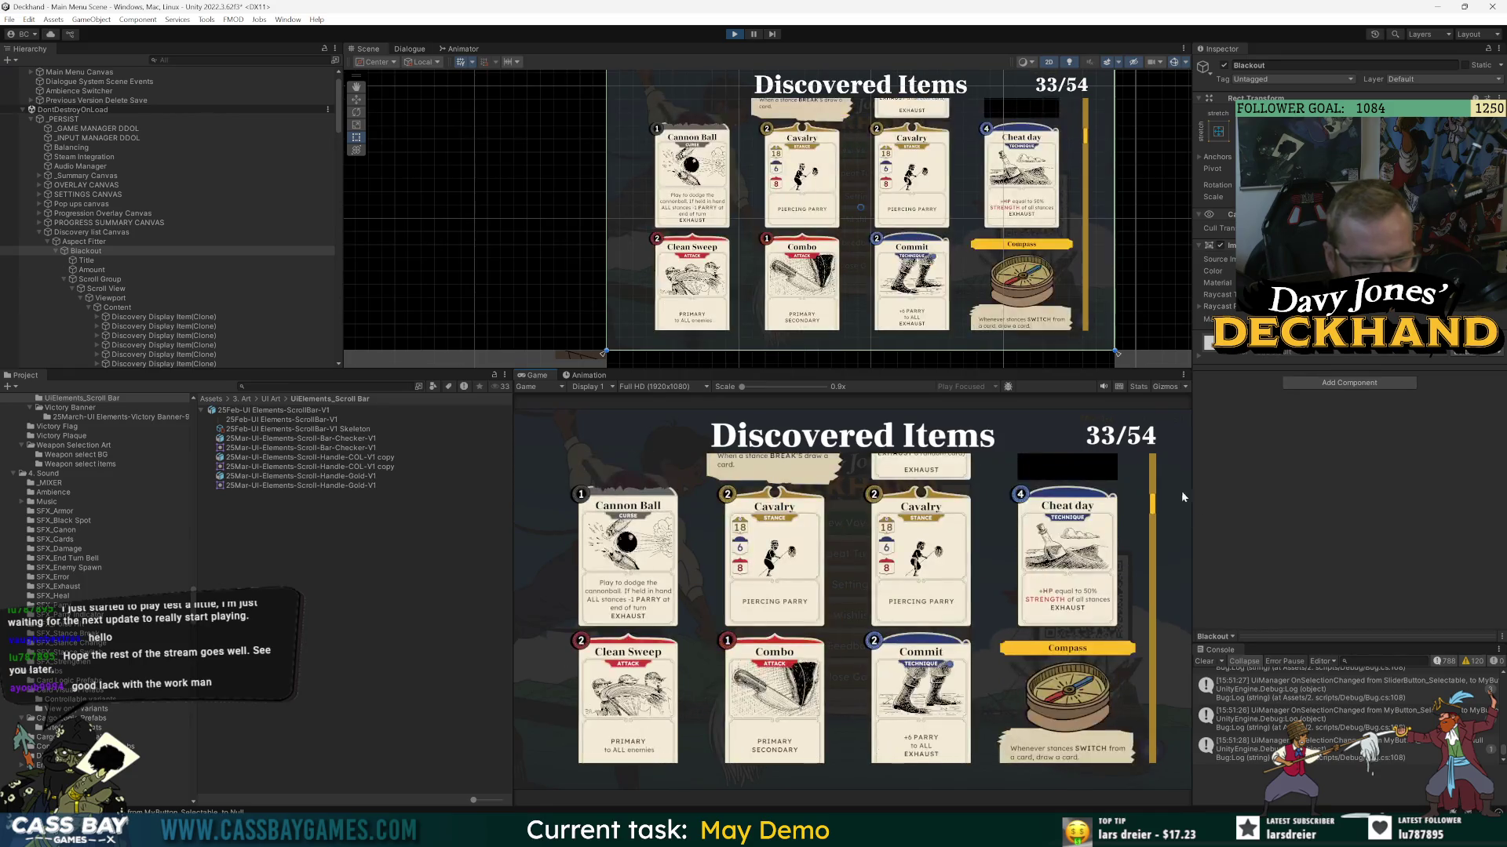
{"action": "scroll", "coordinate": [1152, 571], "scroll_direction": "up", "scroll_amount": 10}
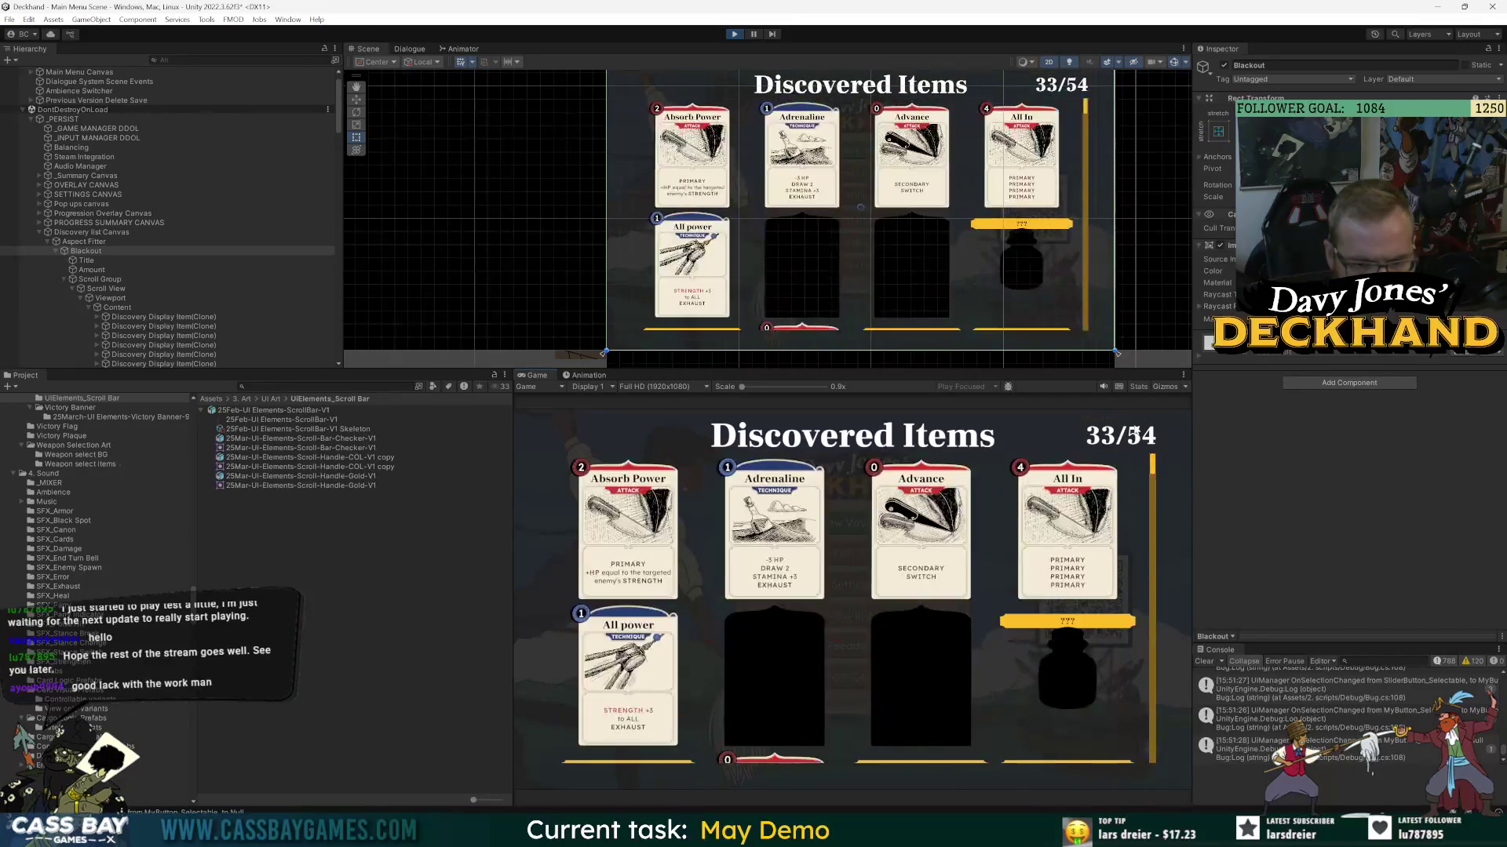
{"action": "scroll", "coordinate": [865, 580], "scroll_direction": "down", "scroll_amount": 20}
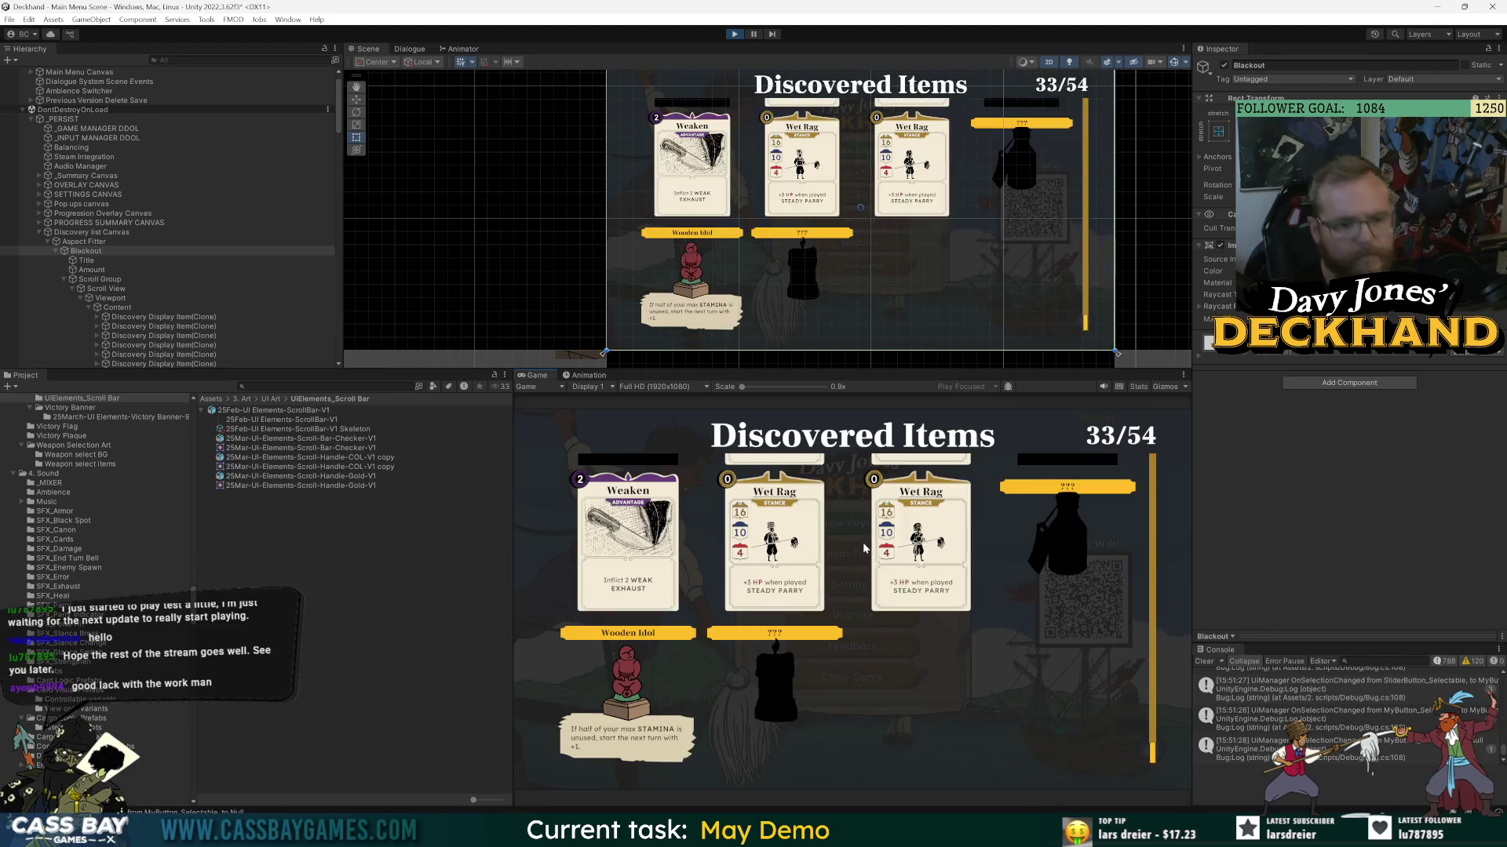
{"action": "scroll", "coordinate": [863, 543], "scroll_direction": "up", "scroll_amount": 5}
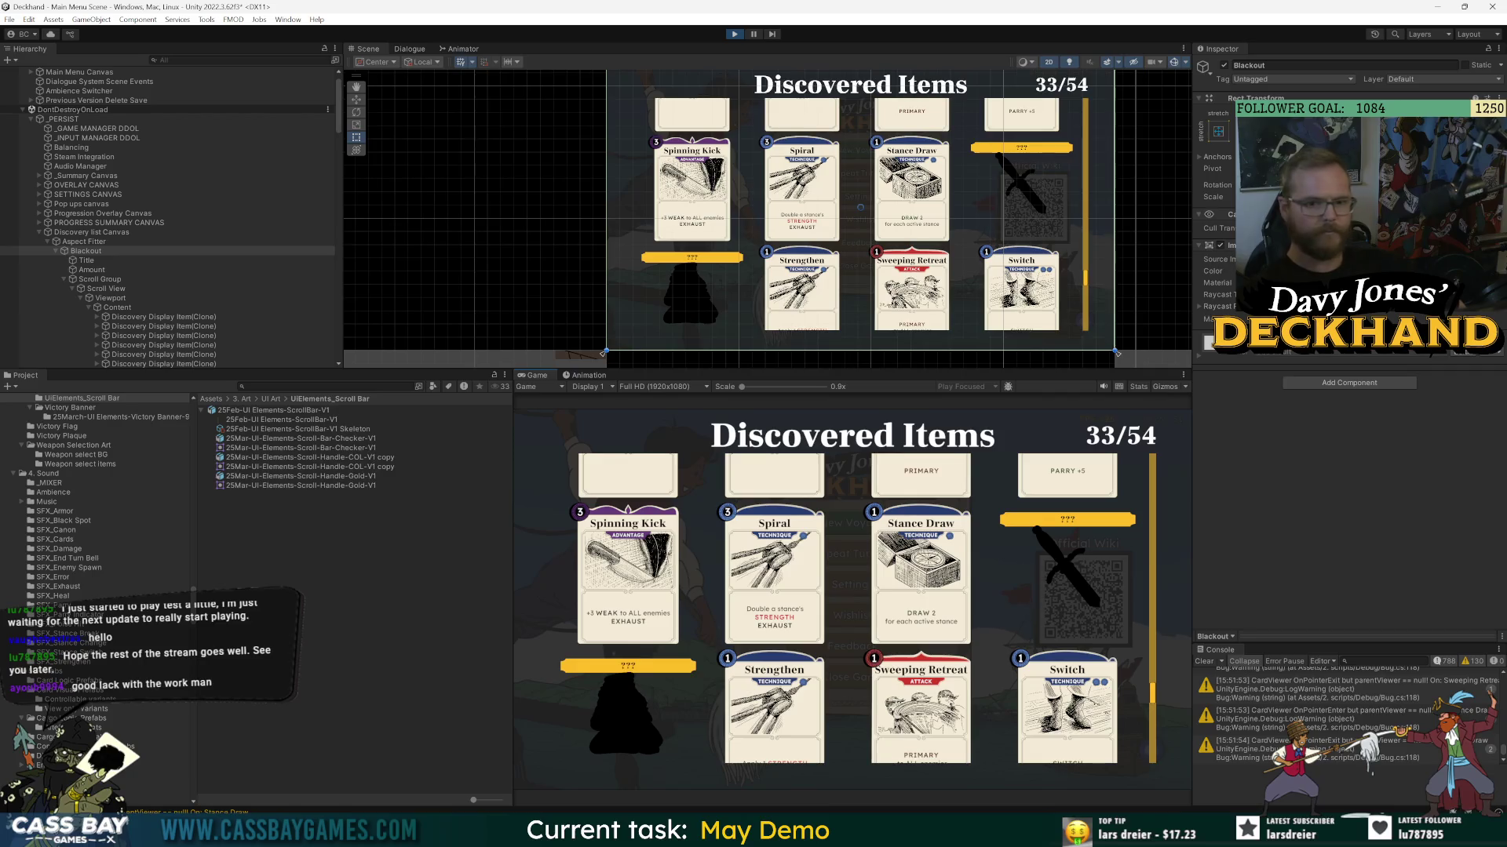
- Give the Blackout backdrop's Image colour a first dark brown tint
{"action": "left_click", "coordinate": [1412, 271]}
{"action": "mouse_move", "coordinate": [1383, 382]}
{"action": "left_mouse_down"}
{"action": "mouse_move", "coordinate": [1447, 378]}
{"action": "mouse_move", "coordinate": [1430, 386]}
{"action": "mouse_move", "coordinate": [1473, 360]}
{"action": "left_mouse_up"}
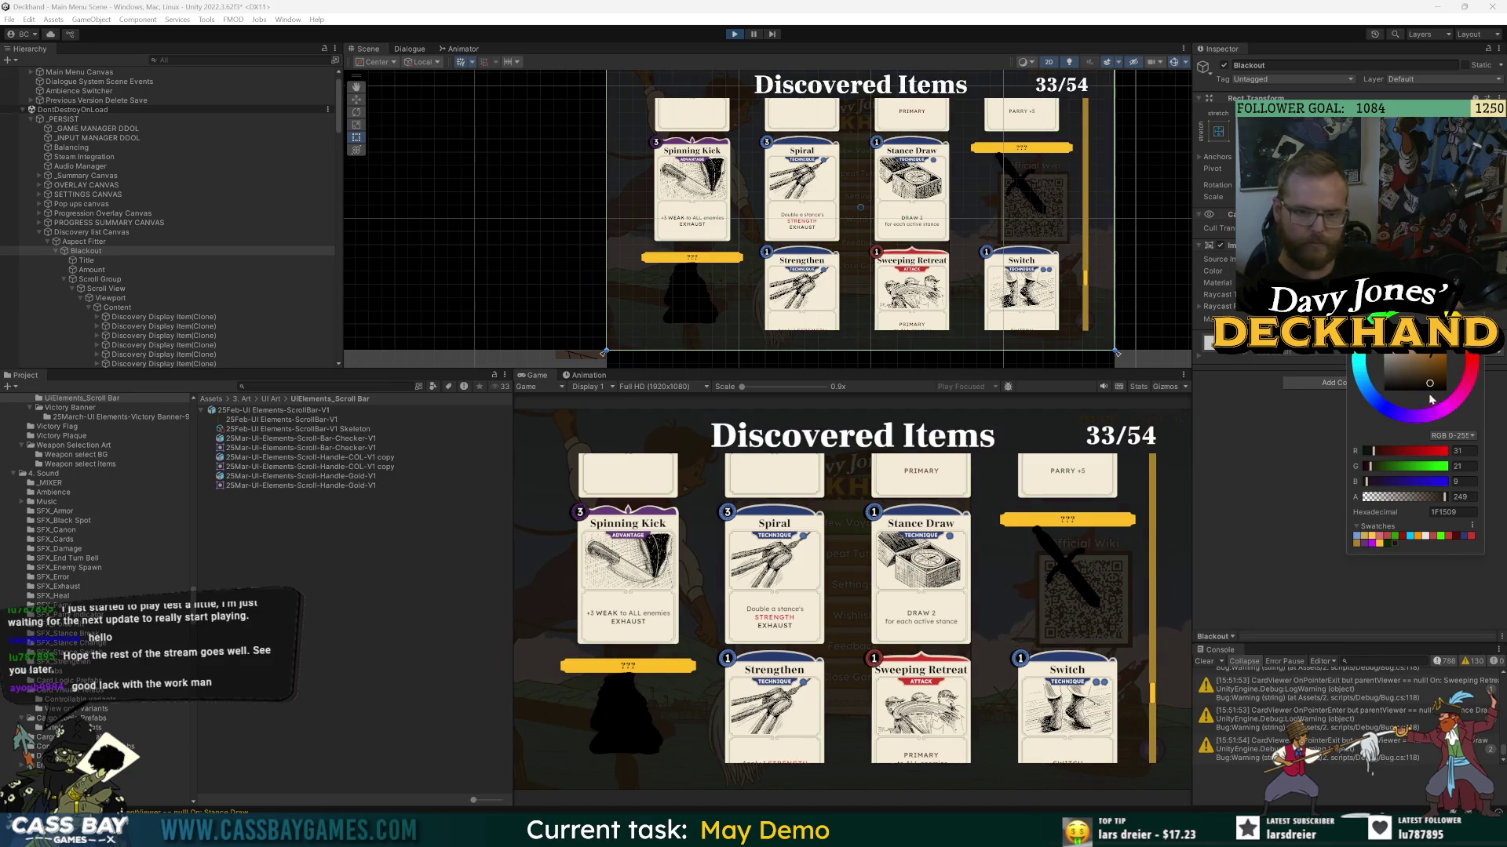
{"action": "left_click_drag", "start_coordinate": [1430, 386], "coordinate": [1438, 382]}
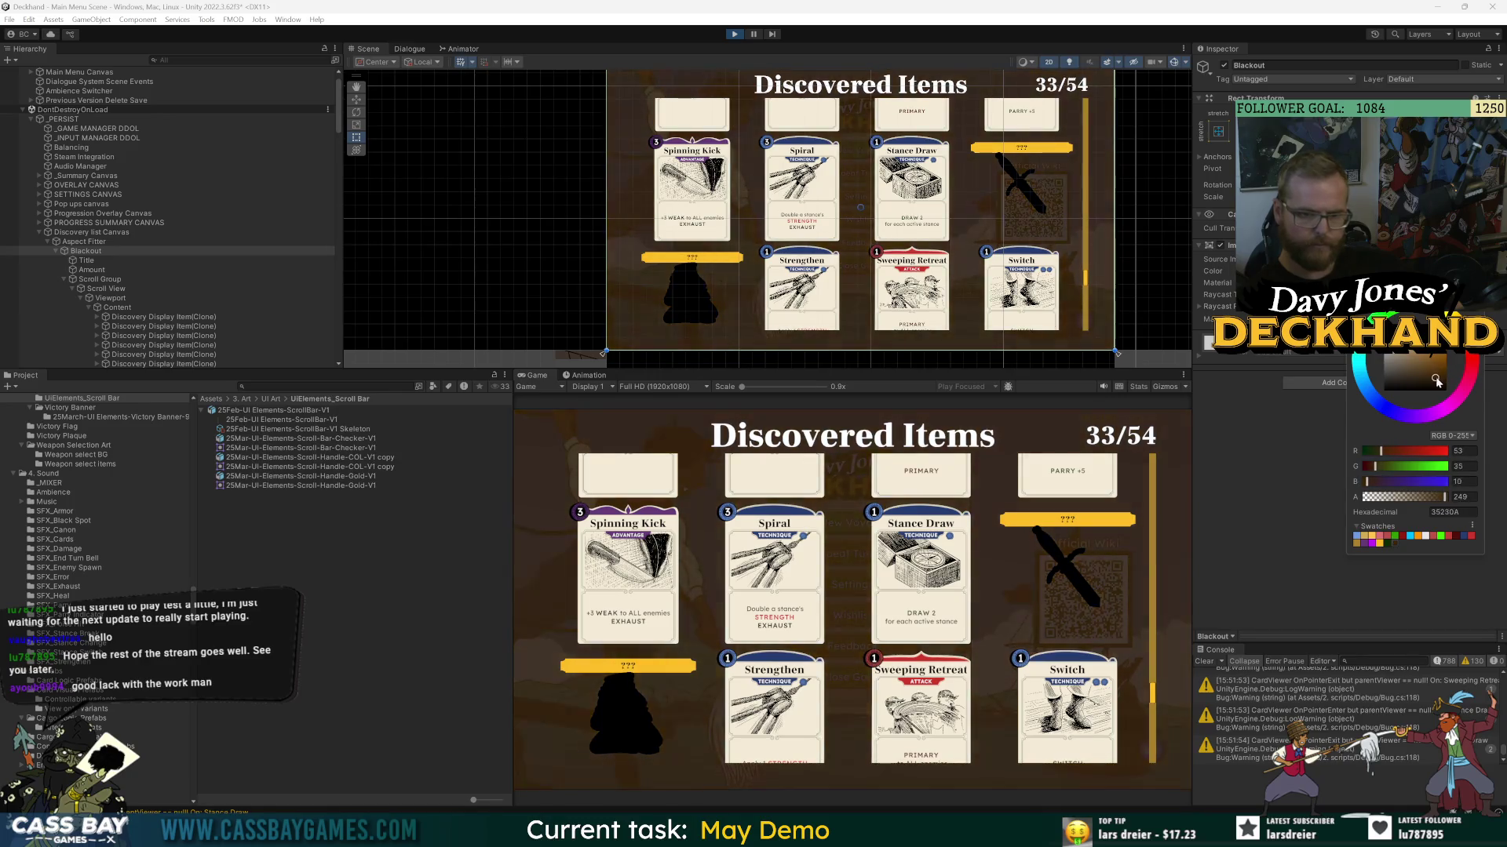
{"action": "left_click", "coordinate": [1031, 603]}
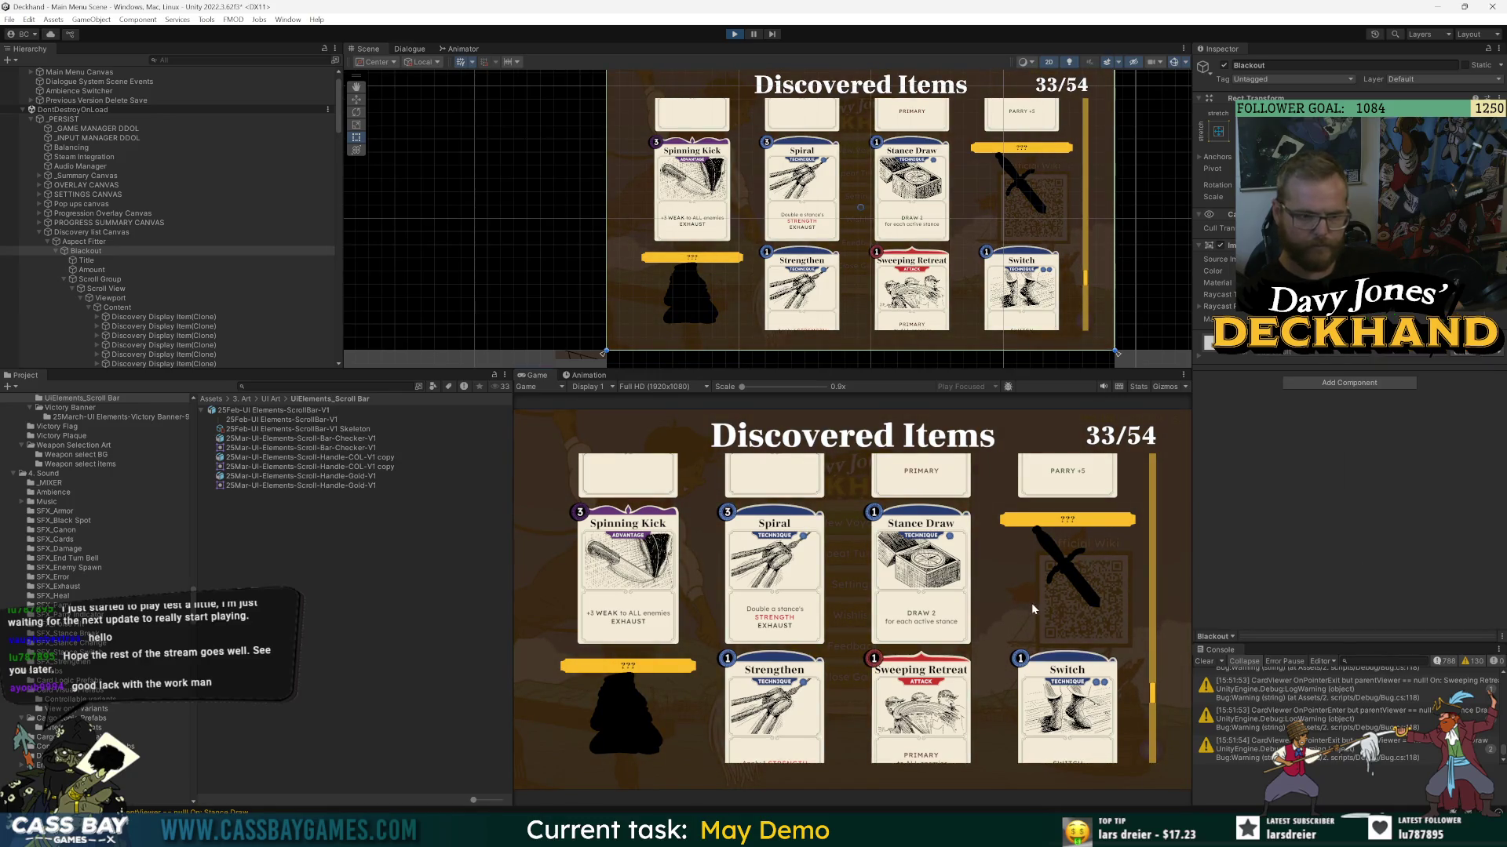
- Adjust the Blackout colour's hue and brightness until the hex reads 04150C, a very dark green-teal
{"action": "scroll", "coordinate": [962, 632], "scroll_direction": "down", "scroll_amount": 3}
{"action": "scroll", "coordinate": [987, 630], "scroll_direction": "down", "scroll_amount": 3}
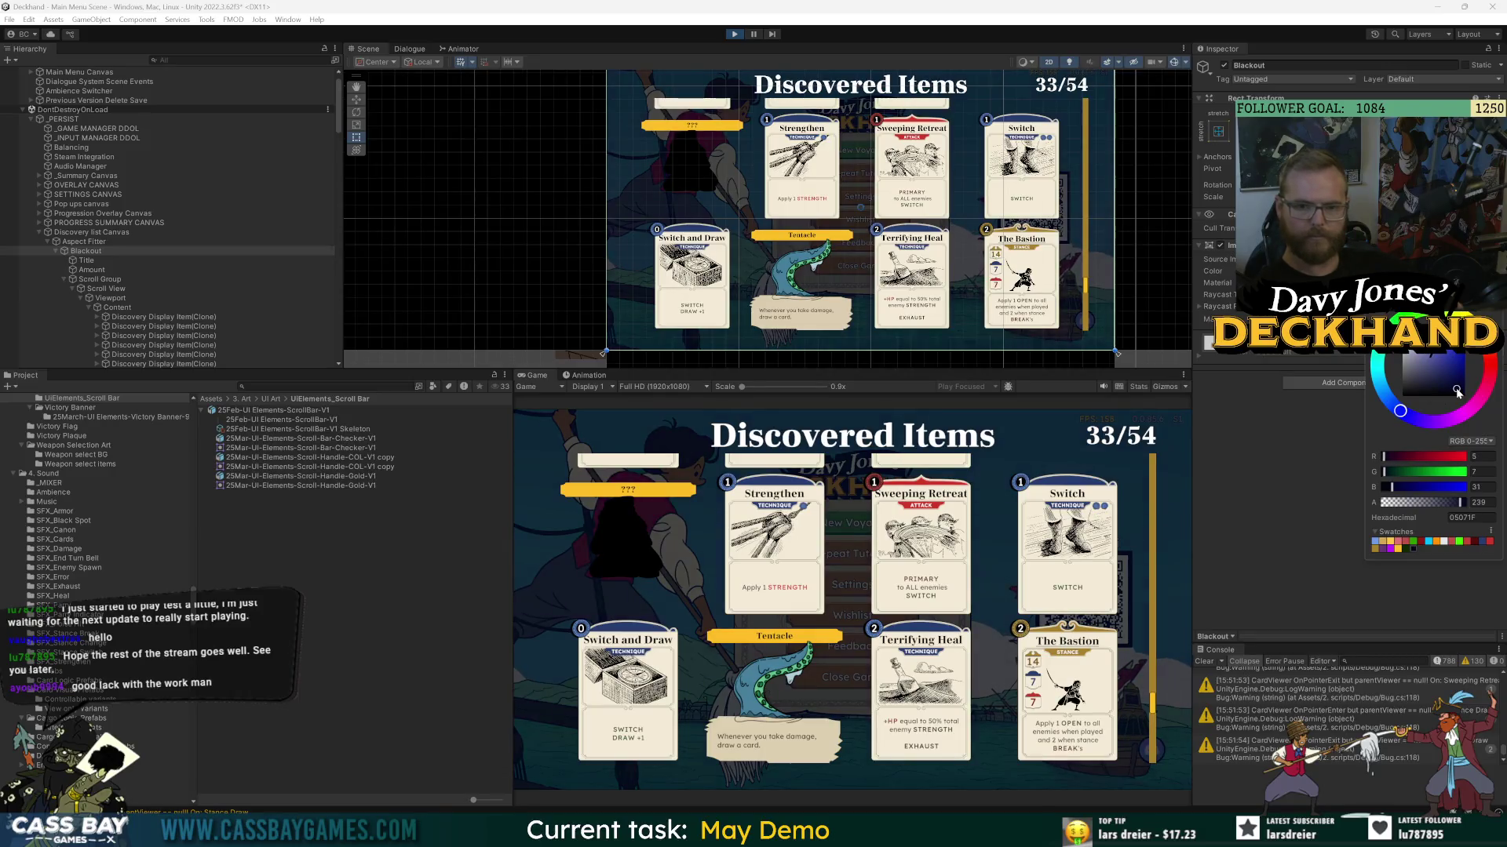
{"action": "left_click_drag", "start_coordinate": [1456, 387], "coordinate": [1373, 407]}
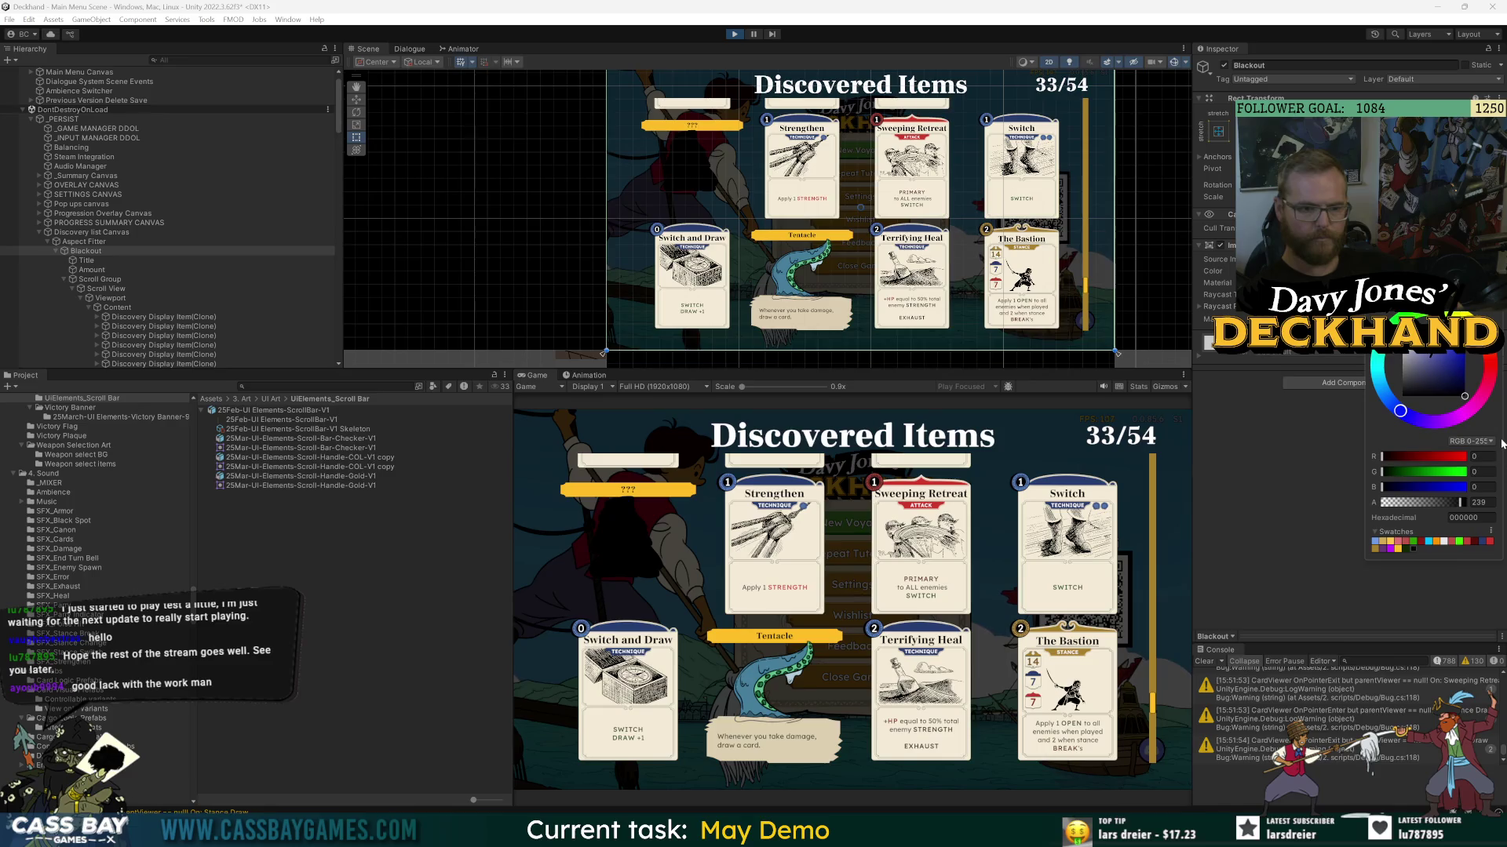
{"action": "left_click_drag", "start_coordinate": [1501, 446], "coordinate": [1464, 382]}
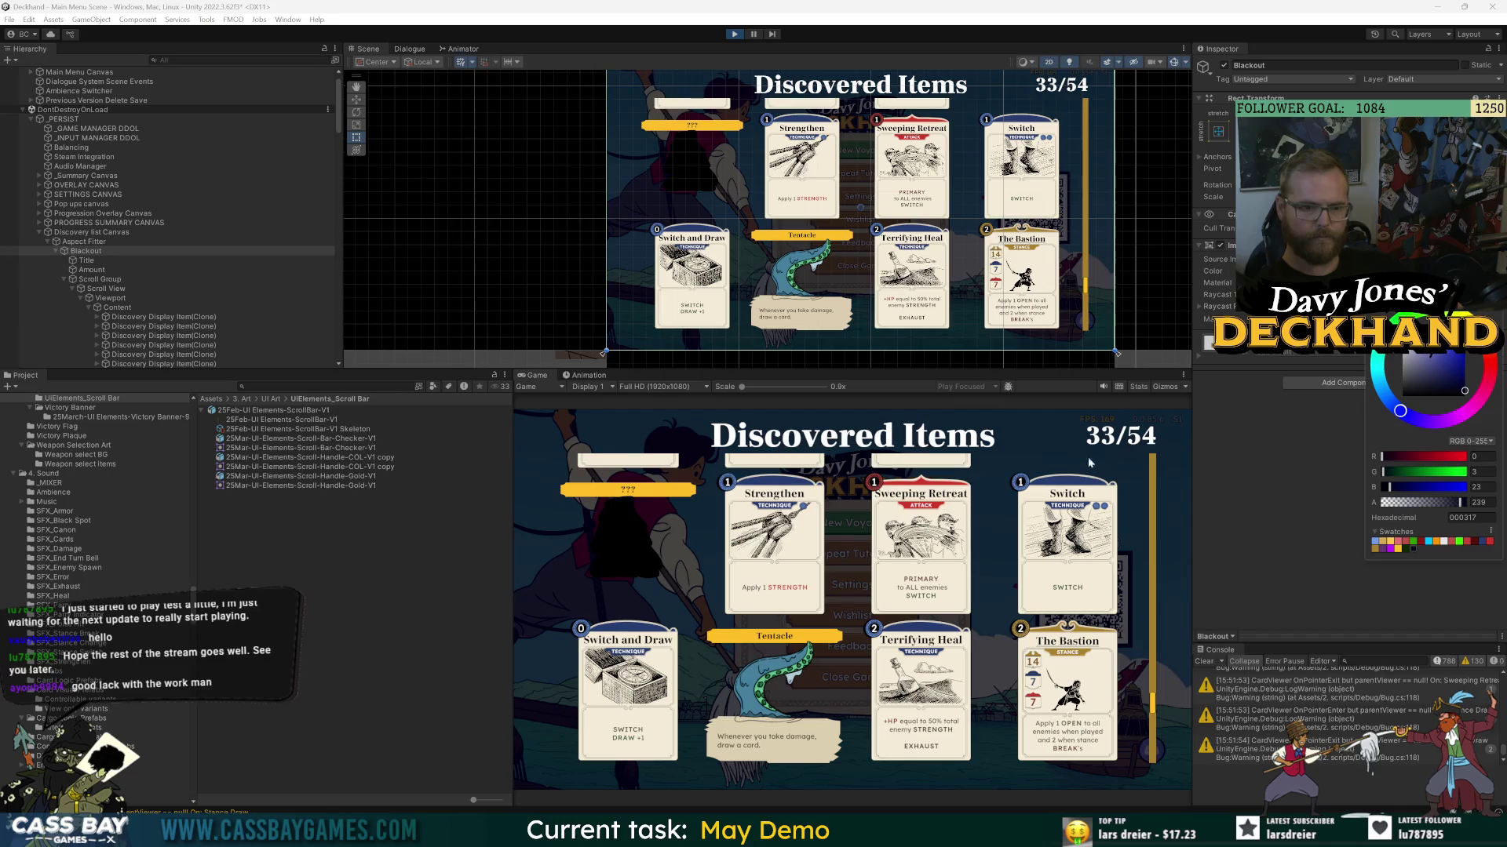
{"action": "scroll", "coordinate": [981, 588], "scroll_direction": "up", "scroll_amount": 2}
{"action": "scroll", "coordinate": [1004, 620], "scroll_direction": "up", "scroll_amount": 2}
{"action": "scroll", "coordinate": [1040, 608], "scroll_direction": "down", "scroll_amount": 3}
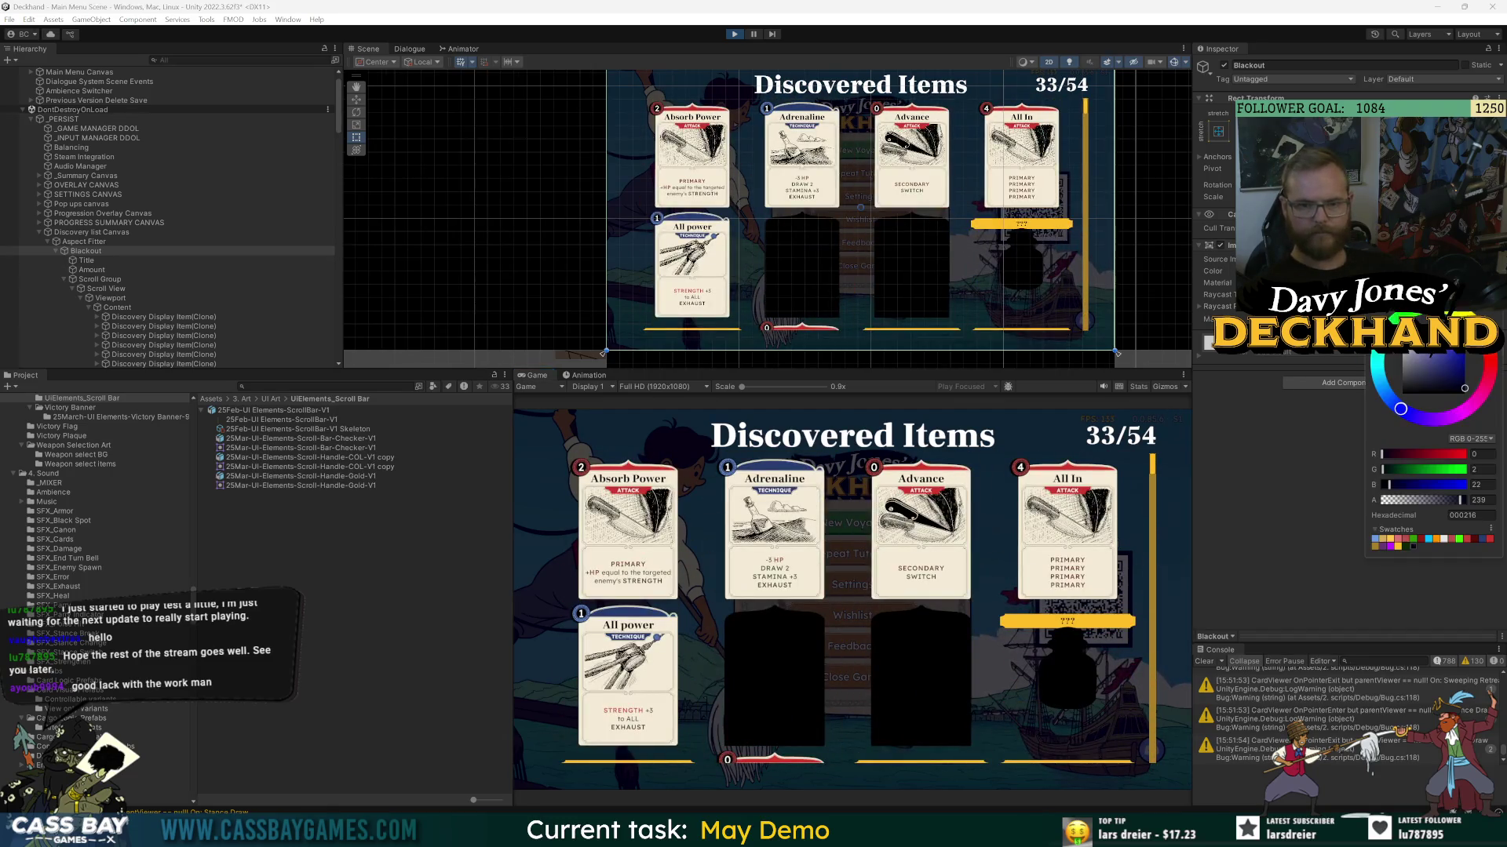
{"action": "left_click_drag", "start_coordinate": [1405, 416], "coordinate": [1444, 427]}
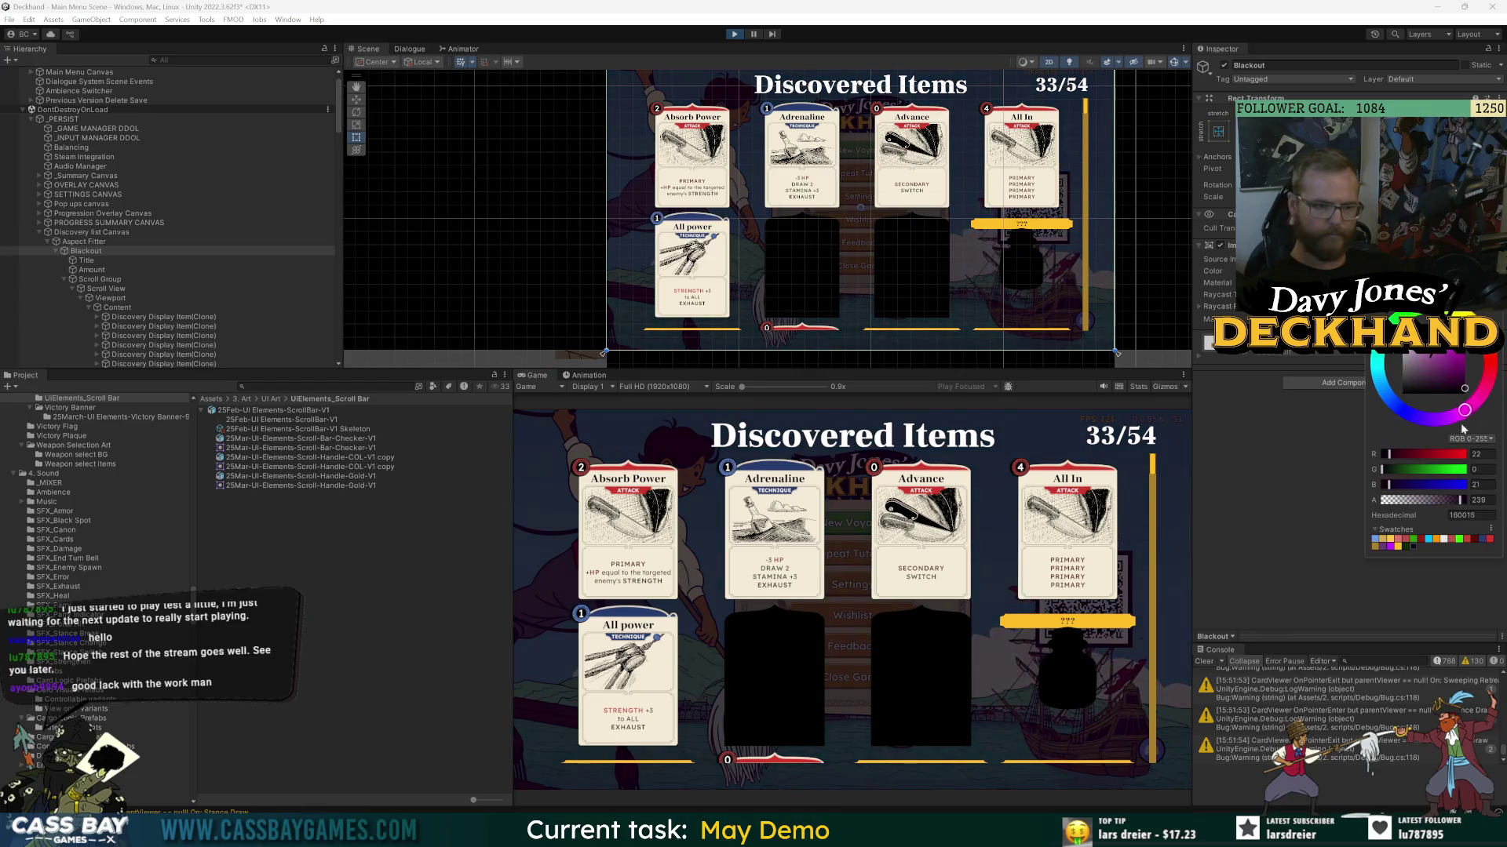
{"action": "mouse_move", "coordinate": [1465, 387]}
{"action": "left_mouse_down"}
{"action": "mouse_move", "coordinate": [1481, 393]}
{"action": "mouse_move", "coordinate": [1412, 338]}
{"action": "left_mouse_up"}
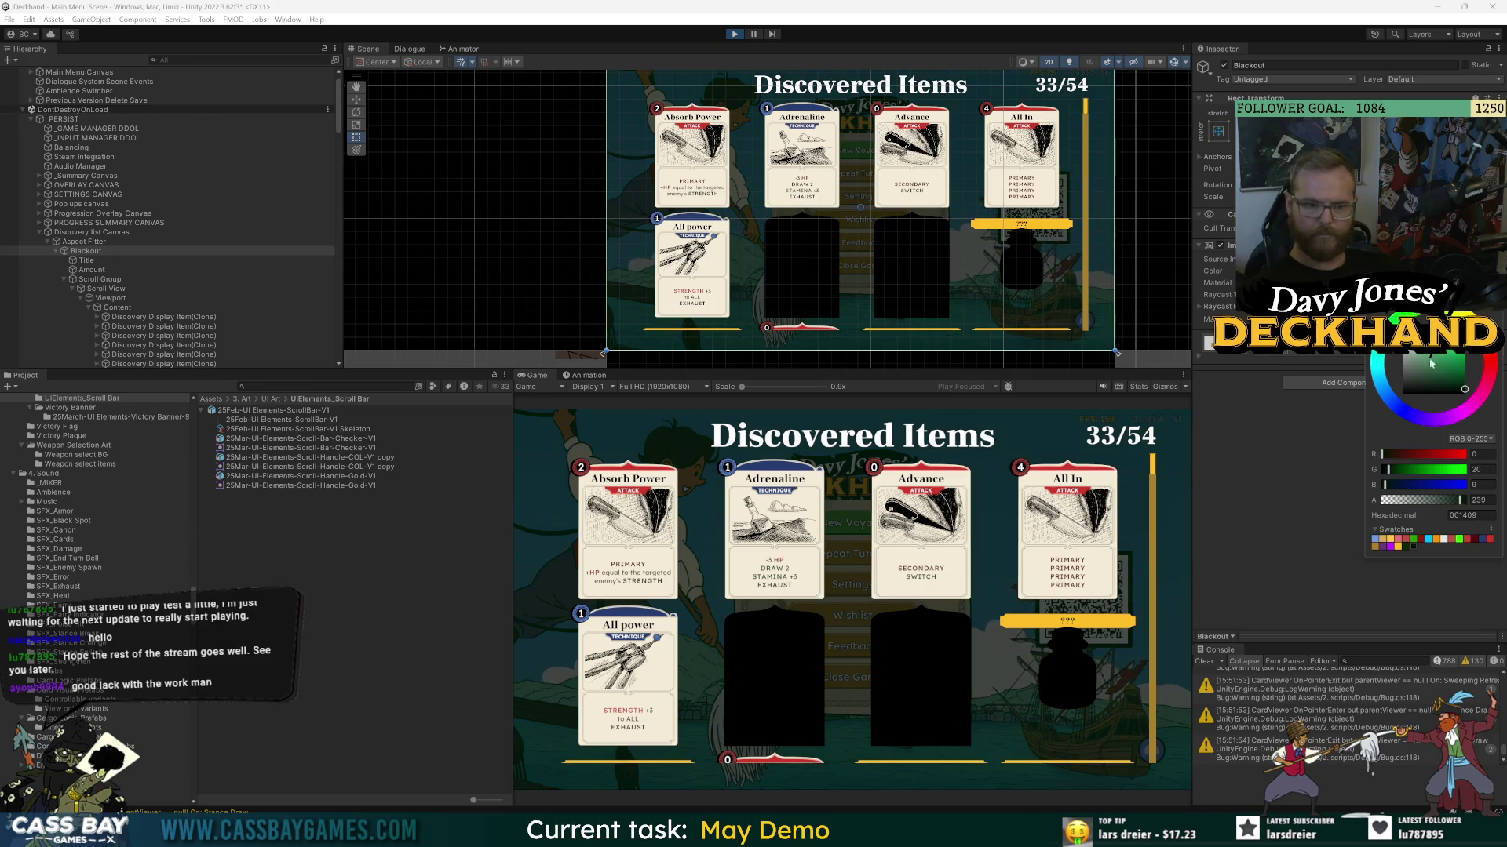
{"action": "mouse_move", "coordinate": [1464, 386]}
{"action": "left_mouse_down"}
{"action": "mouse_move", "coordinate": [1489, 396]}
{"action": "mouse_move", "coordinate": [1453, 388]}
{"action": "left_mouse_up"}
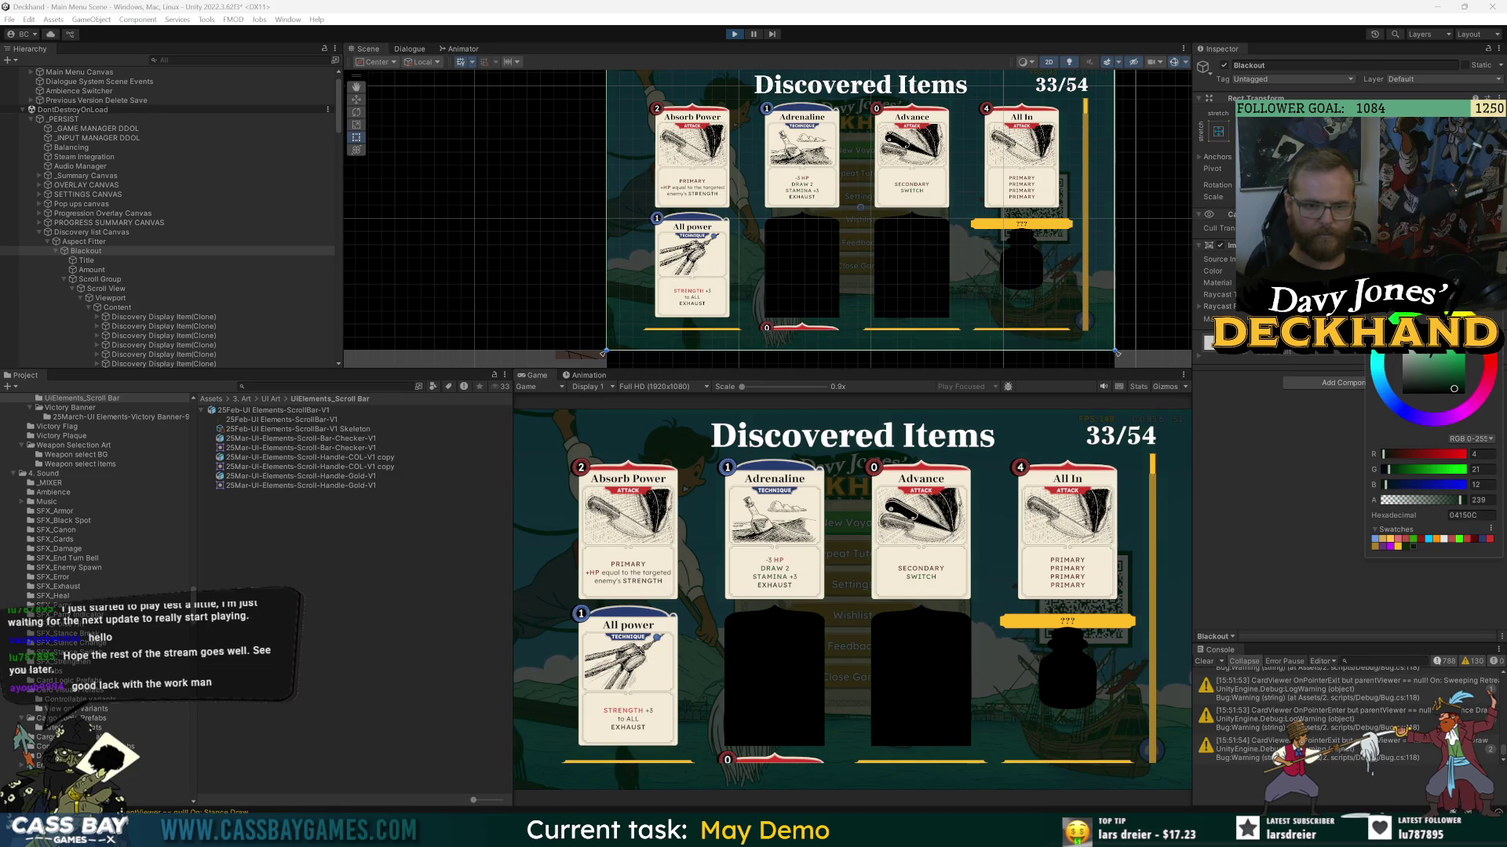
- Raise the Blackout backdrop colour's alpha from 239 to about 249
{"action": "left_click", "coordinate": [982, 468]}
{"action": "scroll", "coordinate": [982, 469], "scroll_direction": "down", "scroll_amount": 5}
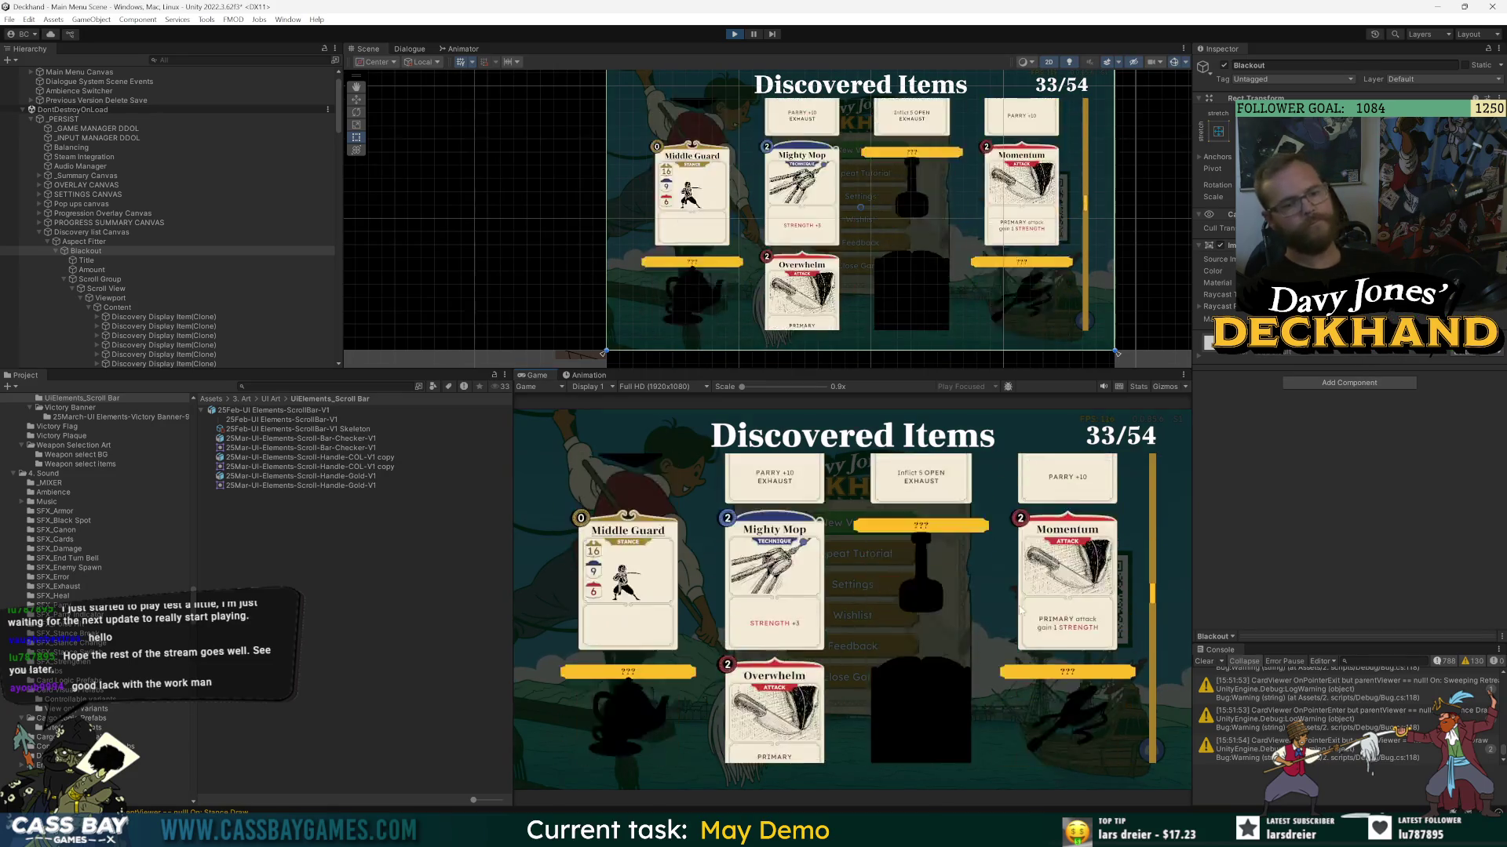
{"action": "scroll", "coordinate": [1011, 623], "scroll_direction": "up", "scroll_amount": 10}
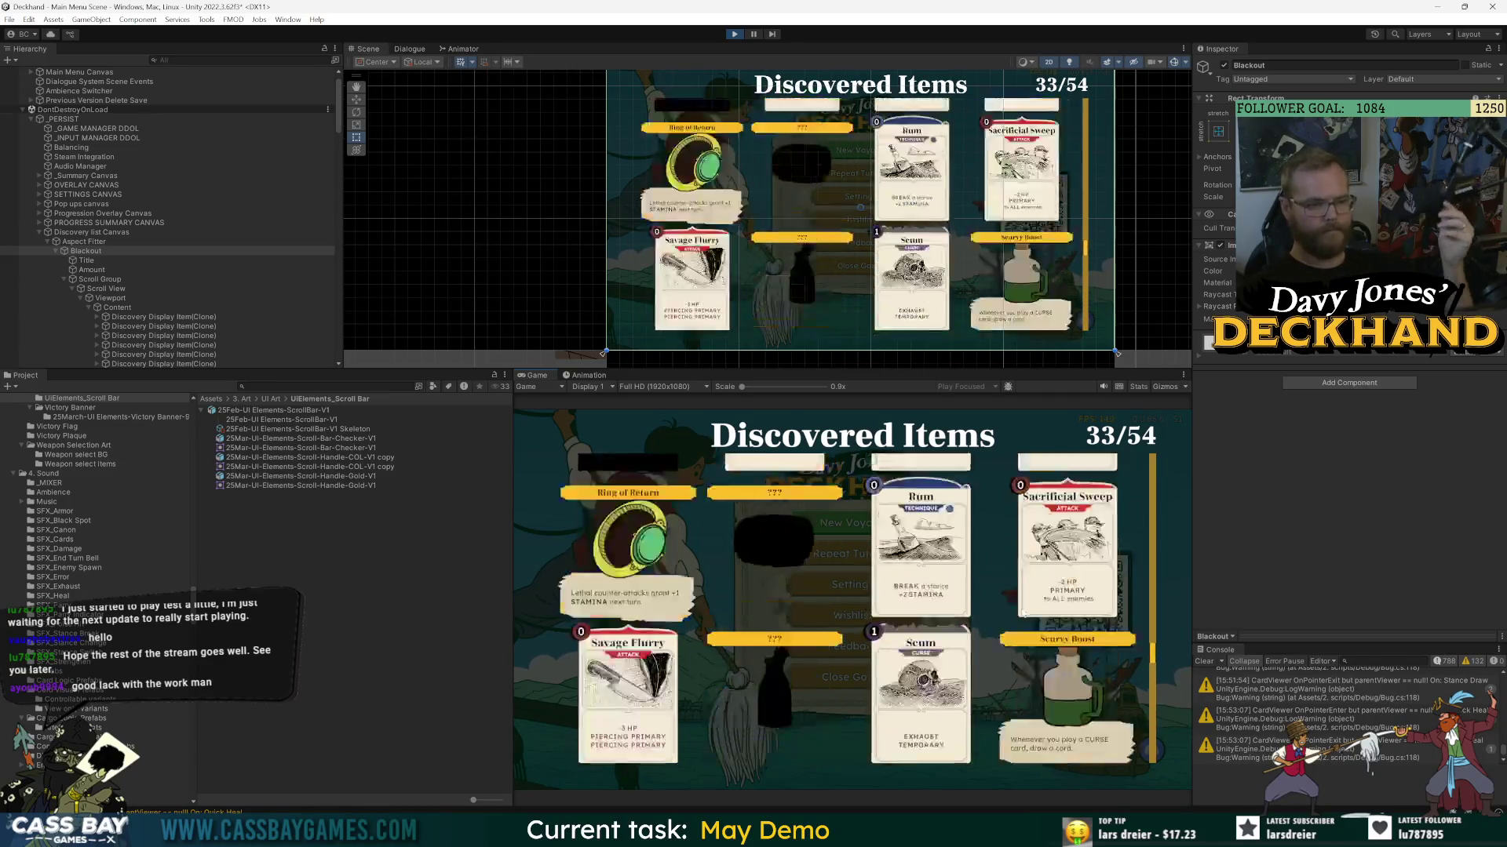
{"action": "scroll", "coordinate": [1024, 607], "scroll_direction": "up", "scroll_amount": 5}
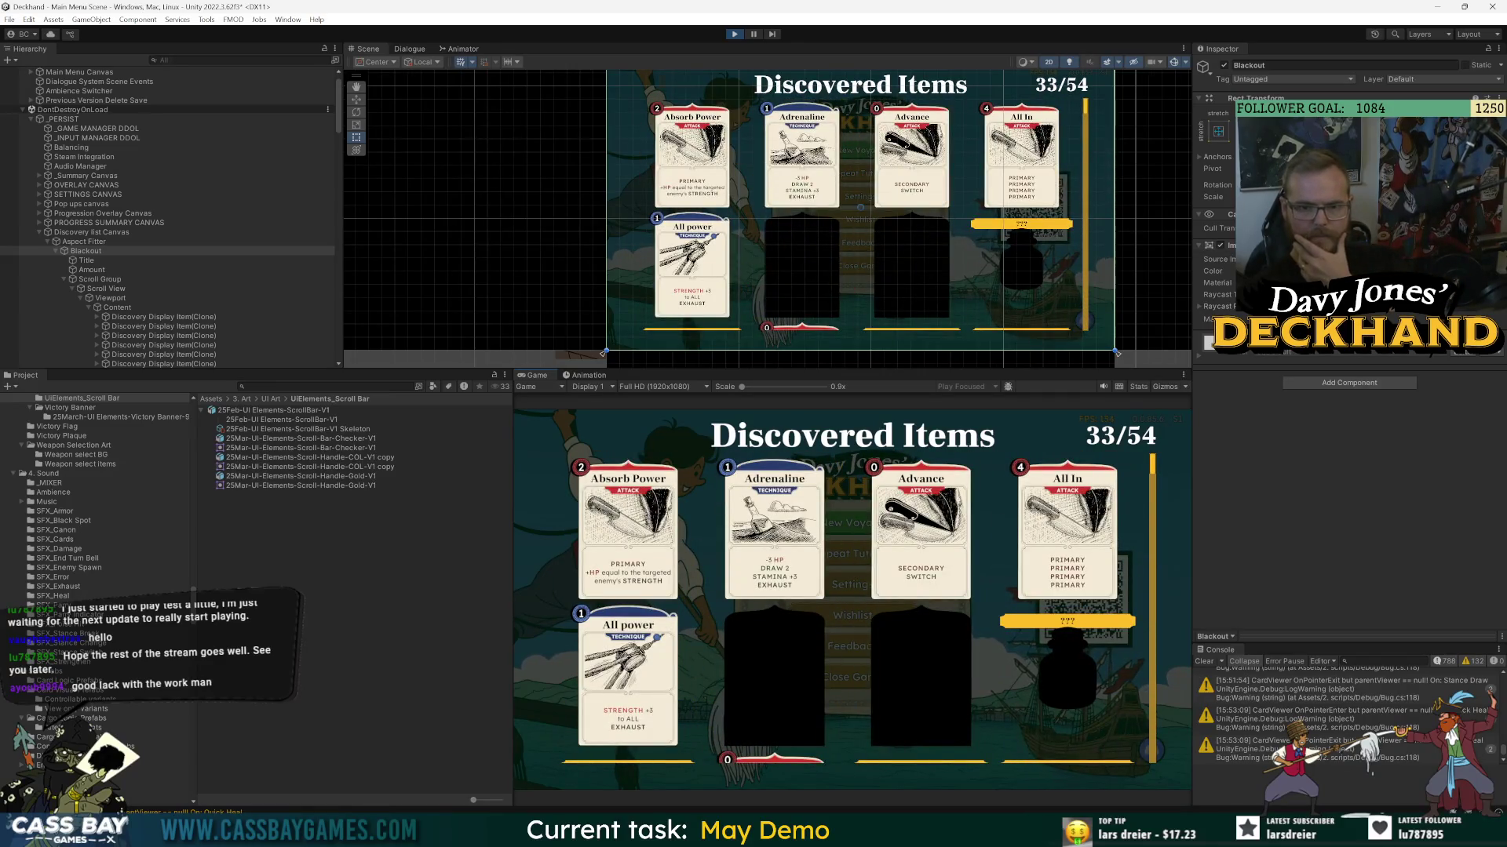
{"action": "left_click", "coordinate": [1404, 270]}
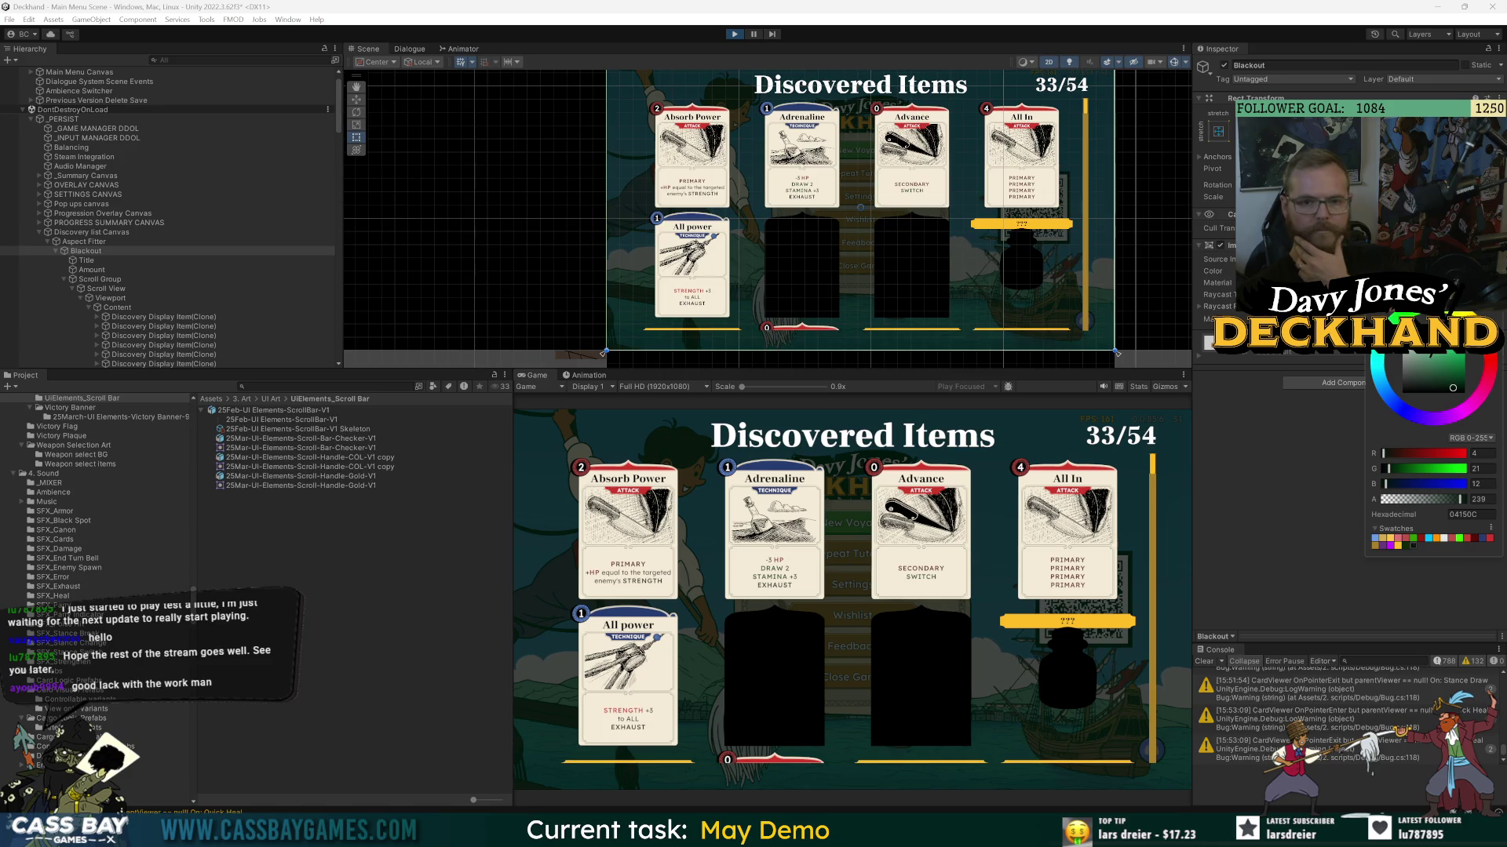
{"action": "left_click", "coordinate": [1463, 500]}
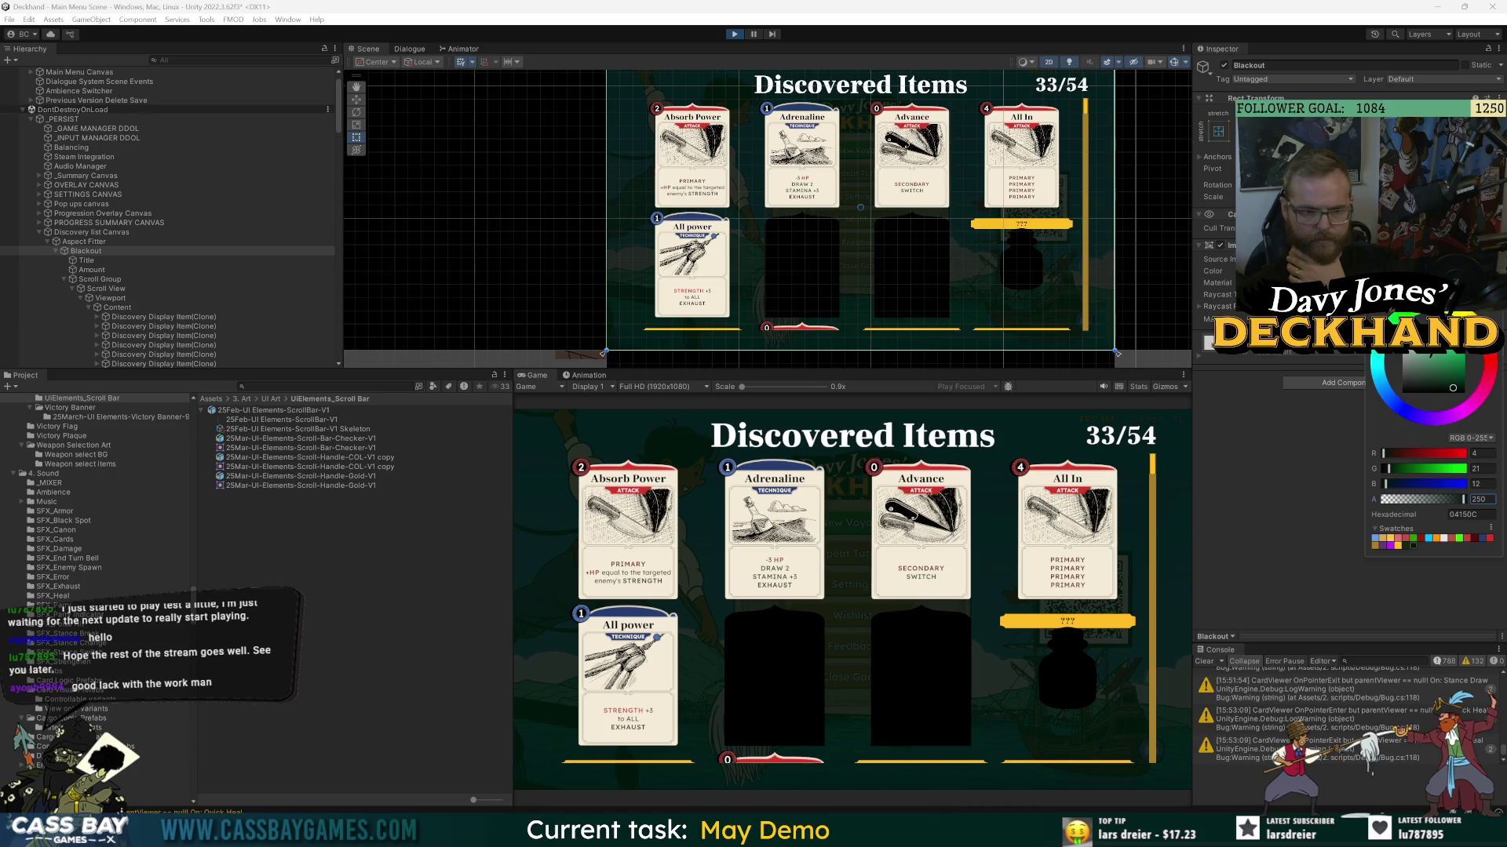
{"action": "left_click", "coordinate": [1004, 553]}
- Check the running card grid, then open and dismiss the Blackout Image component's context menu
{"action": "scroll", "coordinate": [1005, 553], "scroll_direction": "down", "scroll_amount": 10}
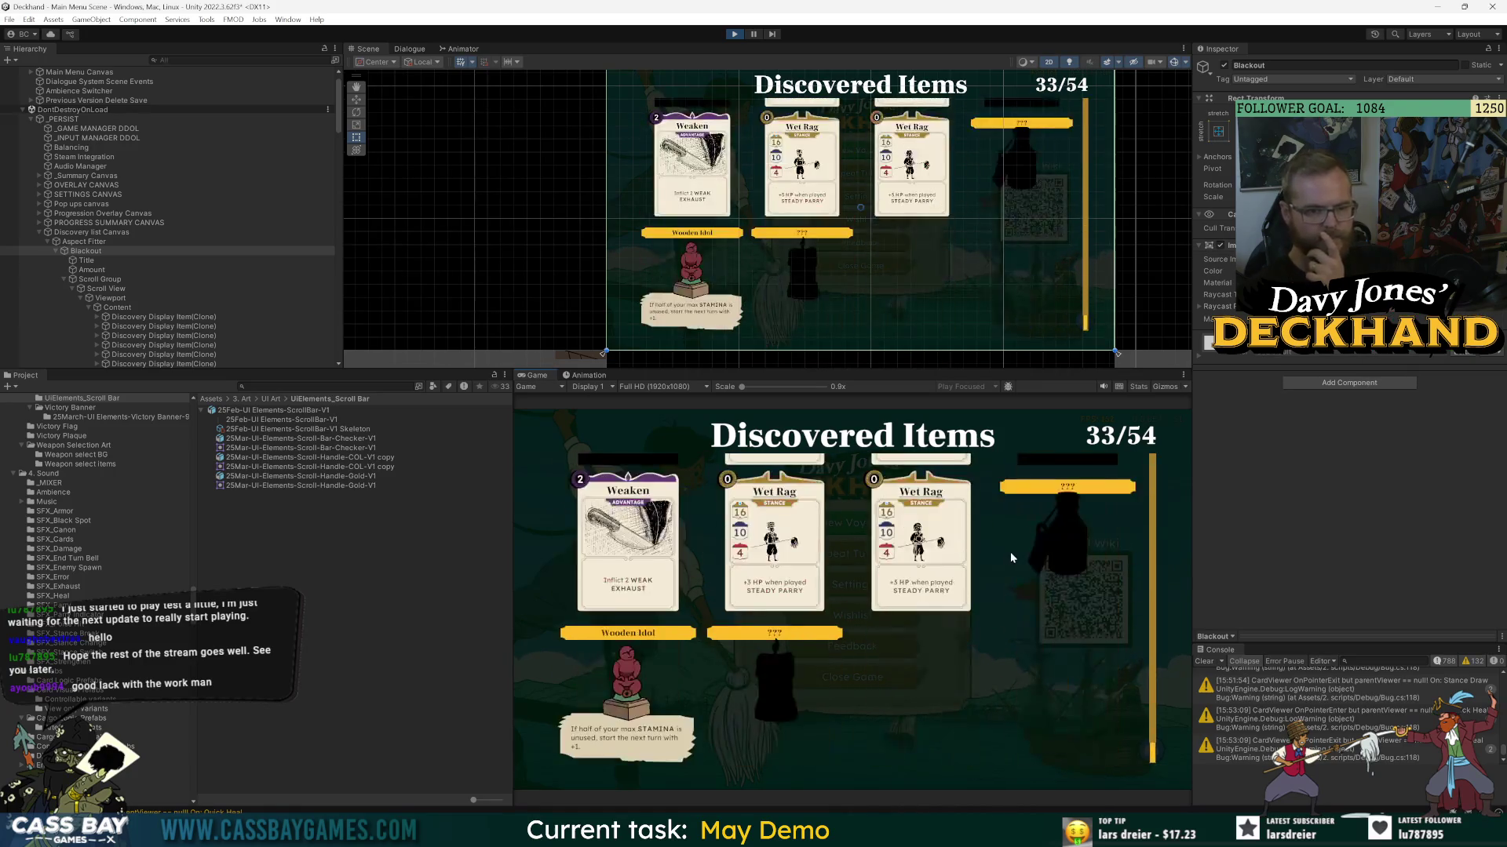
{"action": "scroll", "coordinate": [1013, 553], "scroll_direction": "up", "scroll_amount": 10}
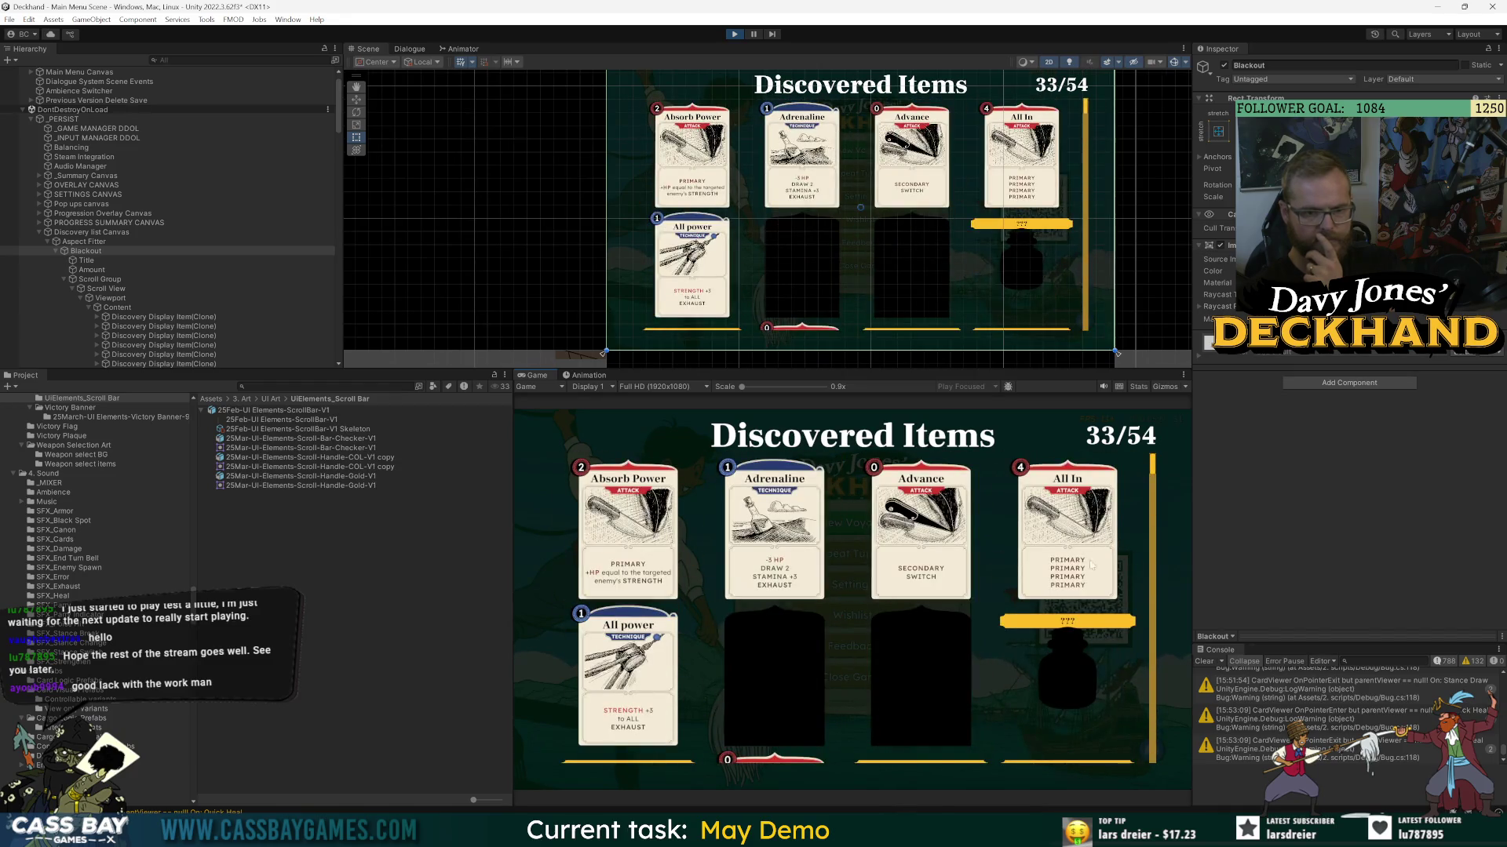
{"action": "scroll", "coordinate": [992, 524], "scroll_direction": "down", "scroll_amount": 4}
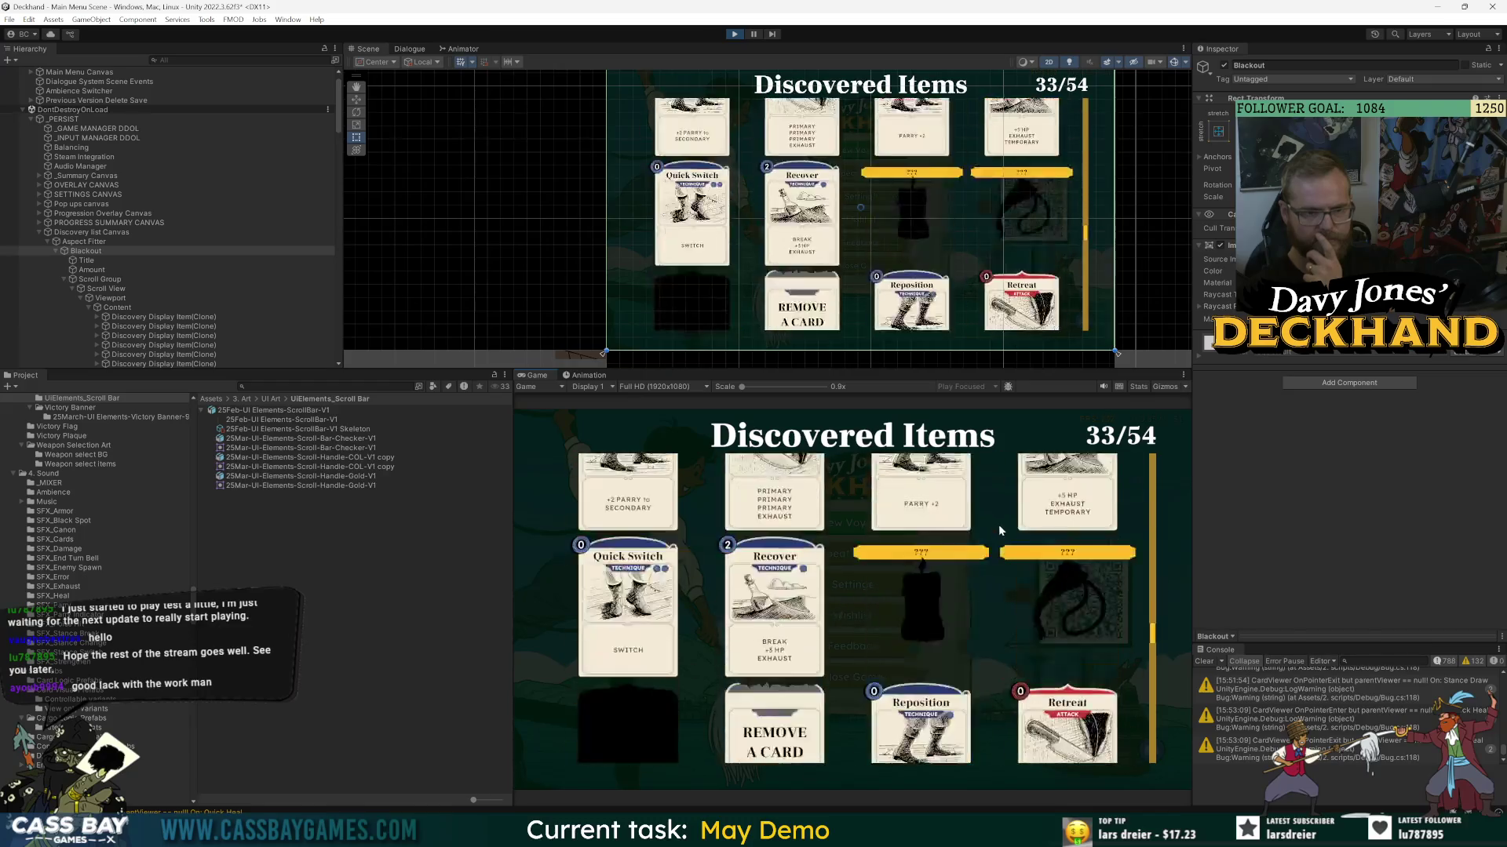
{"action": "scroll", "coordinate": [1013, 522], "scroll_direction": "down", "scroll_amount": 6}
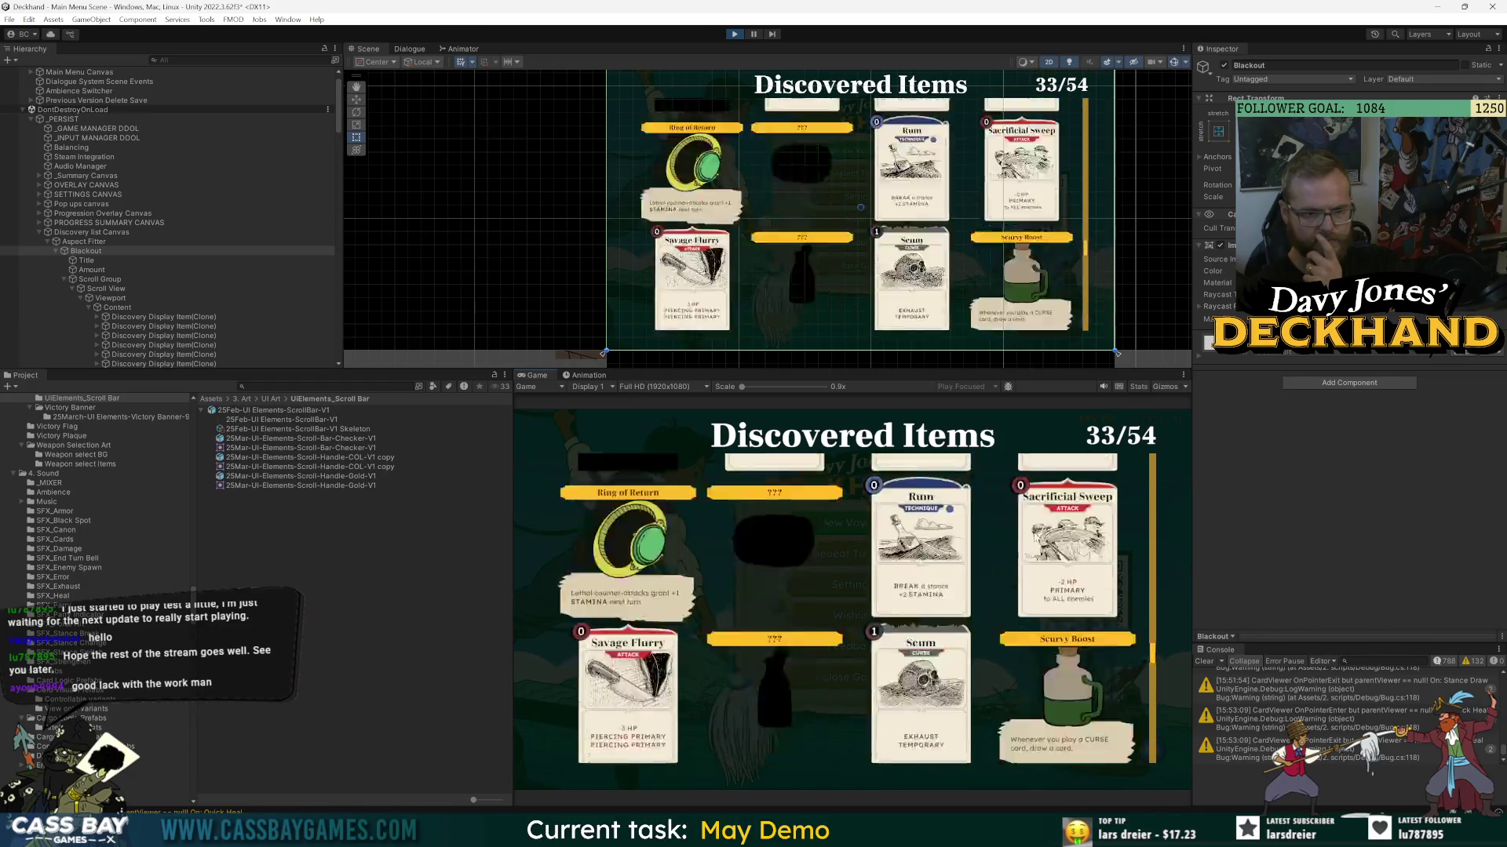
{"action": "scroll", "coordinate": [1036, 536], "scroll_direction": "up", "scroll_amount": 3}
{"action": "mouse_move", "coordinate": [1155, 558]}
{"action": "left_mouse_down"}
{"action": "mouse_move", "coordinate": [1155, 469]}
{"action": "mouse_move", "coordinate": [1155, 758]}
{"action": "mouse_move", "coordinate": [1155, 465]}
{"action": "left_mouse_up"}
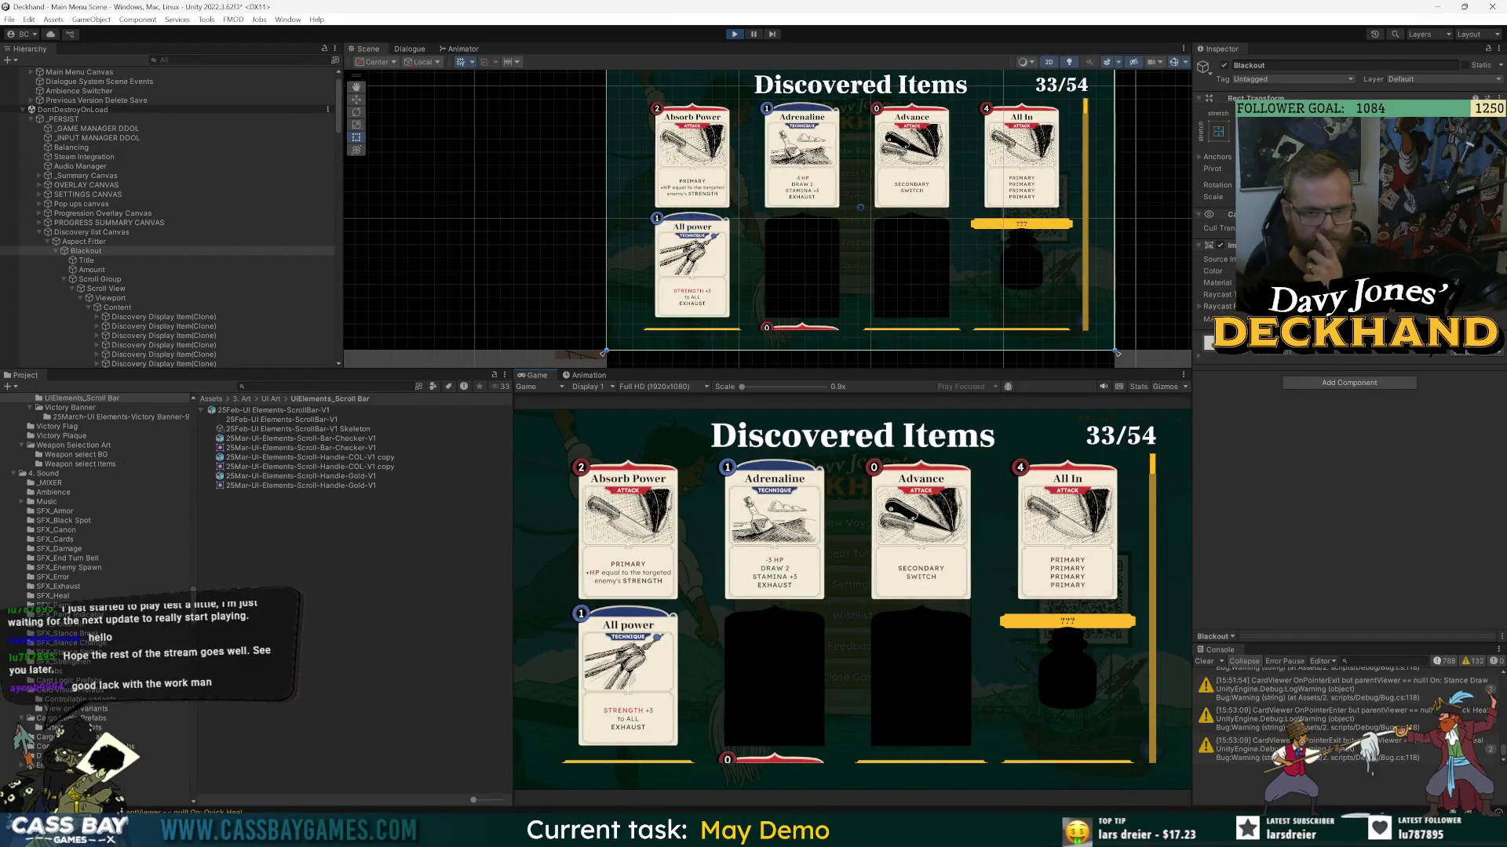
{"action": "left_click", "coordinate": [1334, 270]}
{"action": "key", "text": "Escape"}
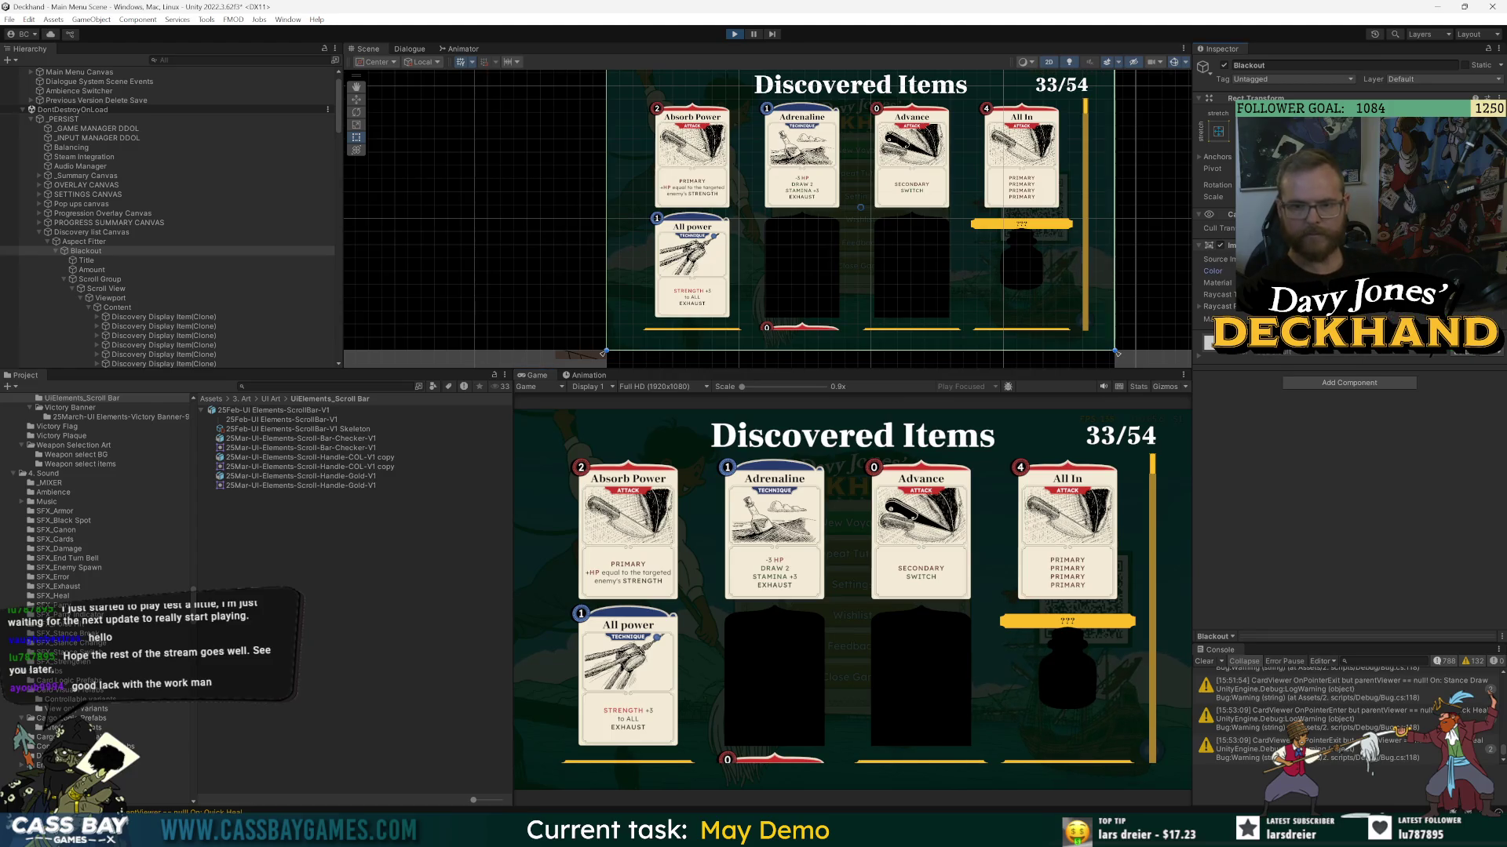
{"action": "right_click", "coordinate": [1374, 246]}
{"action": "key", "text": "Escape"}
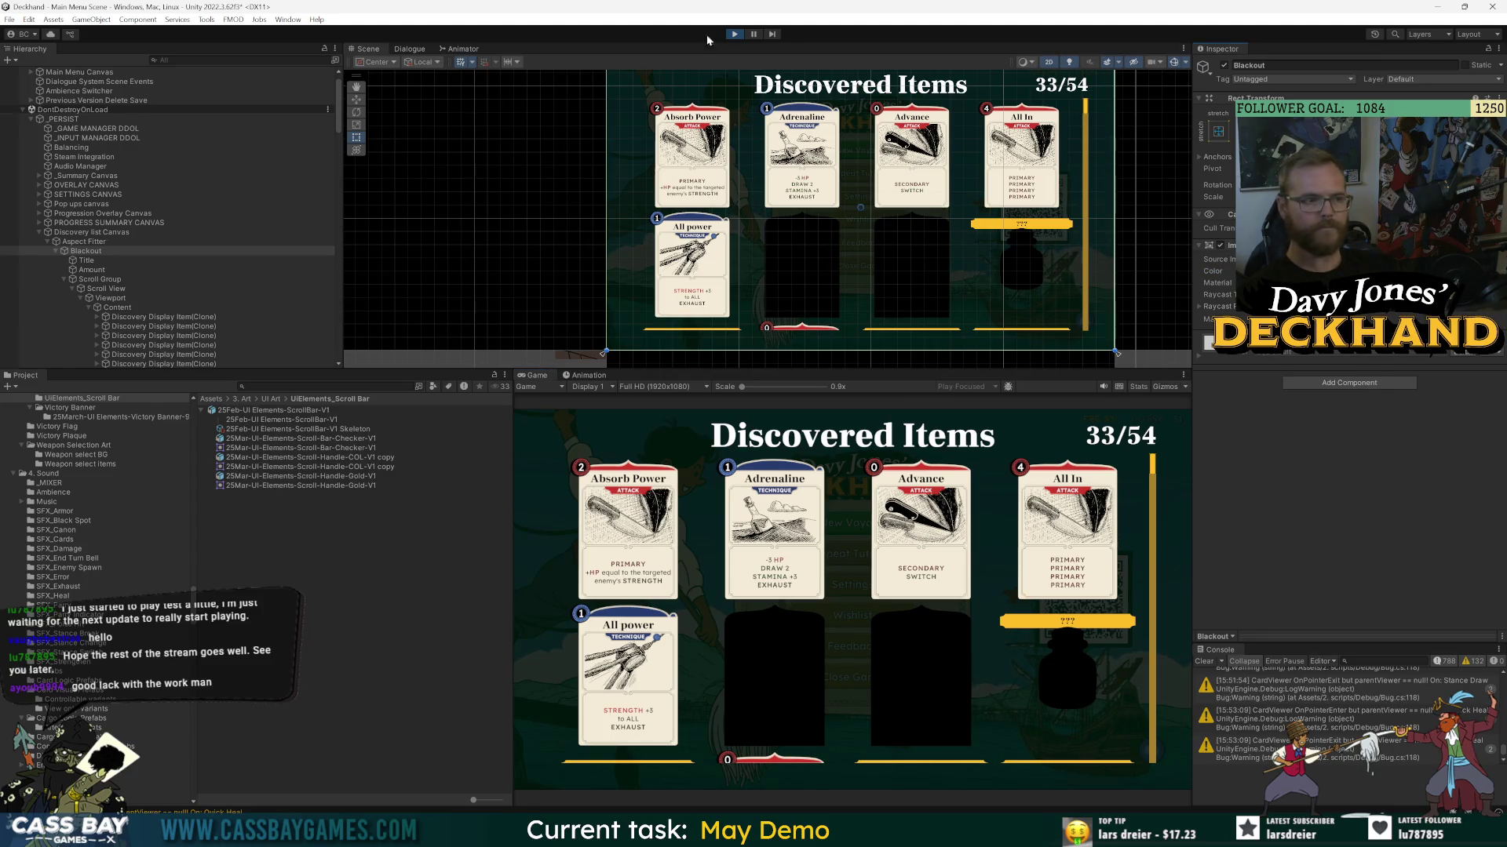
- Stop the game, open Discovery list Canvas in Prefab Mode and check Blackout's component options
{"action": "left_click", "coordinate": [735, 34]}
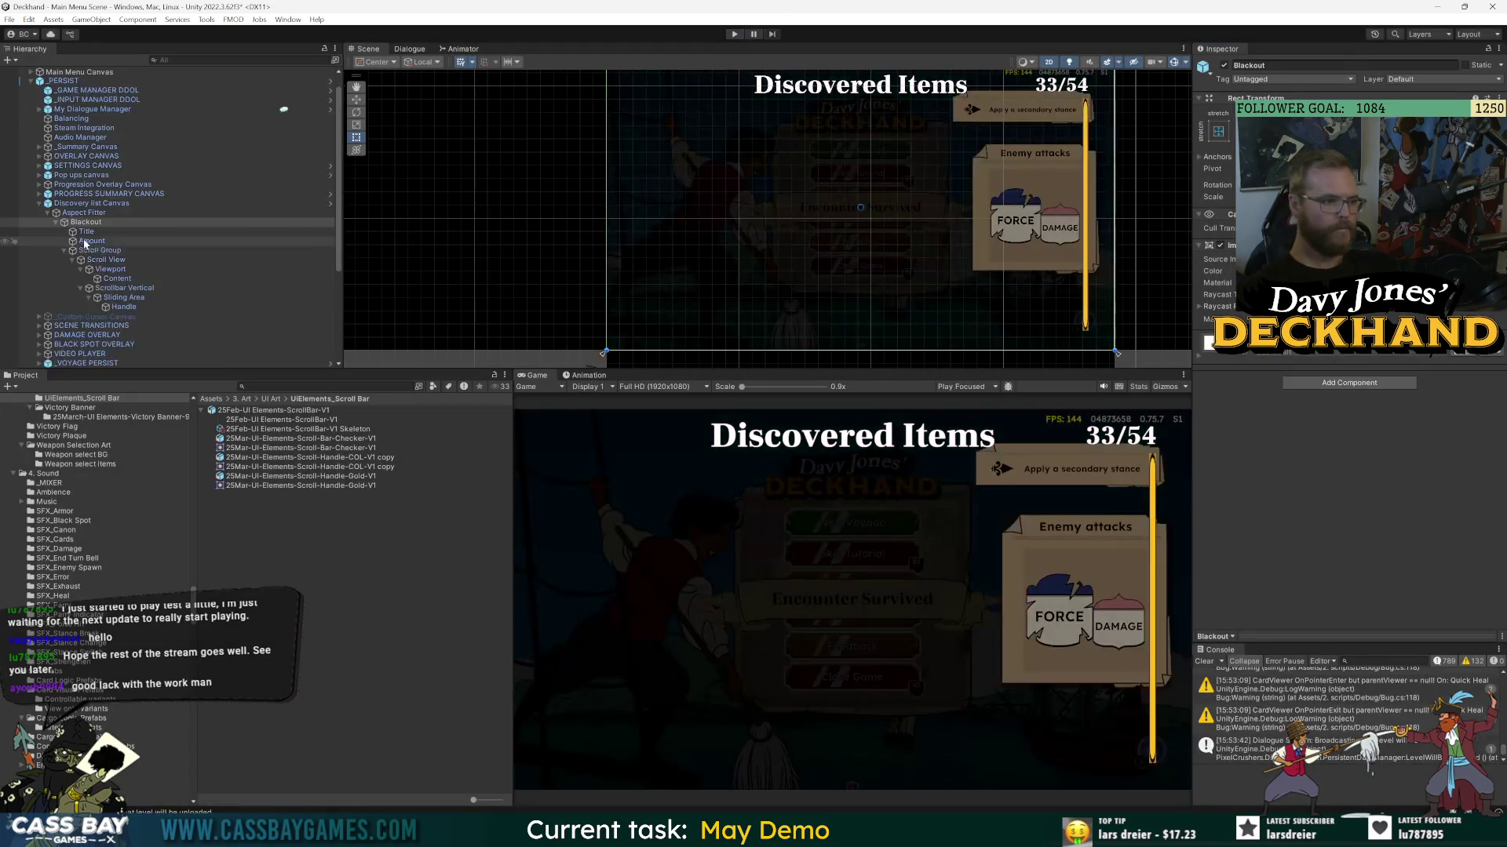
{"action": "left_click", "coordinate": [66, 206]}
{"action": "double_click", "coordinate": [66, 206]}
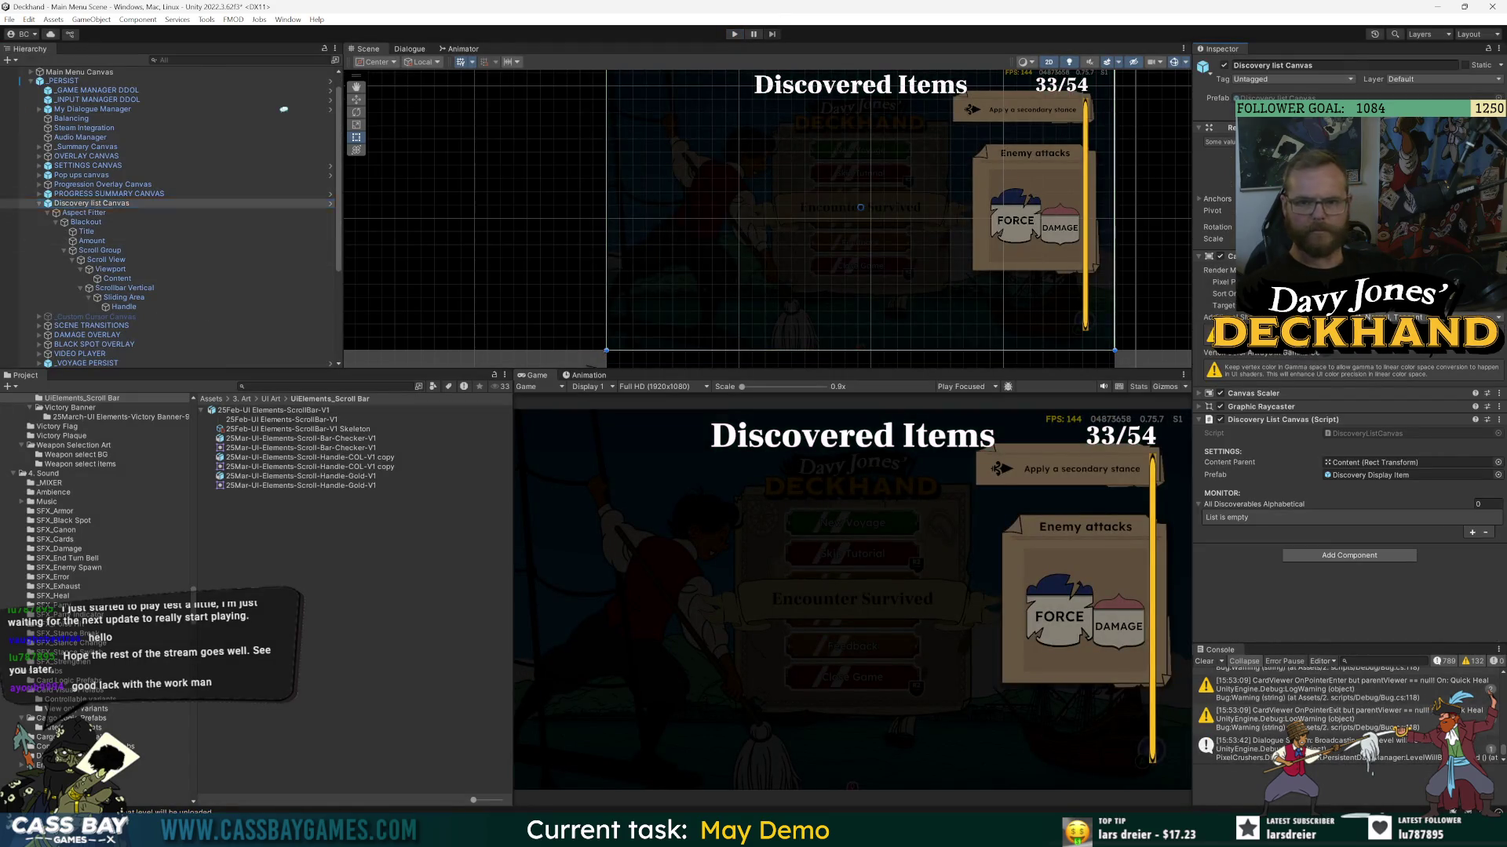
{"action": "left_click", "coordinate": [49, 113]}
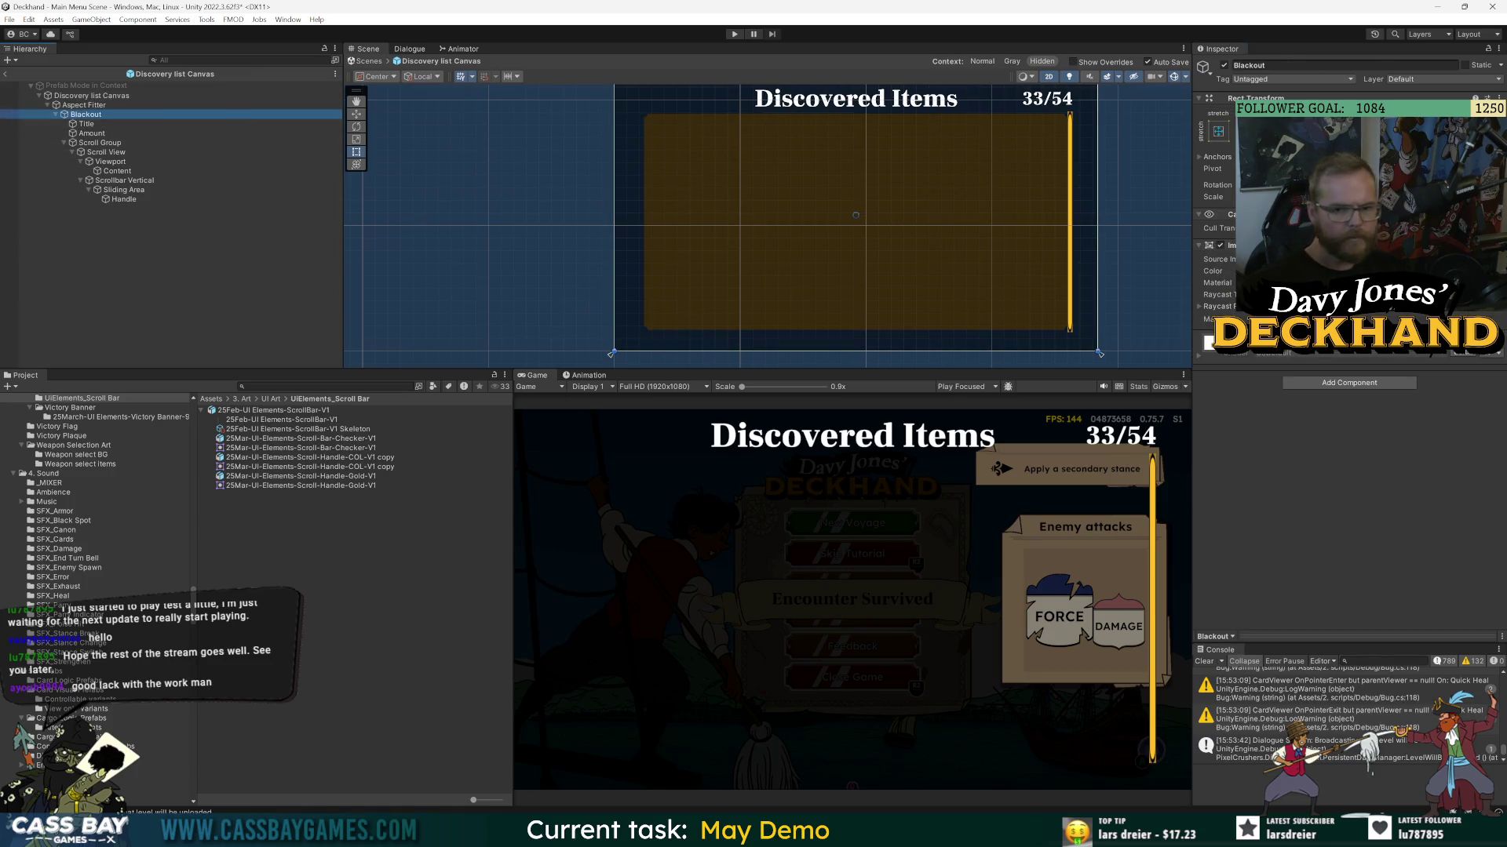
{"action": "left_click", "coordinate": [1499, 244]}
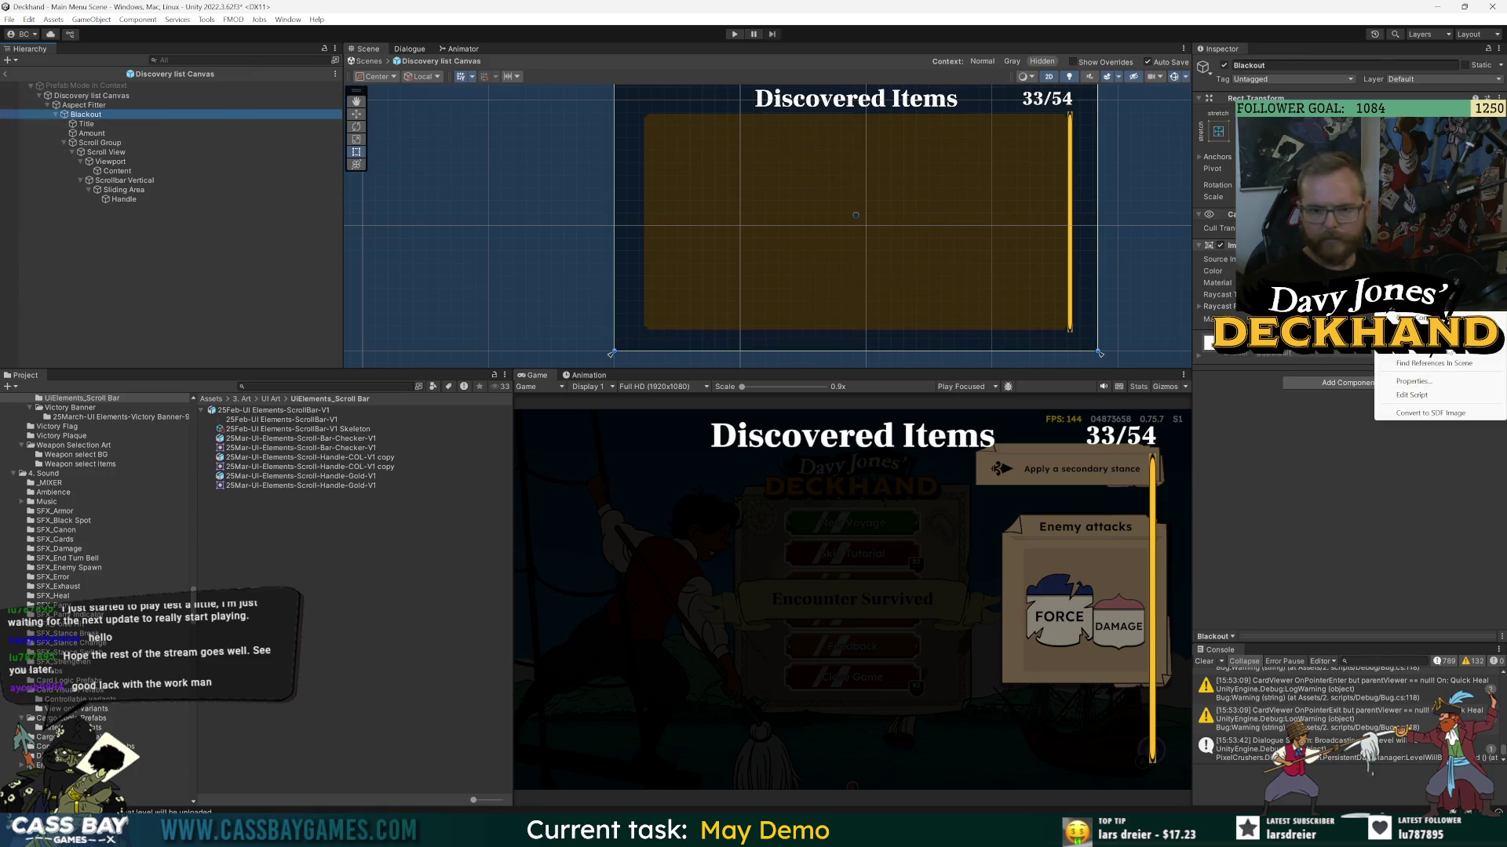
{"action": "key", "text": "Escape"}
- Look through the Scroll Group and Scroll View objects in the prefab hierarchy
{"action": "left_click", "coordinate": [255, 143]}
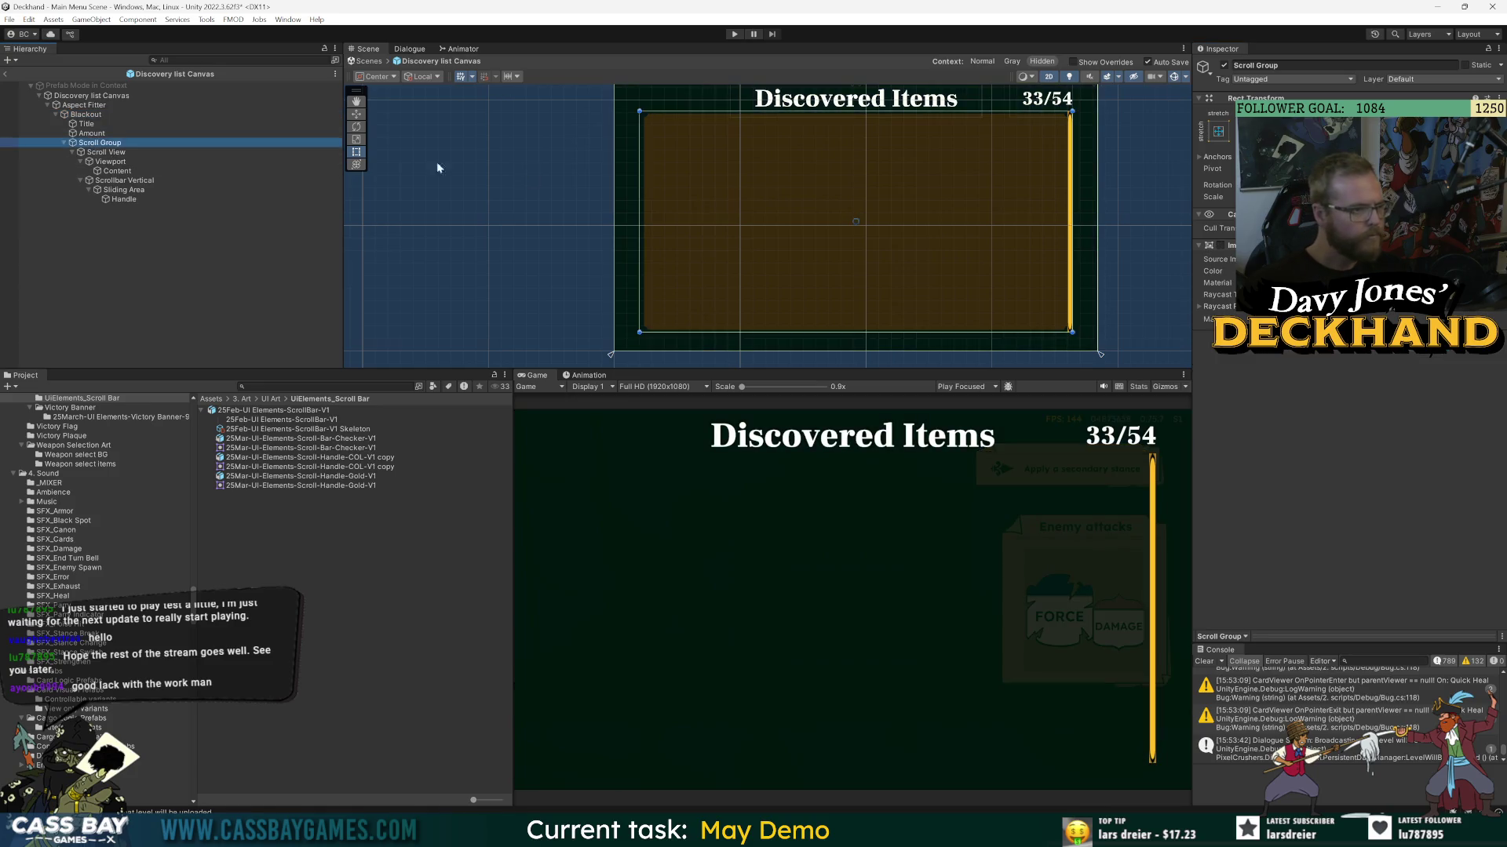
{"action": "left_click", "coordinate": [1357, 355]}
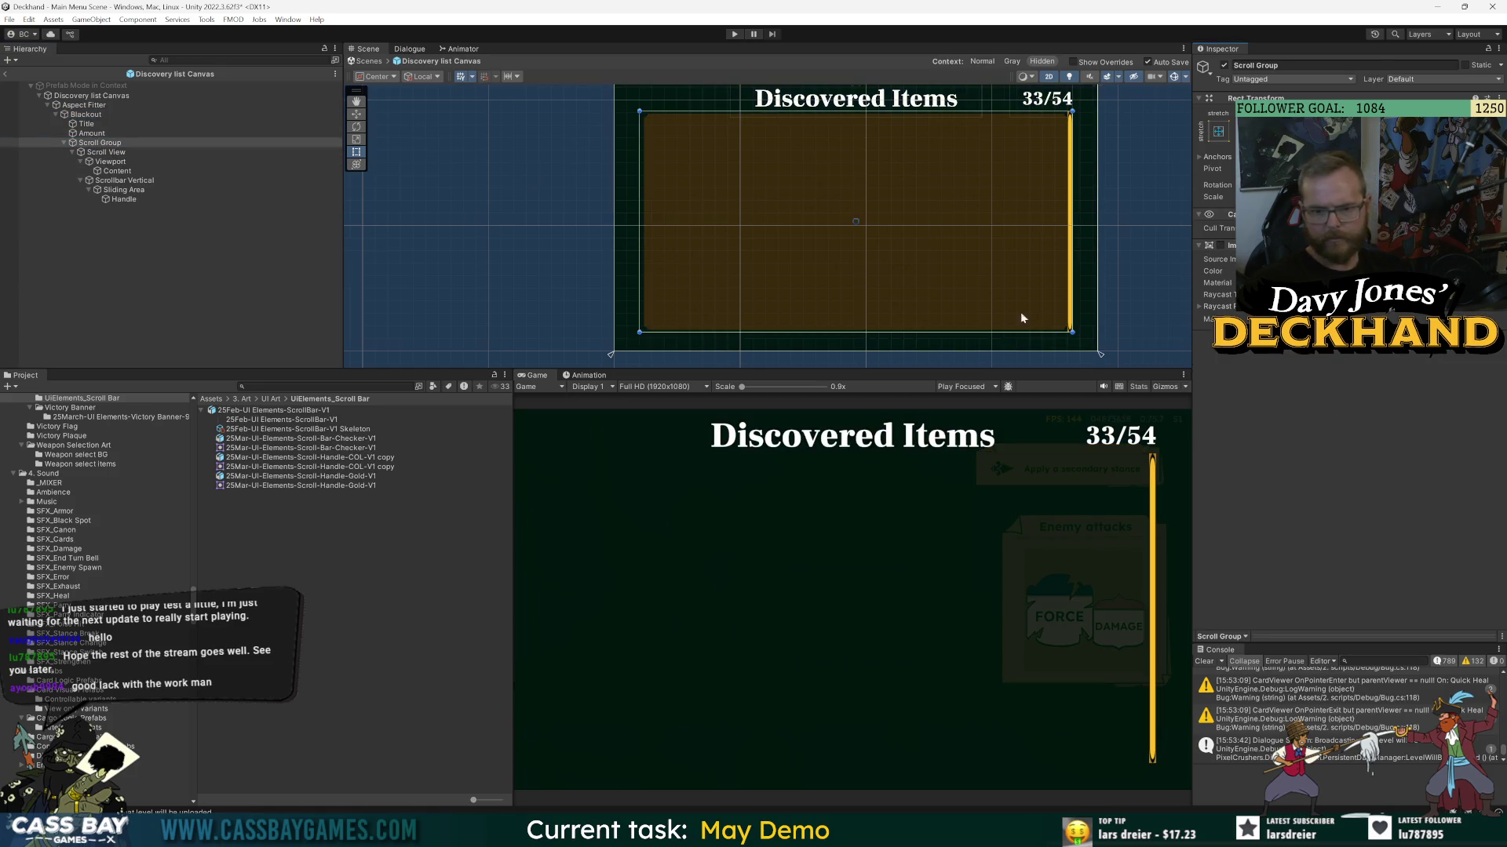
{"action": "left_click", "coordinate": [106, 152]}
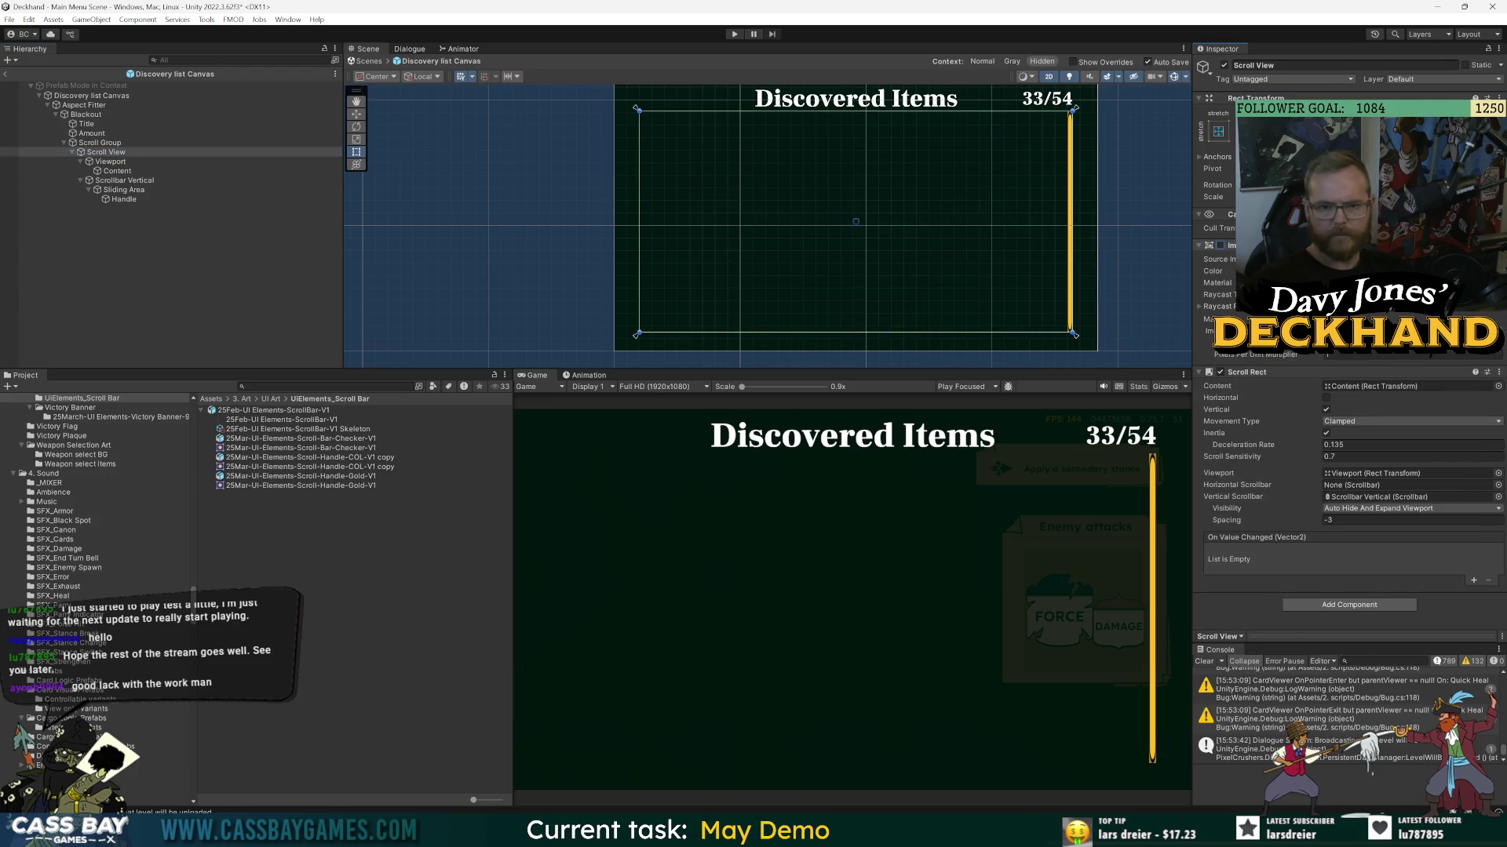
{"action": "left_click", "coordinate": [177, 320]}
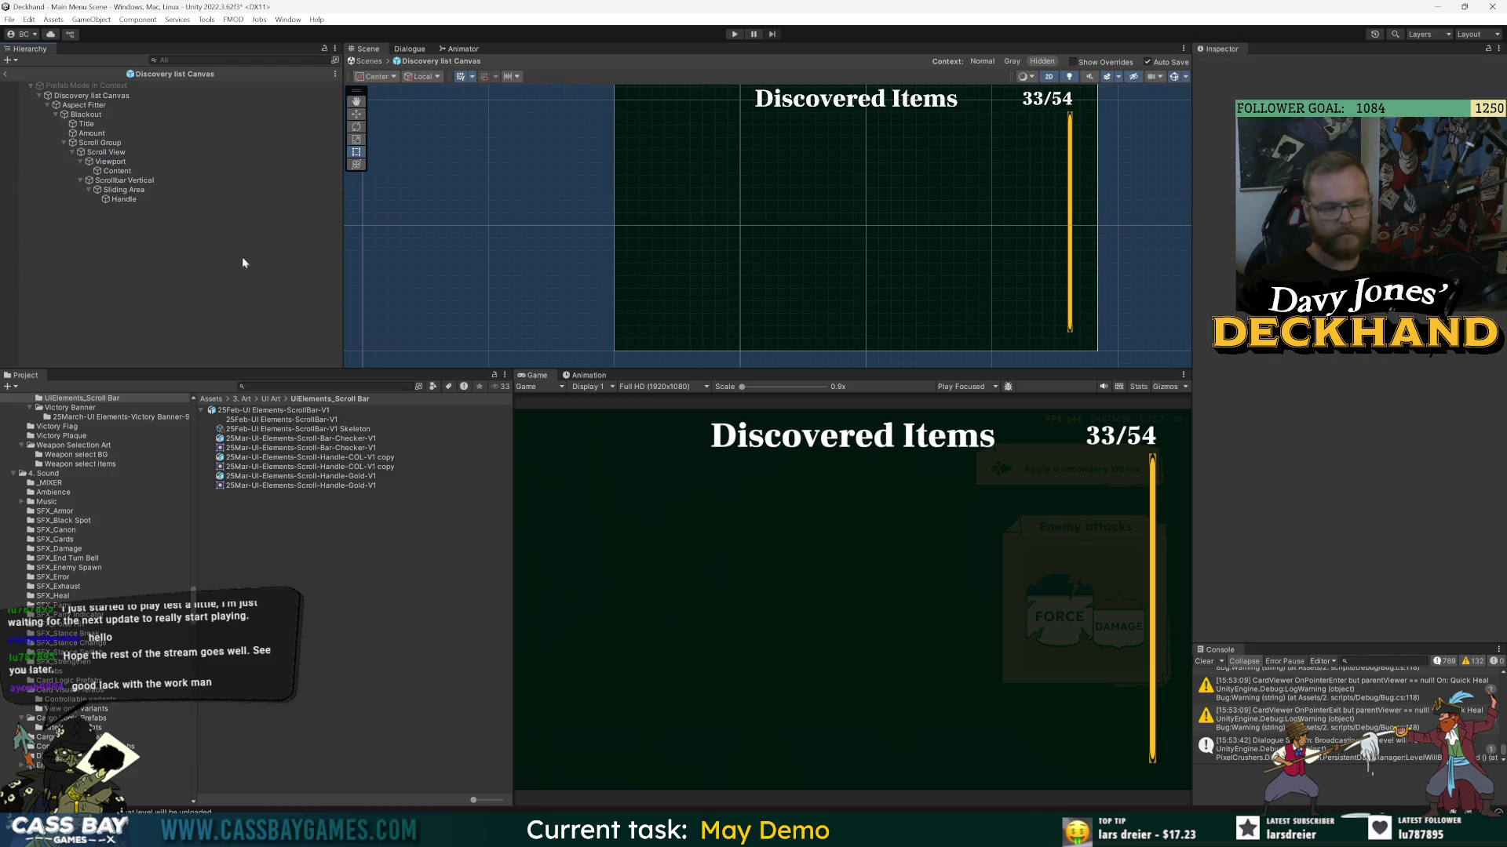
- Make a Scrollbar Vertical tint colour mostly transparent, exit Prefab Mode and replay the game
{"action": "left_click", "coordinate": [125, 181]}
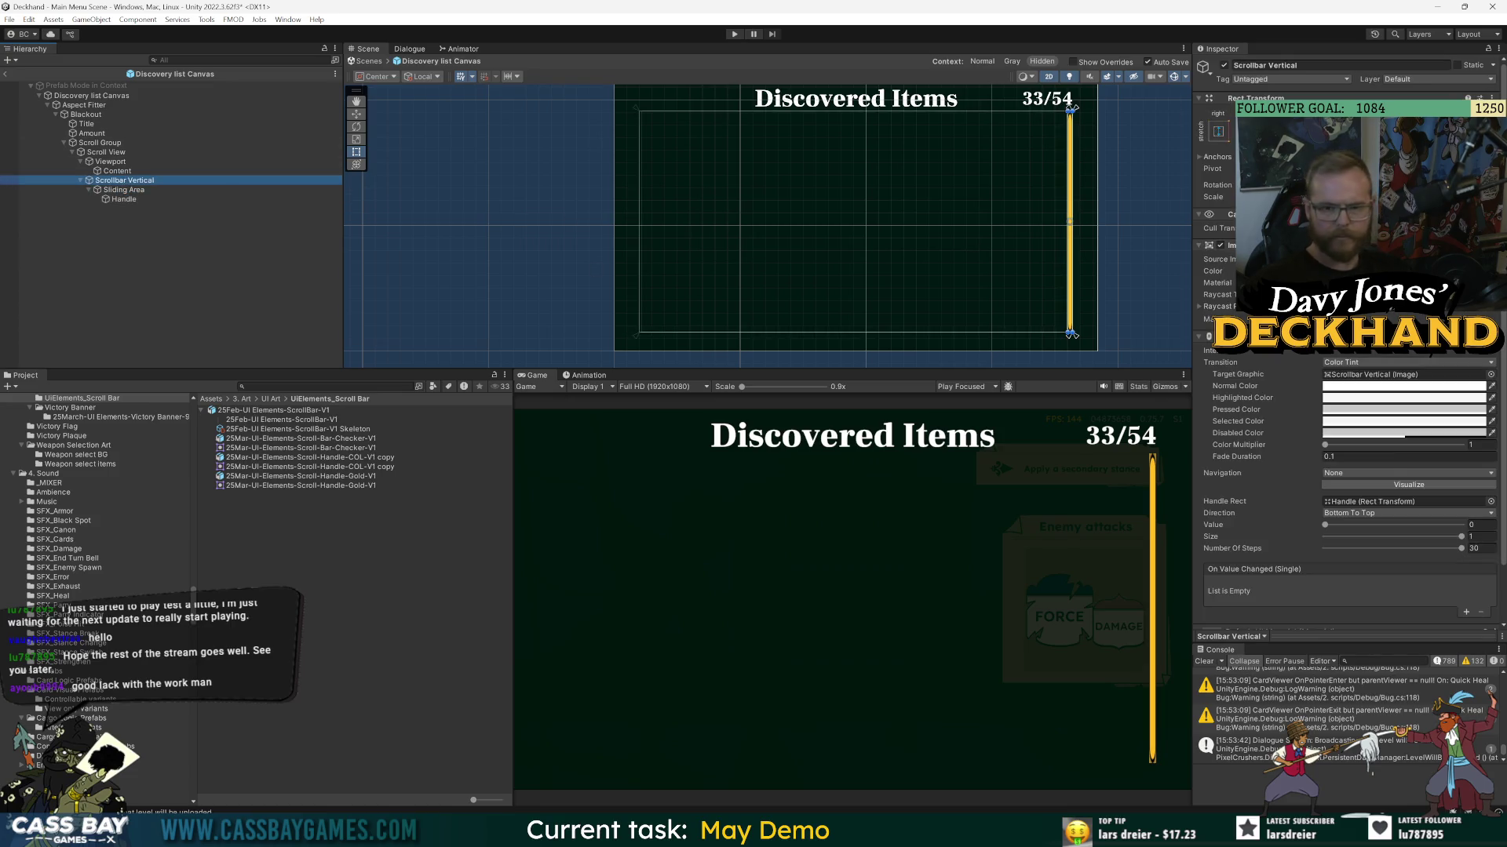
{"action": "left_click", "coordinate": [1403, 386]}
{"action": "left_click_drag", "start_coordinate": [1445, 500], "coordinate": [1396, 505]}
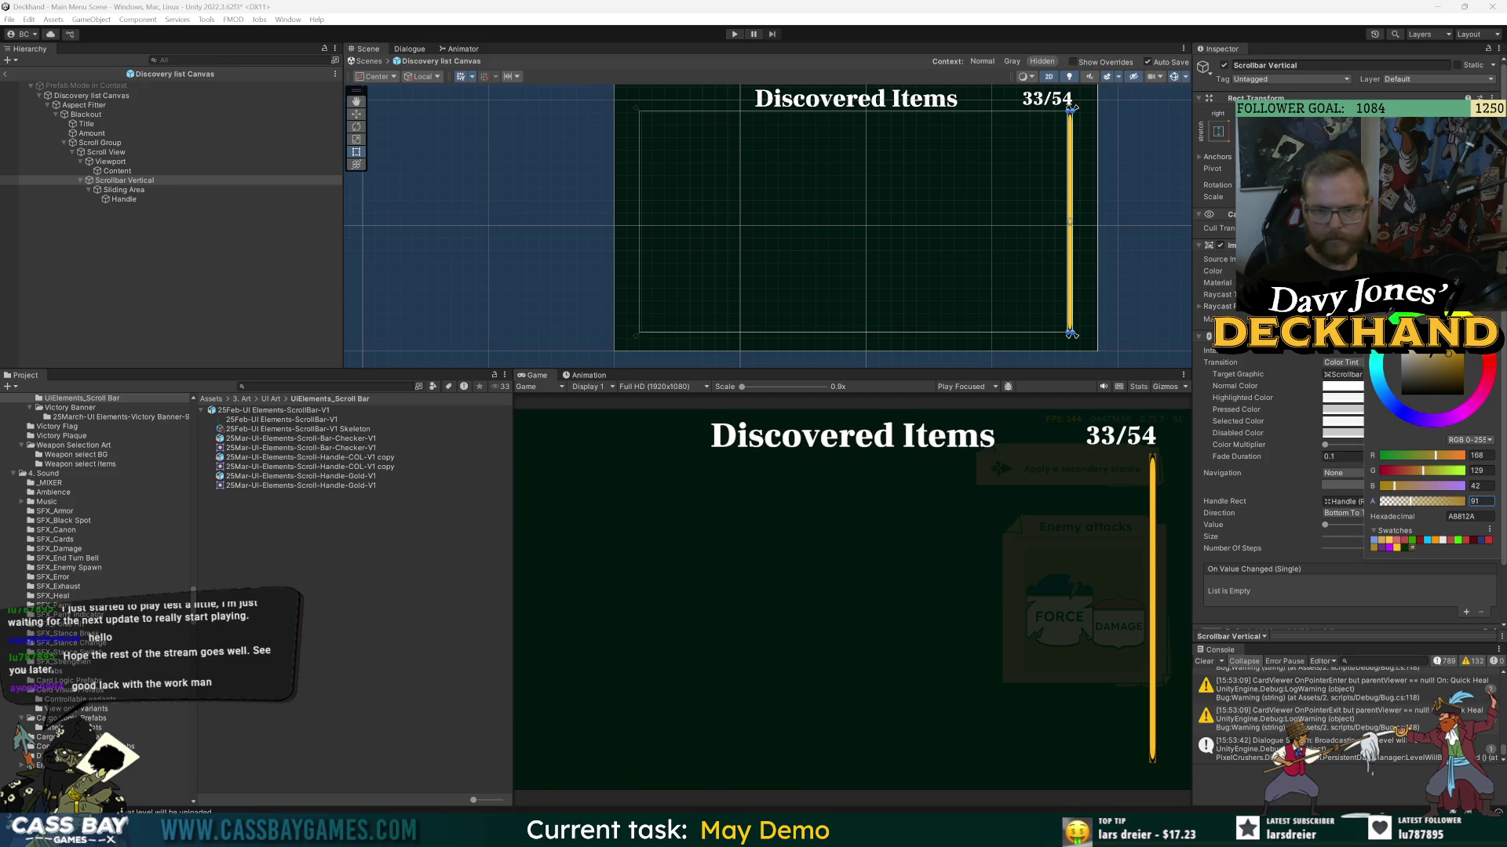
{"action": "left_click", "coordinate": [179, 392]}
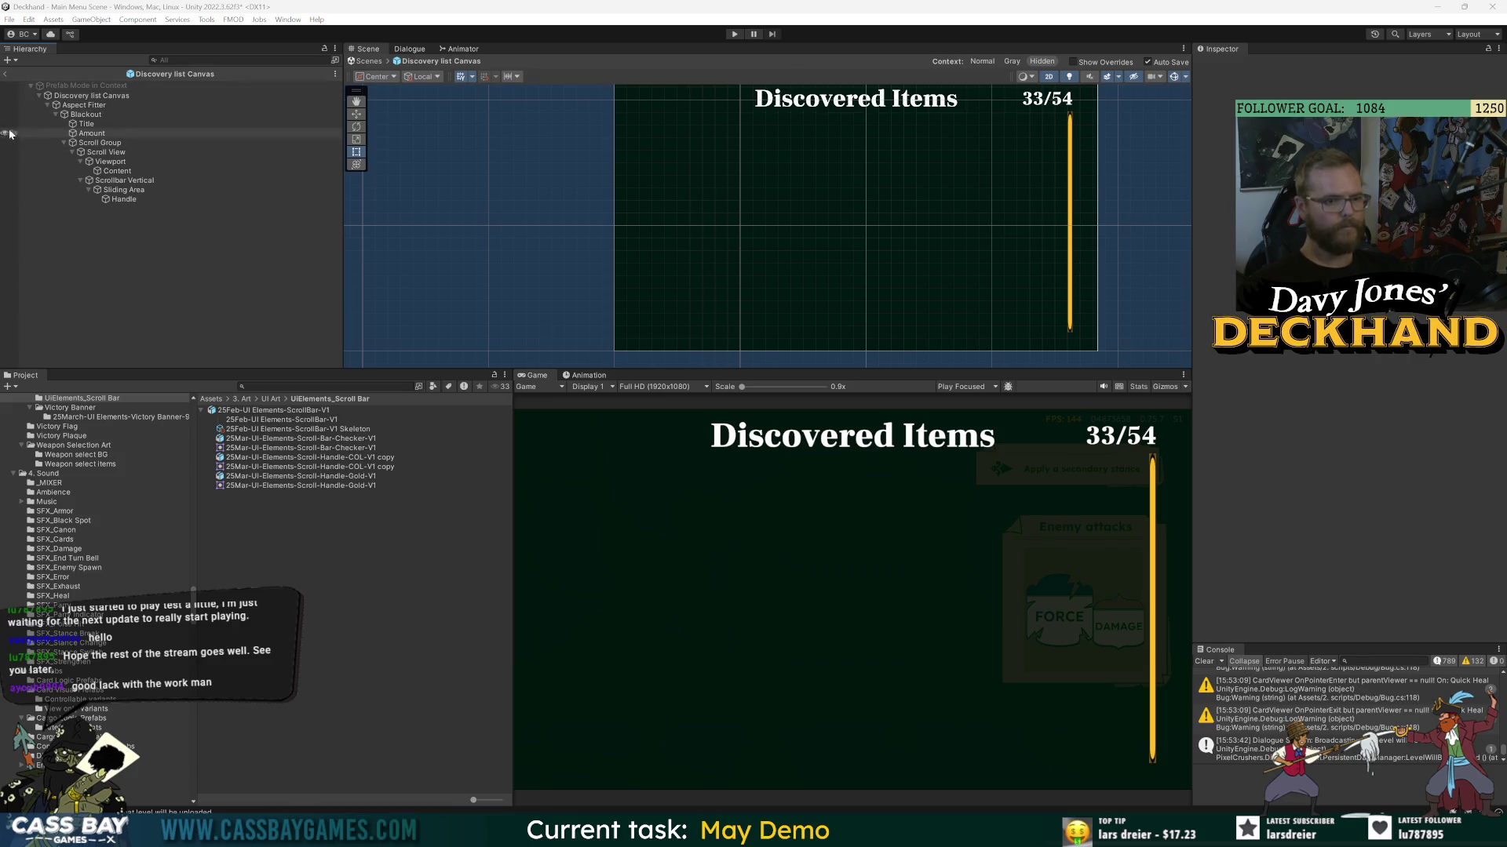
{"action": "left_click", "coordinate": [4, 74]}
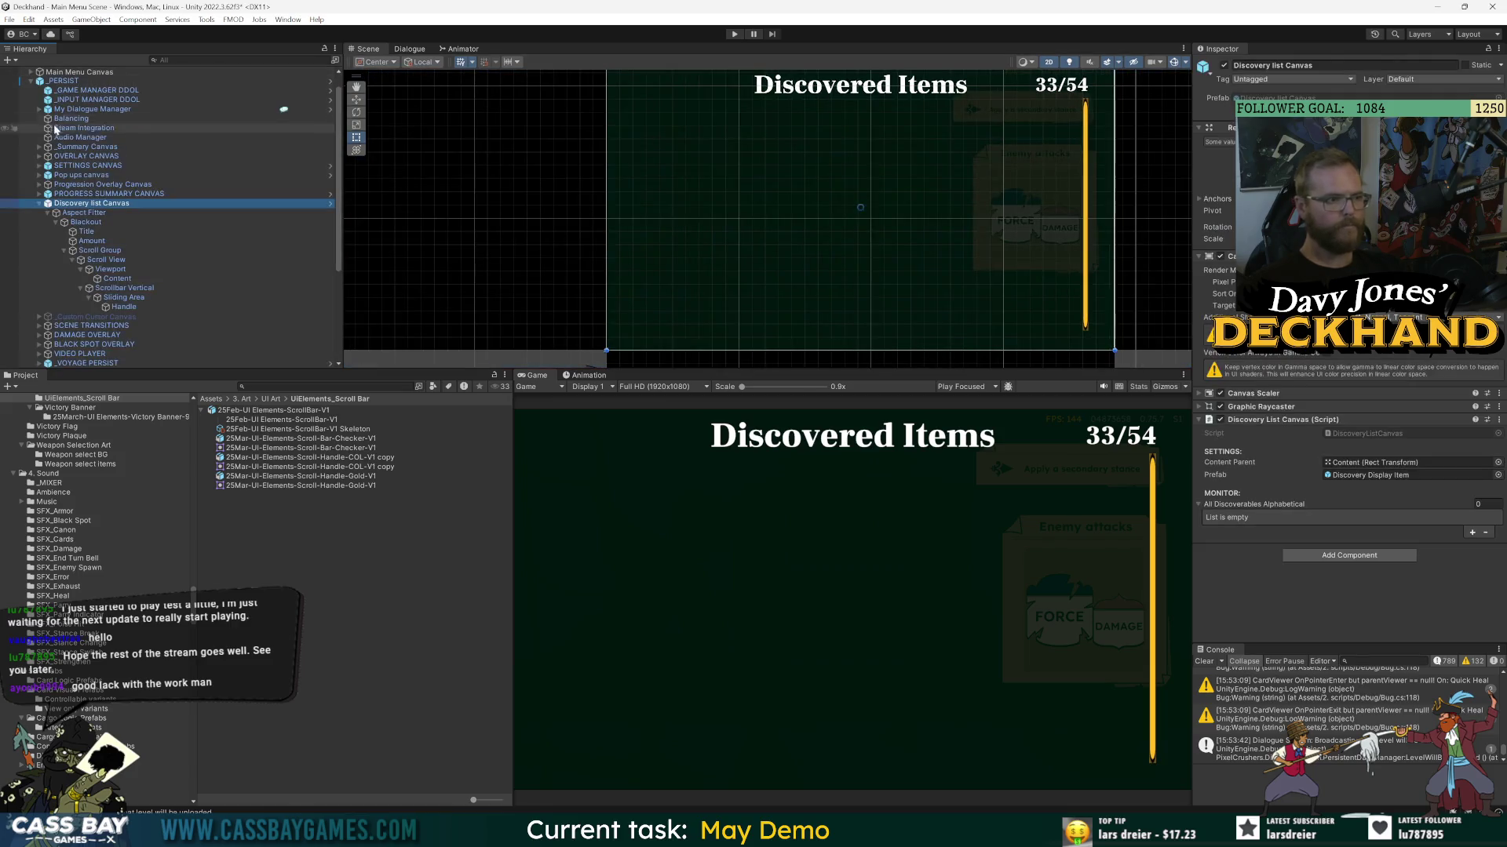
{"action": "left_click", "coordinate": [735, 34]}
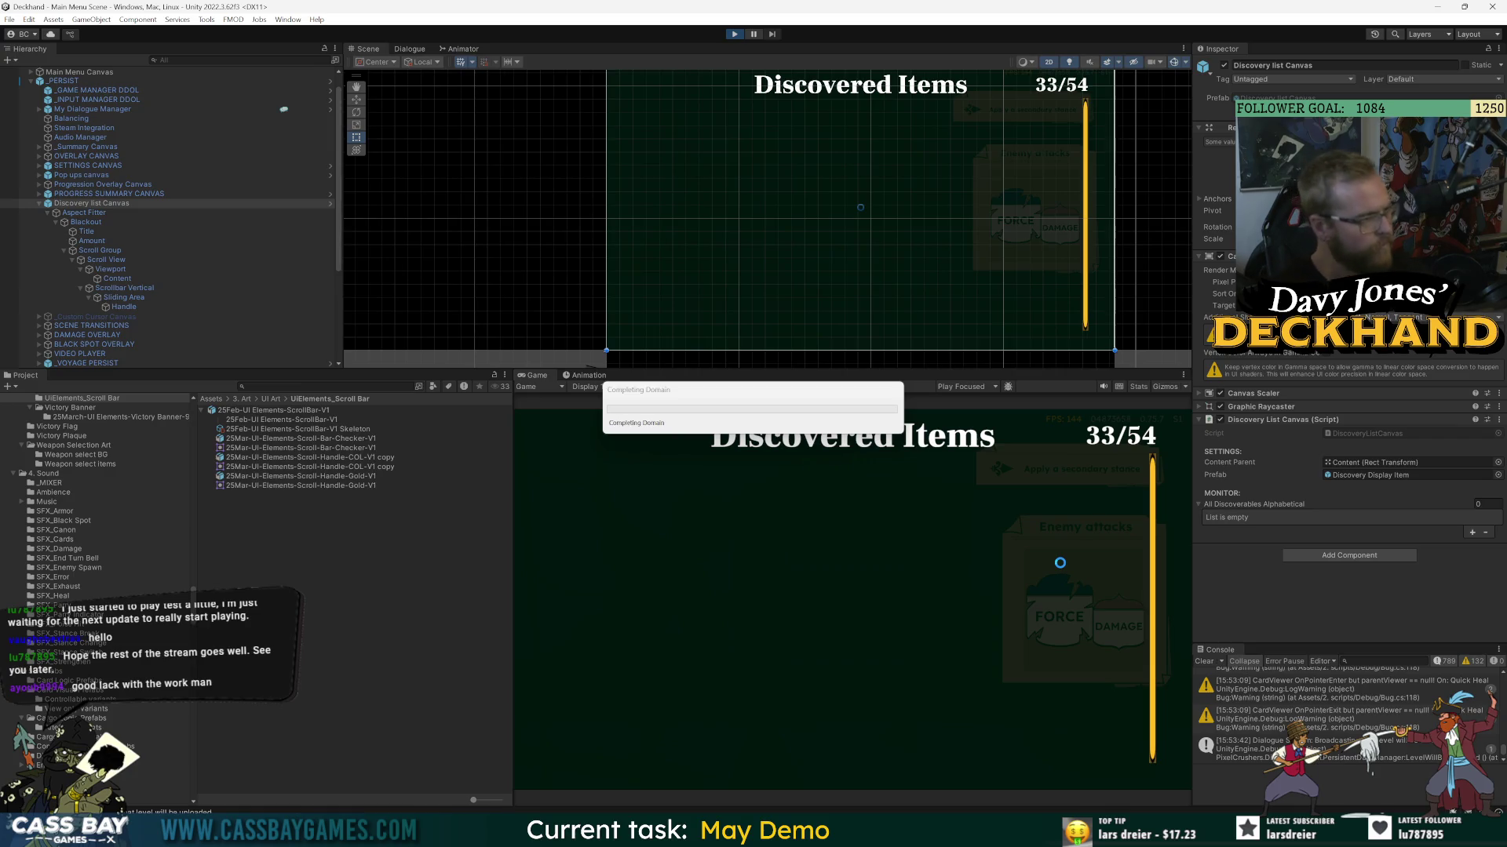
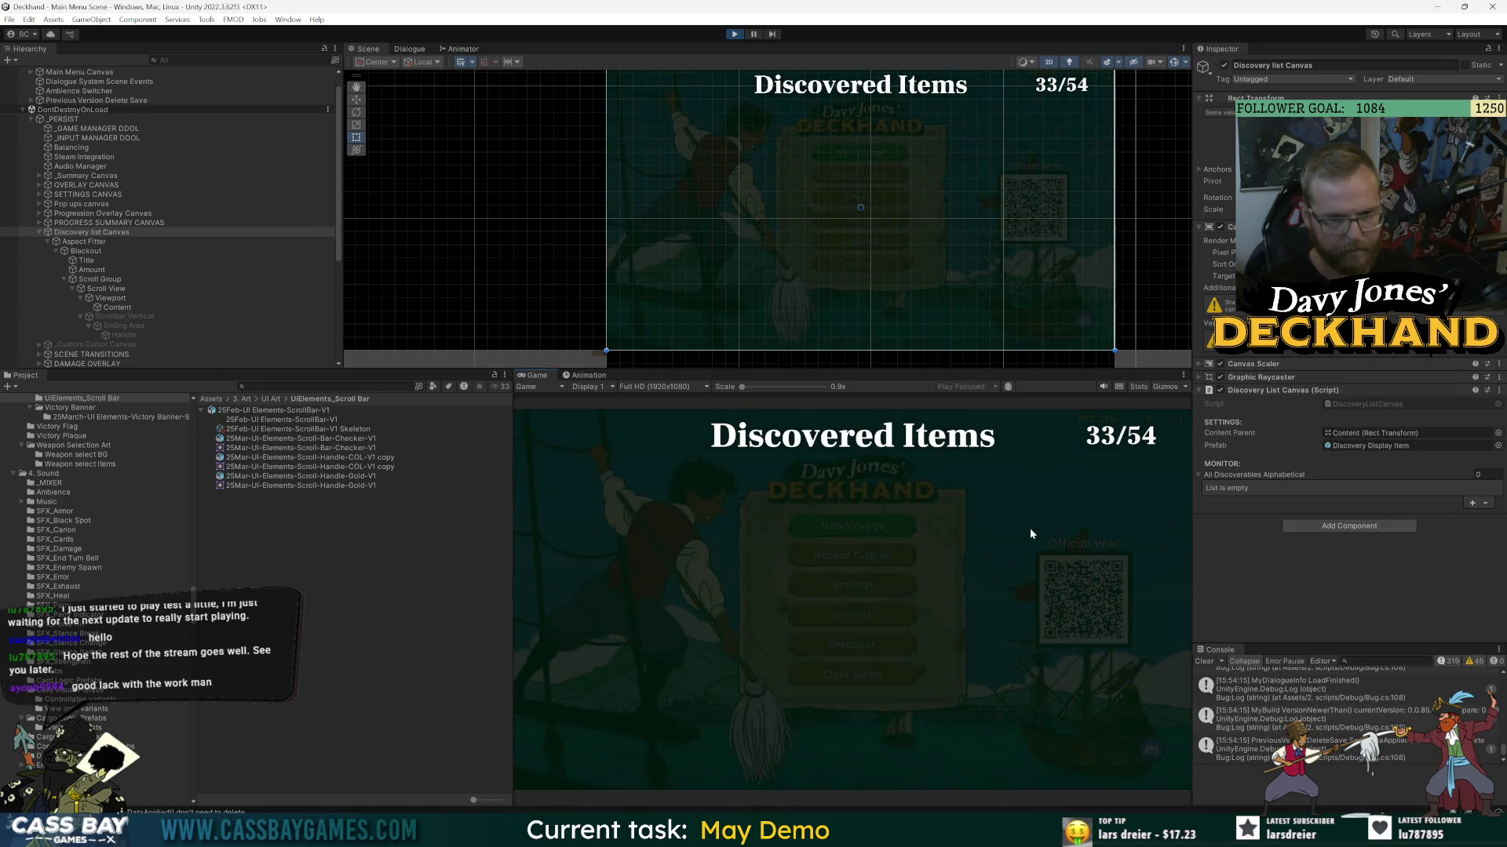
- Scroll through the 33/54 Discovered Items card list in the Game view and clear the Console
{"action": "scroll", "coordinate": [1067, 553], "scroll_direction": "down", "scroll_amount": 15}
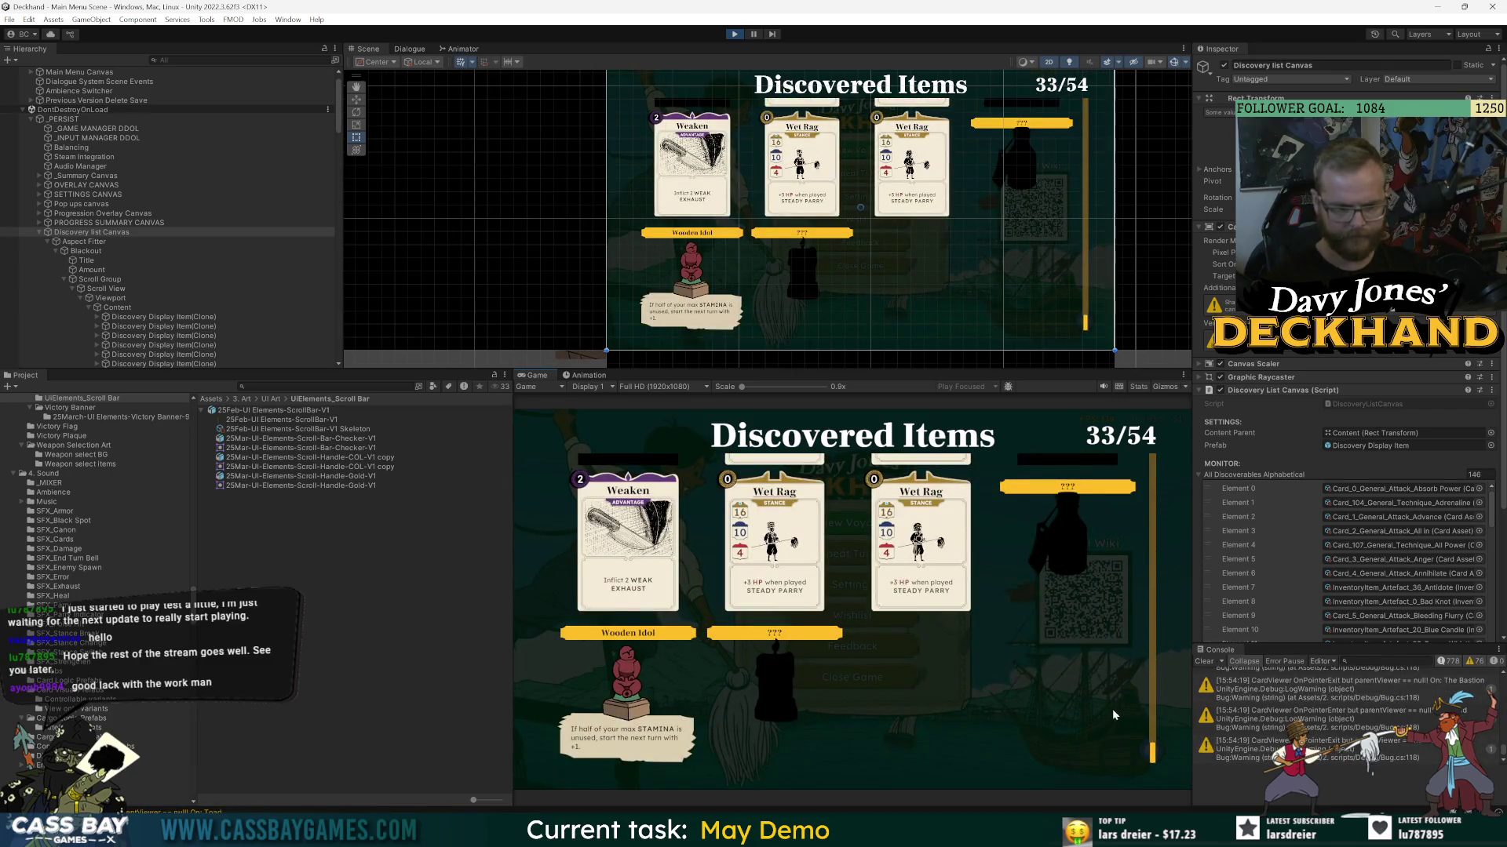
{"action": "scroll", "coordinate": [1111, 709], "scroll_direction": "up", "scroll_amount": 15}
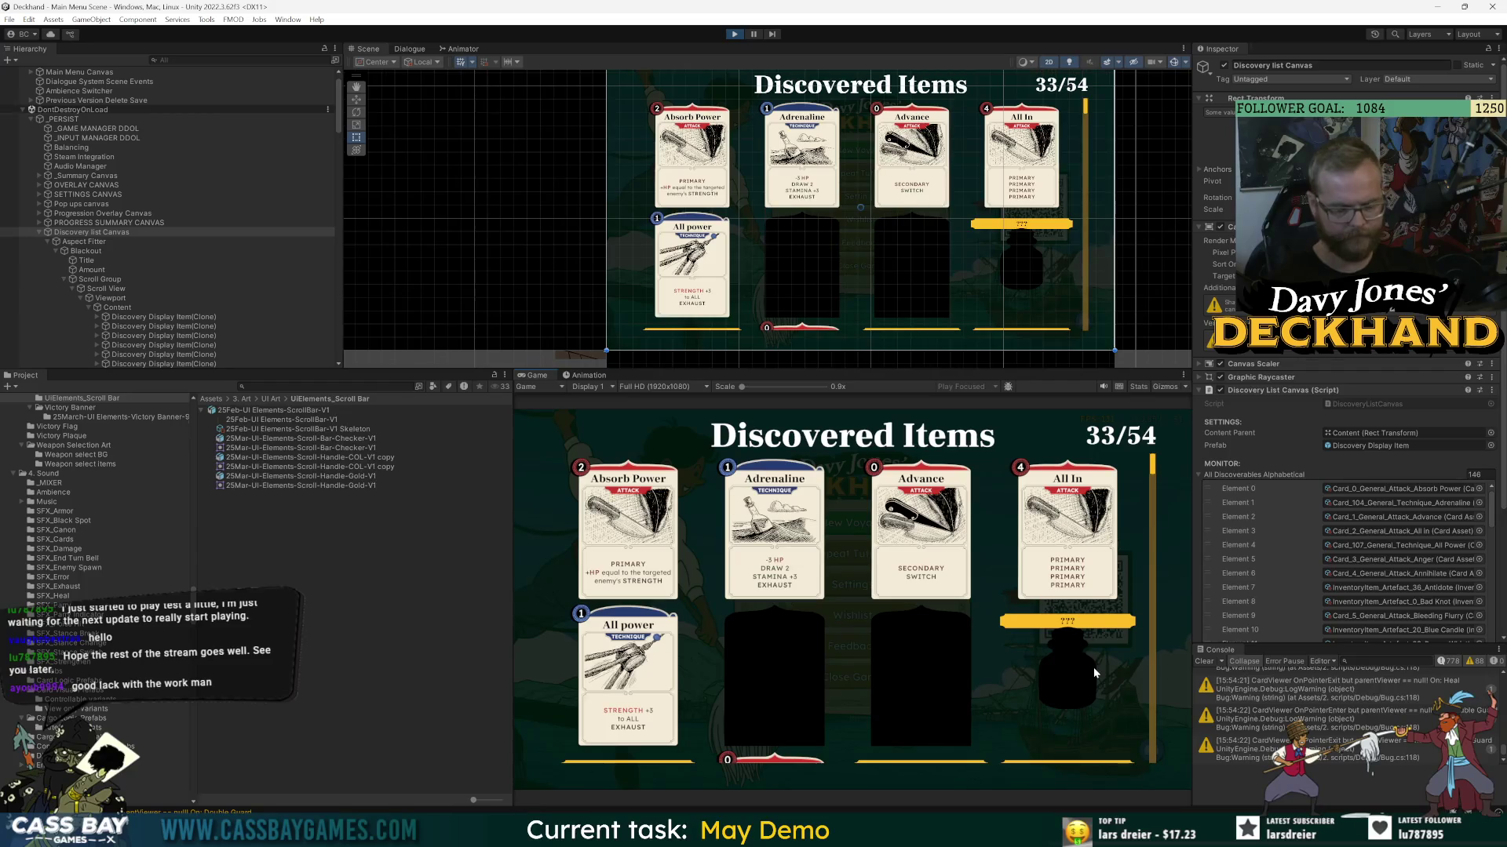
{"action": "scroll", "coordinate": [1081, 646], "scroll_direction": "down", "scroll_amount": 10}
{"action": "scroll", "coordinate": [1080, 648], "scroll_direction": "up", "scroll_amount": 10}
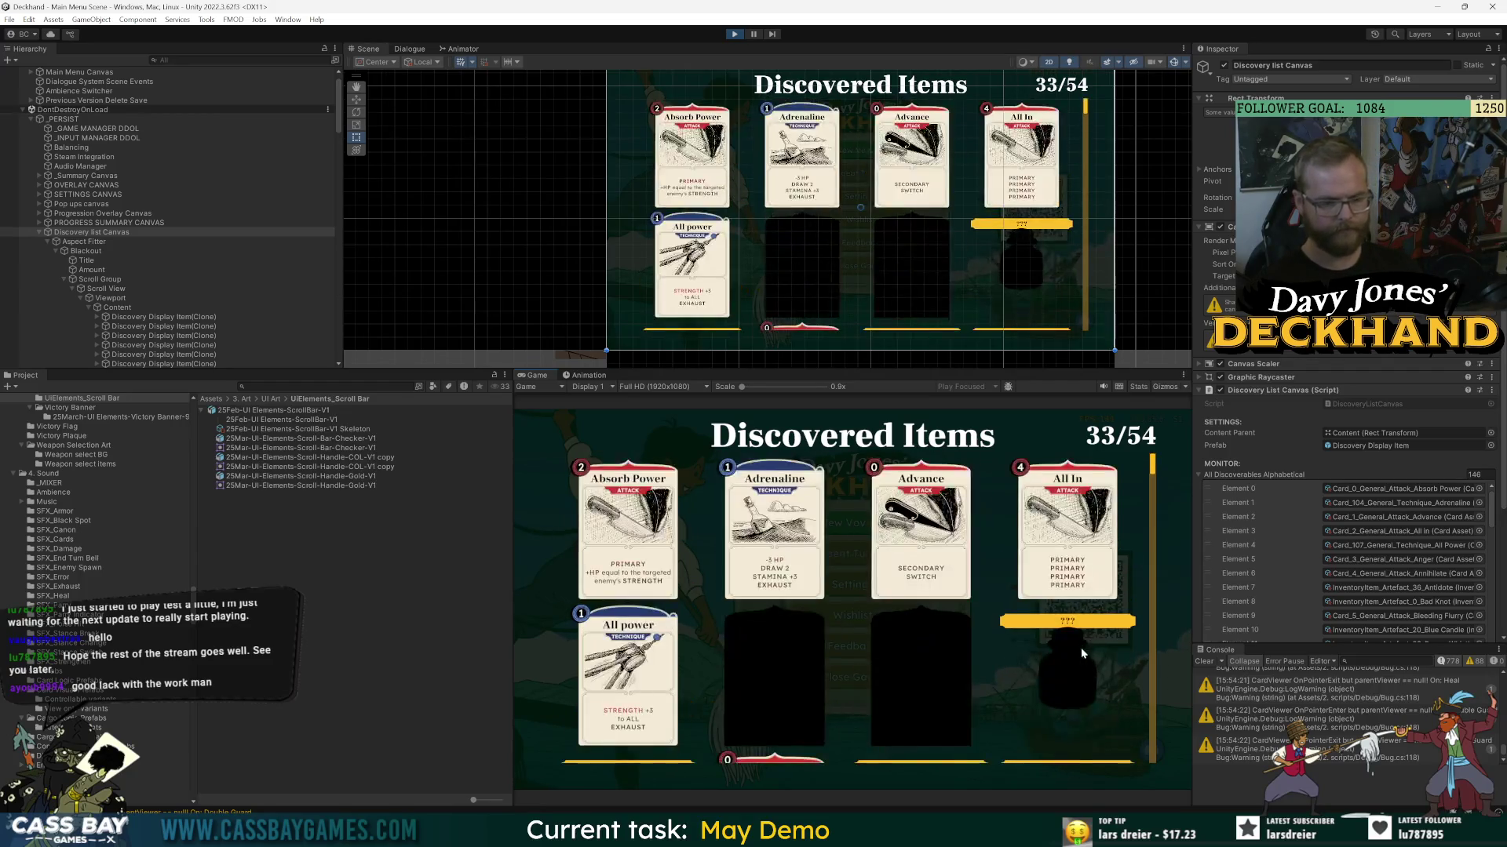
{"action": "scroll", "coordinate": [1078, 649], "scroll_direction": "down", "scroll_amount": 3}
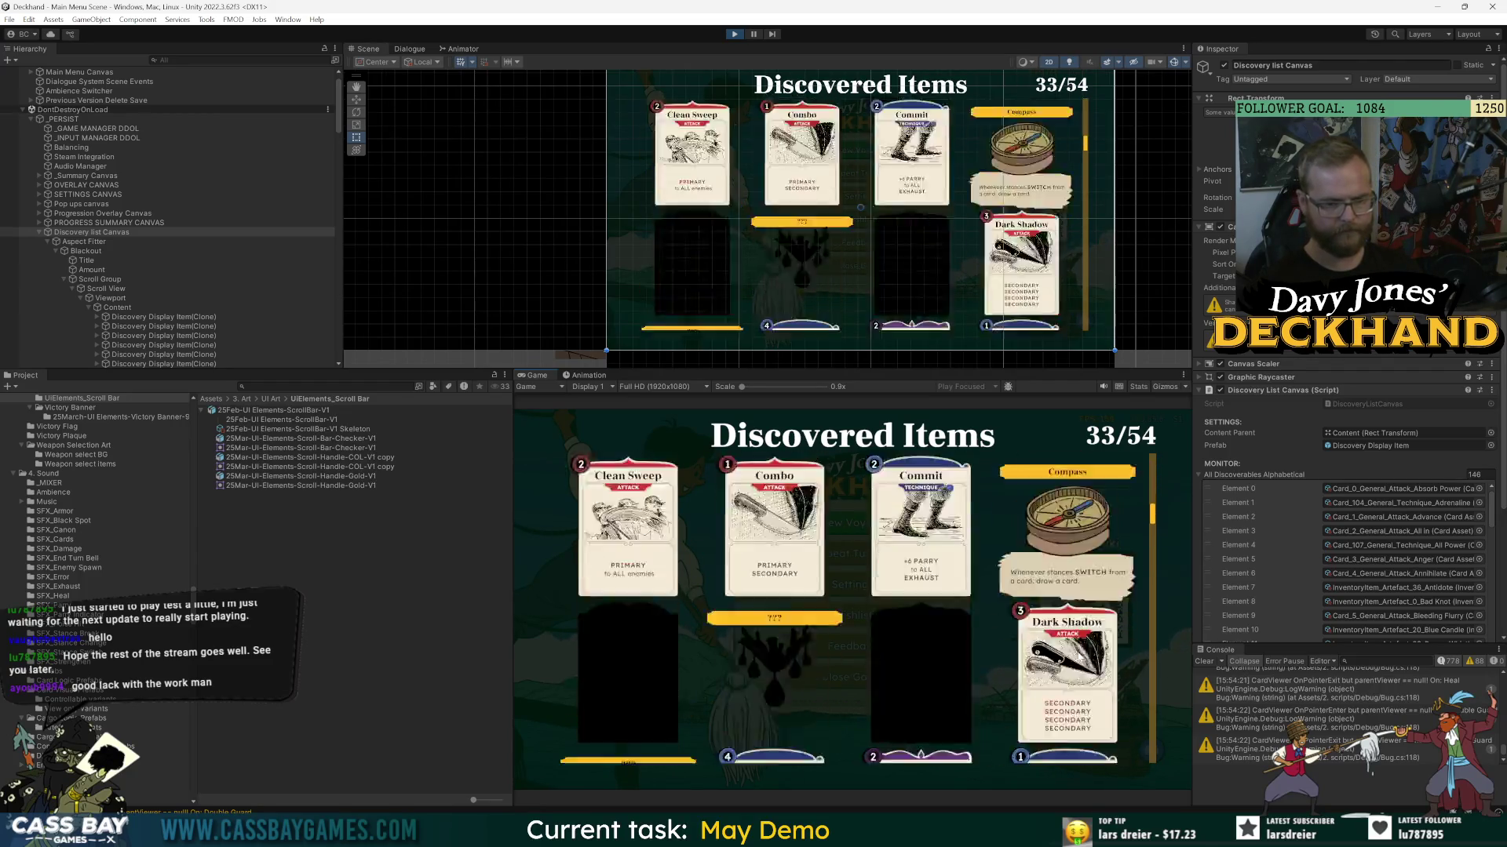
{"action": "left_click", "coordinate": [1204, 662]}
- Scroll the card list up and down again, then exit Play mode
{"action": "scroll", "coordinate": [1005, 571], "scroll_direction": "down", "scroll_amount": 5}
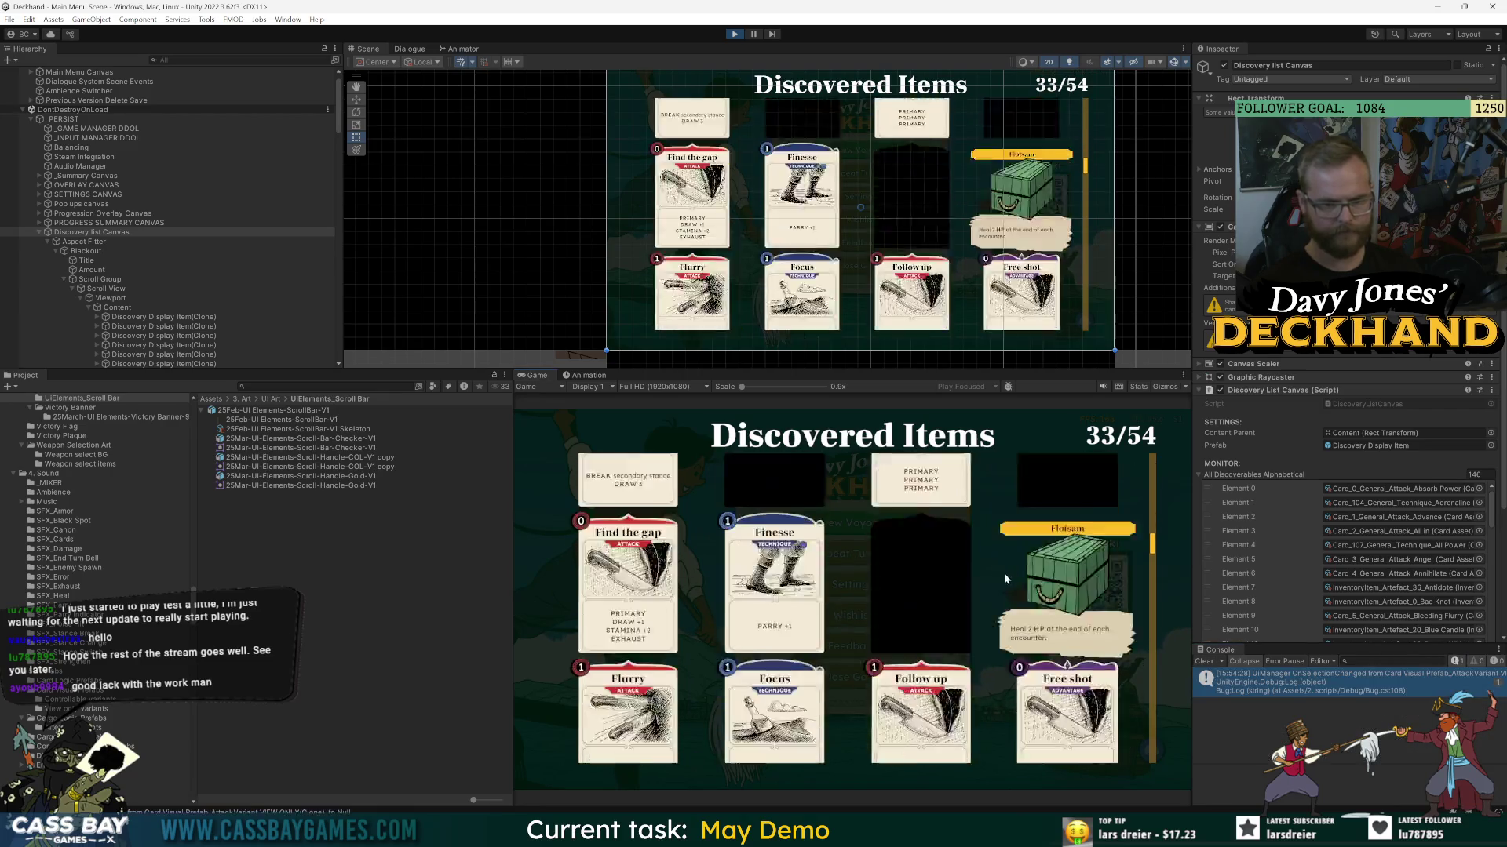
{"action": "scroll", "coordinate": [1006, 566], "scroll_direction": "down", "scroll_amount": 5}
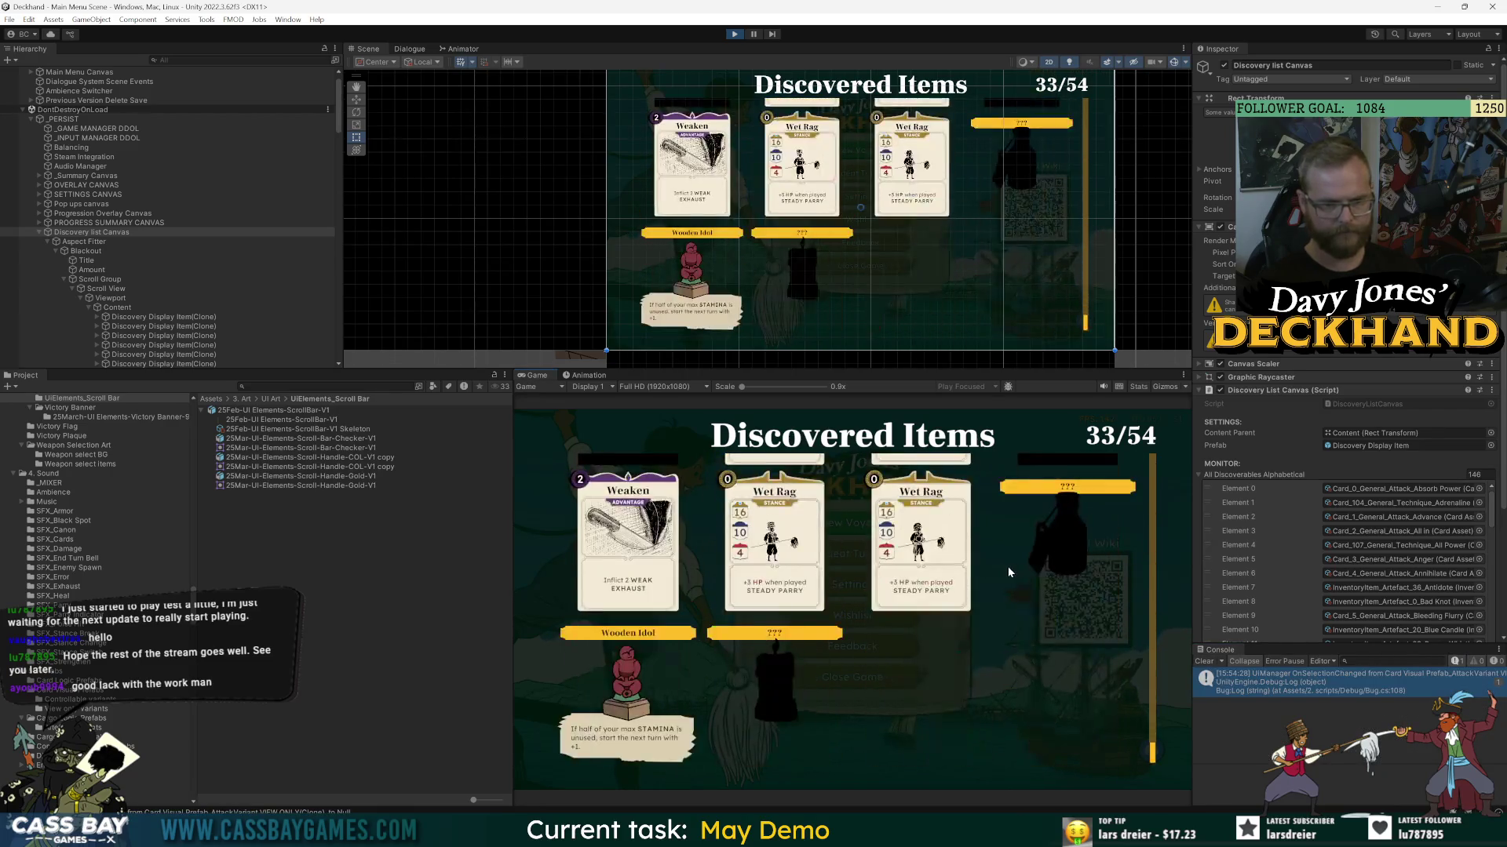
{"action": "scroll", "coordinate": [1007, 566], "scroll_direction": "up", "scroll_amount": 2}
{"action": "scroll", "coordinate": [1009, 565], "scroll_direction": "up", "scroll_amount": 4}
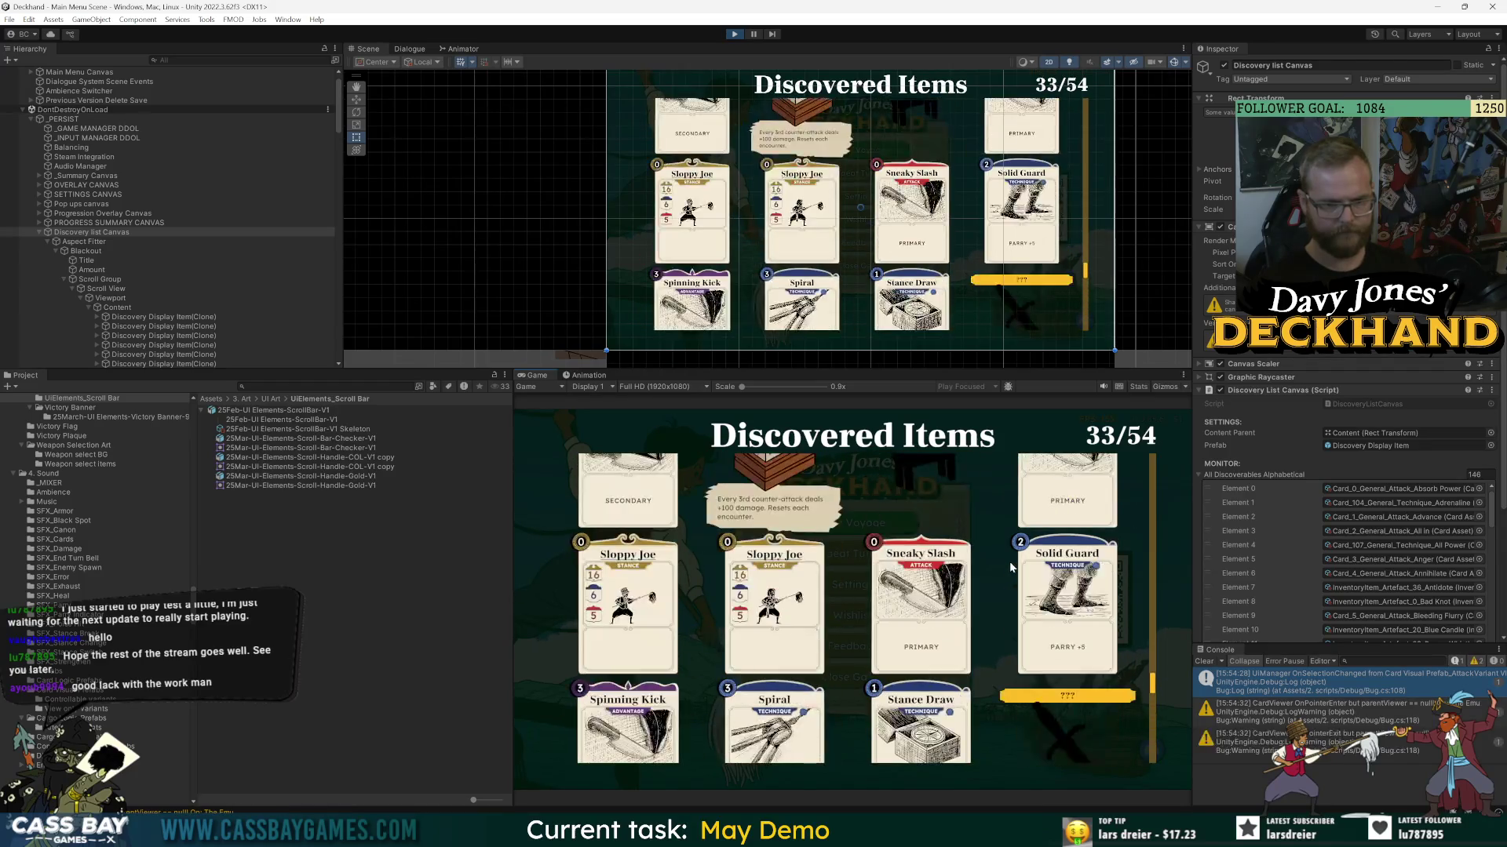
{"action": "scroll", "coordinate": [635, 550], "scroll_direction": "up", "scroll_amount": 8}
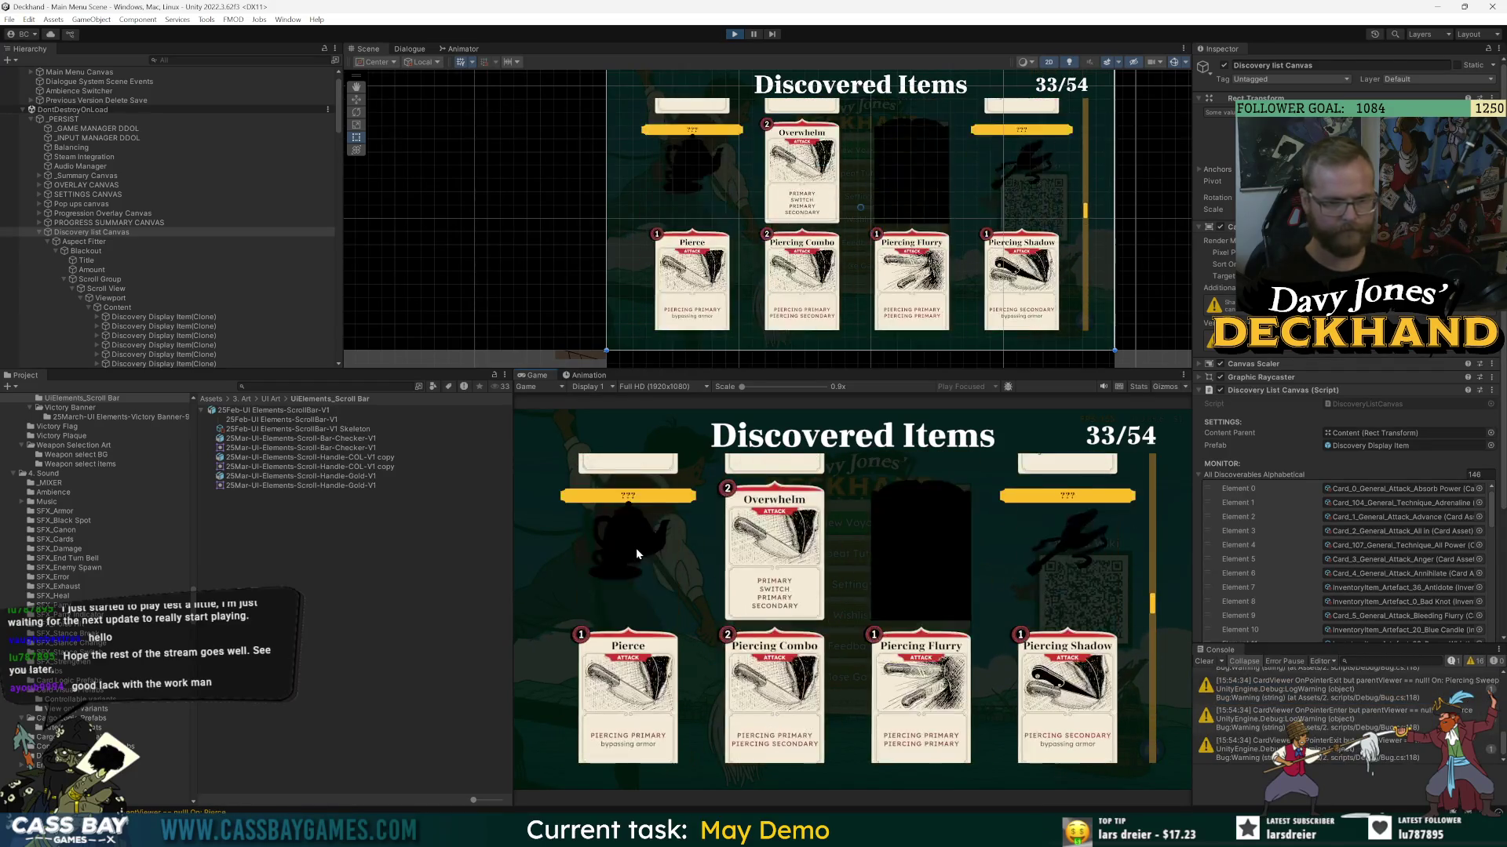
{"action": "scroll", "coordinate": [871, 574], "scroll_direction": "up", "scroll_amount": 6}
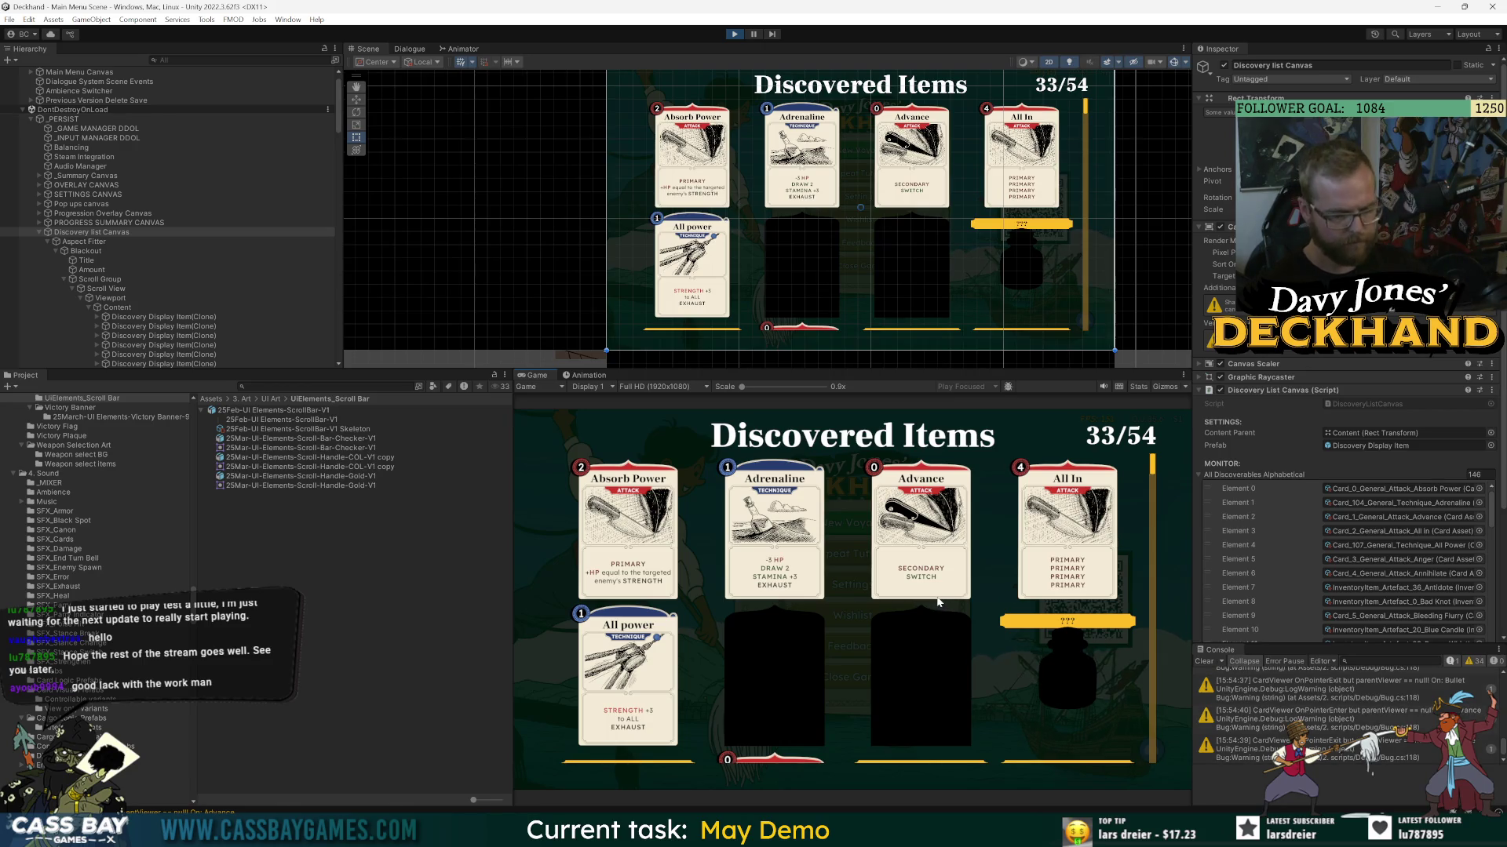
{"action": "scroll", "coordinate": [1044, 548], "scroll_direction": "down", "scroll_amount": 15}
{"action": "scroll", "coordinate": [1047, 550], "scroll_direction": "up", "scroll_amount": 8}
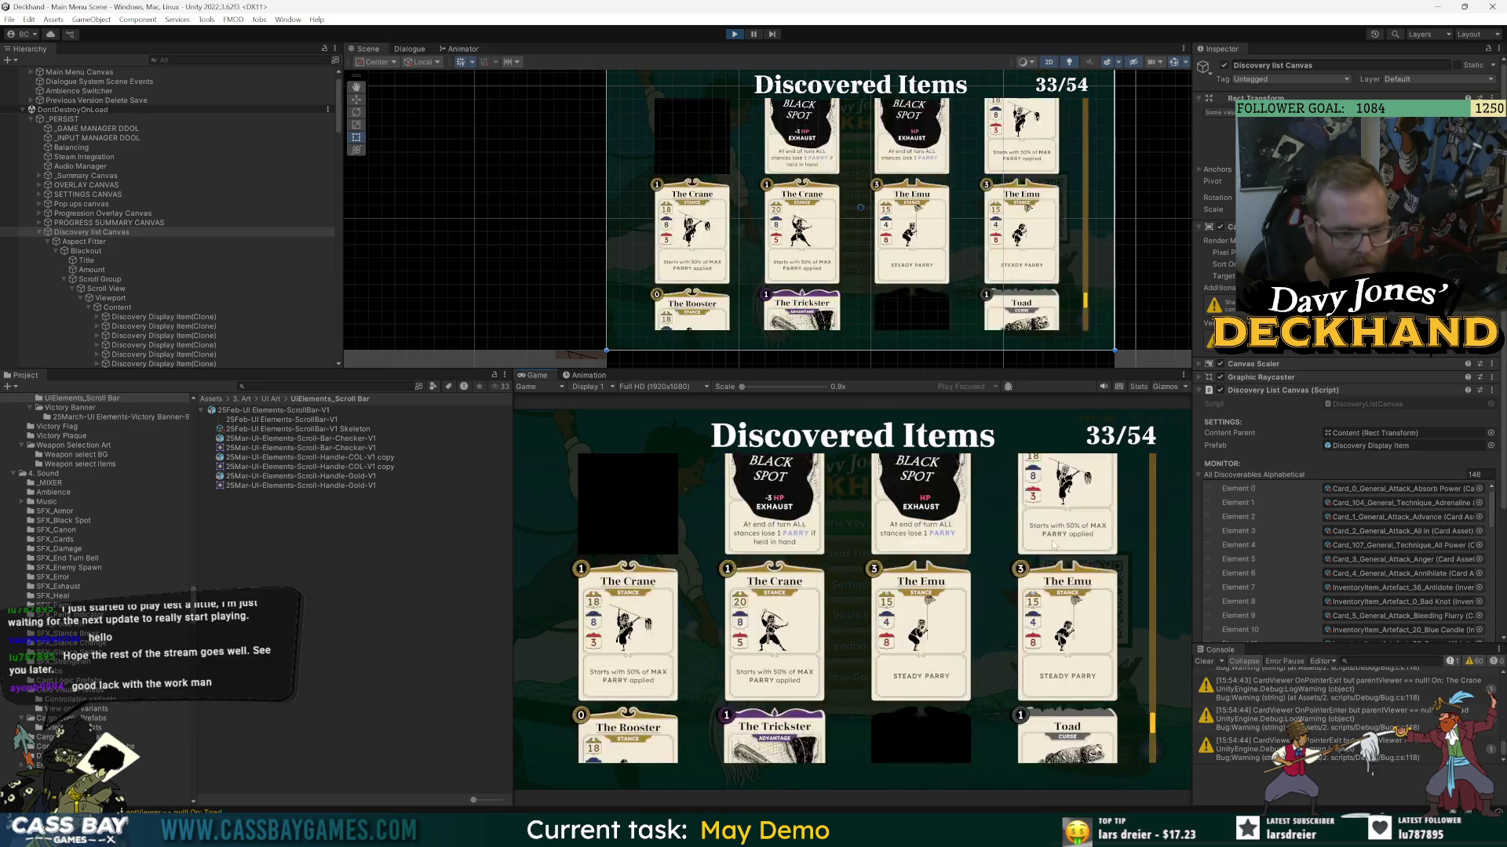
{"action": "scroll", "coordinate": [1059, 547], "scroll_direction": "up", "scroll_amount": 5}
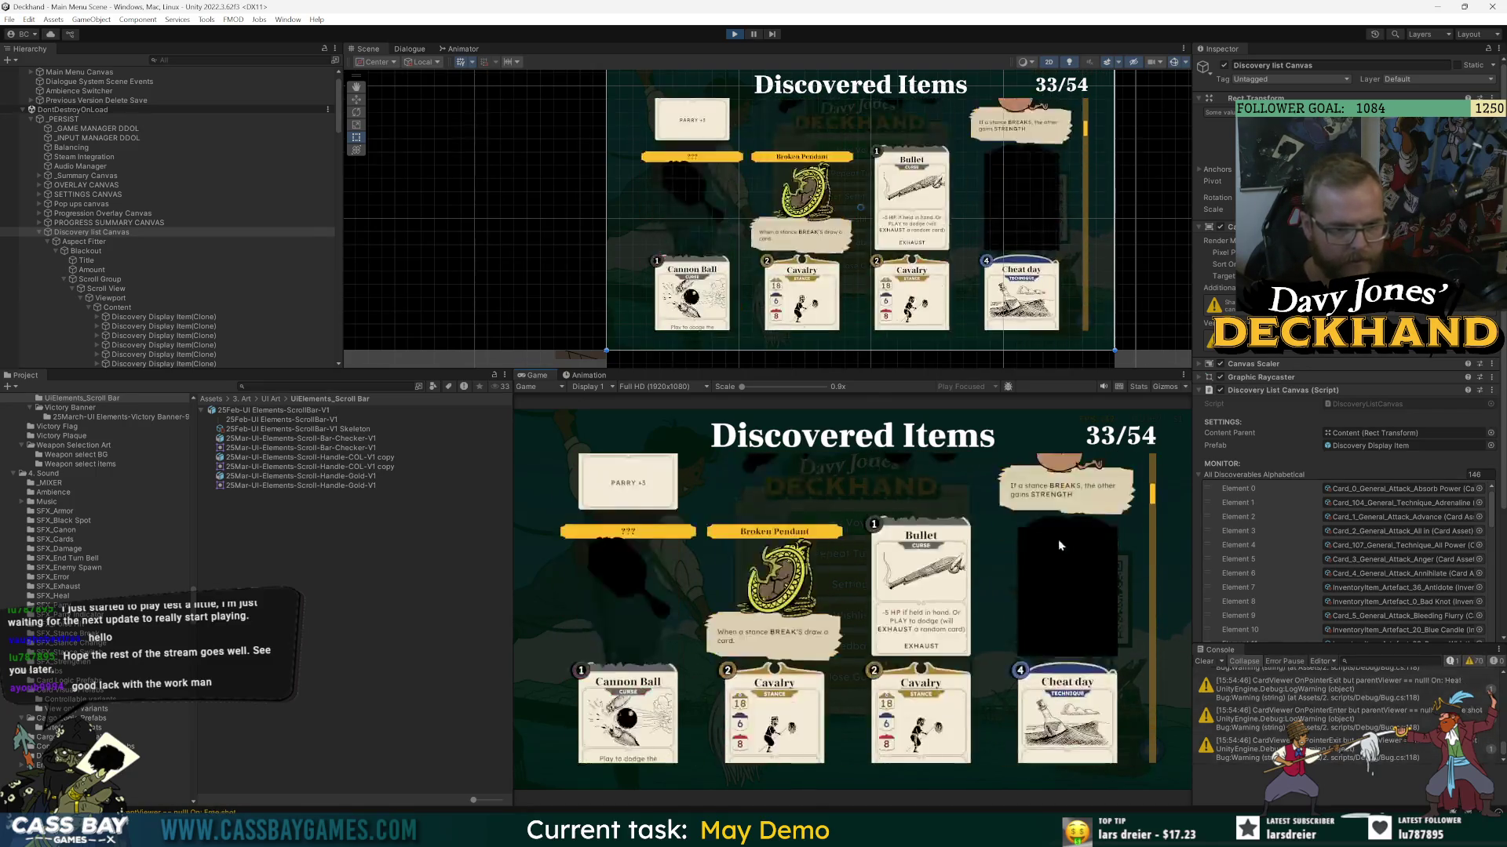
{"action": "key", "text": "ctrl+p"}
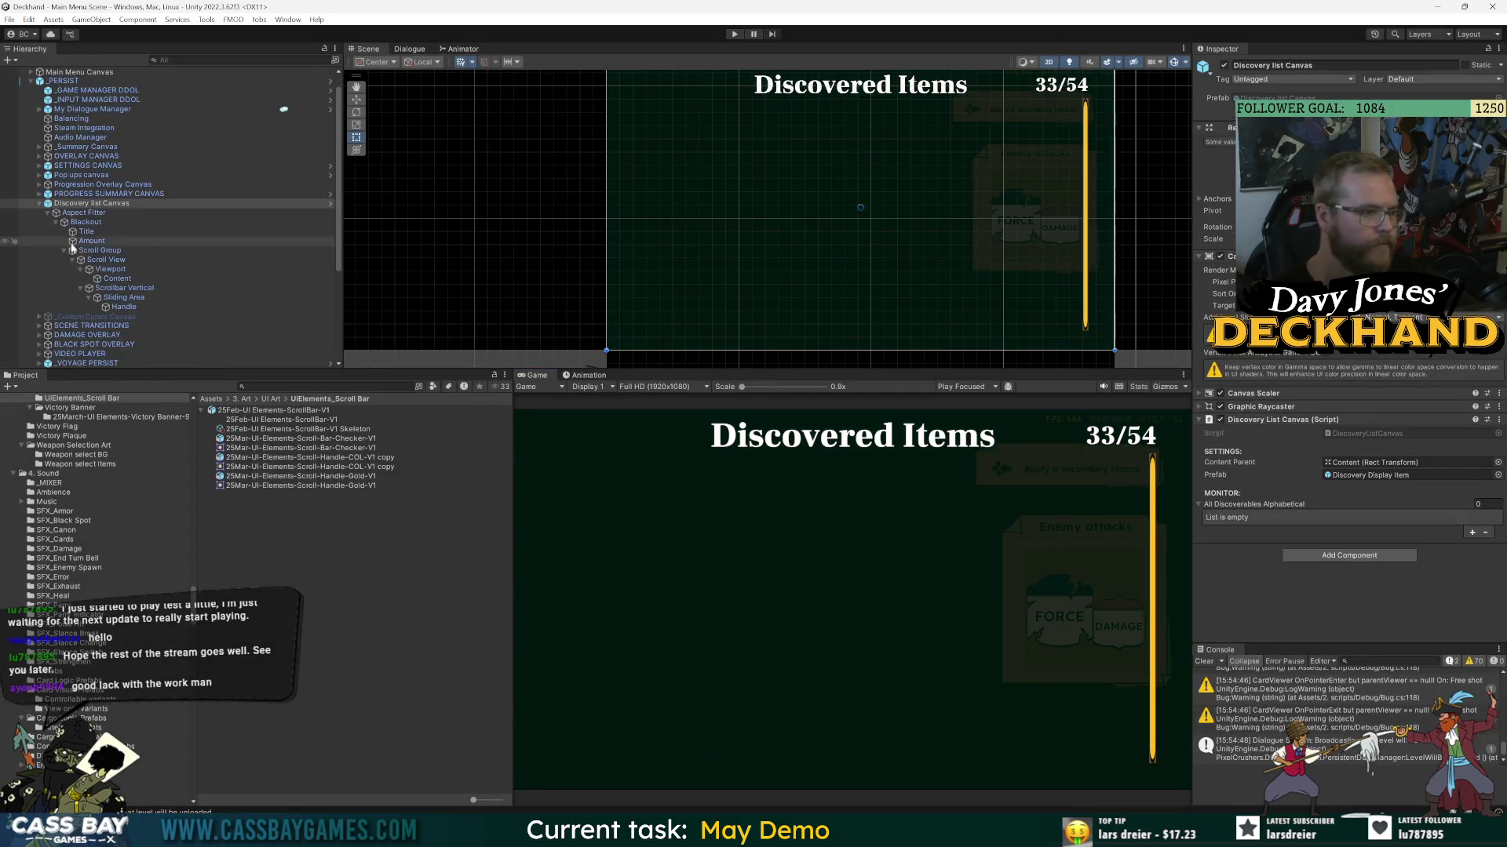
- In the Discovery list Canvas prefab, set the Title text's font size to 150
{"action": "left_click", "coordinate": [328, 232]}
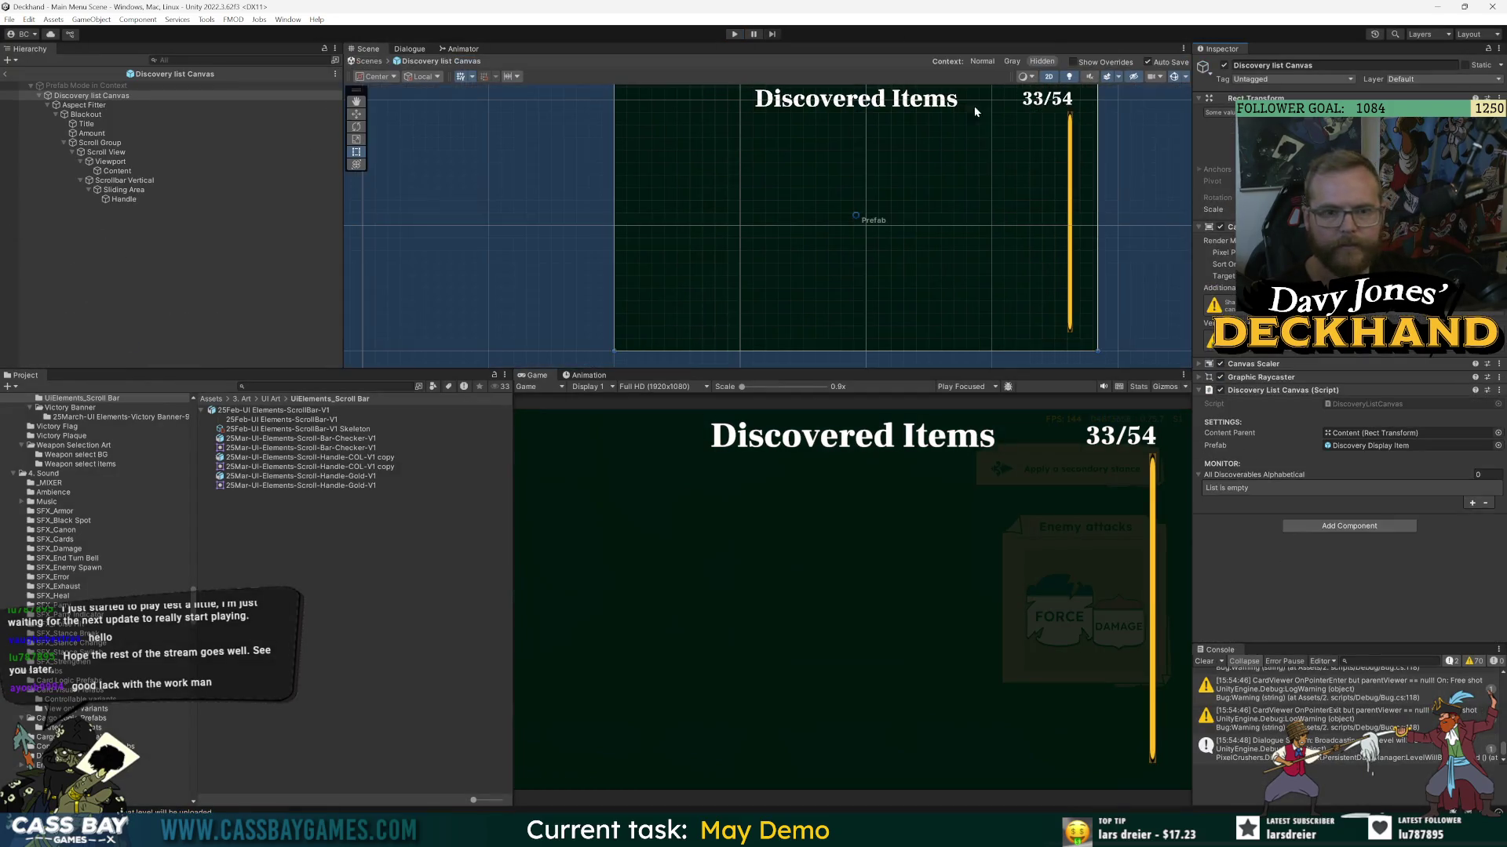
{"action": "left_click", "coordinate": [86, 124]}
{"action": "left_click", "coordinate": [1334, 396]}
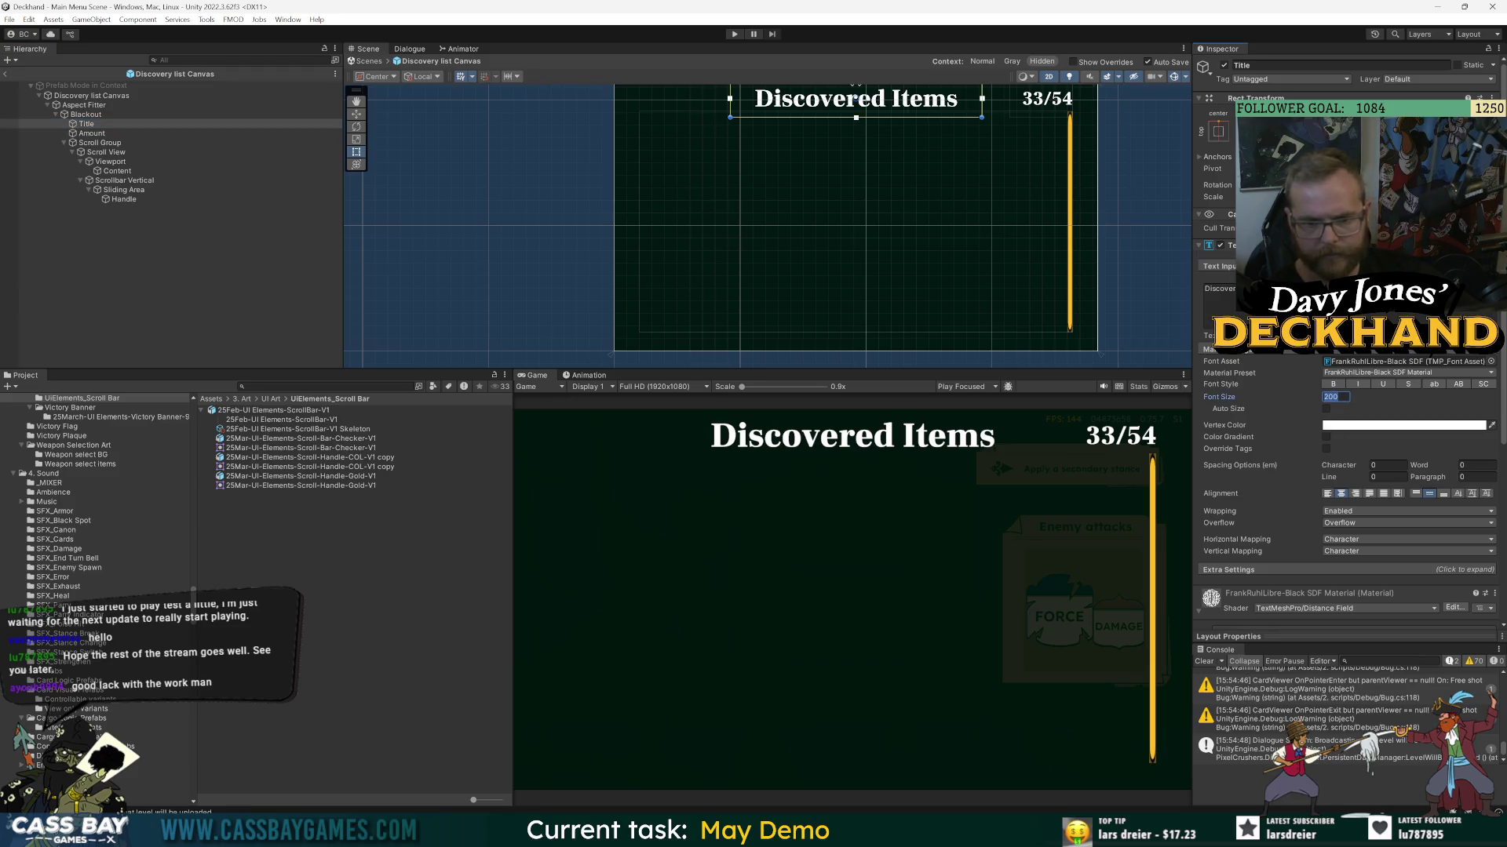
{"action": "type", "text": "150"}
{"action": "left_click_drag", "start_coordinate": [971, 234], "coordinate": [943, 298]}
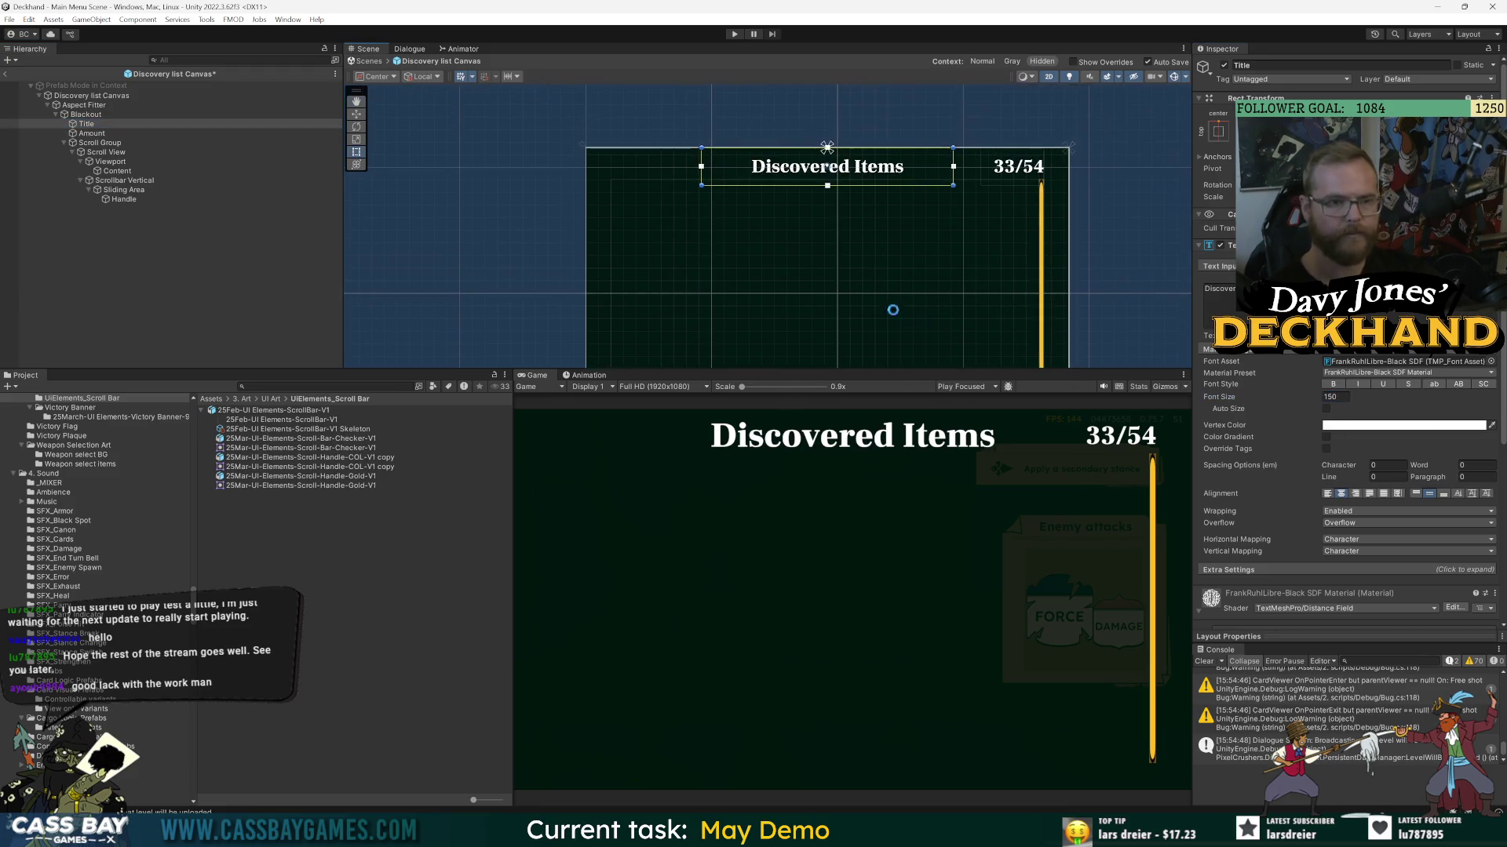
{"action": "left_click", "coordinate": [214, 302]}
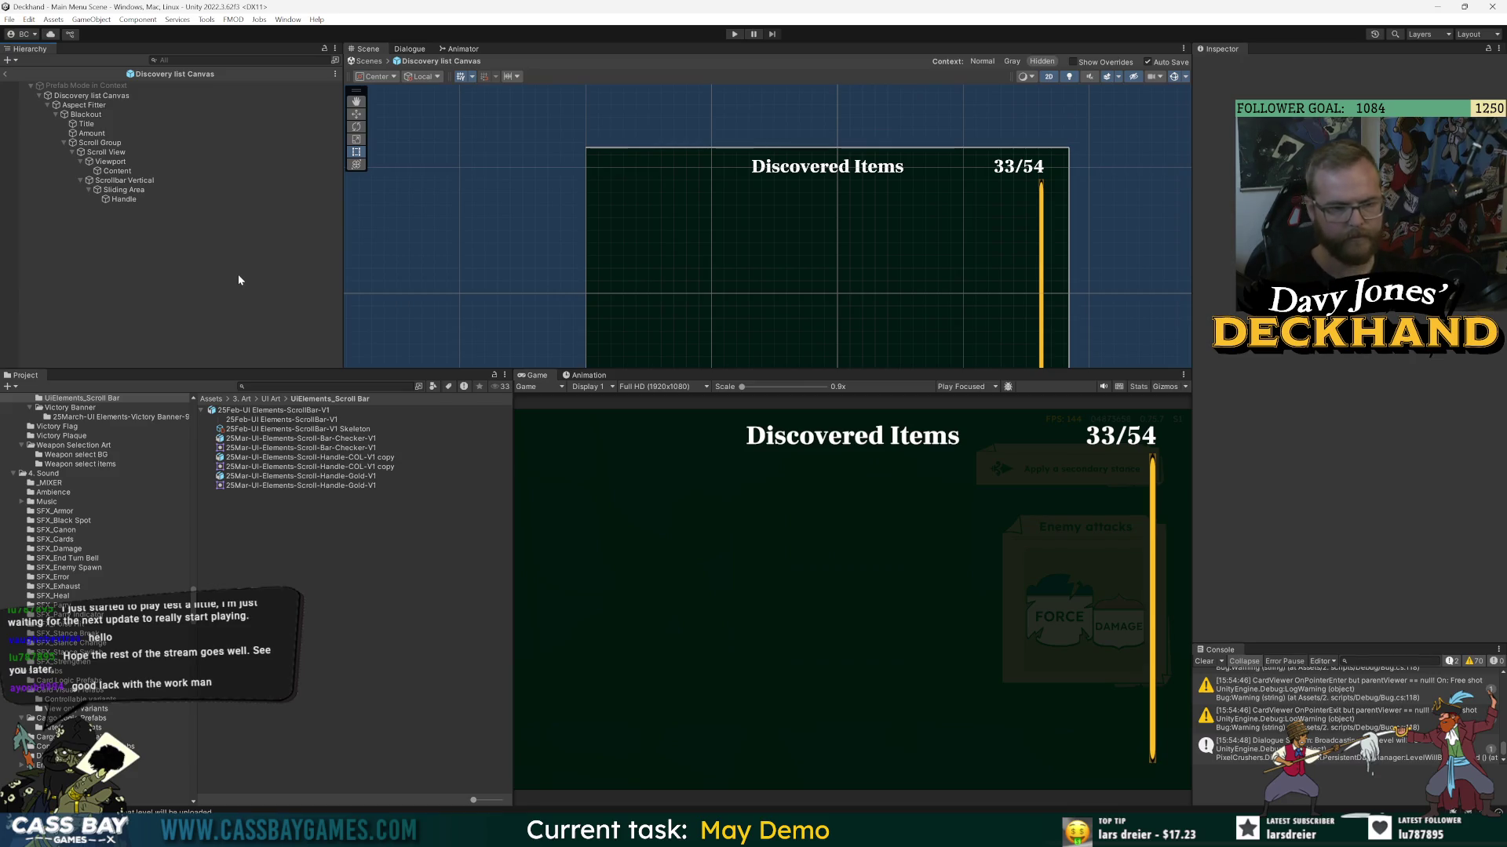
- Open the DiscoveryListCanvas script from the canvas's Script field, then return to Unity
{"action": "left_click", "coordinate": [141, 96]}
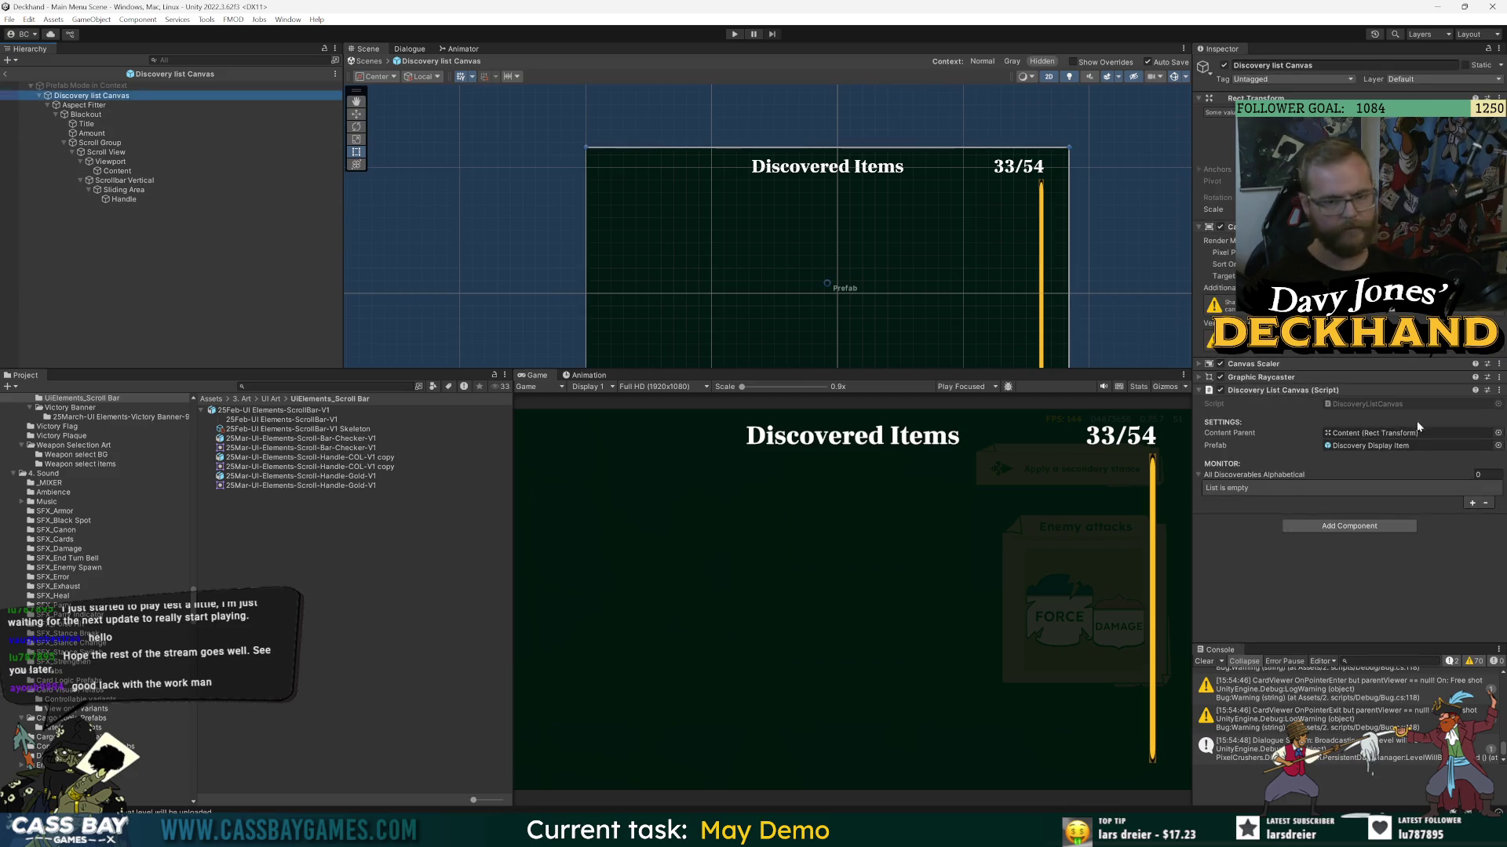
{"action": "double_click", "coordinate": [1359, 401]}
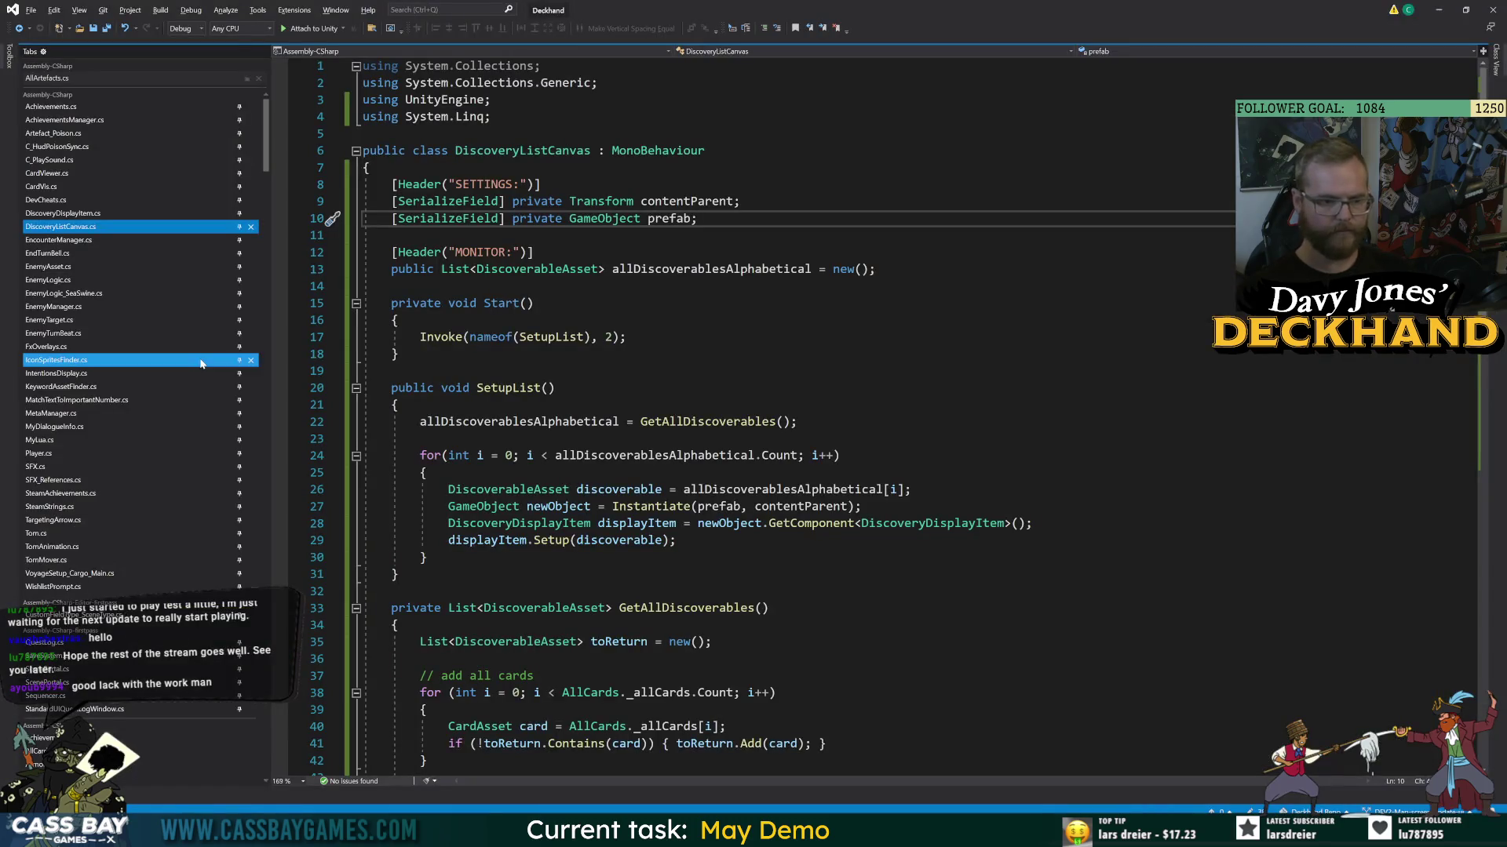
{"action": "key", "text": "alt+Tab"}
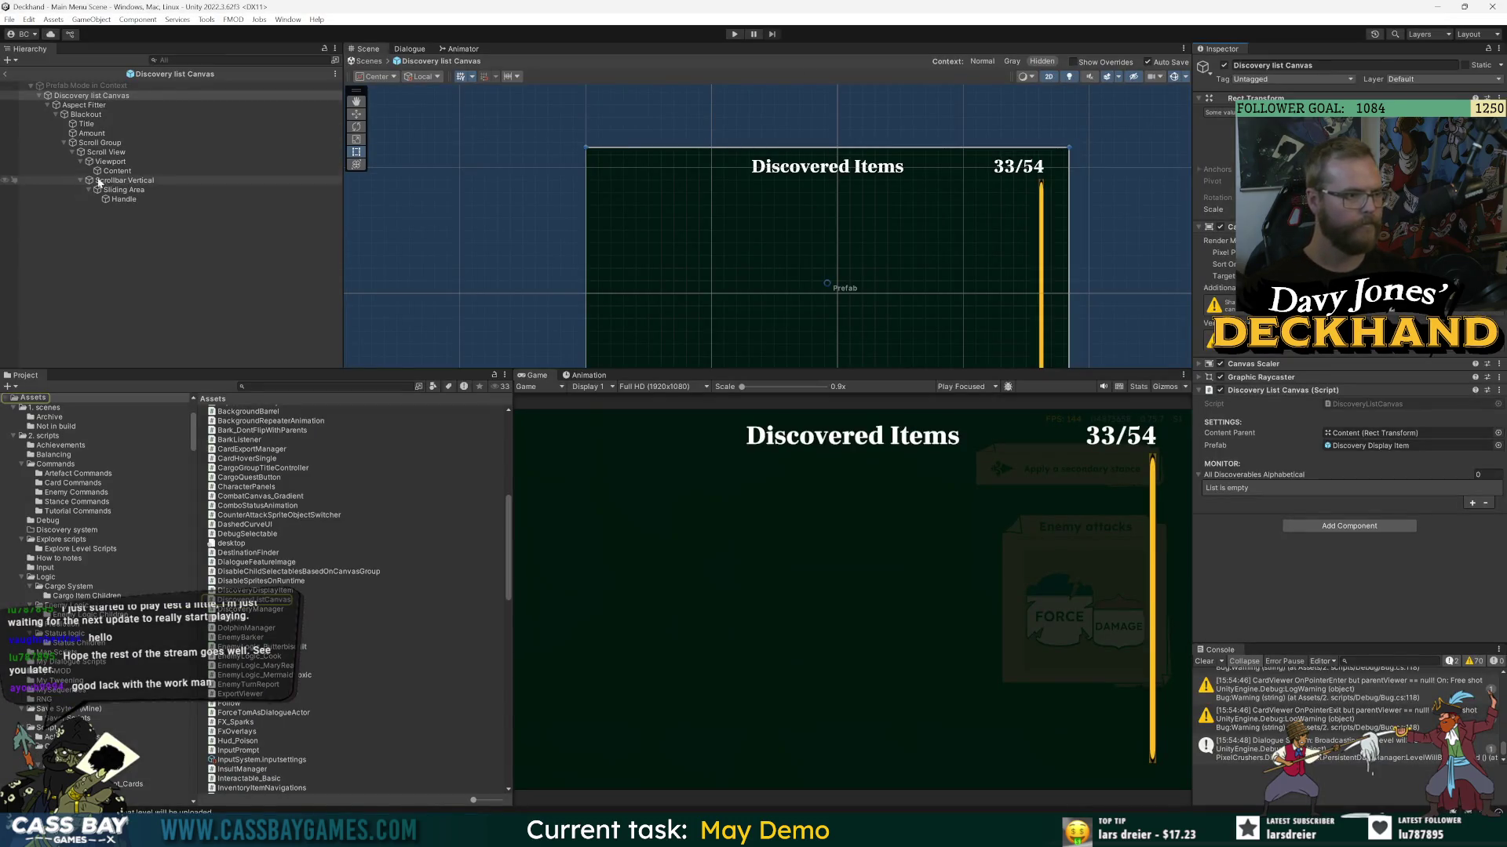
- Color the Title text yellow (FEBD28) and reopen the DiscoveryListCanvas script in Visual Studio
{"action": "left_click", "coordinate": [86, 124]}
{"action": "left_click", "coordinate": [1405, 425]}
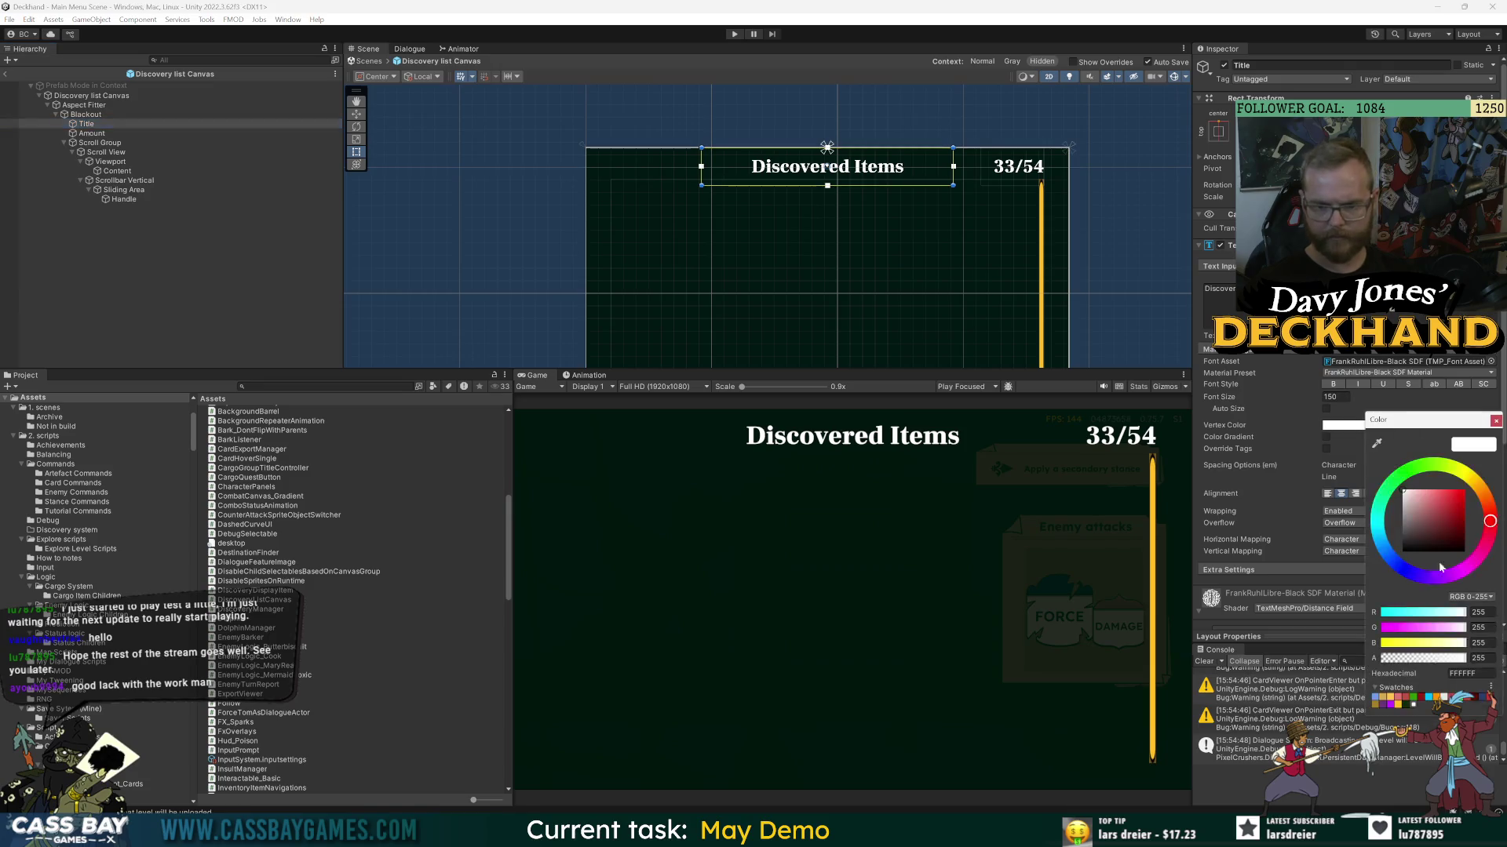
{"action": "left_click", "coordinate": [1399, 705]}
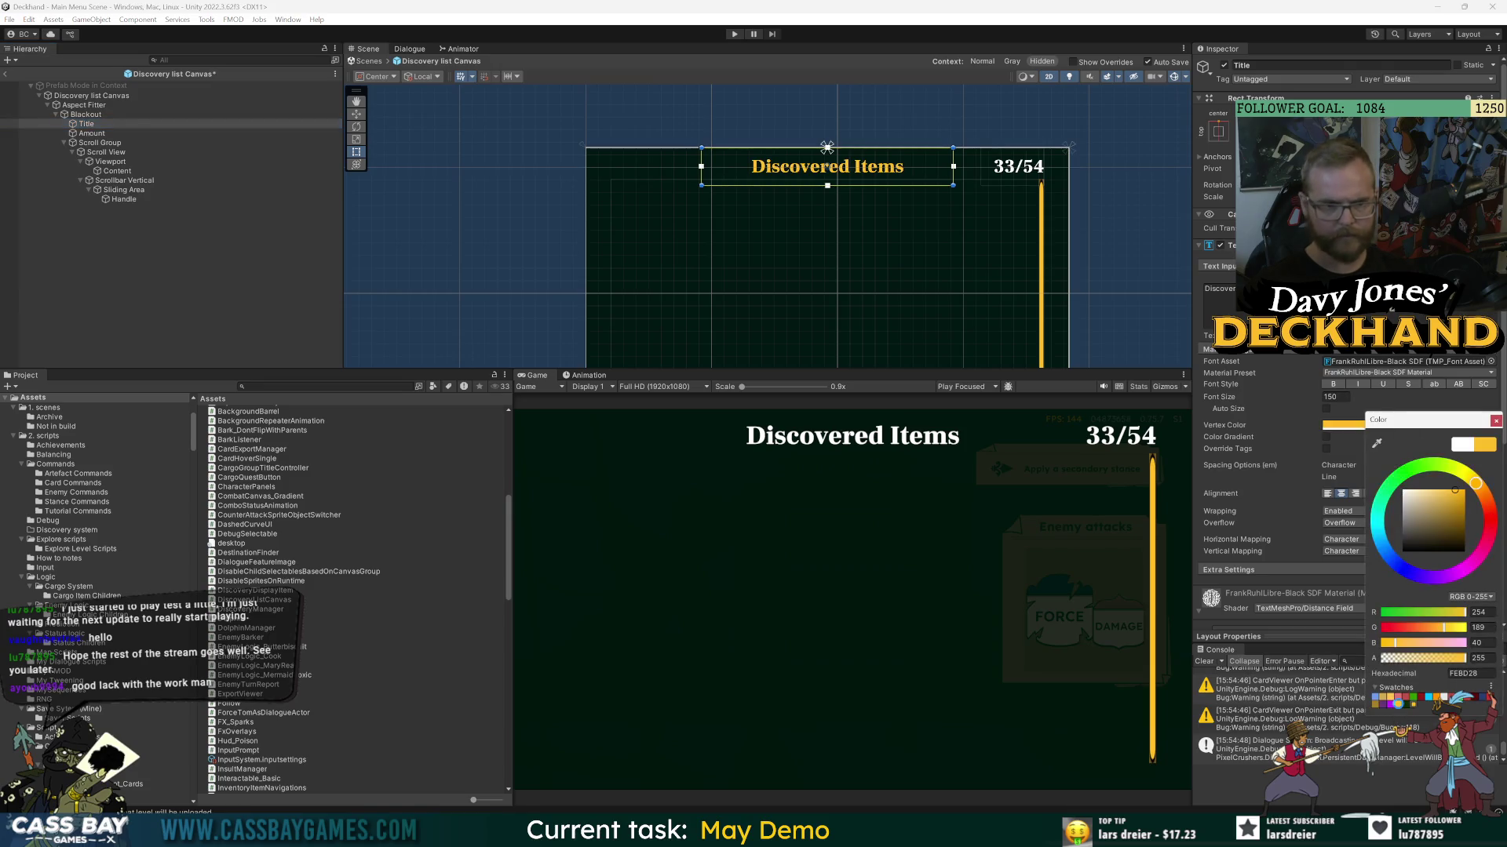
{"action": "left_click", "coordinate": [317, 255]}
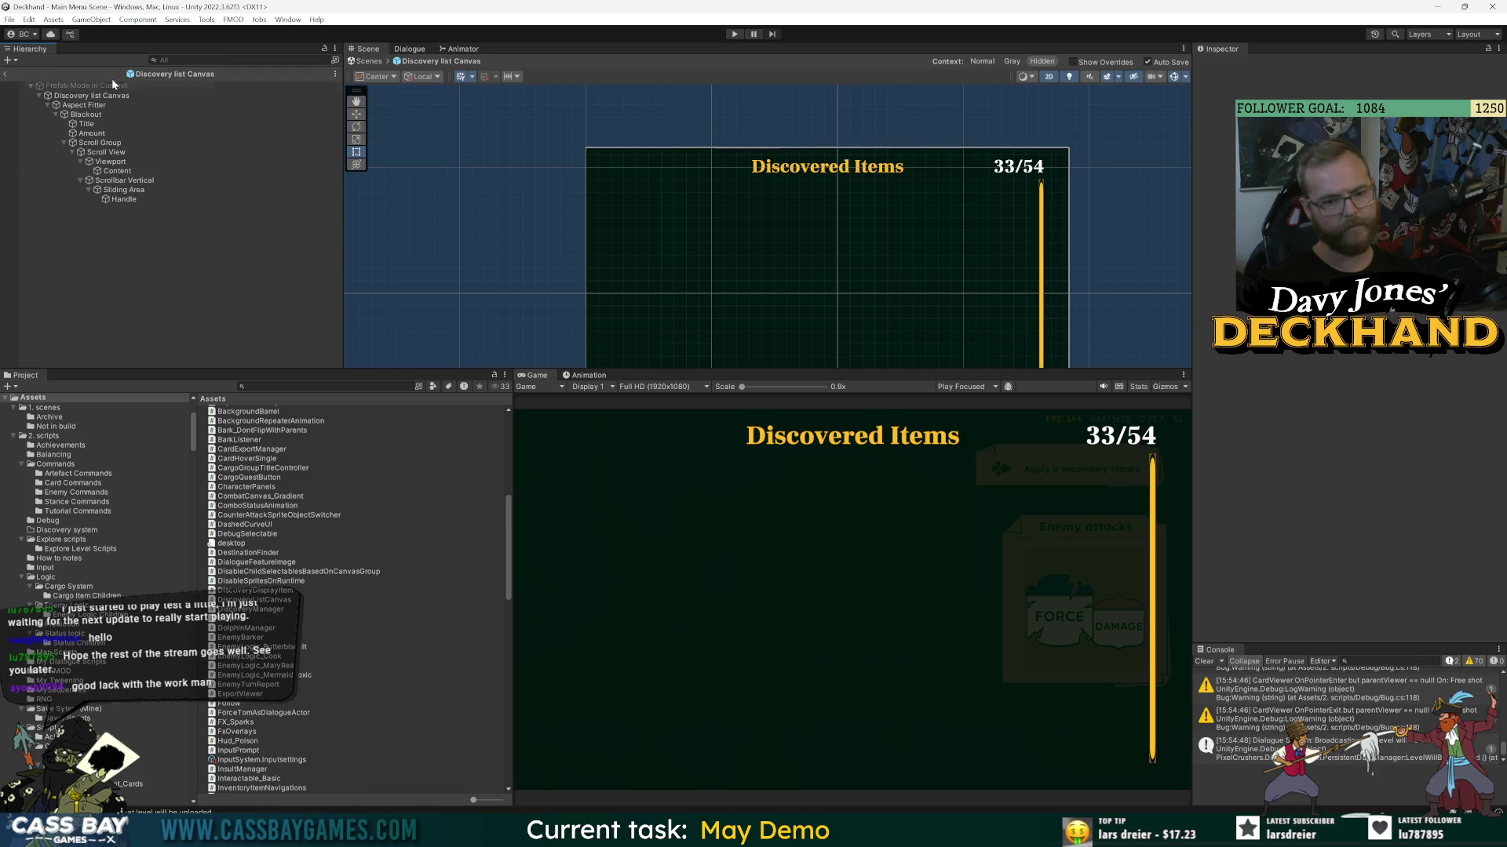
{"action": "left_click", "coordinate": [75, 98]}
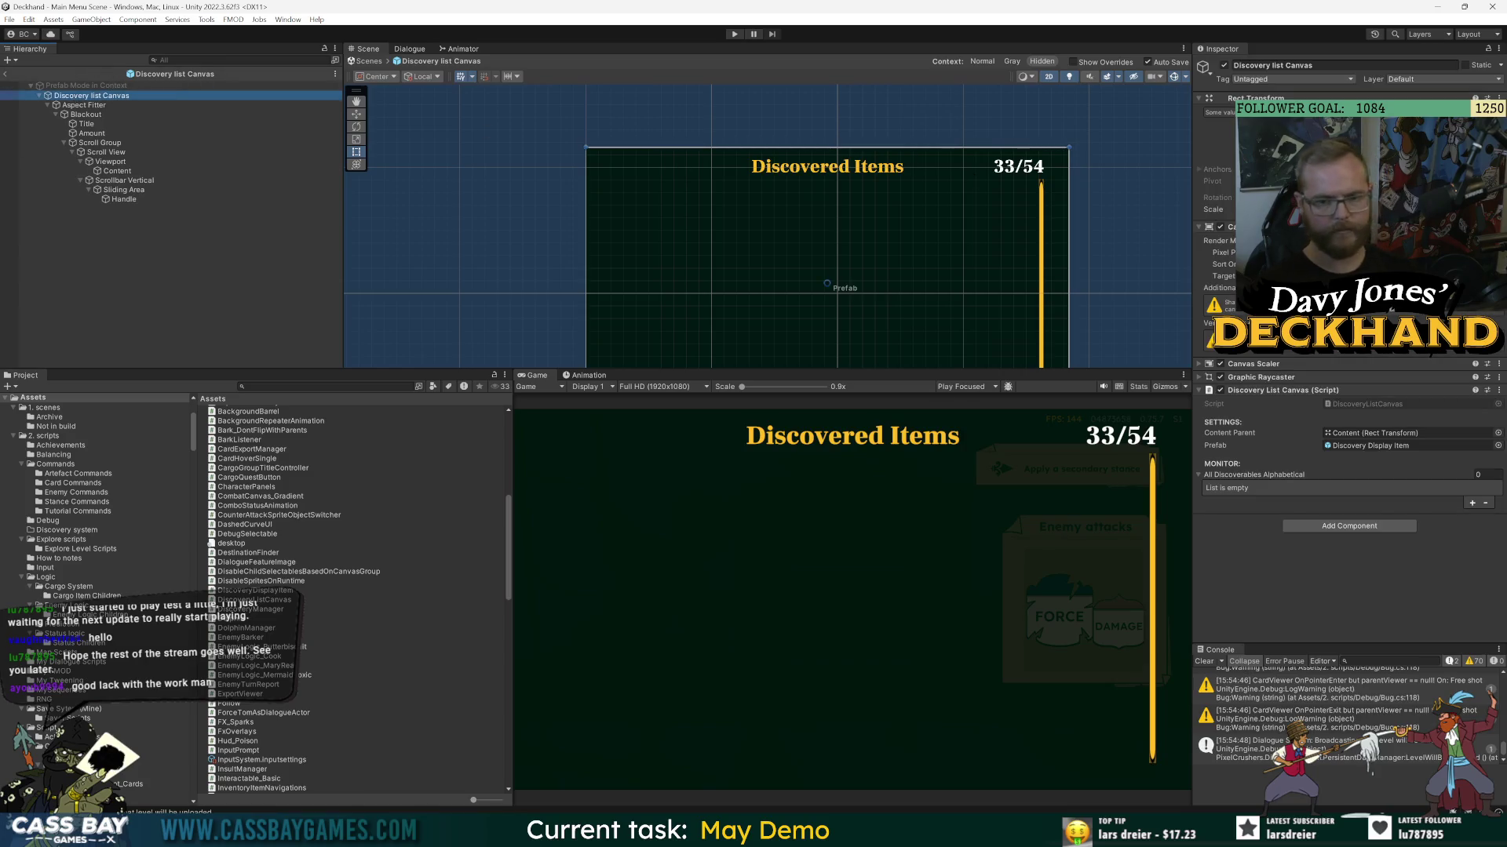
{"action": "double_click", "coordinate": [1355, 403]}
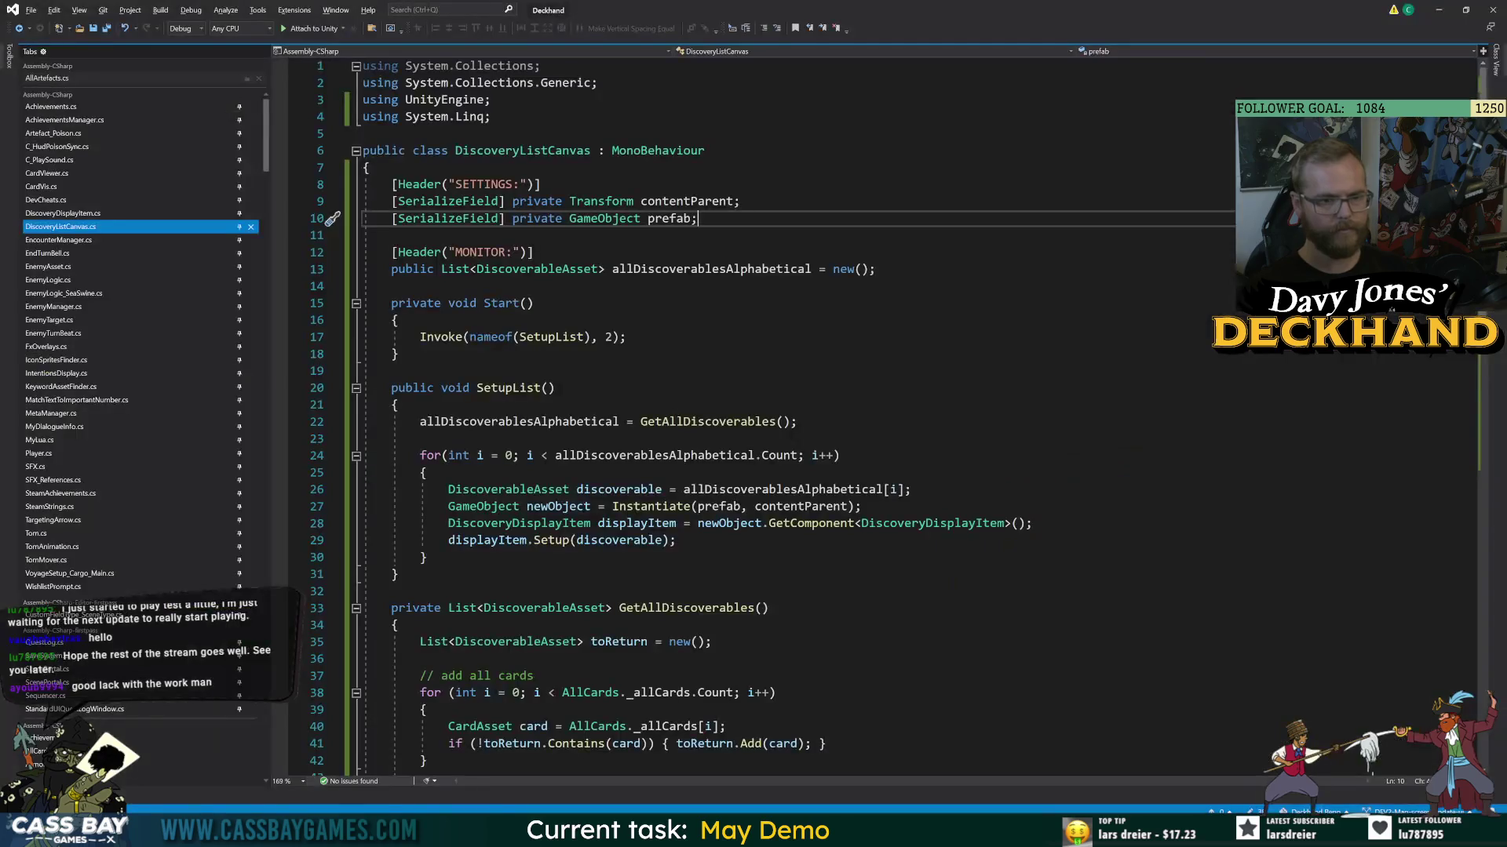
- Add 'using TMPro;' and a [SerializeField] private TextMeshProUGUI amountText field
{"action": "left_click", "coordinate": [491, 116]}
{"action": "key", "text": "Return"}
{"action": "type", "text": "using TMPro"}
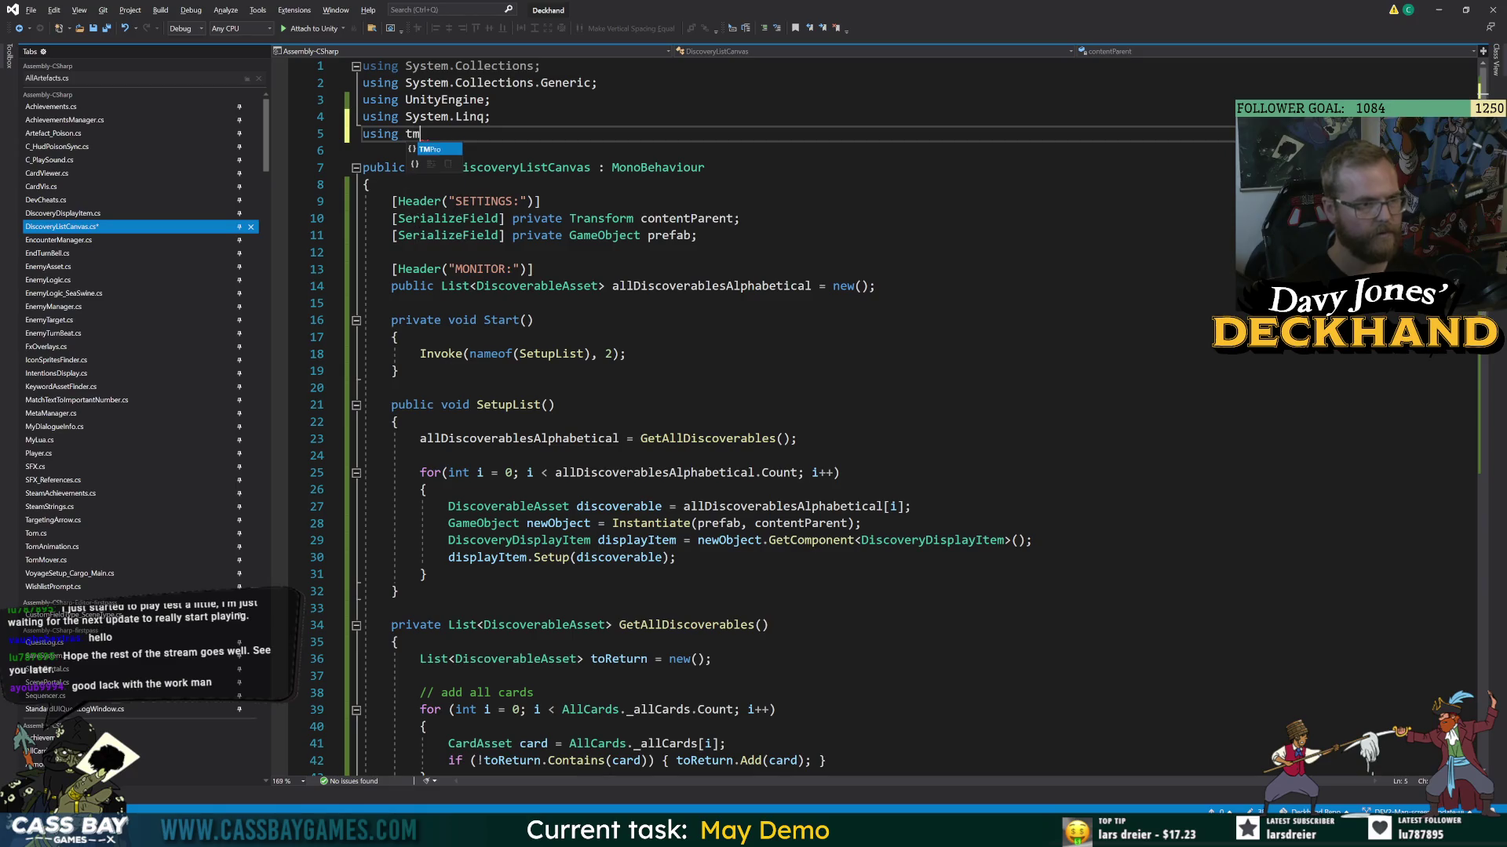
{"action": "type", "text": ";"}
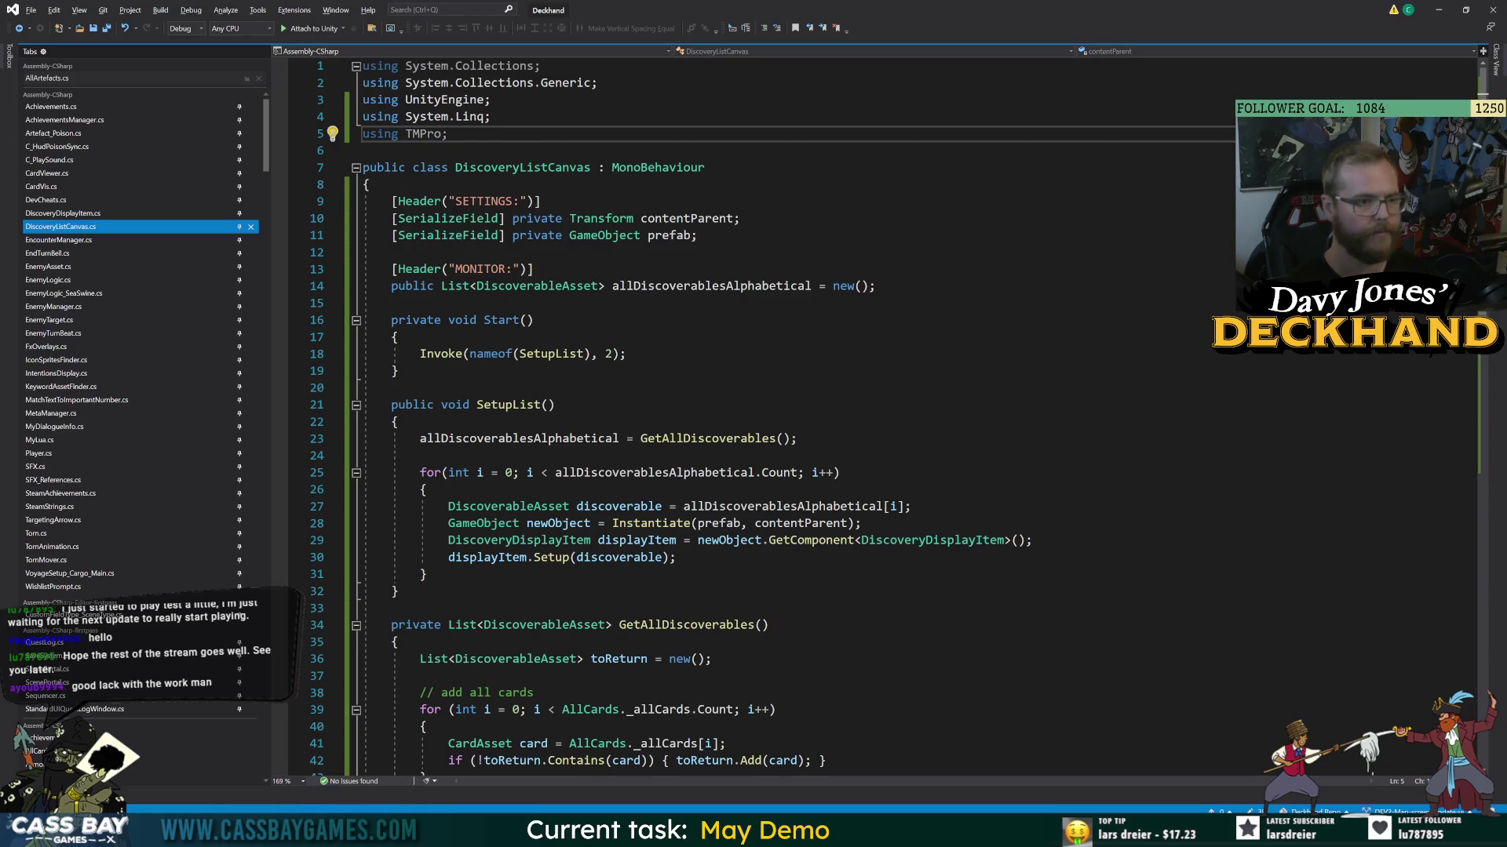
{"action": "left_click", "coordinate": [391, 252]}
{"action": "key", "text": "ctrl+Return"}
{"action": "type", "text": "[SerializeField] private v"}
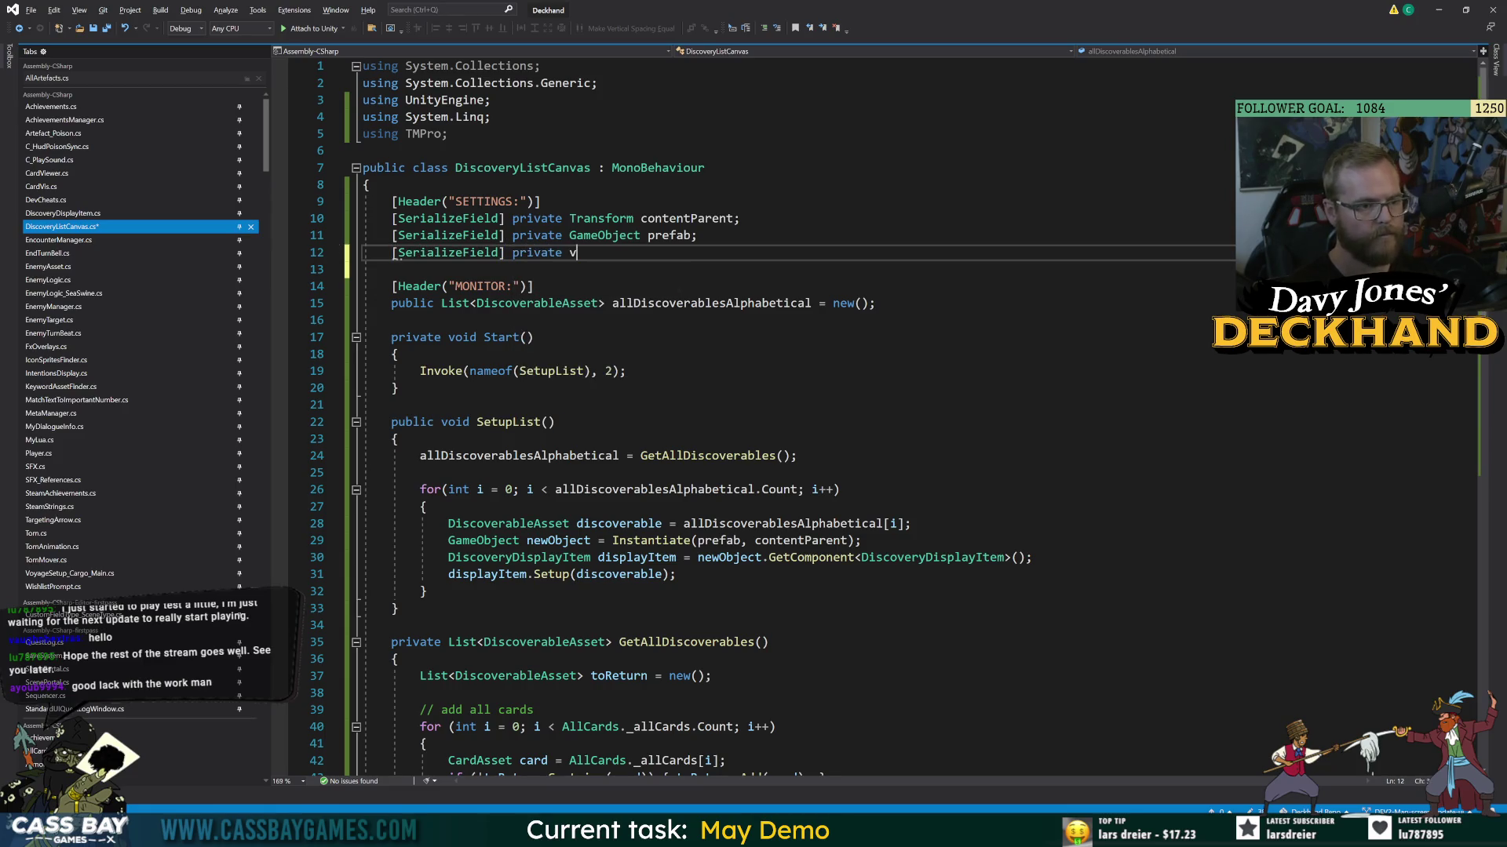
{"action": "key", "text": "BackSpace"}
{"action": "type", "text": "text"}
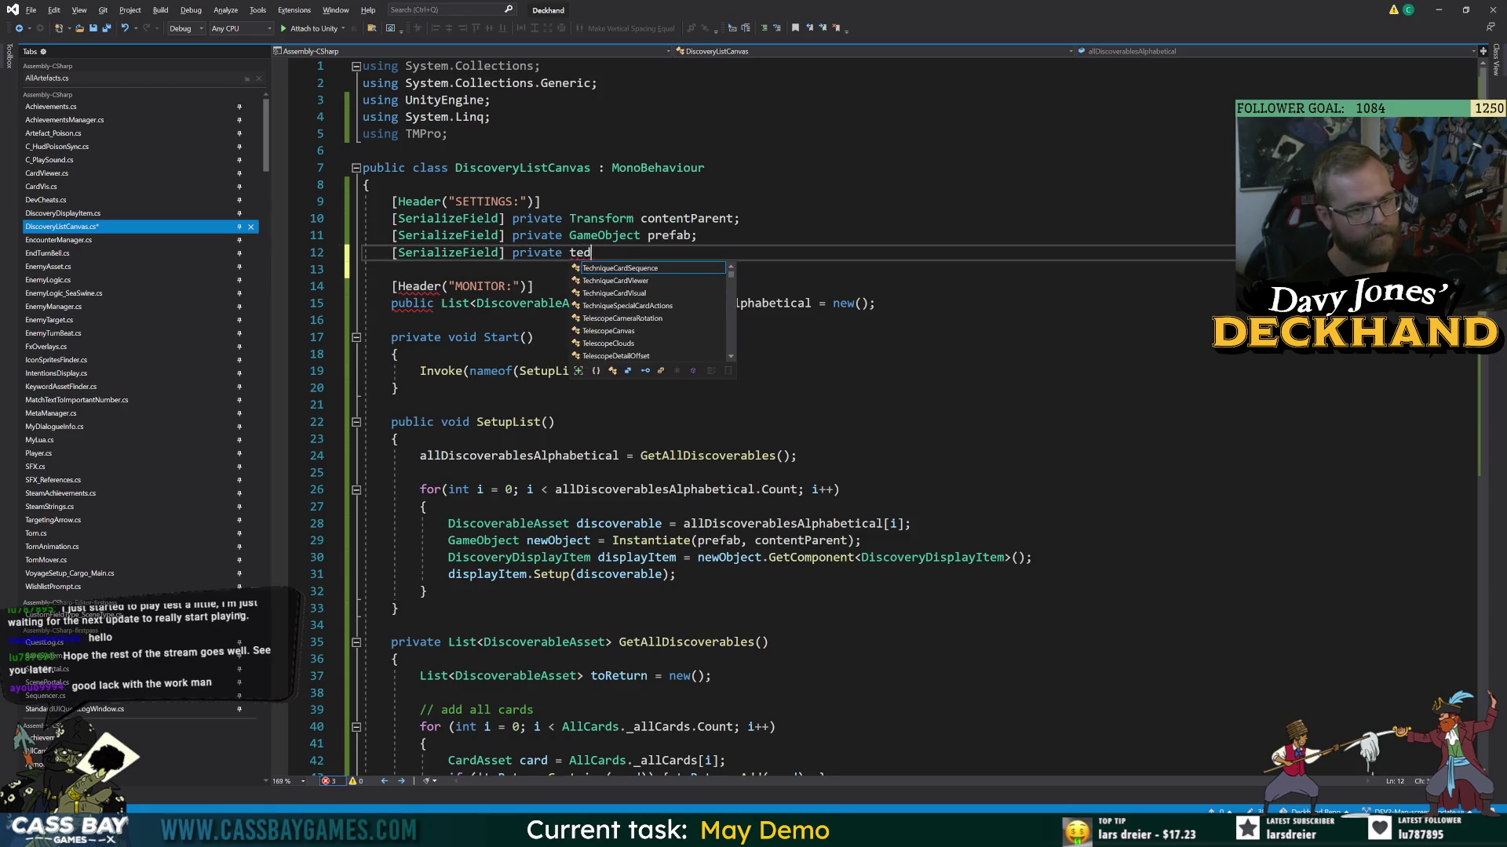
{"action": "type", "text": "mesh"}
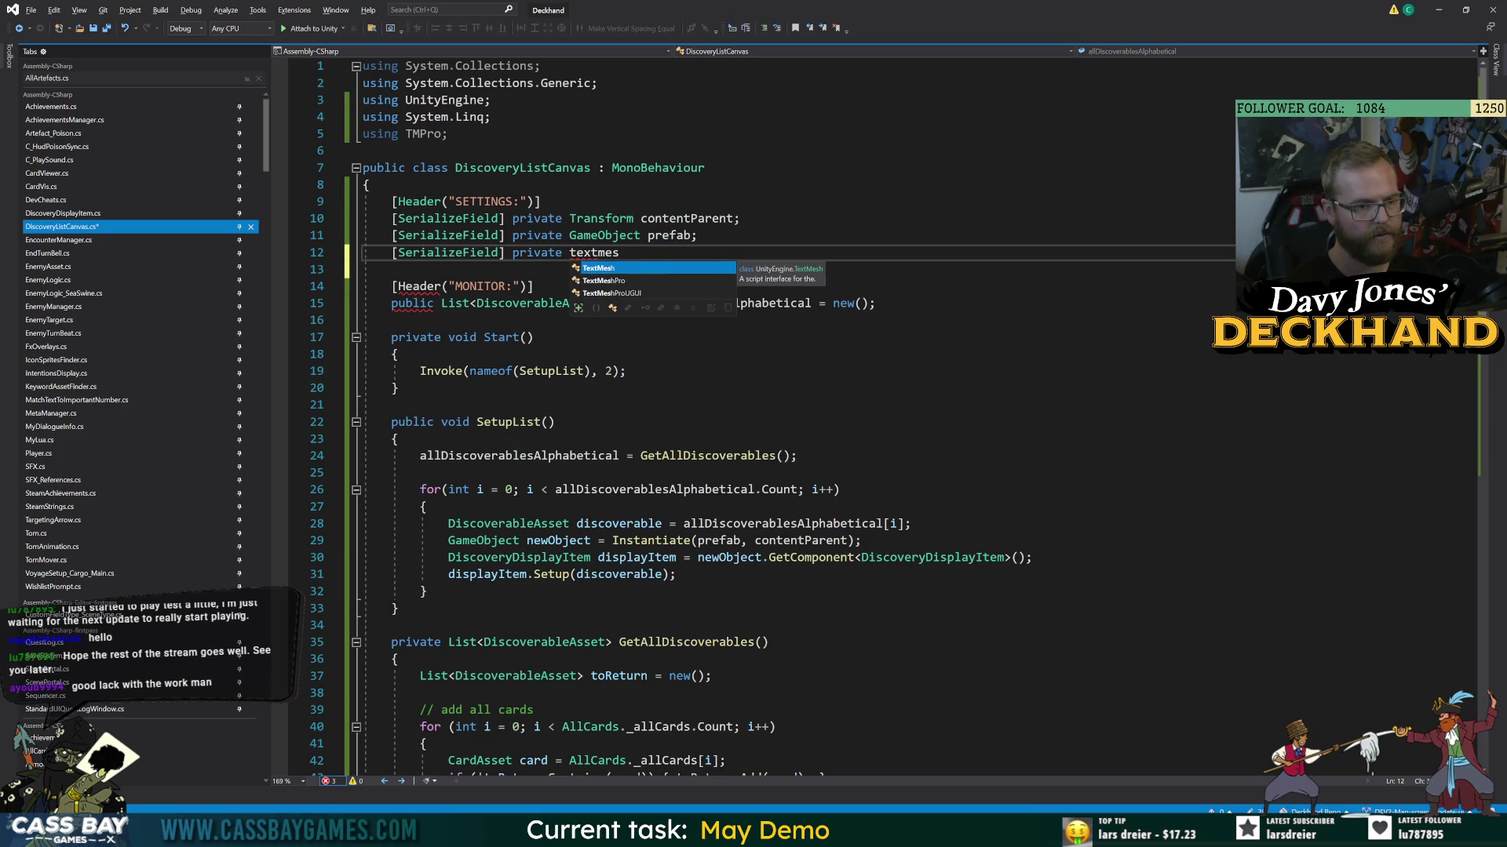
{"action": "key", "text": "Tab"}
{"action": "type", "text": "UGUI "}
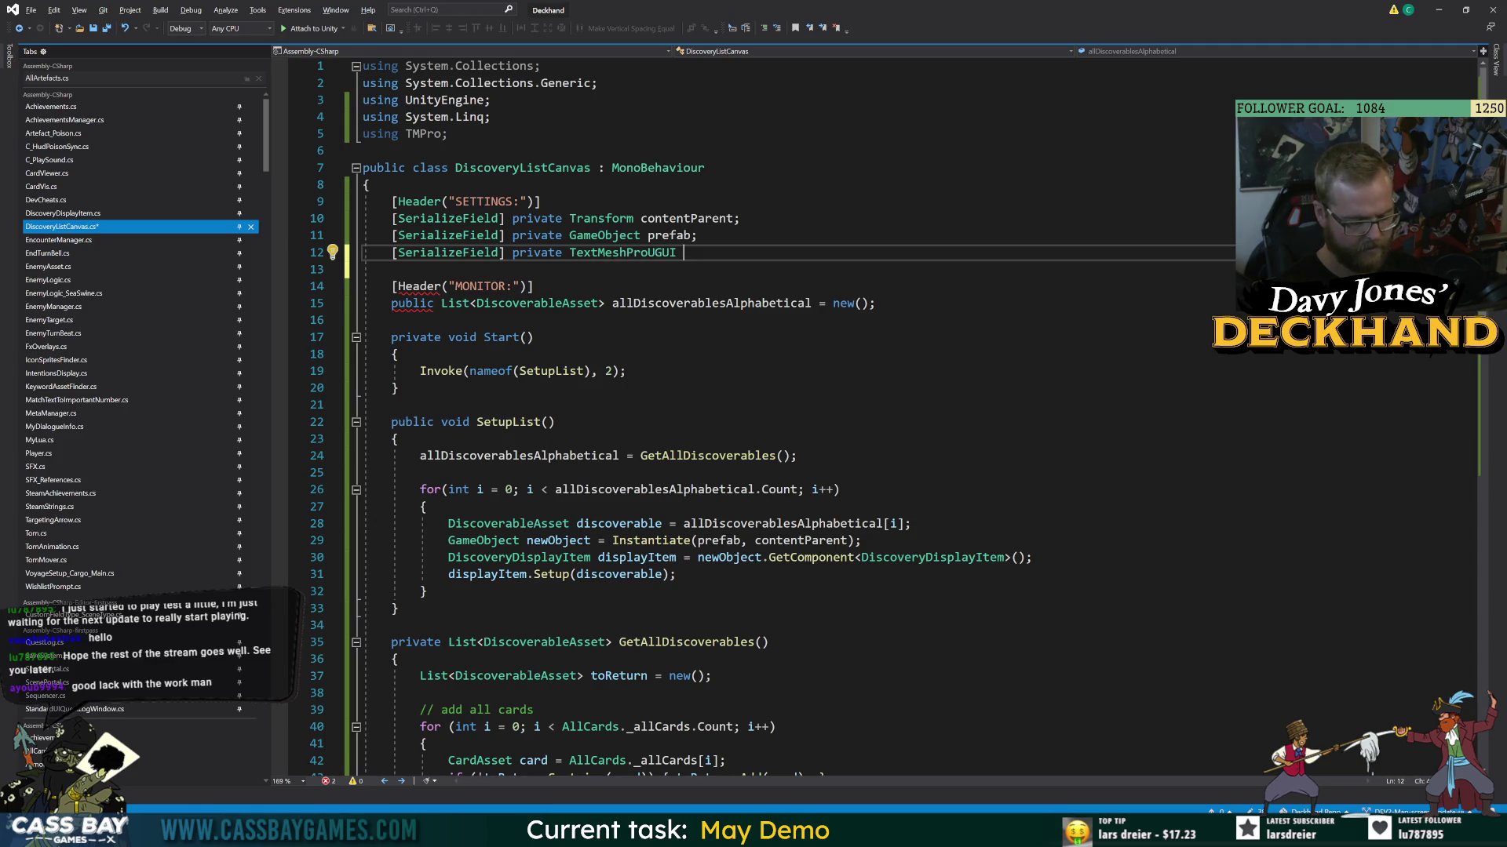
{"action": "type", "text": "amountText;"}
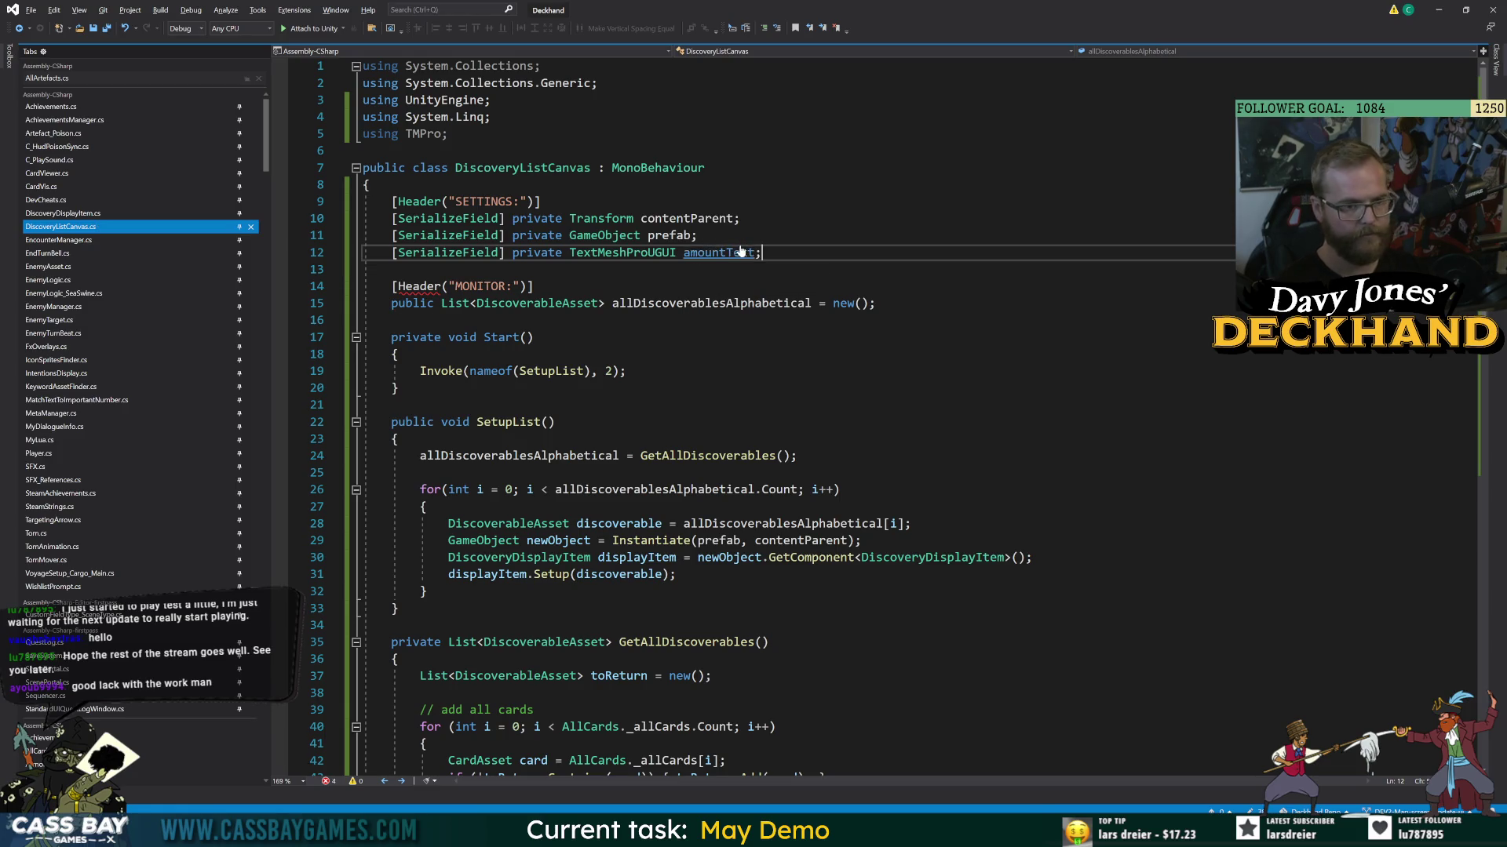
{"action": "key", "text": "Left"}
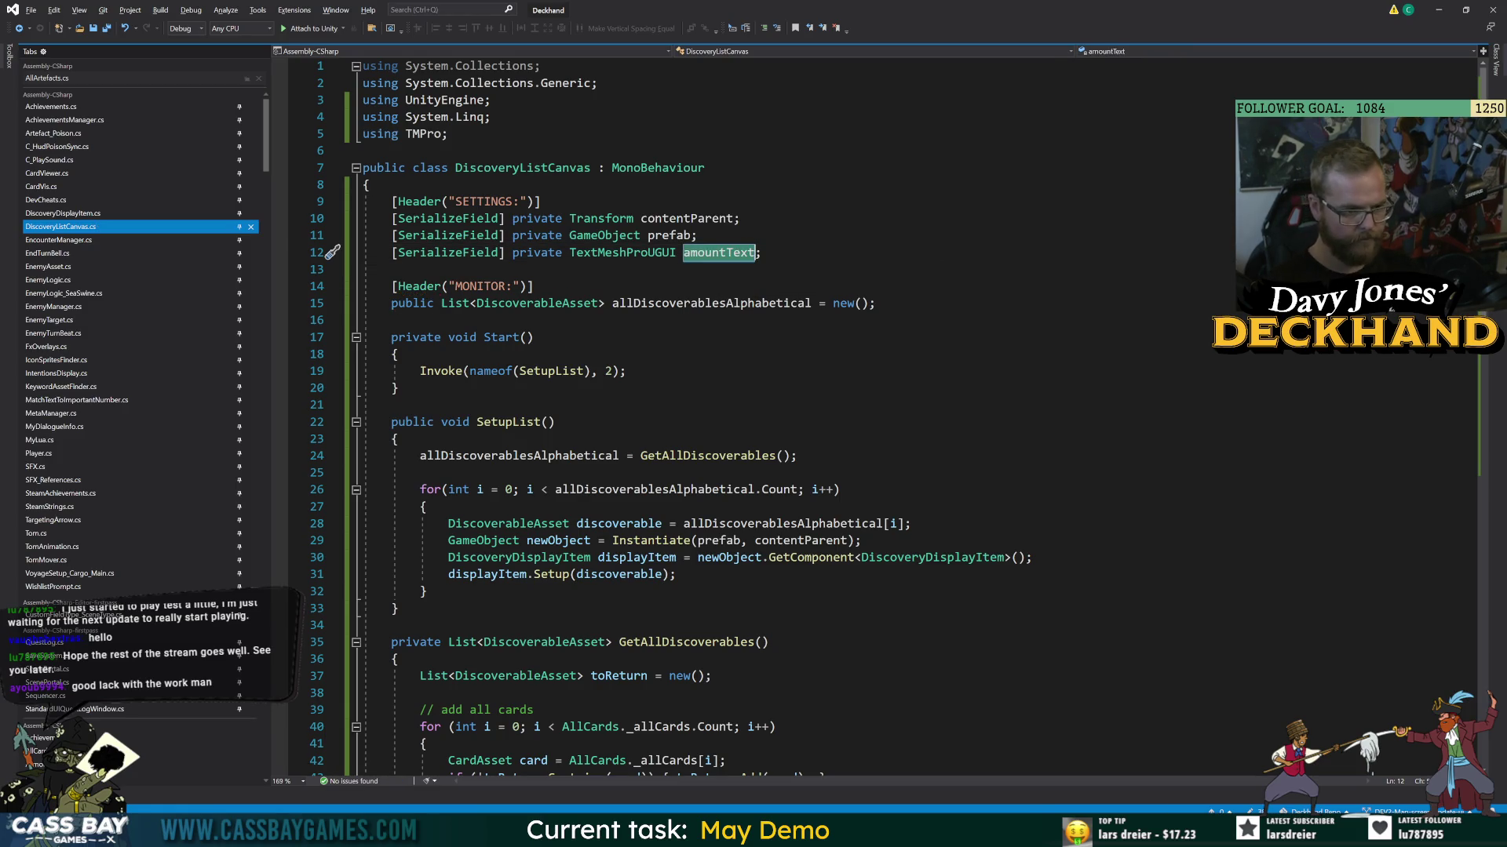
- Start an amountText line in SetupList, browse DiscoveryManager members for a count method, and save
{"action": "left_click", "coordinate": [439, 591]}
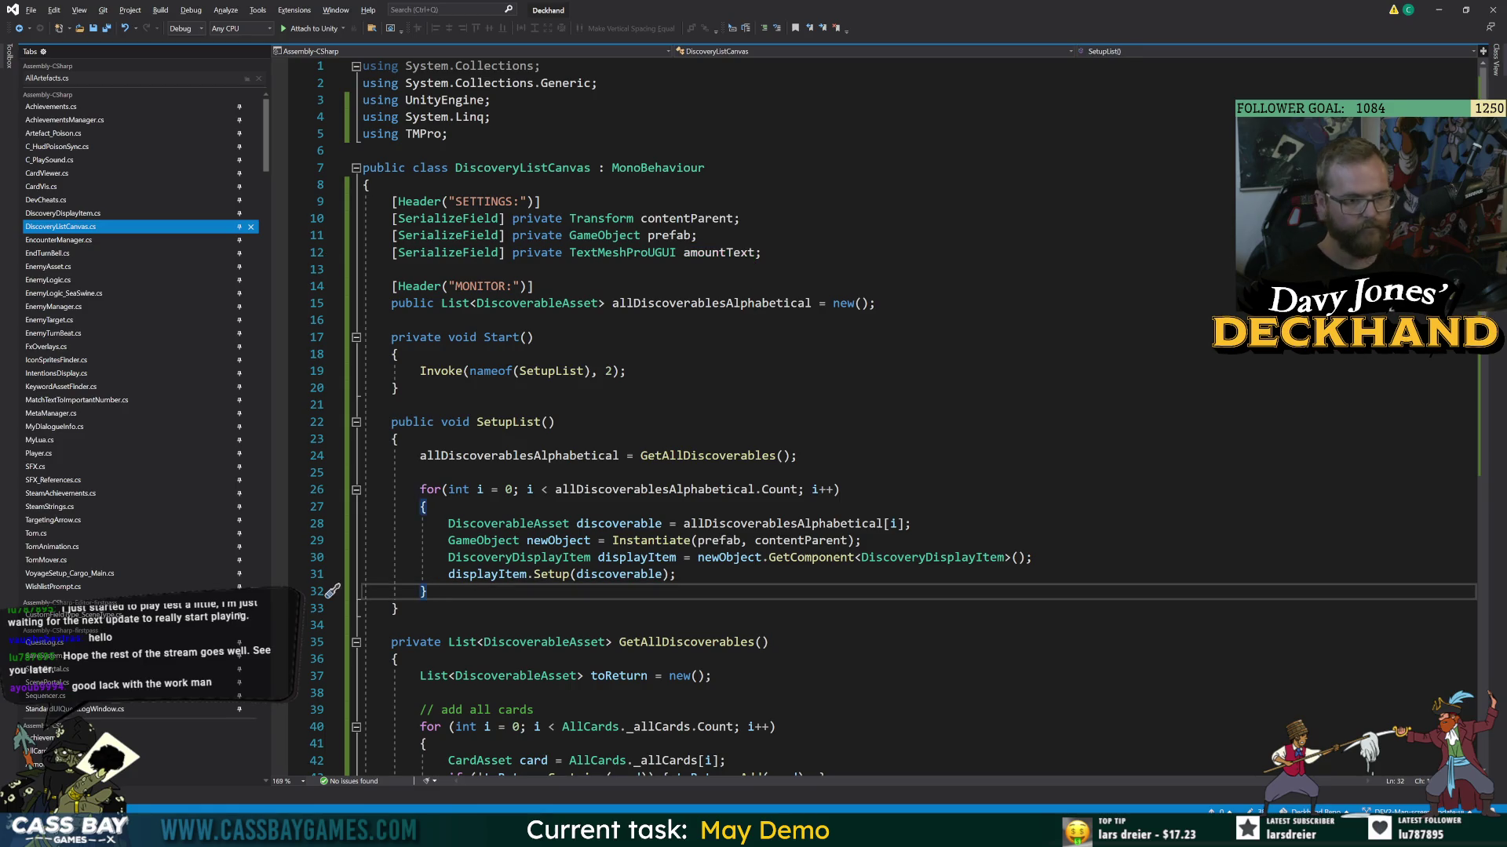
{"action": "key", "text": "Return"}
{"action": "key", "text": "Return"}
{"action": "type", "text": "amountText = Discover"}
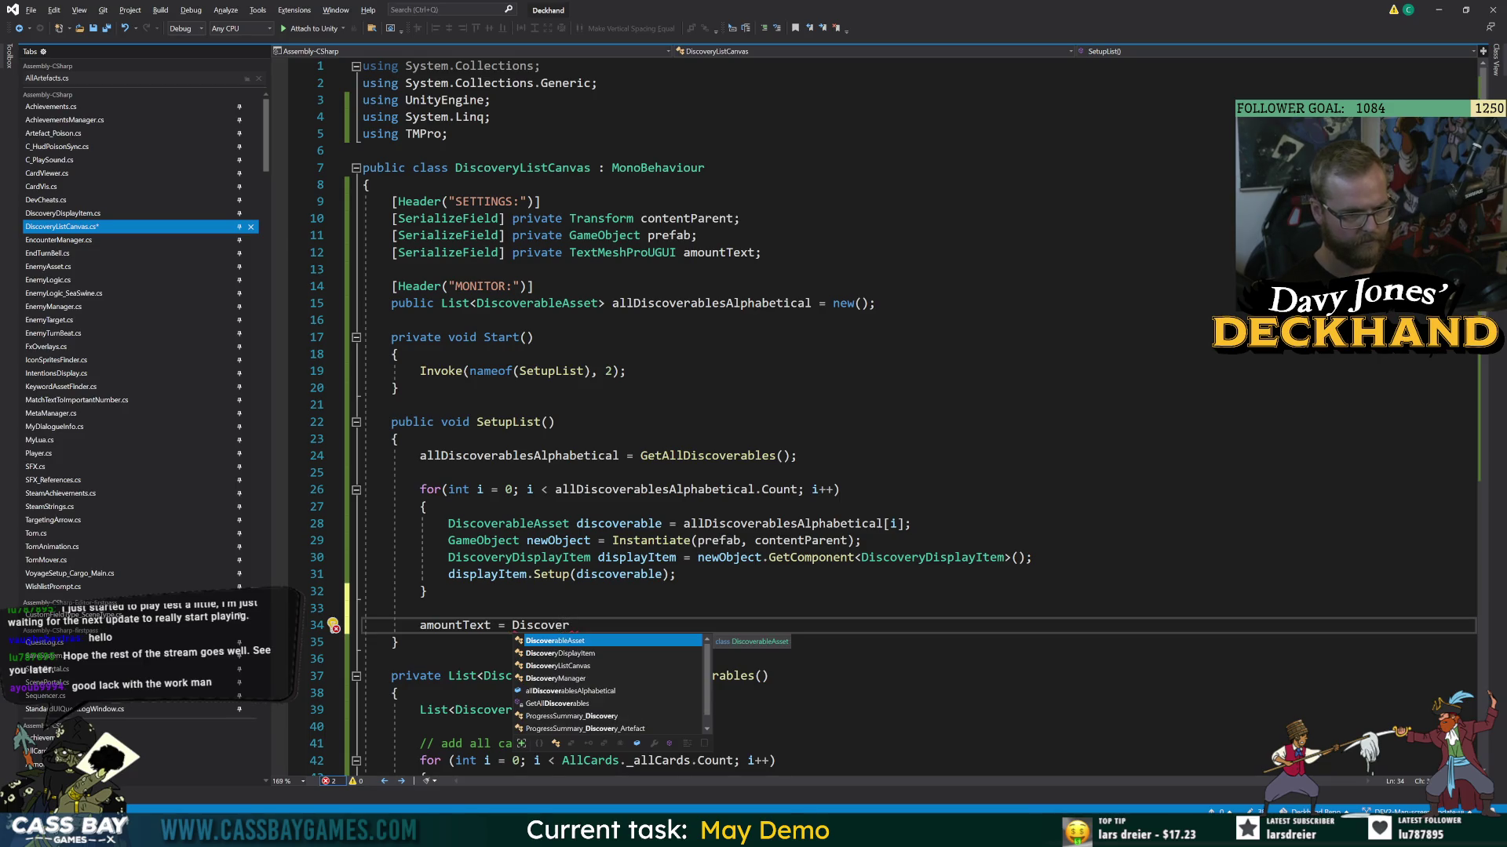
{"action": "key", "text": "Down"}
{"action": "key", "text": "Down"}
{"action": "key", "text": "Down"}
{"action": "type", "text": "."}
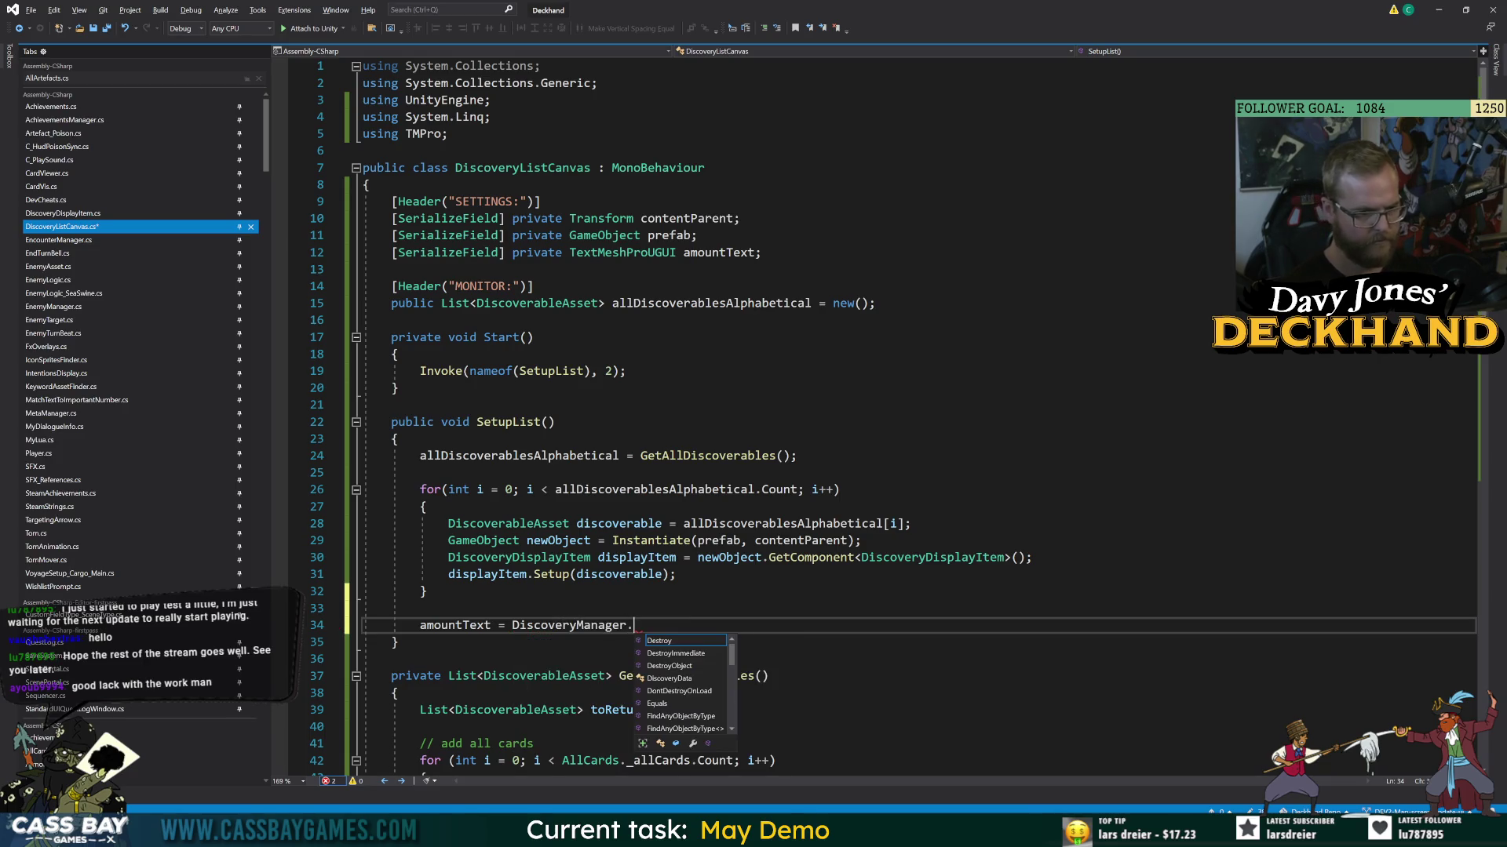
{"action": "type", "text": "disc"}
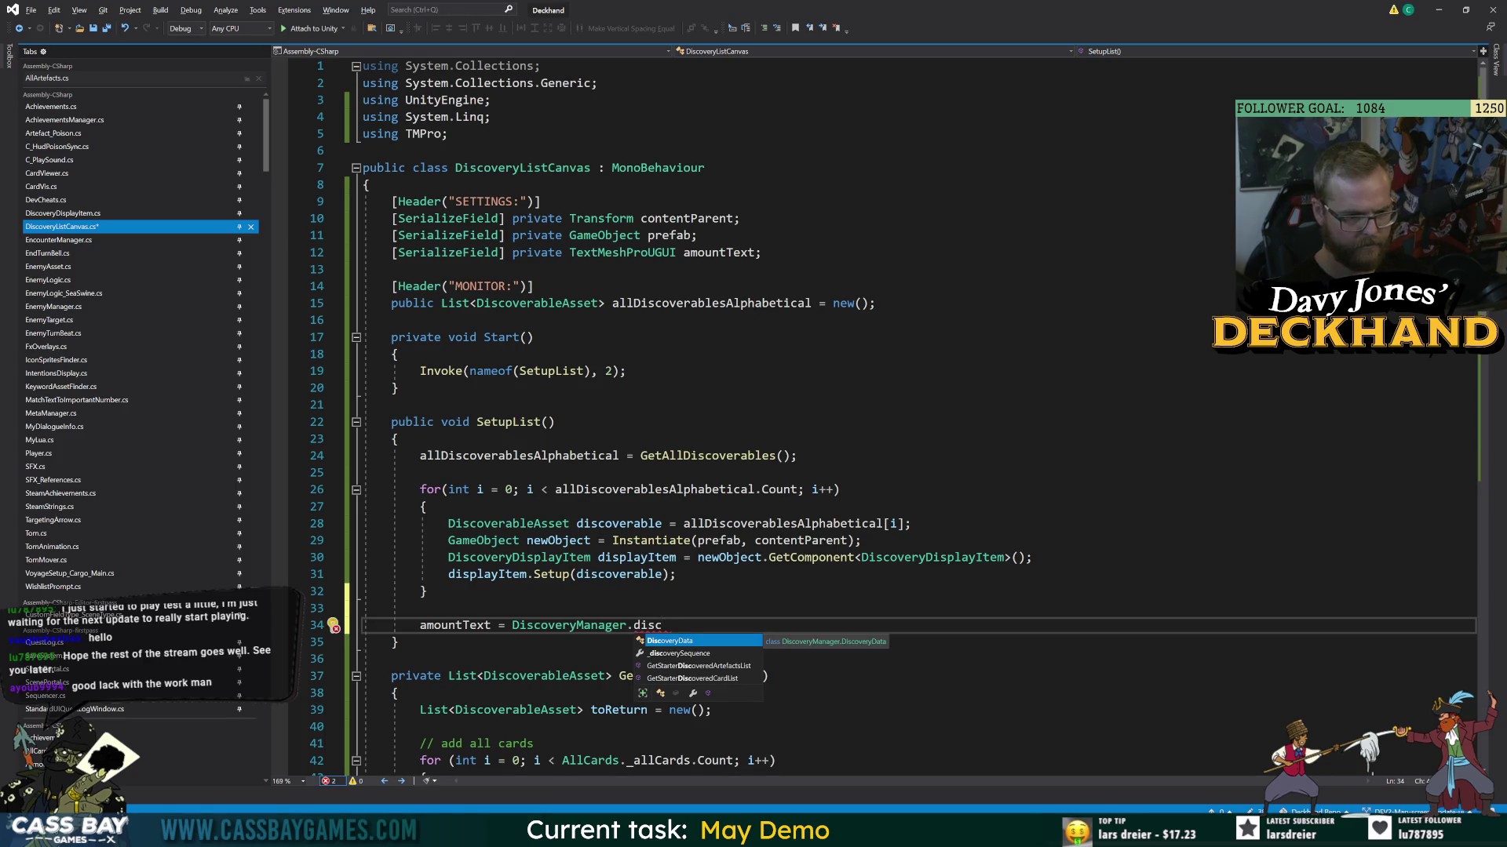
{"action": "key", "text": "Down"}
{"action": "key", "text": "Down"}
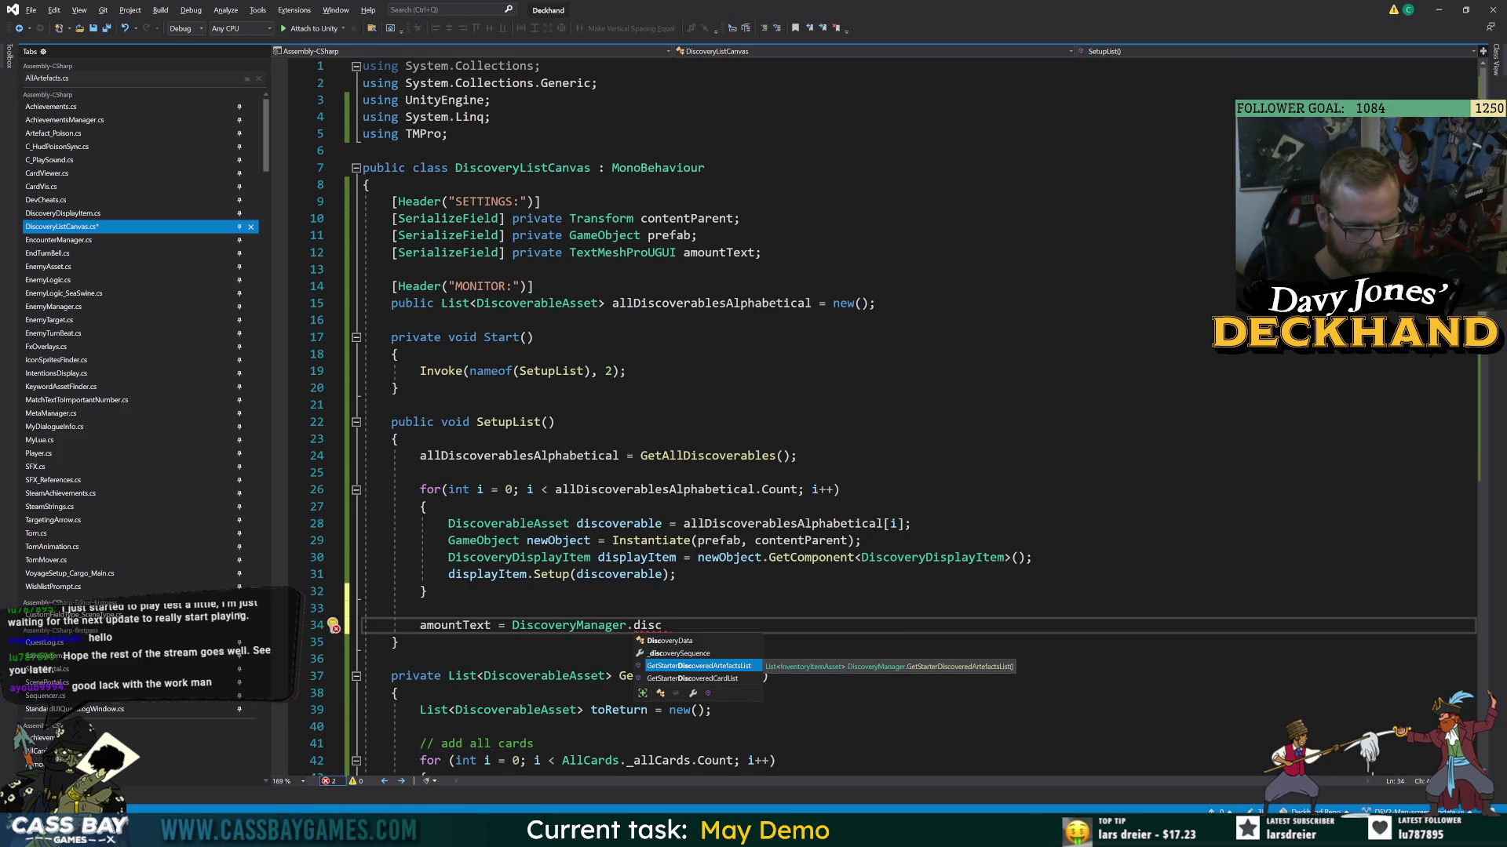
{"action": "key", "text": "Down"}
{"action": "key", "text": "BackSpace"}
{"action": "key", "text": "BackSpace"}
{"action": "key", "text": "BackSpace"}
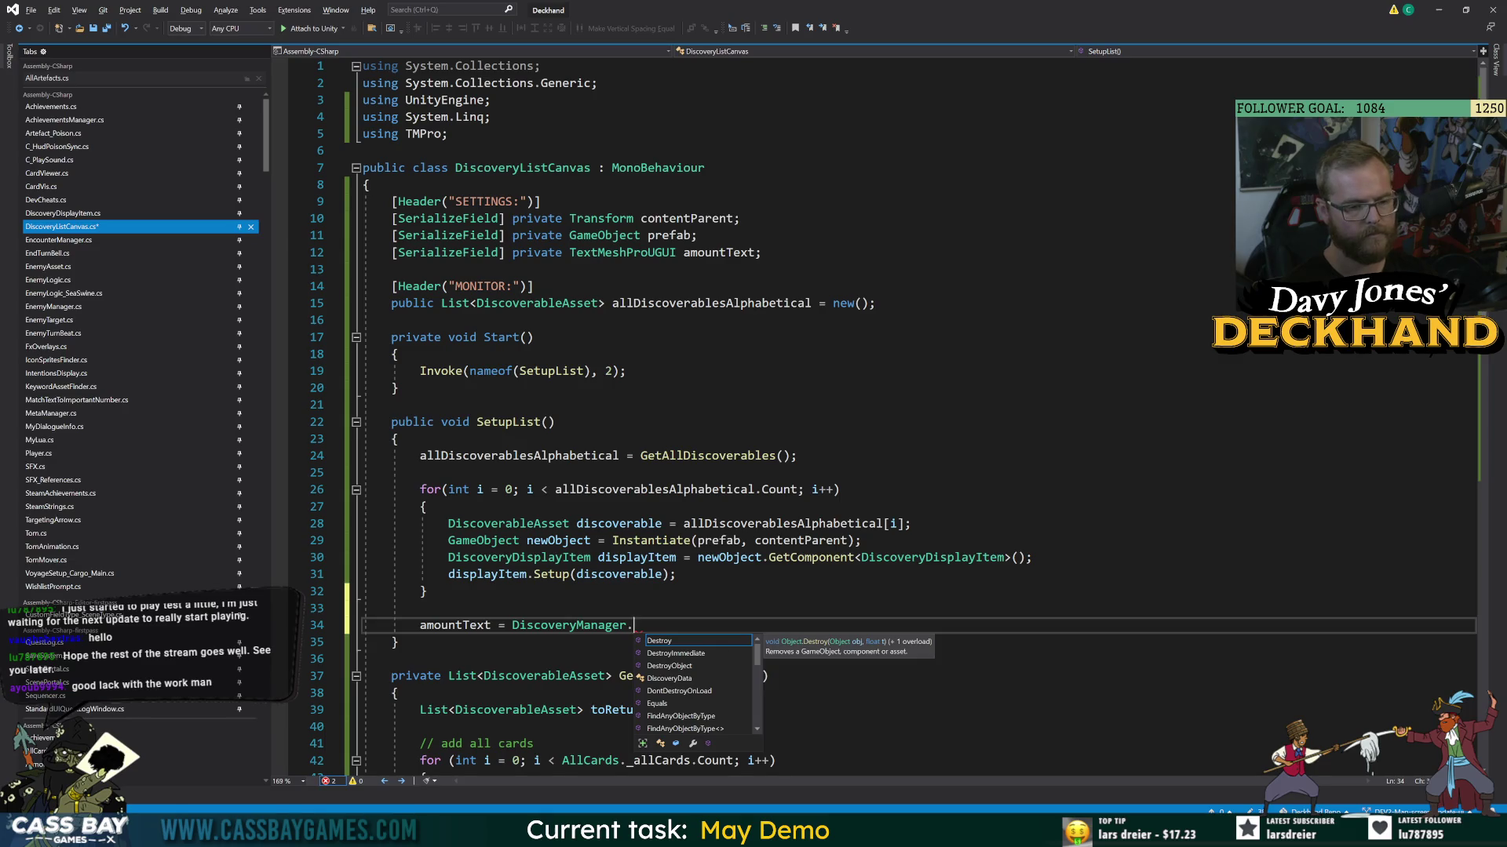
{"action": "key", "text": "ctrl+s"}
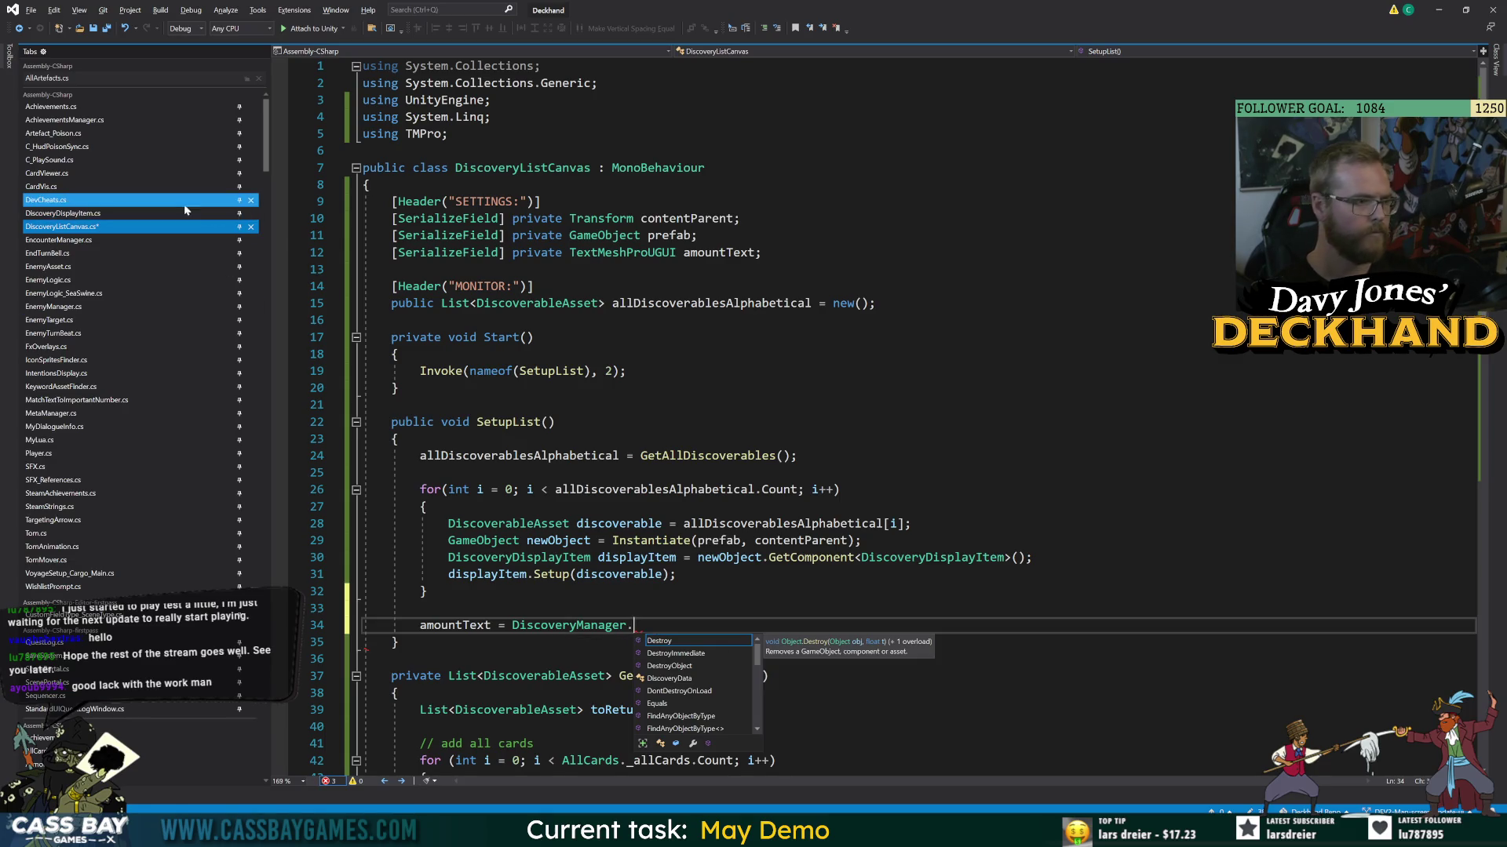
- Paste the discovery-progress lines from MatchTextToImportantNumber into SetupList, retargeting text.text to amountText.text
{"action": "left_click", "coordinate": [118, 400]}
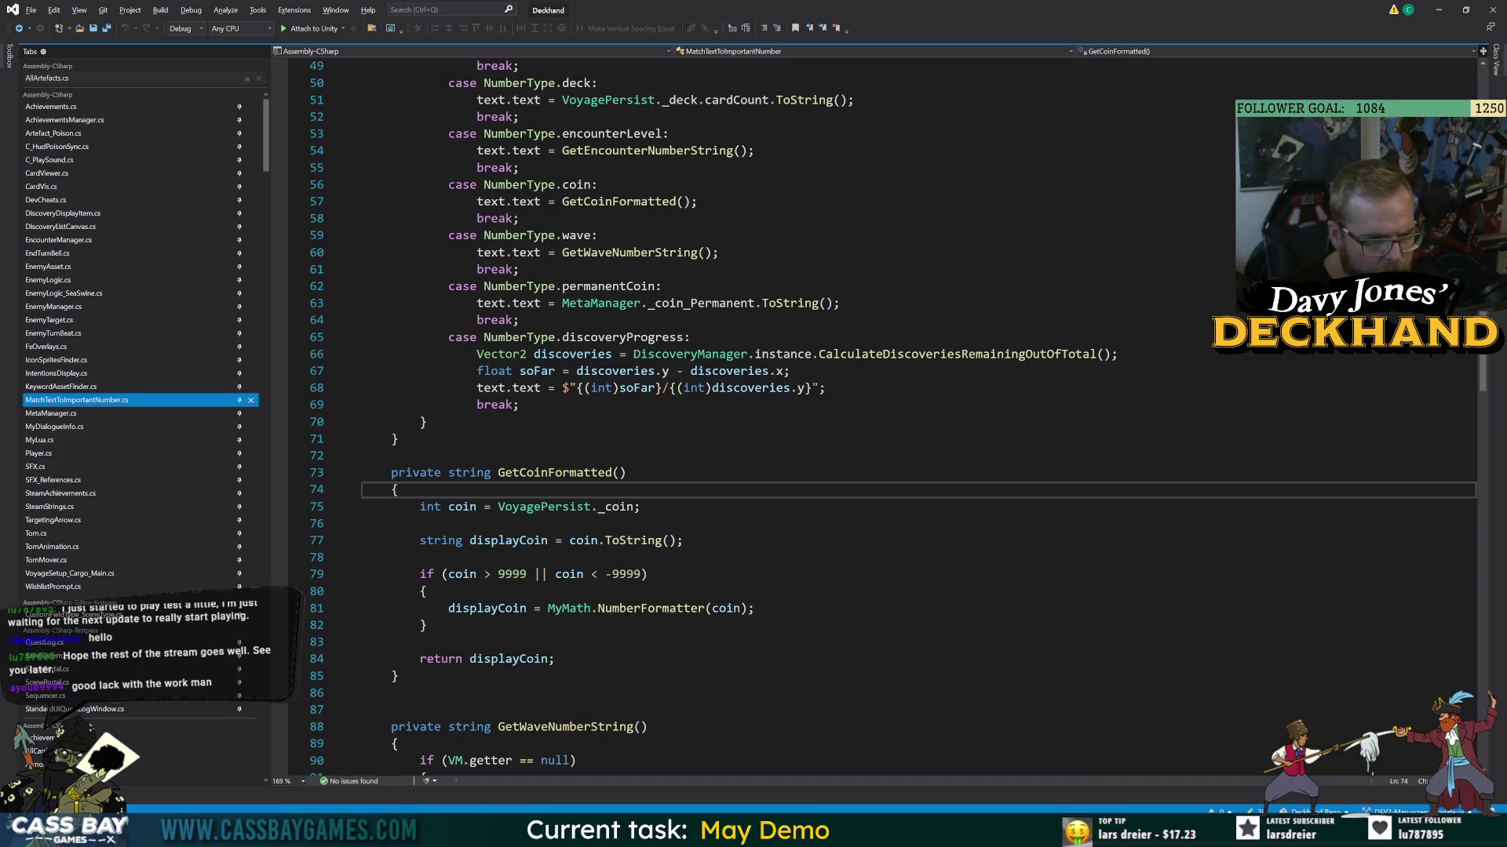
{"action": "mouse_move", "coordinate": [476, 354]}
{"action": "left_mouse_down"}
{"action": "mouse_move", "coordinate": [790, 371]}
{"action": "mouse_move", "coordinate": [827, 387]}
{"action": "left_mouse_up"}
{"action": "key", "text": "ctrl+c"}
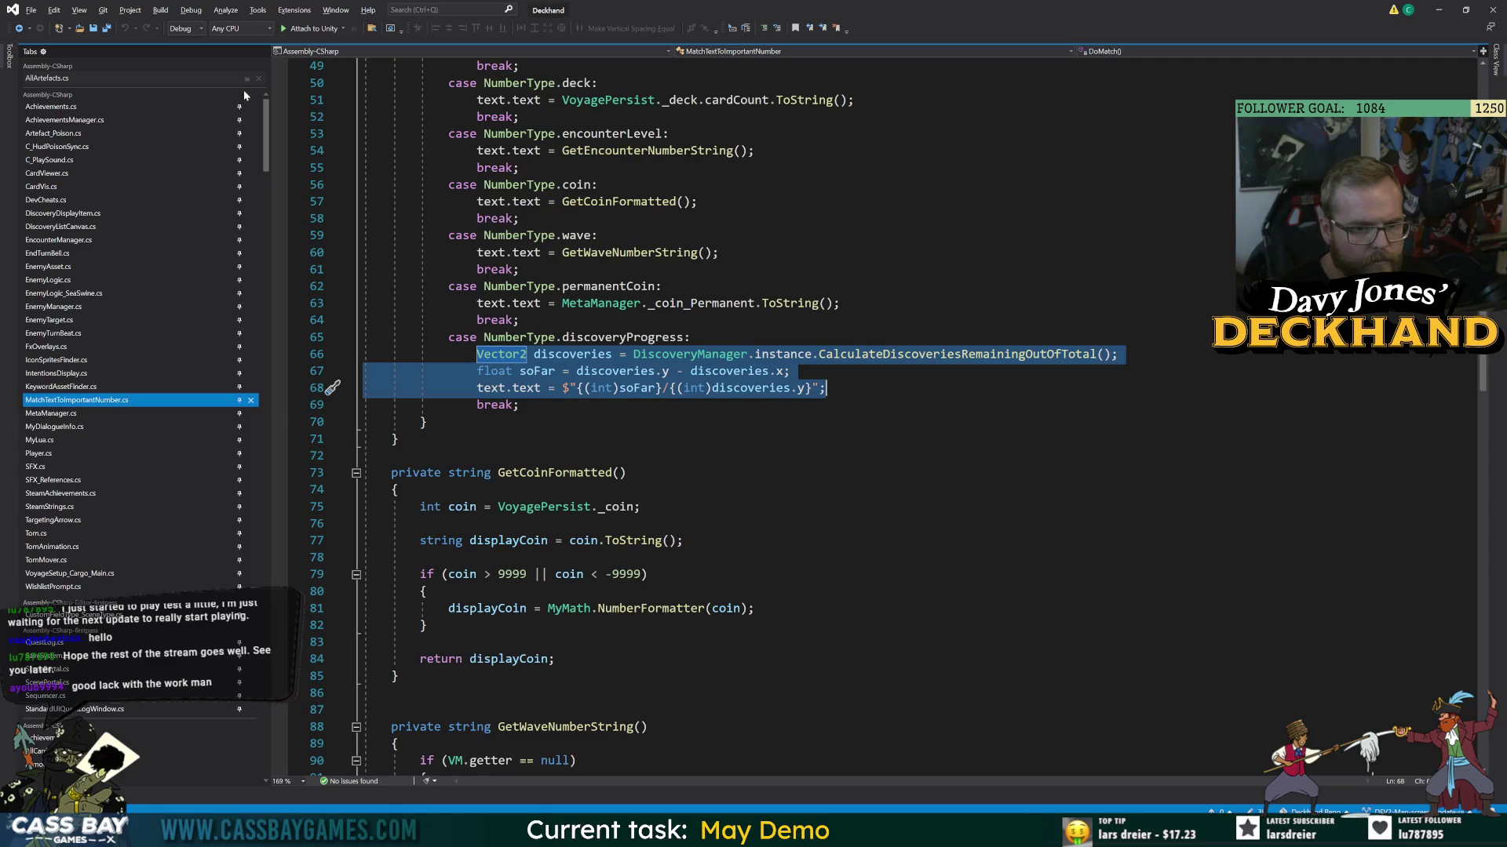
{"action": "left_click", "coordinate": [19, 28]}
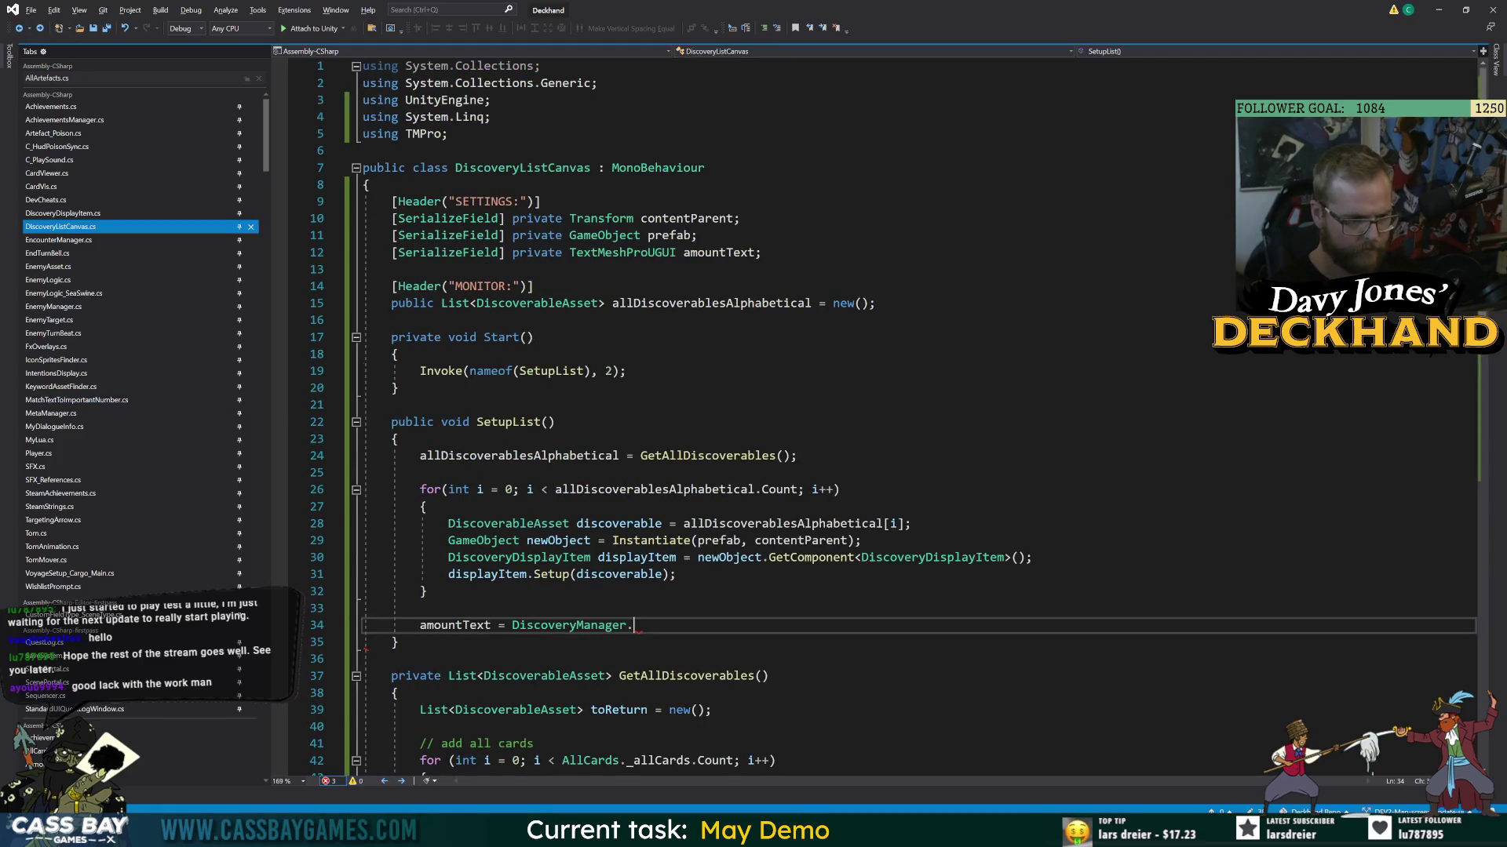
{"action": "key", "text": "Return"}
{"action": "key", "text": "Return"}
{"action": "key", "text": "ctrl+v"}
{"action": "double_click", "coordinate": [455, 625]}
{"action": "key", "text": "ctrl+c"}
{"action": "double_click", "coordinate": [433, 693]}
{"action": "key", "text": "ctrl+v"}
- Delete the unfinished amountText line, reformat the pasted code, and review it before recompiling
{"action": "left_click", "coordinate": [448, 642]}
{"action": "key", "text": "shift+Up"}
{"action": "key", "text": "BackSpace"}
{"action": "key", "text": "BackSpace"}
{"action": "key", "text": "BackSpace"}
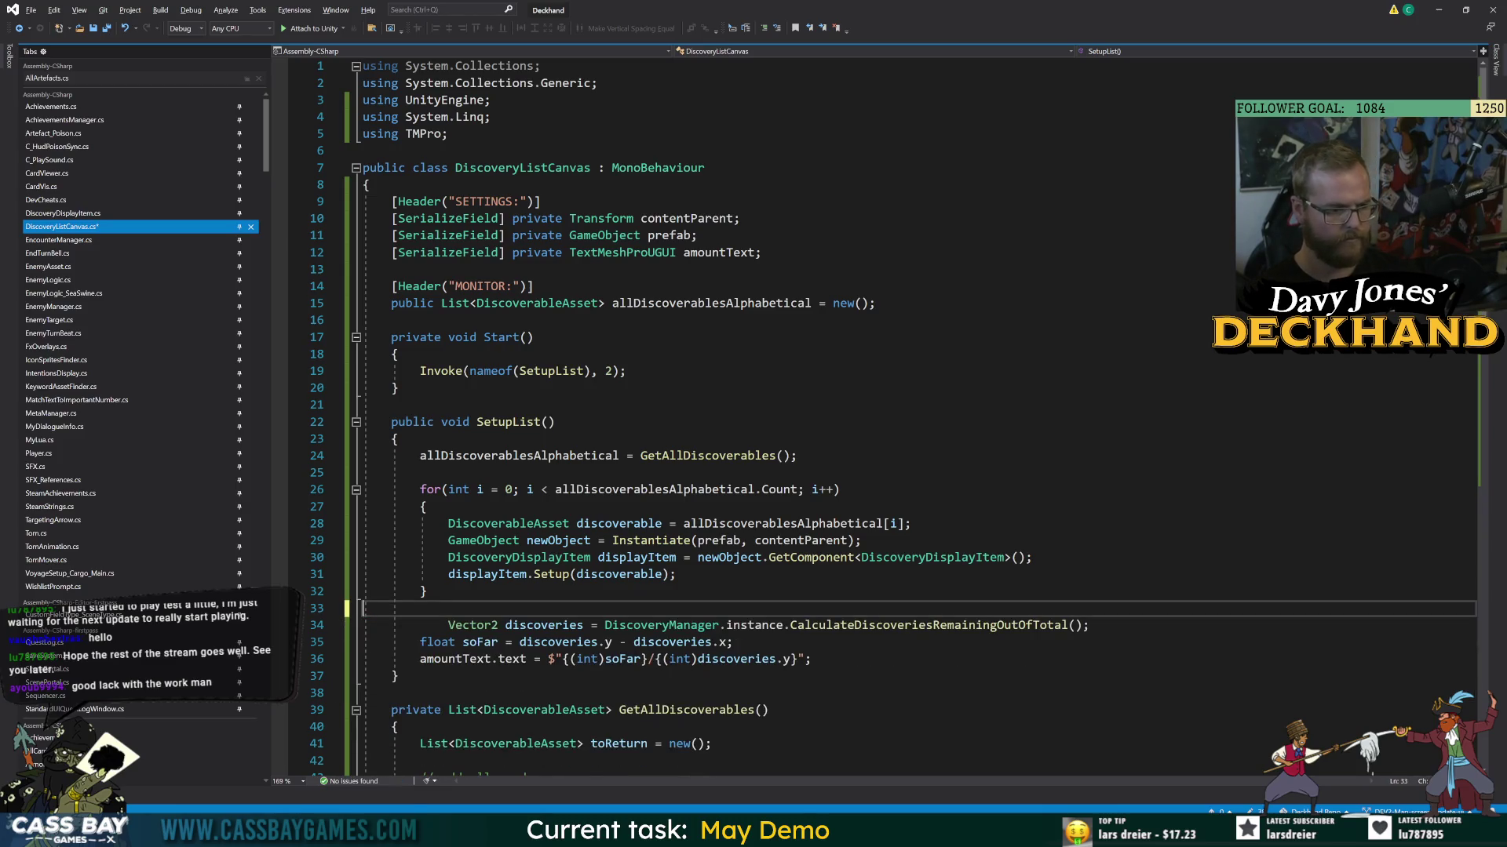
{"action": "key", "text": "shift+Down"}
{"action": "key", "text": "shift+Down"}
{"action": "key", "text": "shift+Down"}
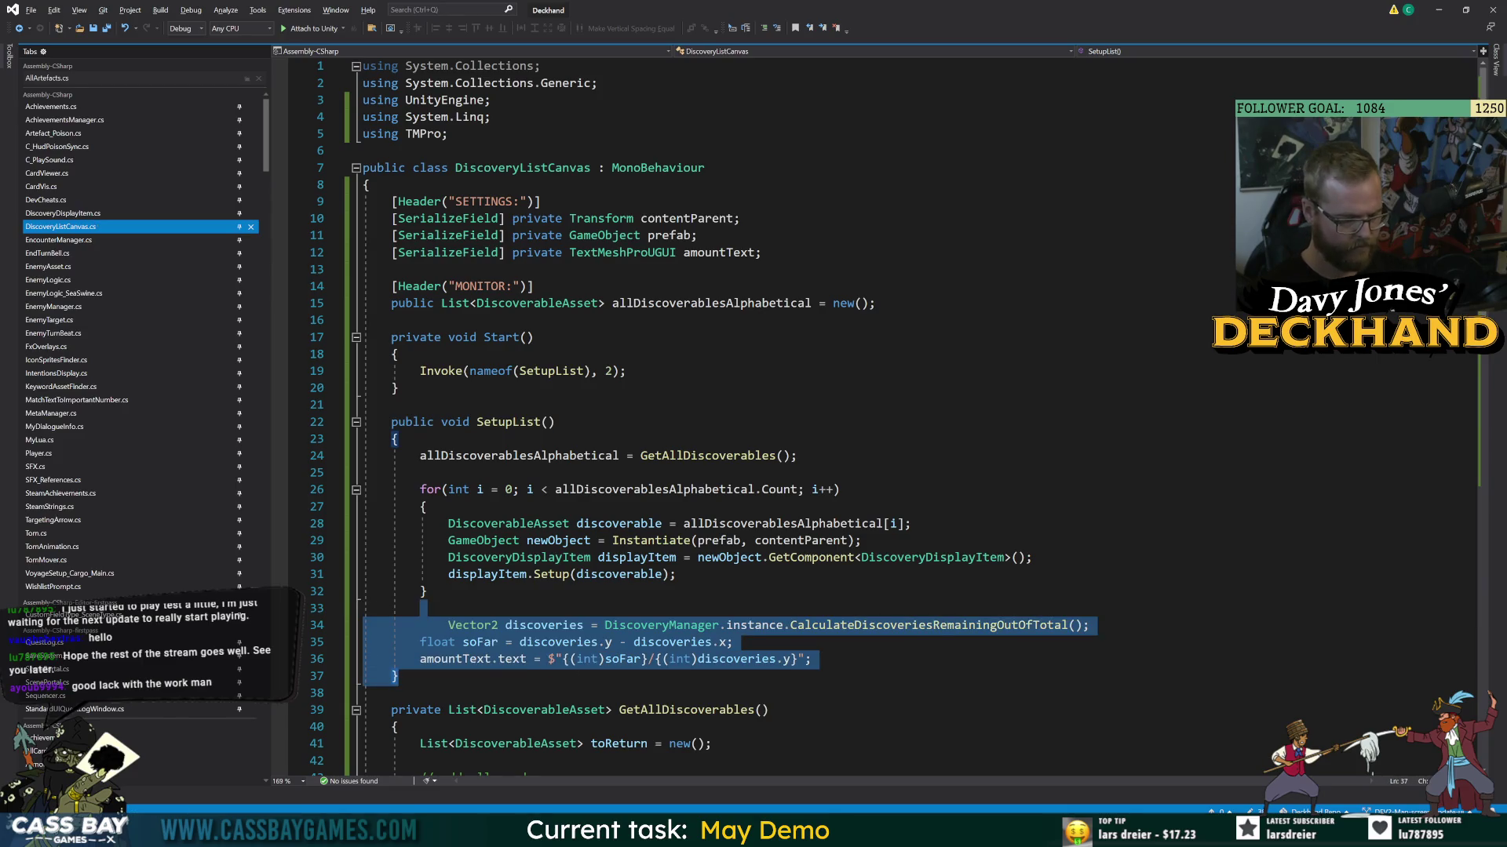
{"action": "key", "text": "ctrl+k"}
{"action": "key", "text": "ctrl+d"}
{"action": "double_click", "coordinate": [900, 626]}
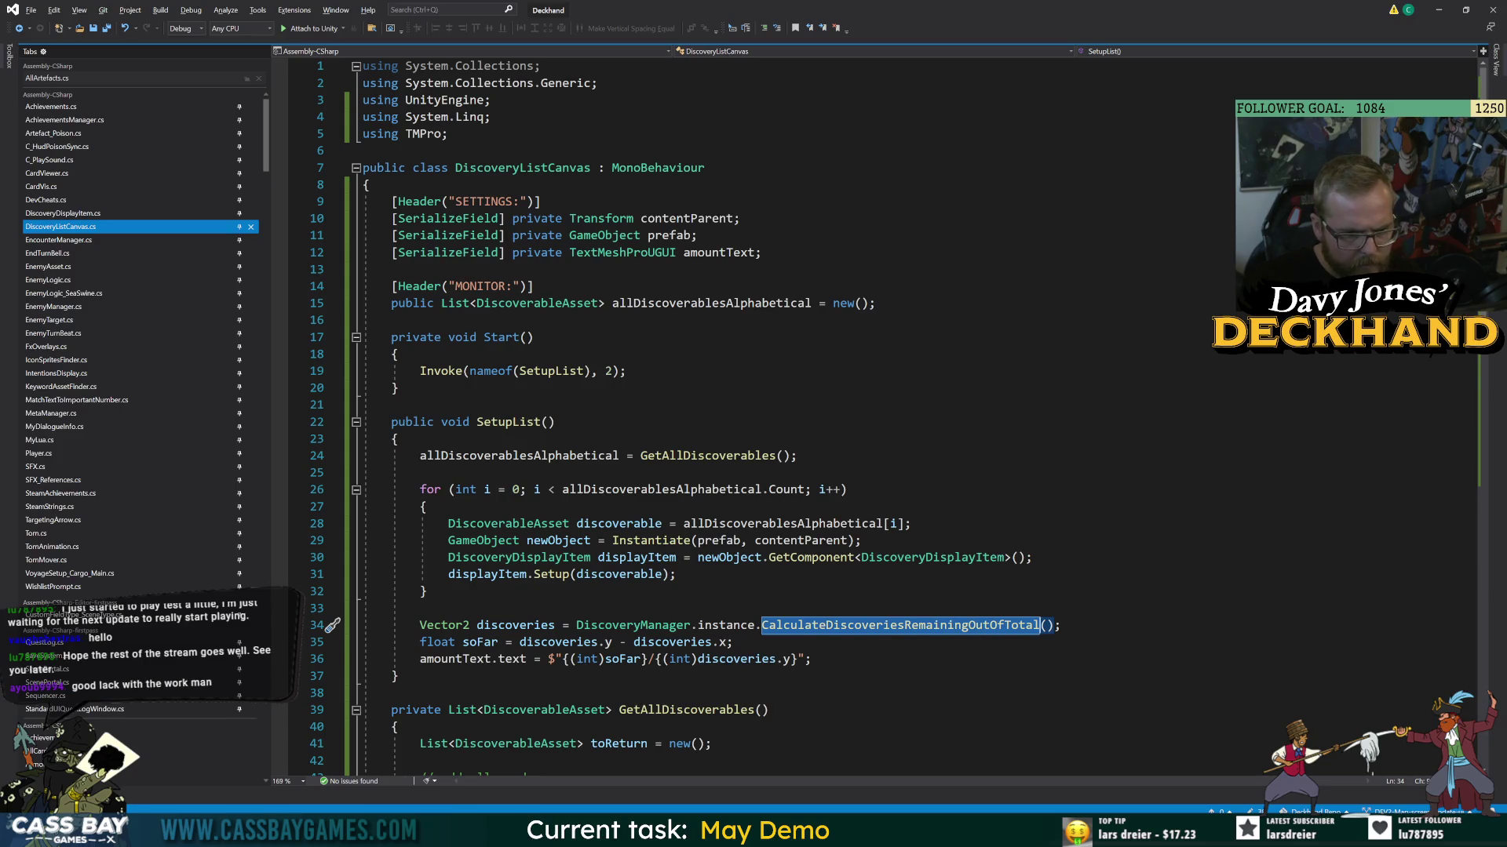
{"action": "key", "text": "Down"}
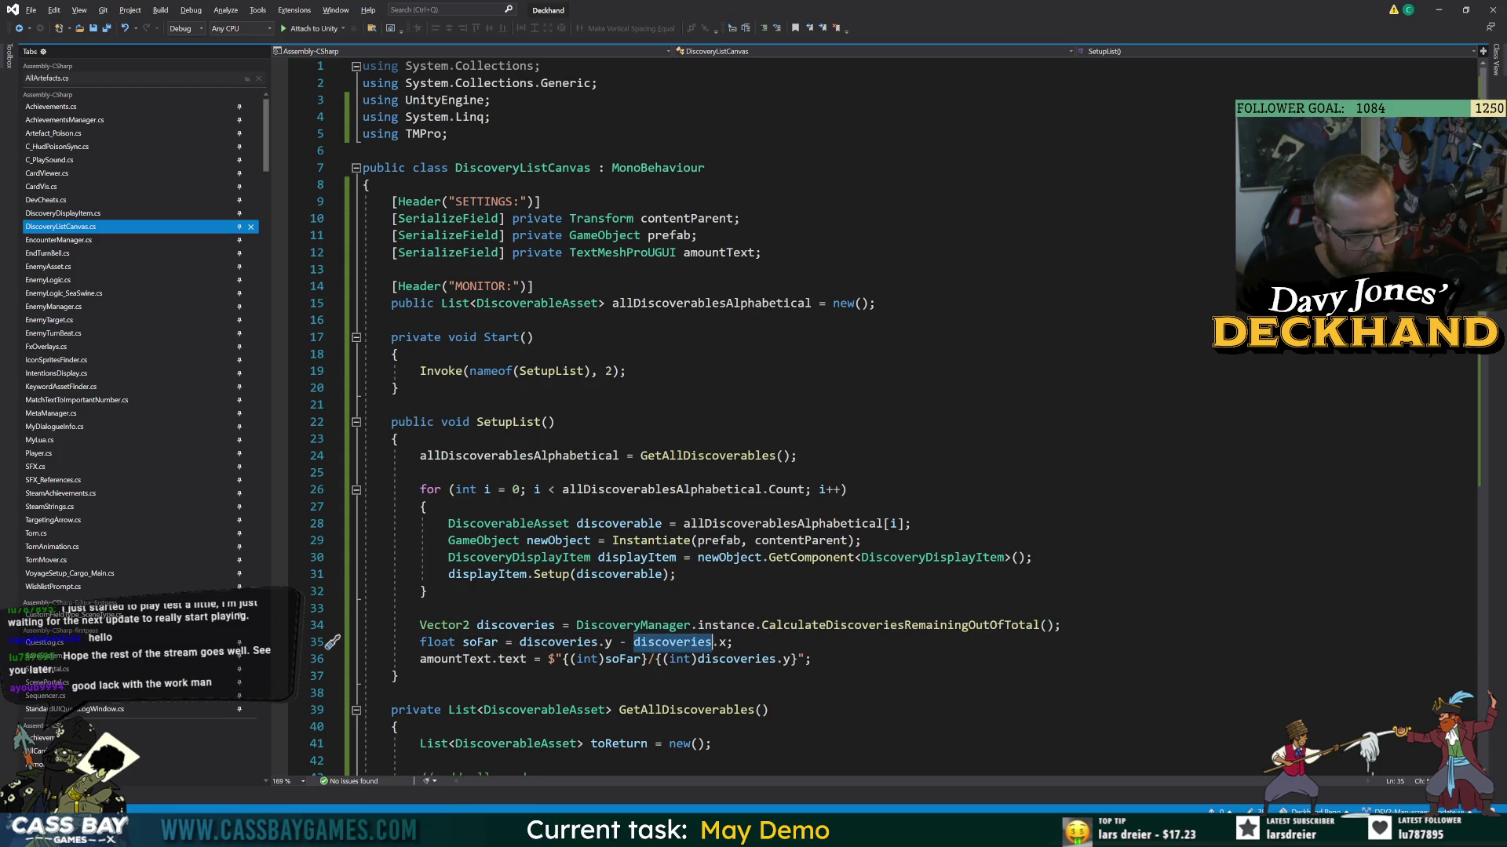
{"action": "double_click", "coordinate": [445, 661]}
{"action": "left_click", "coordinate": [420, 609]}
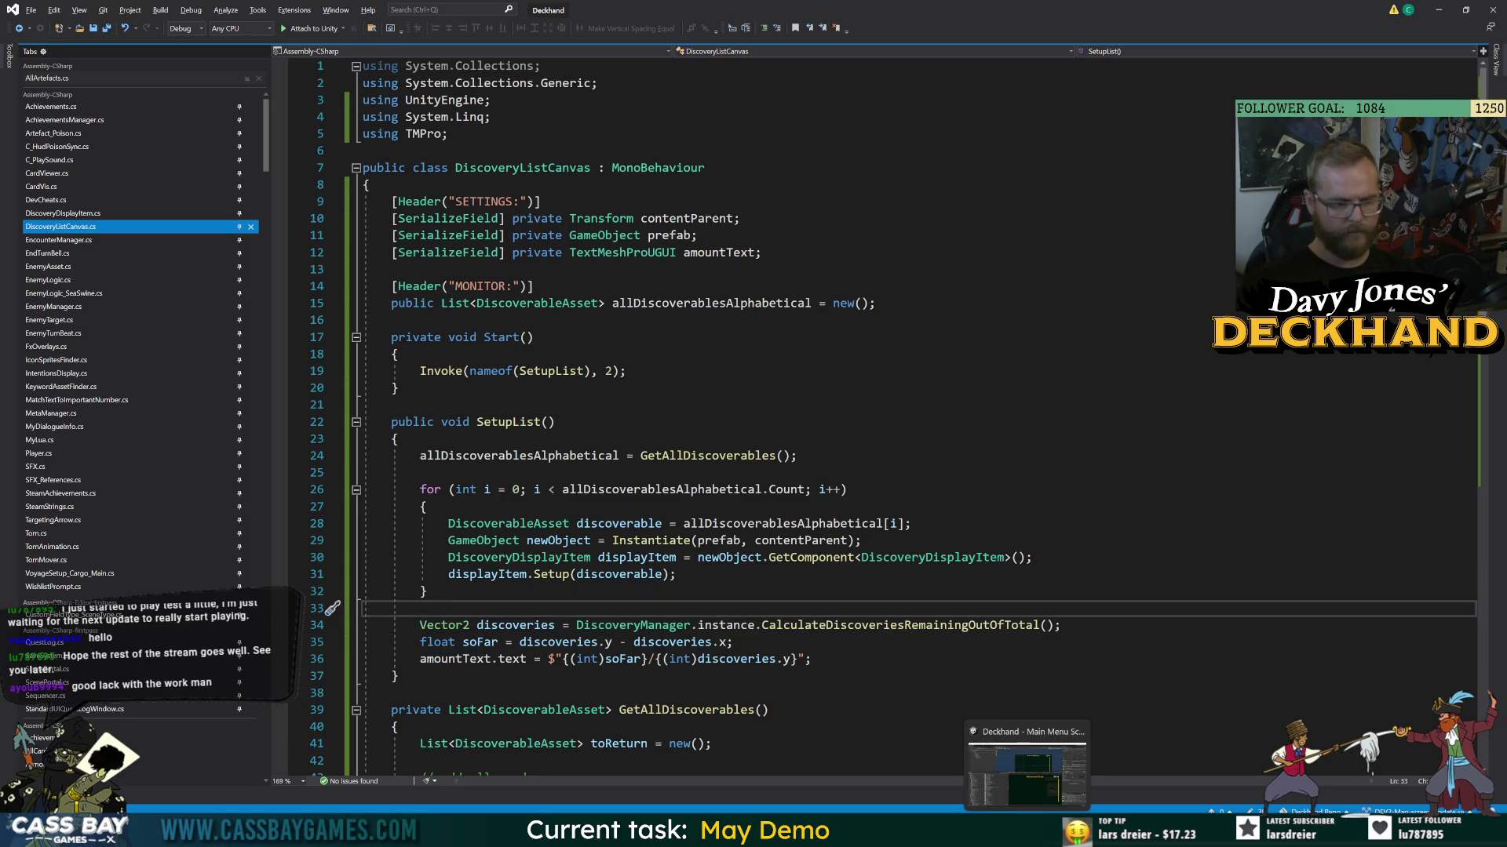
{"action": "key", "text": "alt+Tab"}
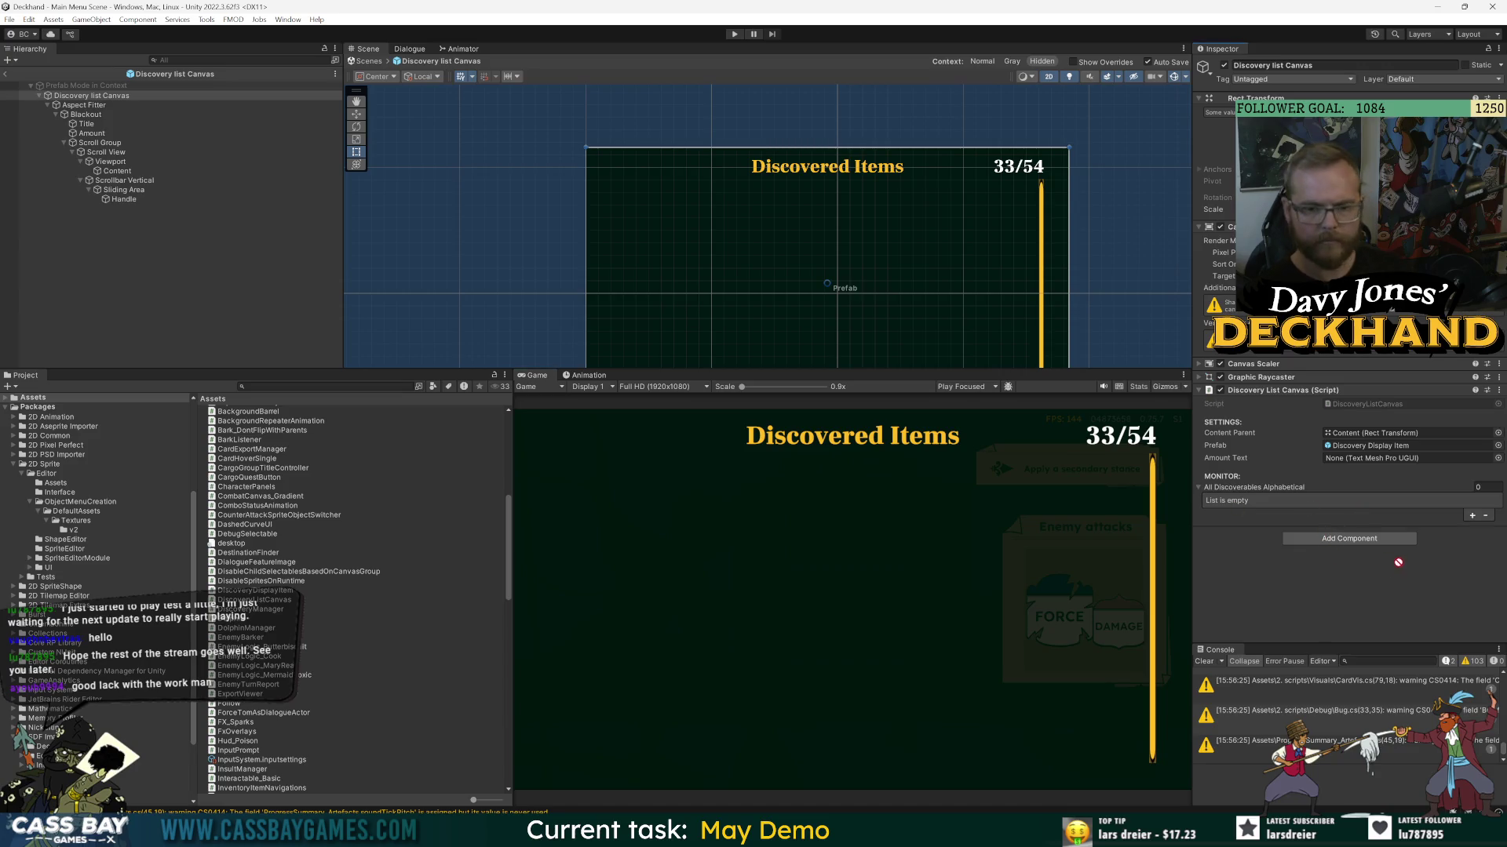
- Assign the Amount object to the Amount Text field and confirm in Play mode the list reads 6/44
{"action": "left_click_drag", "start_coordinate": [1401, 443], "coordinate": [1404, 459]}
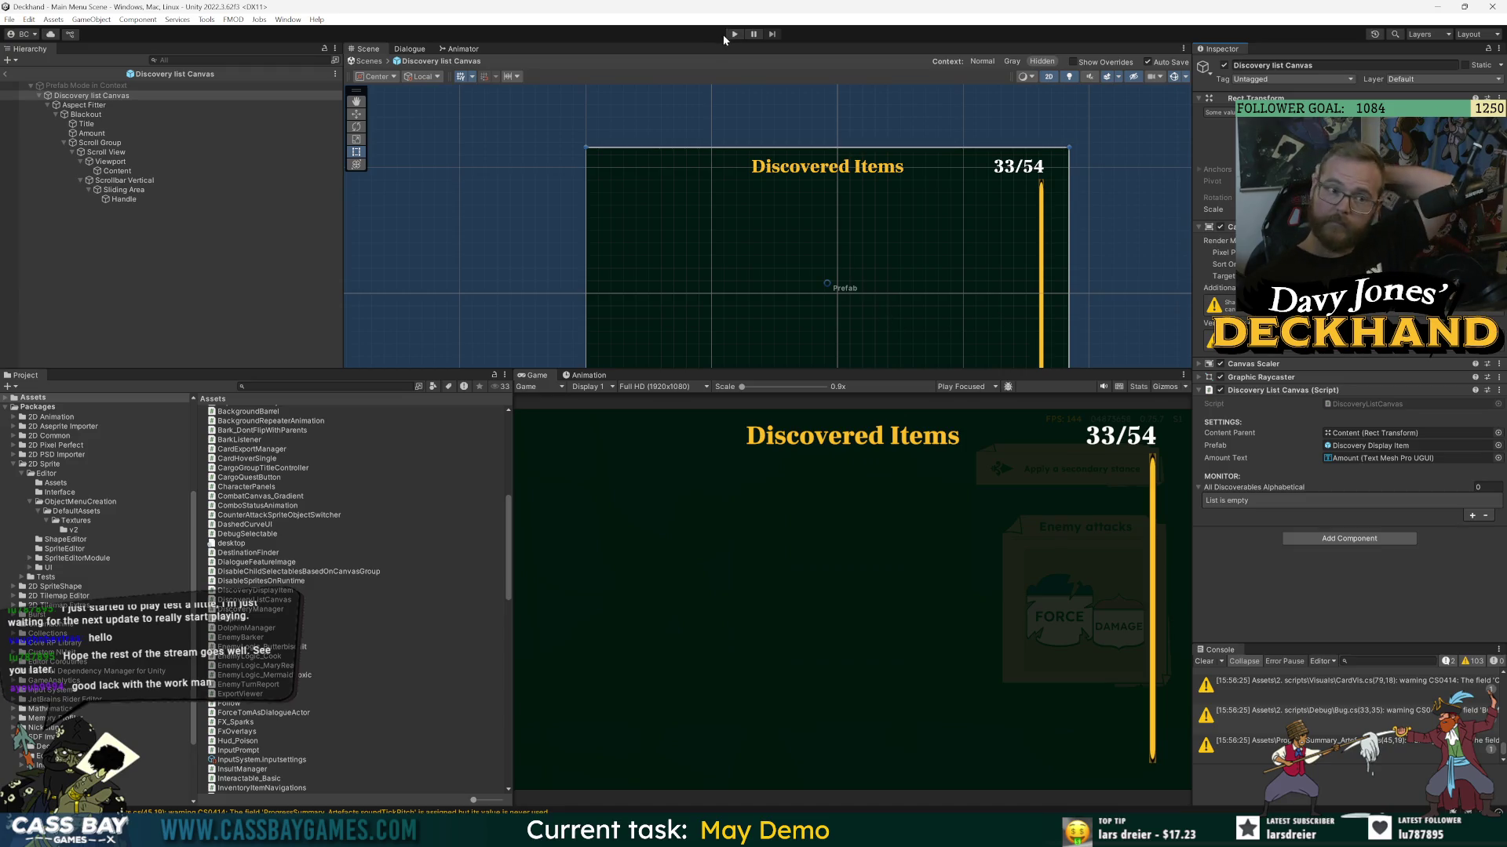
{"action": "key", "text": "ctrl+p"}
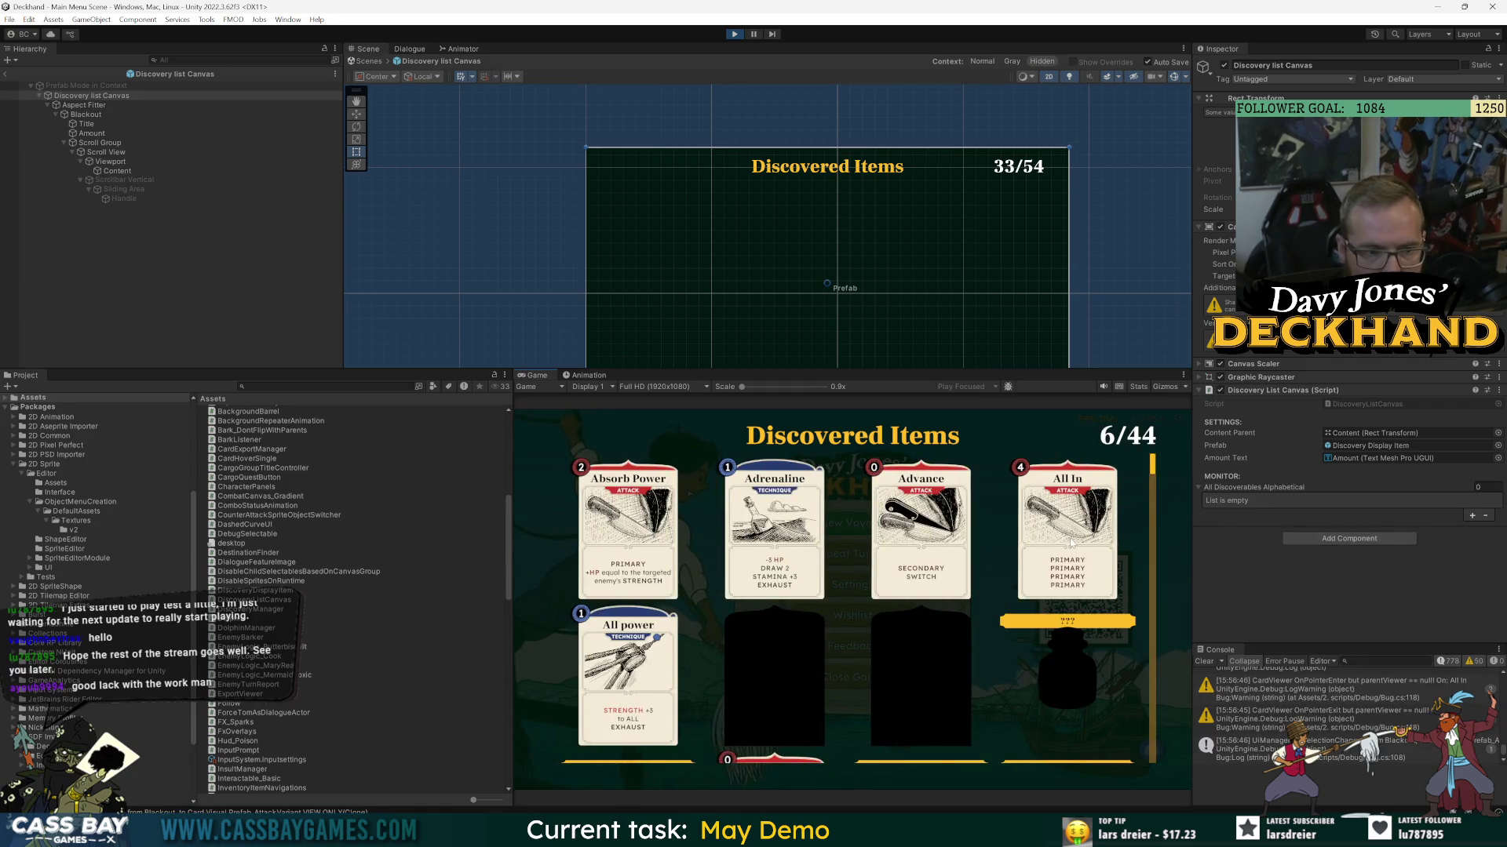
{"action": "scroll", "coordinate": [1079, 539], "scroll_direction": "down", "scroll_amount": 5}
{"action": "scroll", "coordinate": [1079, 541], "scroll_direction": "down", "scroll_amount": 5}
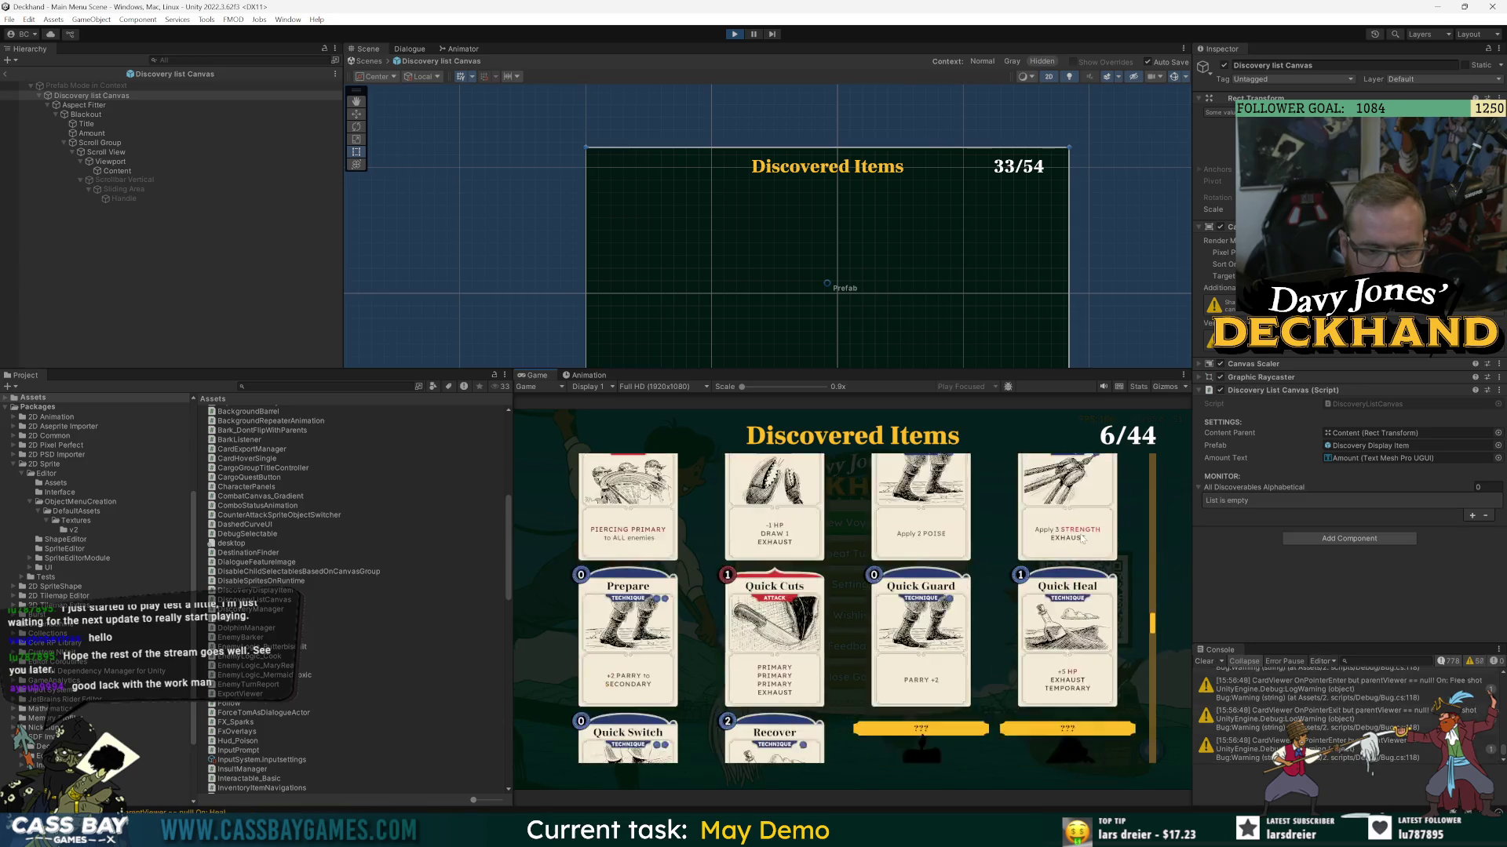
{"action": "scroll", "coordinate": [1080, 532], "scroll_direction": "down", "scroll_amount": 3}
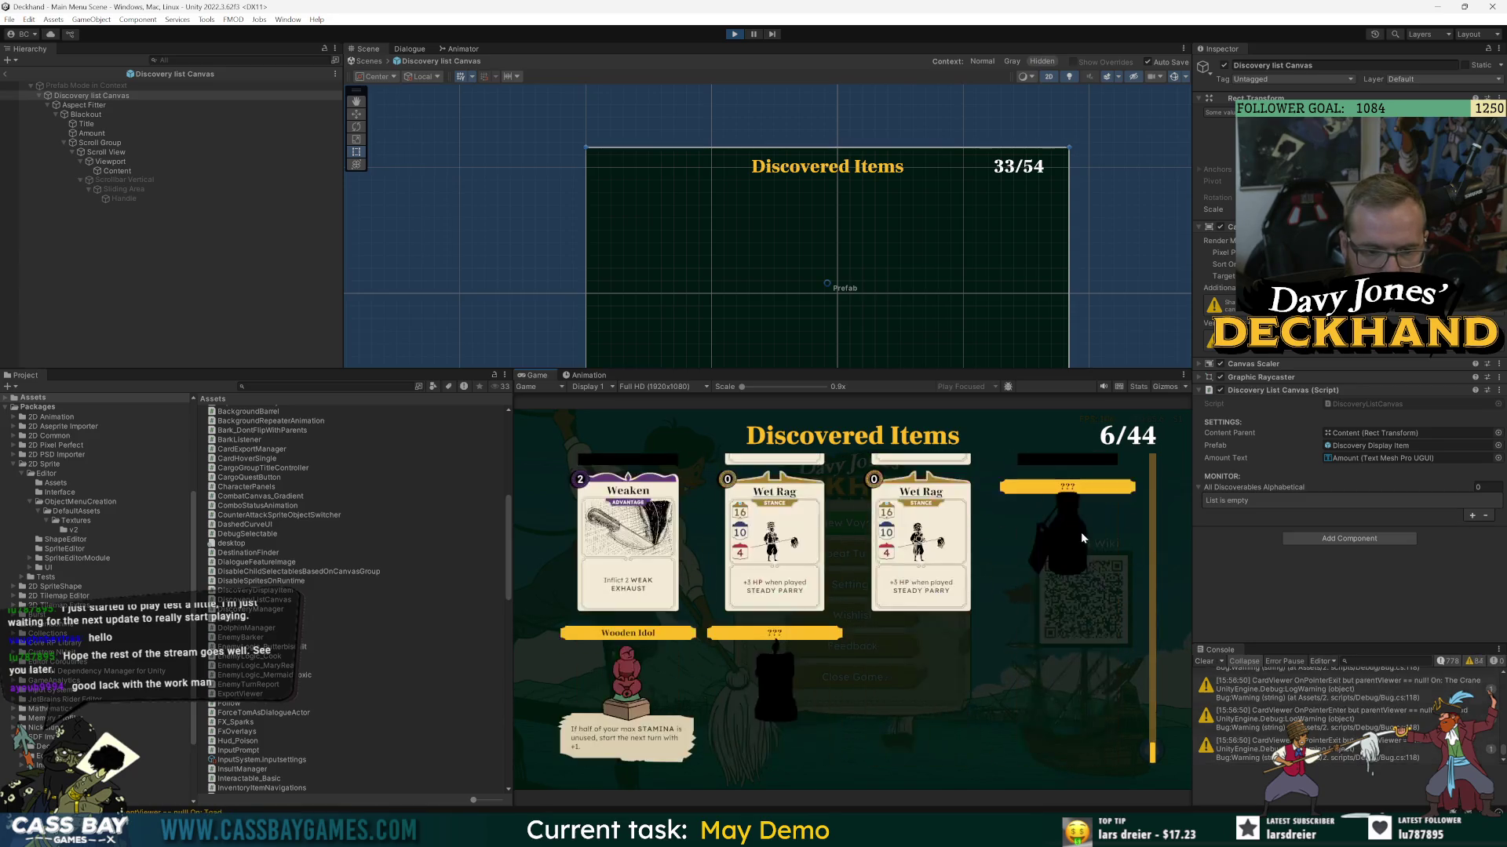
{"action": "scroll", "coordinate": [1079, 541], "scroll_direction": "up", "scroll_amount": 5}
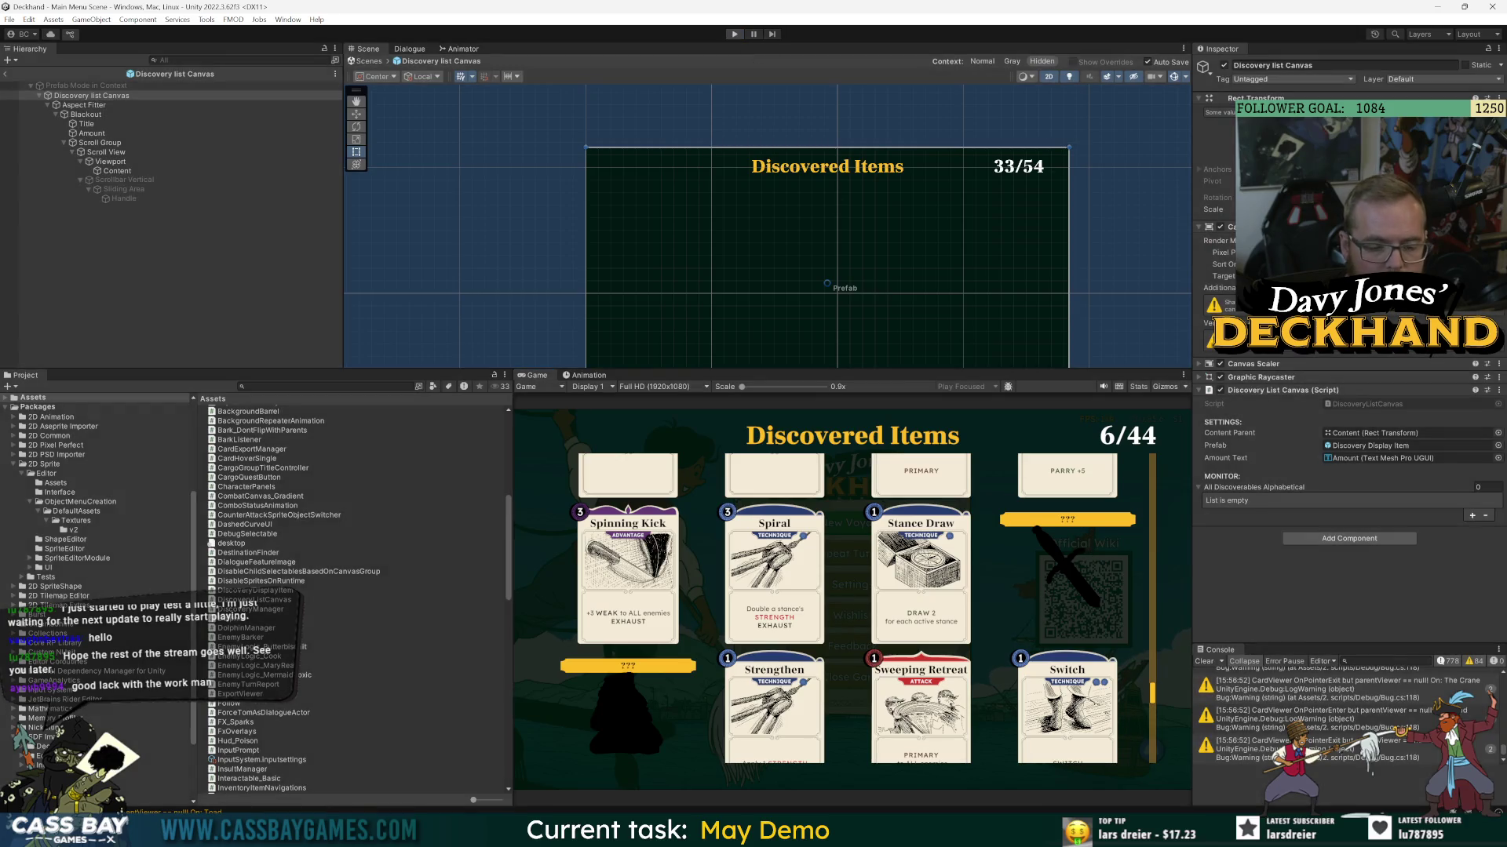
- Stop Play mode and return to Visual Studio
{"action": "left_click", "coordinate": [731, 37]}
{"action": "mouse_move", "coordinate": [949, 833]}
{"action": "left_click", "coordinate": [949, 765]}
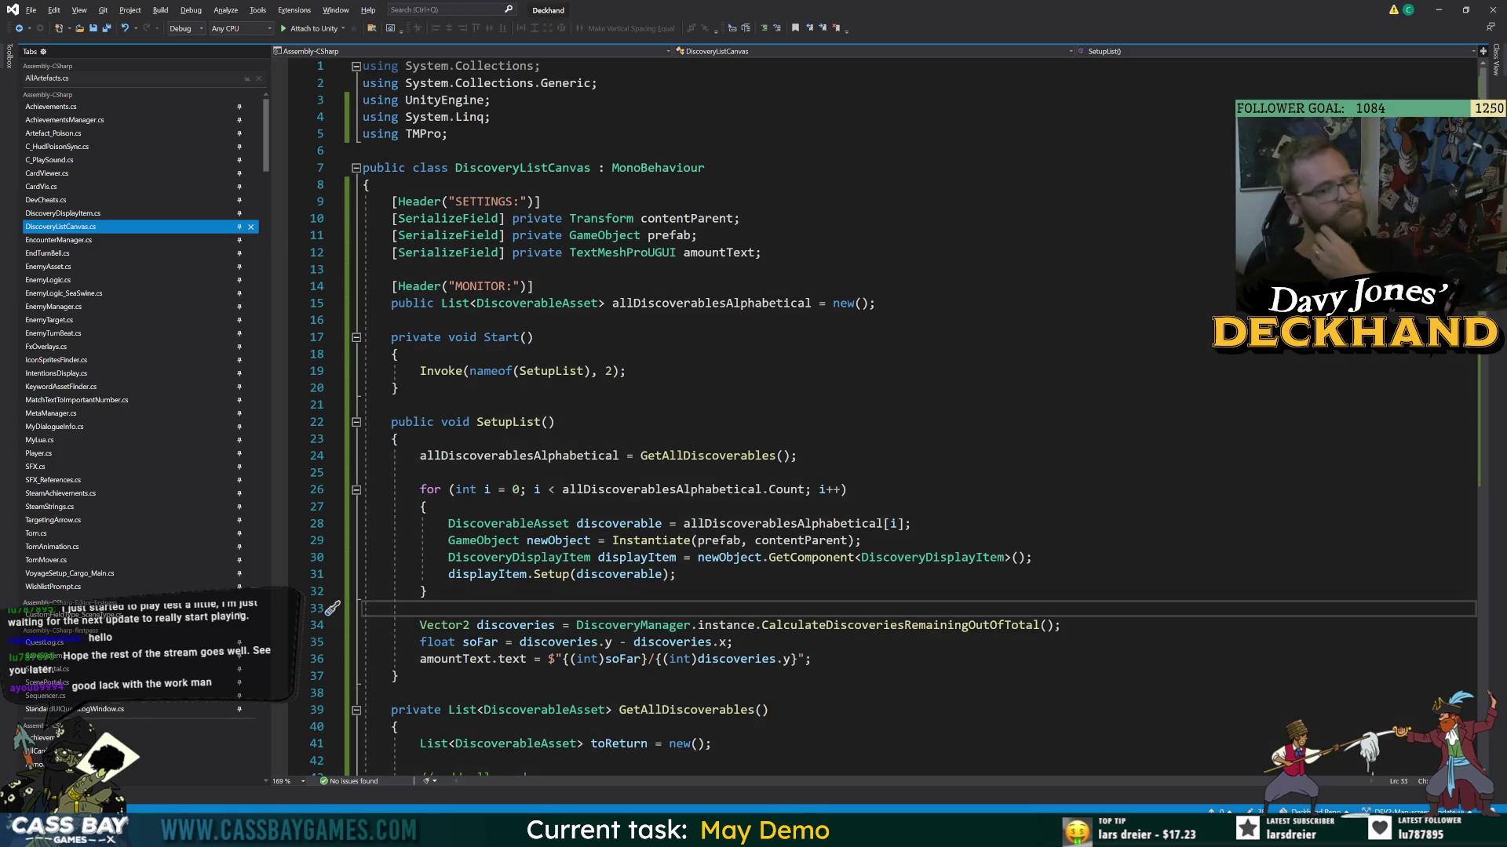
- Declare public int totalDiscoverable and public int currentlyDiscovered fields and save
{"action": "left_click", "coordinate": [17, 29]}
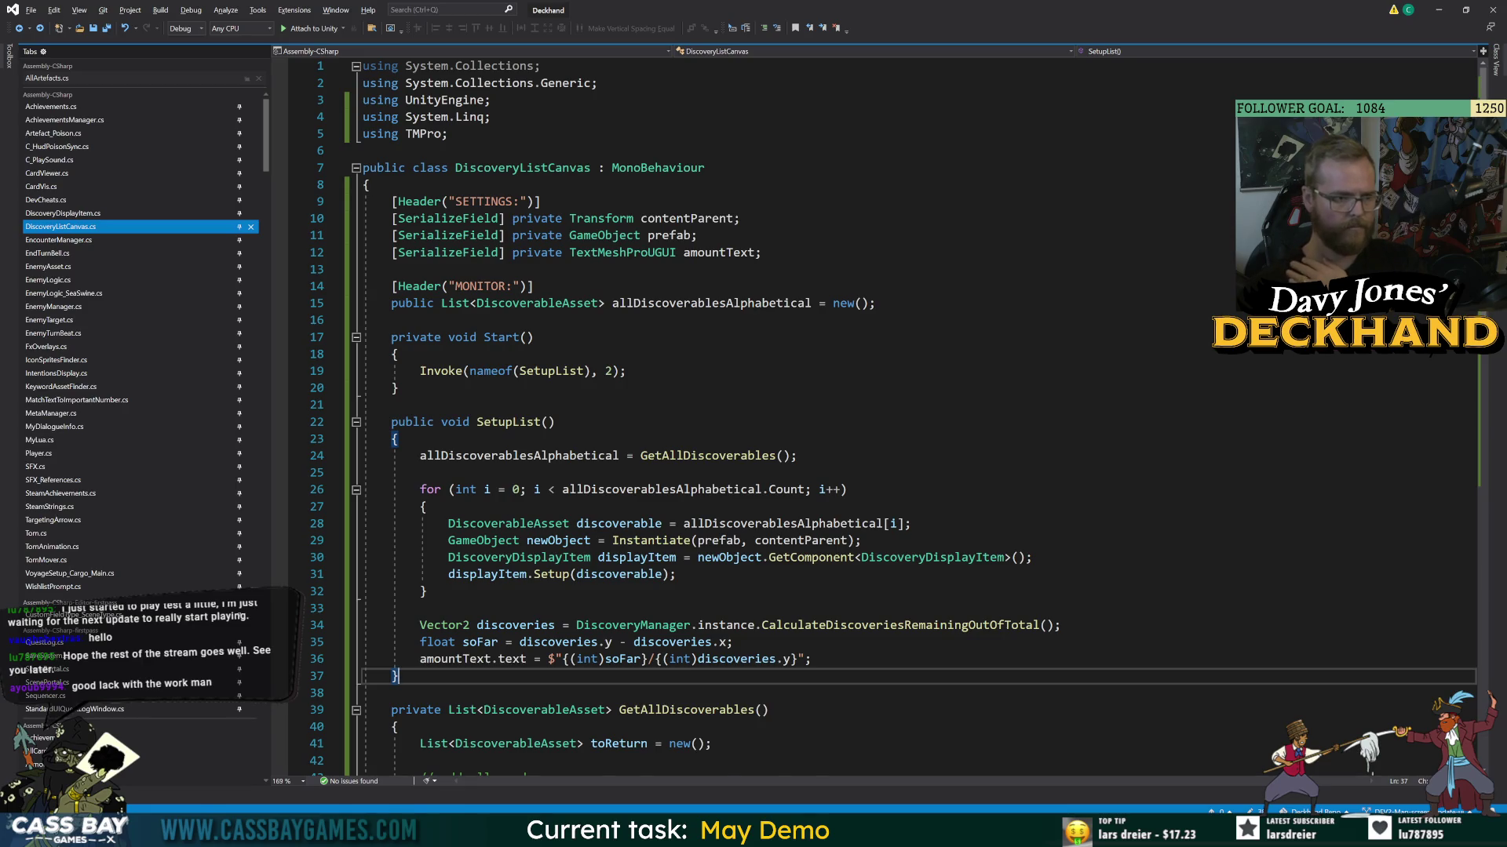
{"action": "scroll", "coordinate": [785, 416], "scroll_direction": "down", "scroll_amount": 5}
{"action": "scroll", "coordinate": [785, 416], "scroll_direction": "up", "scroll_amount": 3}
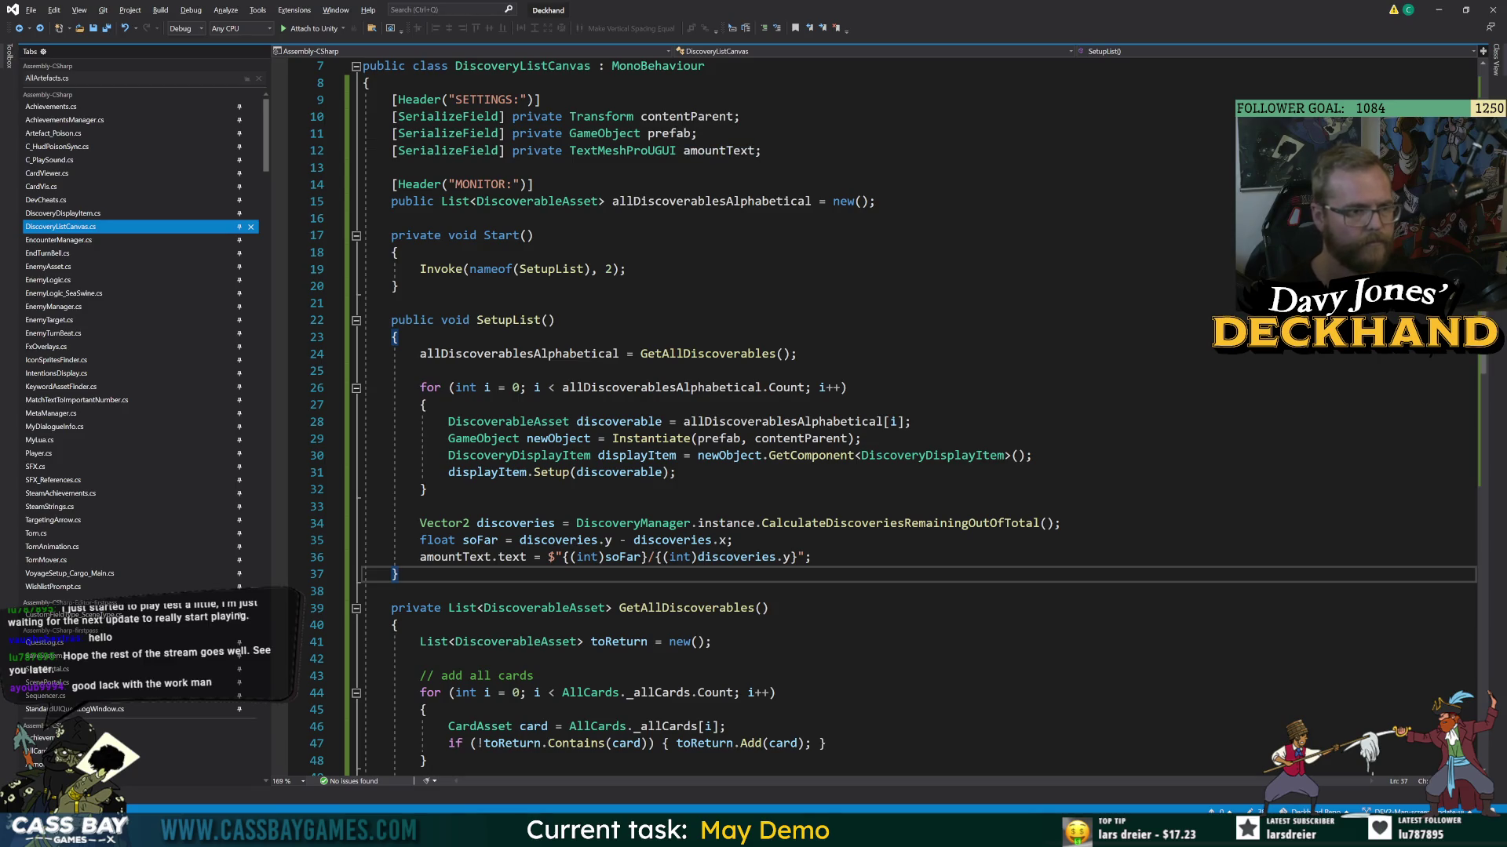
{"action": "left_click", "coordinate": [876, 200]}
{"action": "key", "text": "Return"}
{"action": "type", "text": "public int total"}
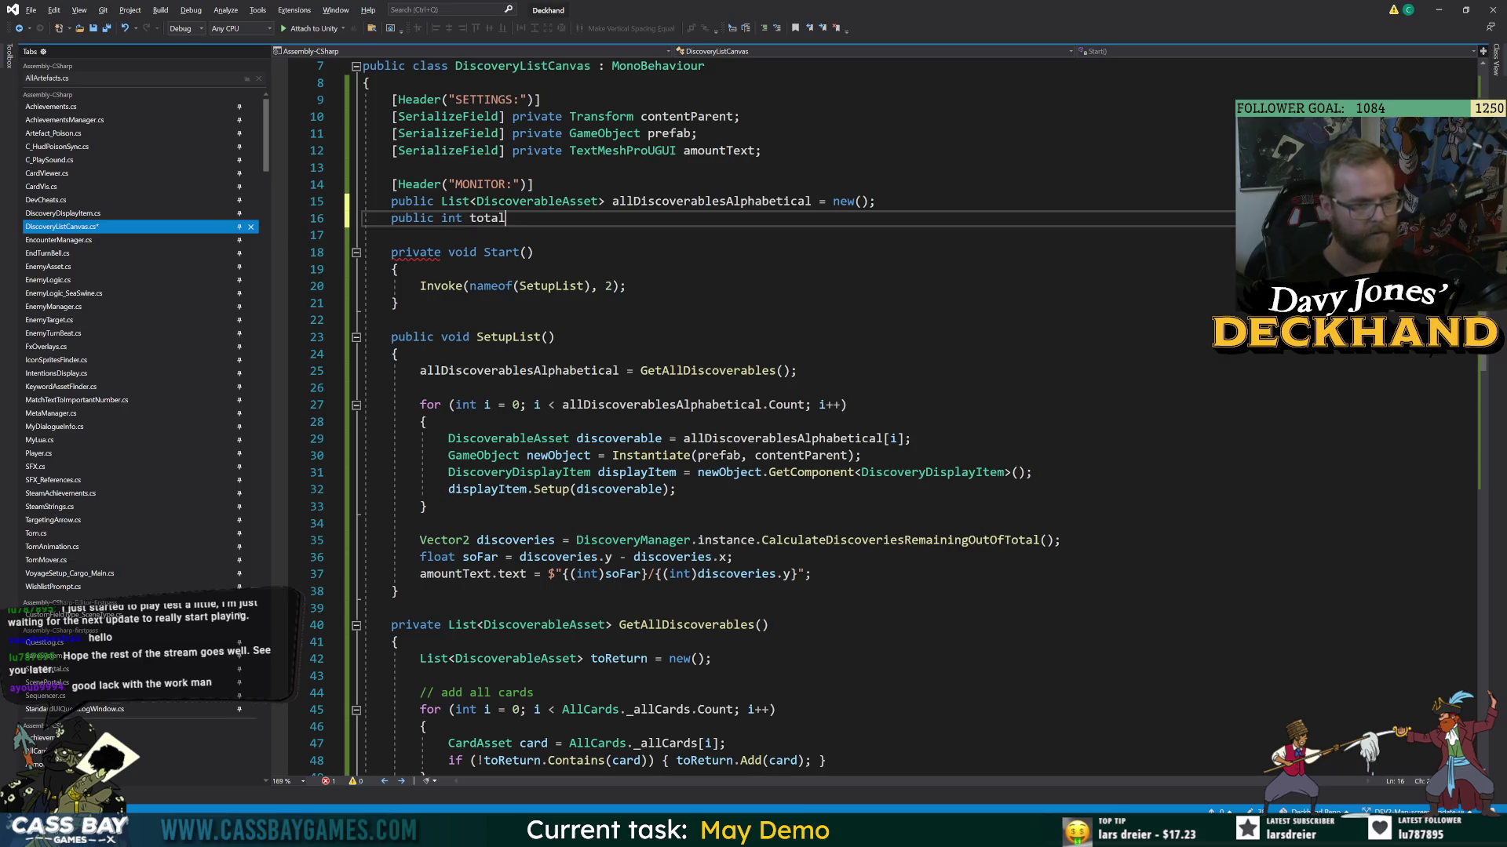
{"action": "type", "text": "Discoverable;"}
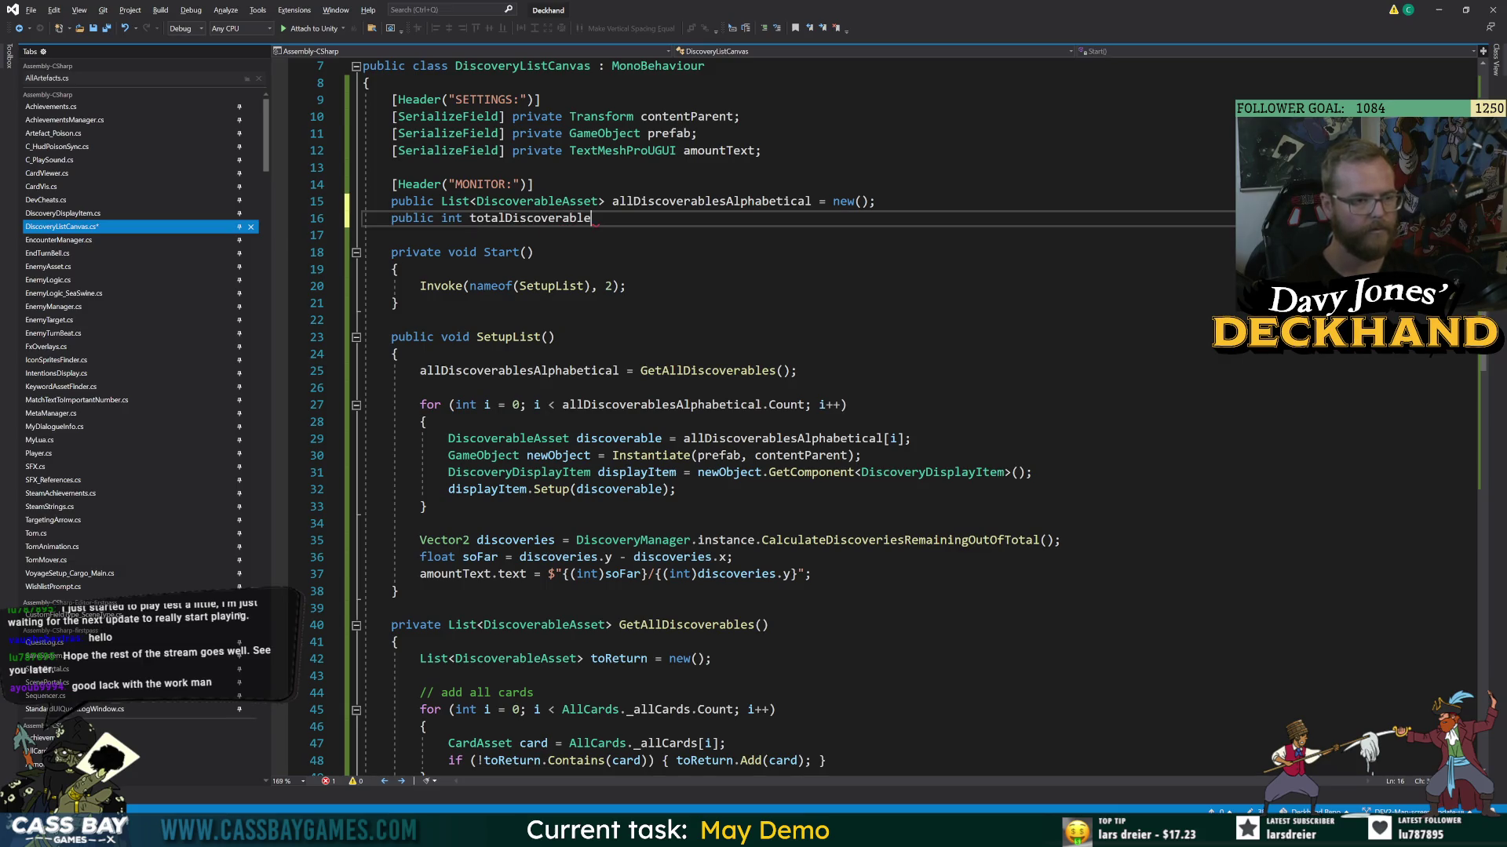
{"action": "key", "text": "Return"}
{"action": "type", "text": "public int "}
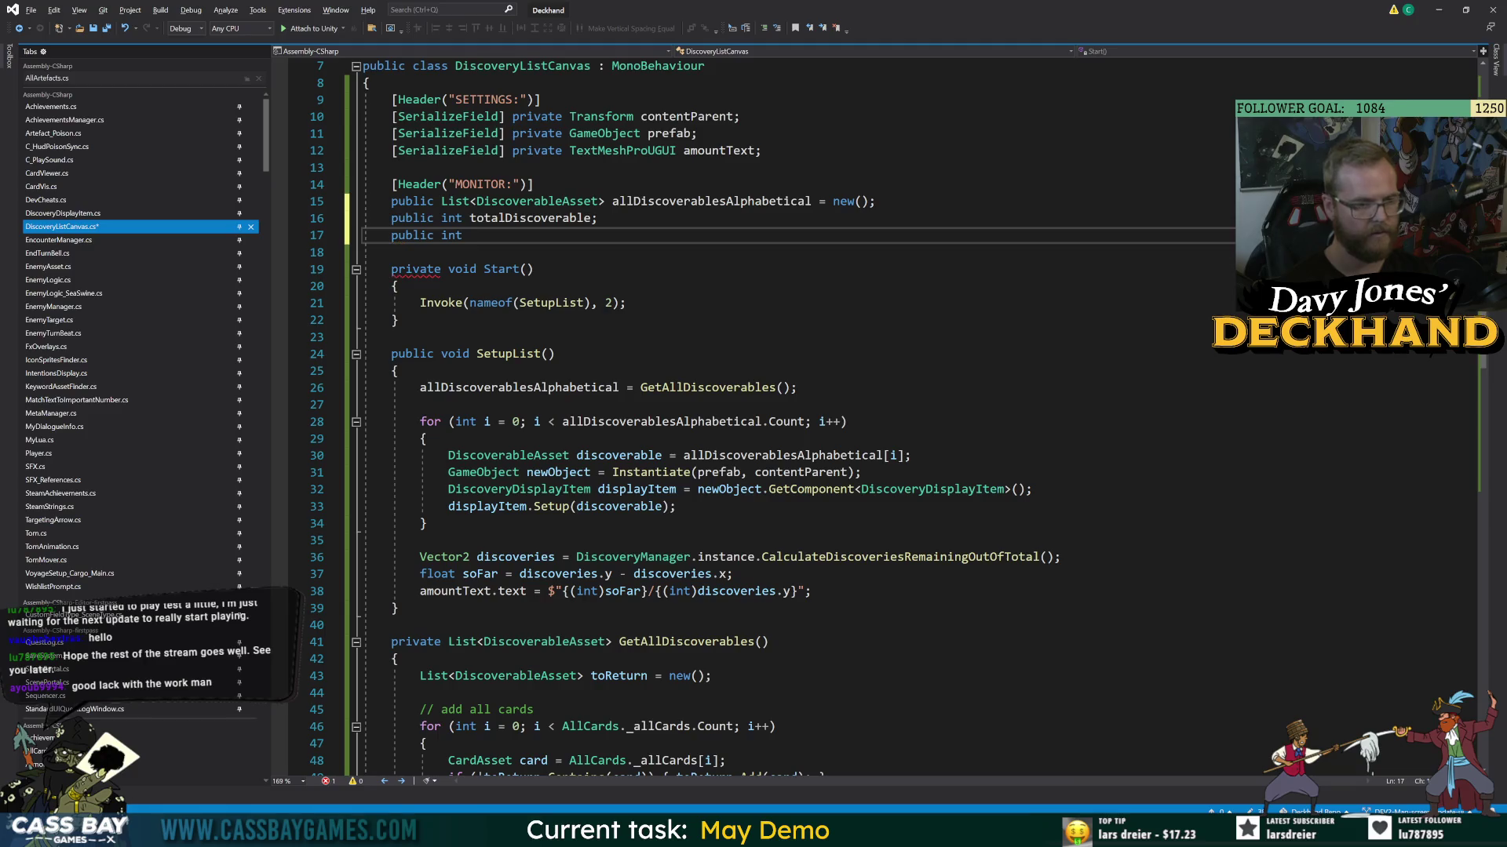
{"action": "type", "text": "cur"}
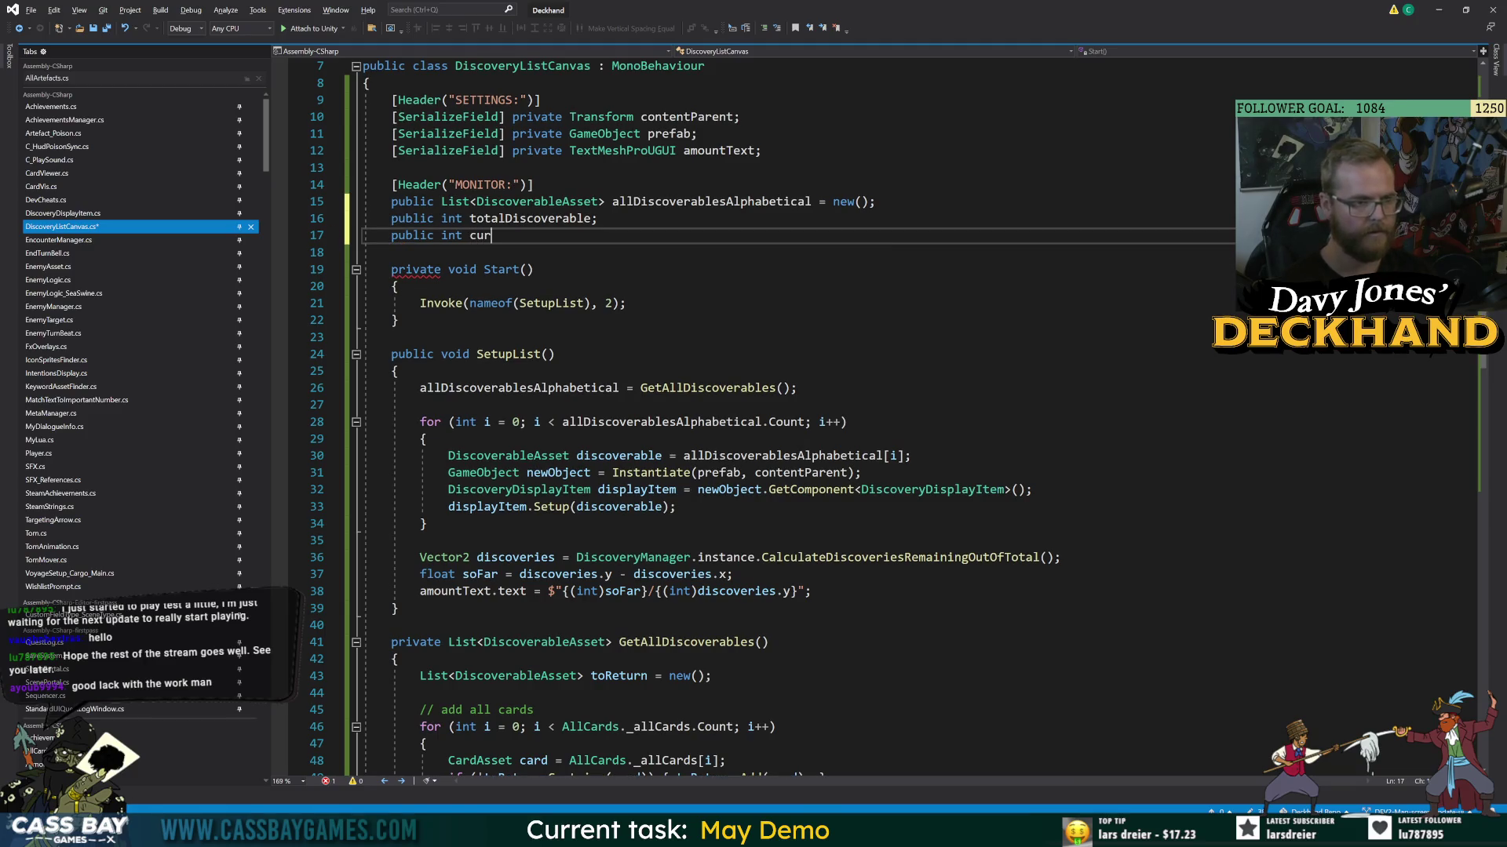
{"action": "type", "text": "rentlyDiscovered;"}
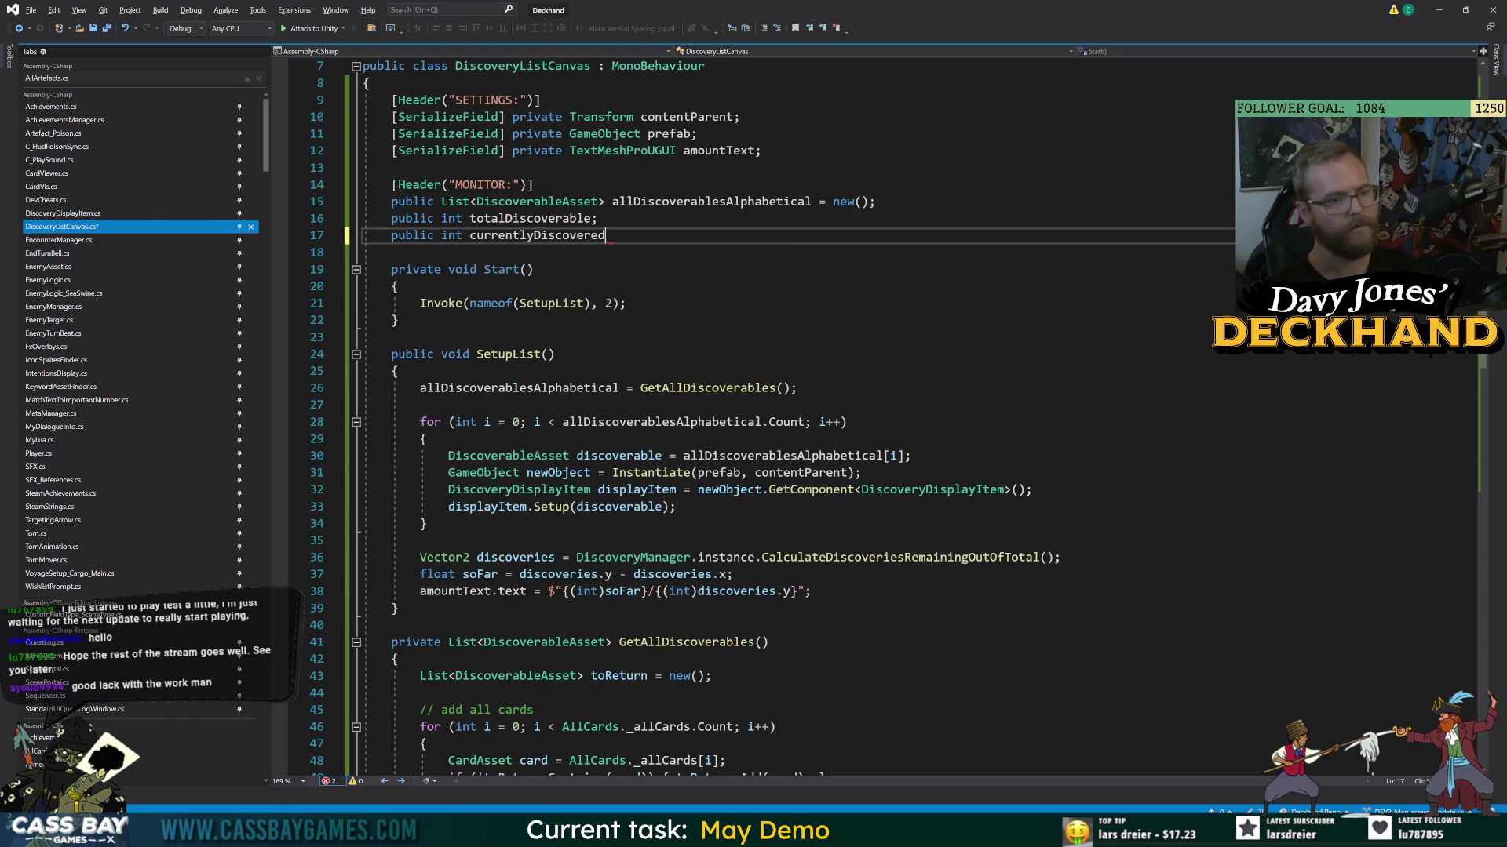
{"action": "key", "text": "ctrl+s"}
- In SetupList, initialize totalDiscoverable = 0 and currentlyDiscovered = 0, then save
{"action": "double_click", "coordinate": [548, 219]}
{"action": "key", "text": "ctrl+c"}
{"action": "left_click", "coordinate": [808, 388]}
{"action": "key", "text": "Return"}
{"action": "key", "text": "ctrl+v"}
{"action": "type", "text": "= 0;"}
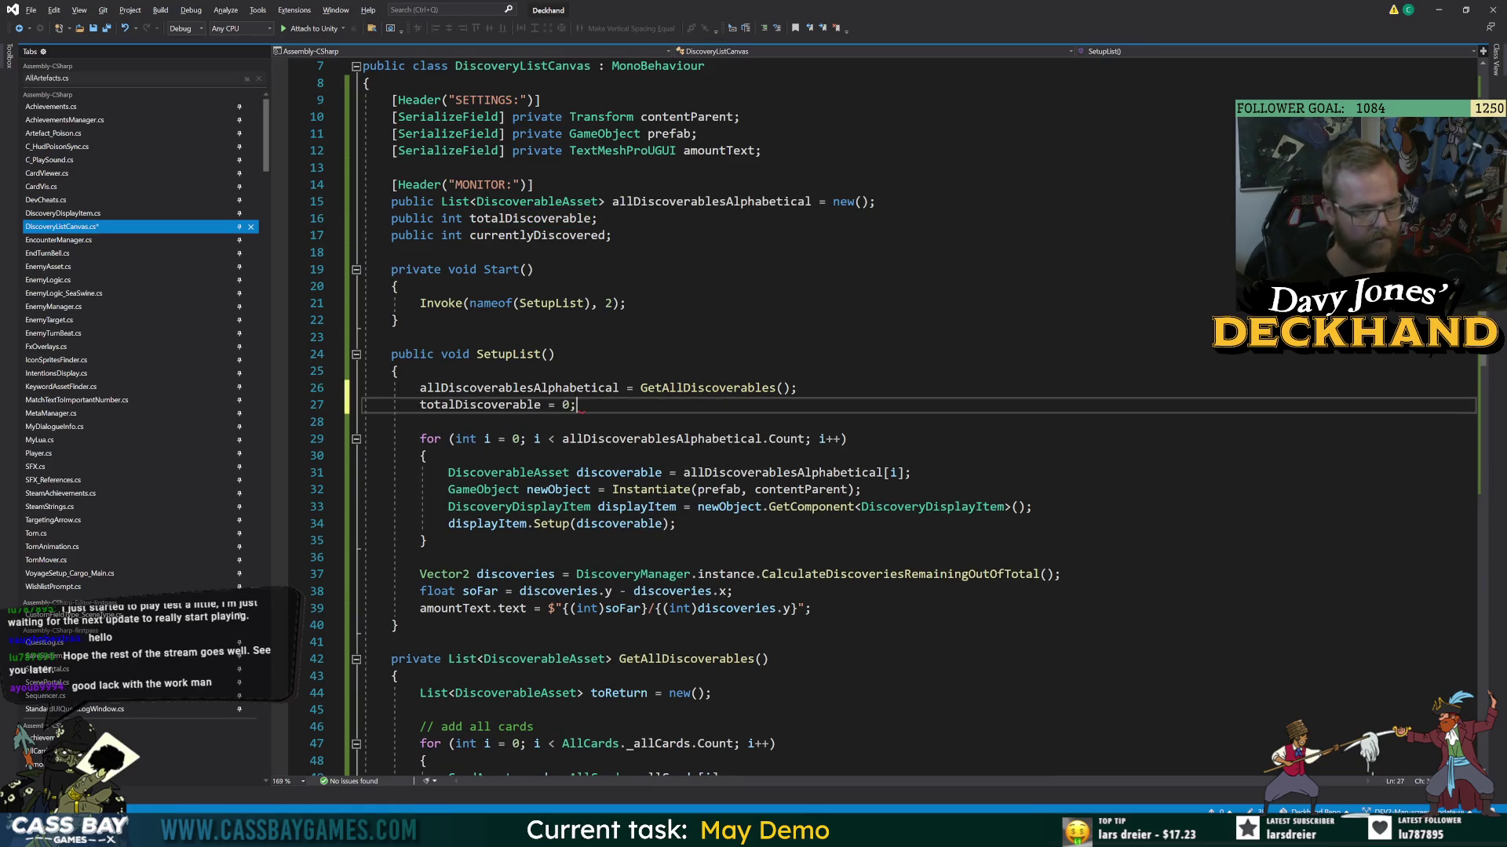
{"action": "key", "text": "Return"}
{"action": "type", "text": "curr"}
{"action": "key", "text": "Tab"}
{"action": "type", "text": "= 0;"}
{"action": "key", "text": "ctrl+s"}
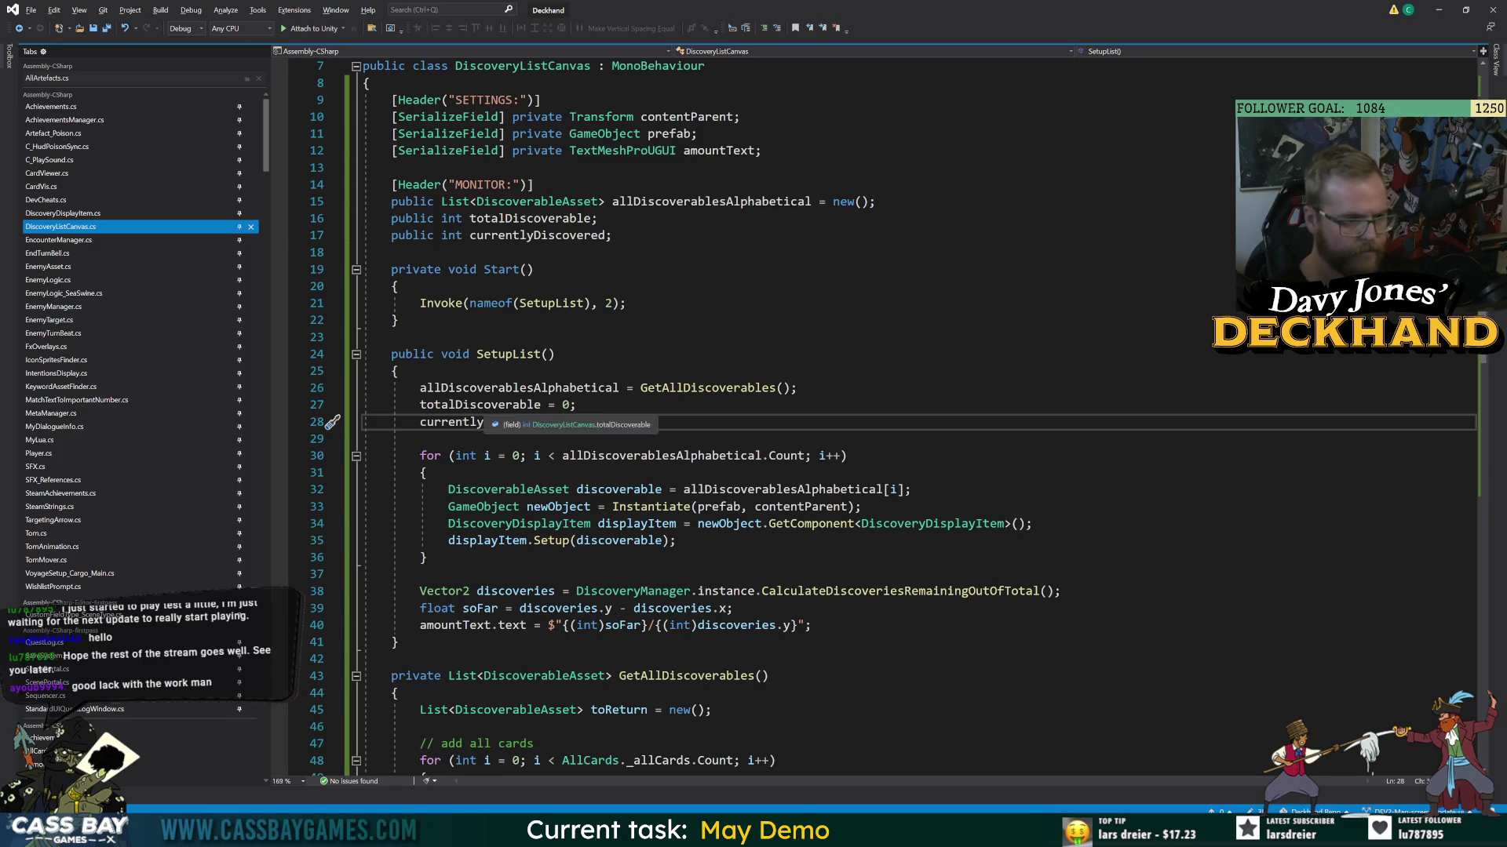
- Change totalDiscoverable's assignment to allDiscoverablesAlphabetical.Count and save
{"action": "double_click", "coordinate": [505, 405]}
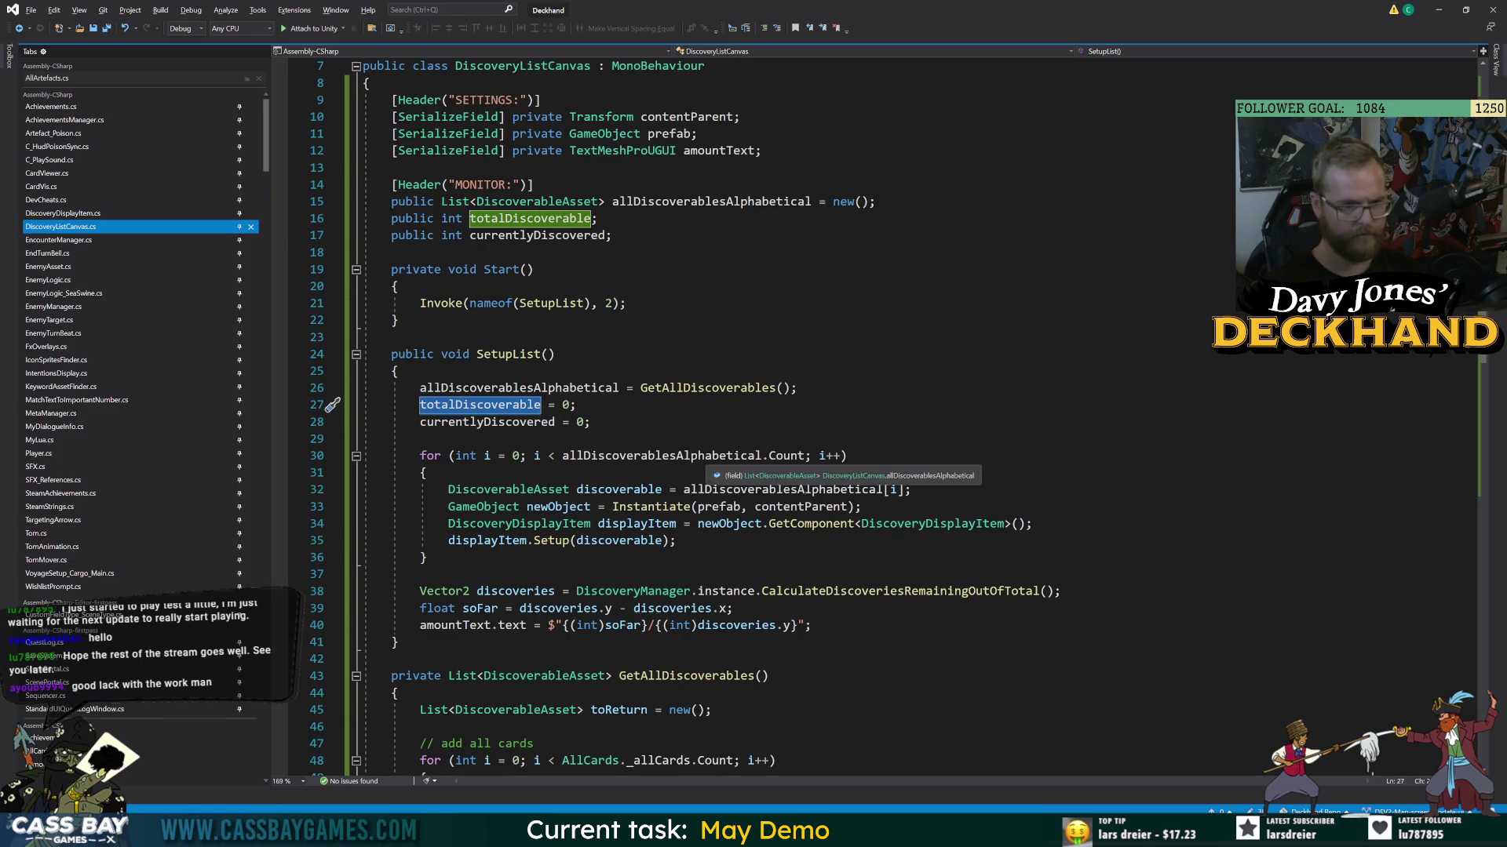
{"action": "double_click", "coordinate": [668, 455]}
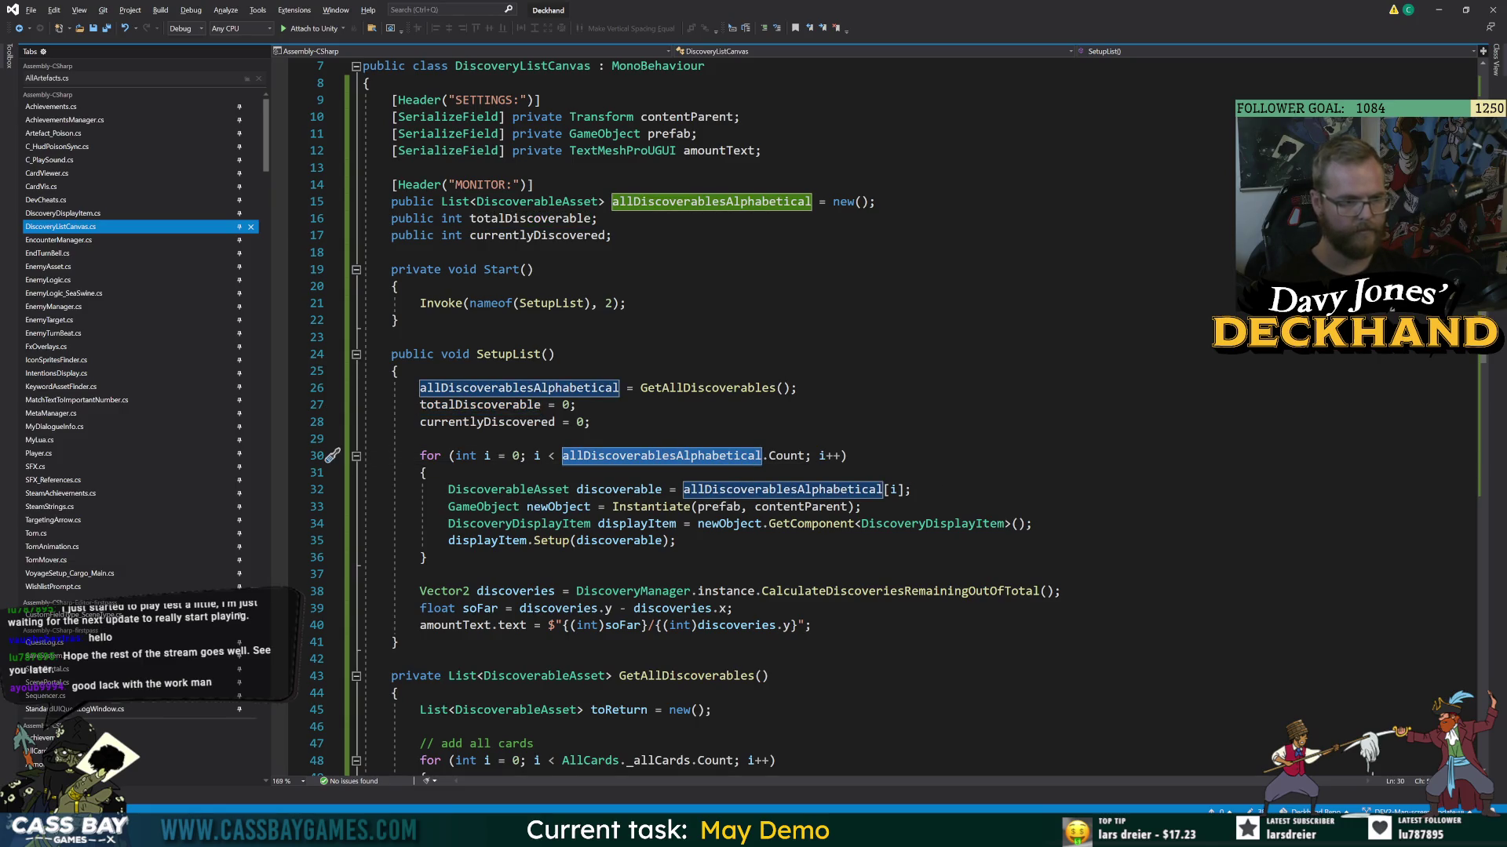
{"action": "left_click", "coordinate": [578, 405]}
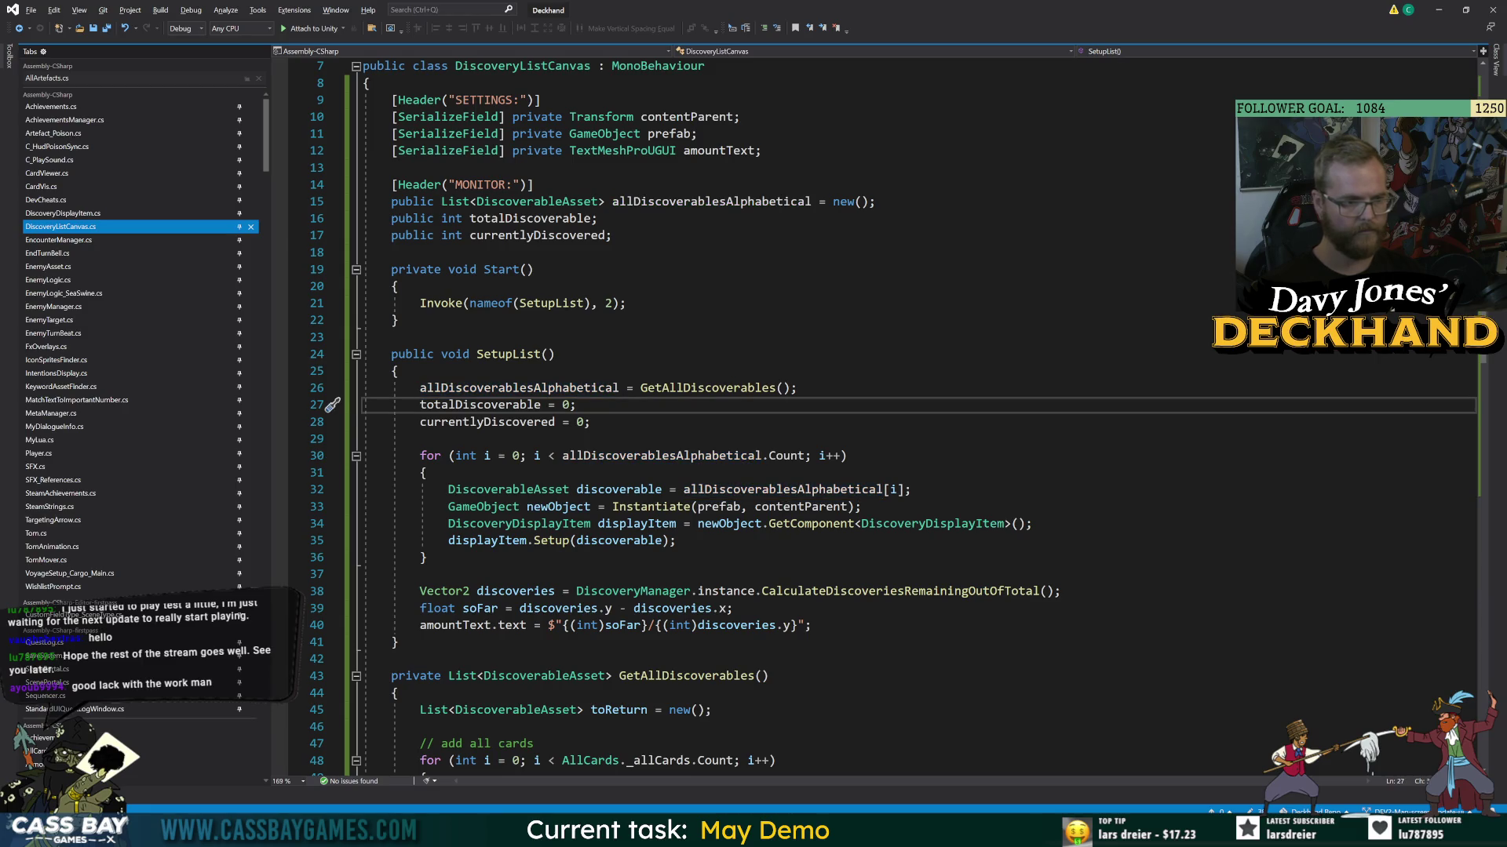
{"action": "key", "text": "BackSpace"}
{"action": "key", "text": "BackSpace"}
{"action": "type", "text": "allDi"}
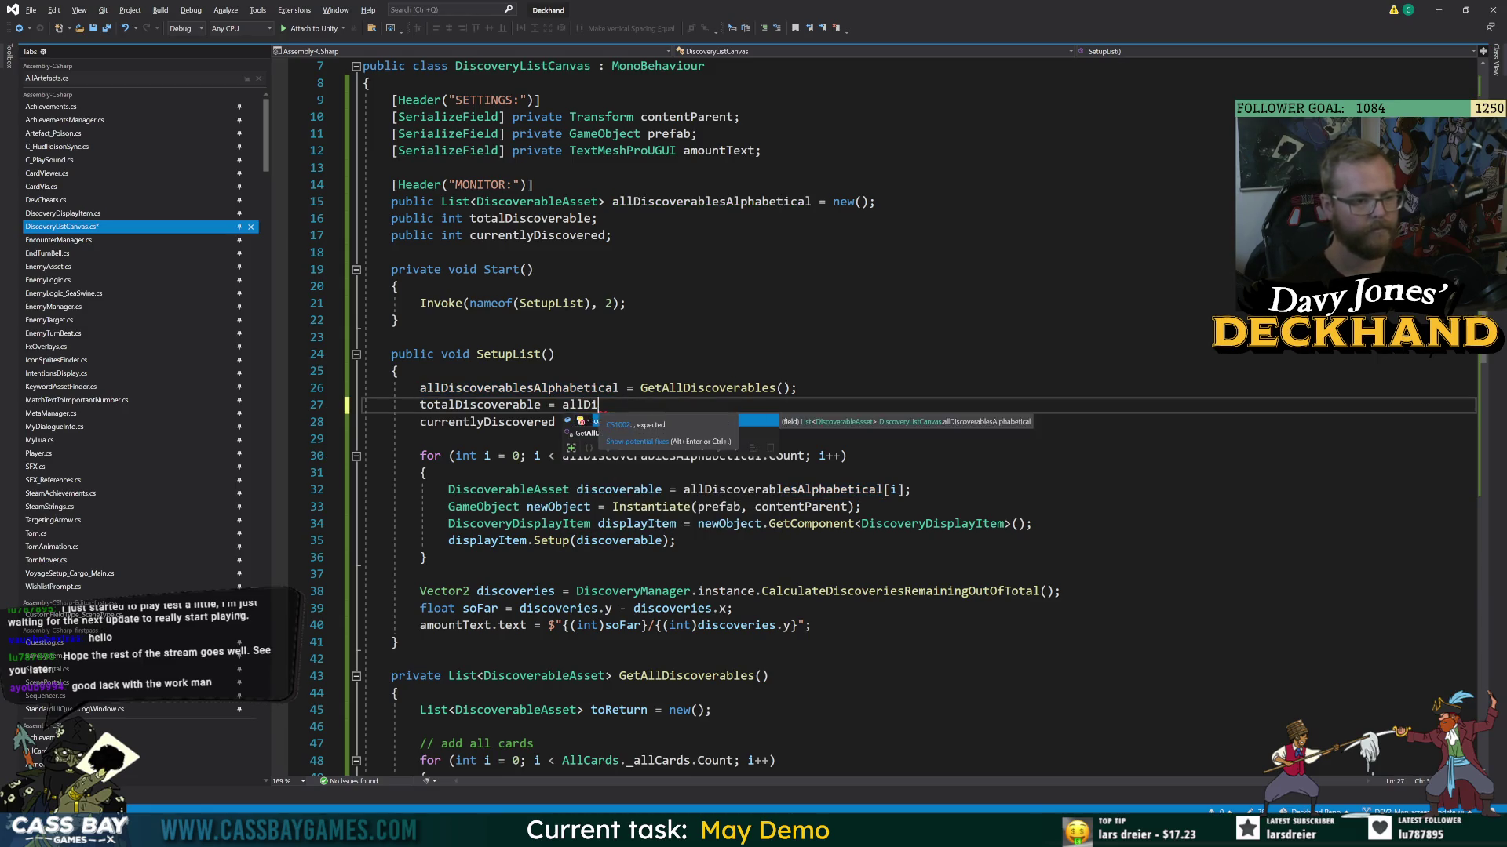
{"action": "type", "text": "scoverablesAlphabetical.co;"}
{"action": "key", "text": "ctrl+s"}
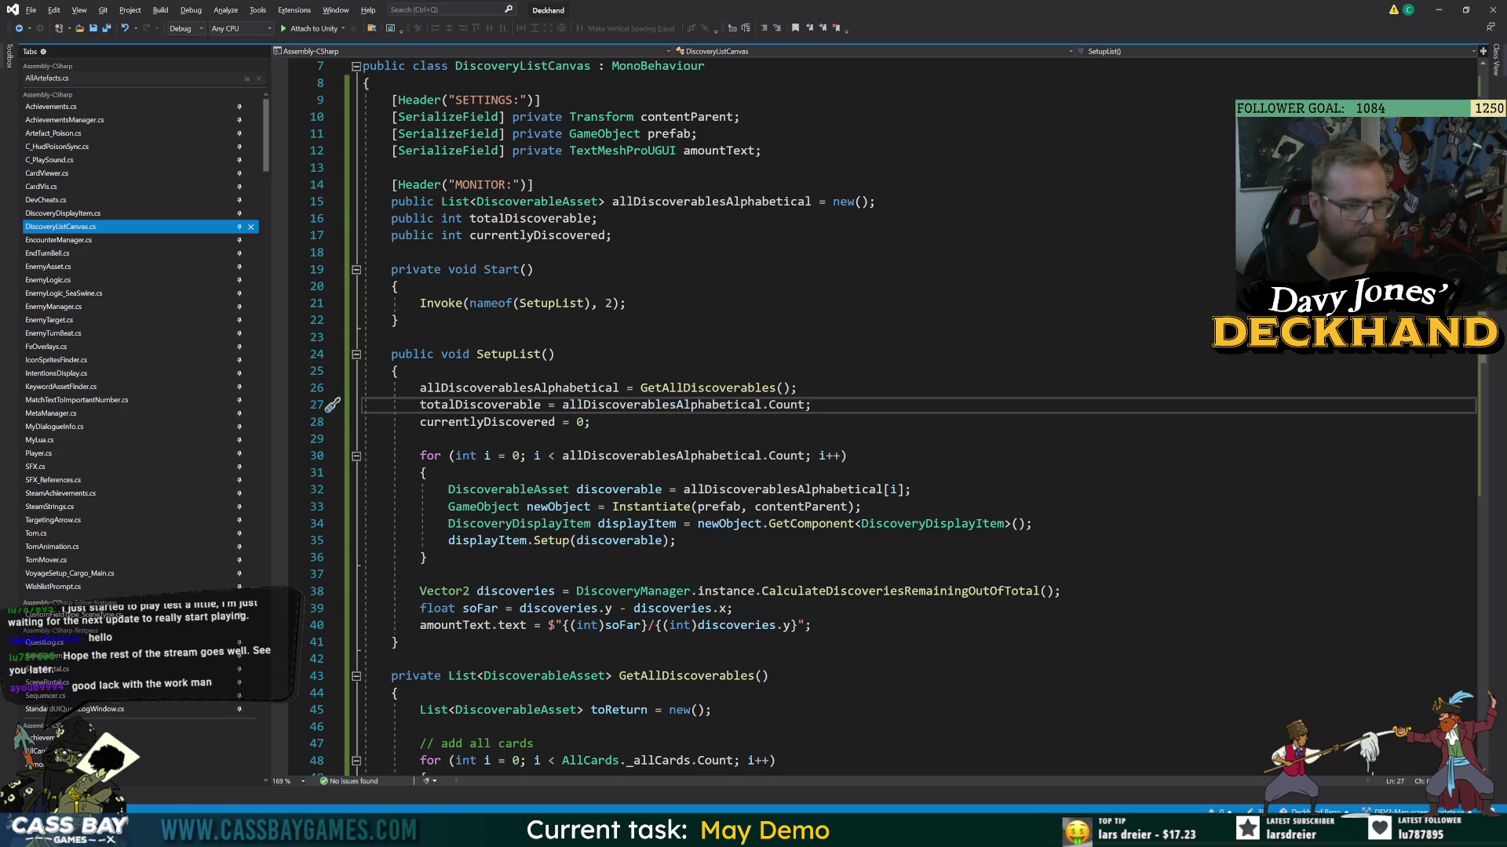
{"action": "double_click", "coordinate": [483, 405]}
{"action": "double_click", "coordinate": [487, 422]}
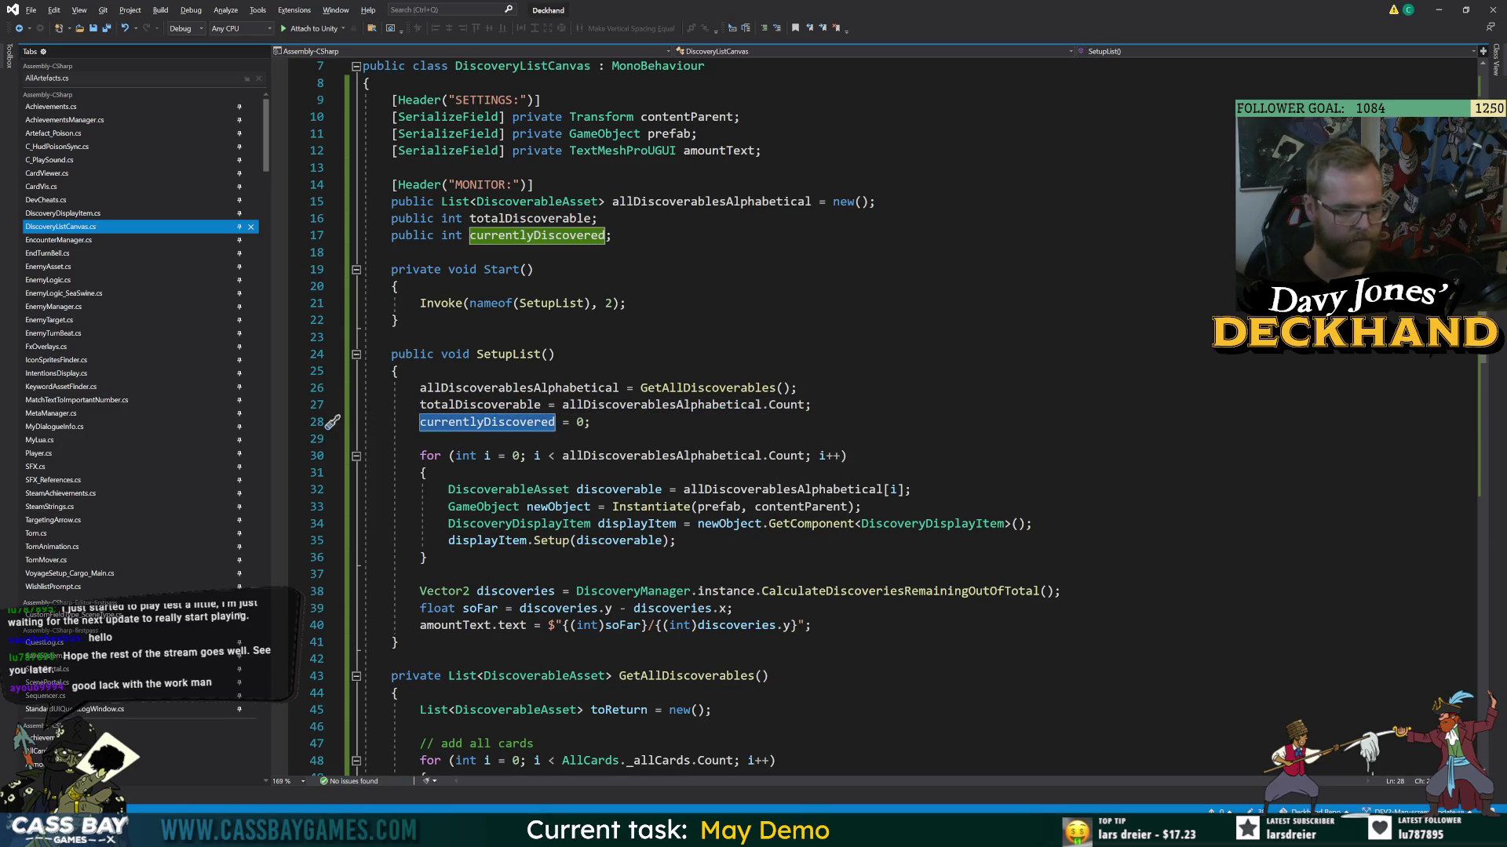
{"action": "left_click", "coordinate": [427, 473]}
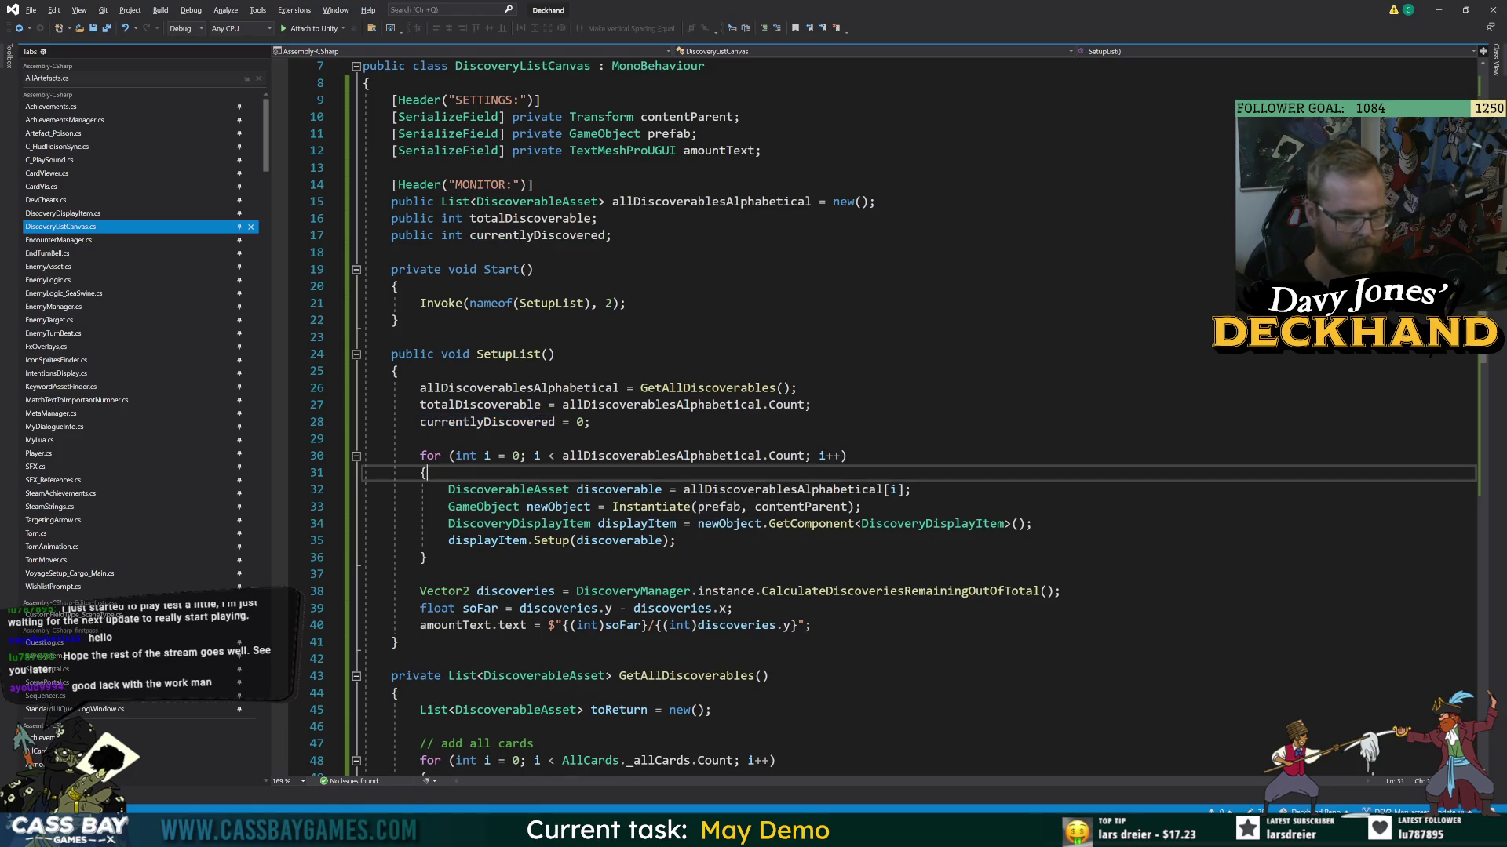
- Add 'if (discoverable.IsDiscovered()) { currentlyDiscovered++; }' inside the SetupList loop and save
{"action": "left_click", "coordinate": [911, 489]}
{"action": "key", "text": "Return"}
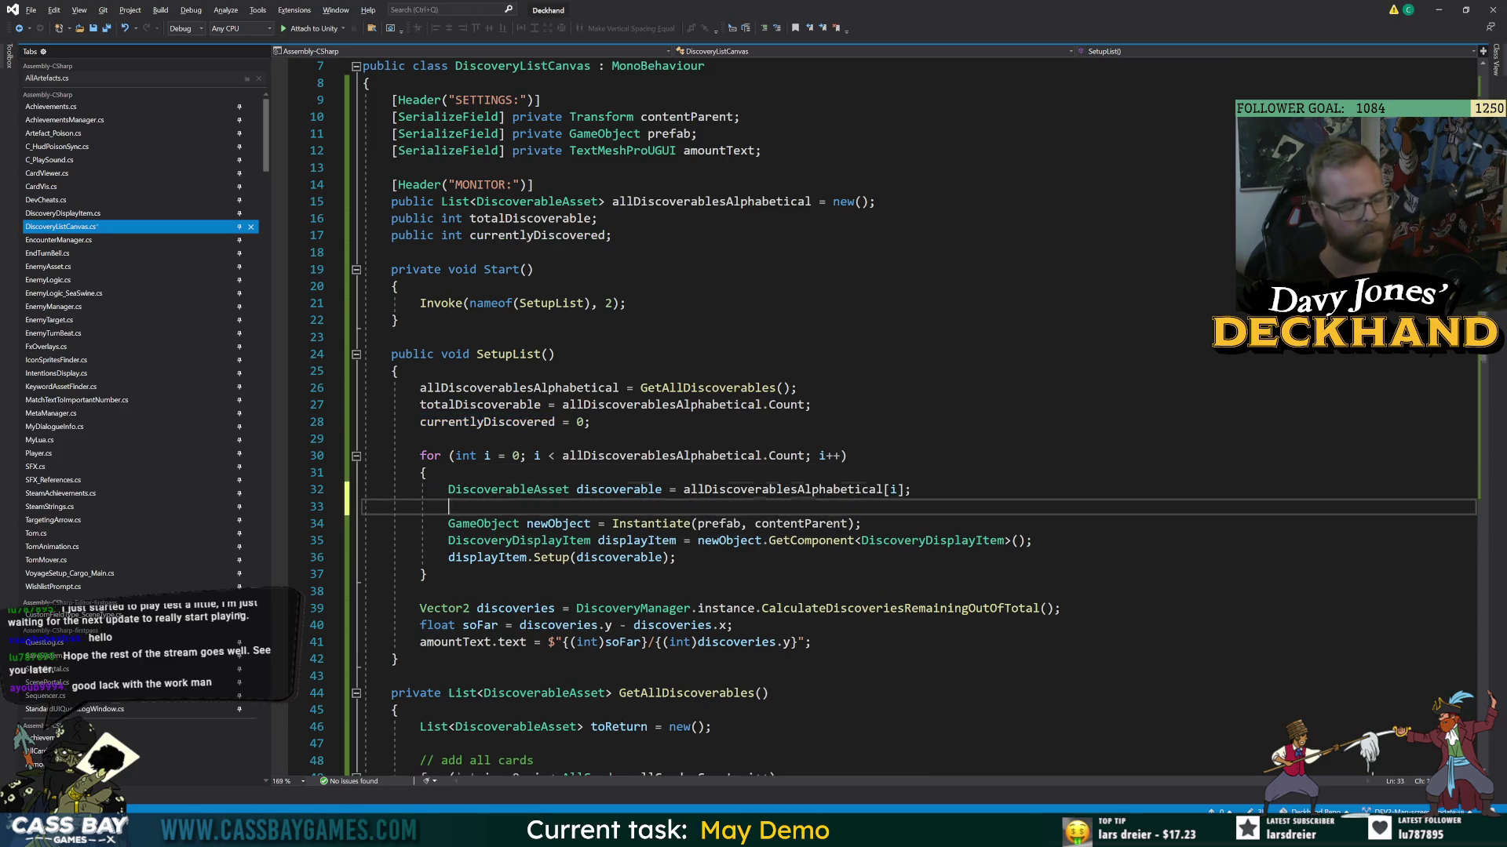
{"action": "type", "text": "if (discoverable."}
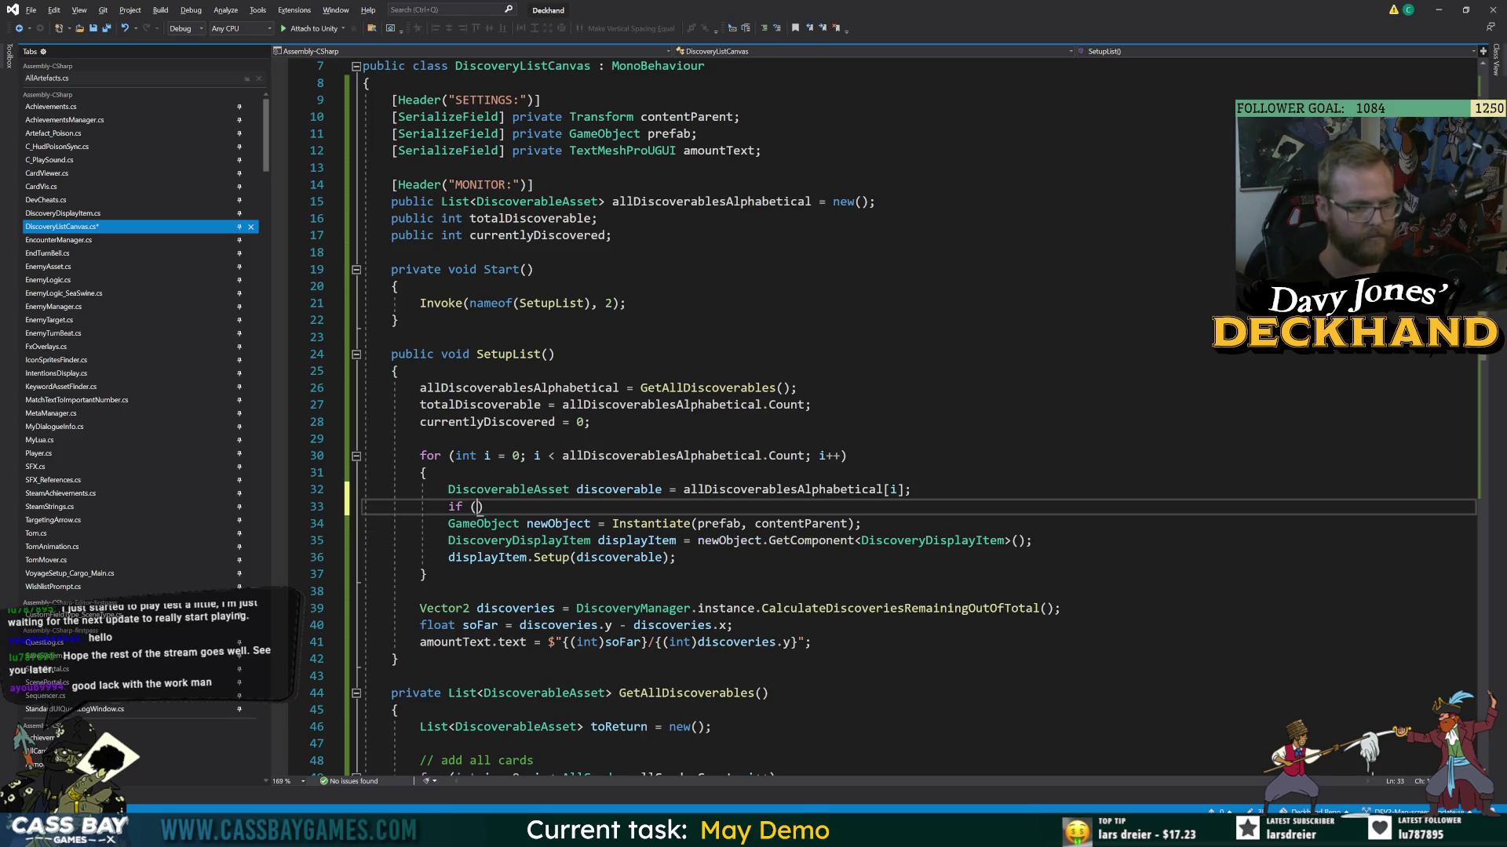
{"action": "type", "text": "IsDiscovered()"}
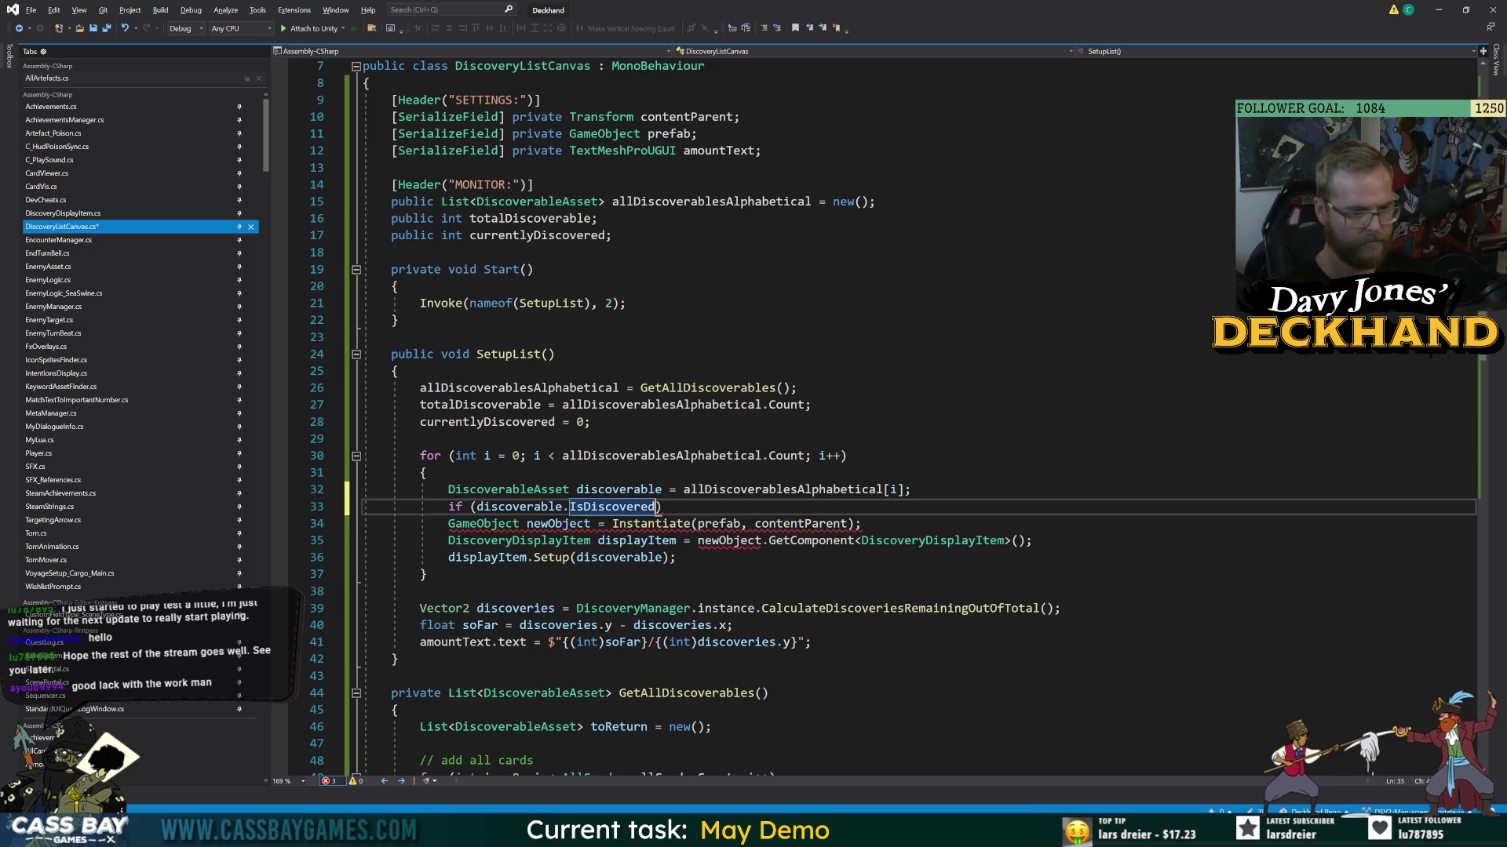
{"action": "type", "text": ") { currentlyDiscovered++;"}
{"action": "key", "text": "ctrl+s"}
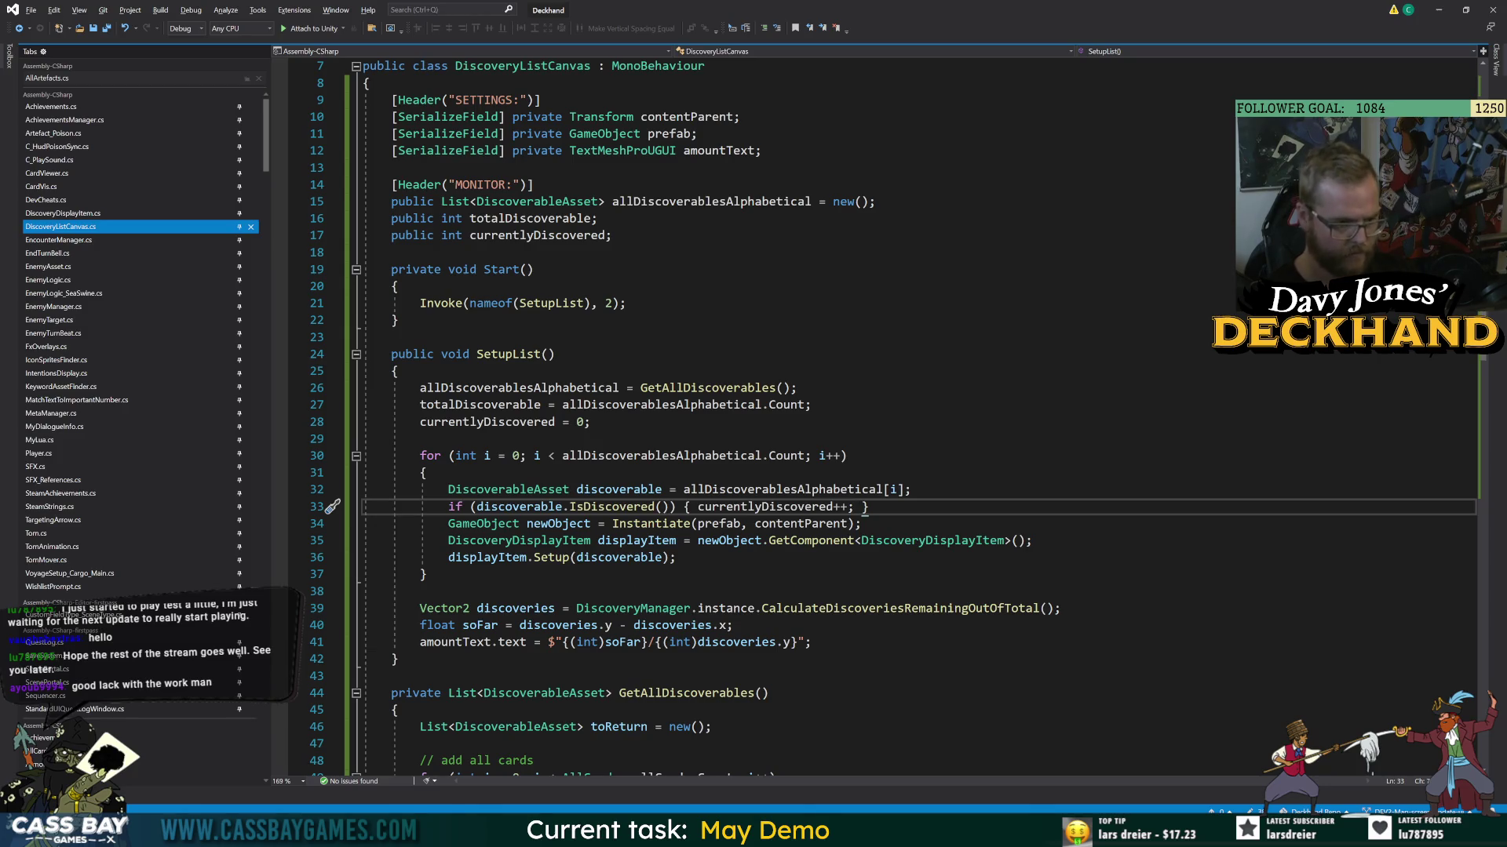
- Delete the Vector2 discoveries and float soFar lines
{"action": "left_click_drag", "start_coordinate": [363, 593], "coordinate": [1062, 609]}
{"action": "key", "text": "BackSpace"}
{"action": "left_click_drag", "start_coordinate": [363, 609], "coordinate": [733, 609]}
{"action": "key", "text": "BackSpace"}
{"action": "key", "text": "BackSpace"}
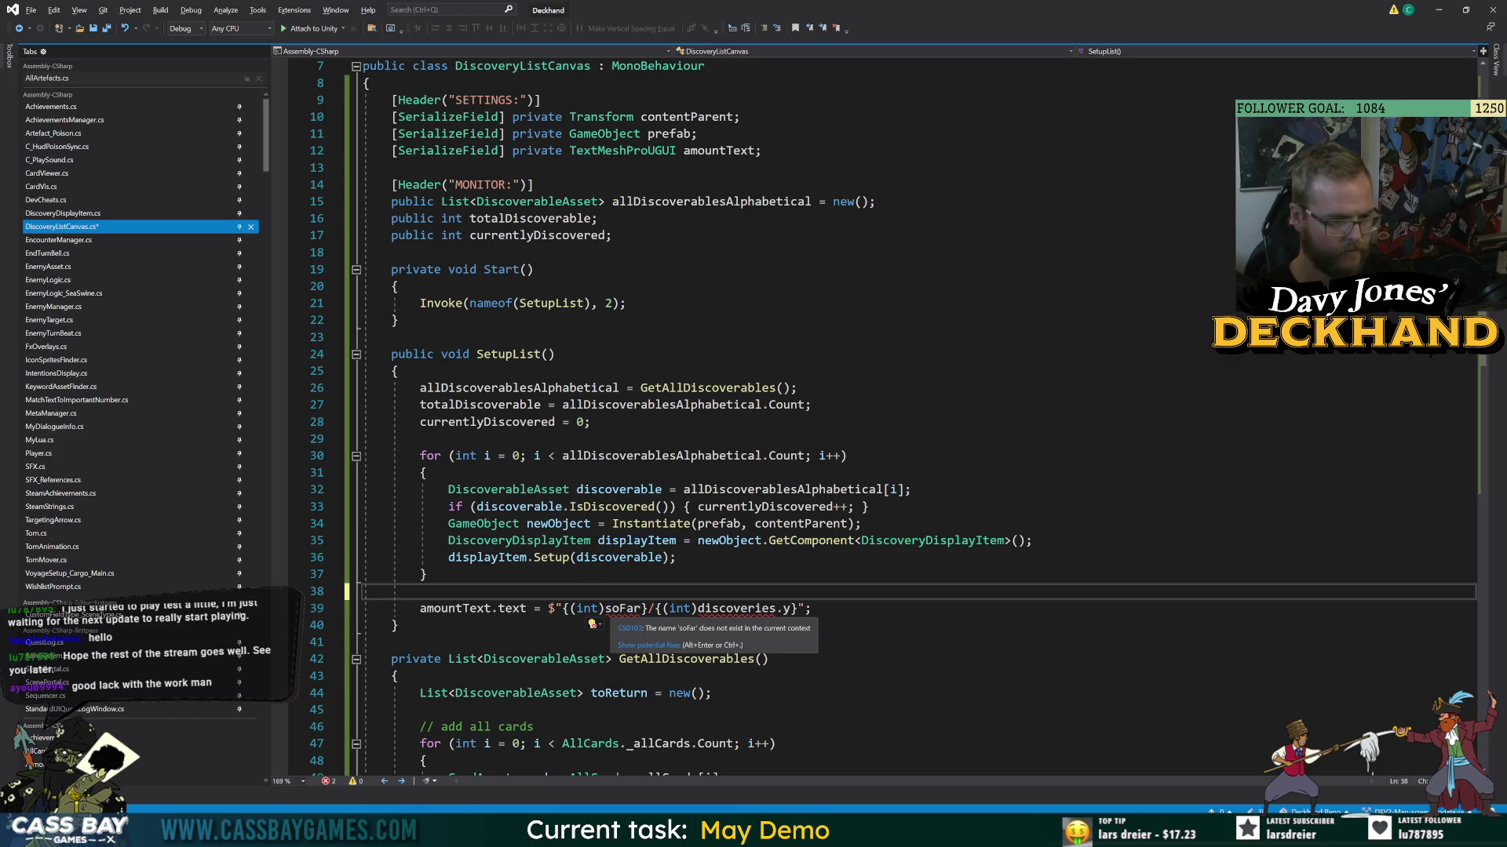
- Replace (int)soFar and (int)discoveries.y in amountText with currentlyDiscovered and totalDiscoverable, then save
{"action": "left_click_drag", "start_coordinate": [641, 609], "coordinate": [570, 609]}
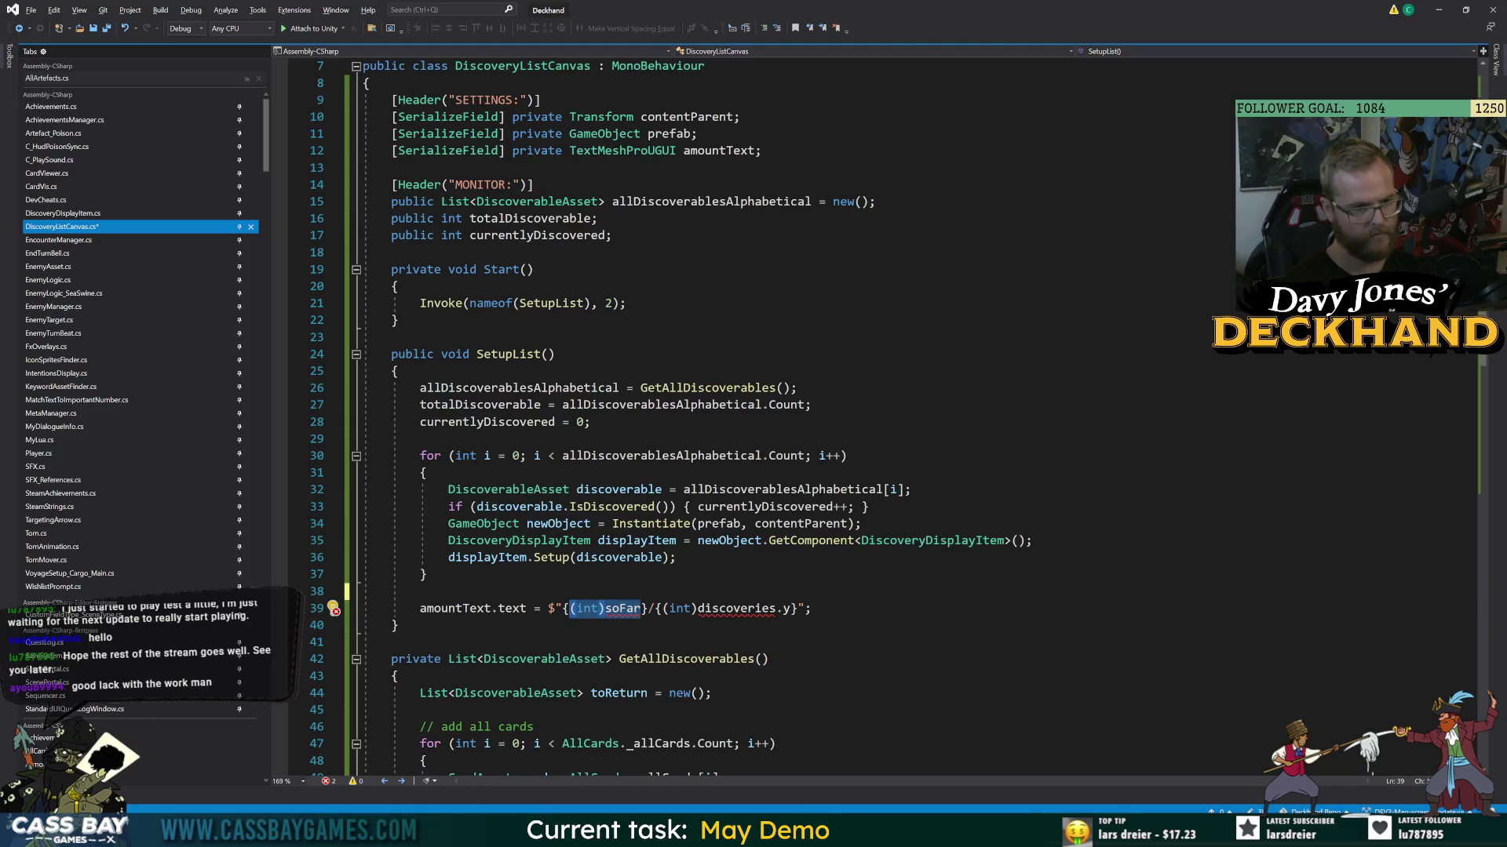
{"action": "type", "text": "currentlyDiscovered"}
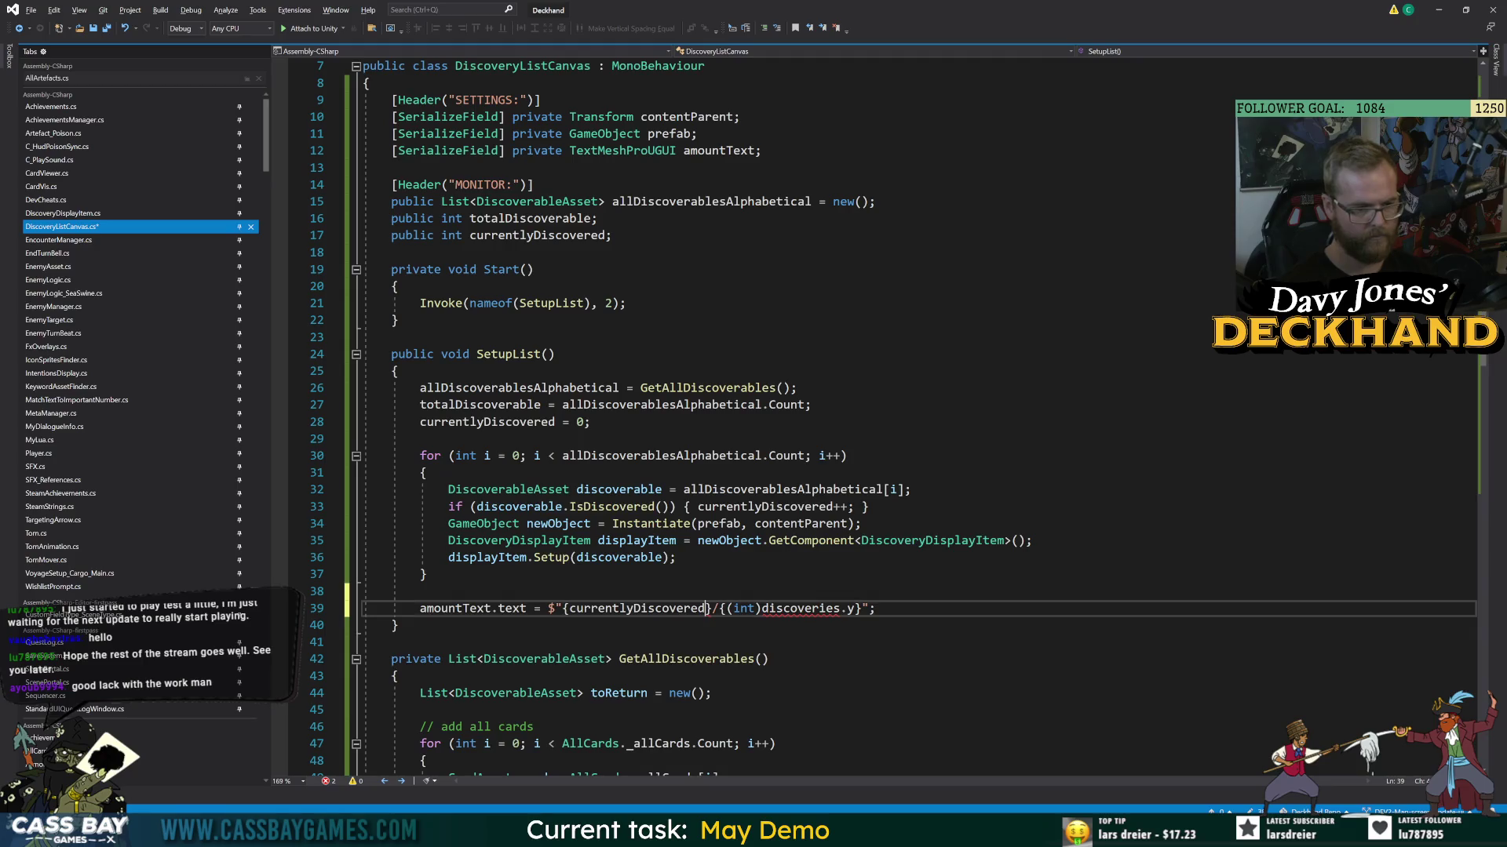
{"action": "left_click_drag", "start_coordinate": [855, 609], "coordinate": [725, 609]}
{"action": "type", "text": "totalDiscoverable"}
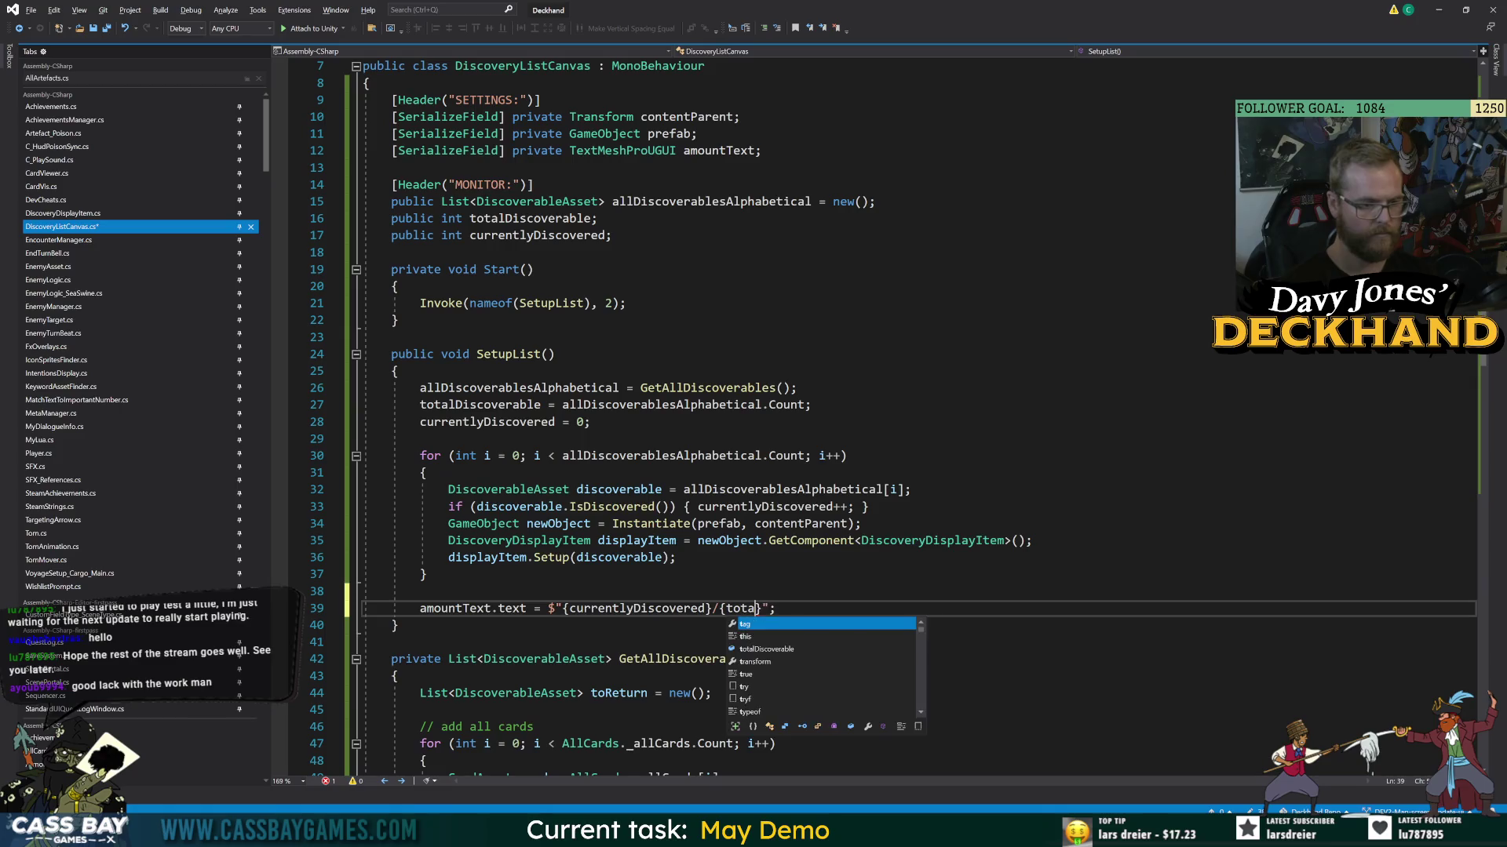
{"action": "left_click", "coordinate": [398, 676]}
{"action": "key", "text": "ctrl+s"}
{"action": "left_click", "coordinate": [869, 609]}
{"action": "left_click", "coordinate": [398, 285]}
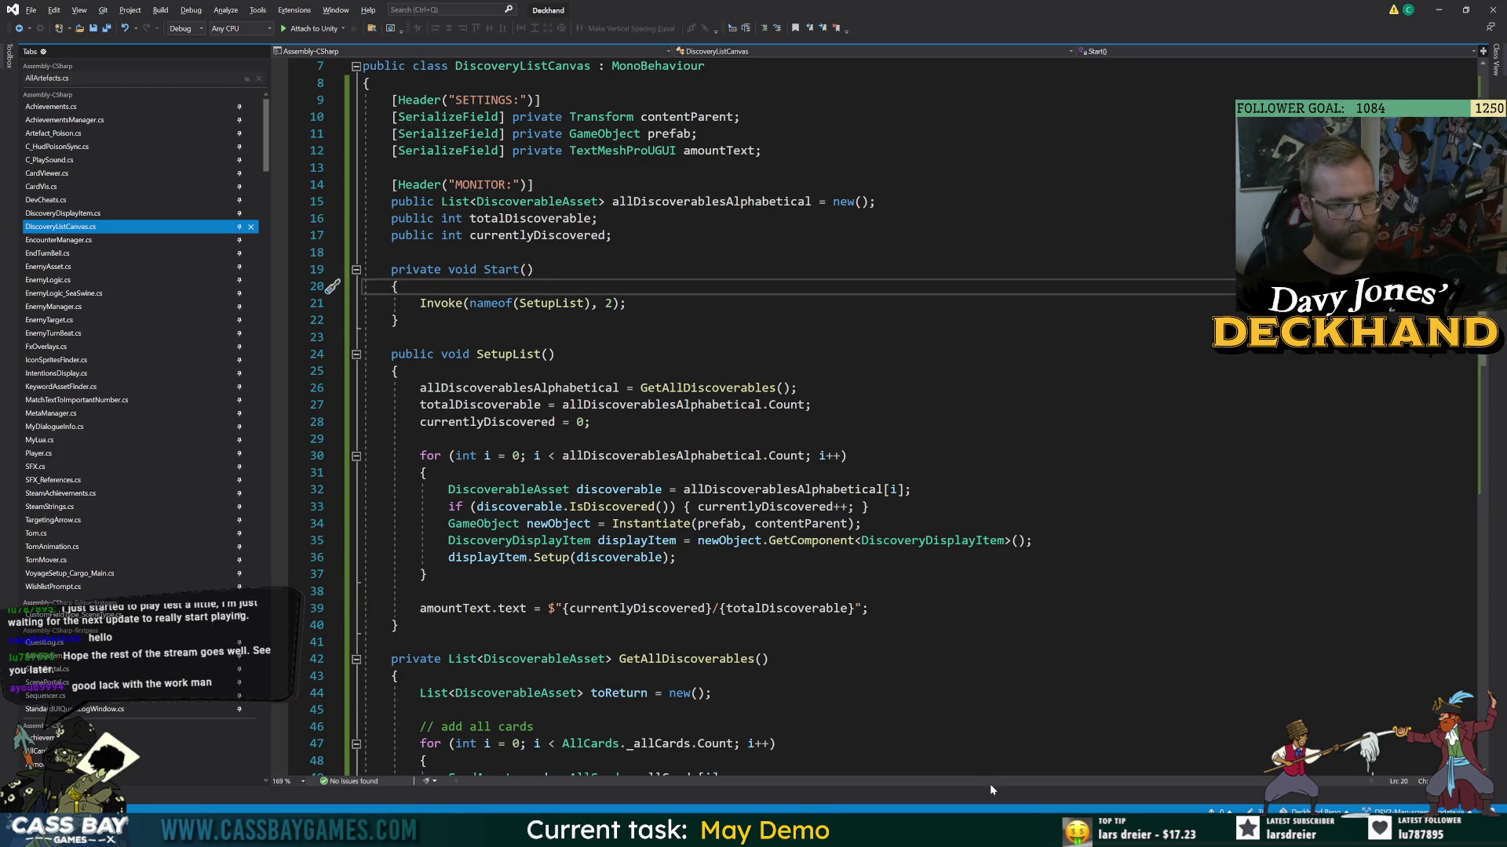
{"action": "mouse_move", "coordinate": [1026, 825]}
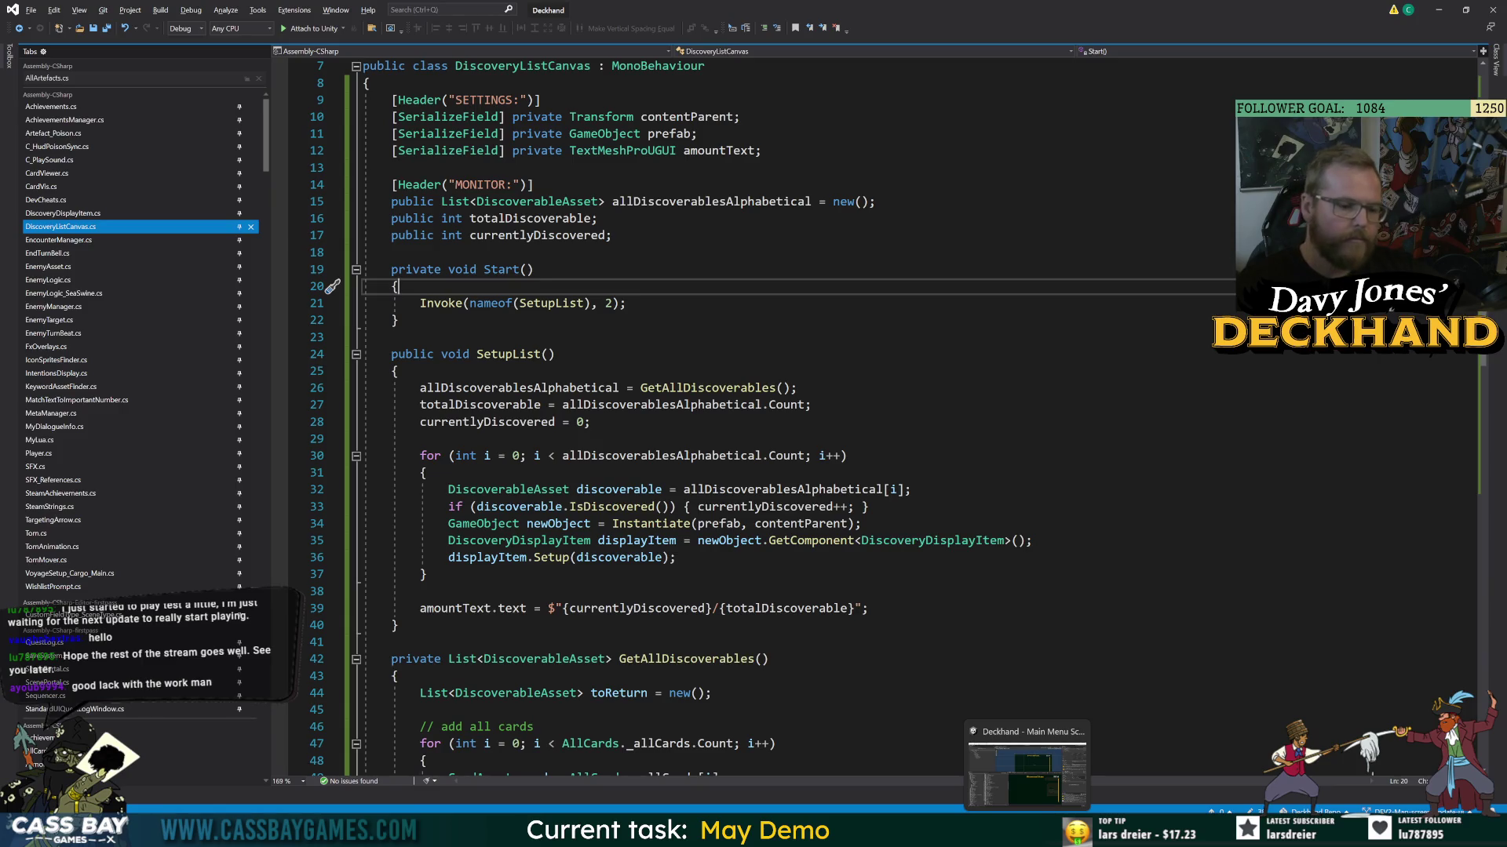
- Run the game in Unity and widen the 33/54 amount text box leftward
{"action": "left_click", "coordinate": [1026, 777]}
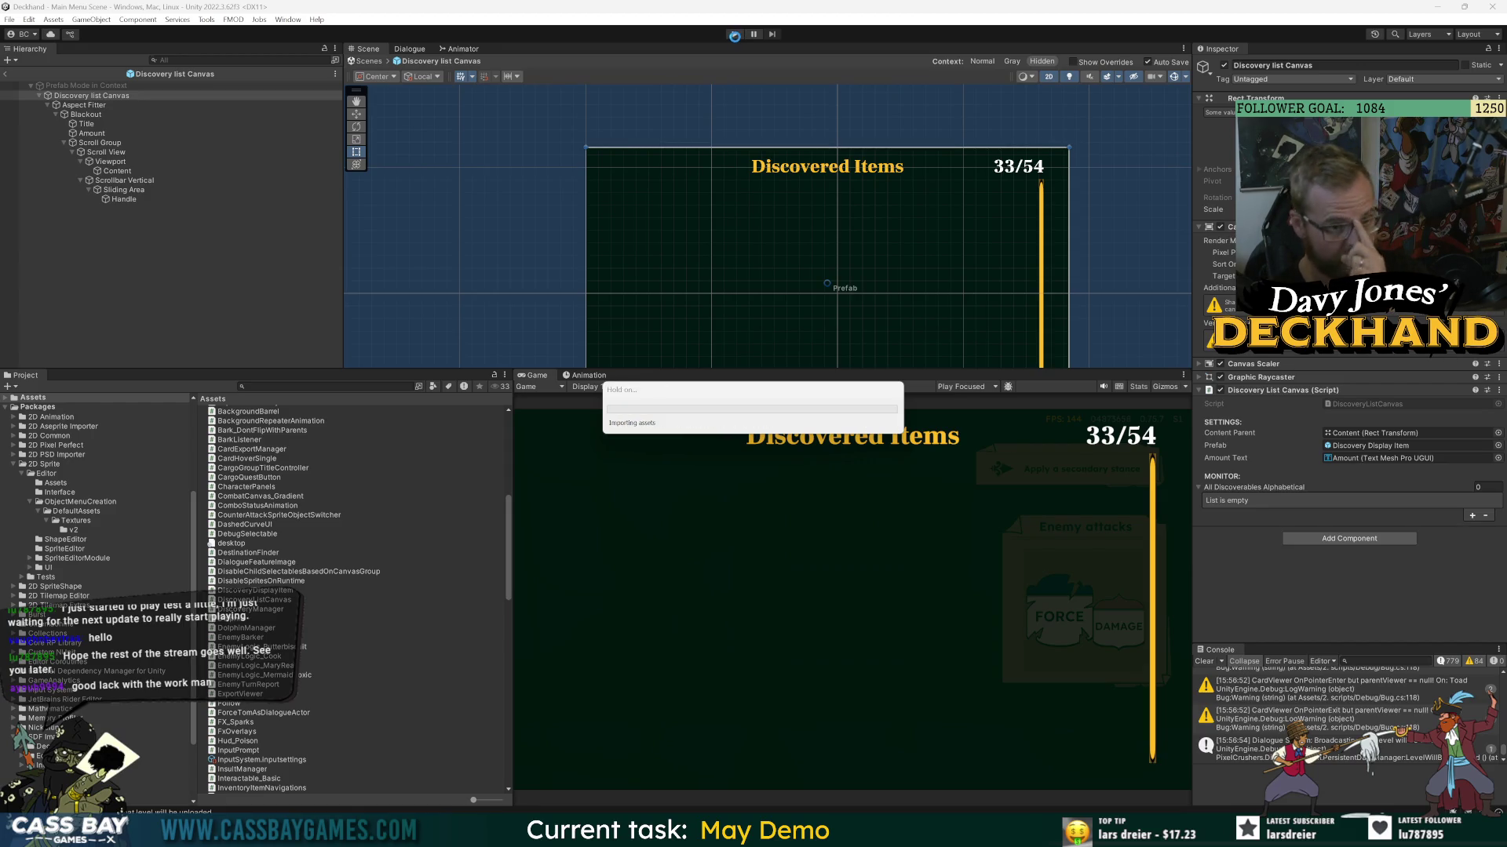
{"action": "left_click", "coordinate": [735, 34]}
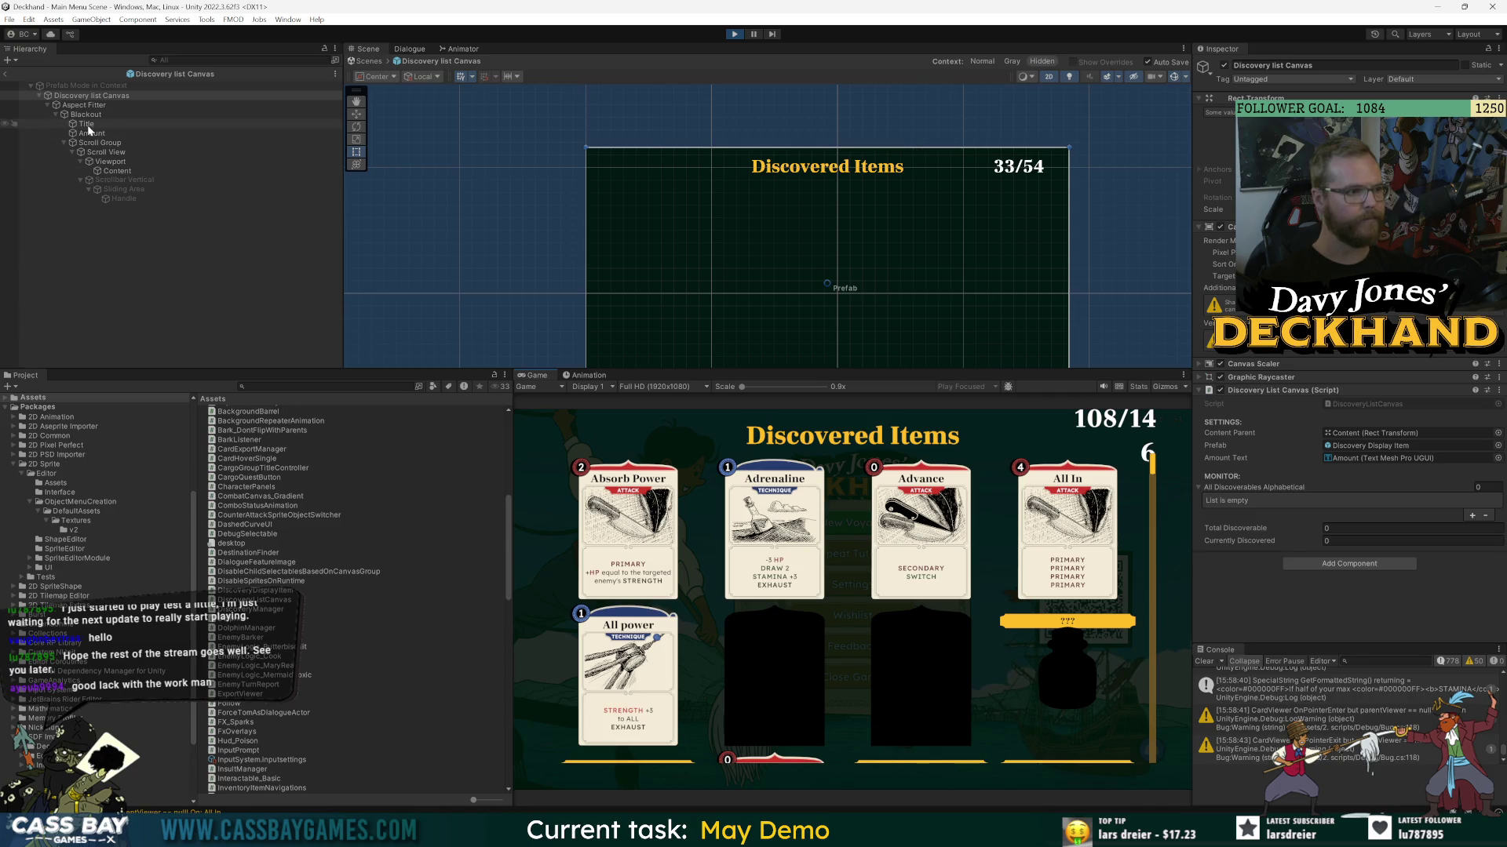
{"action": "left_click", "coordinate": [1019, 182]}
{"action": "left_click_drag", "start_coordinate": [983, 166], "coordinate": [939, 159]}
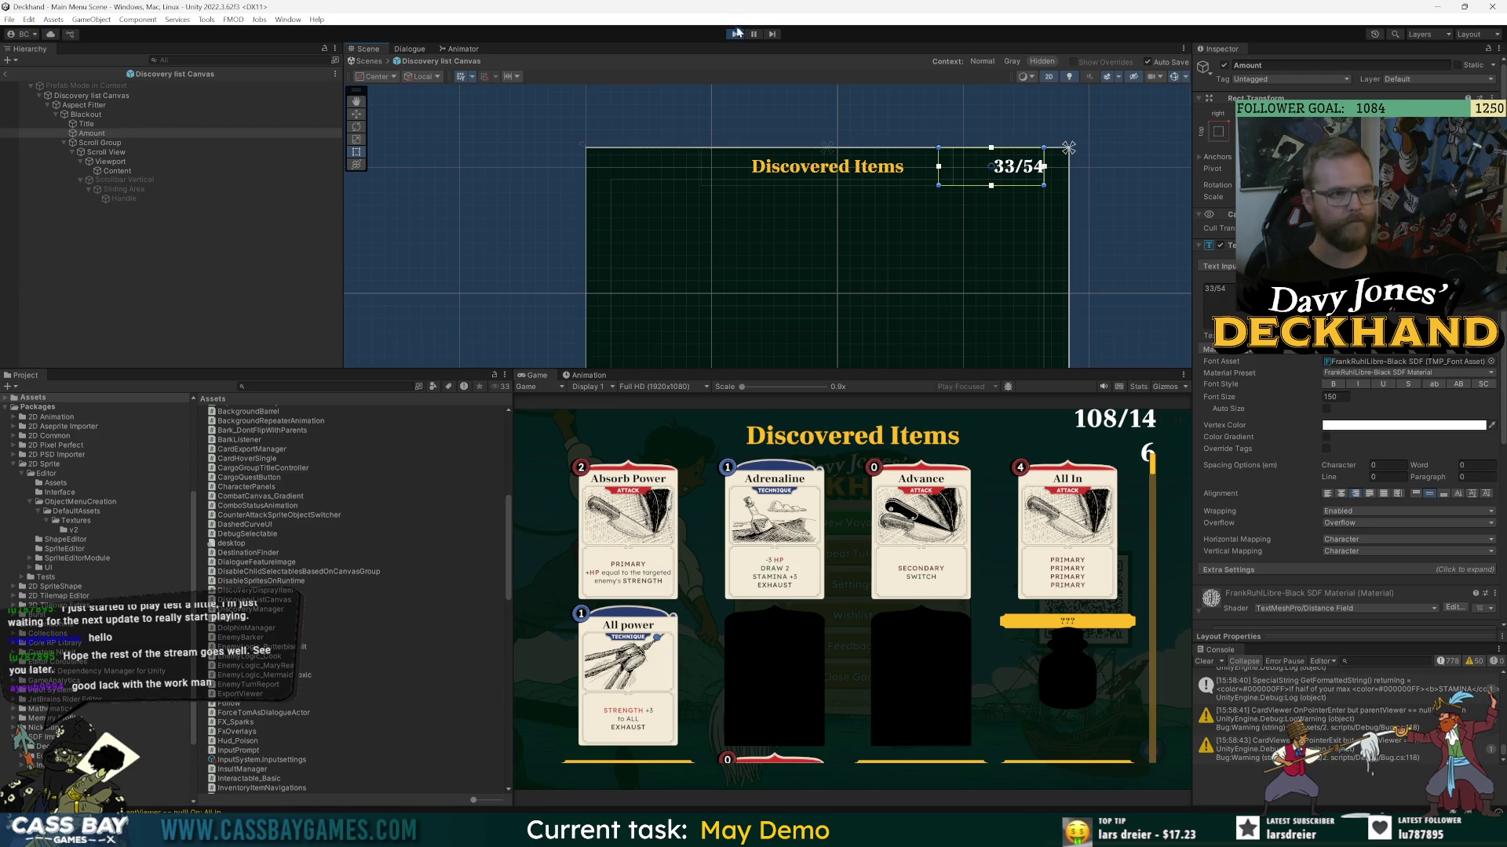
- Restart the game and scroll through the Discovered Items card rows showing 108/146
{"action": "left_click", "coordinate": [734, 34]}
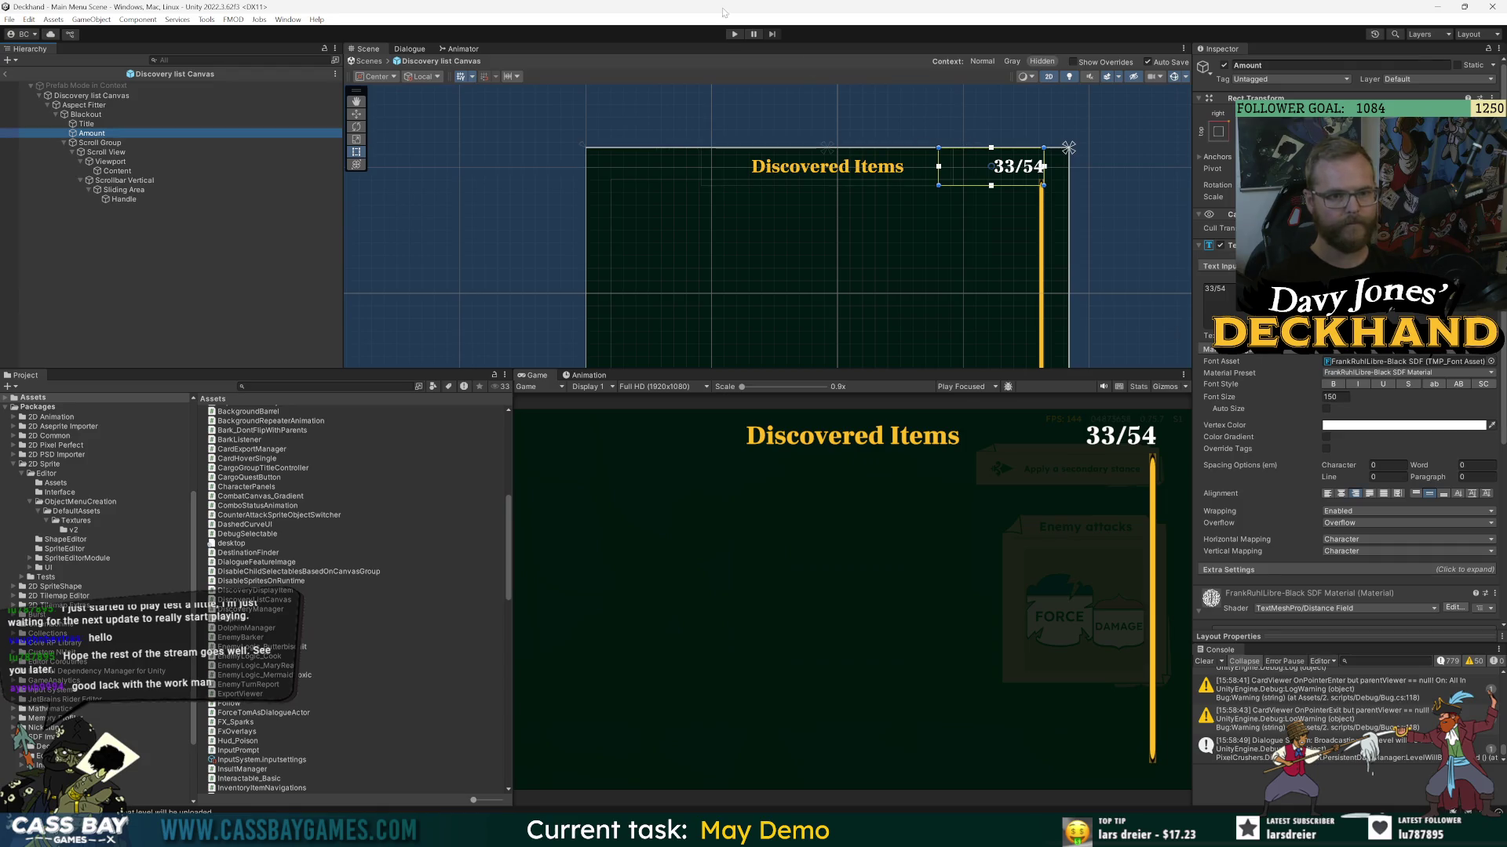
{"action": "left_click", "coordinate": [733, 35]}
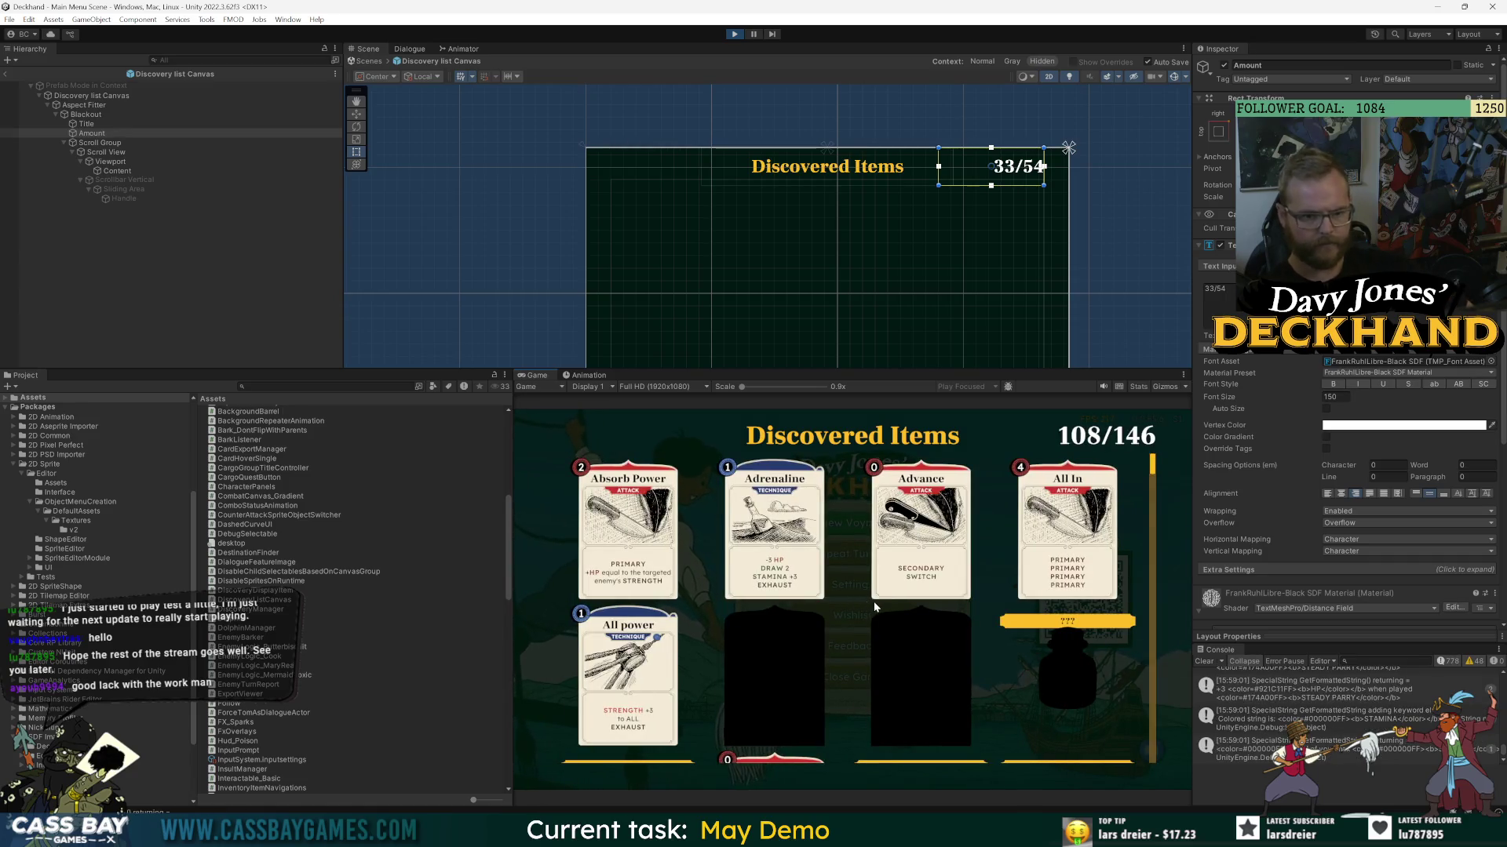
{"action": "scroll", "coordinate": [863, 601], "scroll_direction": "down", "scroll_amount": 5}
{"action": "scroll", "coordinate": [896, 596], "scroll_direction": "down", "scroll_amount": 10}
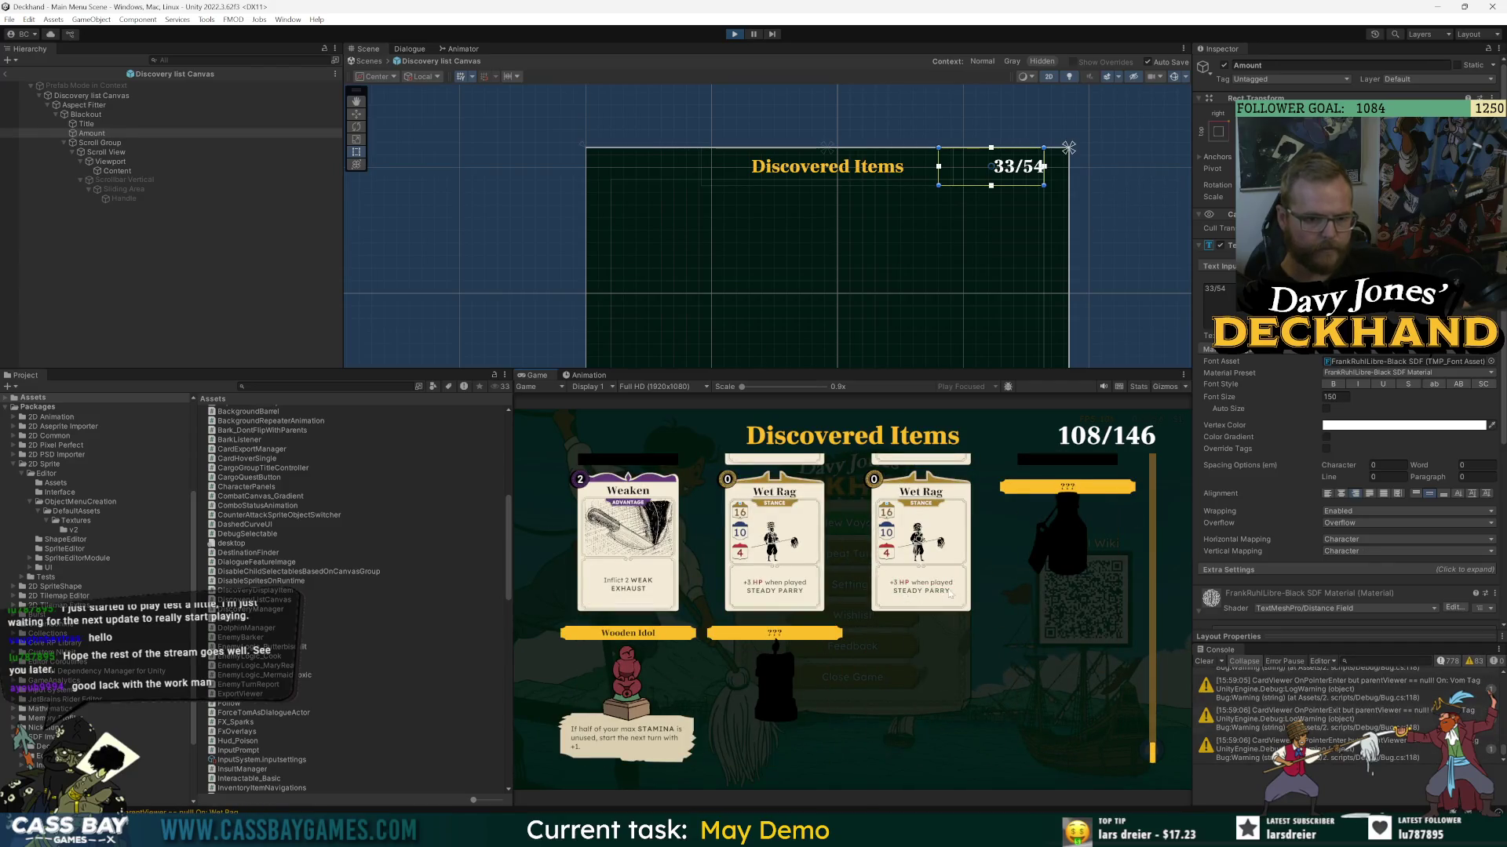
{"action": "scroll", "coordinate": [948, 594], "scroll_direction": "up", "scroll_amount": 10}
{"action": "scroll", "coordinate": [950, 594], "scroll_direction": "up", "scroll_amount": 8}
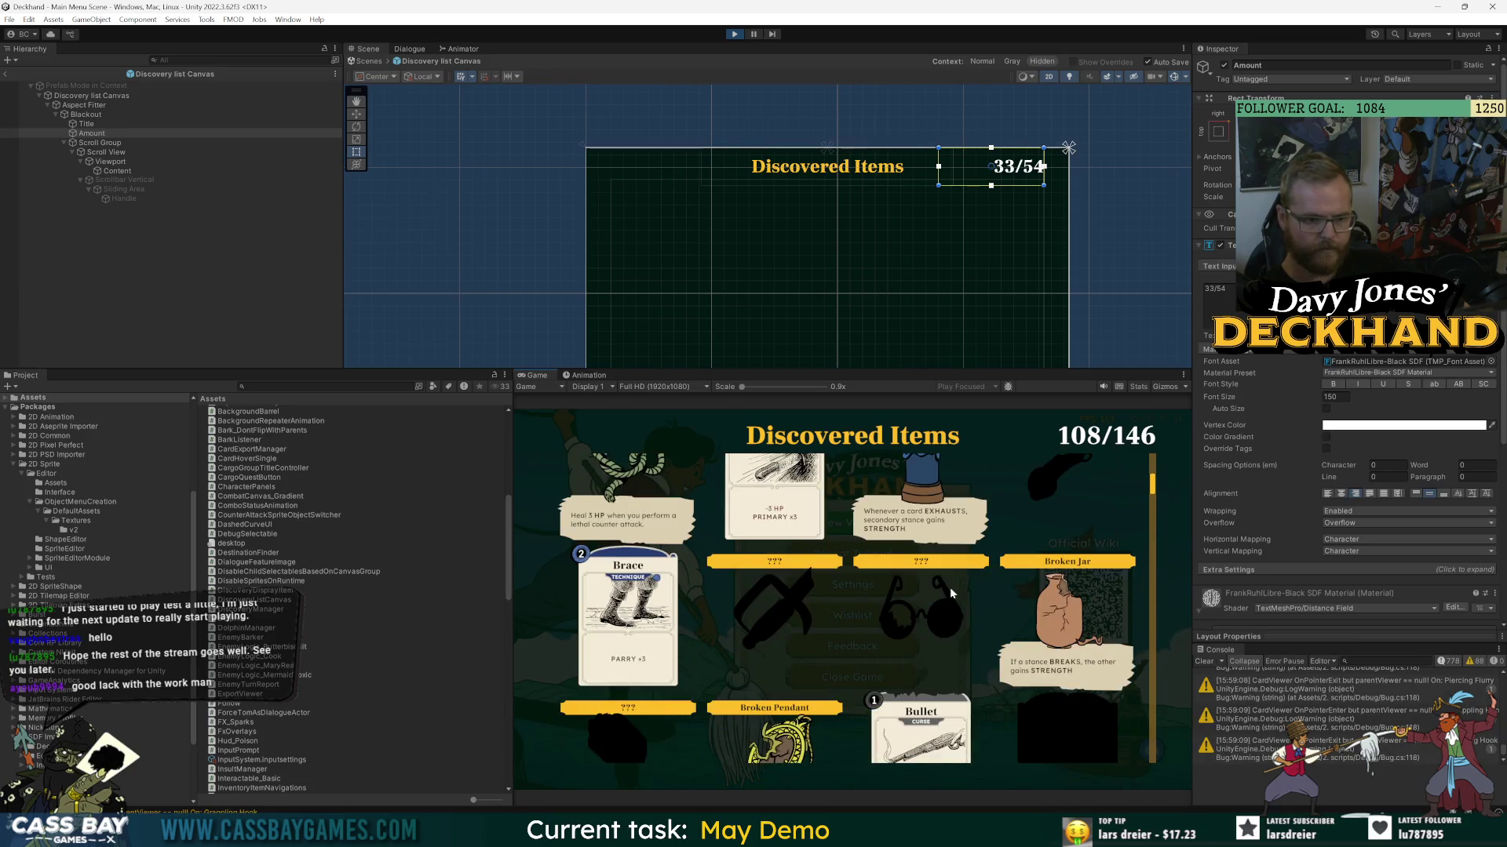
{"action": "scroll", "coordinate": [949, 587], "scroll_direction": "down", "scroll_amount": 3}
{"action": "scroll", "coordinate": [1001, 614], "scroll_direction": "down", "scroll_amount": 5}
{"action": "scroll", "coordinate": [1001, 618], "scroll_direction": "down", "scroll_amount": 3}
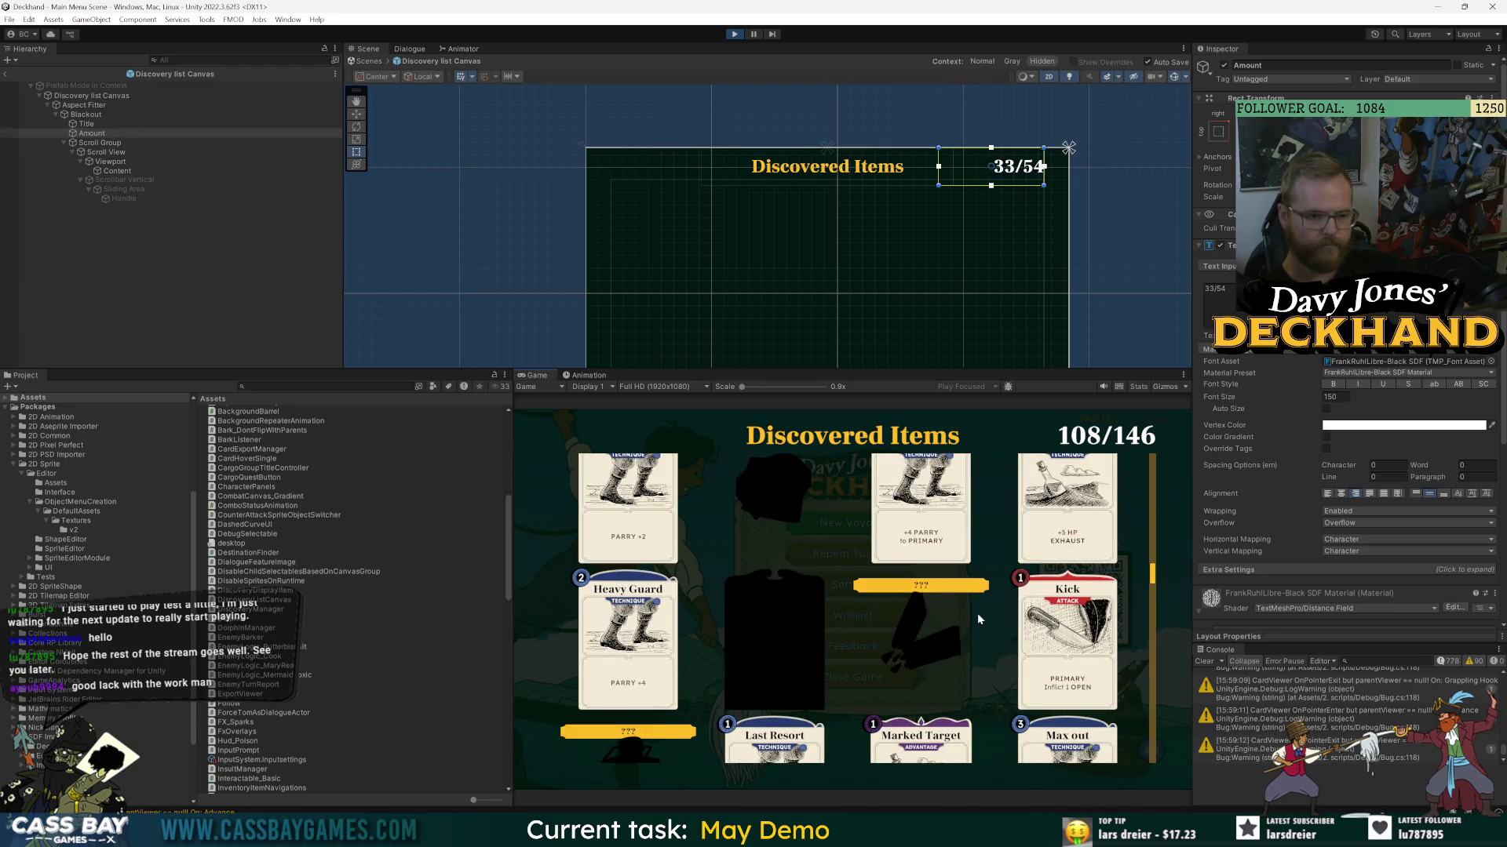
{"action": "scroll", "coordinate": [981, 612], "scroll_direction": "down", "scroll_amount": 3}
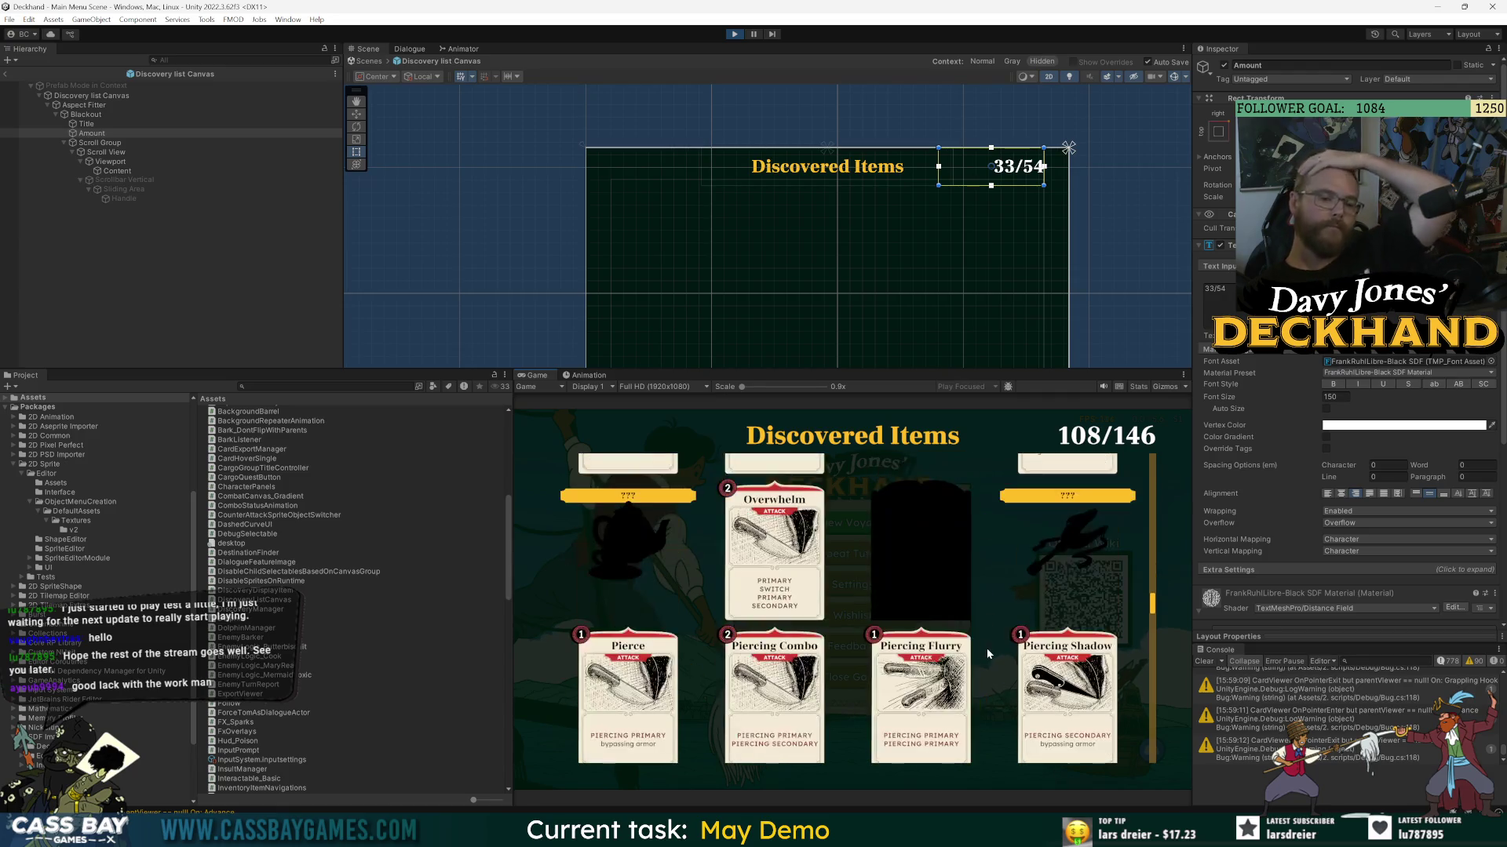
{"action": "scroll", "coordinate": [989, 639], "scroll_direction": "down", "scroll_amount": 3}
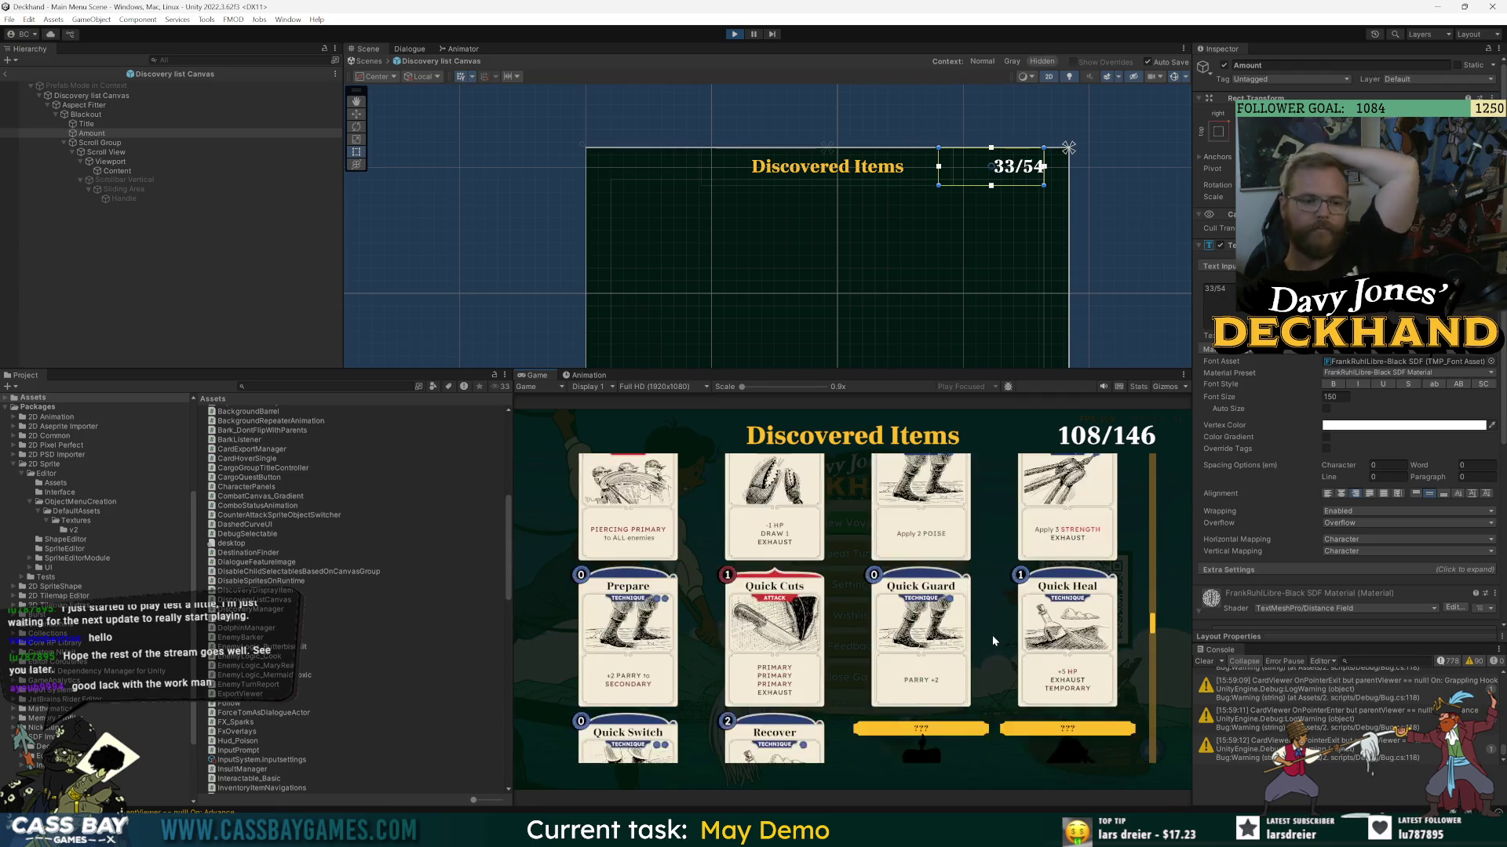
{"action": "scroll", "coordinate": [992, 636], "scroll_direction": "down", "scroll_amount": 3}
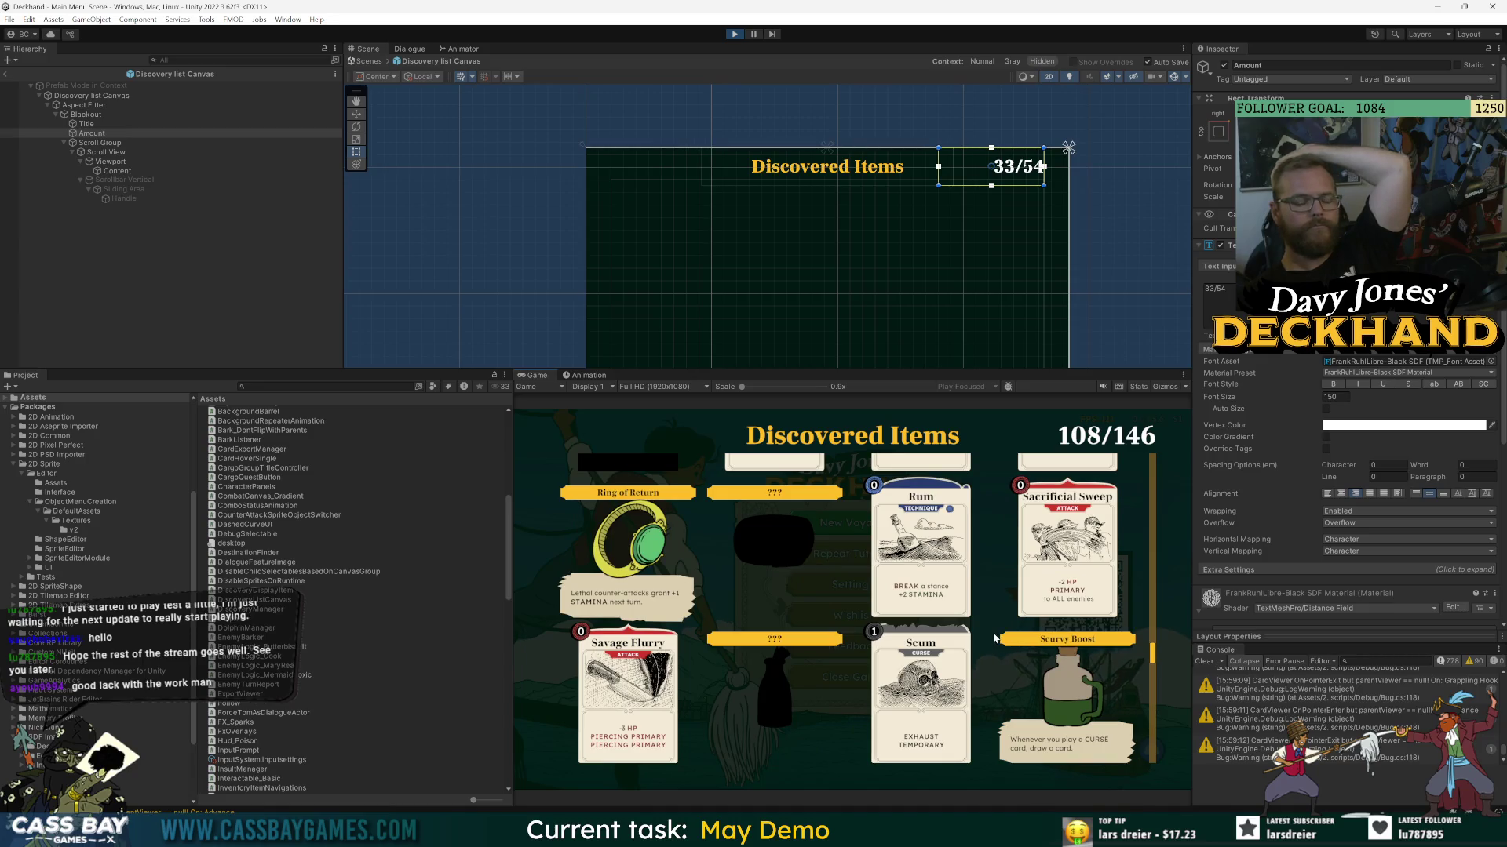
- Exit Play mode, change the Title object's text to 'Discovery Progress', and return to Visual Studio
{"action": "left_click", "coordinate": [732, 34]}
{"action": "left_click", "coordinate": [86, 124]}
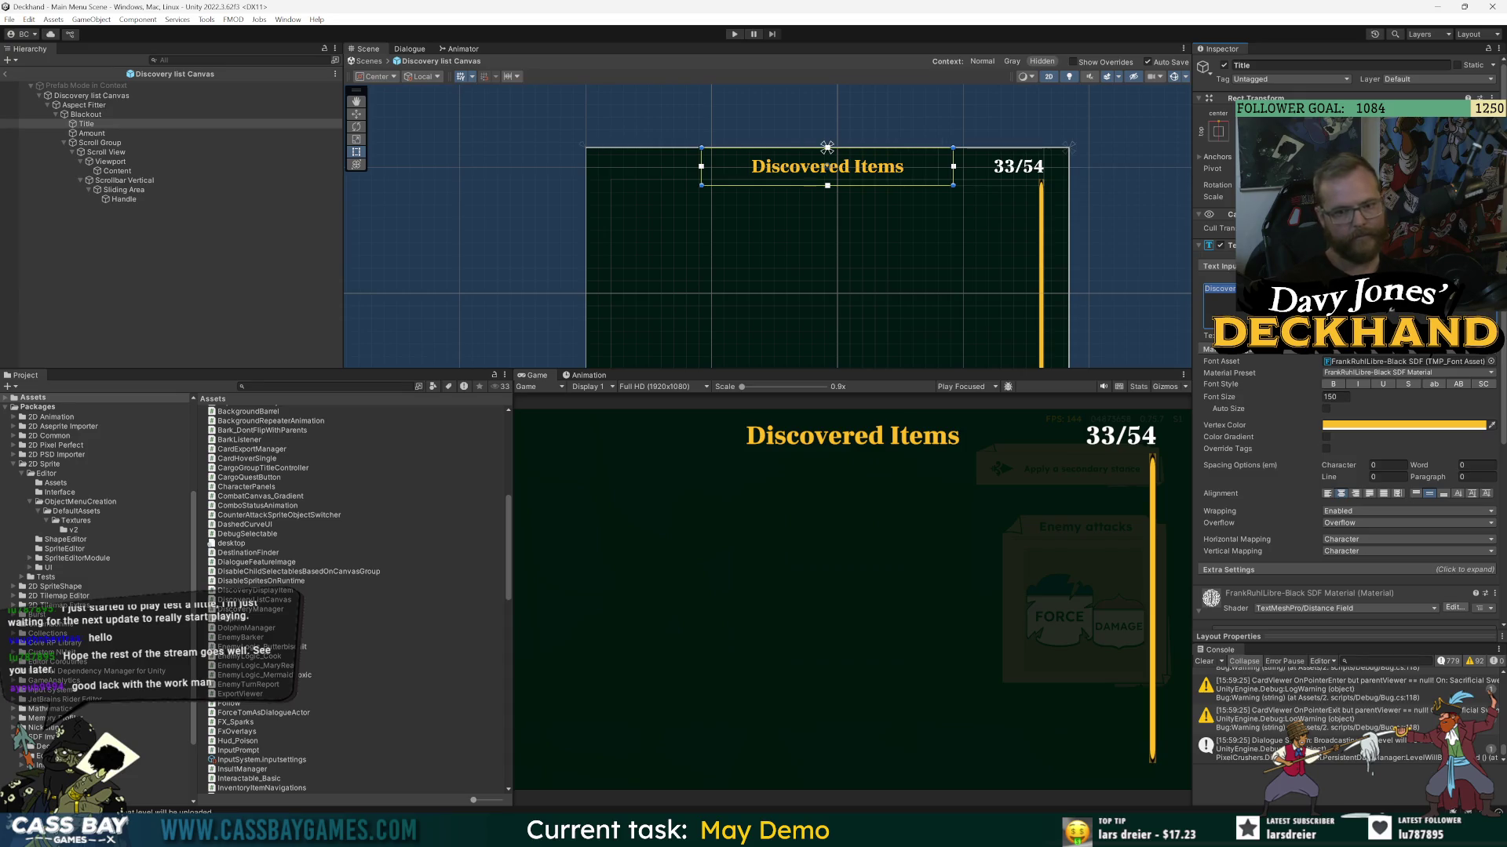
{"action": "type", "text": "Discoveries"}
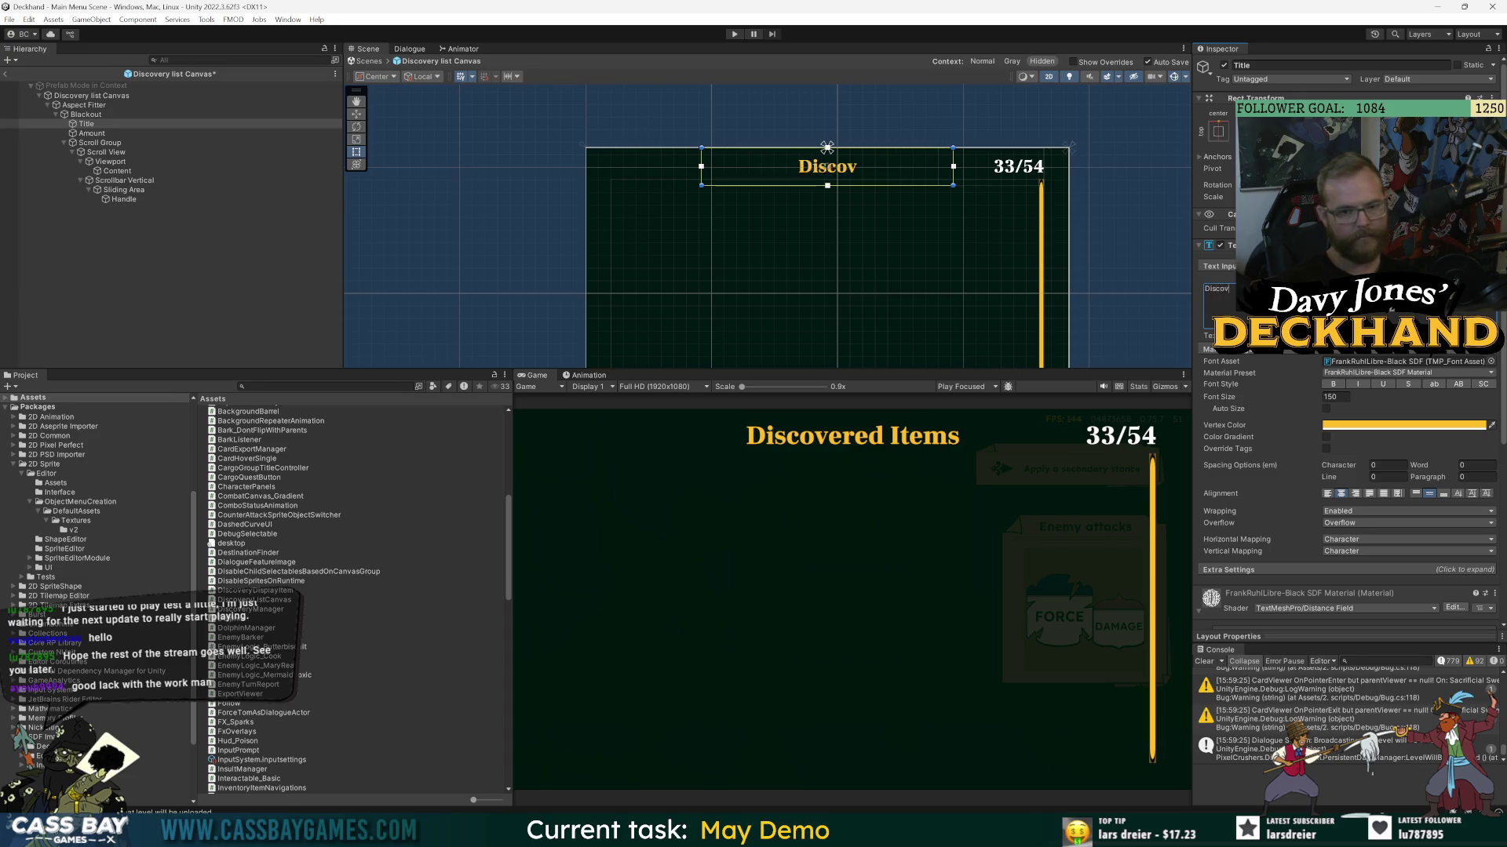
{"action": "key", "text": "ctrl+a"}
{"action": "type", "text": "Discovery Progress"}
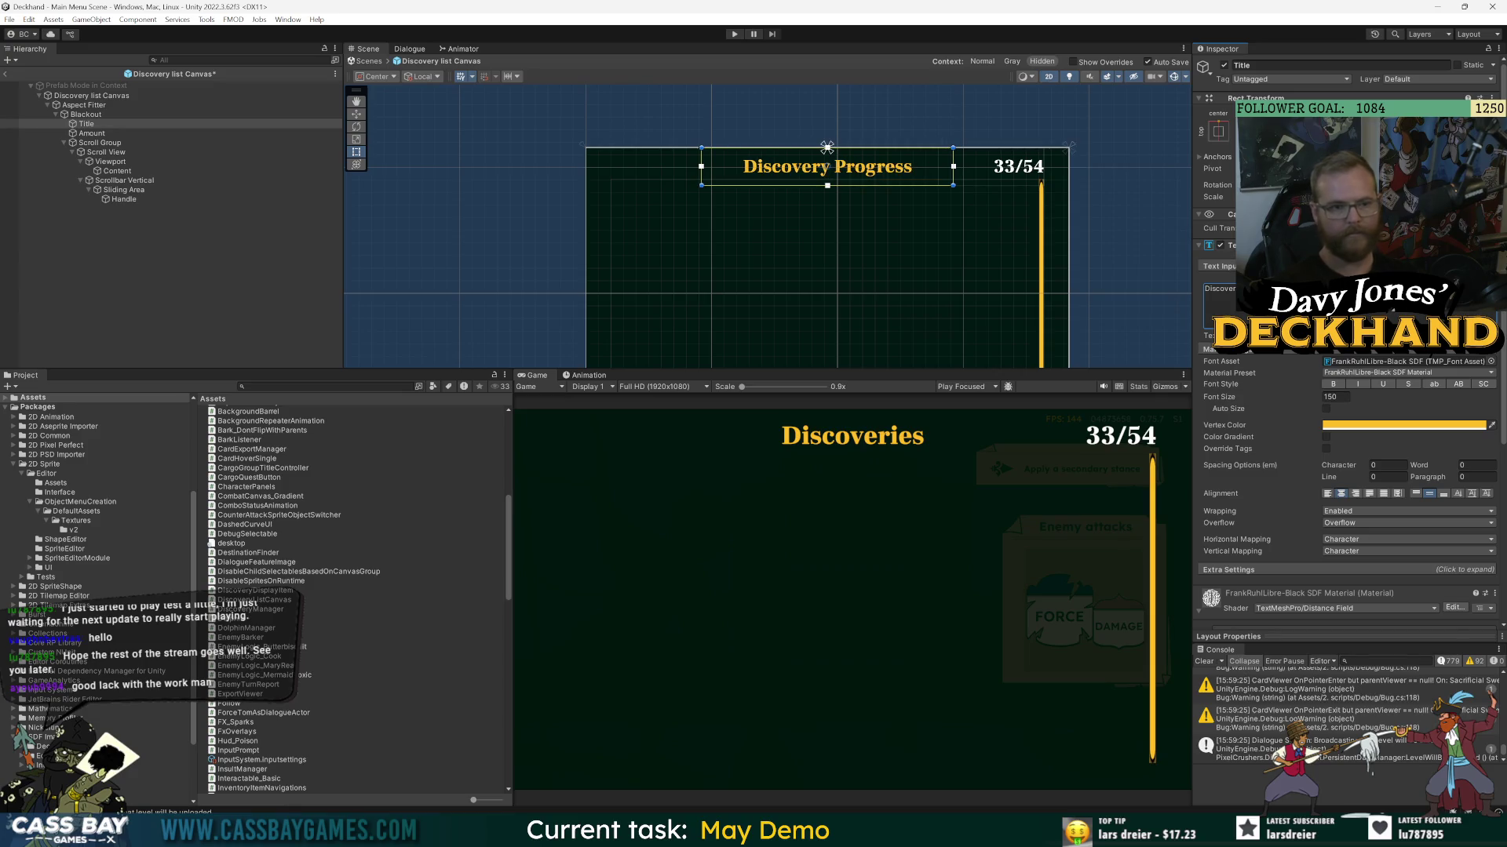
{"action": "left_click", "coordinate": [230, 265]}
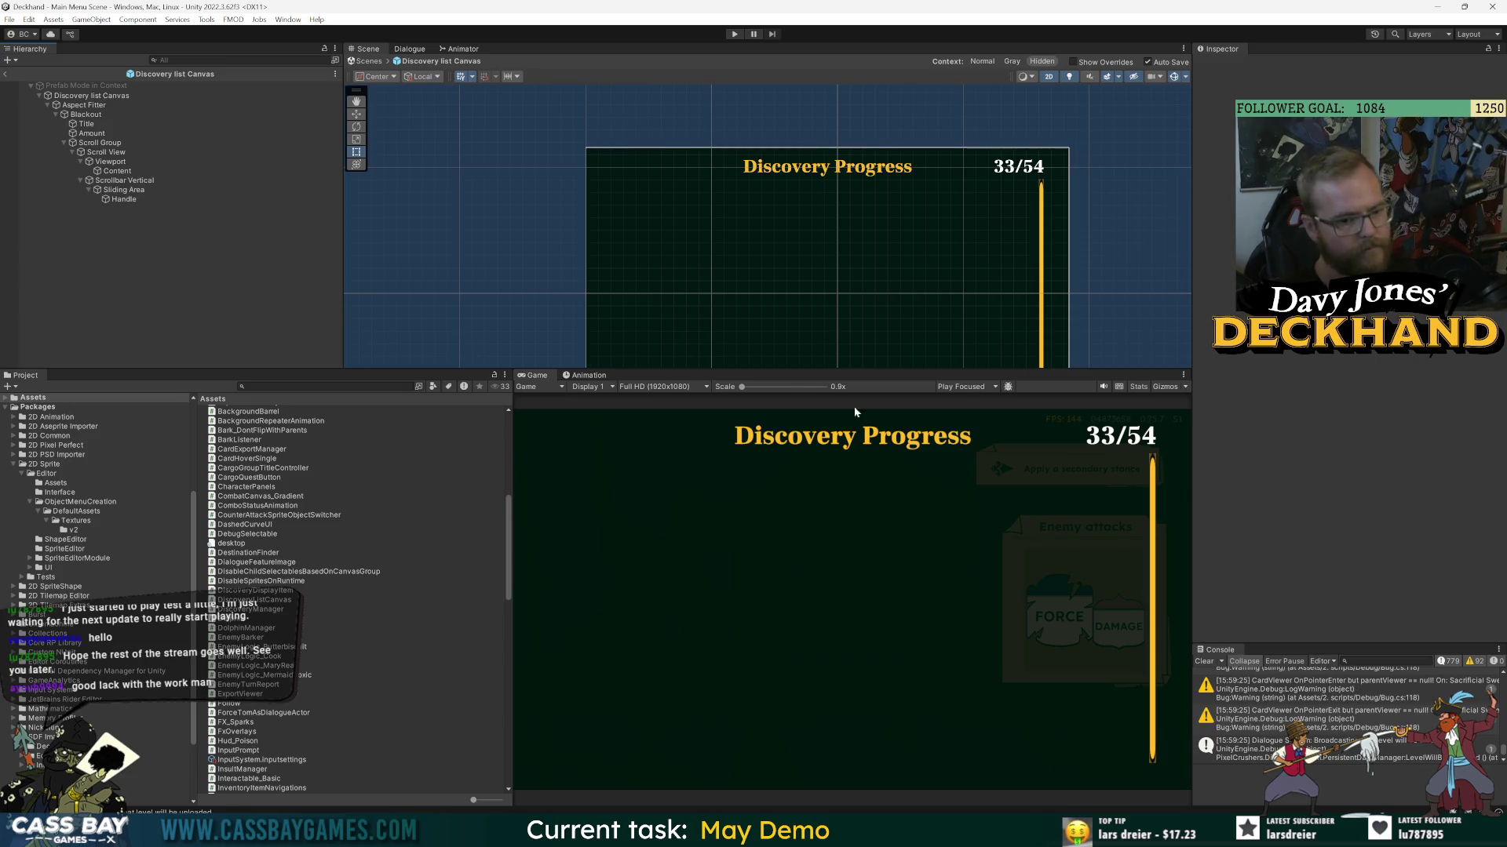
{"action": "key", "text": "alt+Tab"}
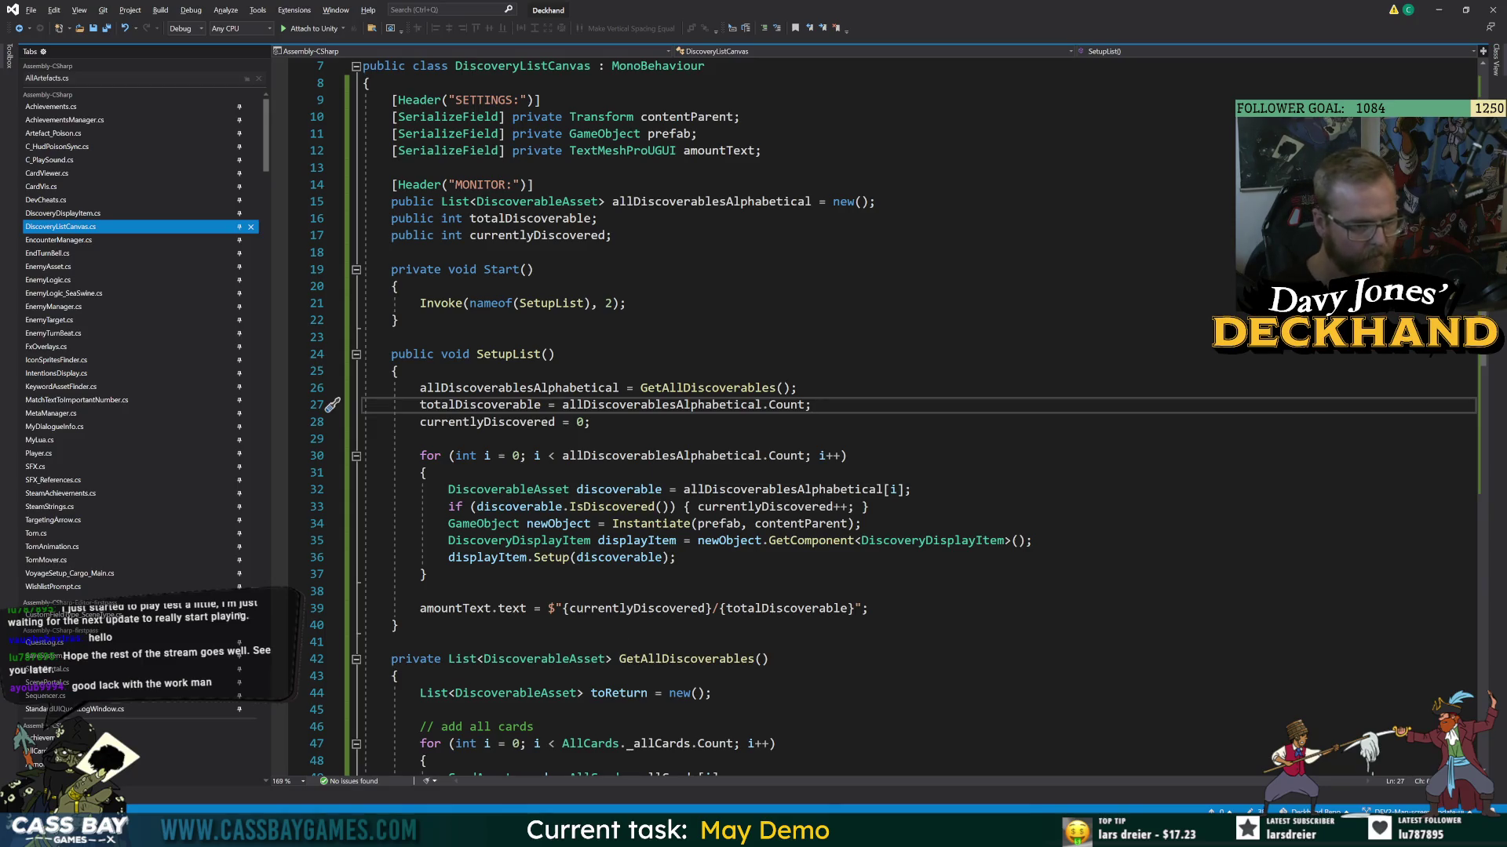
- Copy SetupList, add a DiscoveryManager line after its loop, and go to its definition
{"action": "left_click_drag", "start_coordinate": [391, 354], "coordinate": [398, 625]}
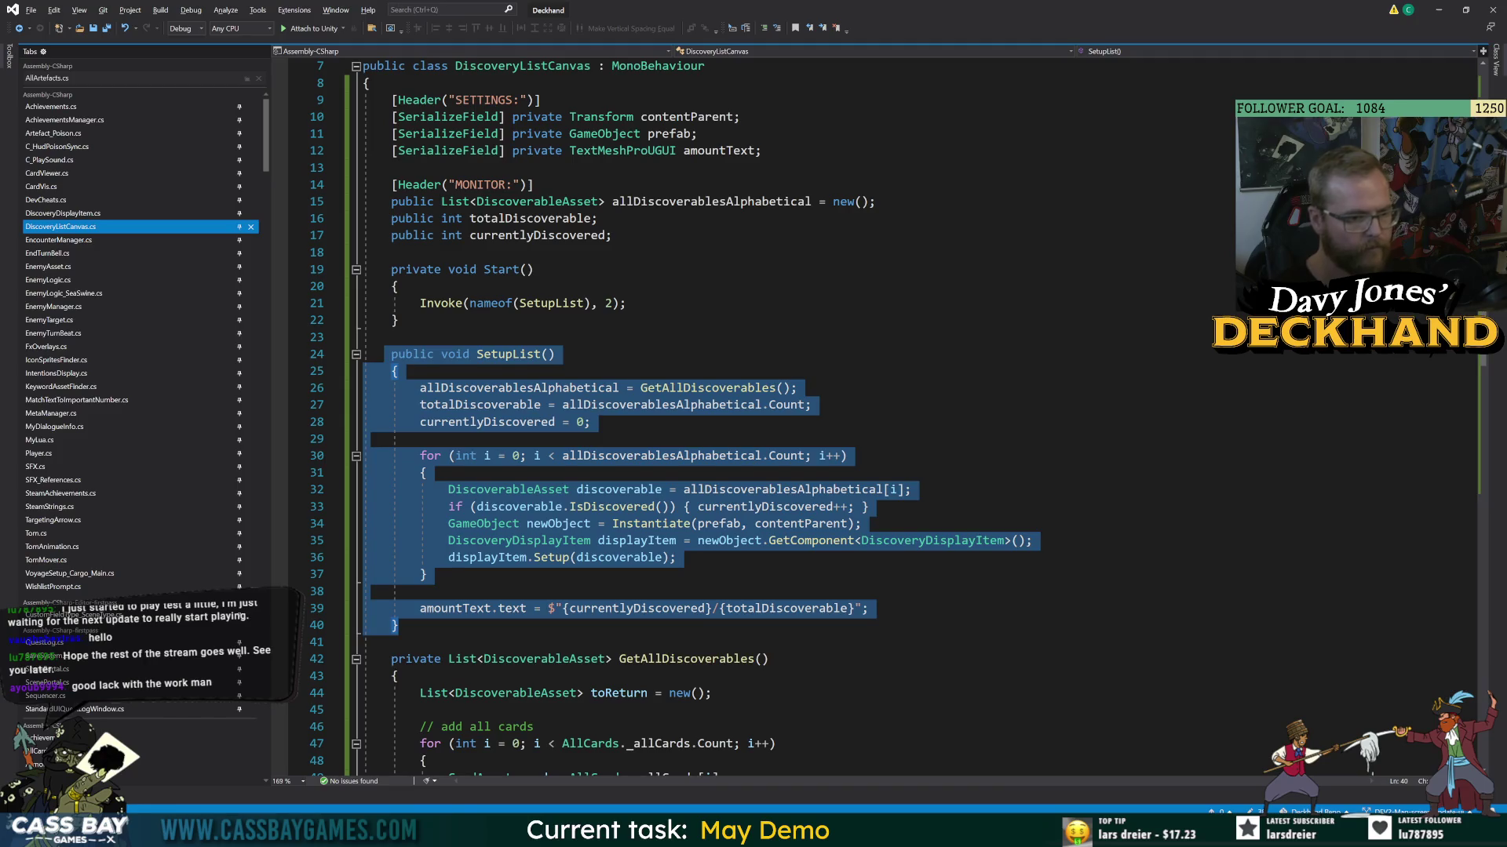
{"action": "left_click", "coordinate": [391, 337]}
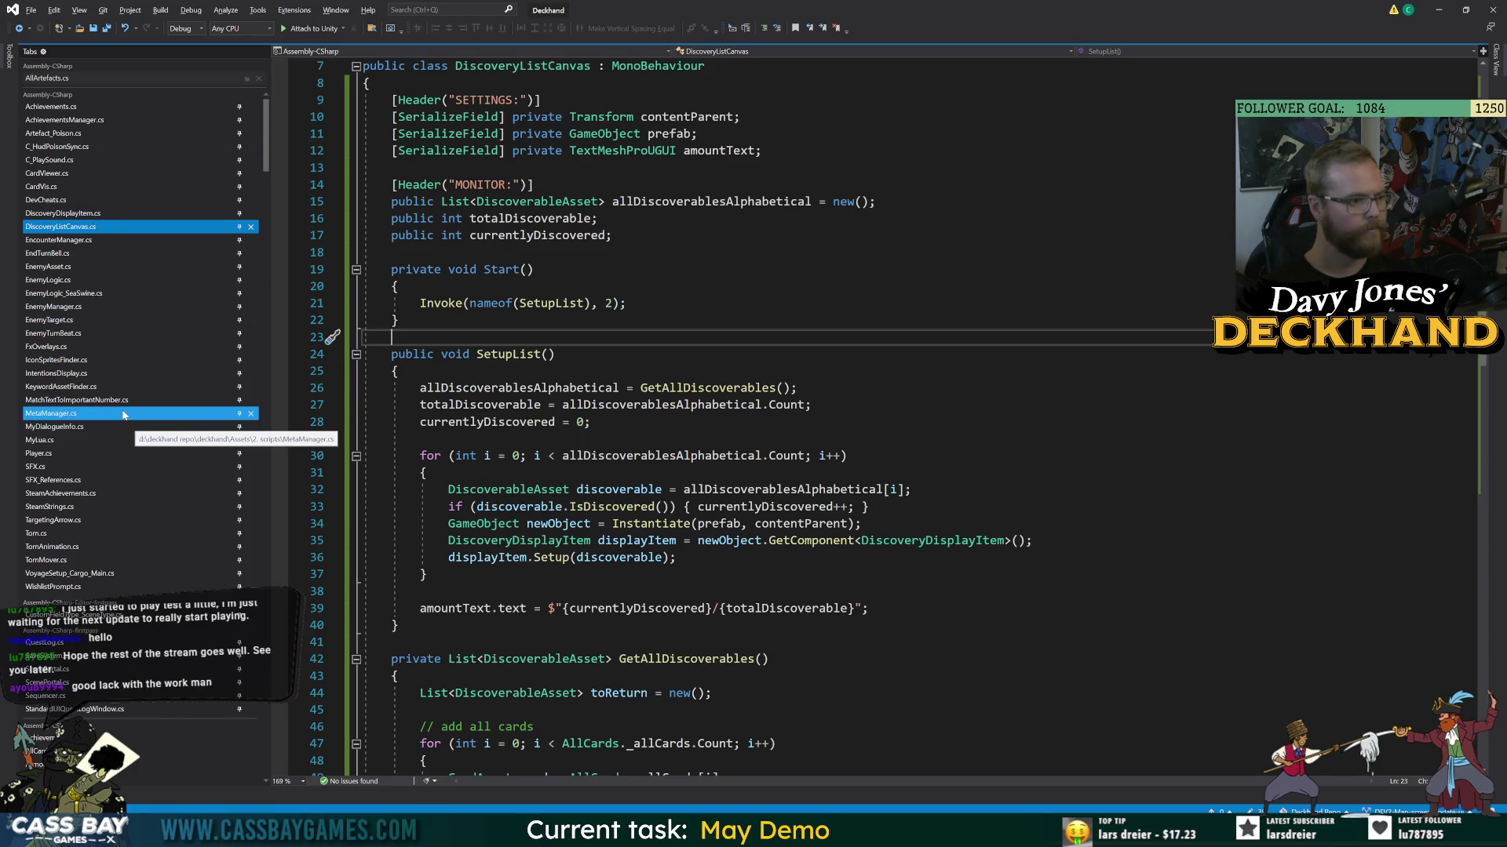
{"action": "left_click", "coordinate": [471, 574]}
{"action": "key", "text": "Return"}
{"action": "key", "text": "Return"}
{"action": "type", "text": "DiscoveryM"}
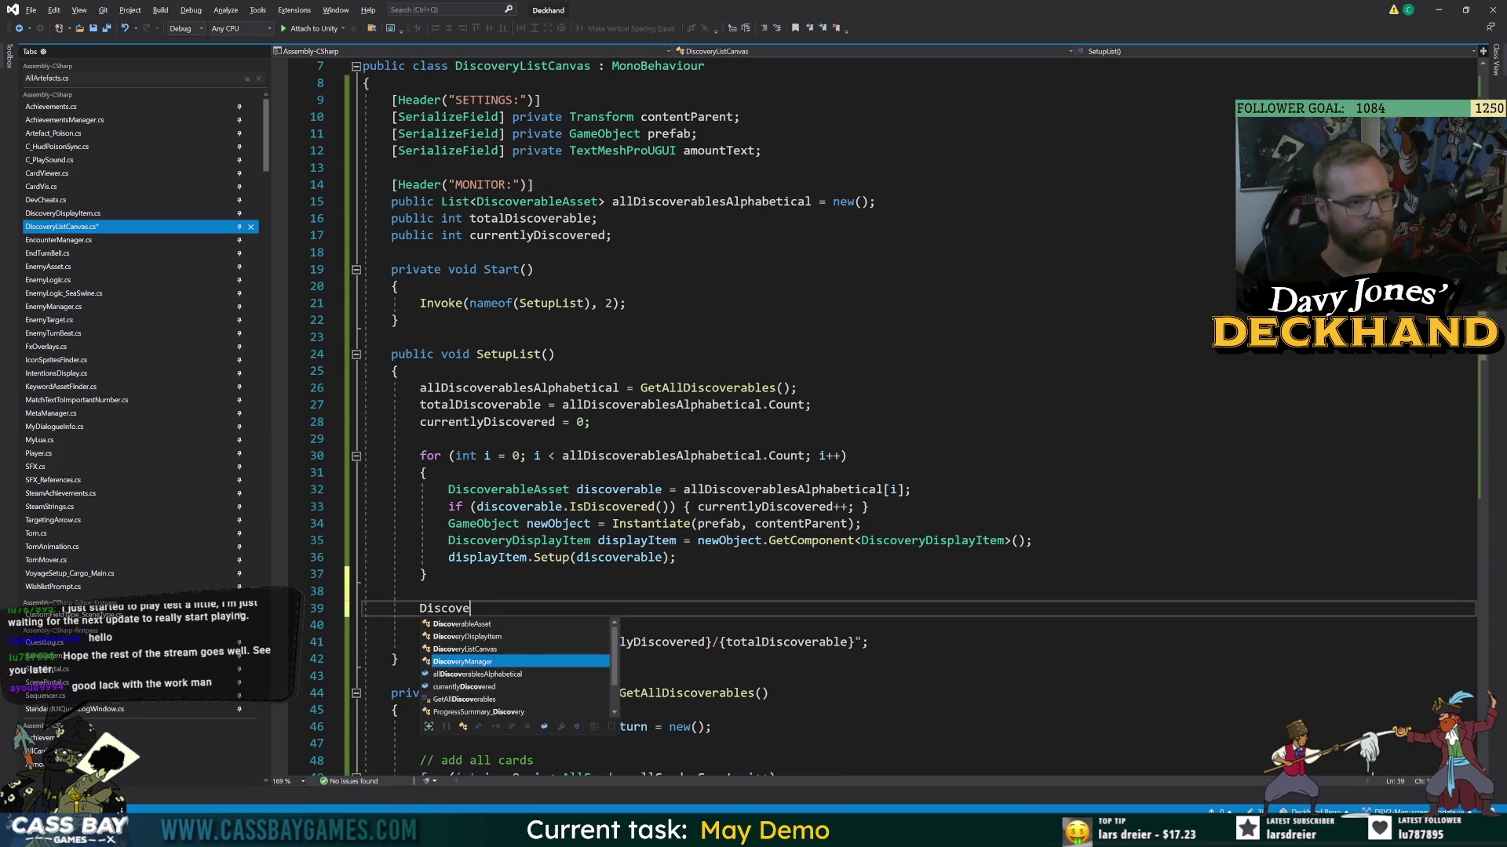
{"action": "key", "text": "Tab"}
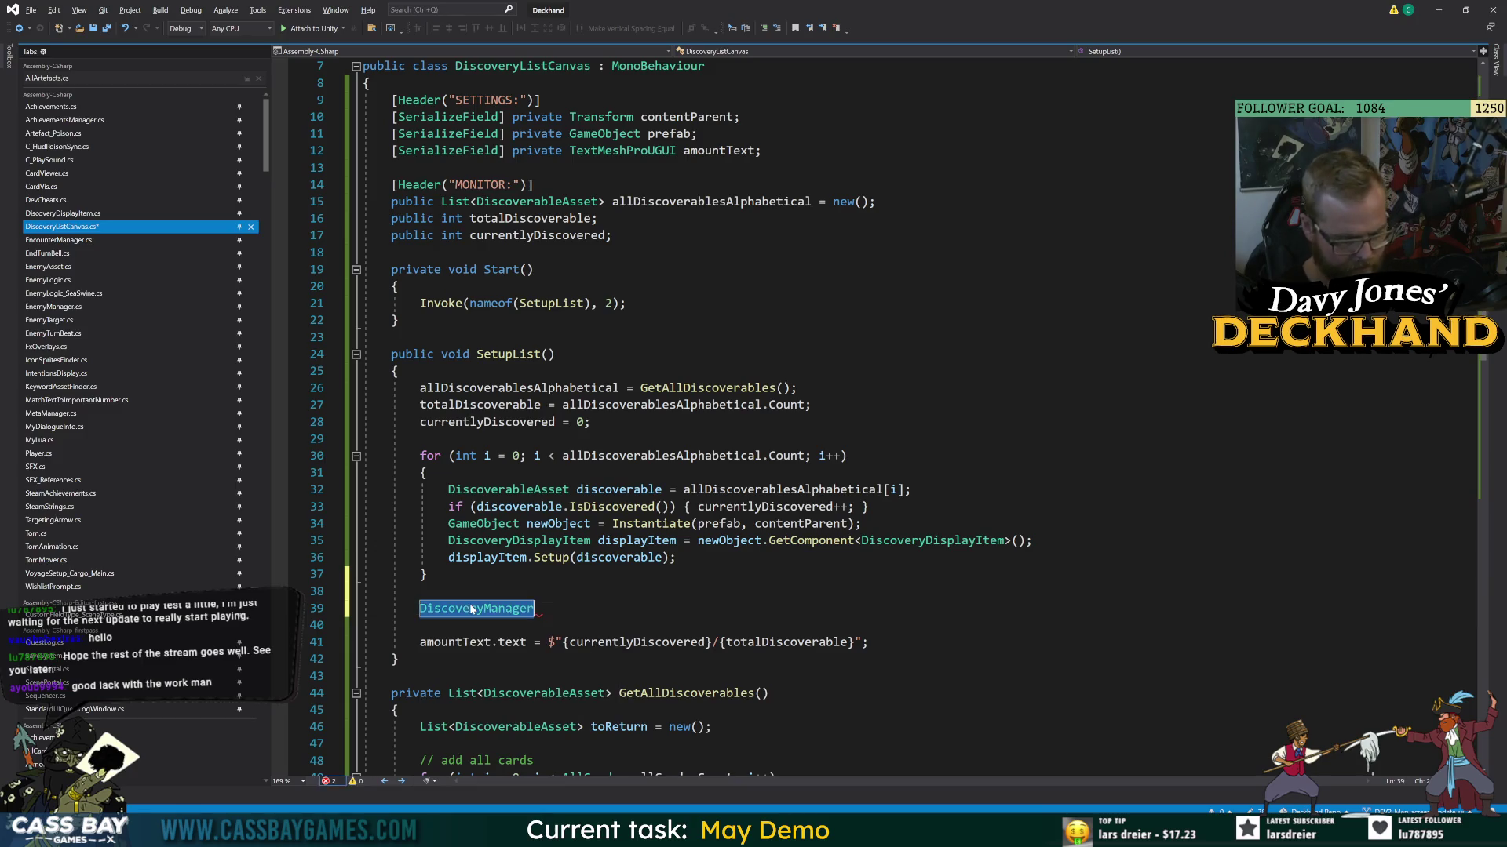
{"action": "key", "text": "F12"}
{"action": "scroll", "coordinate": [785, 416], "scroll_direction": "down", "scroll_amount": 8}
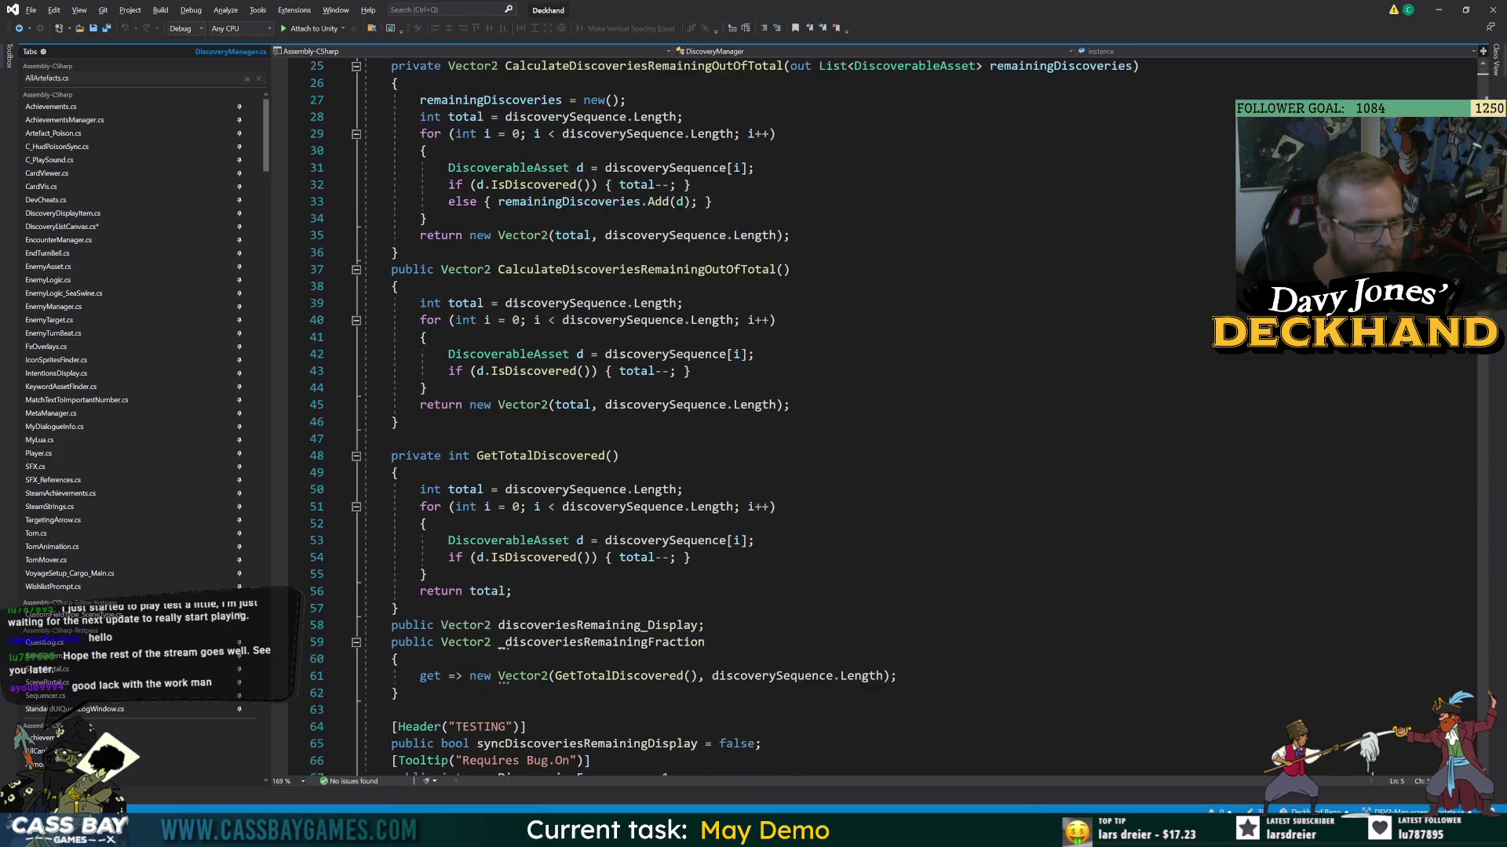
- Declare 'public static Vector2 CalculateCurrentDiscoveriesOfTotal()' as a new method in DiscoveryManager
{"action": "left_click", "coordinate": [398, 252]}
{"action": "key", "text": "Return"}
{"action": "key", "text": "Return"}
{"action": "key", "text": "Return"}
{"action": "key", "text": "Up"}
{"action": "type", "text": "public static "}
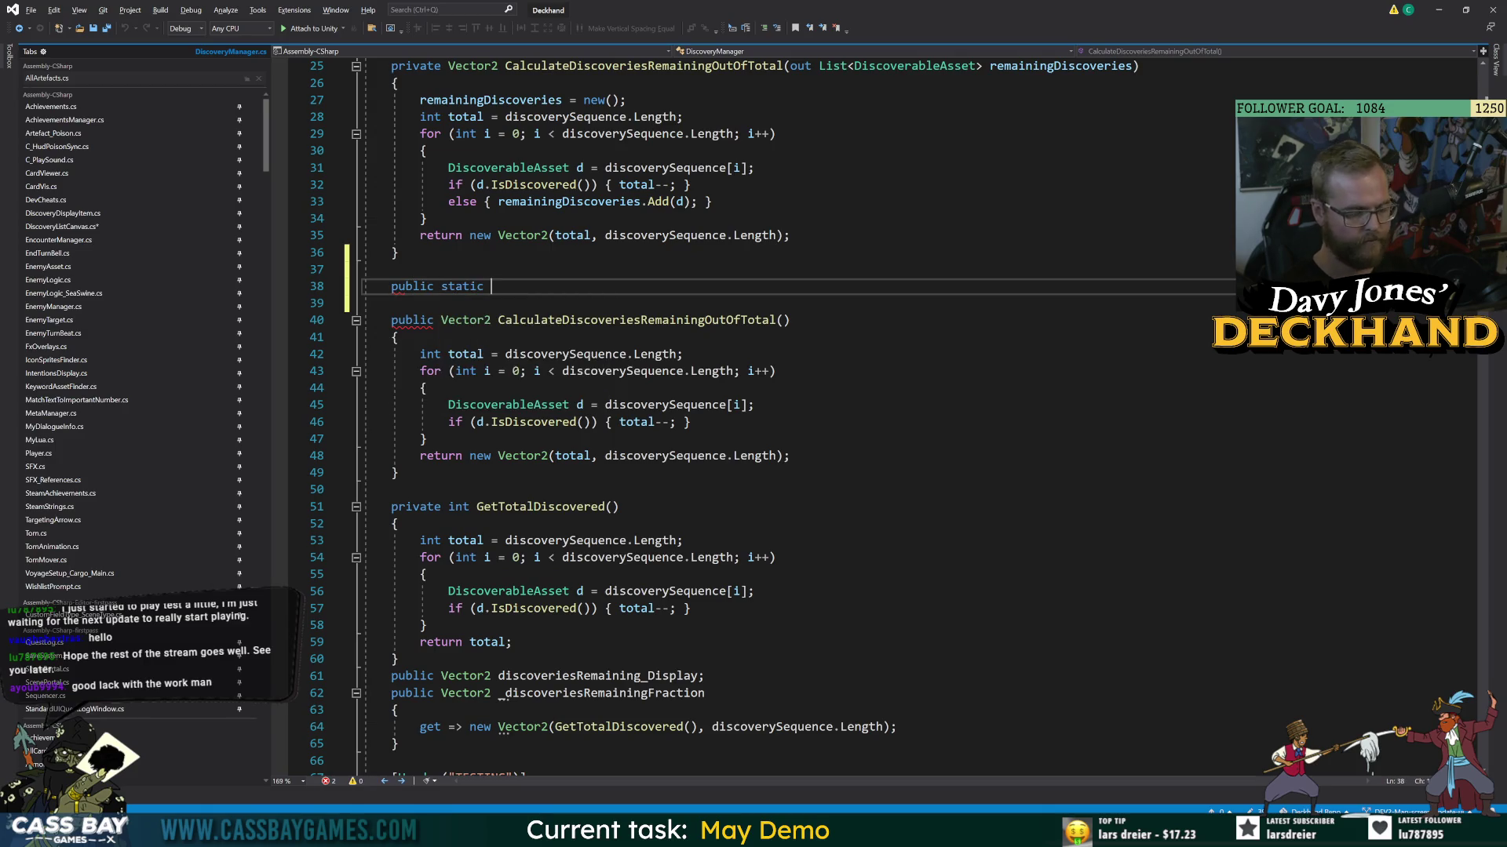
{"action": "type", "text": "Vector2 Get"}
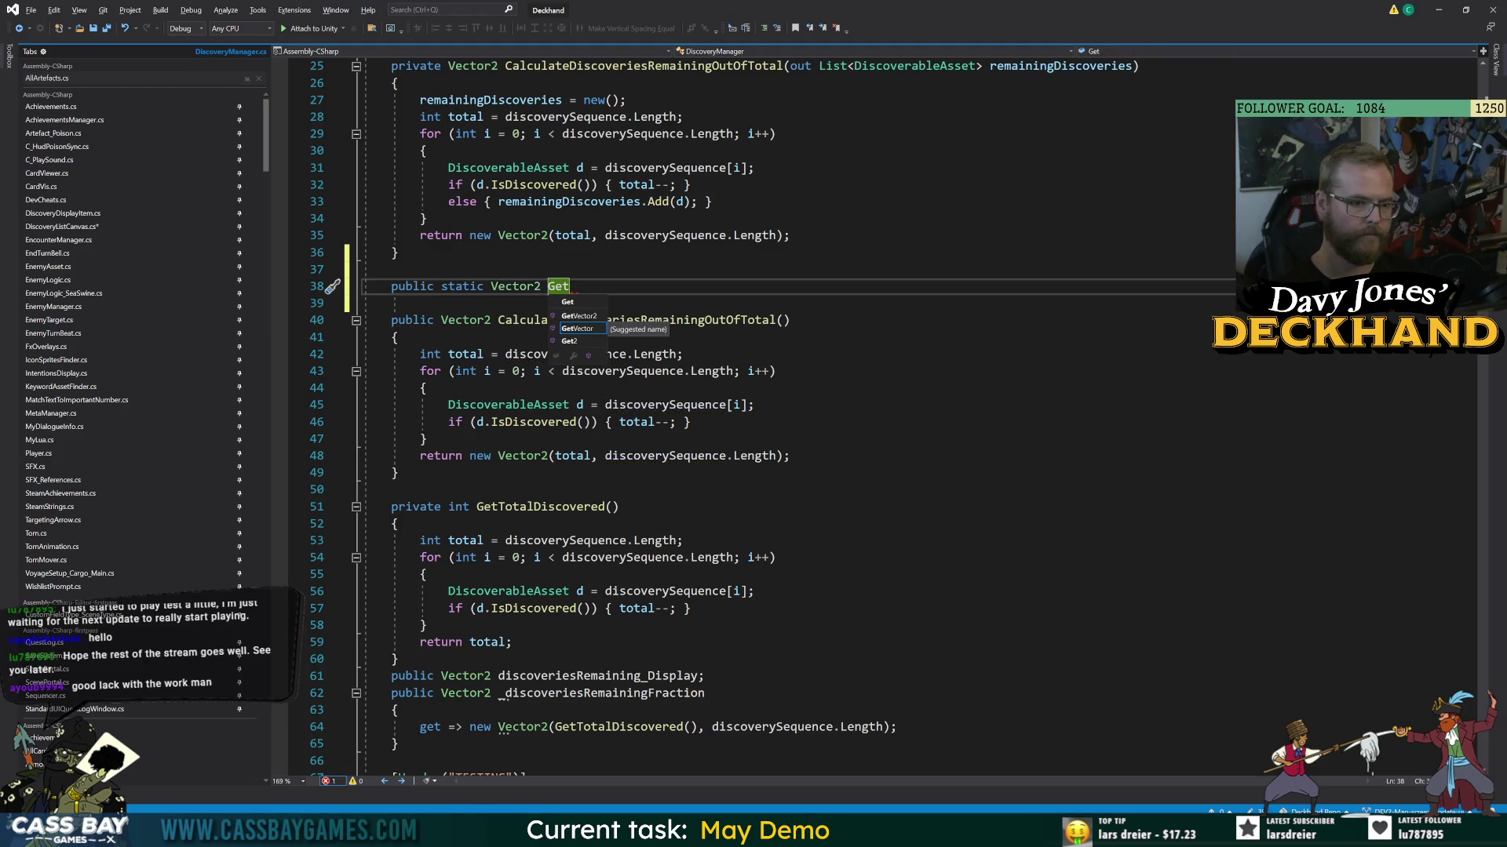
{"action": "type", "text": "All"}
{"action": "key", "text": "Escape"}
{"action": "key", "text": "ctrl+shift+Left"}
{"action": "type", "text": "Calcu"}
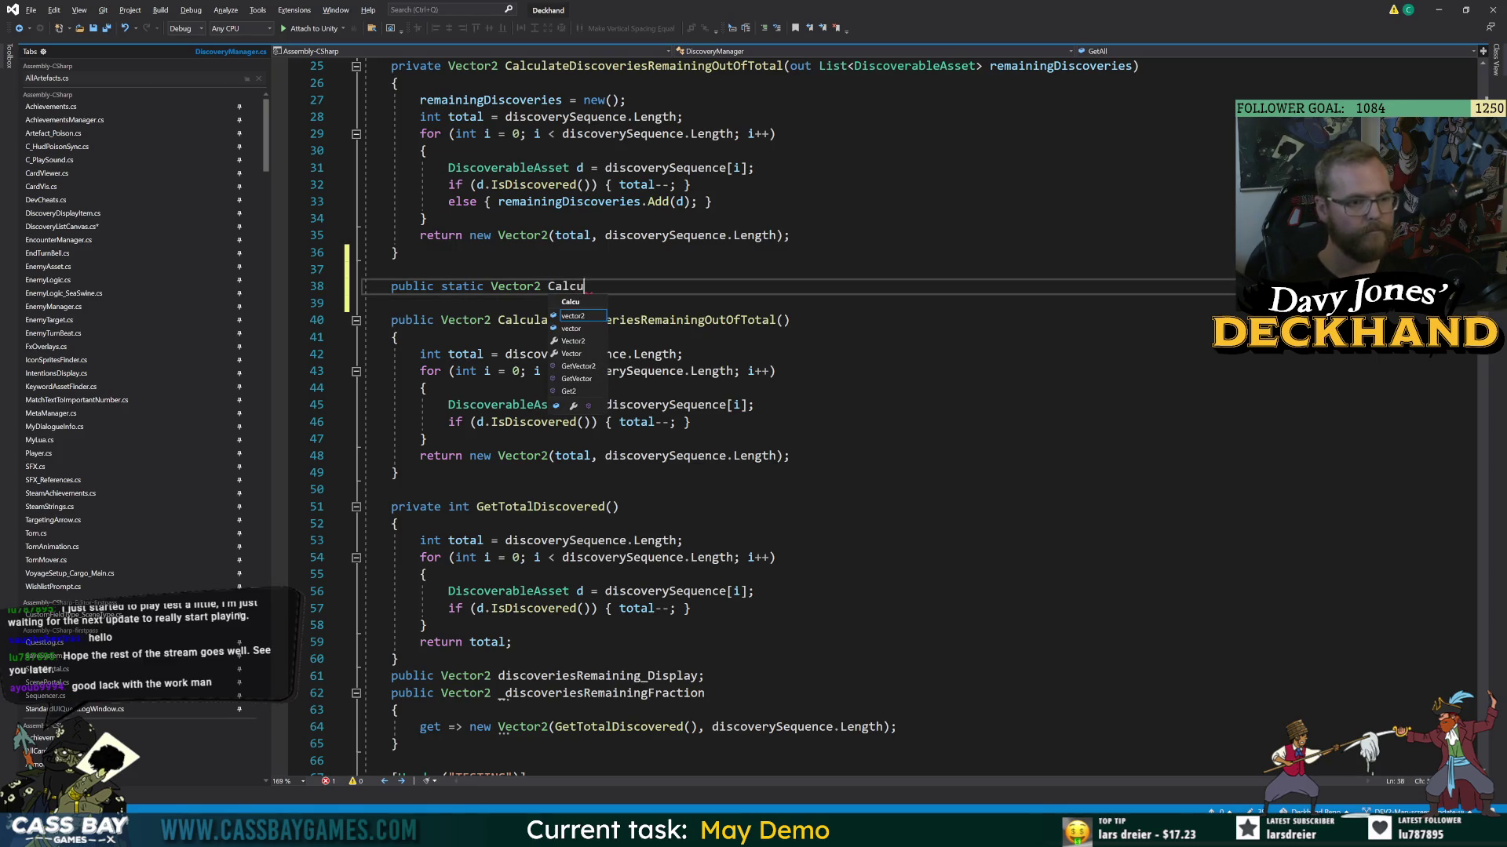
{"action": "type", "text": "lateCurrent"}
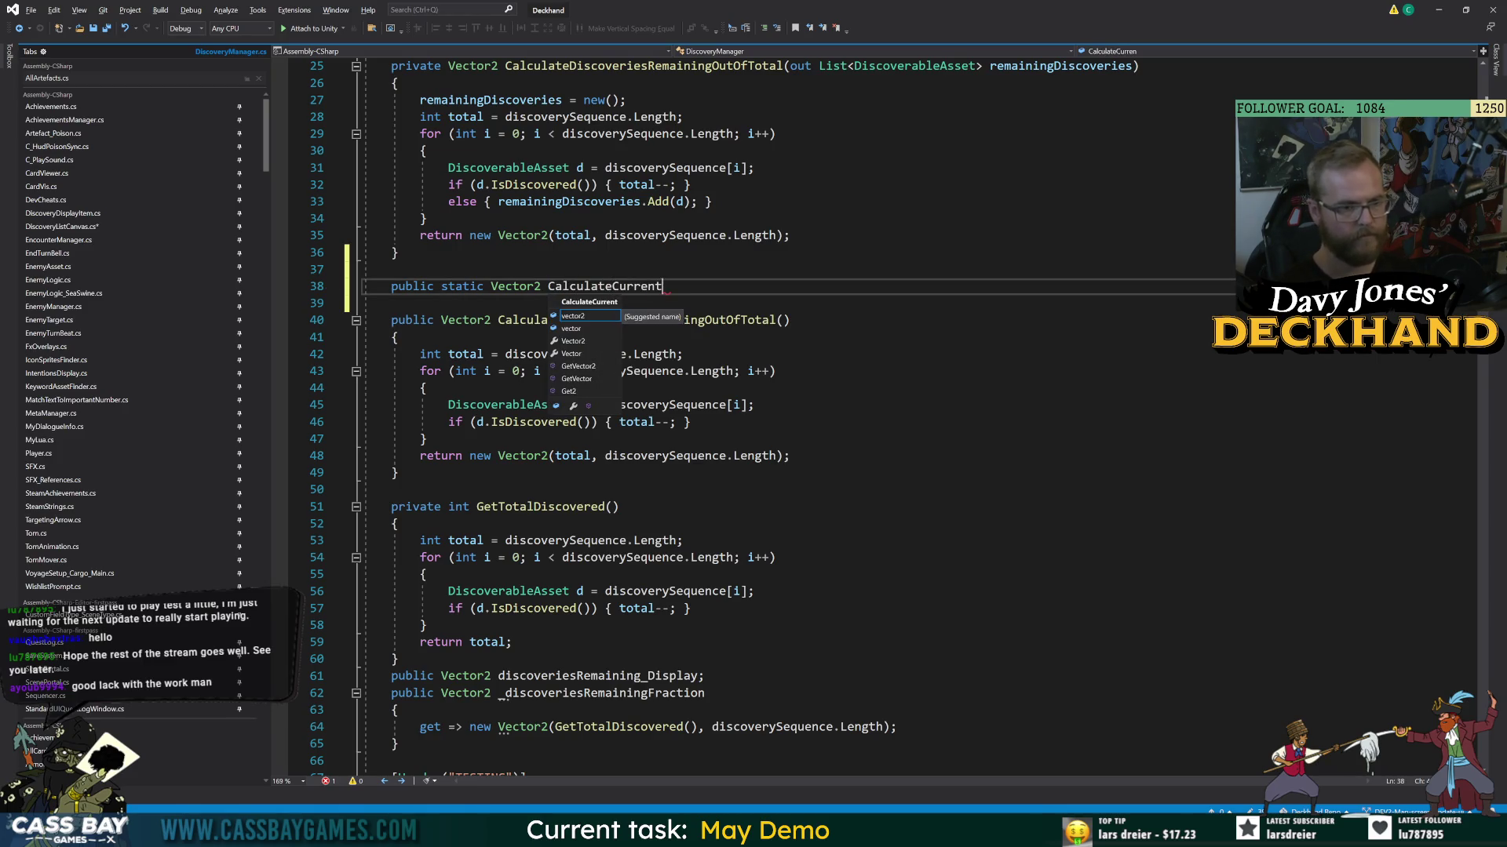
{"action": "type", "text": "DiscoveriesOfTotal()"}
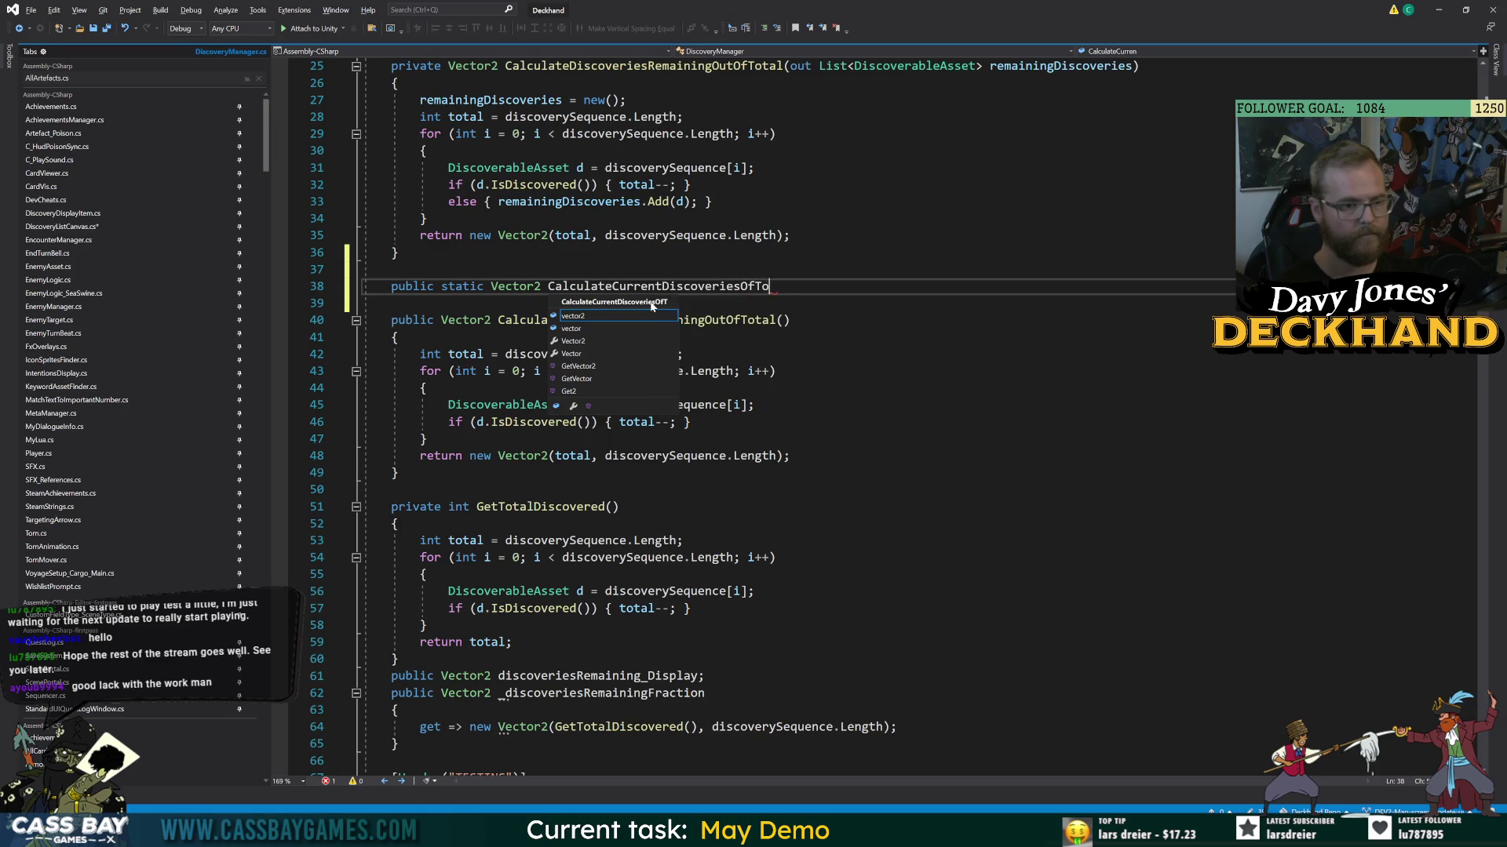
{"action": "key", "text": "Return"}
{"action": "type", "text": "{"}
{"action": "key", "text": "Return"}
- Paste the SetupList code into the new method, remove the duplicate header, and dedent it
{"action": "type", "text": "public void SetupList()         {             allDiscoverablesAlphabetical = GetAllDiscoverables();             totalDiscoverable = allDiscoverablesAlphabetical.Count;             currentlyDiscovered = 0;              for (int i = 0; i < allDiscoverablesAlphabetical.Count; i++)             {                 DiscoverableAsset discoverable = allDiscoverablesAlphabetical[i];                 if (discoverable.IsDiscovered()) { currentlyDiscovered++; }                 GameObject newObject = Instantiate(prefab, contentParent);                 DiscoveryDisplayItem displayItem = newObject.GetComponent<DiscoveryDisplayItem>();                 displayItem.Setup(discoverable);             }              amountText.text = $\"{currentlyDiscovered}/{totalDiscoverable}\";         }"}
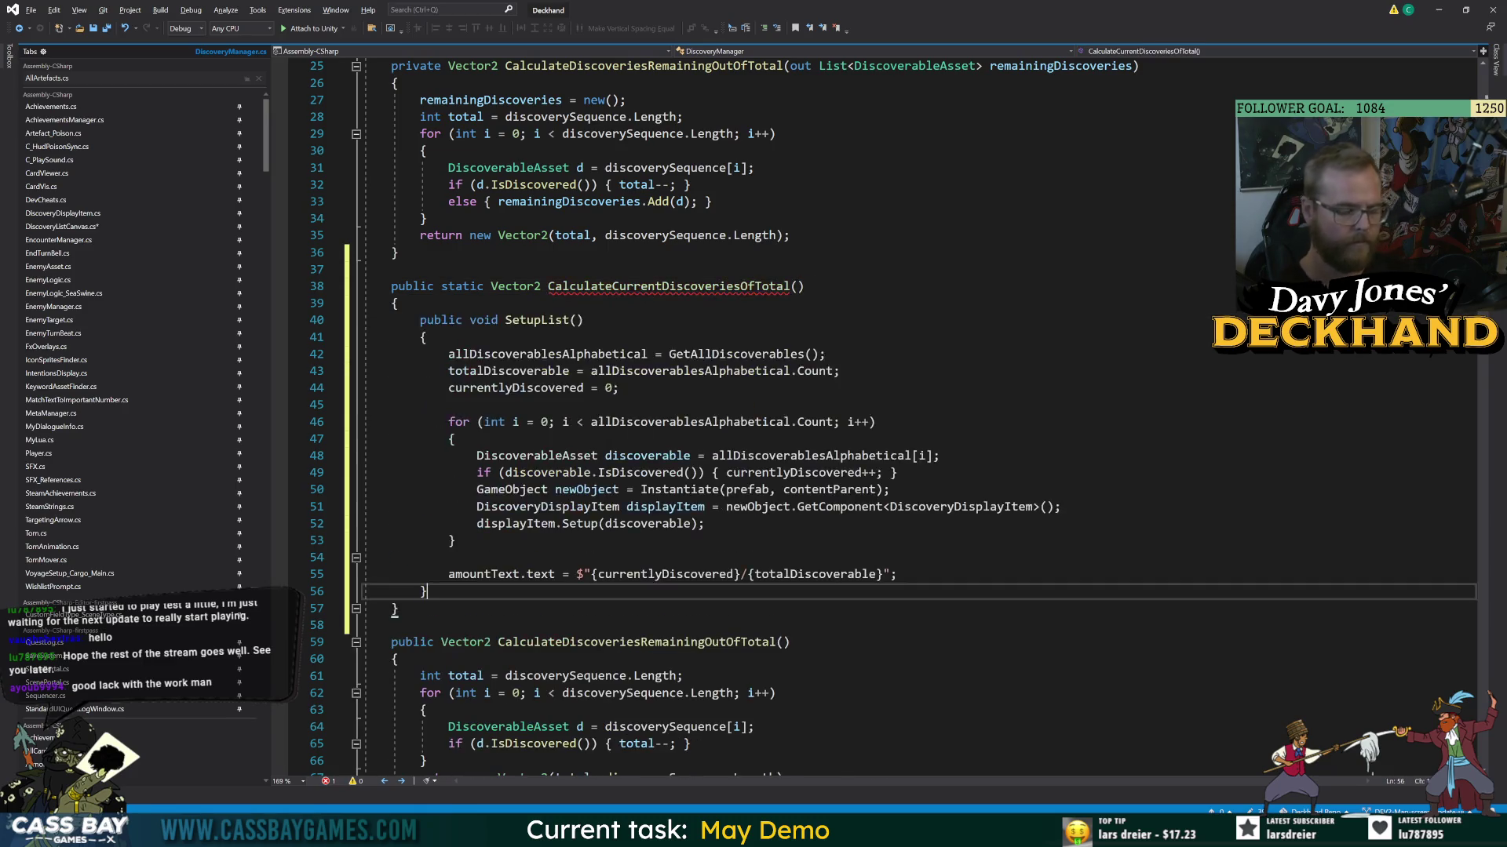
{"action": "key", "text": "BackSpace"}
{"action": "left_click_drag", "start_coordinate": [391, 320], "coordinate": [428, 338]}
{"action": "key", "text": "Delete"}
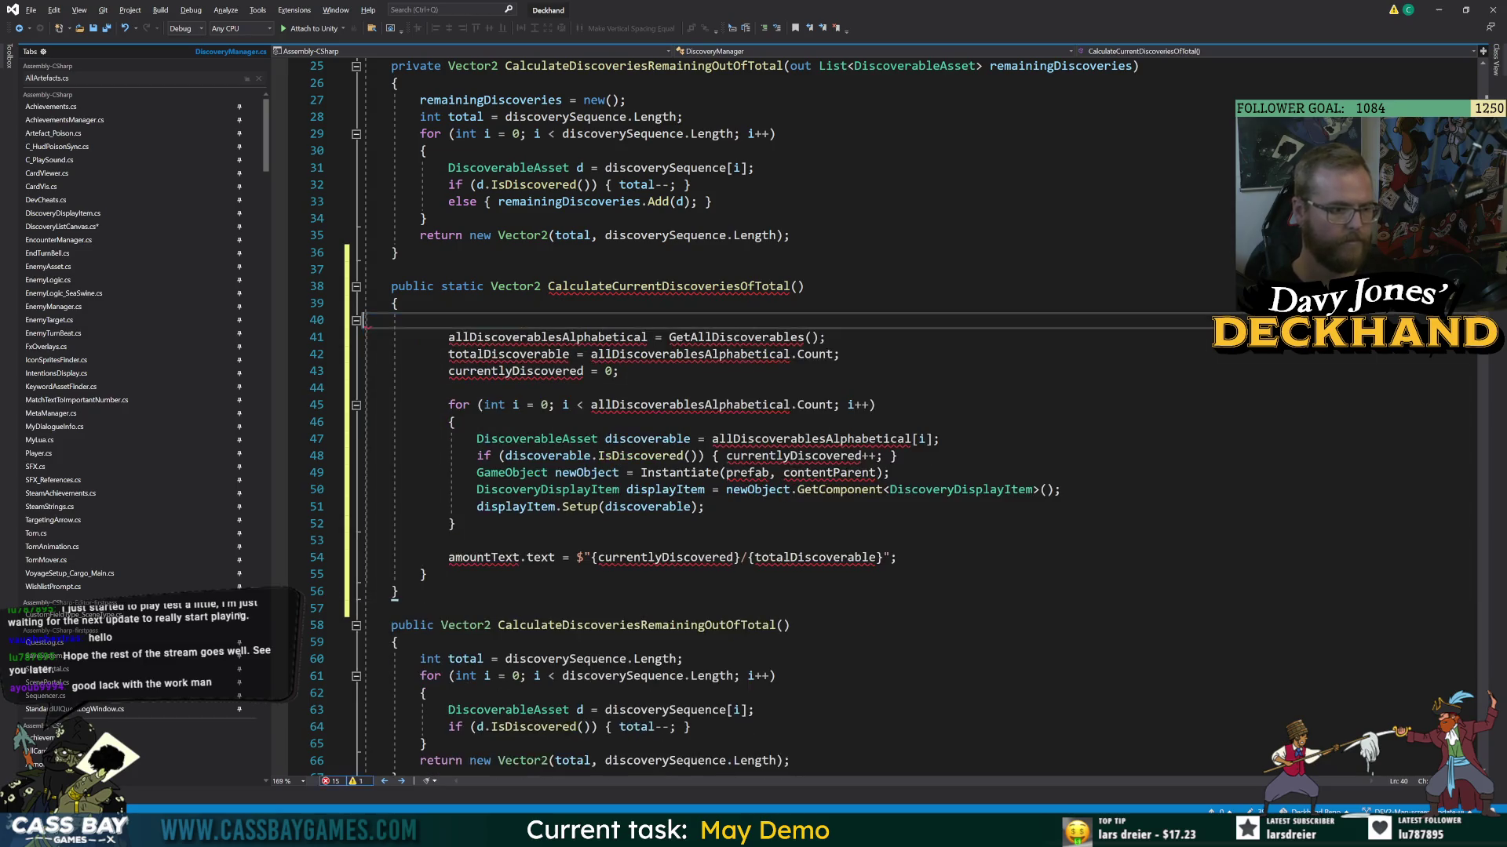
{"action": "left_click", "coordinate": [682, 625]}
{"action": "left_click_drag", "start_coordinate": [366, 269], "coordinate": [366, 604]}
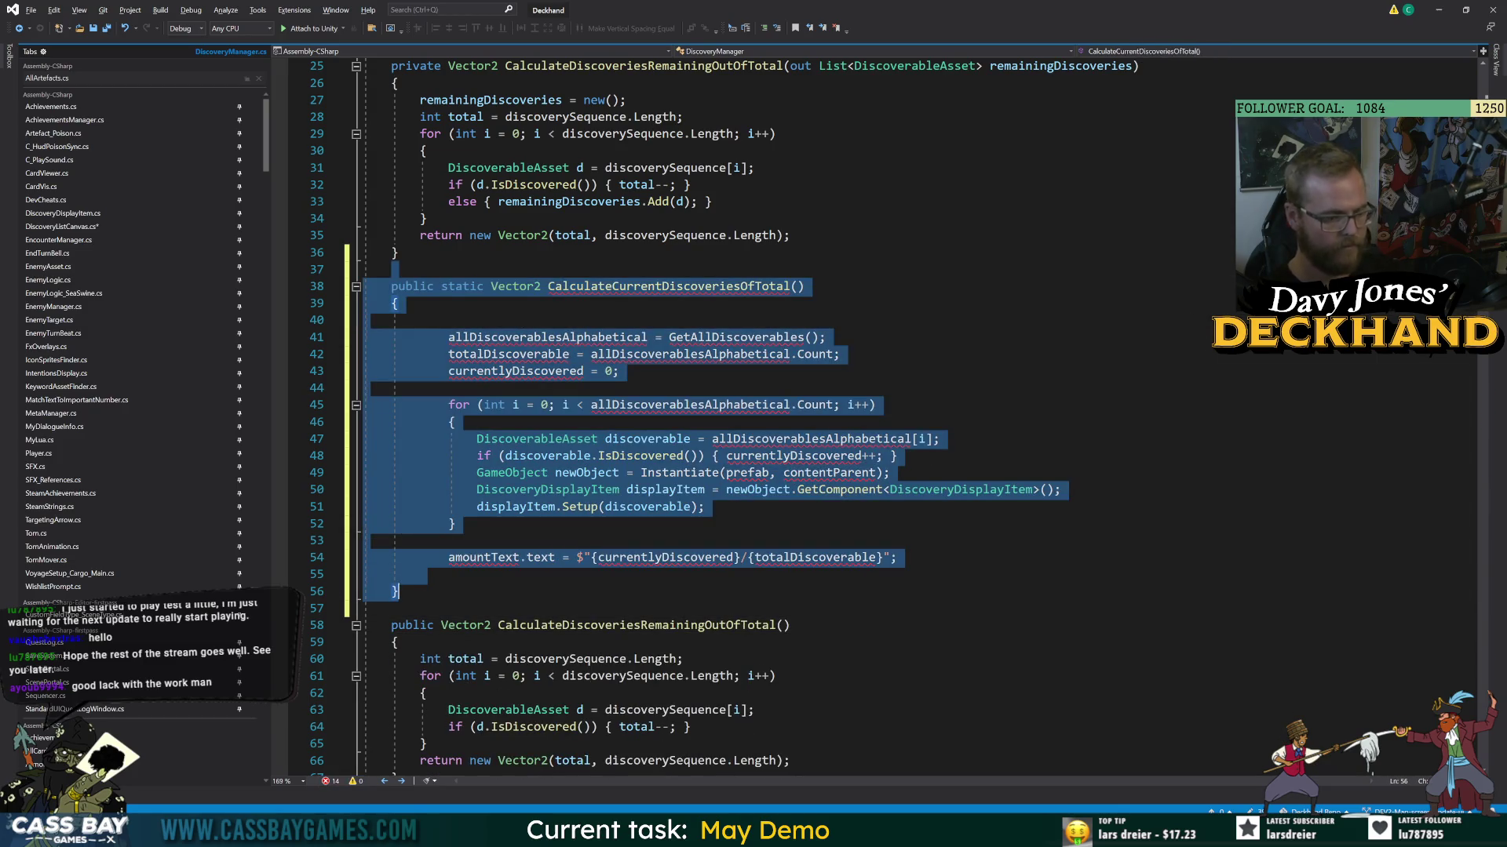
{"action": "key", "text": "shift+Tab"}
{"action": "left_click", "coordinate": [812, 354]}
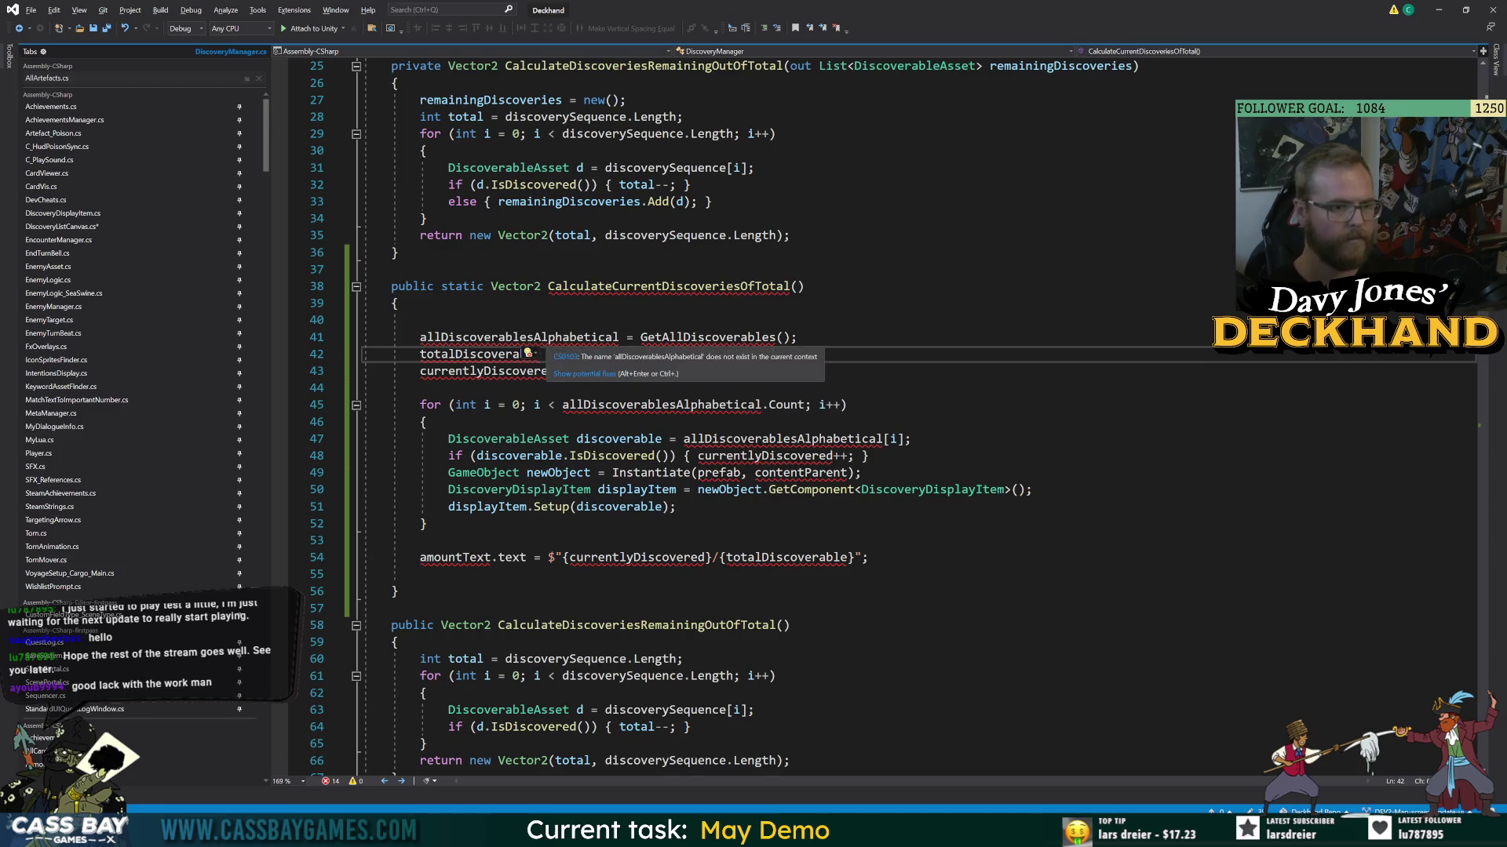
- Inspect the GetAllDiscoverables call, then return to DiscoveryListCanvas.cs
{"action": "left_click", "coordinate": [677, 337]}
{"action": "double_click", "coordinate": [677, 337]}
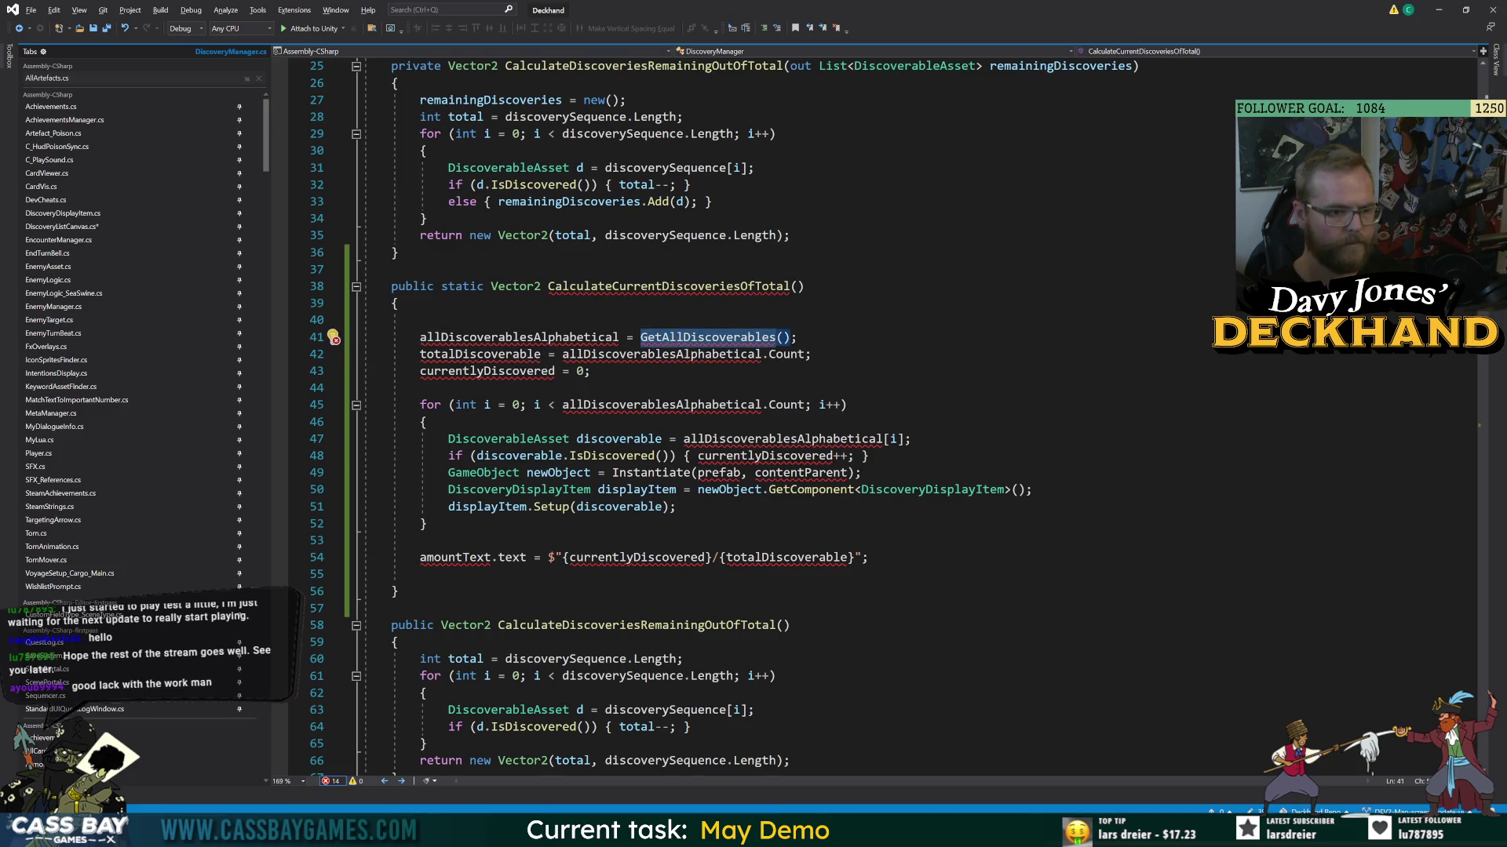
{"action": "left_click", "coordinate": [797, 337]}
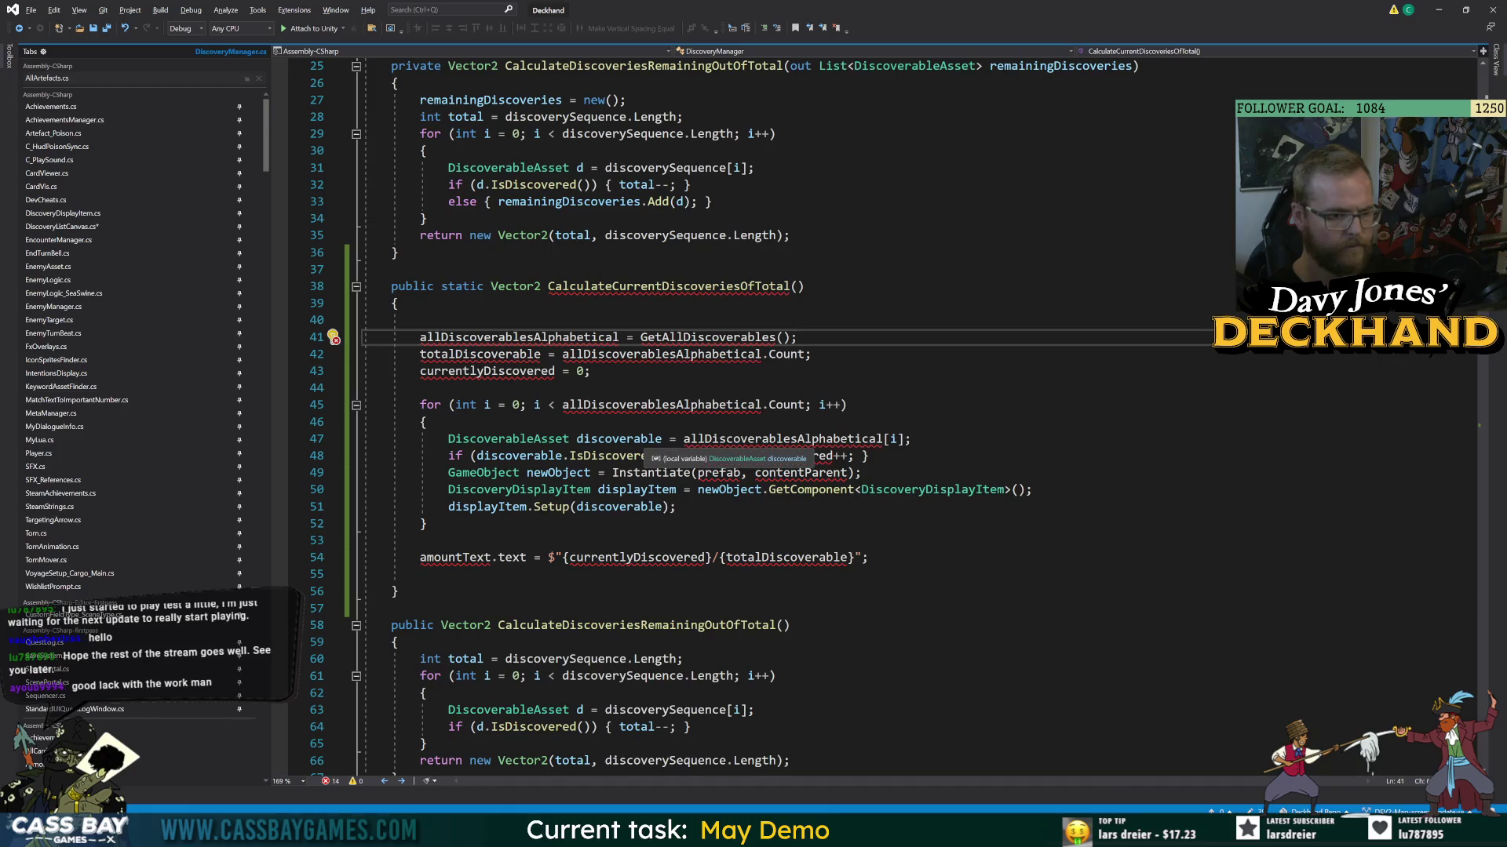
{"action": "scroll", "coordinate": [244, 304], "scroll_direction": "down", "scroll_amount": 10}
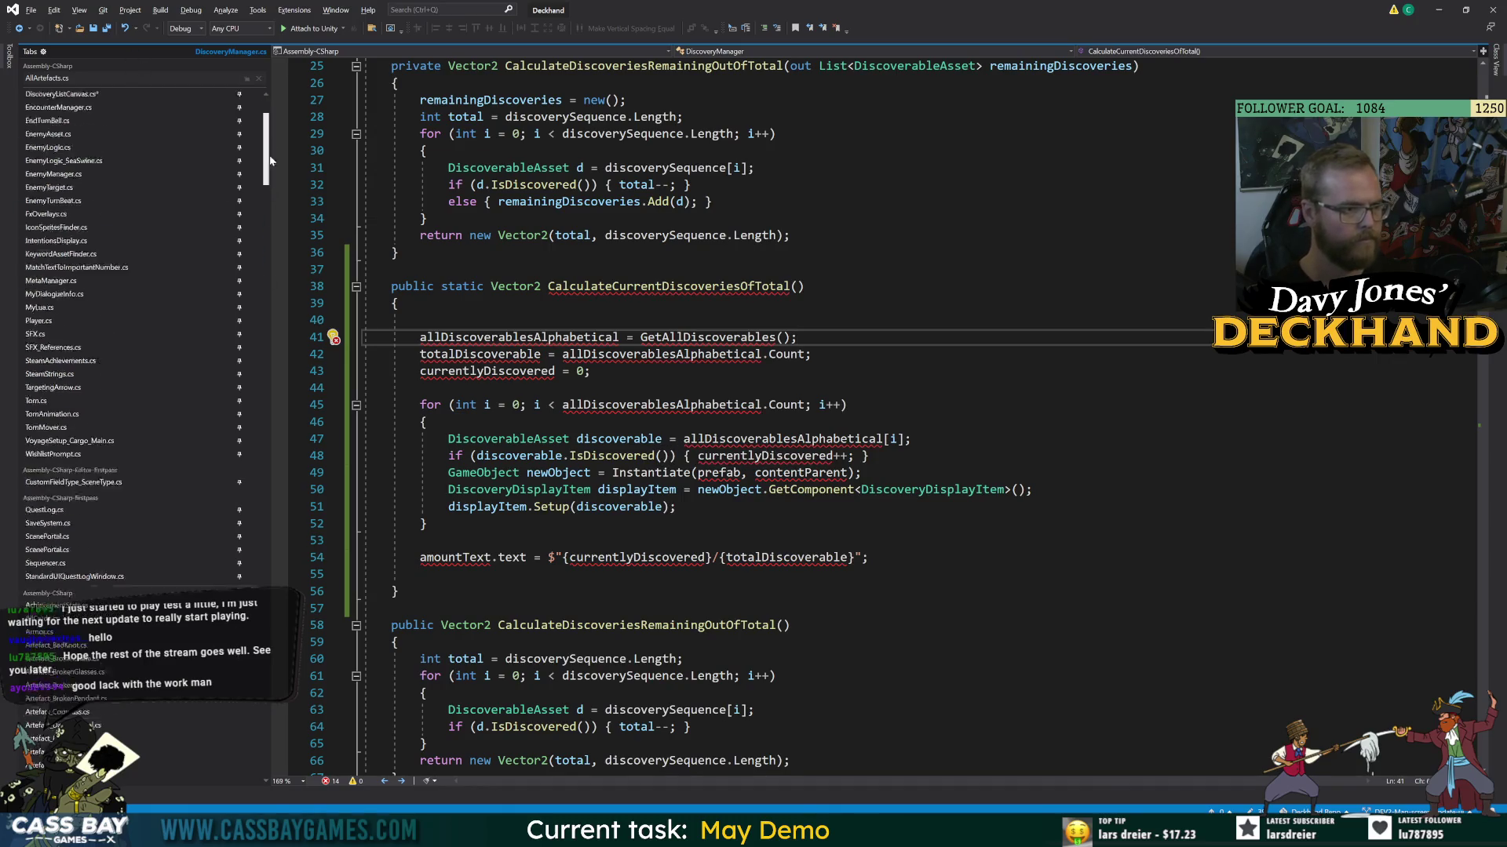
{"action": "scroll", "coordinate": [244, 304], "scroll_direction": "up", "scroll_amount": 10}
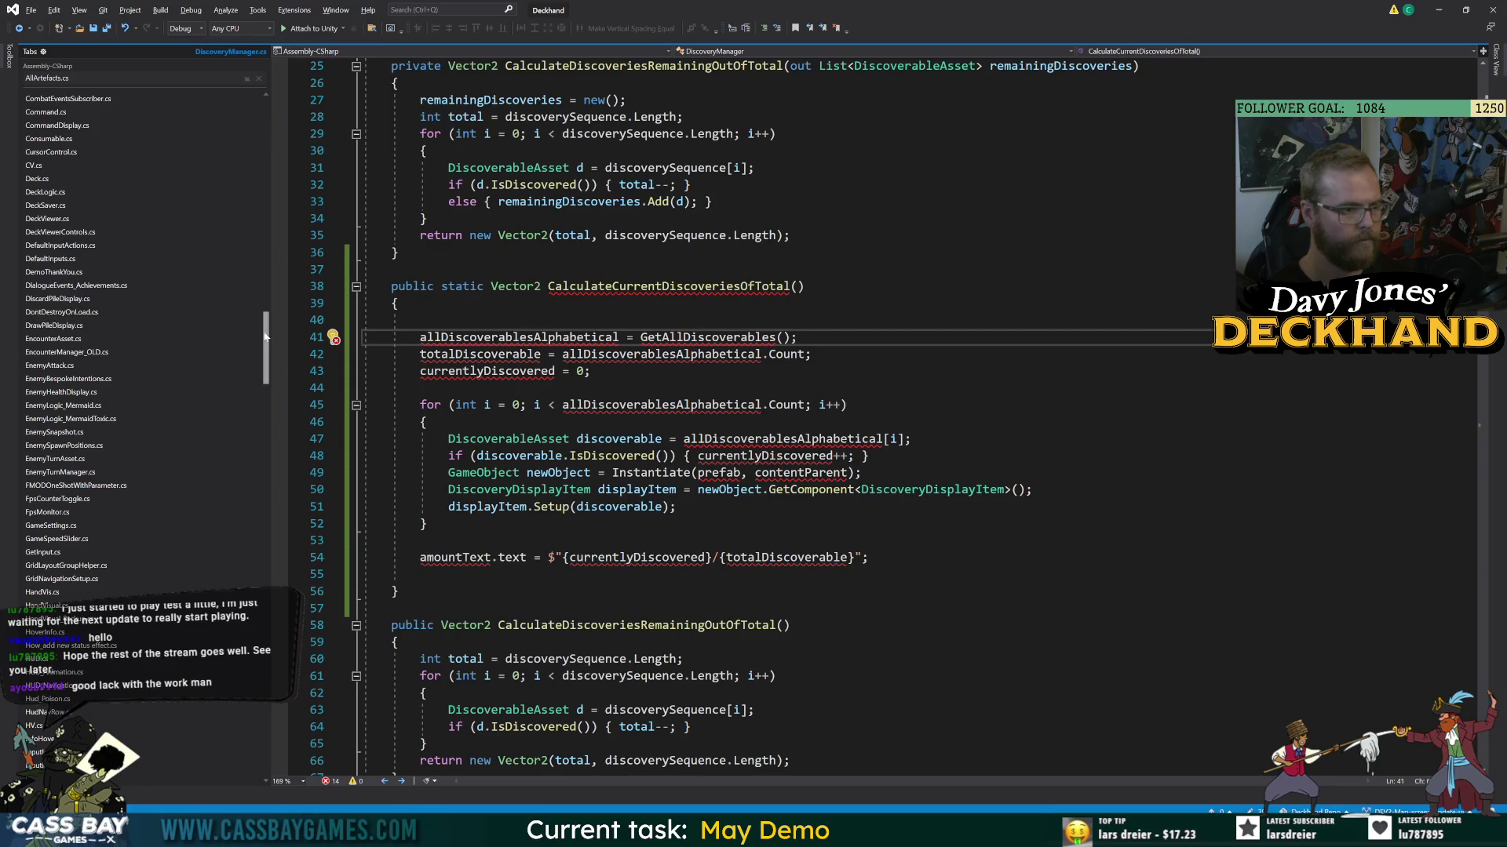
{"action": "left_click", "coordinate": [83, 228]}
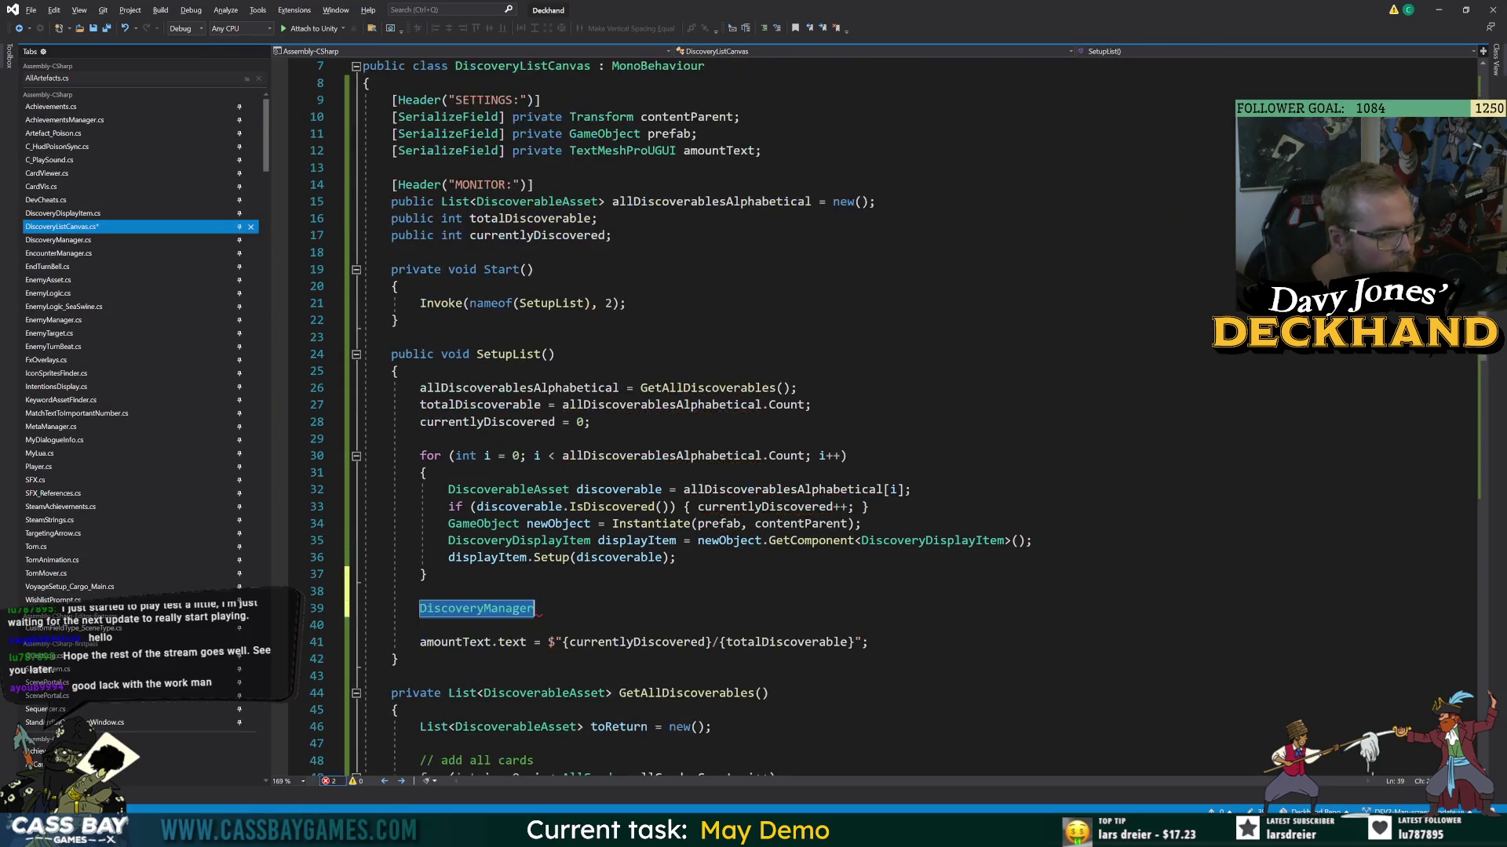
- Copy GetAllDiscoverables into DiscoveryManager, make it public static, and save
{"action": "scroll", "coordinate": [785, 416], "scroll_direction": "down", "scroll_amount": 5}
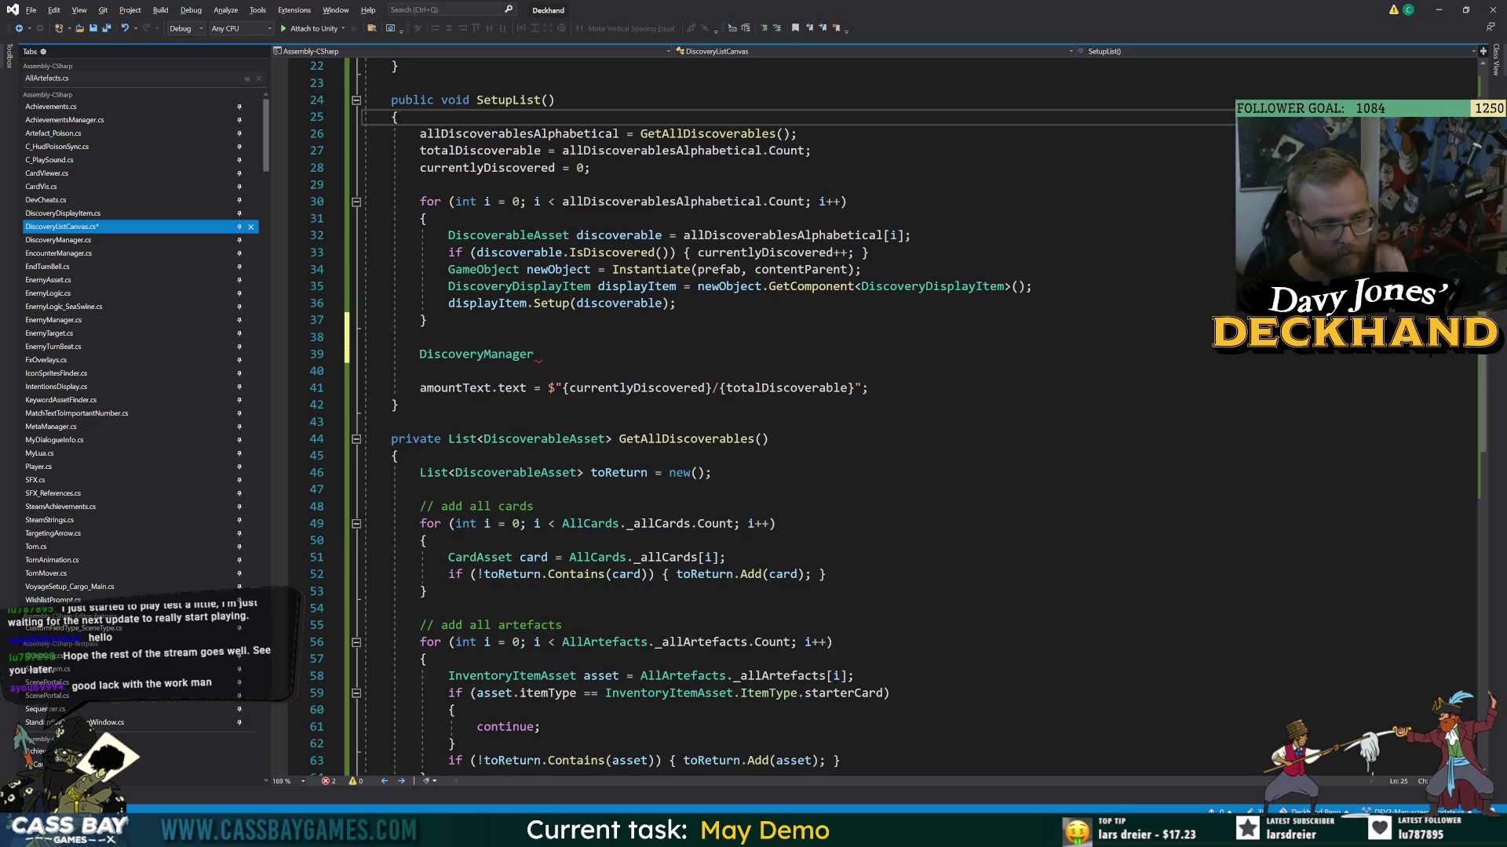
{"action": "scroll", "coordinate": [785, 416], "scroll_direction": "down", "scroll_amount": 4}
{"action": "mouse_move", "coordinate": [391, 235]}
{"action": "left_mouse_down"}
{"action": "mouse_move", "coordinate": [534, 659]}
{"action": "mouse_move", "coordinate": [399, 693]}
{"action": "left_mouse_up"}
{"action": "key", "text": "ctrl+c"}
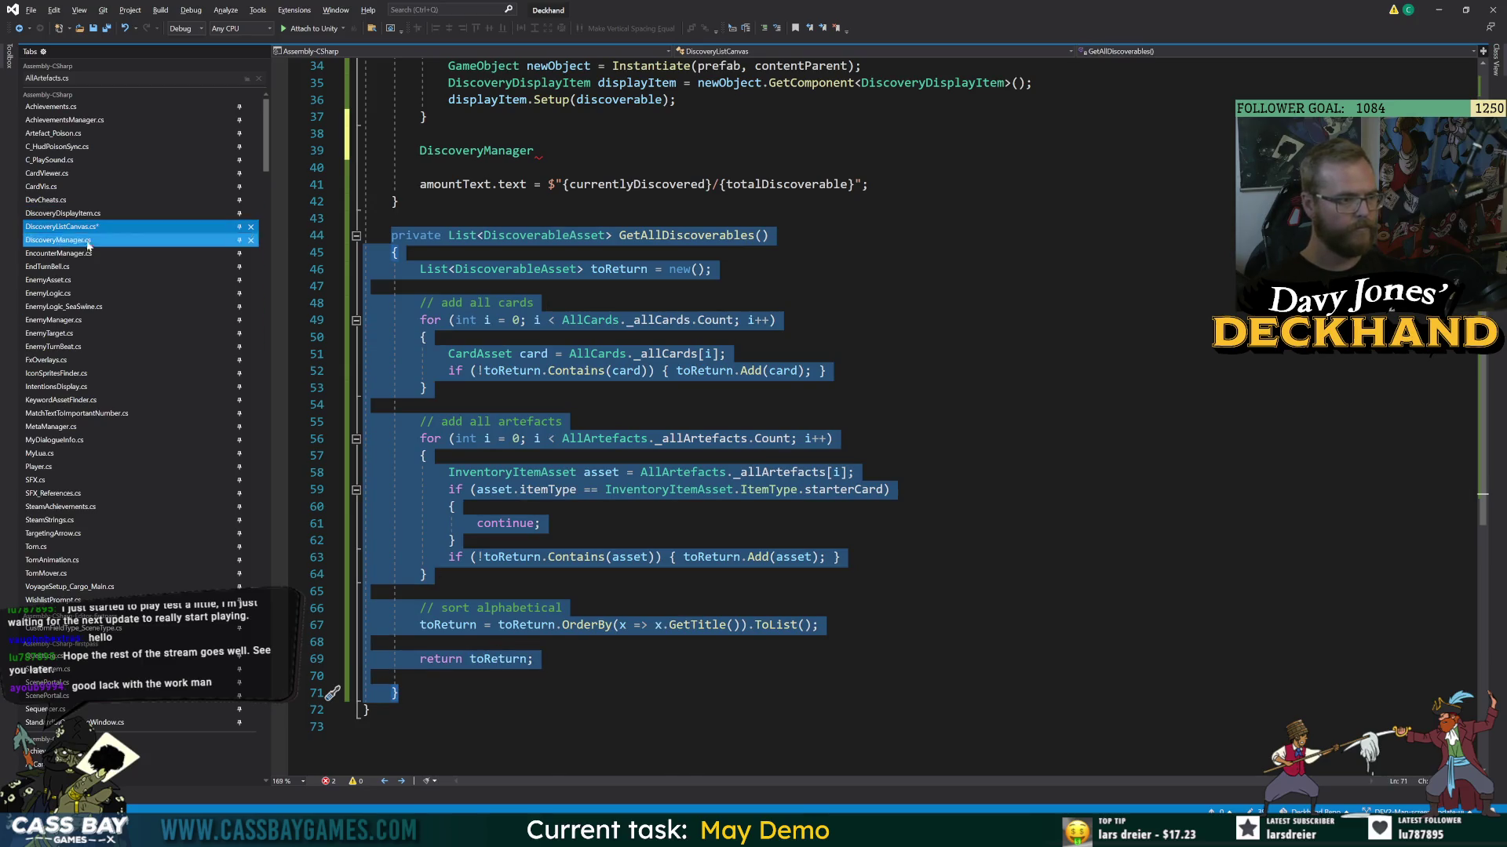
{"action": "left_click", "coordinate": [91, 240]}
{"action": "left_click", "coordinate": [399, 591]}
{"action": "key", "text": "Return"}
{"action": "key", "text": "Return"}
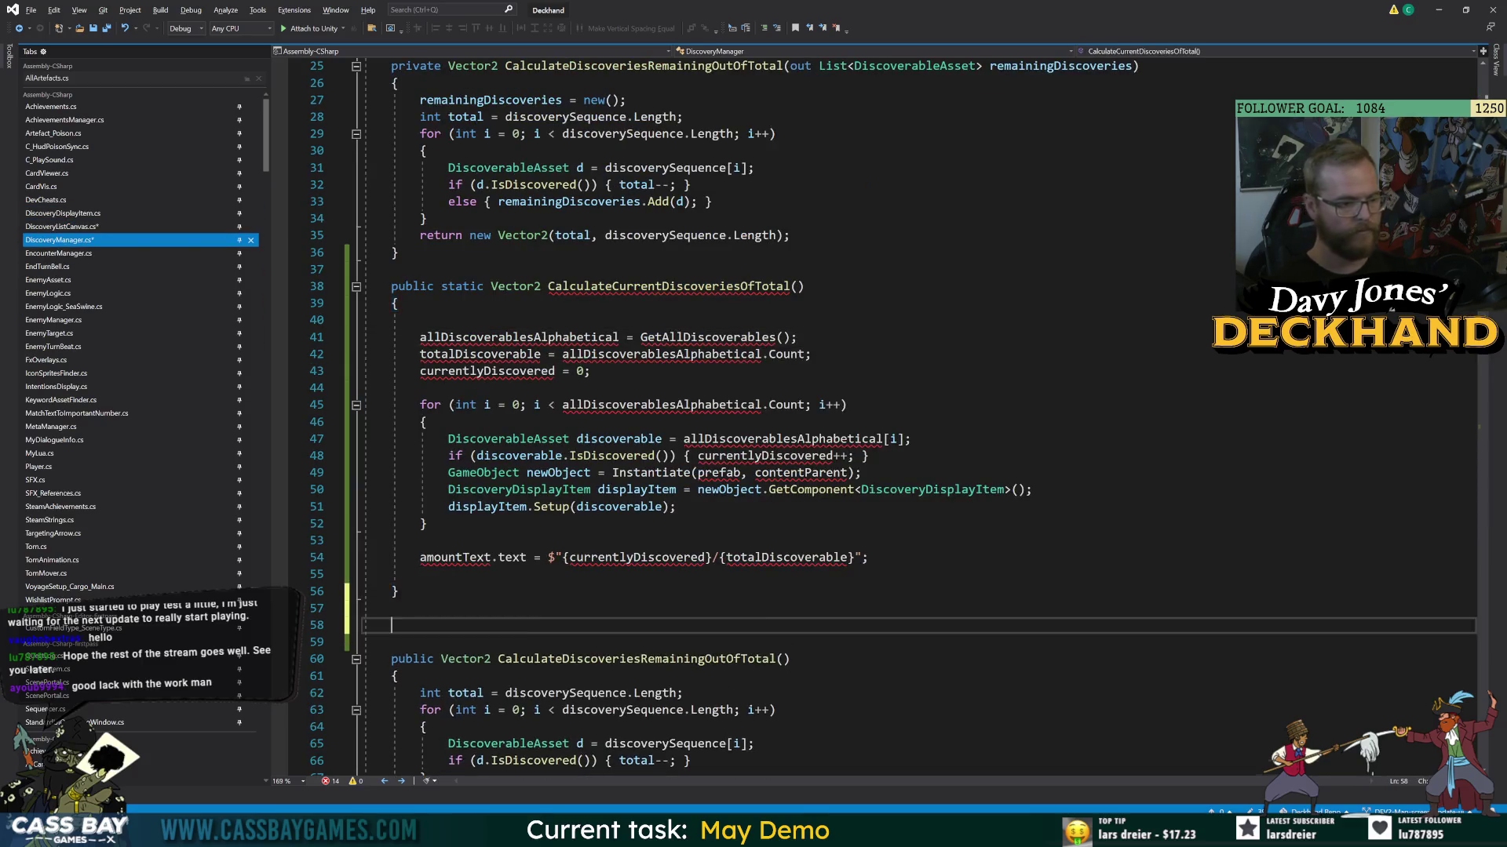
{"action": "key", "text": "ctrl+v"}
{"action": "double_click", "coordinate": [422, 312]}
{"action": "type", "text": "public static"}
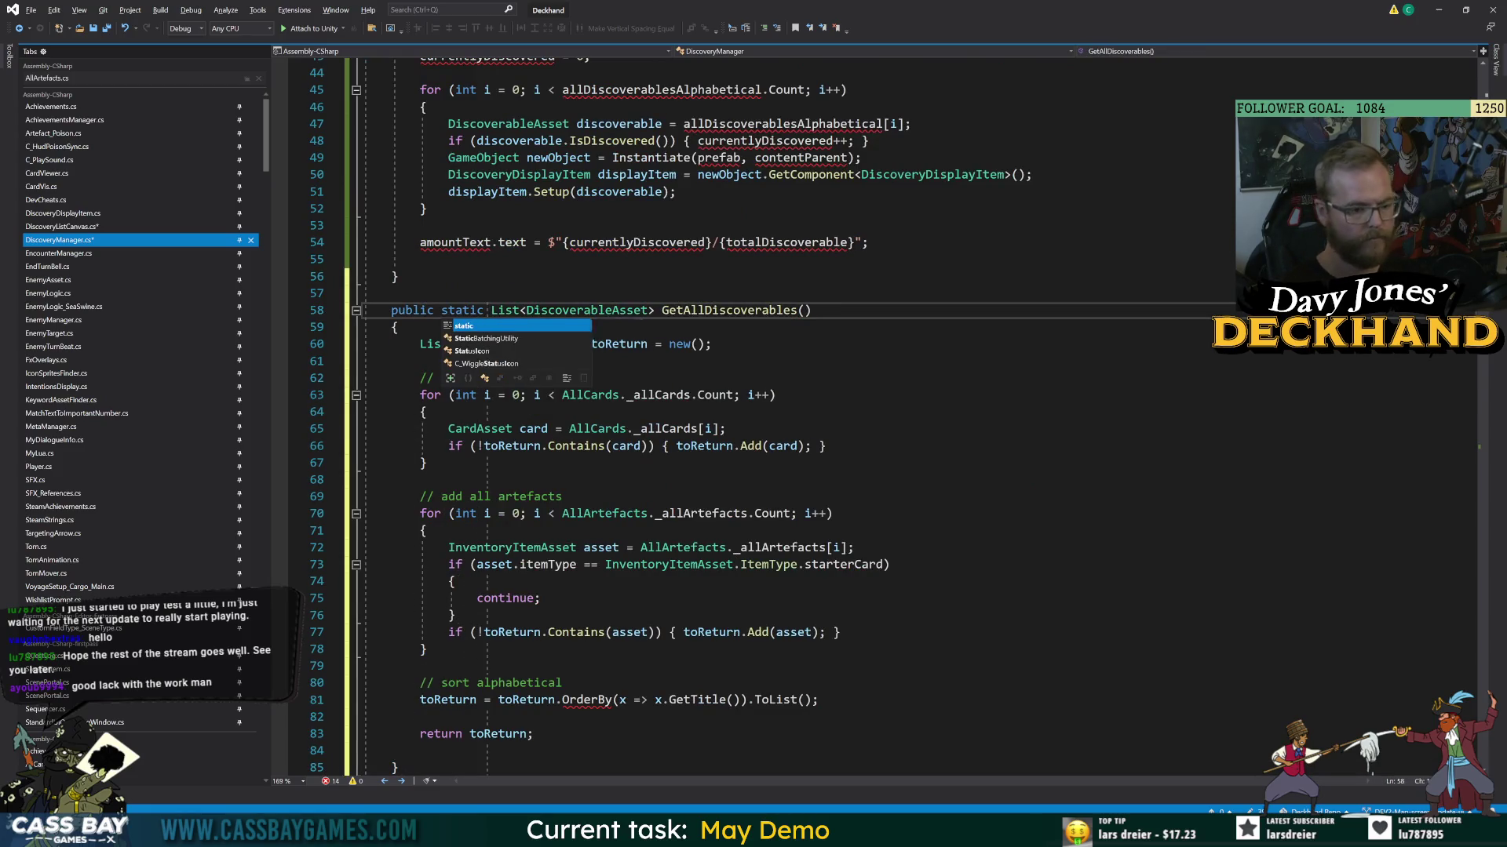
{"action": "left_click", "coordinate": [781, 395]}
{"action": "key", "text": "ctrl+s"}
- Delete the alphabetical sort lines from the pasted GetAllDiscoverables method
{"action": "left_click_drag", "start_coordinate": [819, 700], "coordinate": [364, 683]}
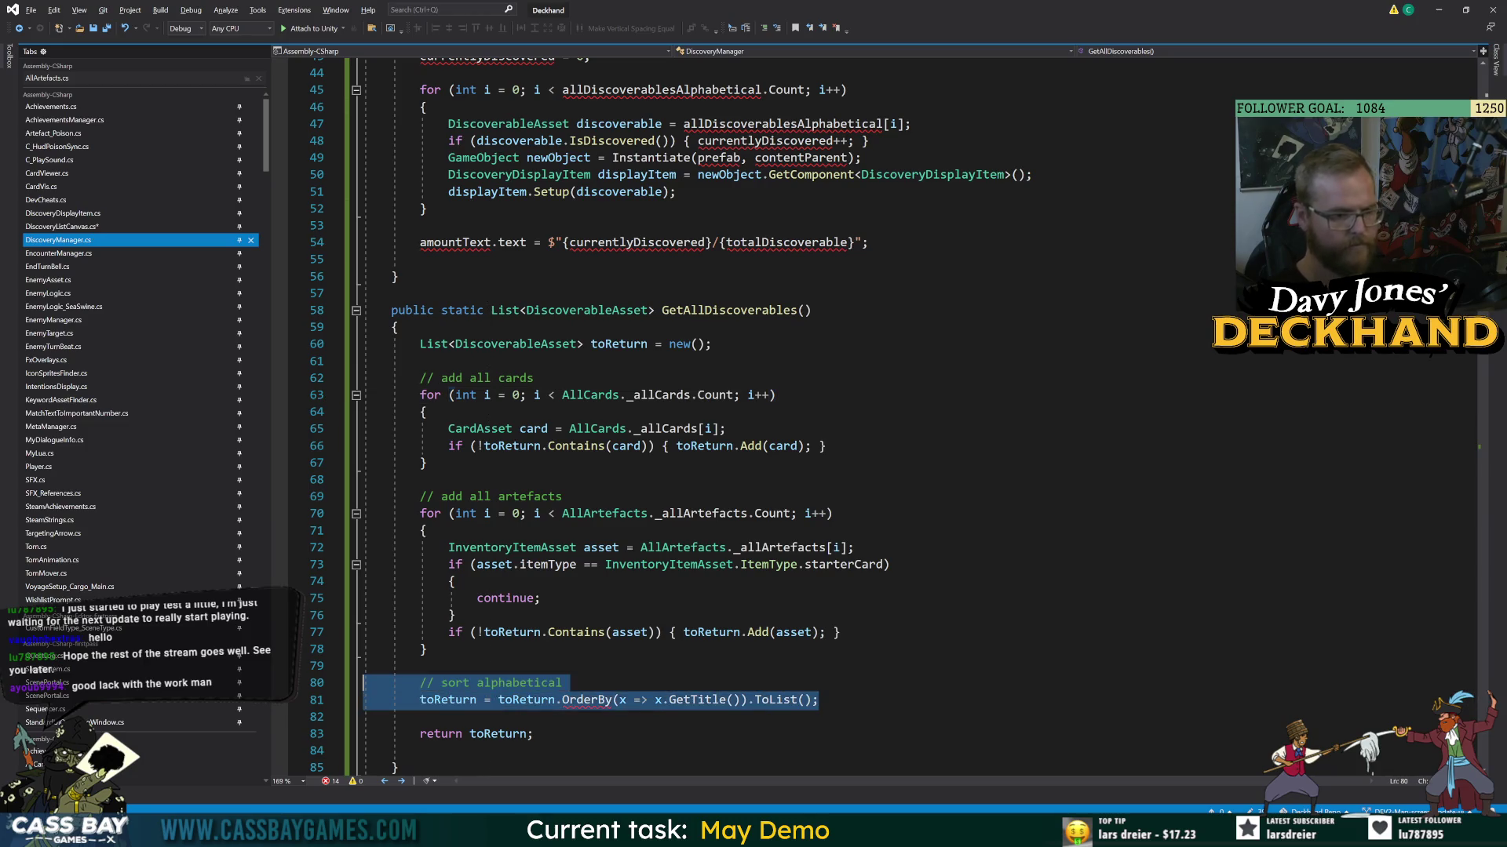
{"action": "key", "text": "BackSpace"}
{"action": "key", "text": "BackSpace"}
{"action": "key", "text": "BackSpace"}
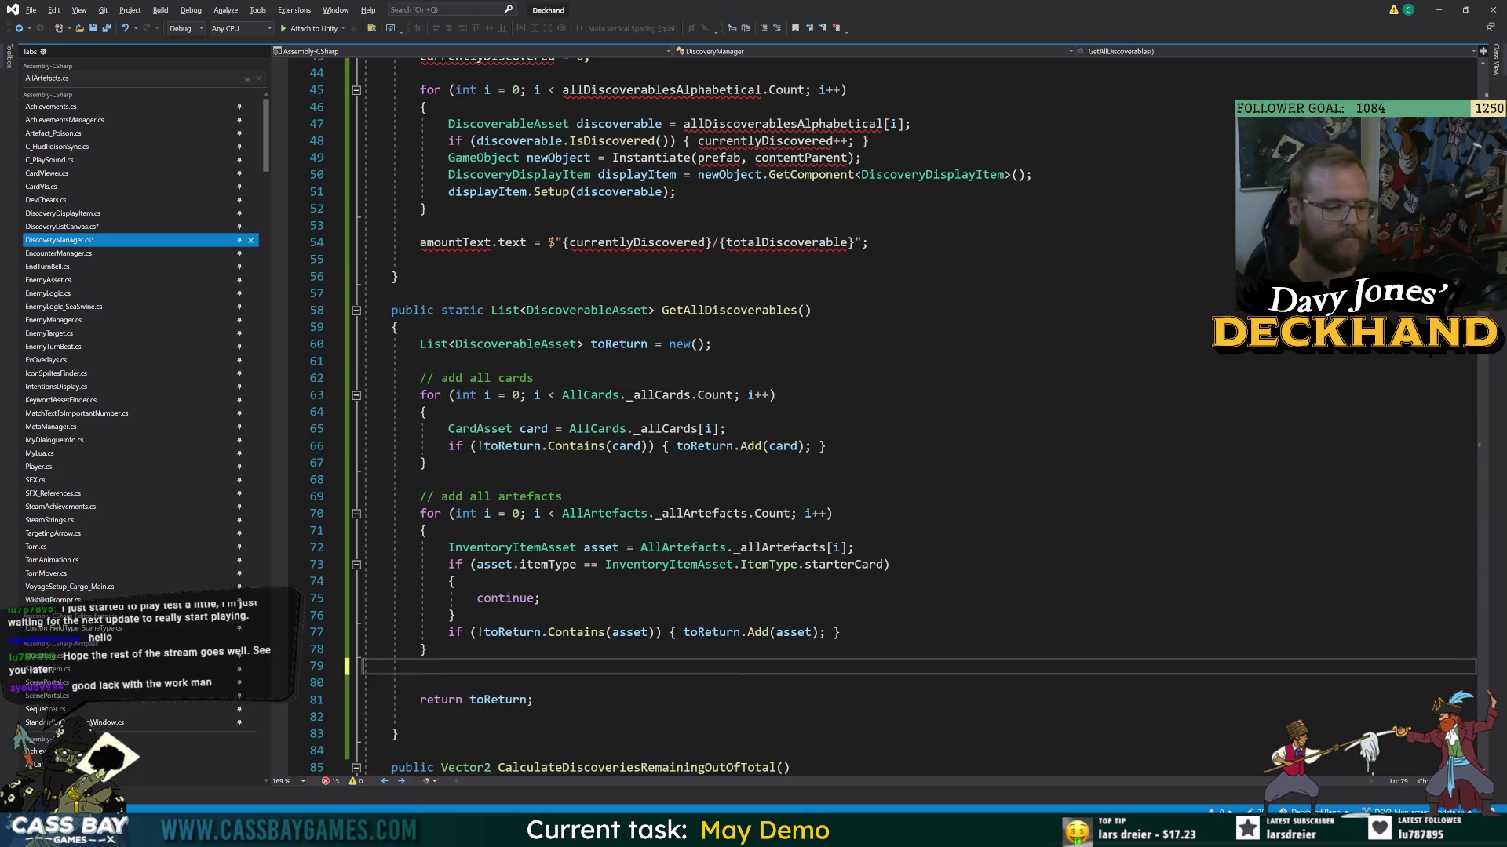
{"action": "left_click", "coordinate": [562, 496]}
{"action": "left_click", "coordinate": [730, 310]}
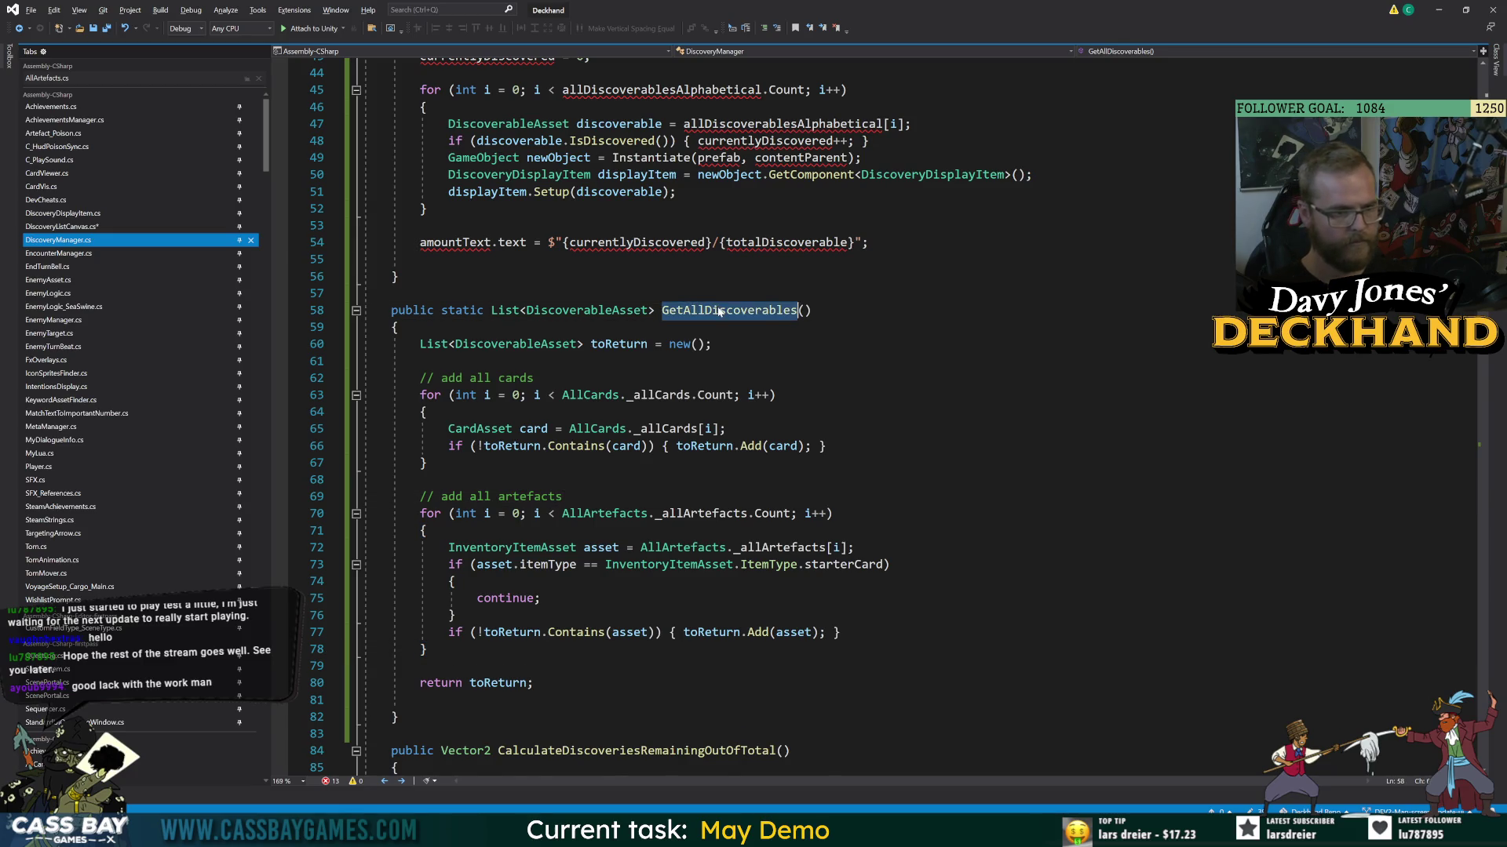
{"action": "scroll", "coordinate": [730, 314], "scroll_direction": "up", "scroll_amount": 4}
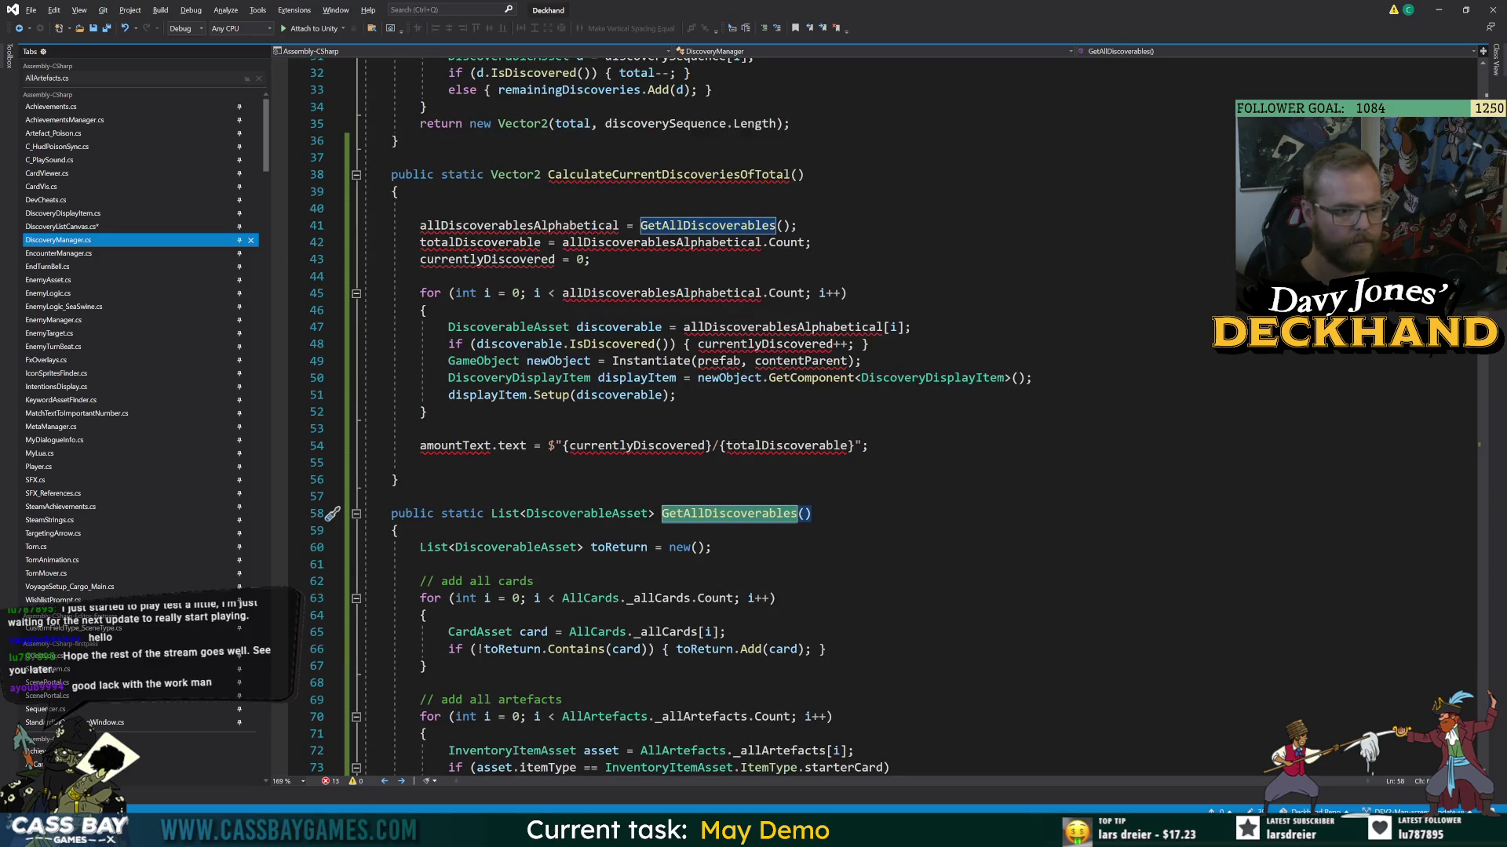
- Declare allDiscoverablesAlphabetical locally as a List<DiscoverableAsset>
{"action": "double_click", "coordinate": [537, 226]}
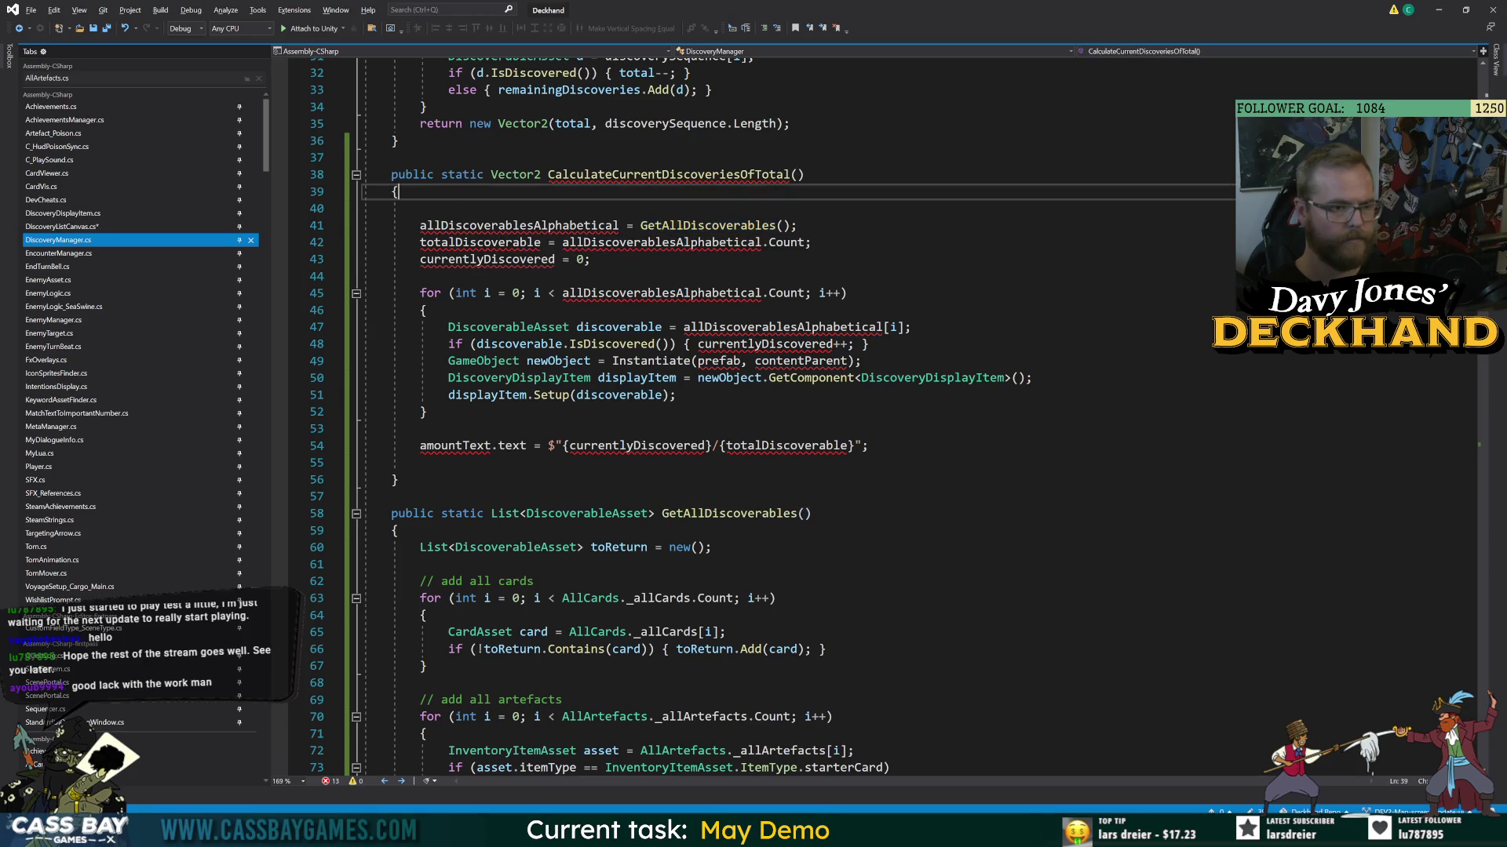
{"action": "key", "text": "BackSpace"}
{"action": "key", "text": "ctrl+space"}
{"action": "key", "text": "ctrl+z"}
{"action": "key", "text": "Left"}
{"action": "type", "text": "List<"}
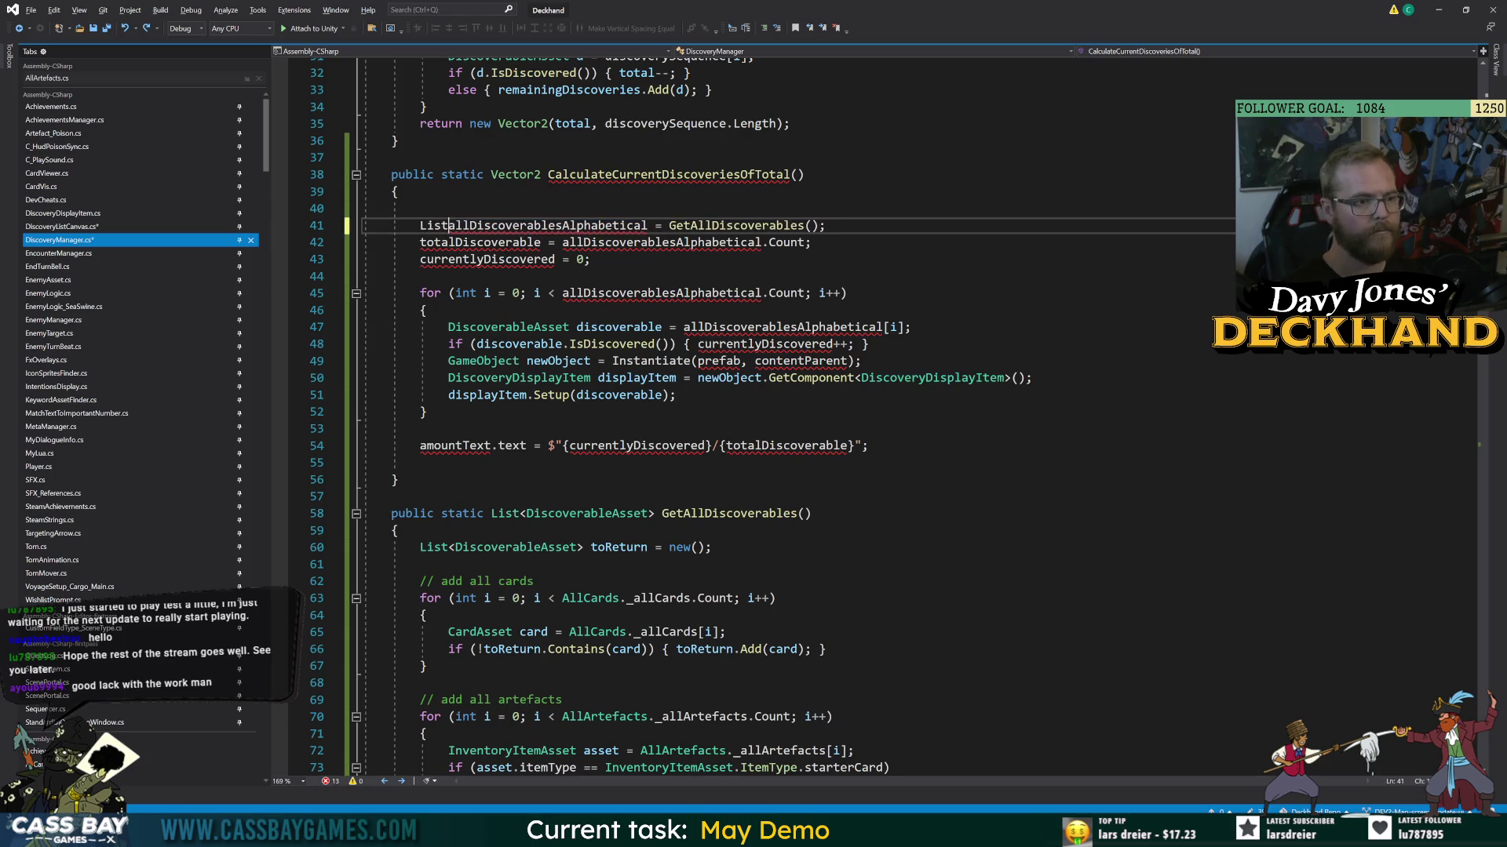
{"action": "type", "text": "Discoverable>"}
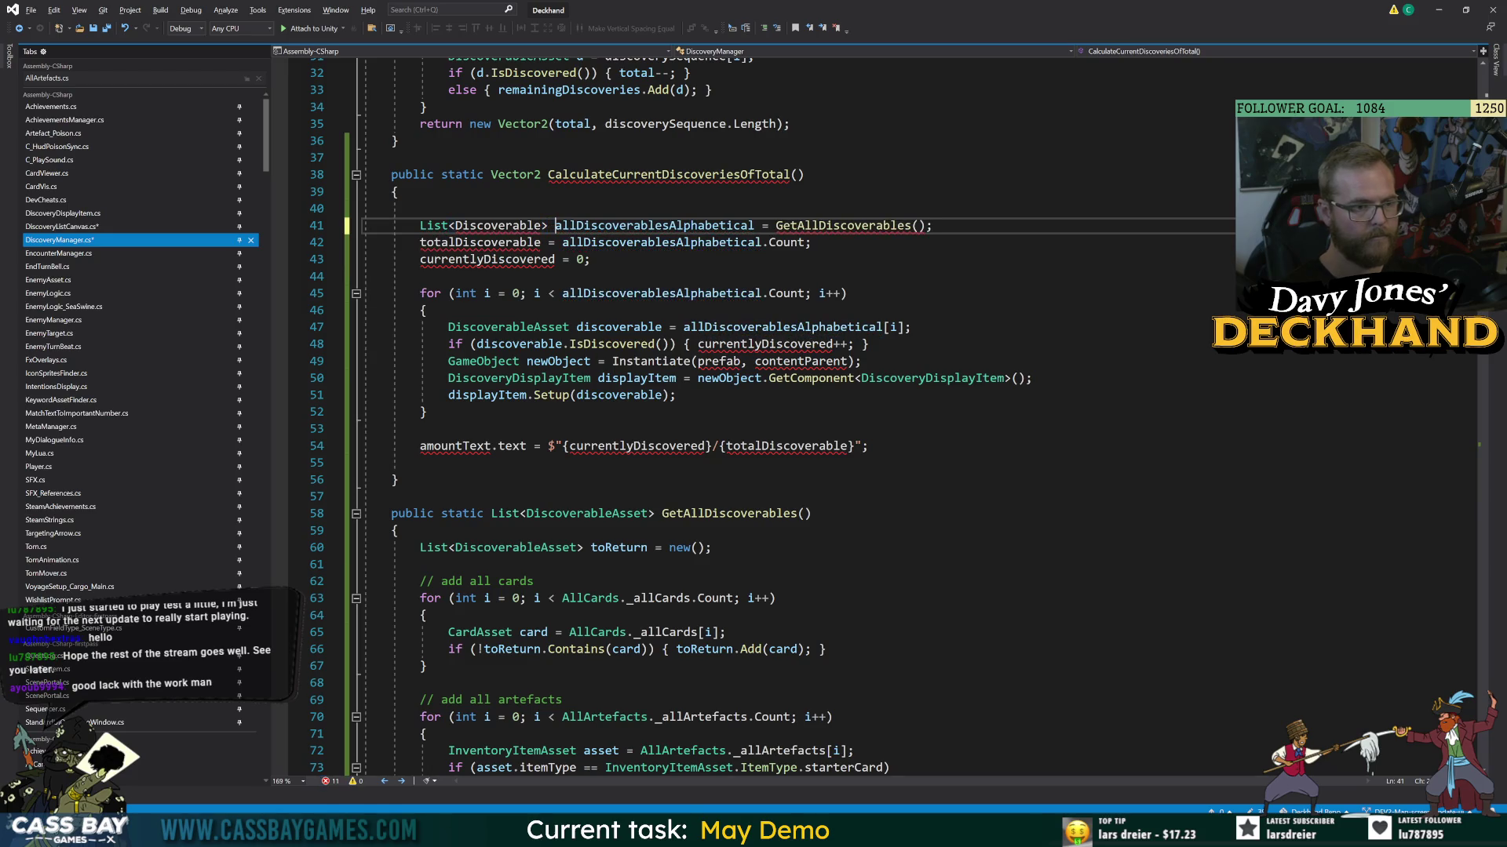
{"action": "left_click", "coordinate": [497, 226]}
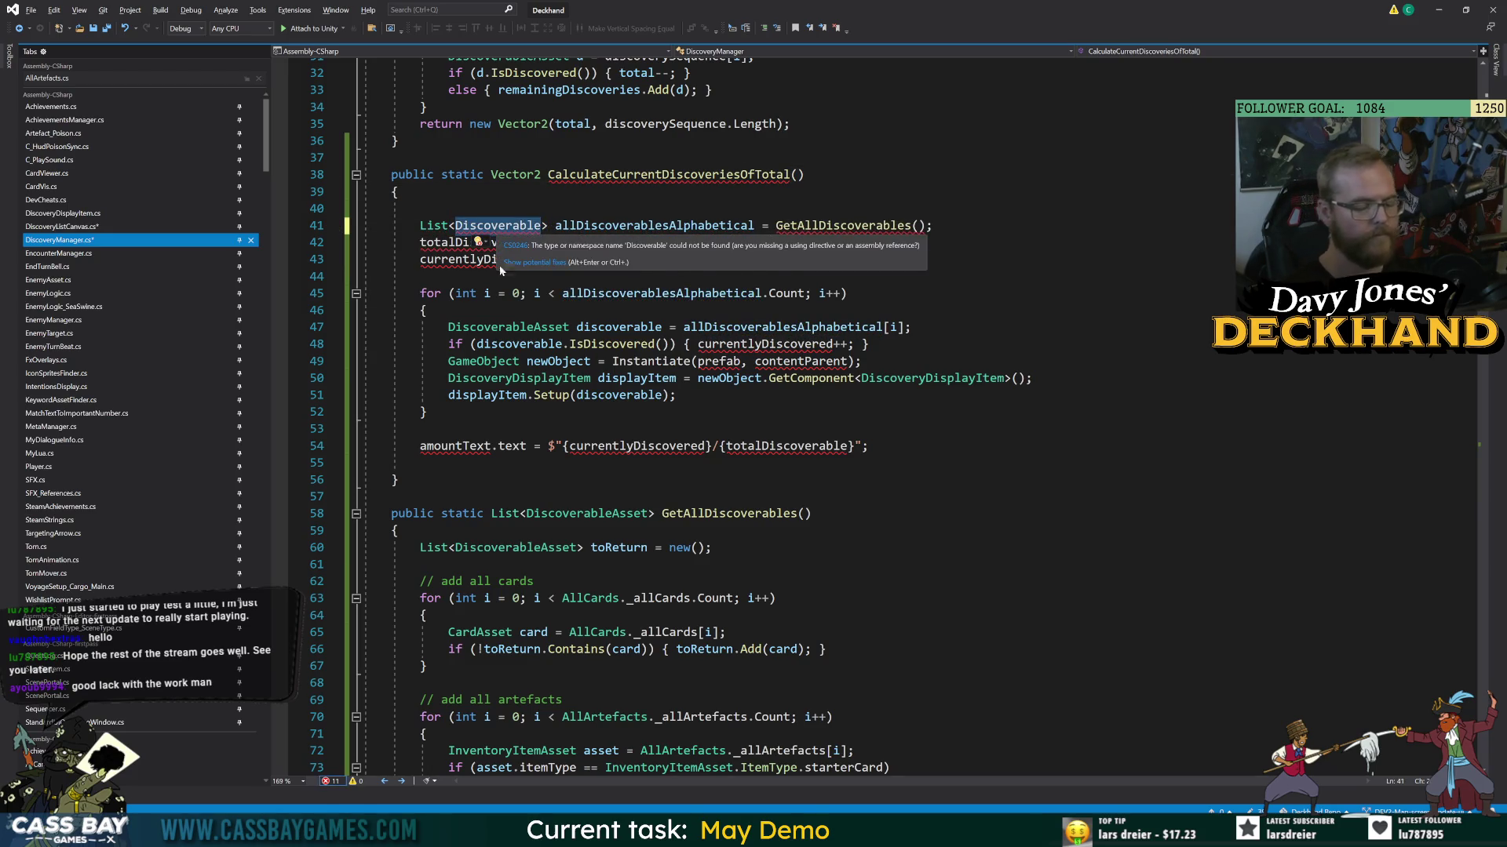
{"action": "double_click", "coordinate": [502, 326]}
{"action": "key", "text": "ctrl+c"}
{"action": "double_click", "coordinate": [497, 225]}
{"action": "key", "text": "ctrl+v"}
- Declare totalDiscoverable and currentlyDiscovered locally as int variables
{"action": "key", "text": "Up"}
{"action": "key", "text": "Down"}
{"action": "key", "text": "Down"}
{"action": "type", "text": "int"}
{"action": "key", "text": "Down"}
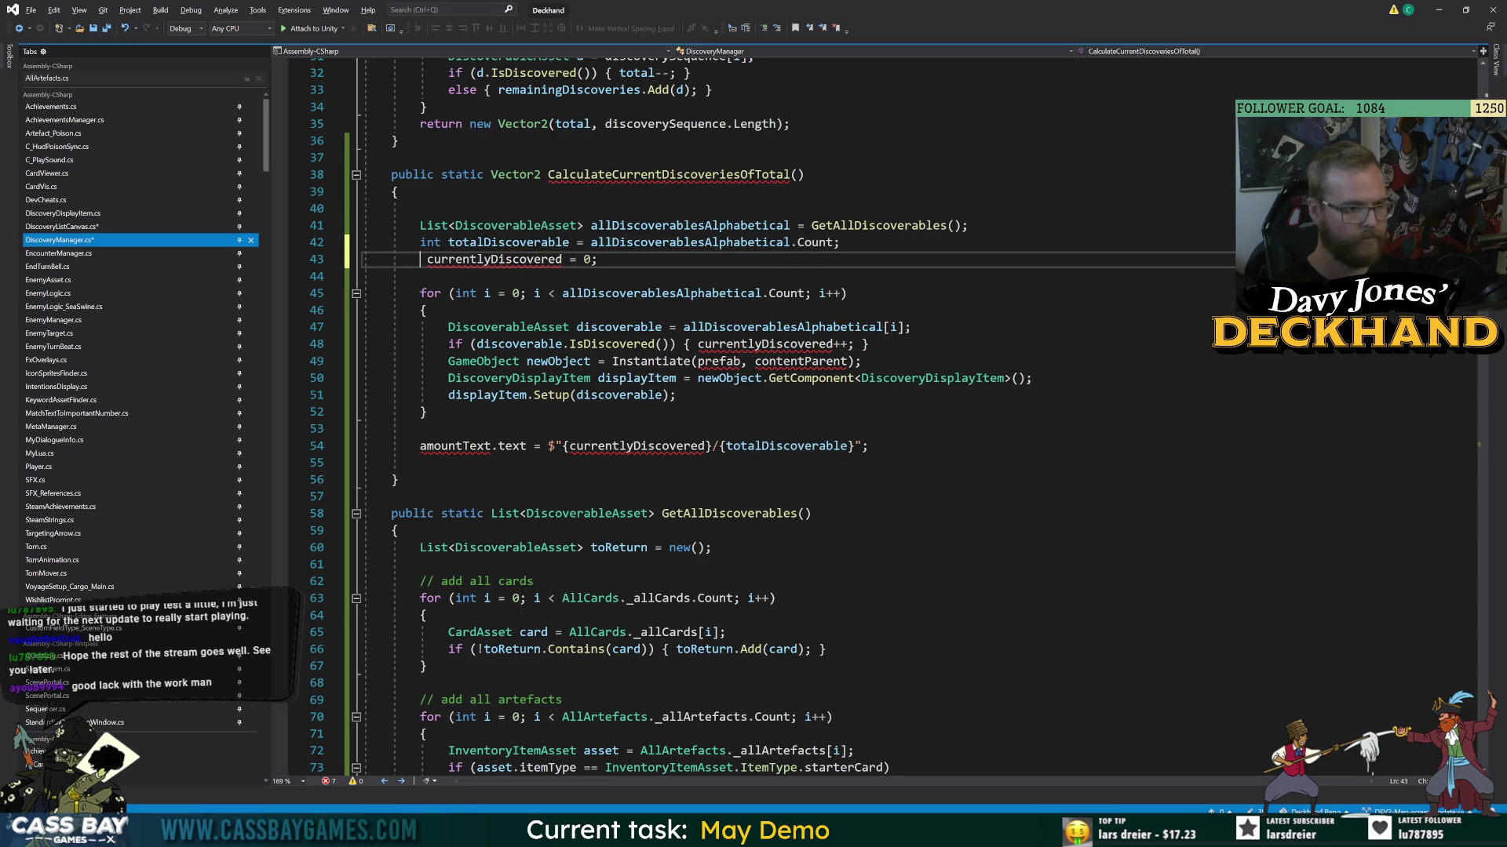
{"action": "type", "text": "int"}
{"action": "left_click", "coordinate": [729, 513]}
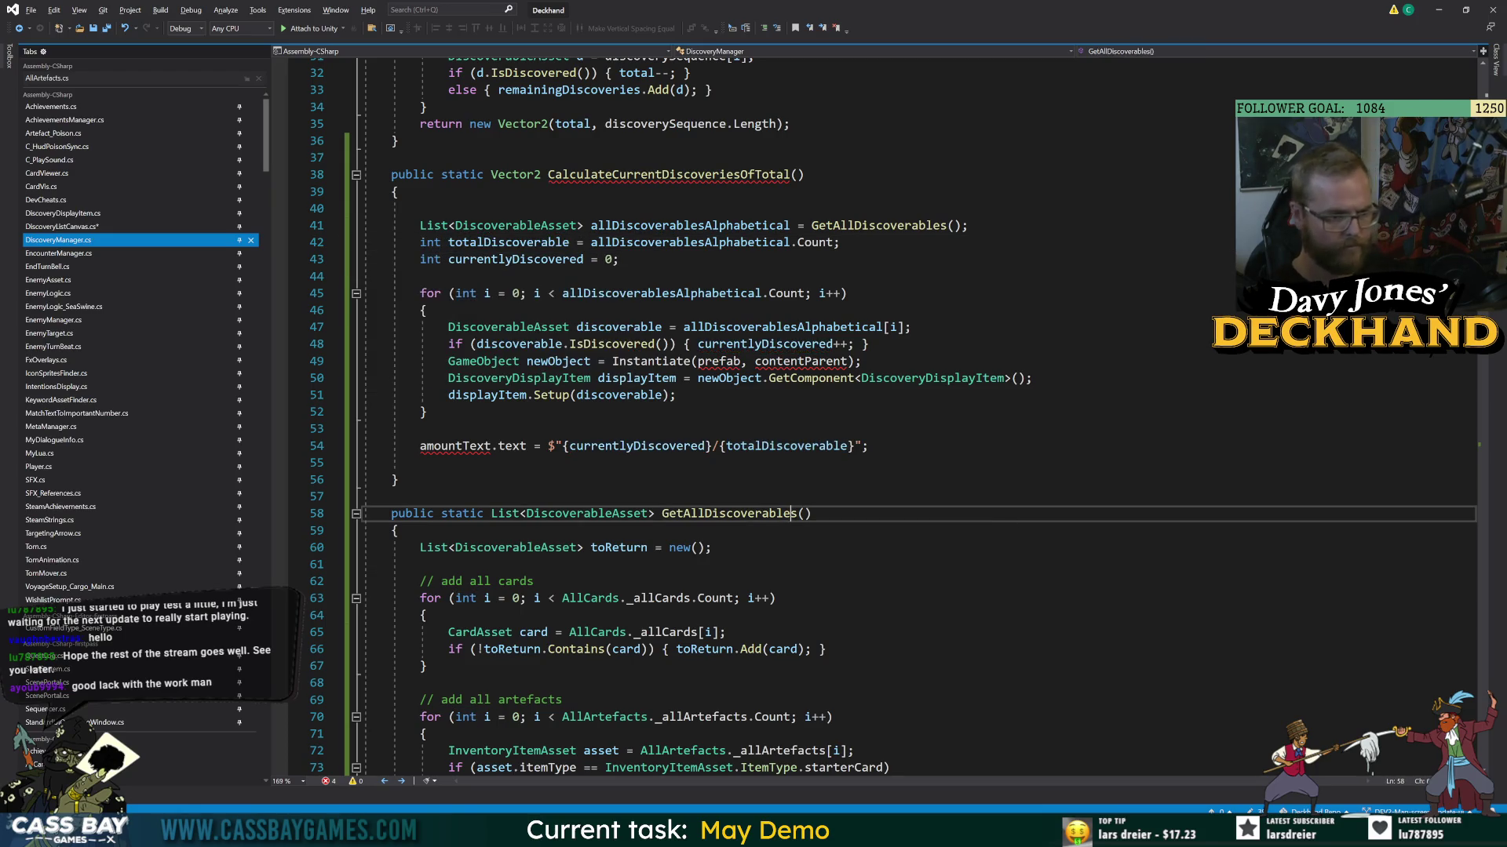
- Replace the amountText assignment with 'return new Vector2(currentlyDiscovered, totalDiscoverable);' and save
{"action": "left_click_drag", "start_coordinate": [869, 445], "coordinate": [420, 446]}
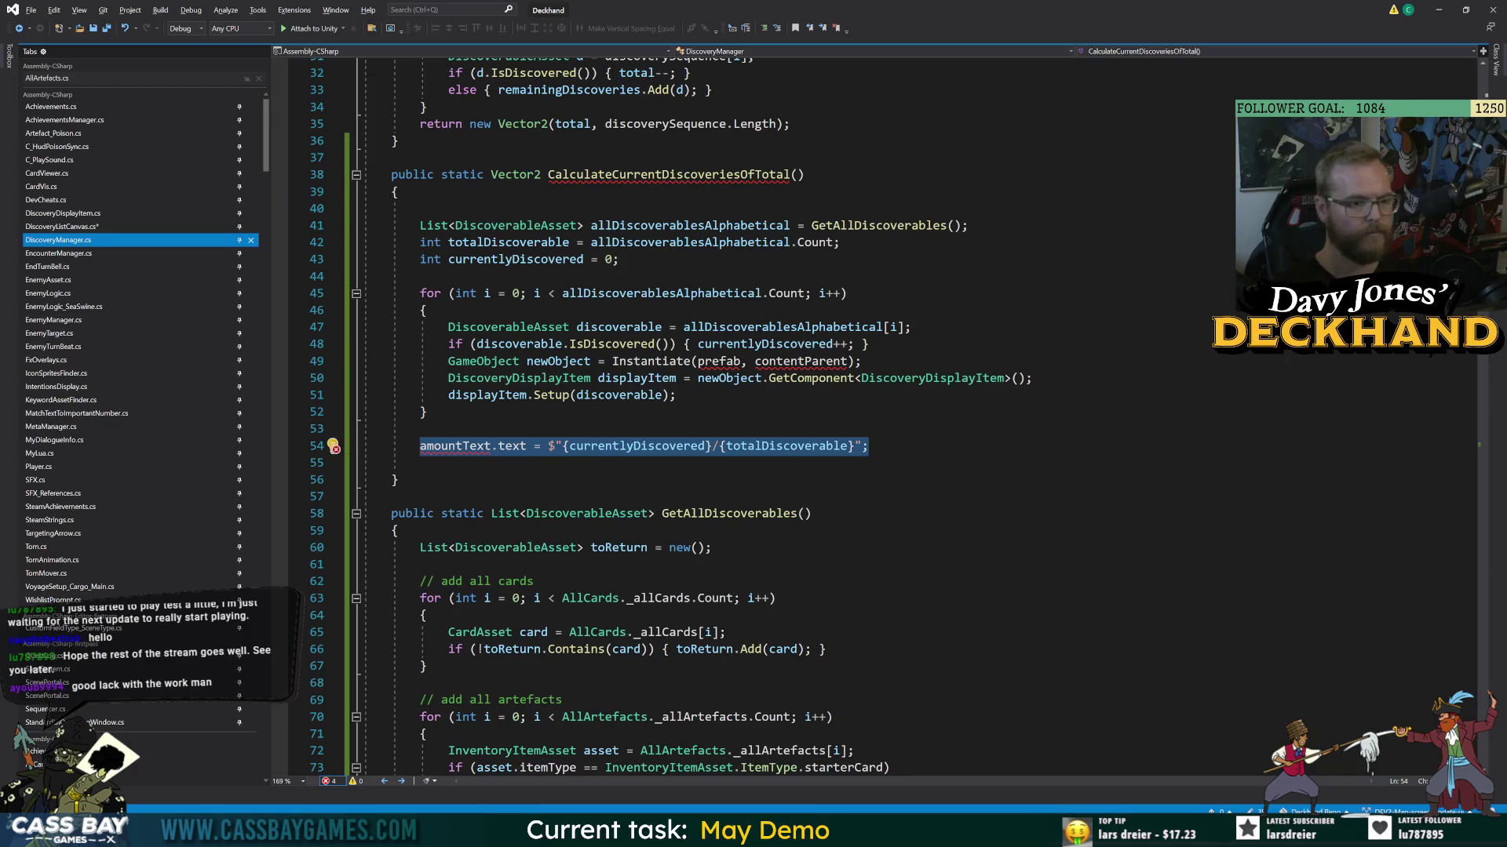
{"action": "type", "text": "return new Vector2"}
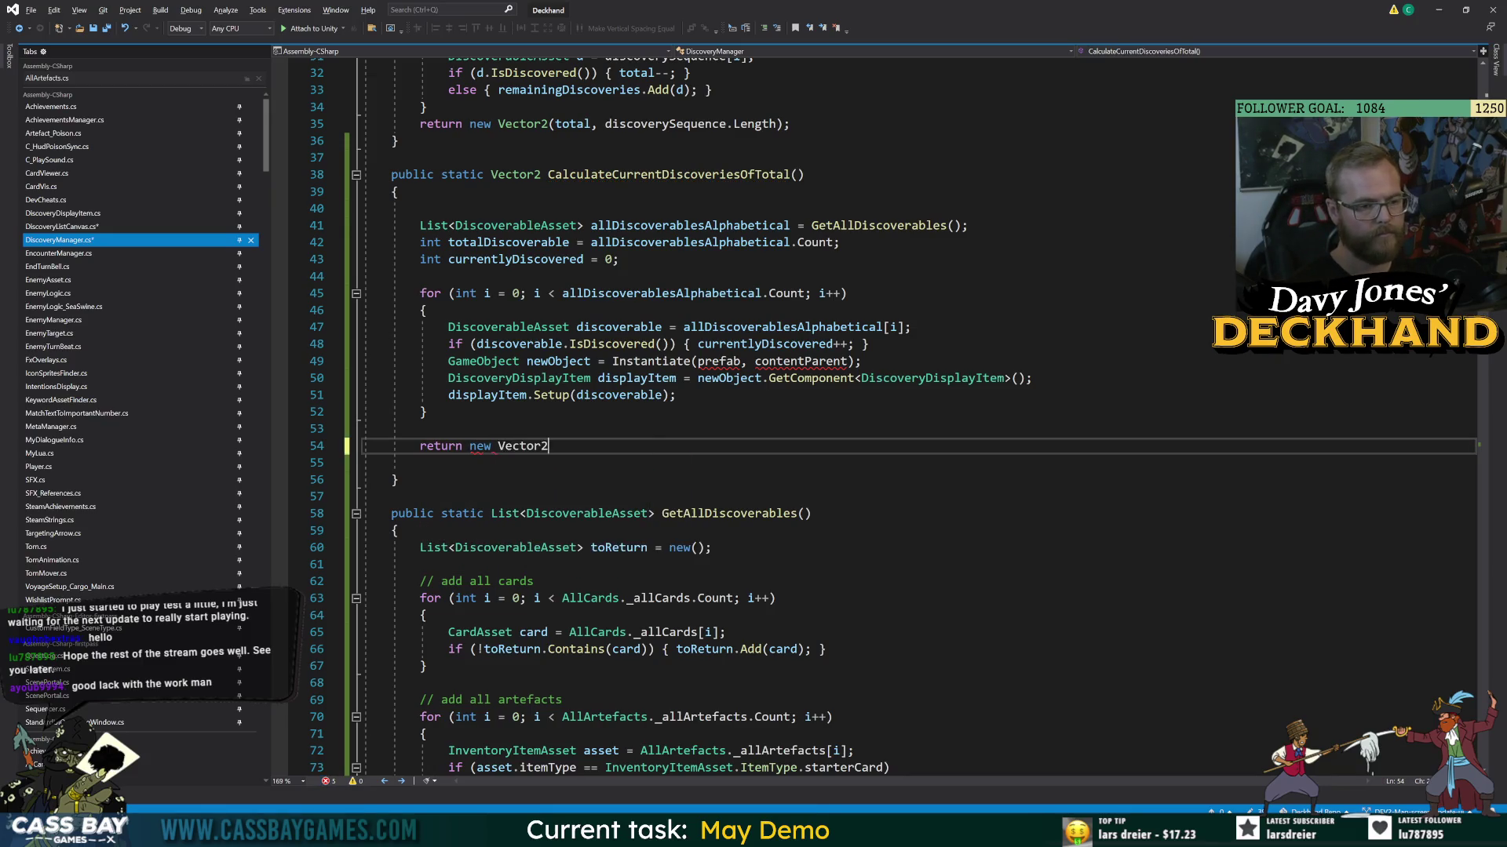
{"action": "type", "text": "("}
{"action": "type", "text": "curr"}
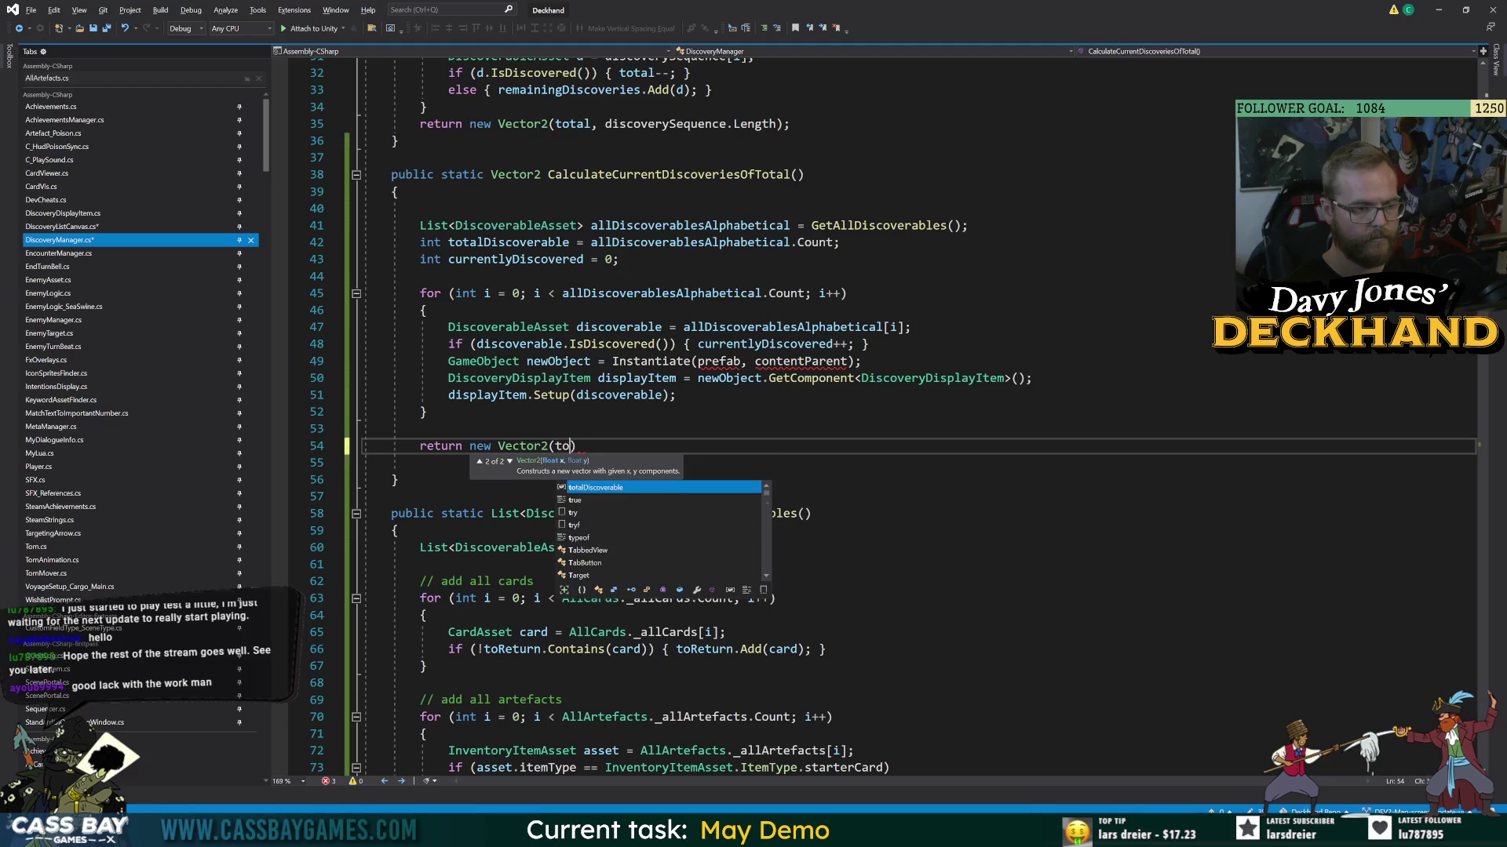
{"action": "key", "text": "Tab"}
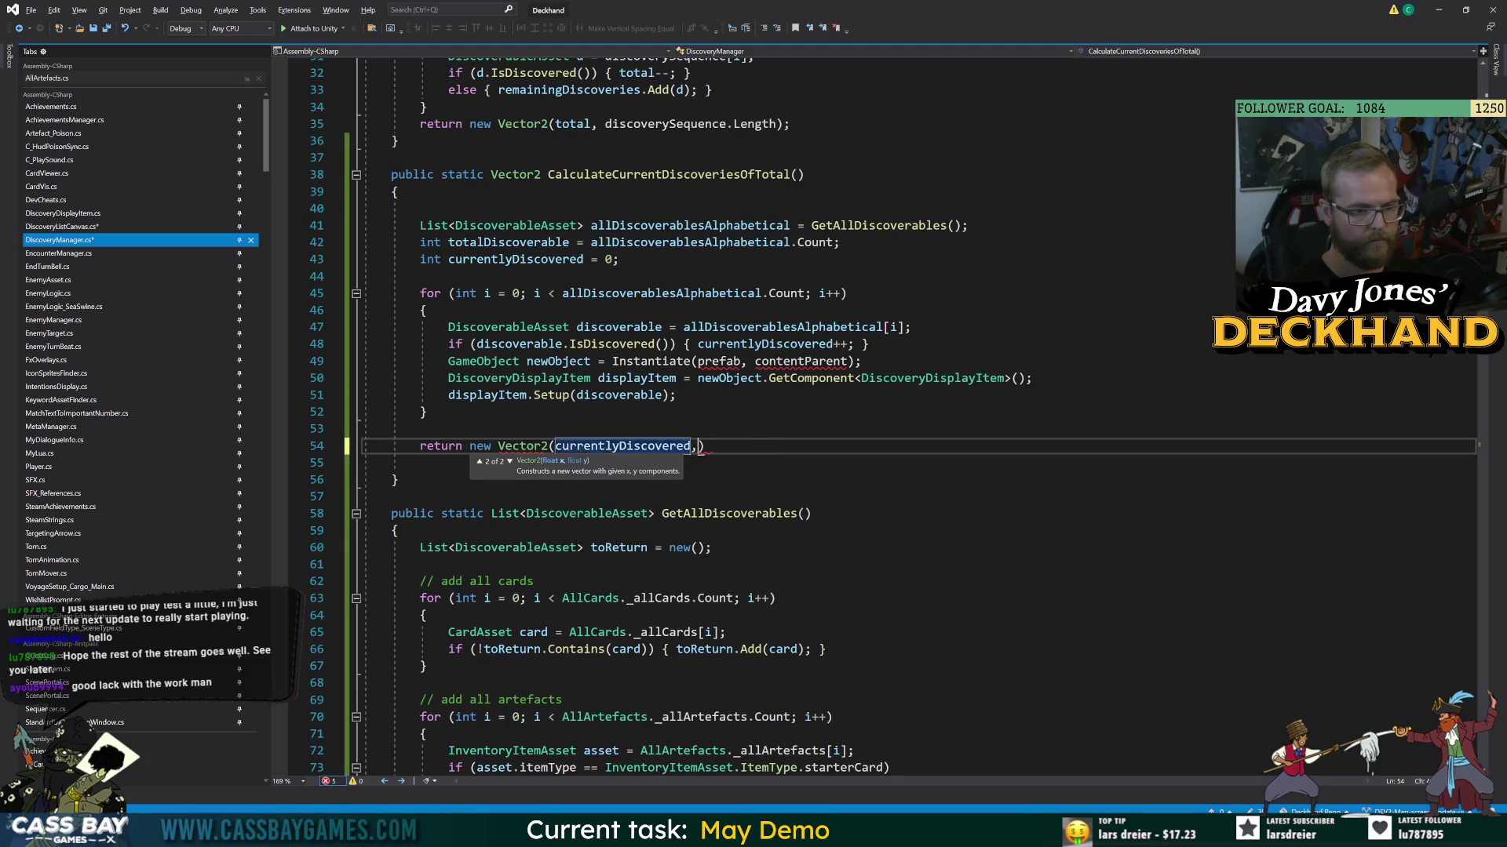
{"action": "type", "text": ", to"}
{"action": "key", "text": "Tab"}
{"action": "type", "text": ");"}
{"action": "key", "text": "ctrl+s"}
- Remove the blank lines around the method body; start, then cancel, renaming CalculateDiscoveriesRemainingOutOfTotal
{"action": "left_click", "coordinate": [391, 157]}
{"action": "left_click", "coordinate": [408, 208]}
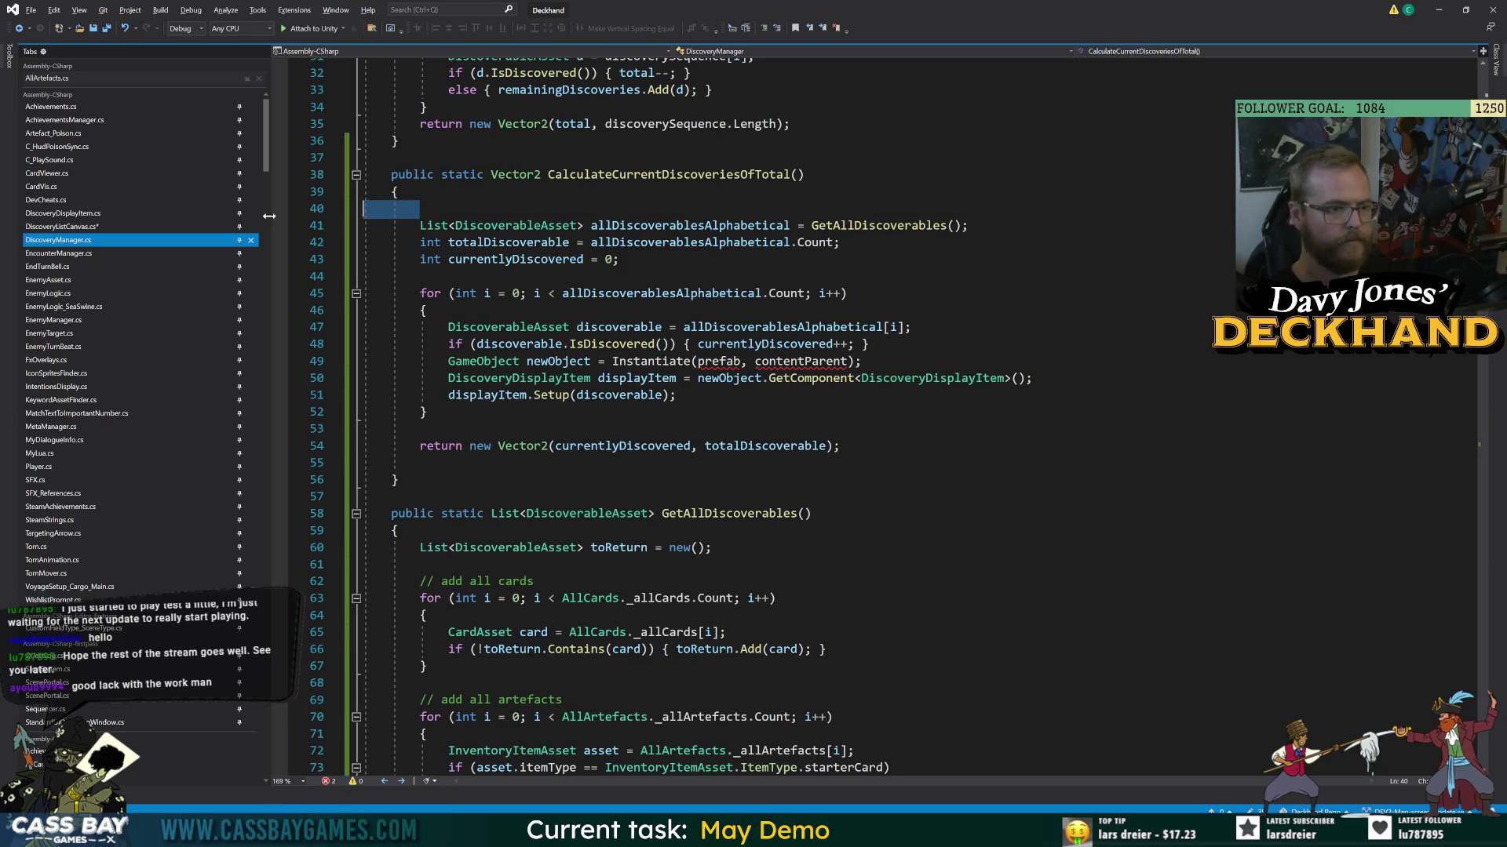
{"action": "key", "text": "BackSpace"}
{"action": "left_click", "coordinate": [423, 446]}
{"action": "key", "text": "BackSpace"}
{"action": "left_click", "coordinate": [397, 445]}
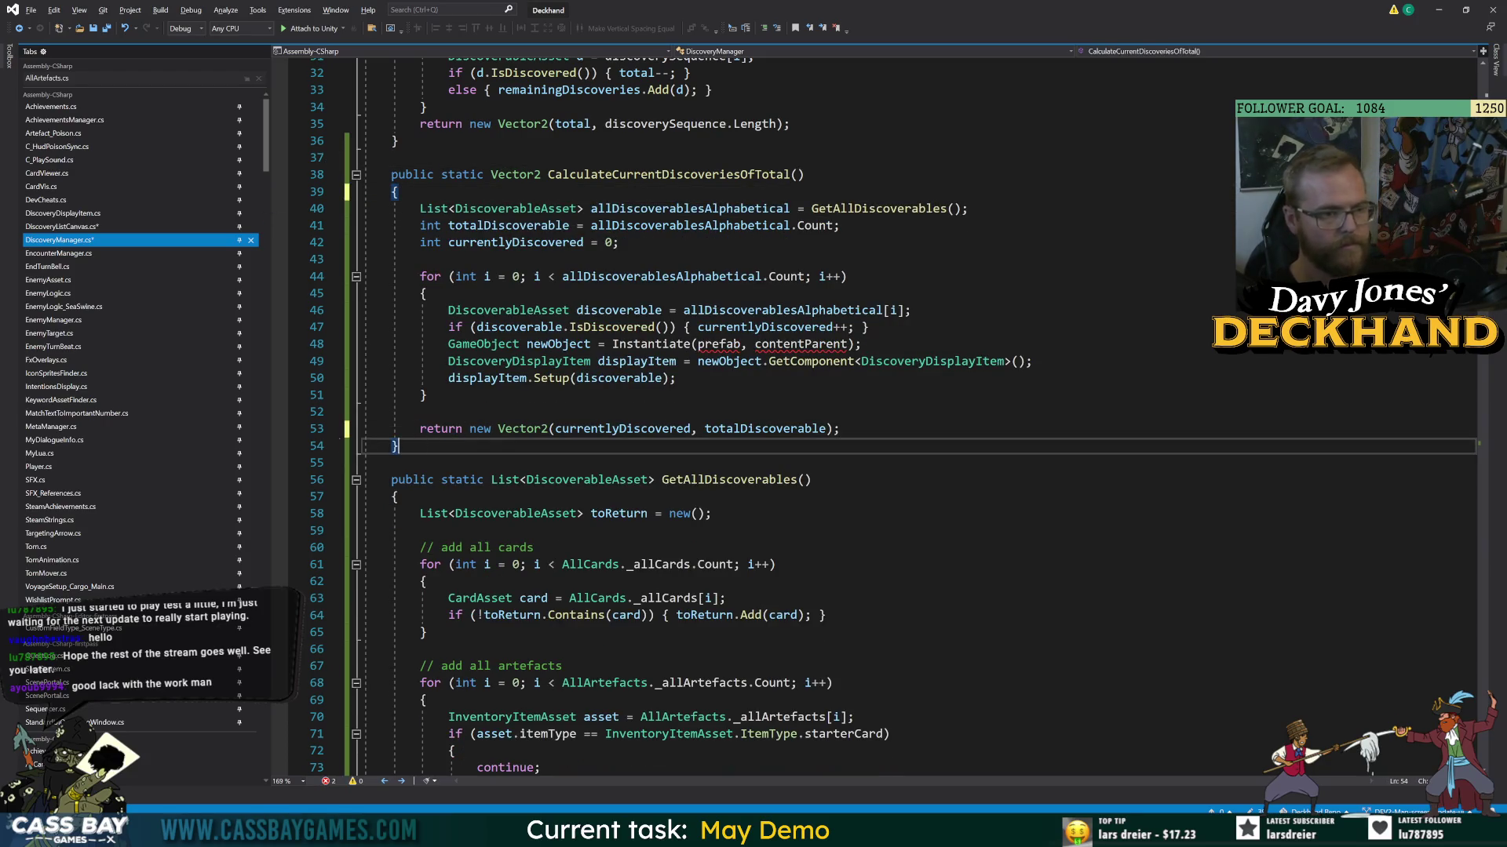
{"action": "left_click", "coordinate": [811, 479]}
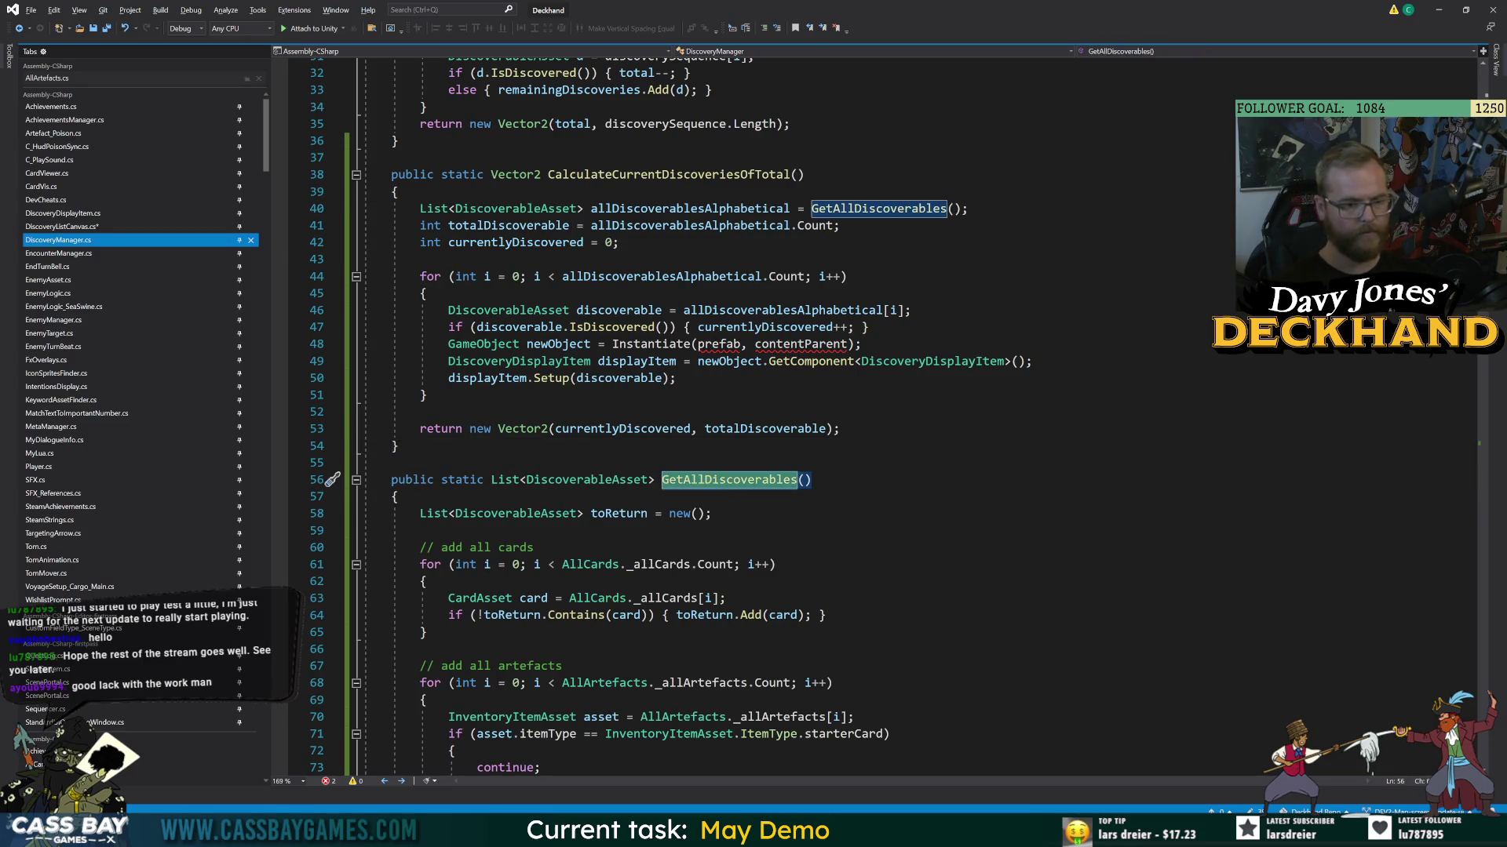
{"action": "scroll", "coordinate": [785, 416], "scroll_direction": "up", "scroll_amount": 5}
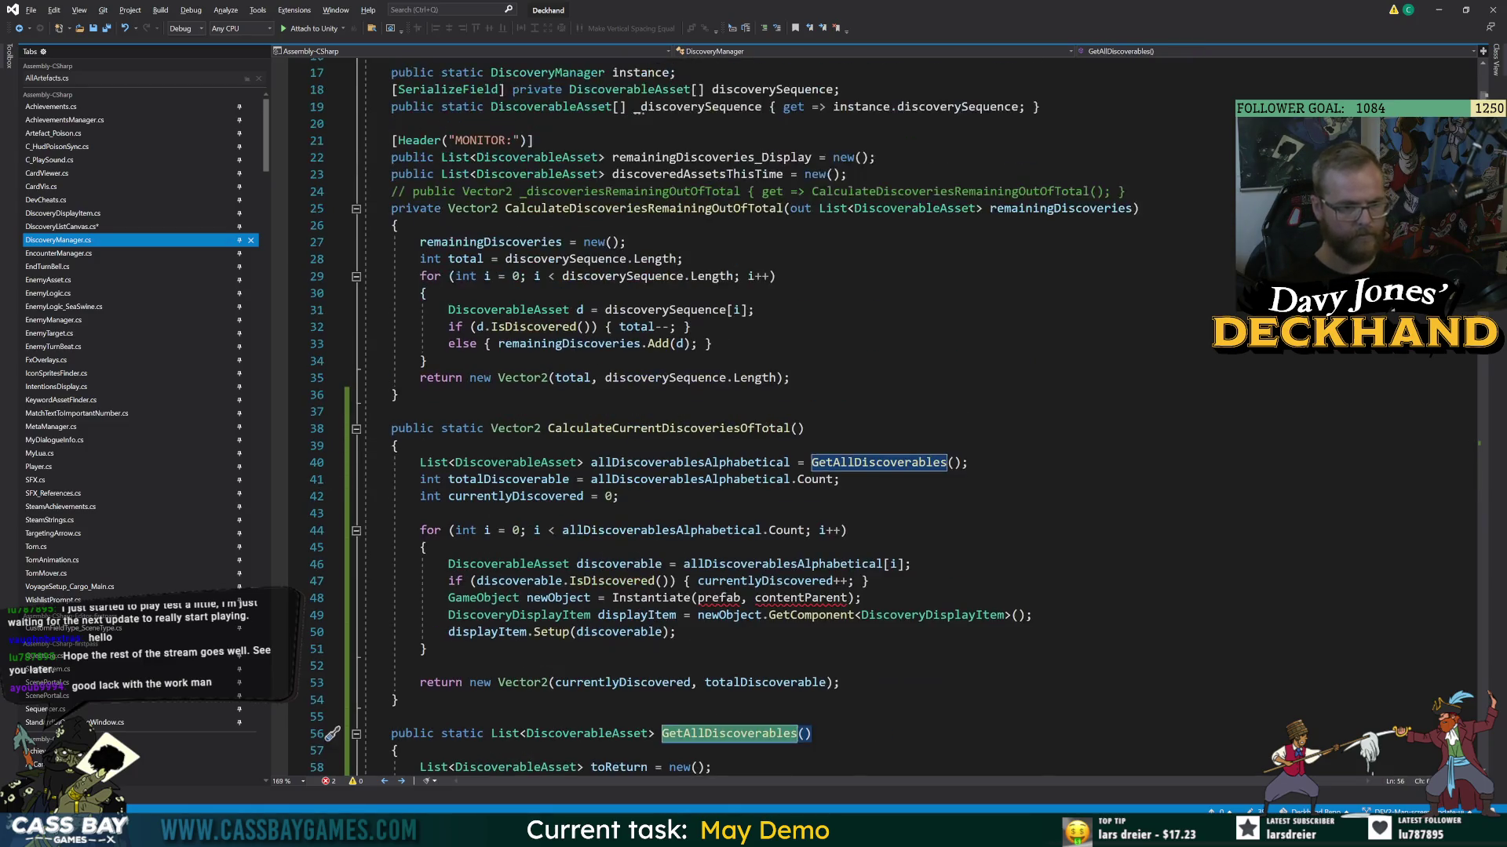
{"action": "left_click", "coordinate": [783, 208]}
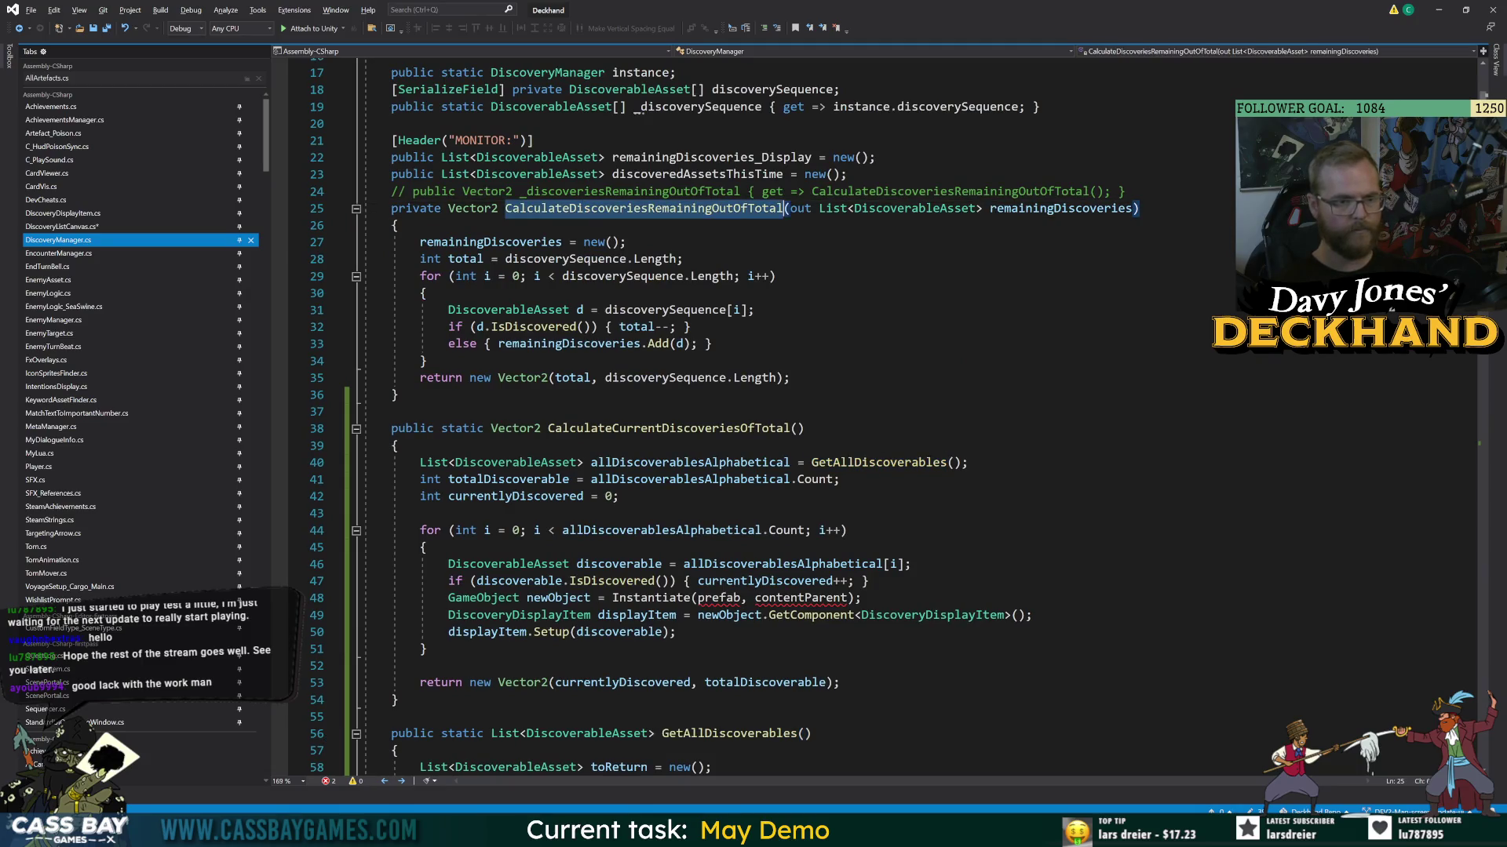
{"action": "key", "text": "ctrl+r"}
{"action": "key", "text": "ctrl+r"}
{"action": "left_click", "coordinate": [599, 191]}
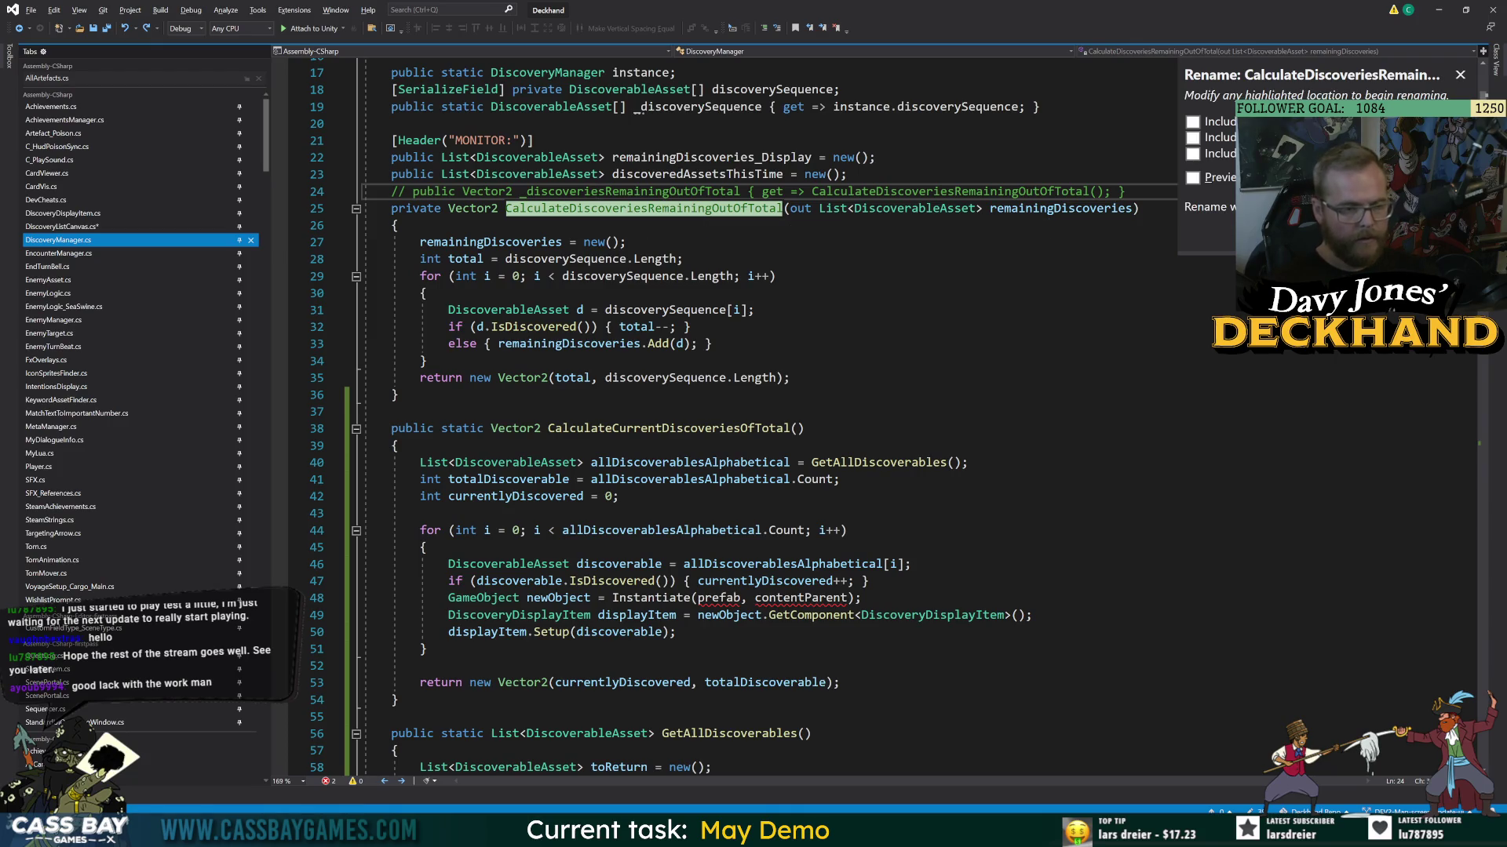
{"action": "left_click", "coordinate": [424, 361]}
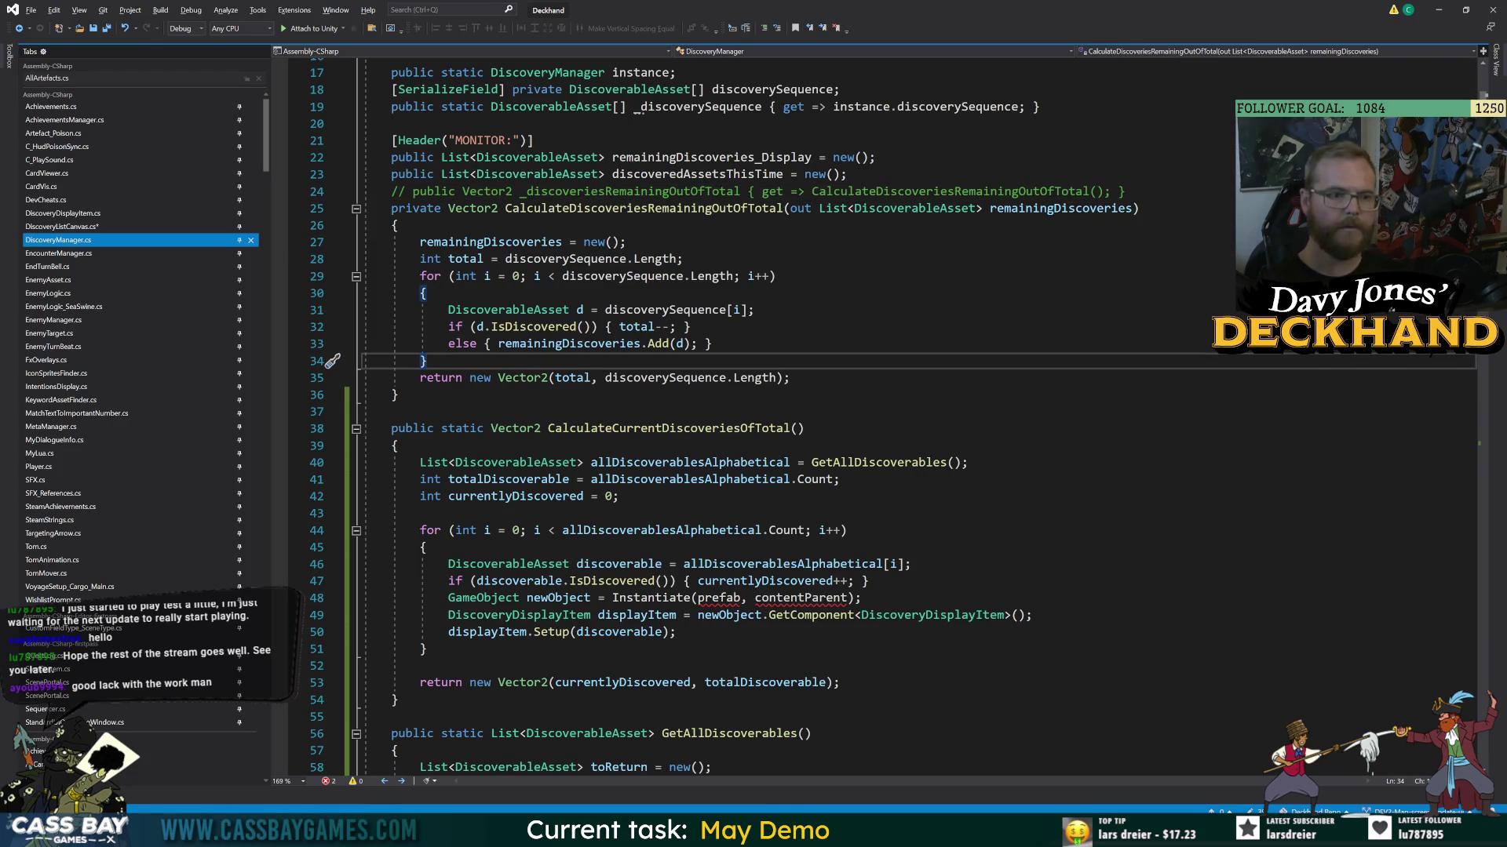
- Delete the item-spawning lines 48 to 50 from the counting loop
{"action": "left_click", "coordinate": [719, 598]}
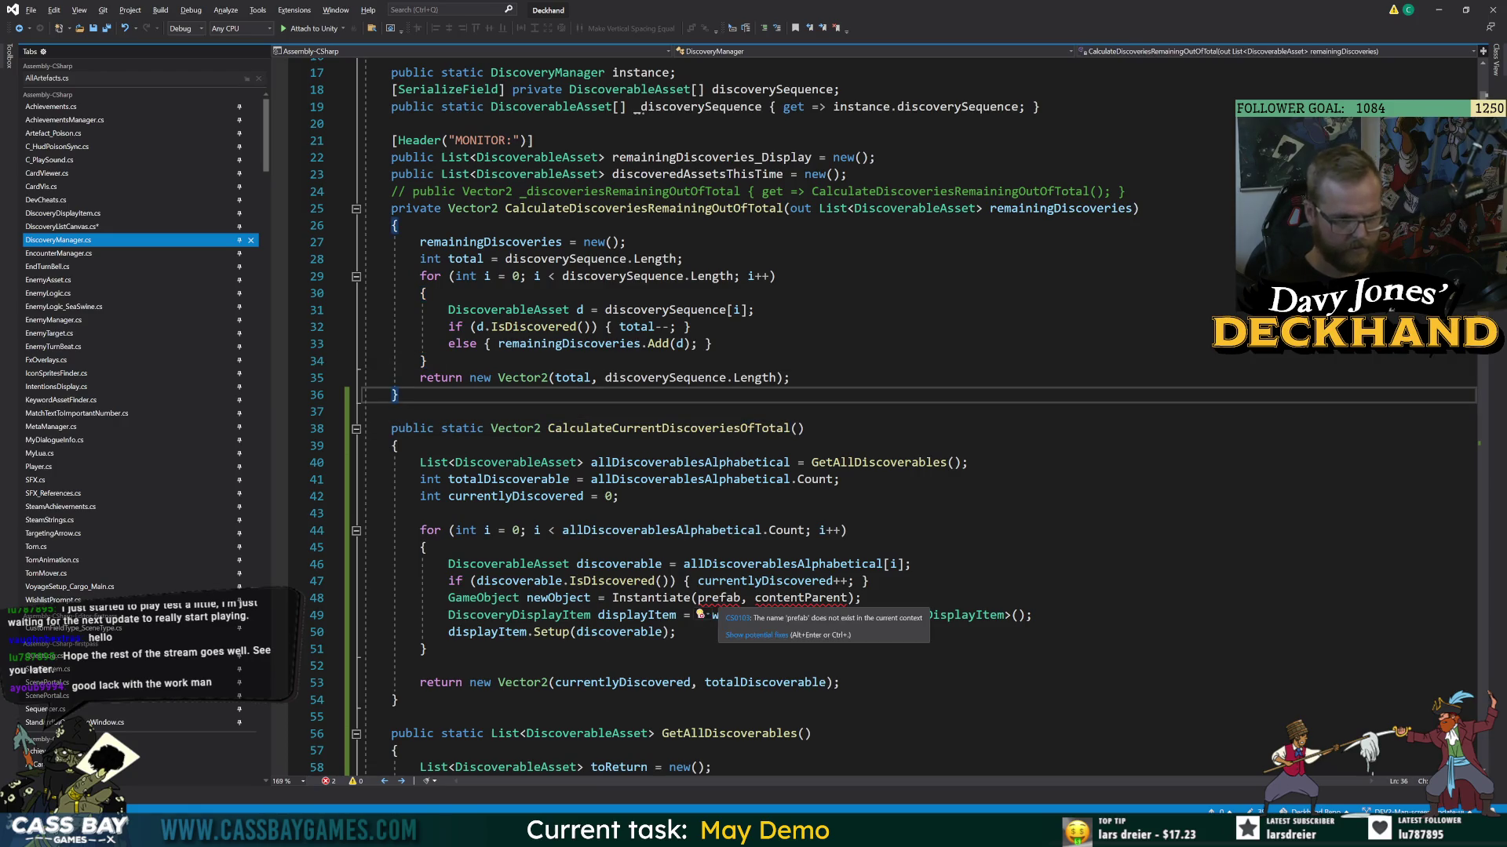
{"action": "left_click", "coordinate": [424, 547]}
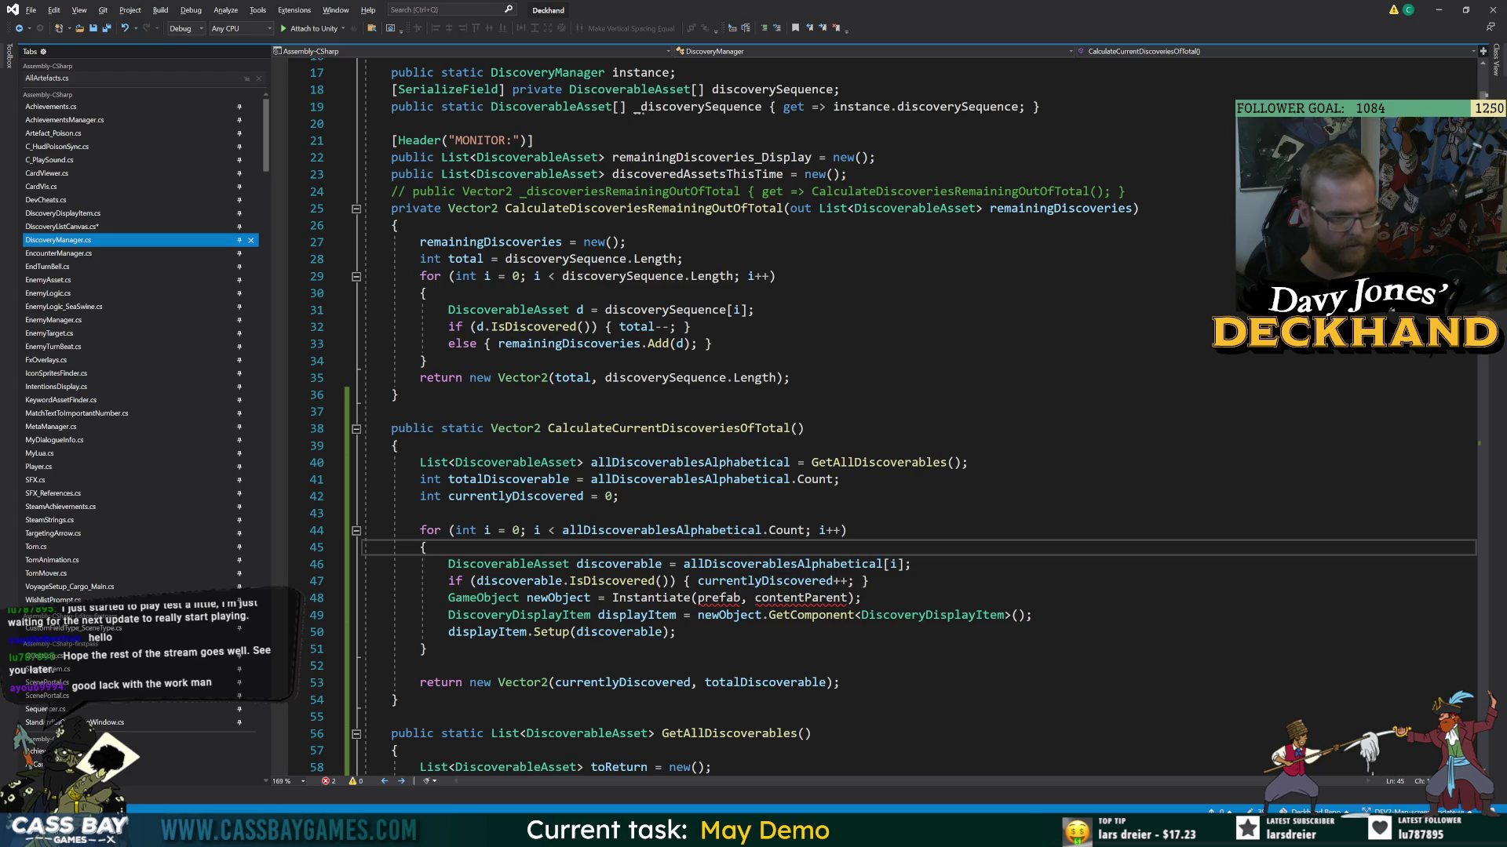
{"action": "left_click", "coordinate": [620, 564]}
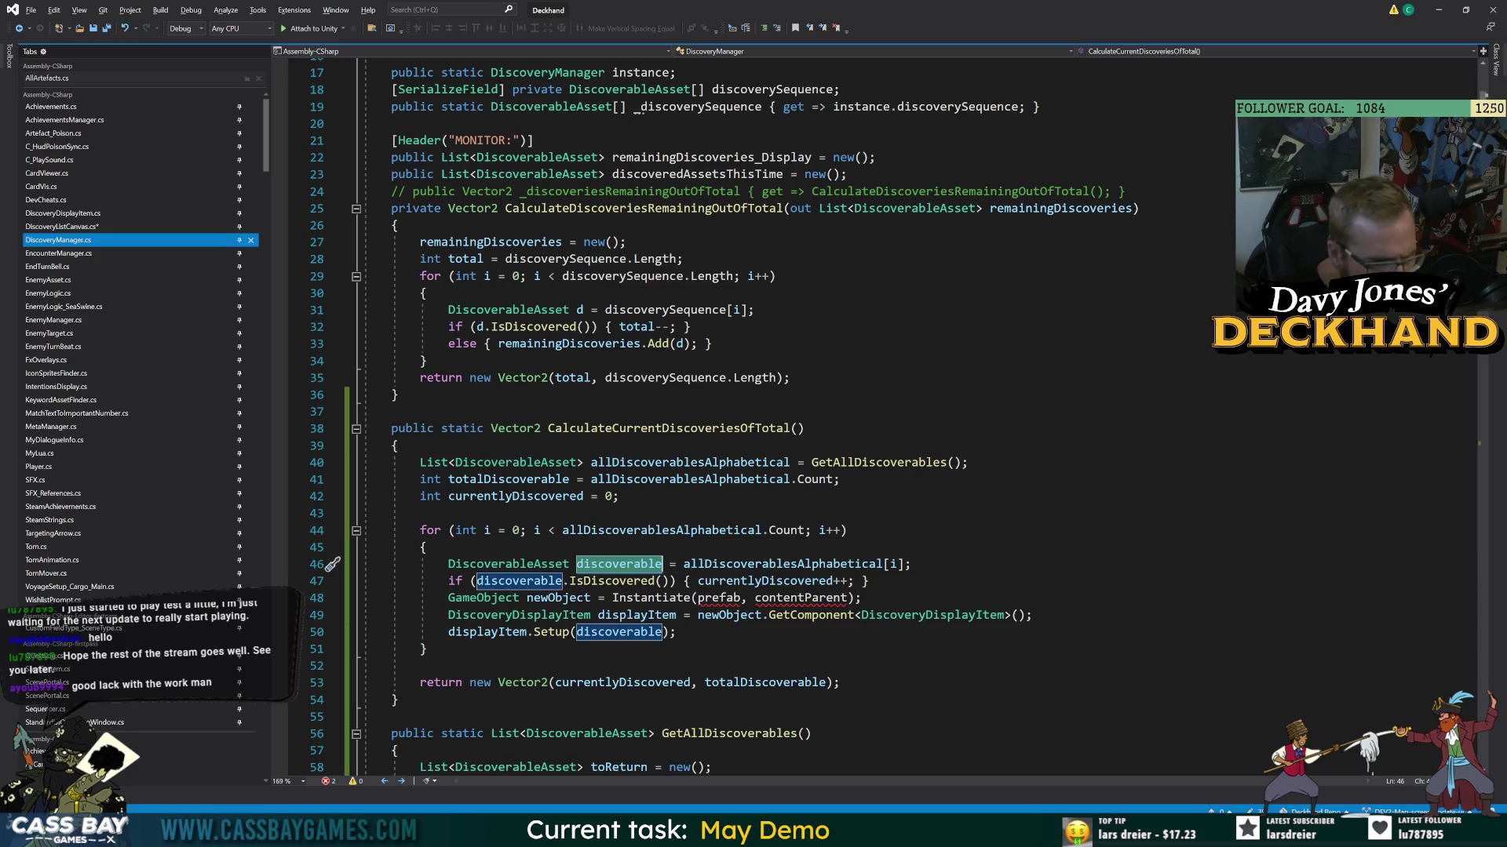
{"action": "left_click", "coordinate": [862, 597]}
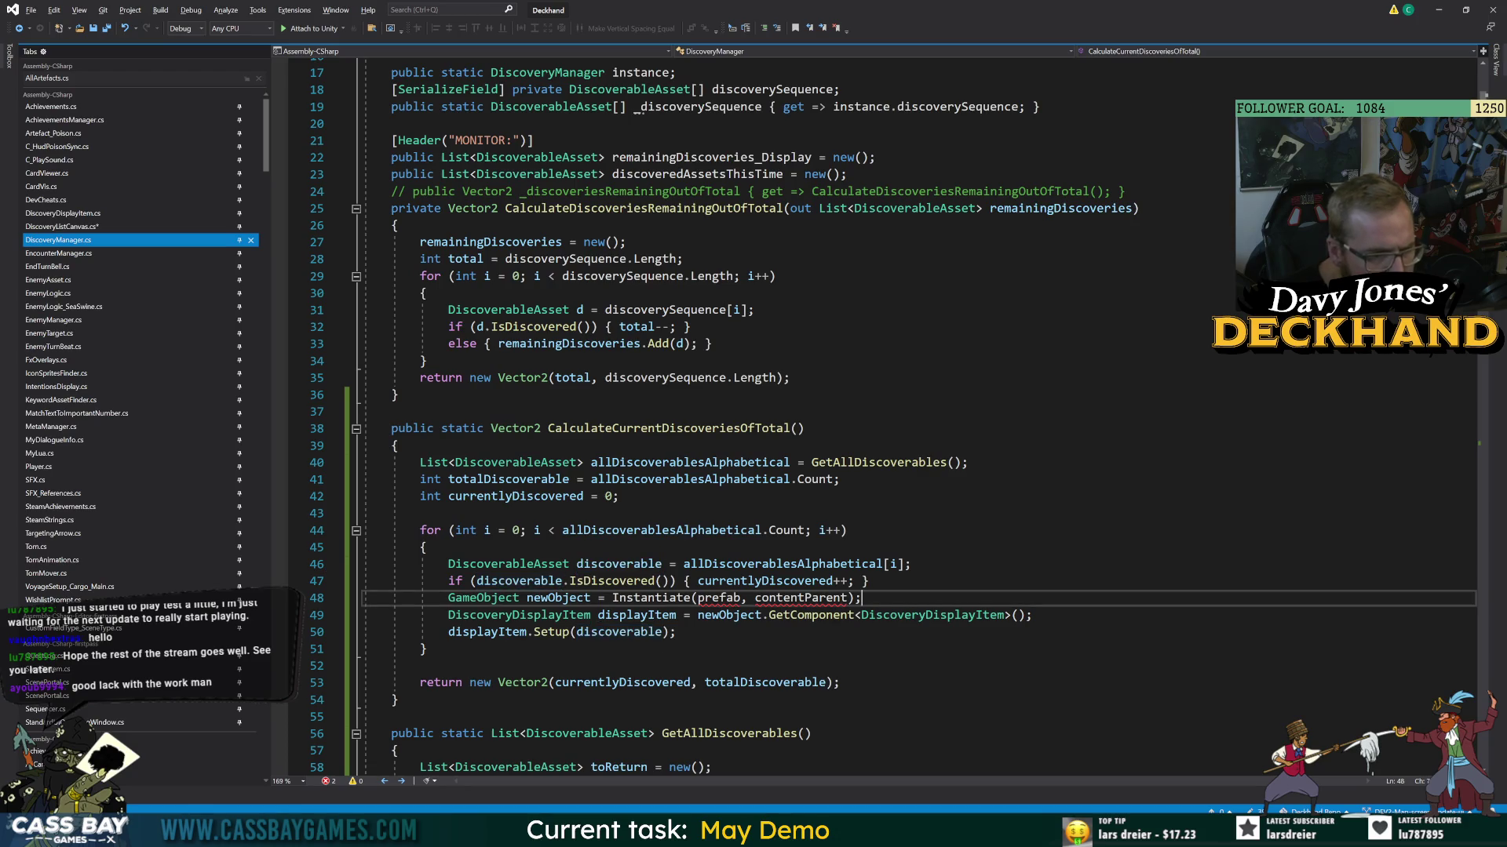
{"action": "left_click_drag", "start_coordinate": [677, 631], "coordinate": [363, 598]}
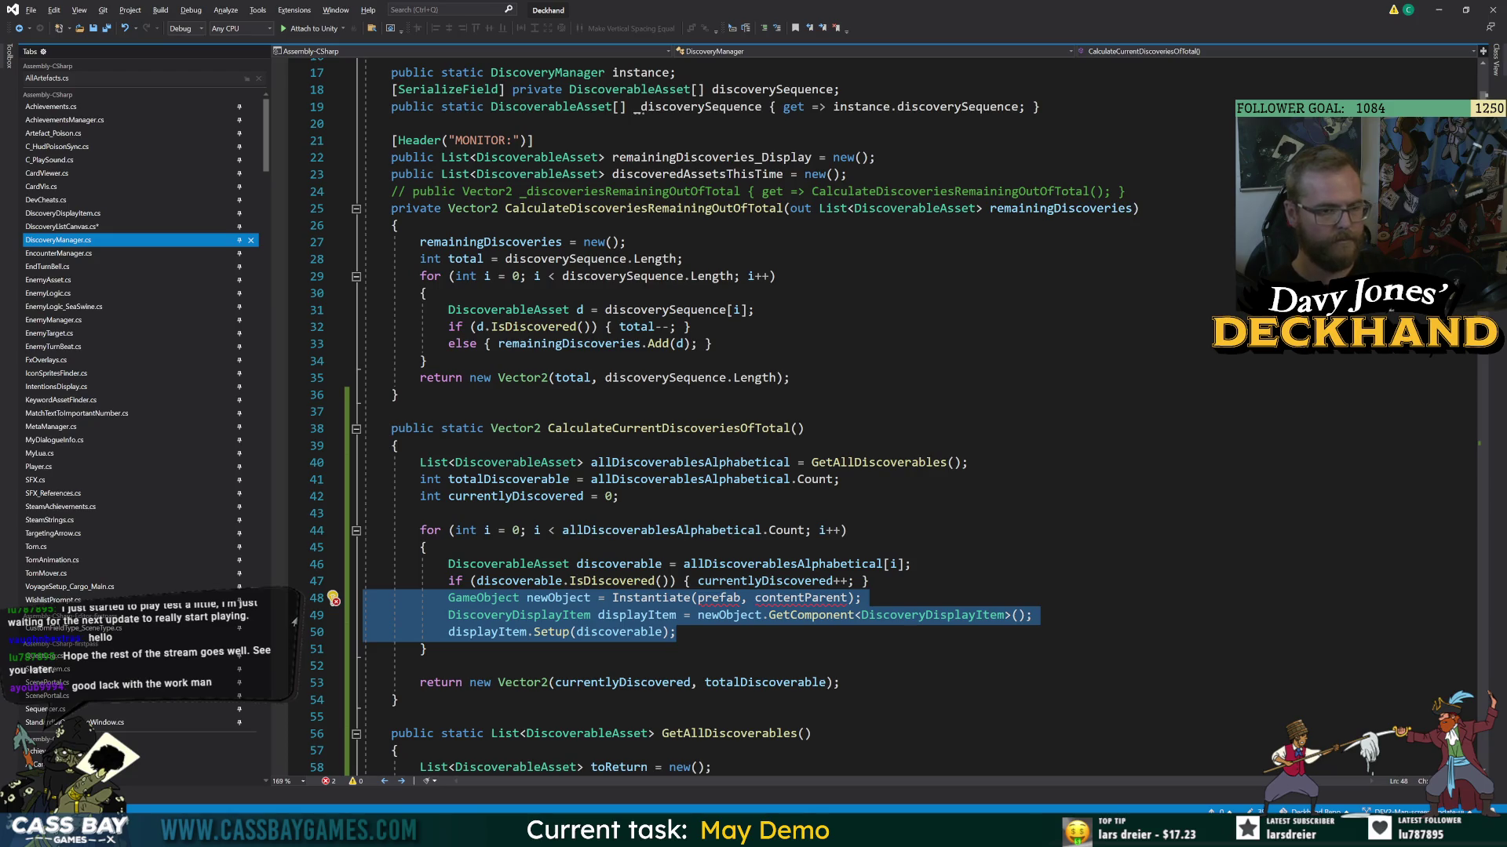
{"action": "key", "text": "ctrl+x"}
{"action": "key", "text": "Delete"}
{"action": "left_click", "coordinate": [620, 496]}
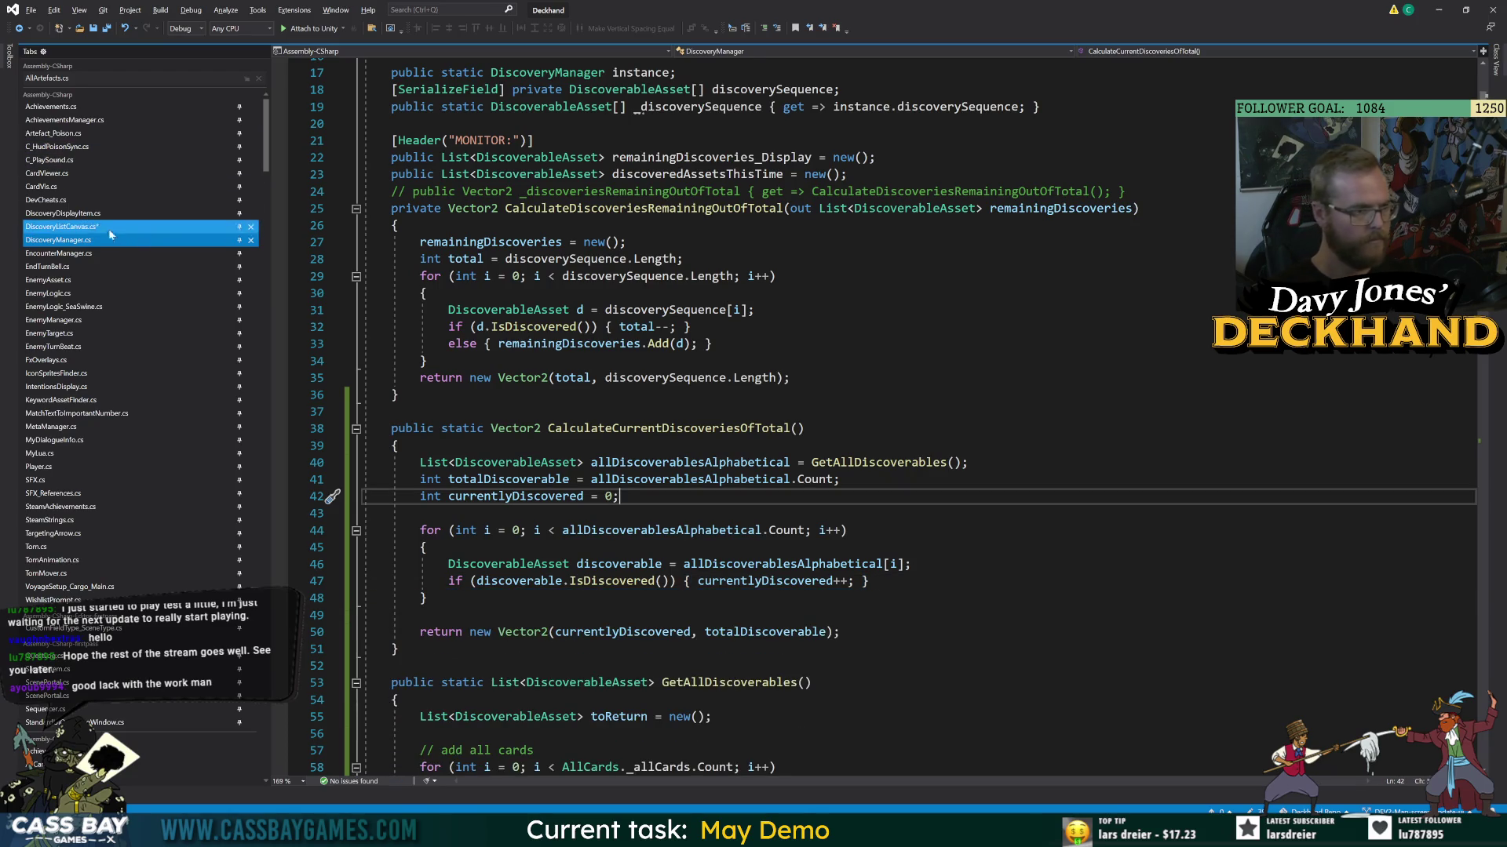
- In DiscoveryListCanvas.cs, prefix the GetAllDiscoverables call with 'DiscoveryManager.'
{"action": "left_click", "coordinate": [110, 228]}
{"action": "left_click", "coordinate": [396, 252]}
{"action": "double_click", "coordinate": [686, 235]}
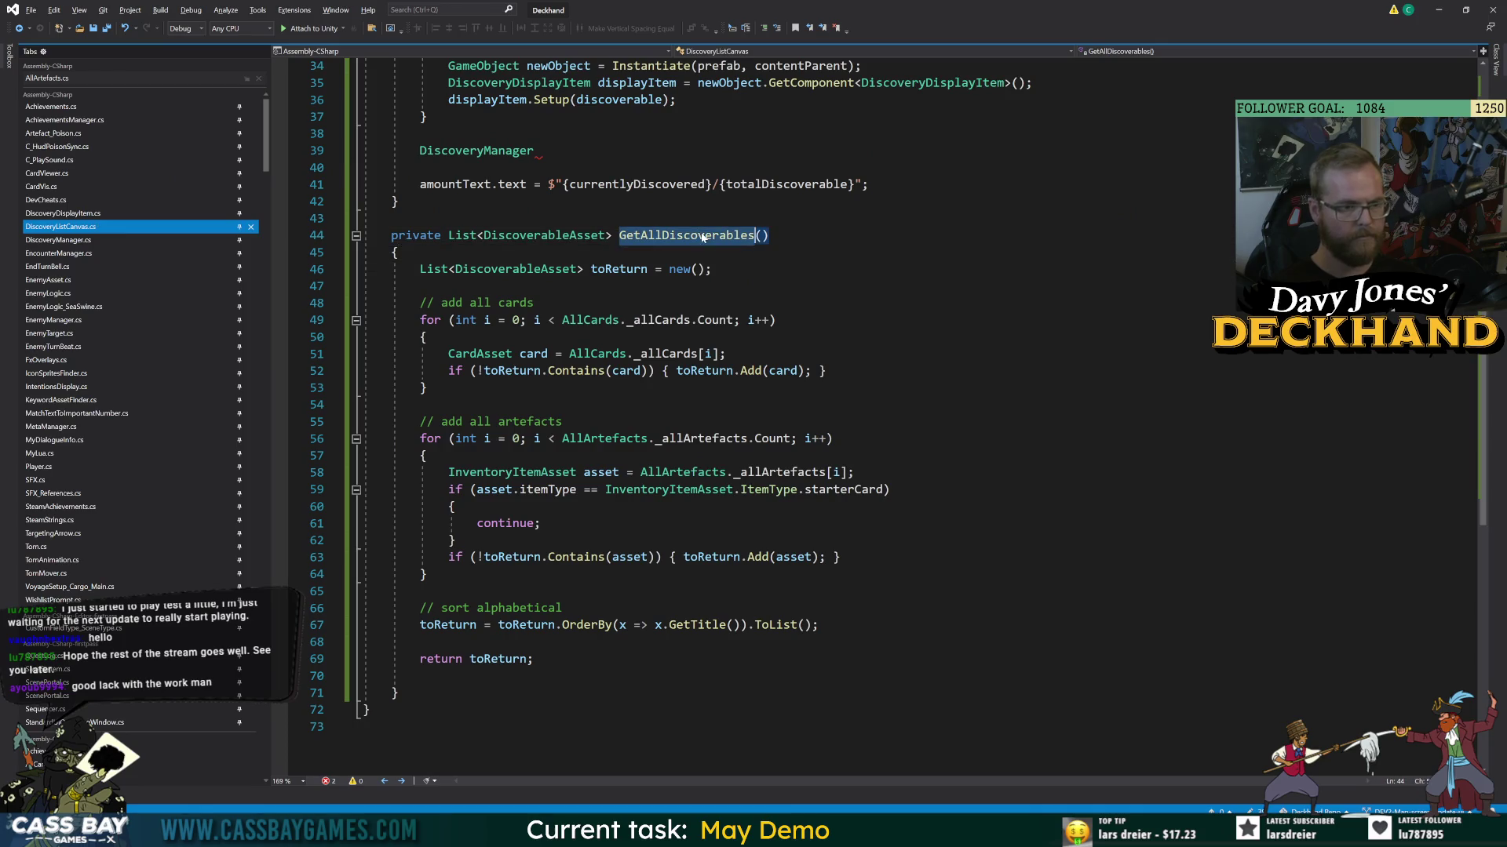
{"action": "scroll", "coordinate": [687, 236], "scroll_direction": "up", "scroll_amount": 6}
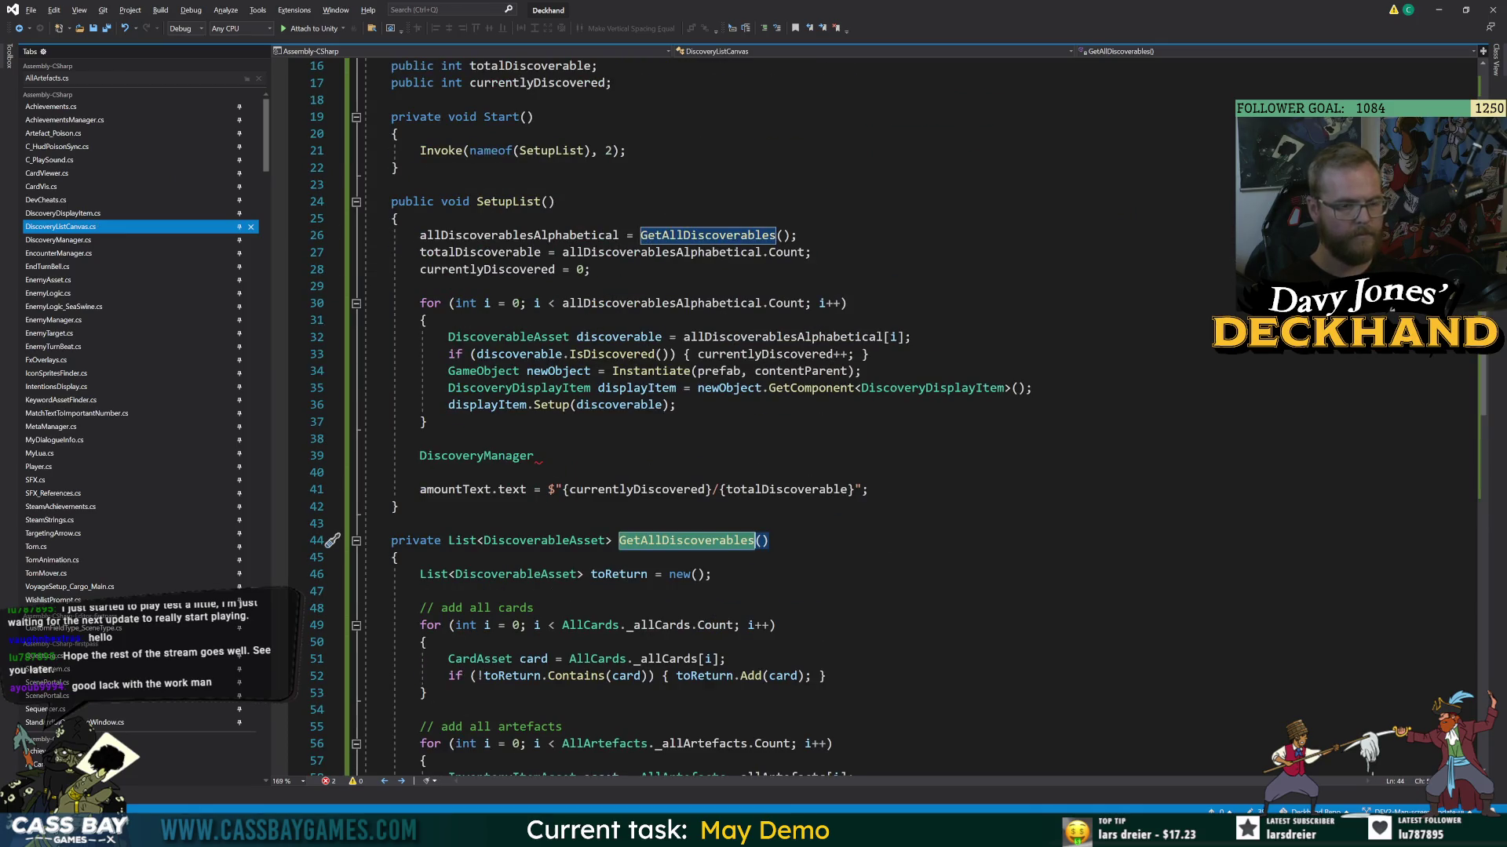
{"action": "left_click", "coordinate": [640, 236]}
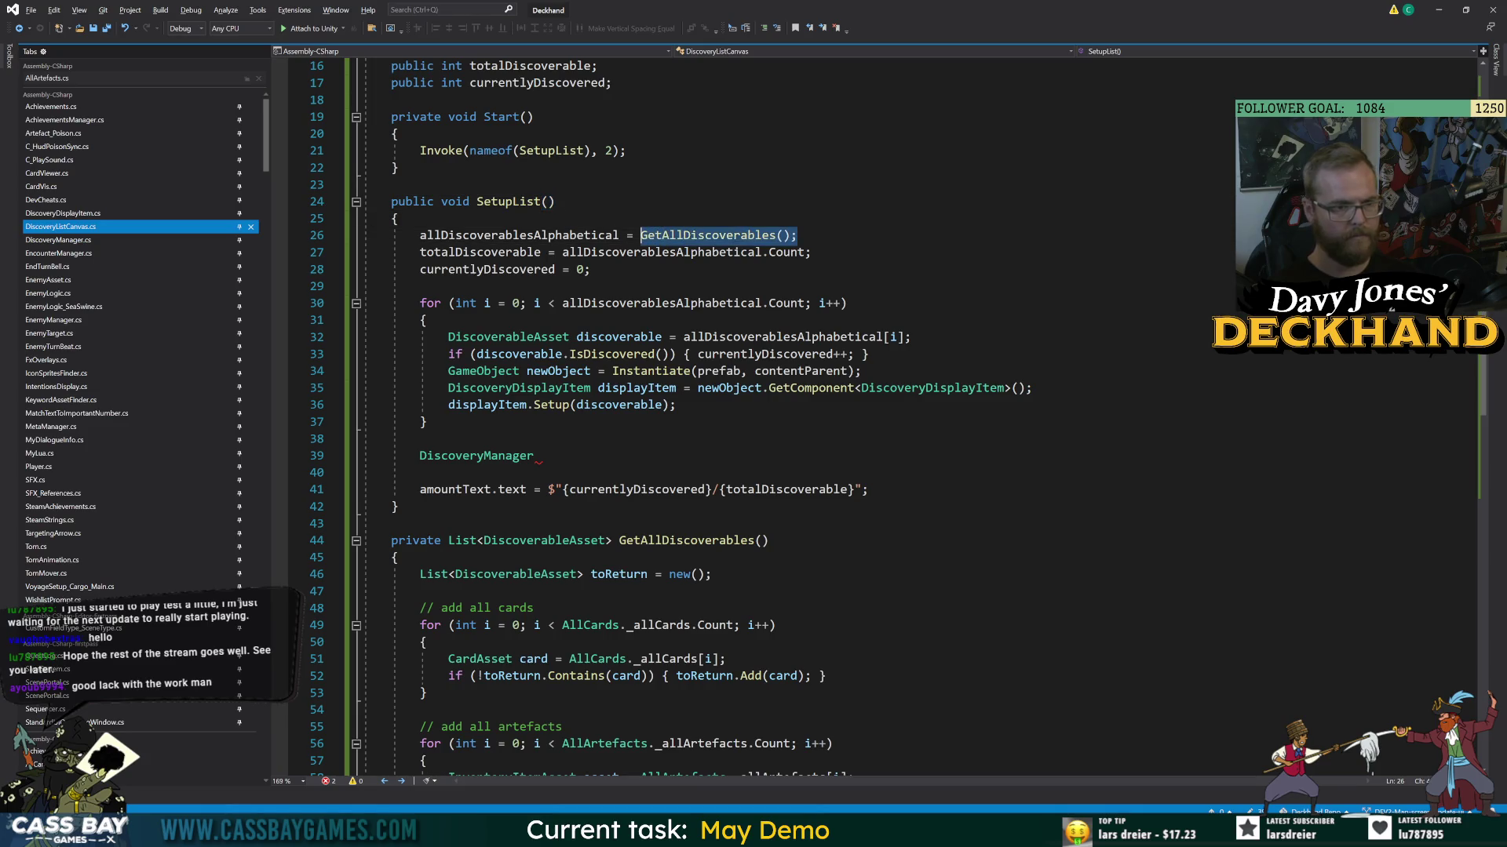
{"action": "key", "text": "Left"}
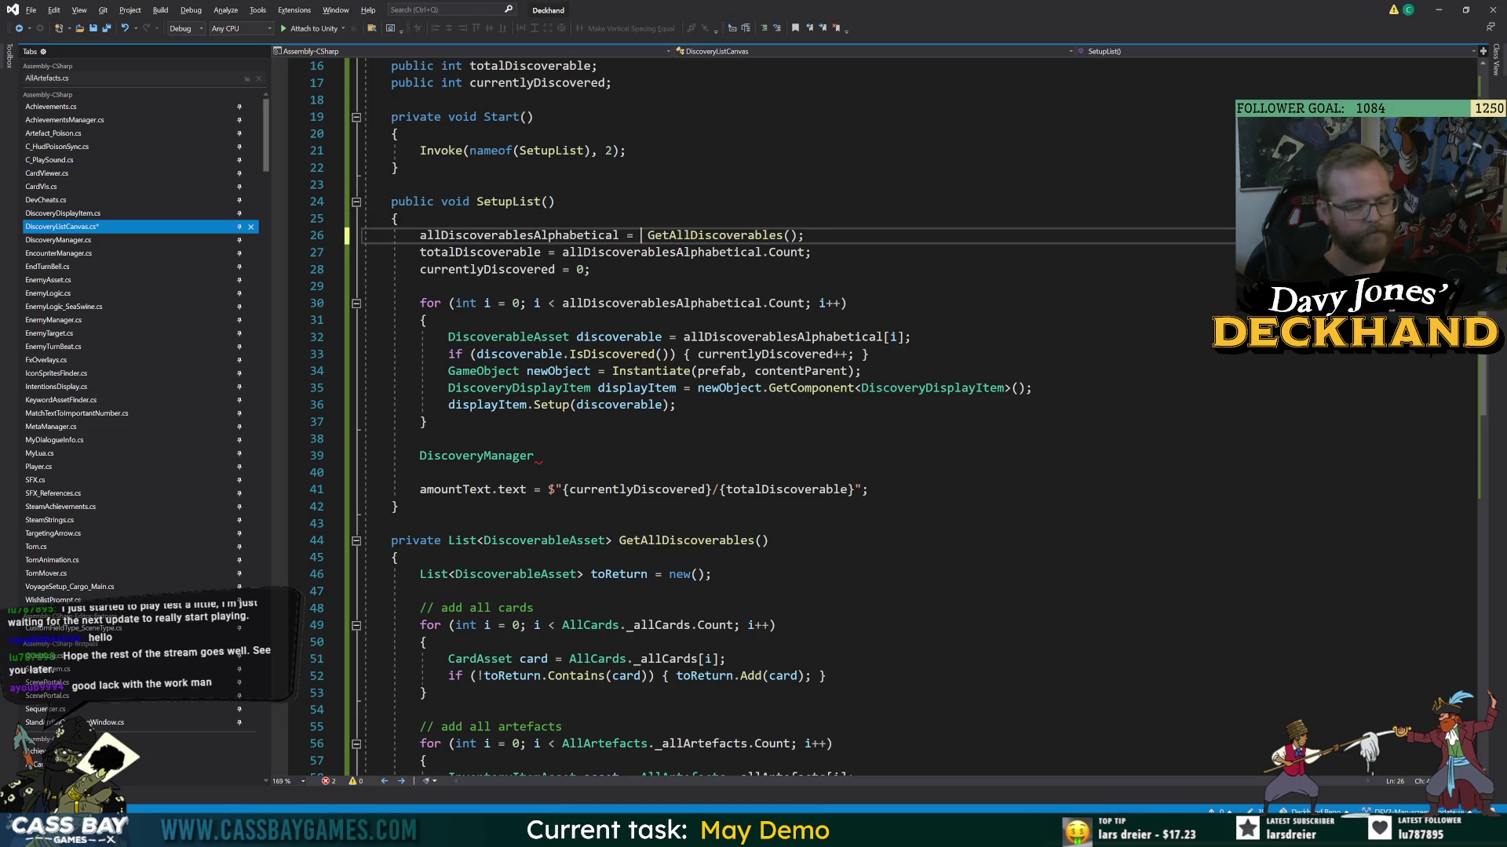
{"action": "type", "text": "Discovery"}
{"action": "key", "text": "Tab"}
{"action": "key", "text": "Delete"}
{"action": "left_click", "coordinate": [555, 202]}
{"action": "left_click", "coordinate": [641, 235]}
{"action": "type", "text": "."}
{"action": "left_click", "coordinate": [555, 202]}
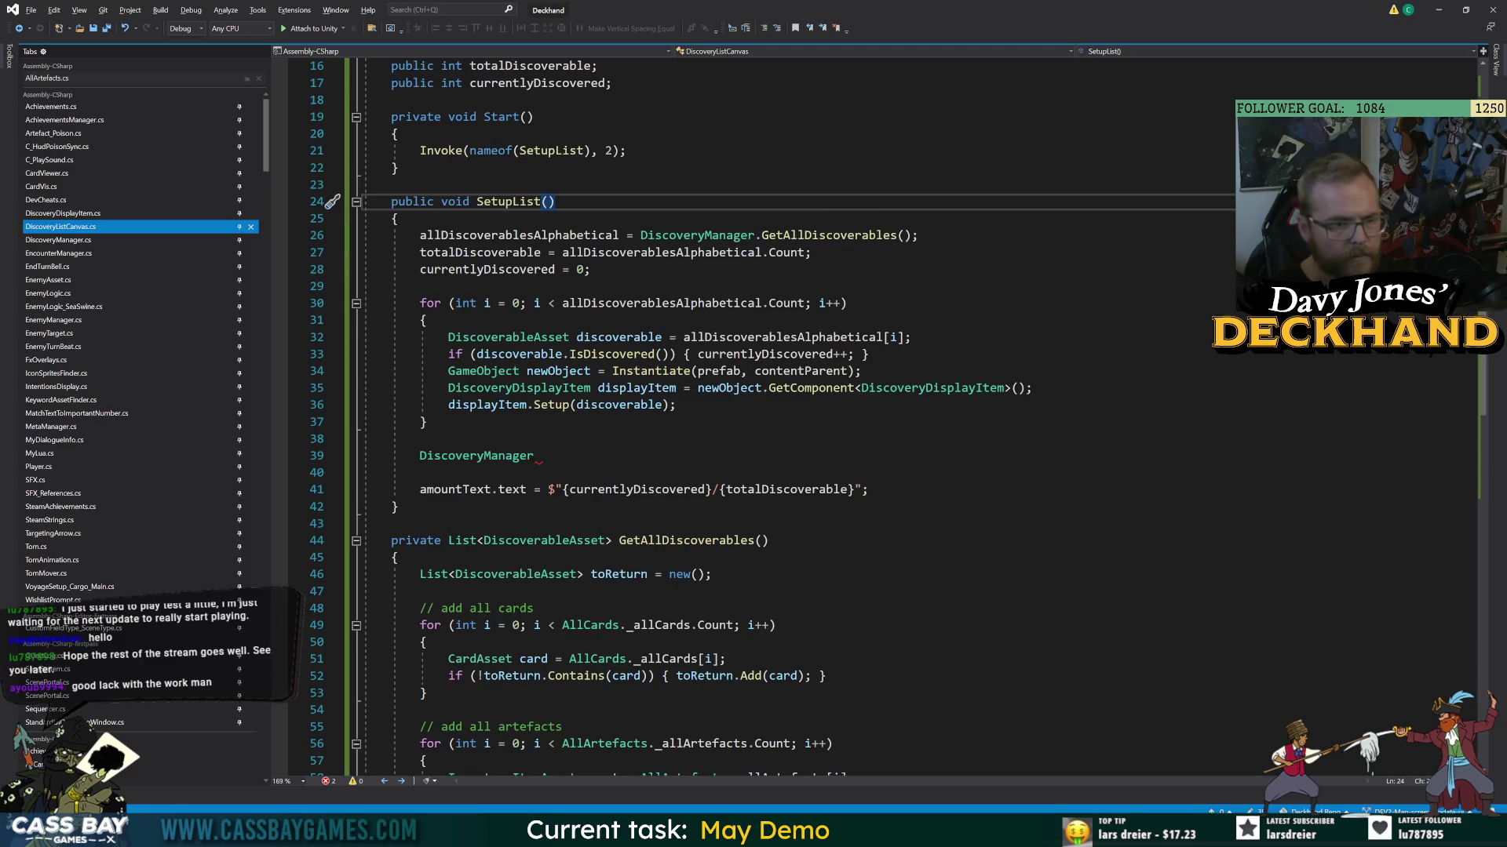
- Copy the alphabetical OrderBy sort line and paste it below the GetAllDiscoverables call
{"action": "scroll", "coordinate": [753, 416], "scroll_direction": "down", "scroll_amount": 5}
{"action": "left_click_drag", "start_coordinate": [819, 676], "coordinate": [504, 675]}
{"action": "left_click", "coordinate": [447, 675]}
{"action": "scroll", "coordinate": [753, 416], "scroll_direction": "up", "scroll_amount": 6}
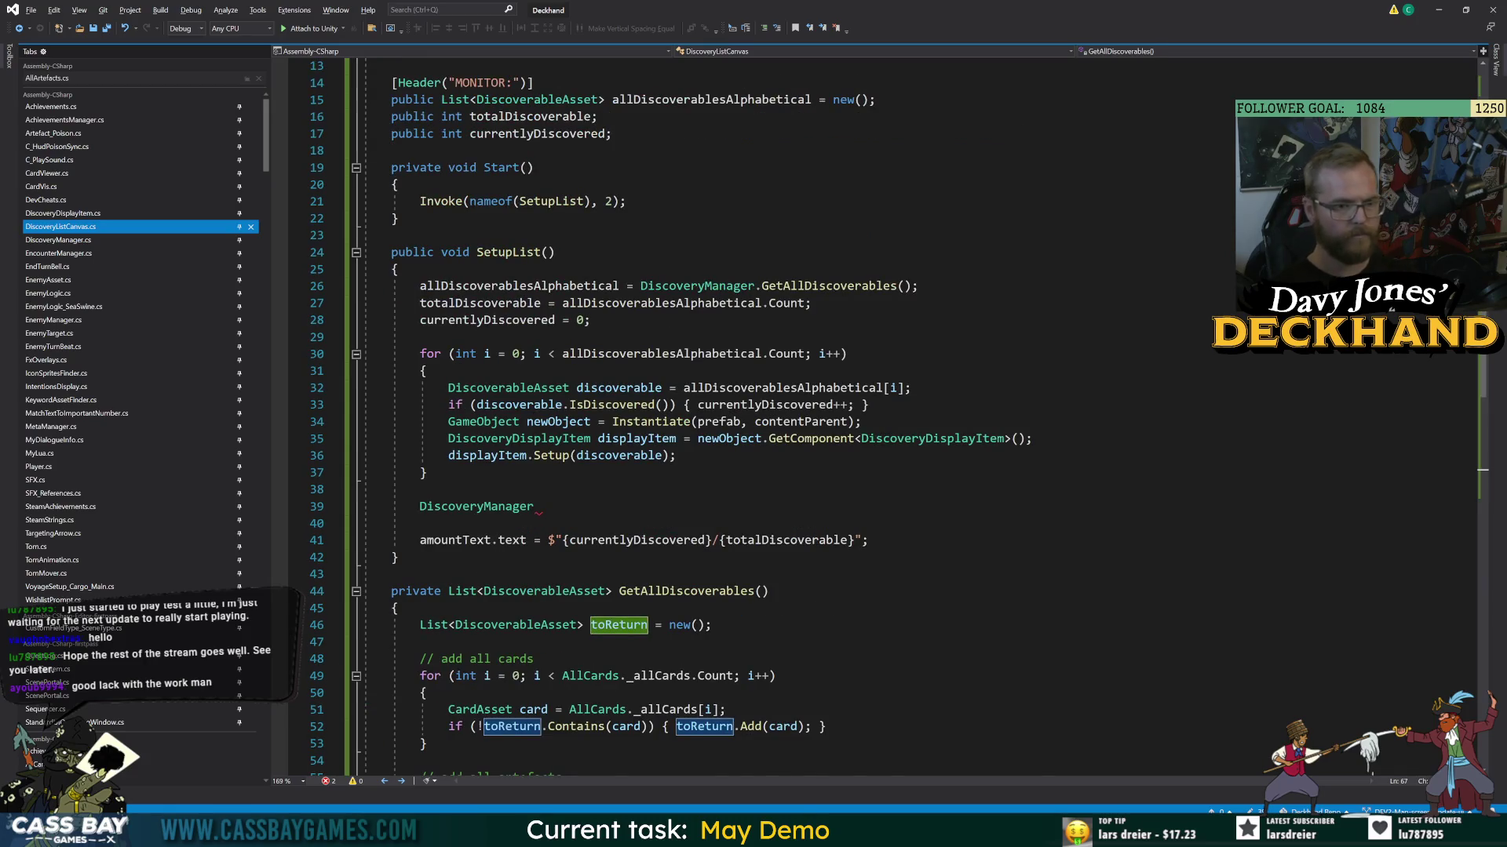
{"action": "left_click", "coordinate": [918, 285]}
{"action": "key", "text": "Return"}
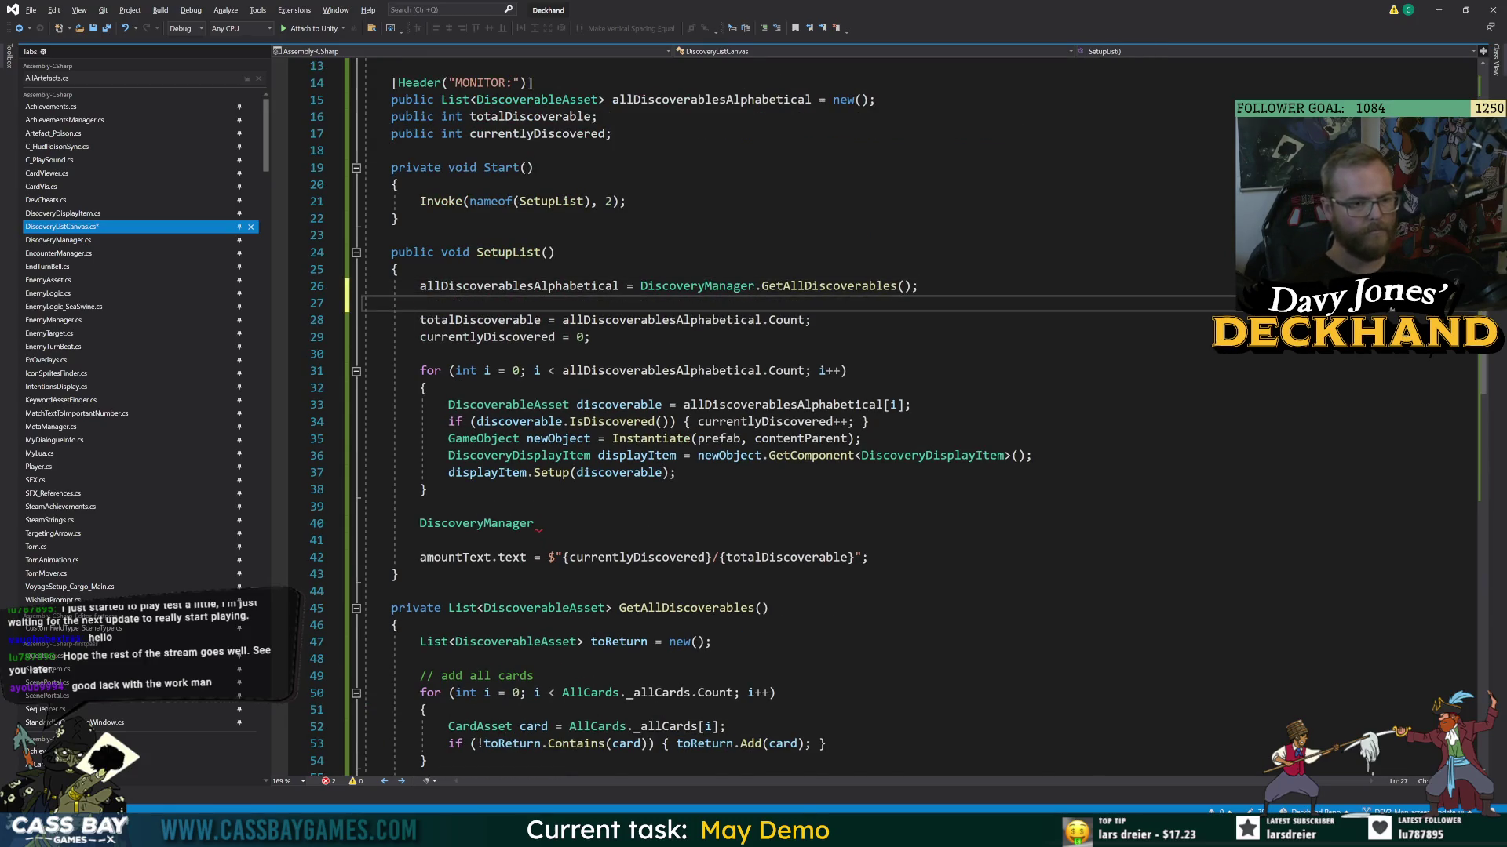
{"action": "key", "text": "ctrl+v"}
- Replace both toReturn names in the pasted line with allDiscoverablesAlphabetical, then save
{"action": "double_click", "coordinate": [518, 285]}
{"action": "key", "text": "ctrl+c"}
{"action": "double_click", "coordinate": [448, 303]}
{"action": "key", "text": "ctrl+v"}
{"action": "double_click", "coordinate": [668, 303]}
{"action": "key", "text": "ctrl+v"}
{"action": "left_click", "coordinate": [556, 252]}
{"action": "left_click", "coordinate": [1104, 303]}
{"action": "key", "text": "Return"}
{"action": "left_click", "coordinate": [518, 285]}
{"action": "key", "text": "ctrl+s"}
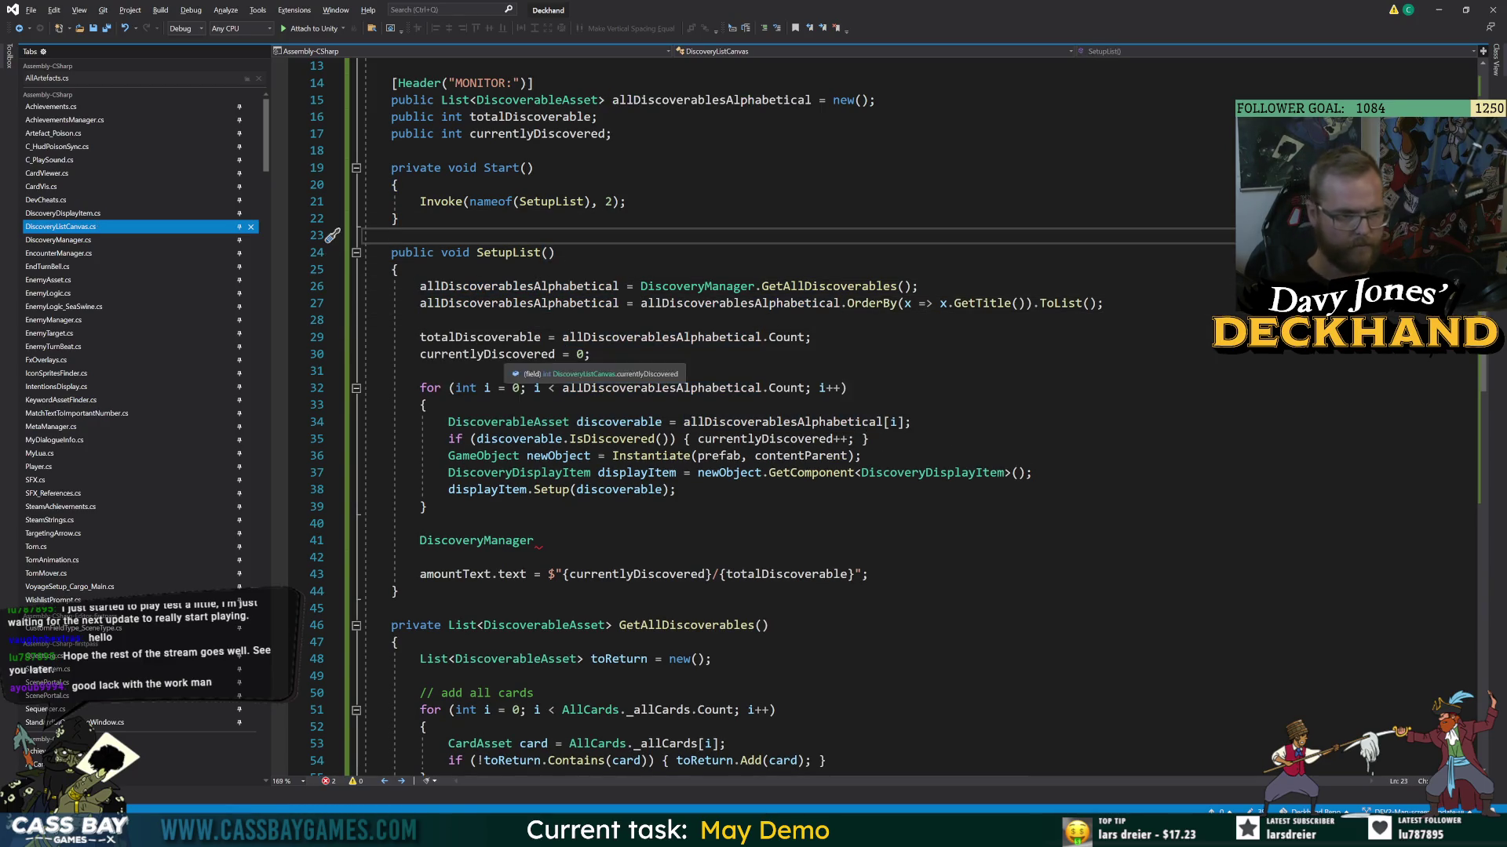
{"action": "left_click", "coordinate": [590, 354]}
- Begin selecting the canvas's own local GetAllDiscoverables method through its card loop
{"action": "double_click", "coordinate": [479, 286]}
{"action": "left_click", "coordinate": [391, 624]}
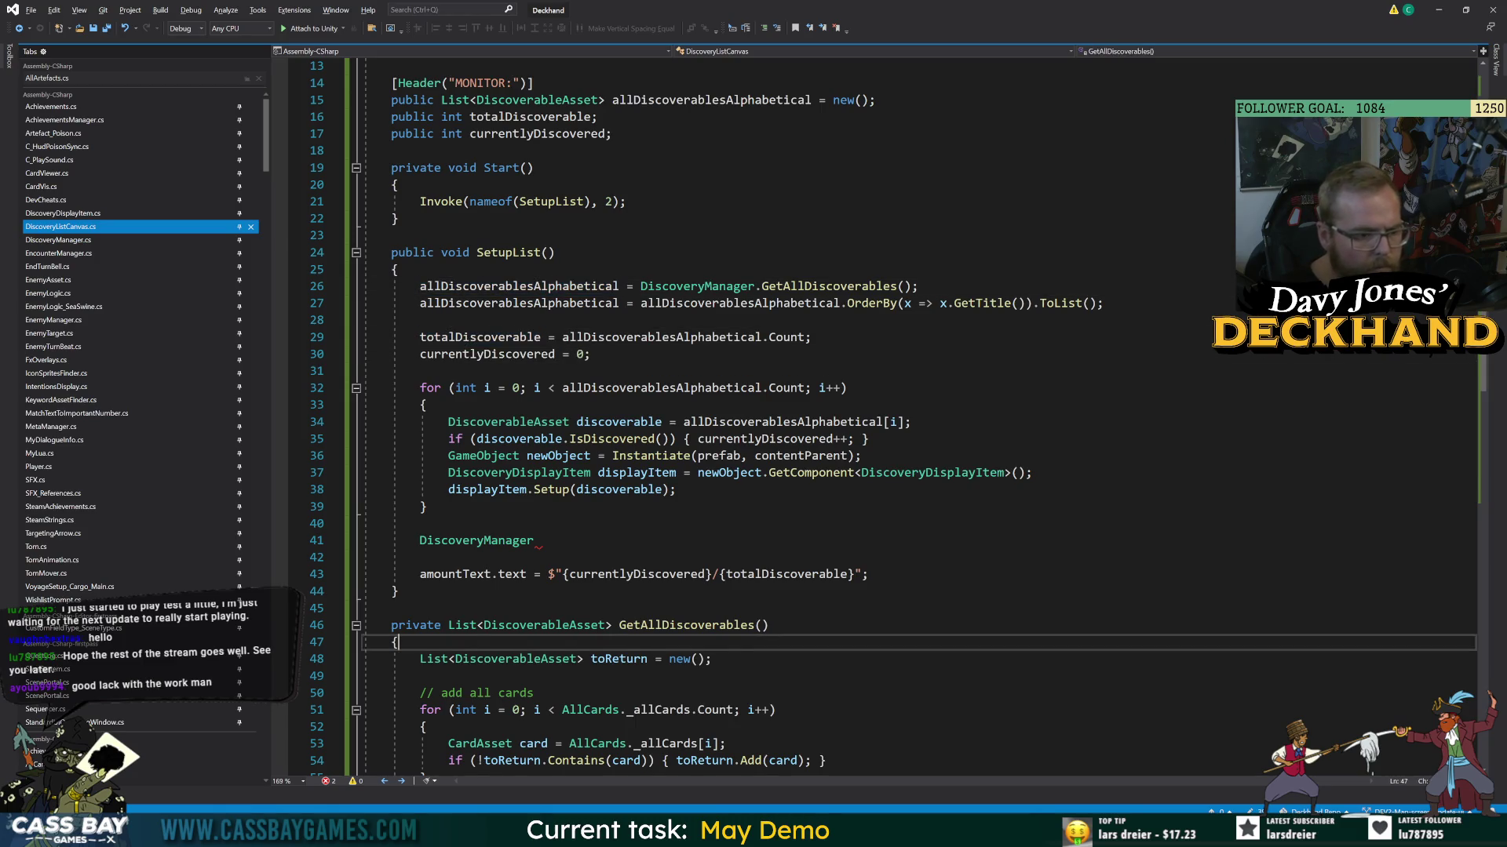
{"action": "scroll", "coordinate": [706, 471], "scroll_direction": "down", "scroll_amount": 5}
{"action": "left_click", "coordinate": [420, 405], "text": "shift"}
{"action": "left_click", "coordinate": [535, 489], "text": "shift"}
{"action": "scroll", "coordinate": [534, 488], "scroll_direction": "down", "scroll_amount": 4}
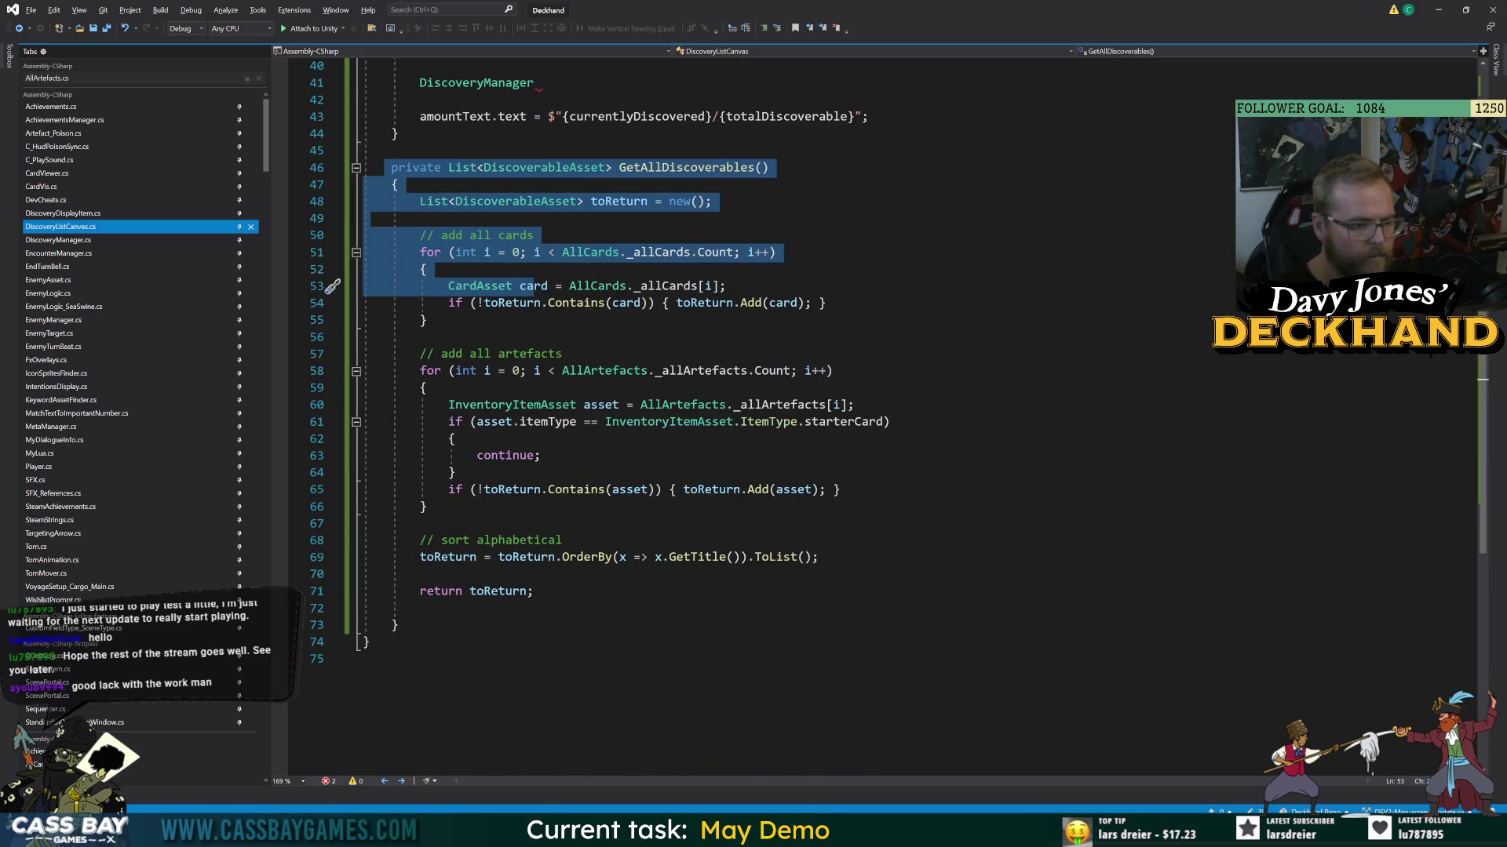
- Delete DiscoveryListCanvas's local GetAllDiscoverables method
{"action": "left_click", "coordinate": [397, 625], "text": "shift"}
{"action": "key", "text": "Delete"}
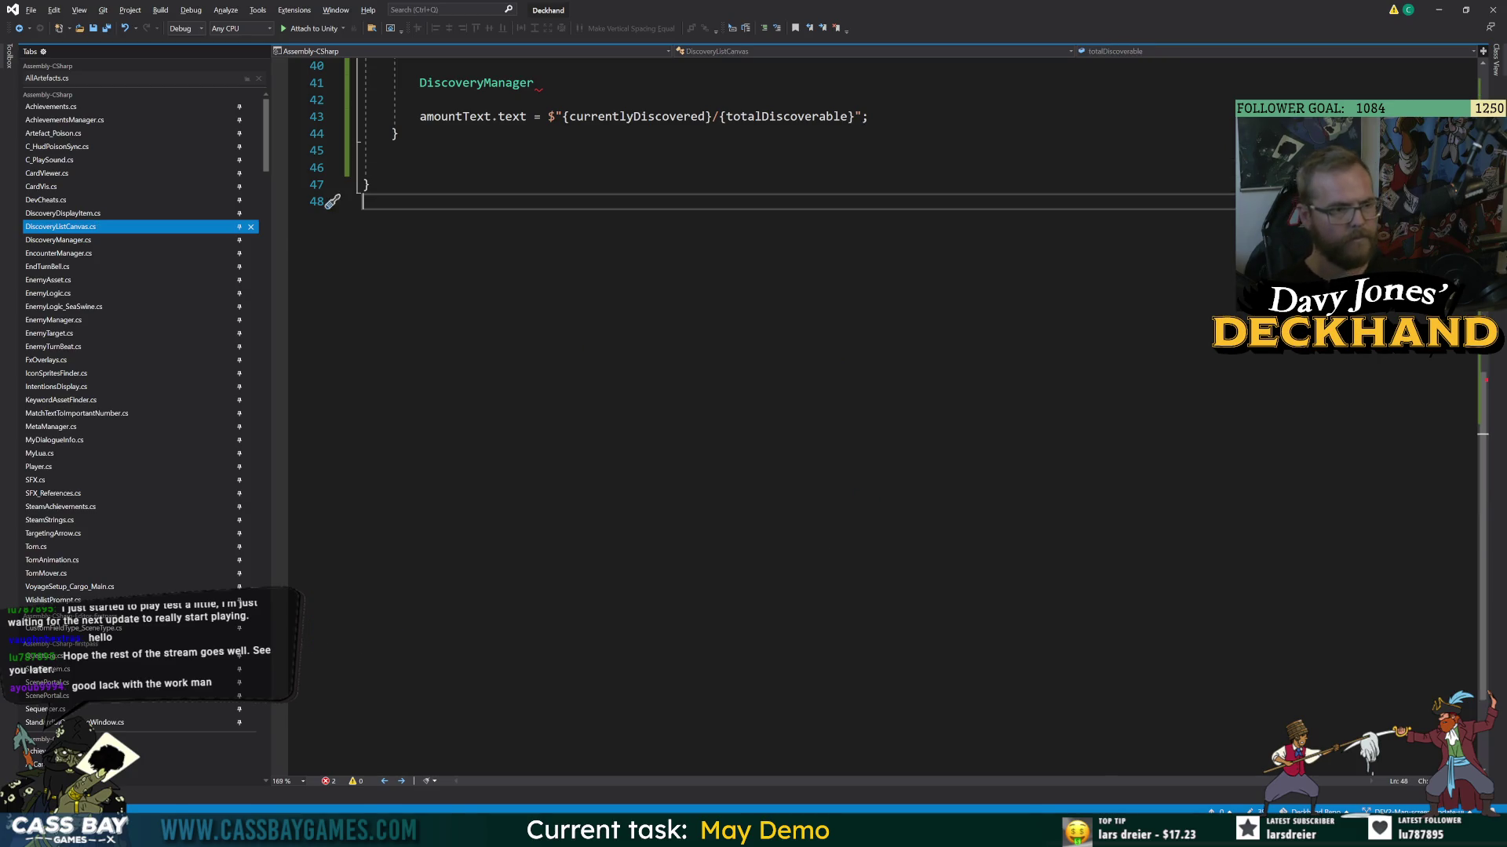
{"action": "scroll", "coordinate": [706, 392], "scroll_direction": "up", "scroll_amount": 7}
- Check where discoverable and IsDiscovered are used around the unfinished DiscoveryManager line
{"action": "left_click", "coordinate": [534, 439]}
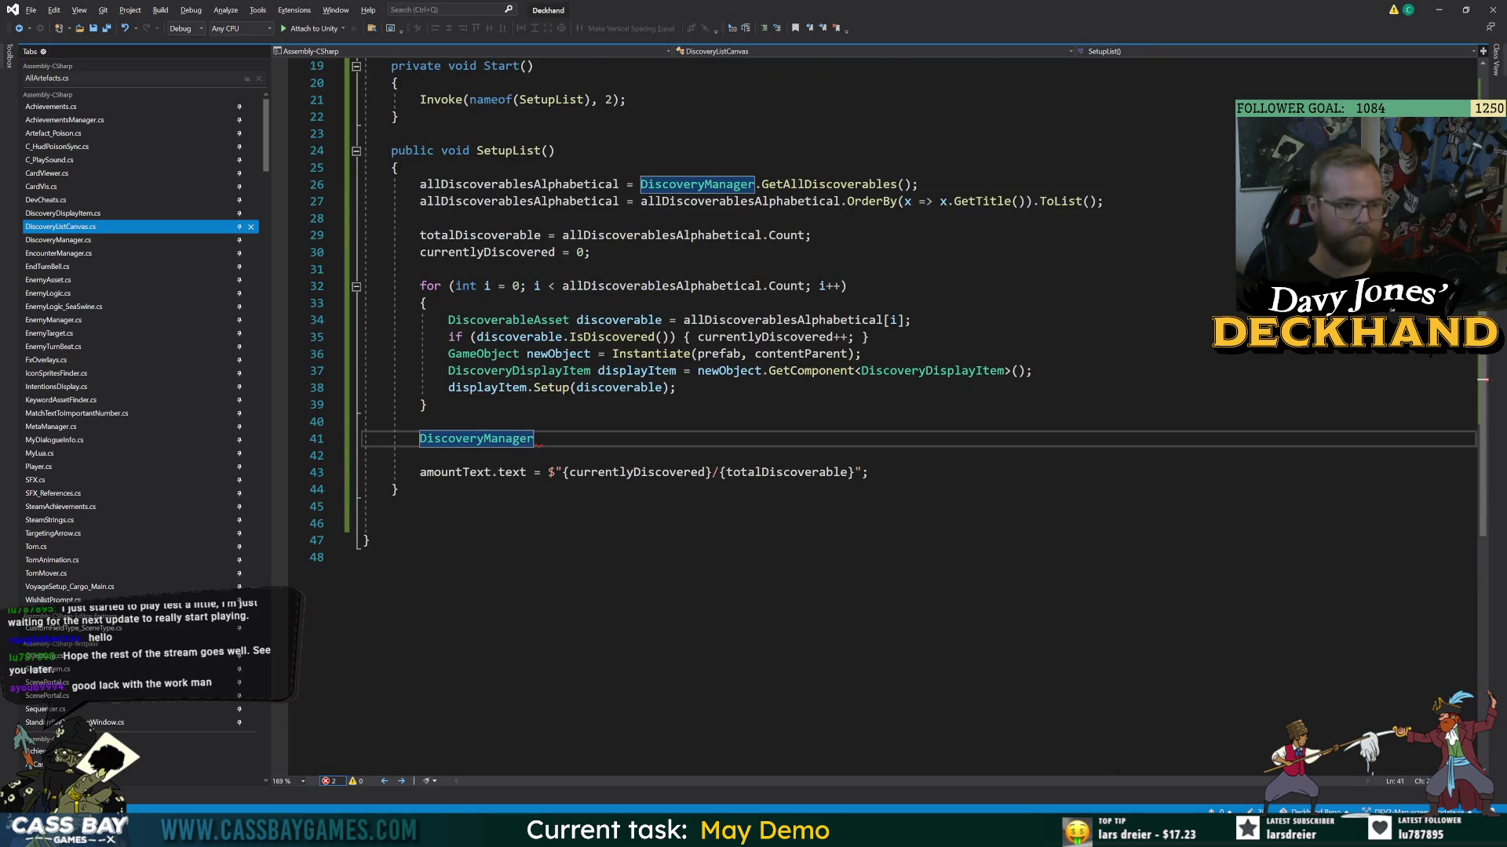
{"action": "left_click", "coordinate": [426, 405]}
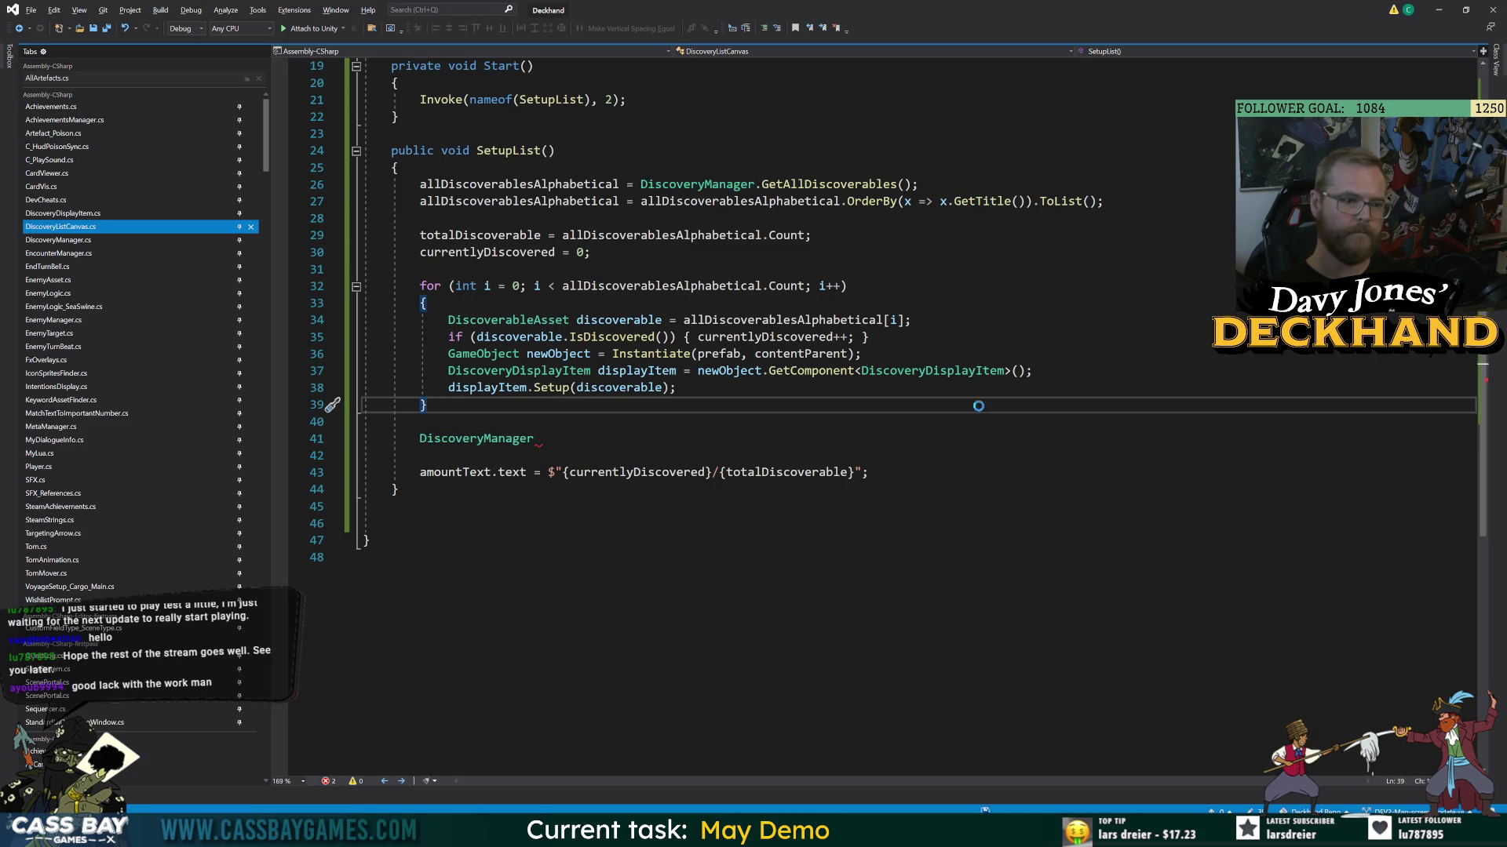
{"action": "left_click", "coordinate": [366, 541]}
{"action": "left_click", "coordinate": [619, 320]}
{"action": "left_click", "coordinate": [641, 286]}
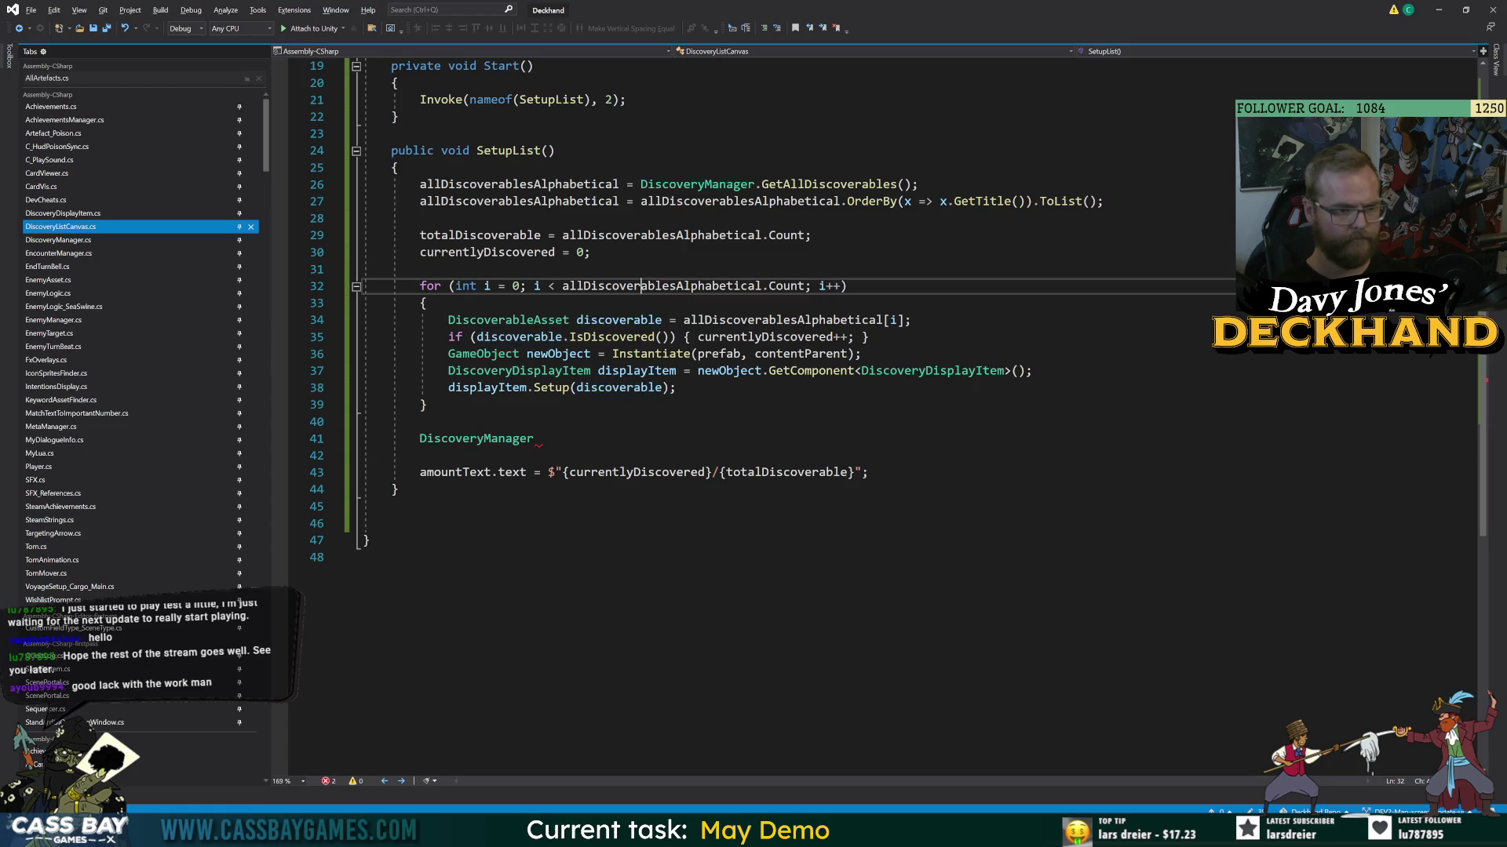
{"action": "left_click", "coordinate": [612, 336]}
{"action": "left_click", "coordinate": [421, 421]}
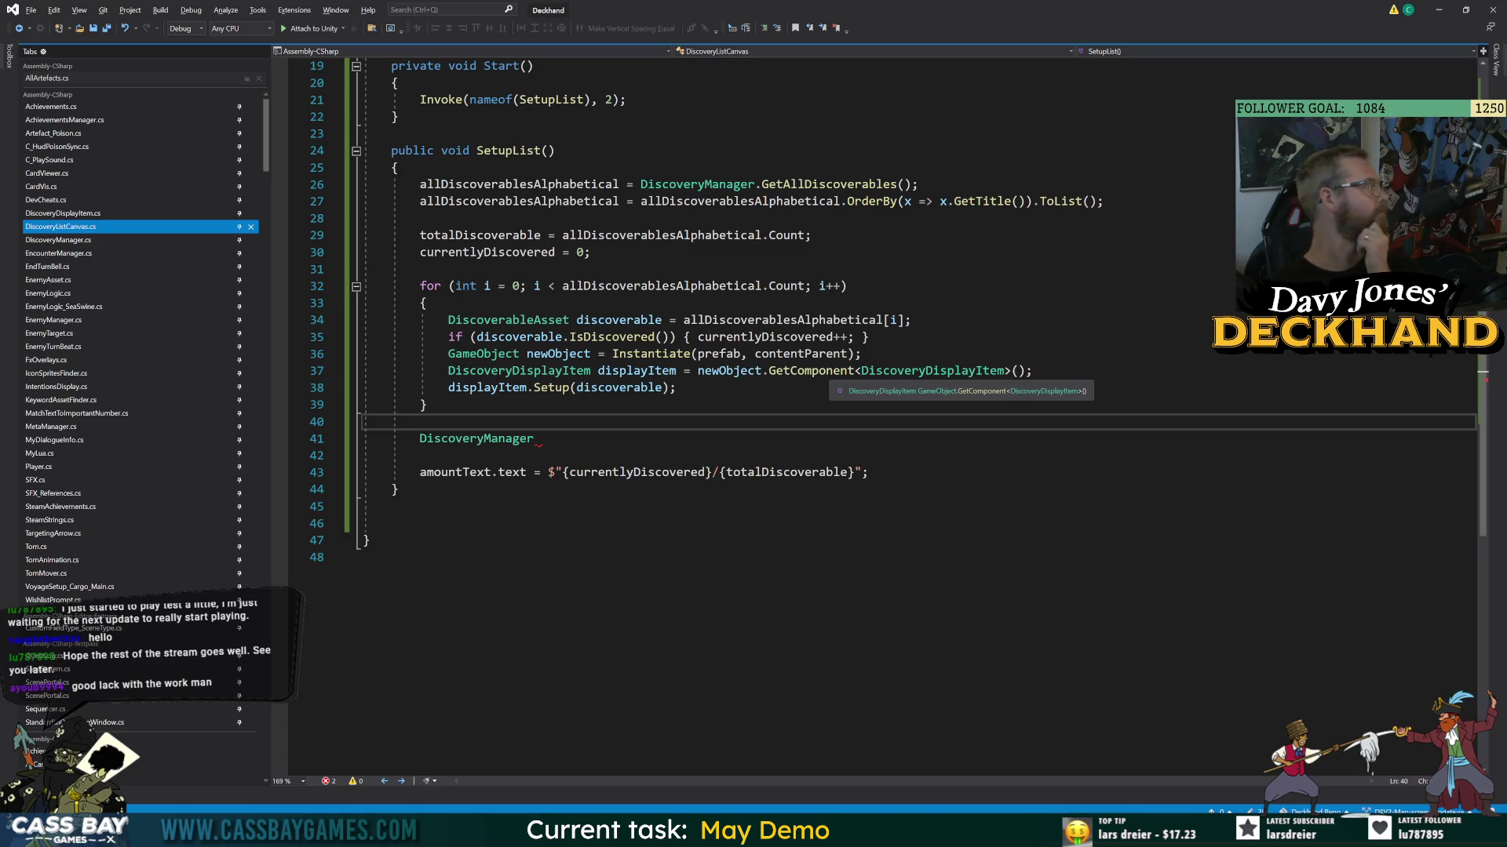
{"action": "left_click", "coordinate": [533, 439]}
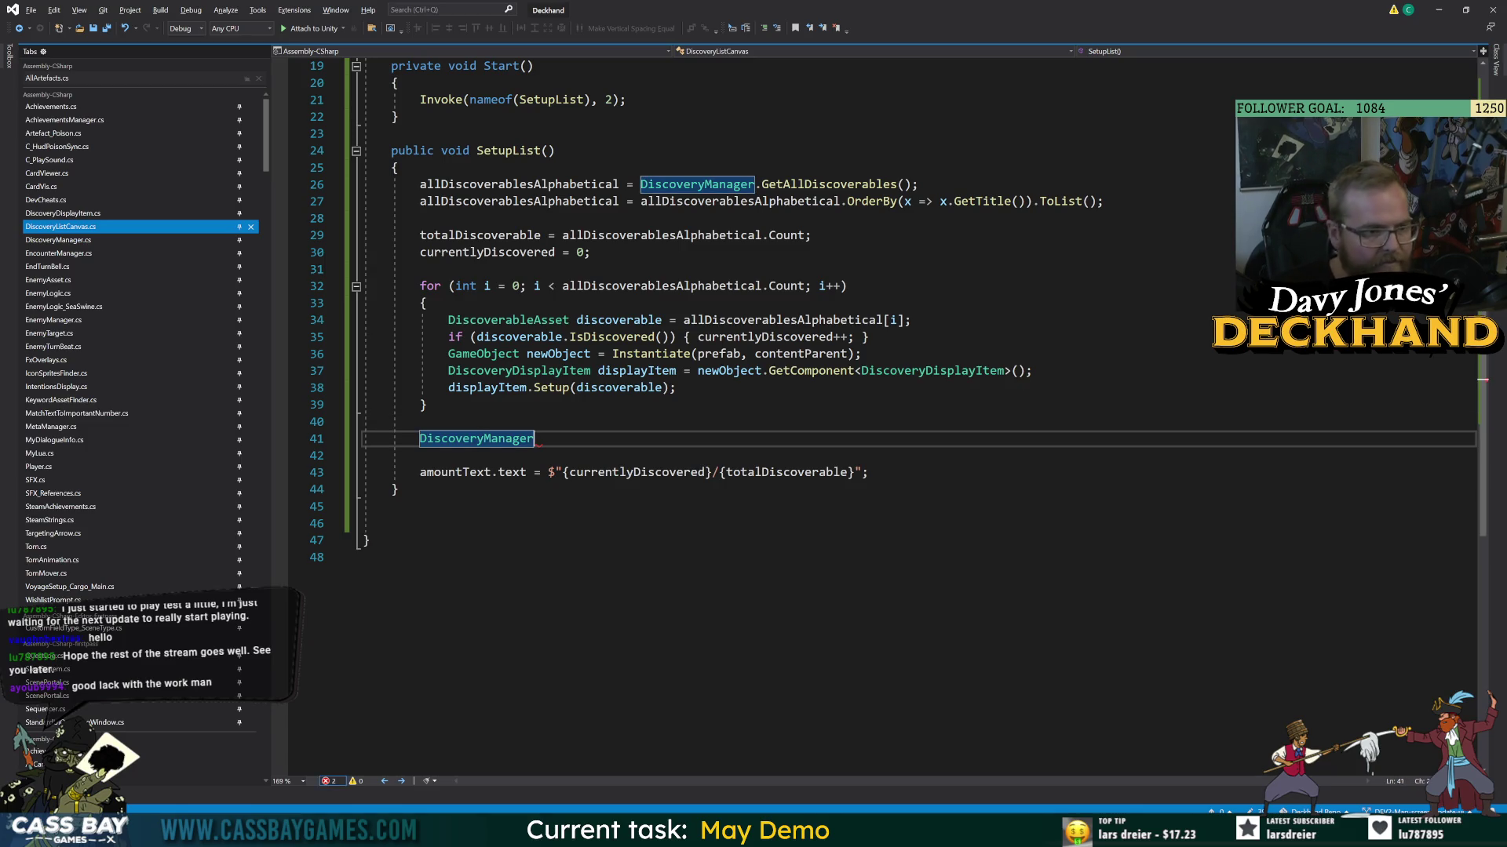
- Try deleting the total and discovered count fields, then undo to restore them
{"action": "key", "text": "Up"}
{"action": "key", "text": "Up"}
{"action": "key", "text": "Up"}
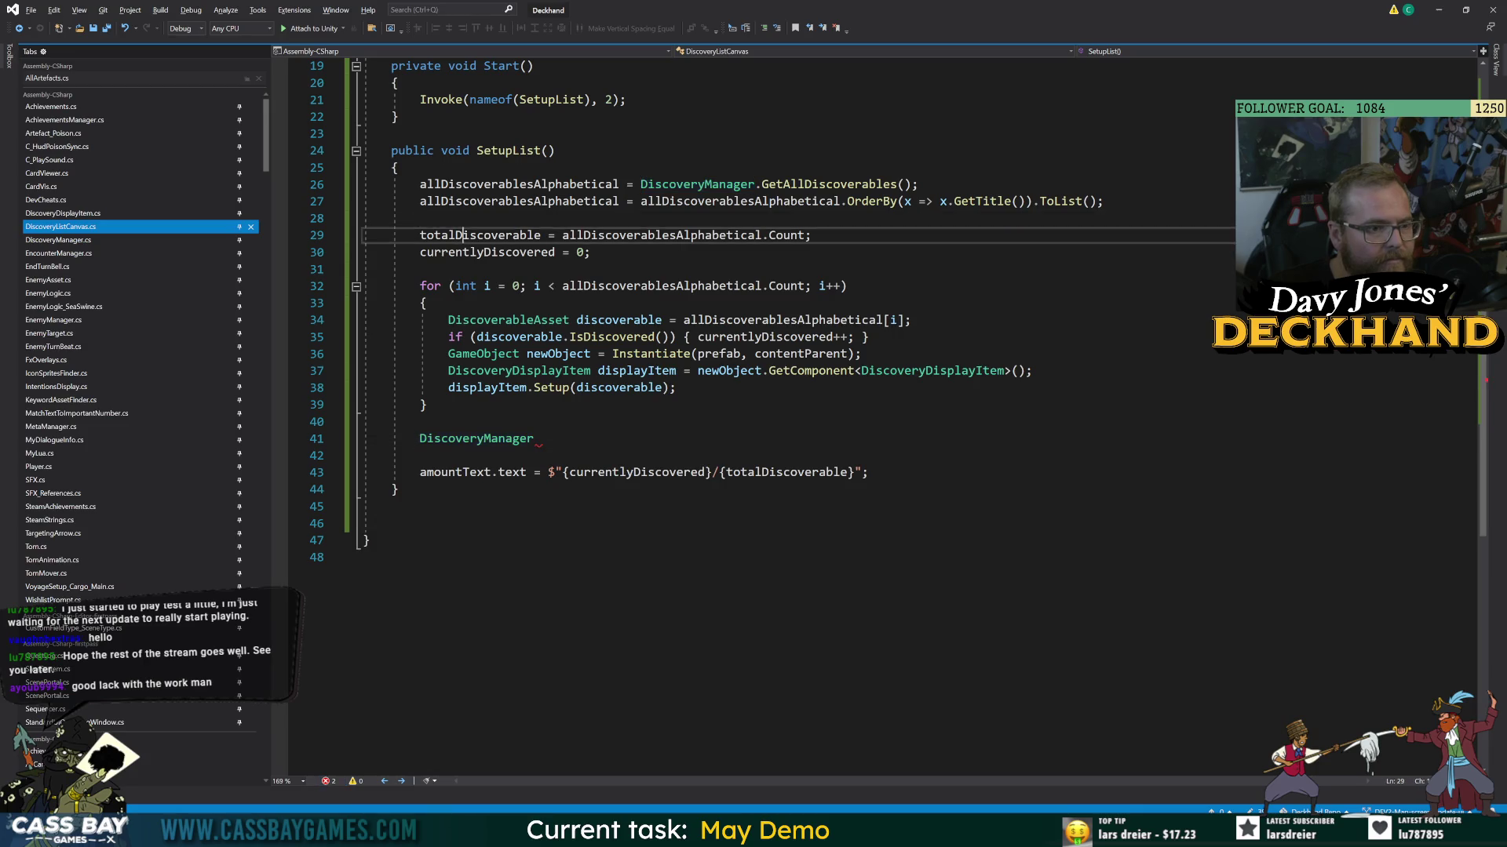
{"action": "key", "text": "End"}
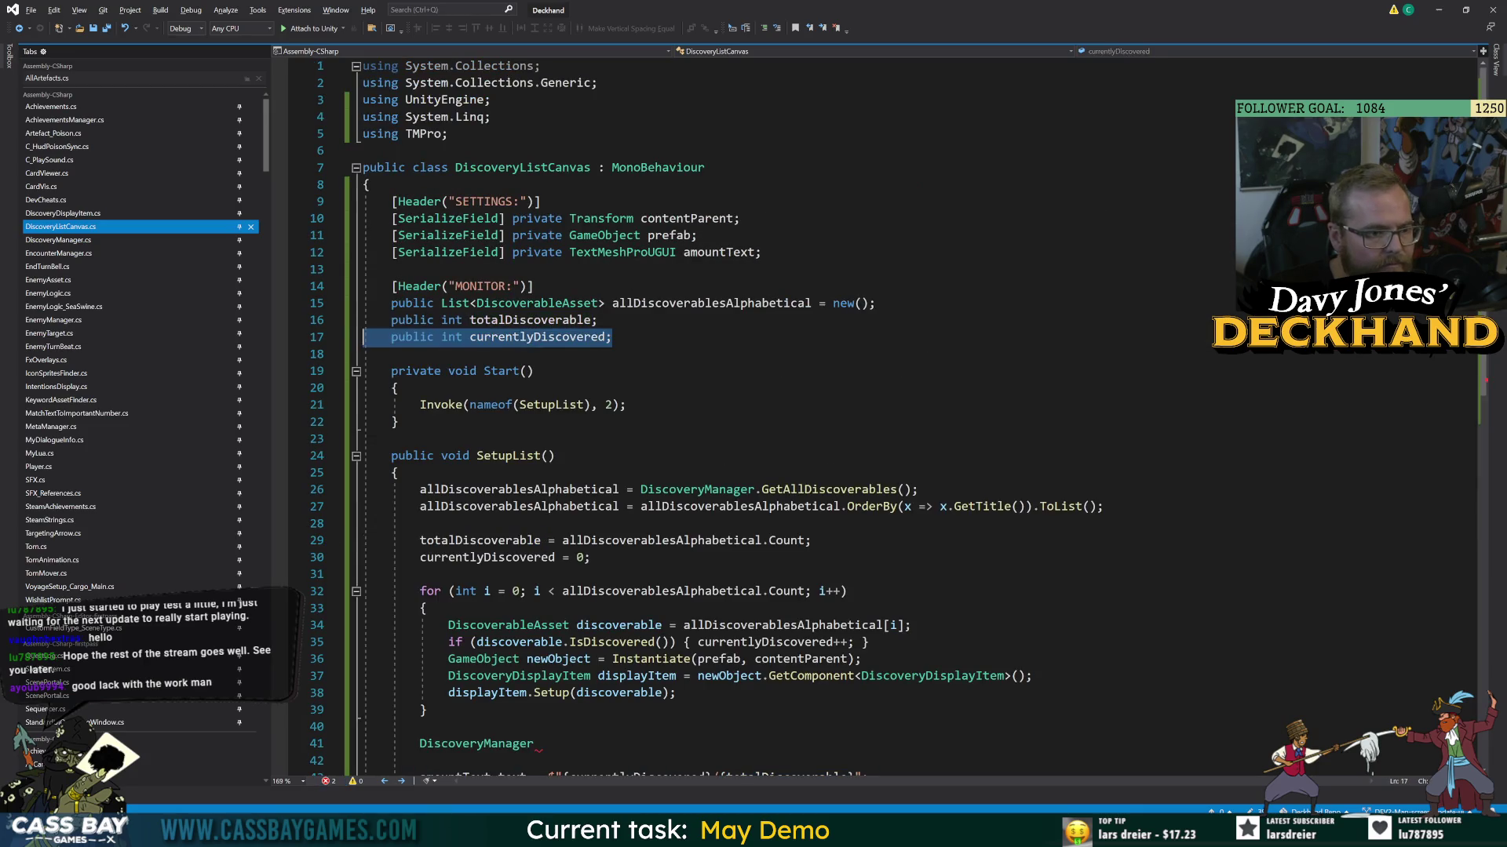
{"action": "key", "text": "shift+Up"}
{"action": "key", "text": "shift+Home"}
{"action": "key", "text": "Delete"}
{"action": "key", "text": "Down"}
{"action": "key", "text": "Down"}
{"action": "scroll", "coordinate": [910, 416], "scroll_direction": "down", "scroll_amount": 5}
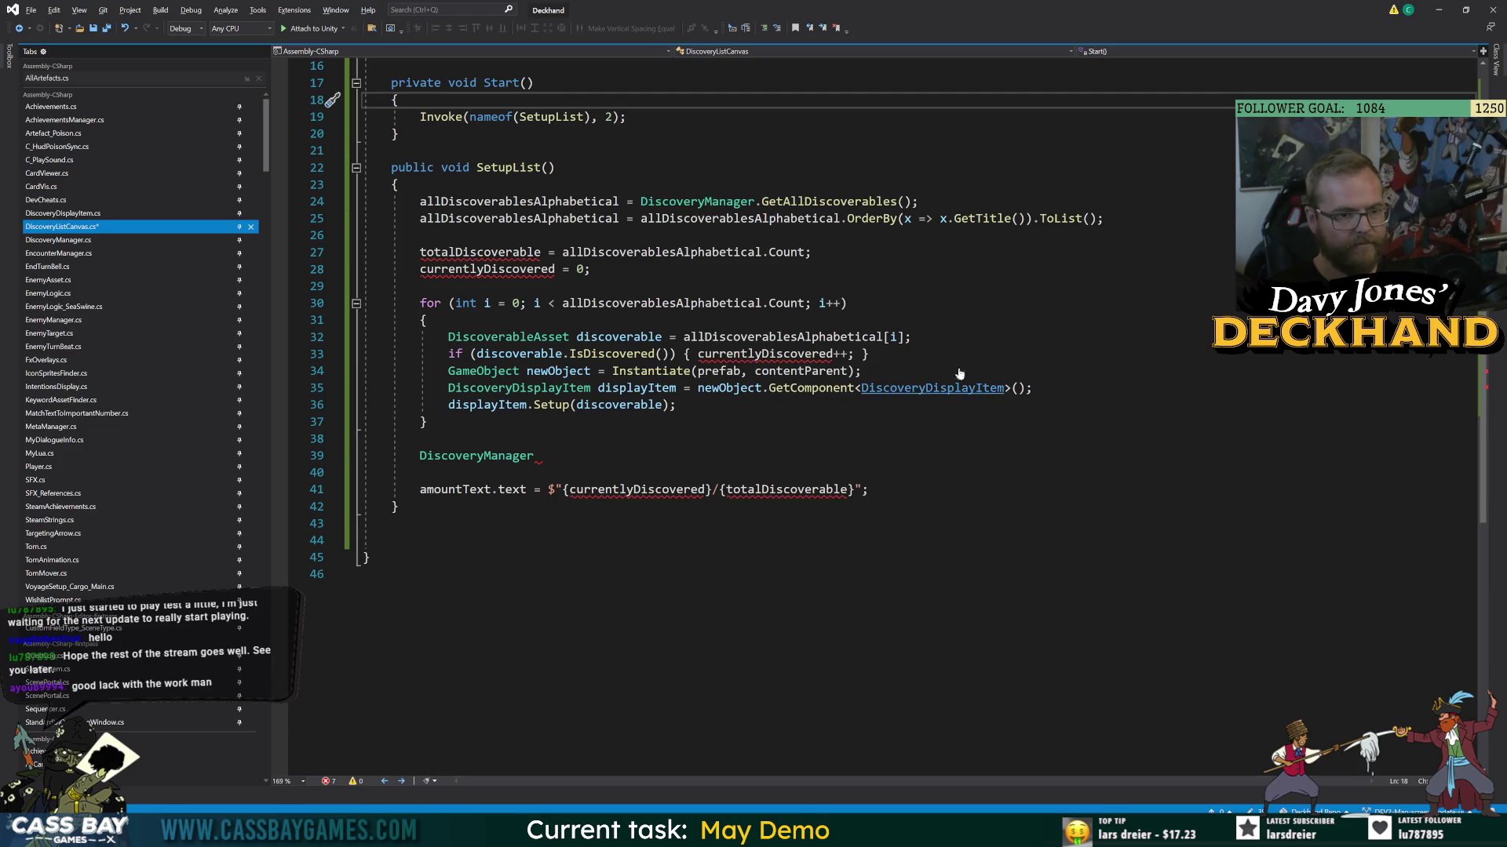
{"action": "key", "text": "ctrl+z"}
- Delete the stray DiscoveryManager line and switch to MatchTextToImportantNumber.cs
{"action": "left_click", "coordinate": [397, 167]}
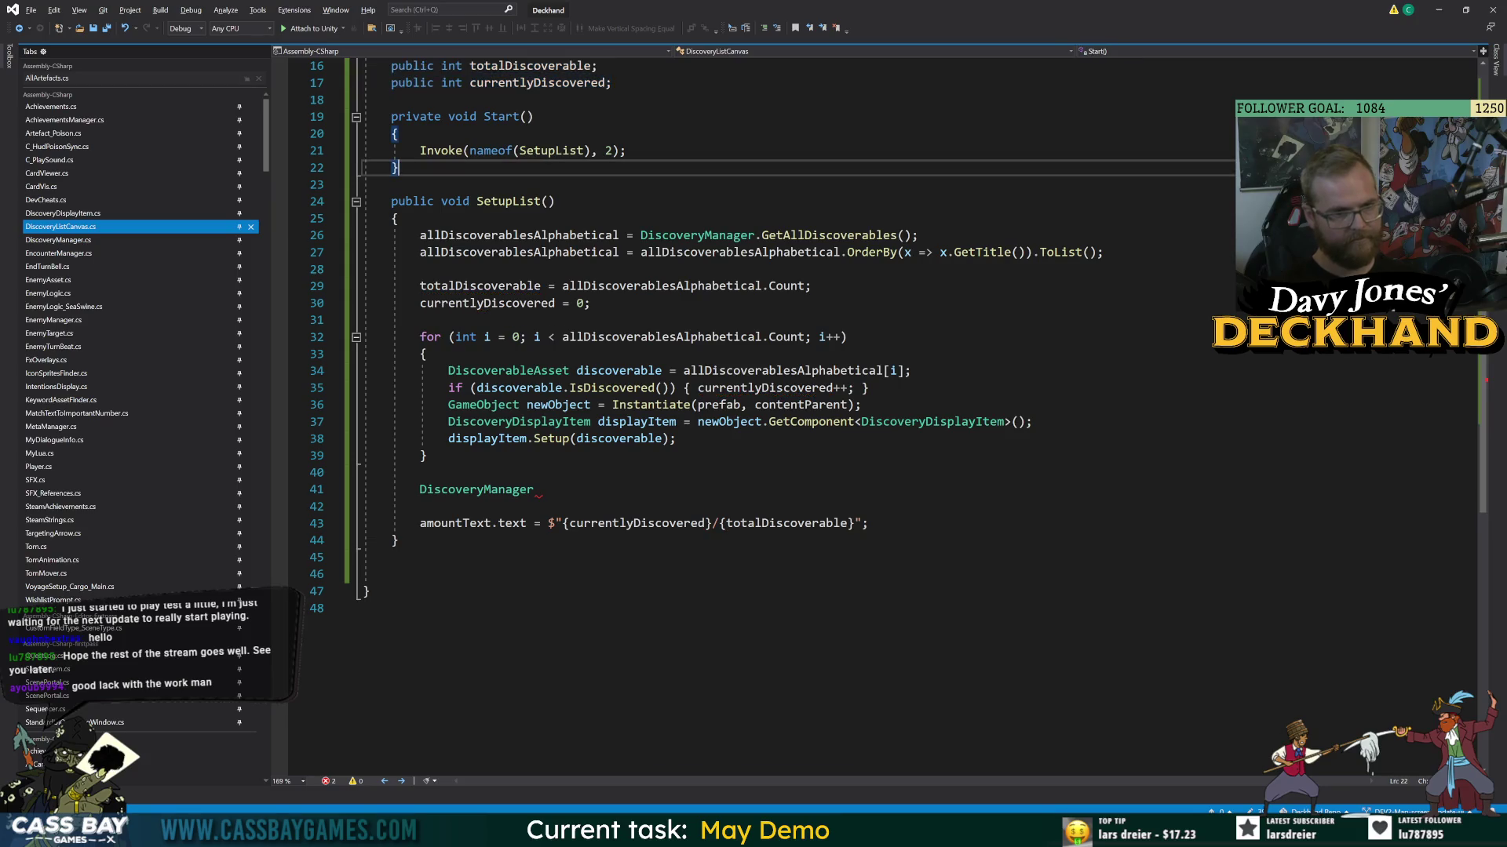
{"action": "double_click", "coordinate": [475, 489]}
{"action": "key", "text": "BackSpace"}
{"action": "key", "text": "BackSpace"}
{"action": "key", "text": "BackSpace"}
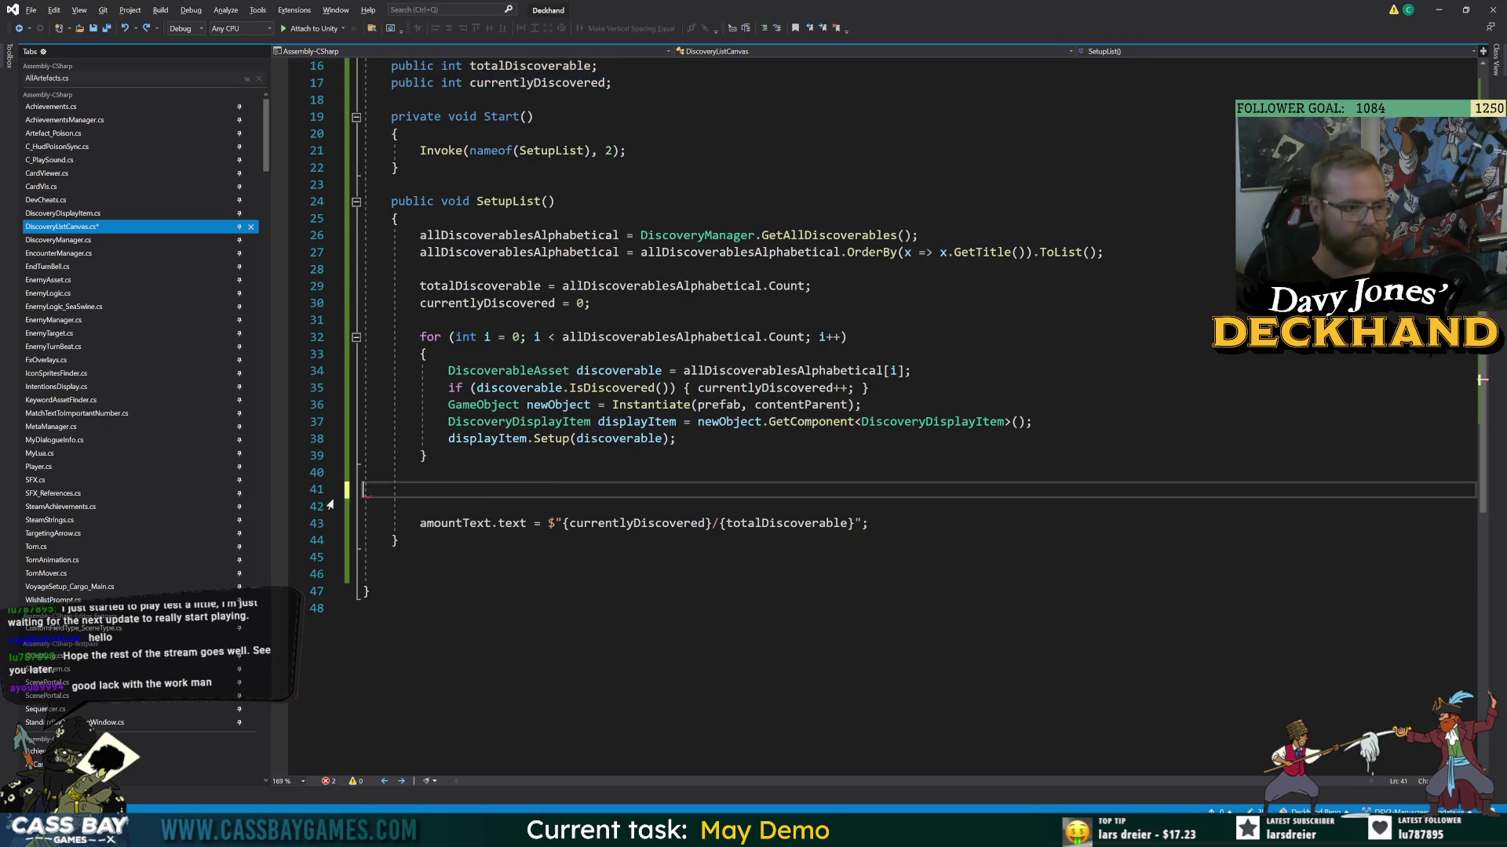
{"action": "left_click", "coordinate": [76, 412]}
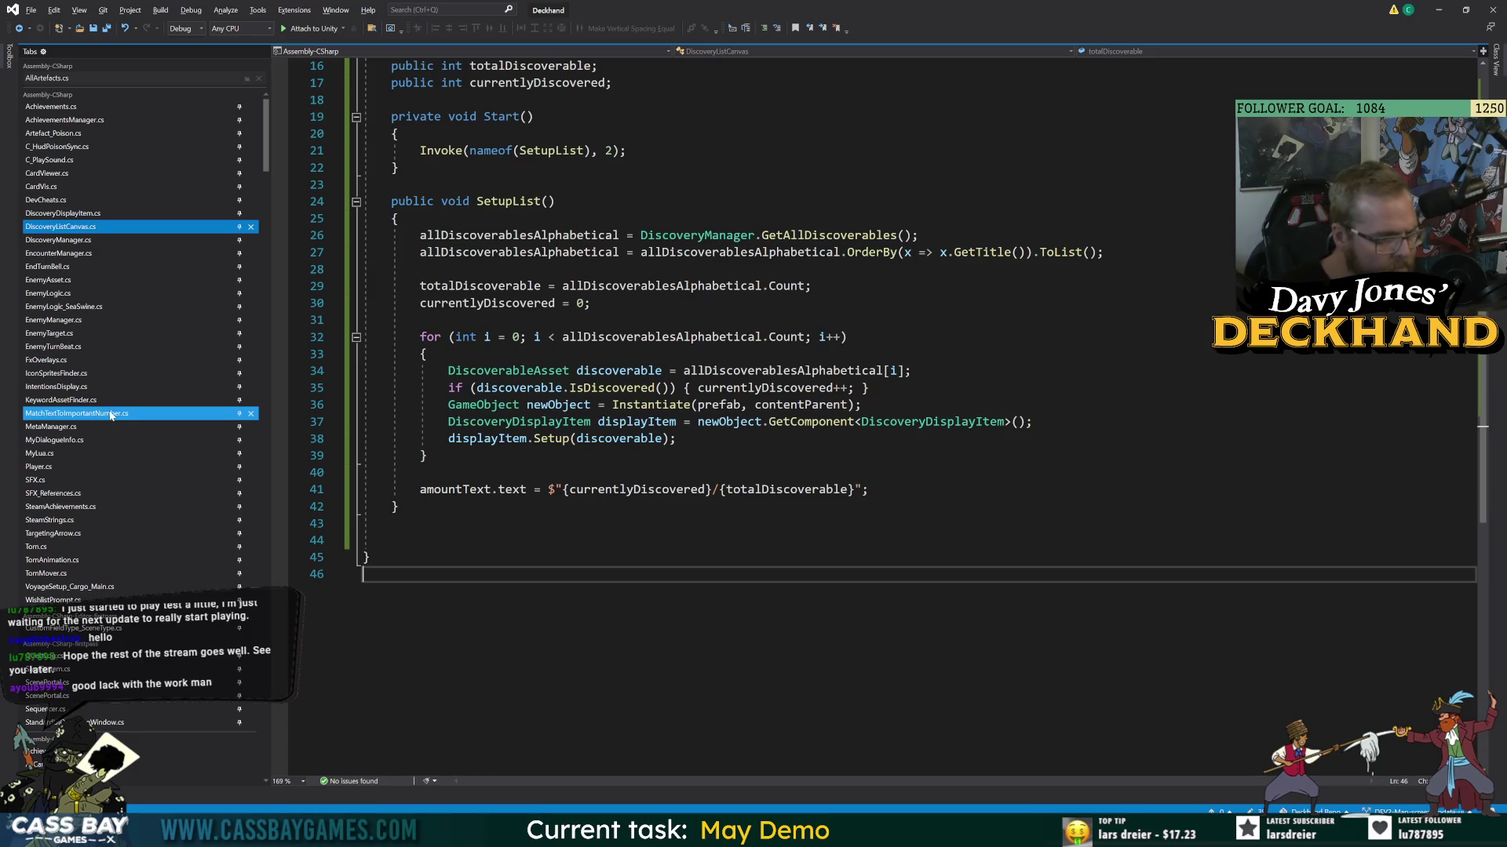